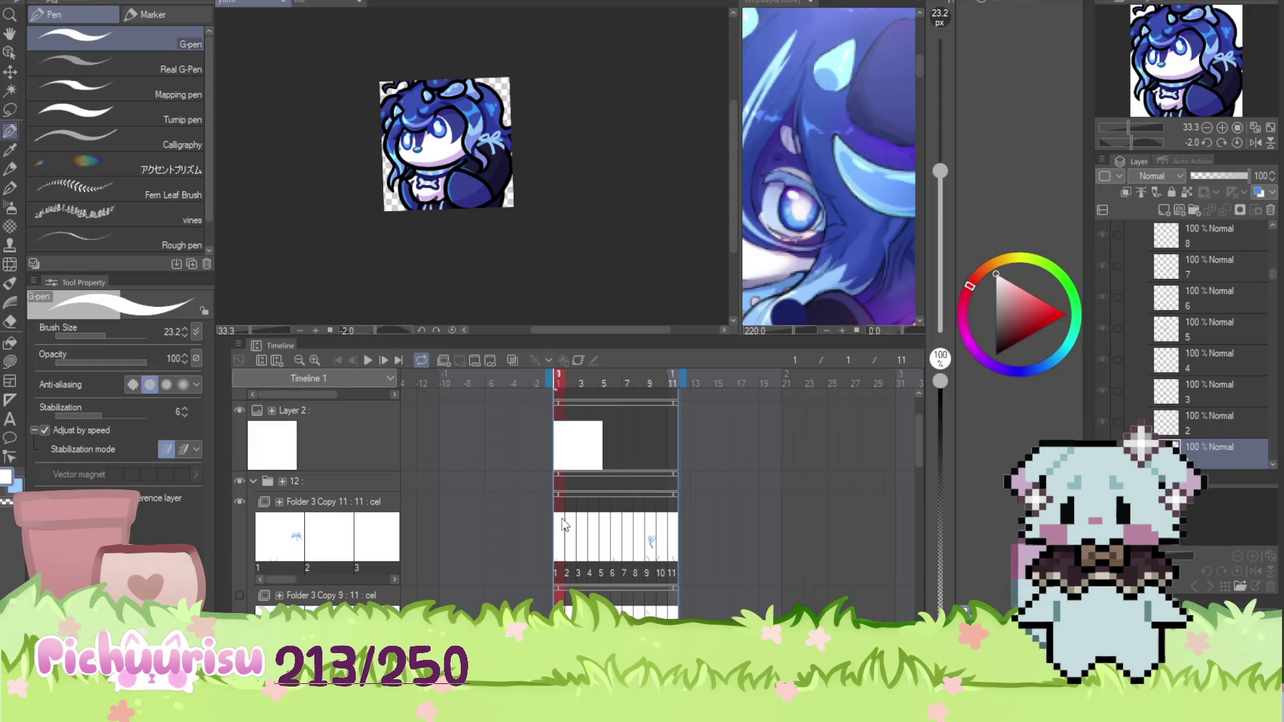
# Add a white shine dot to the hair on frame 1, then step through frames 2 and 3
pyautogui.scroll(6, 436, 152)
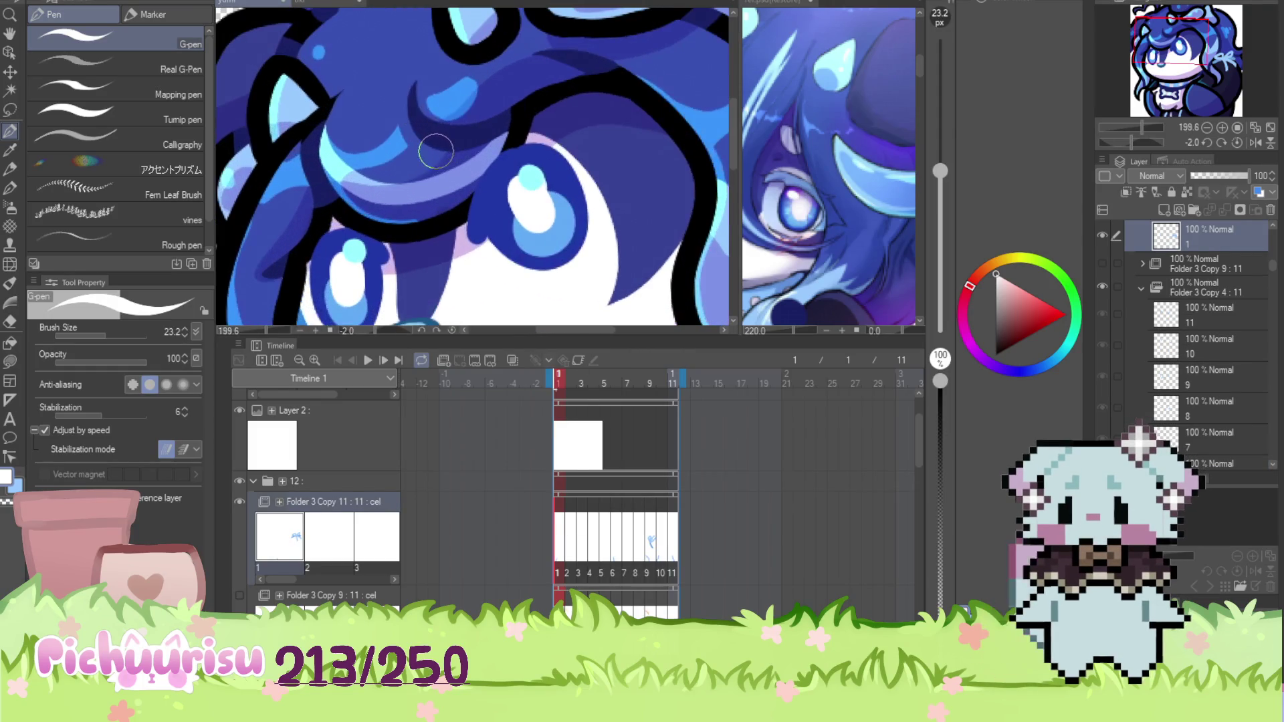
pyautogui.click(321, 190)
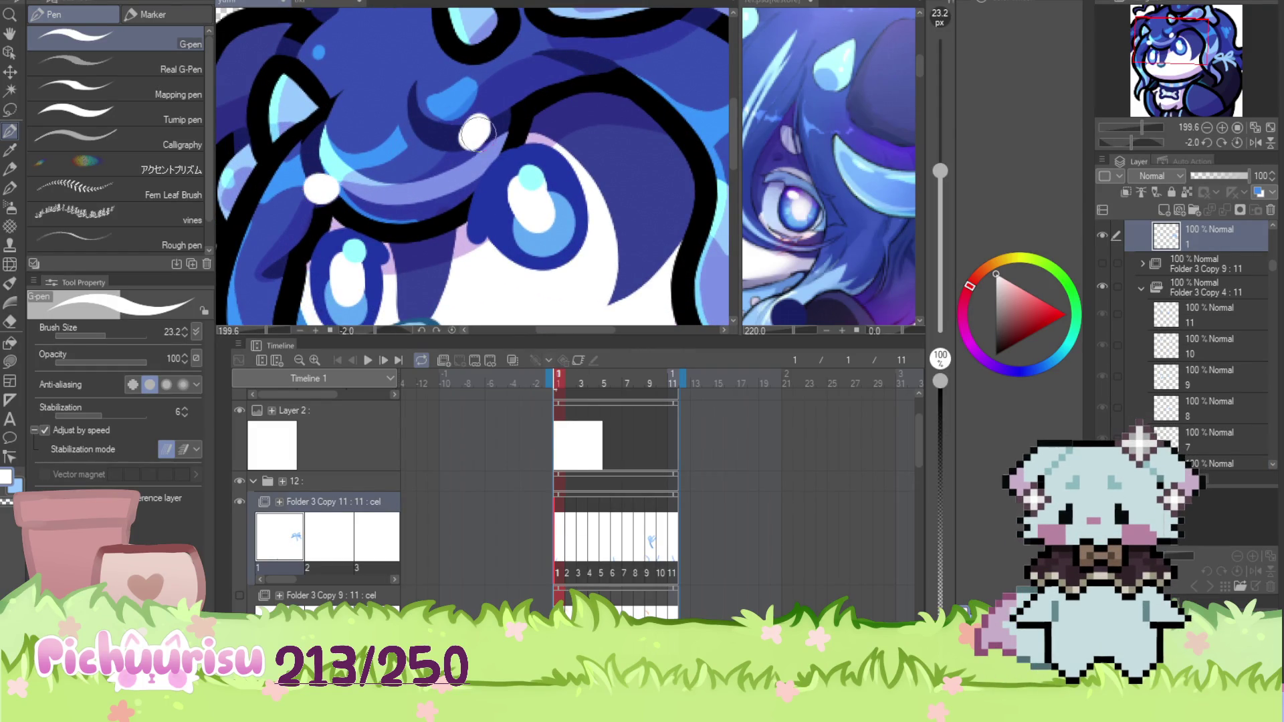
pyautogui.hotkey('ctrl', 'shift', 'n')
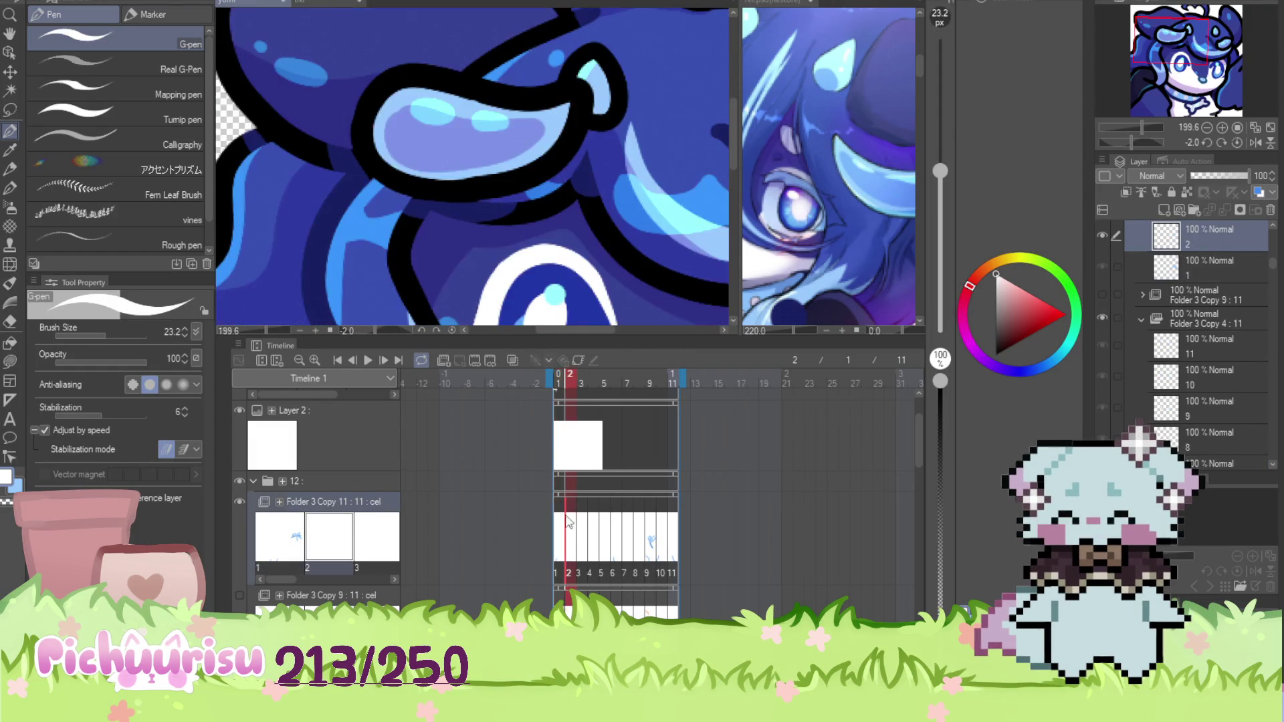
pyautogui.scroll(-5, 482, 154)
pyautogui.scroll(5, 481, 154)
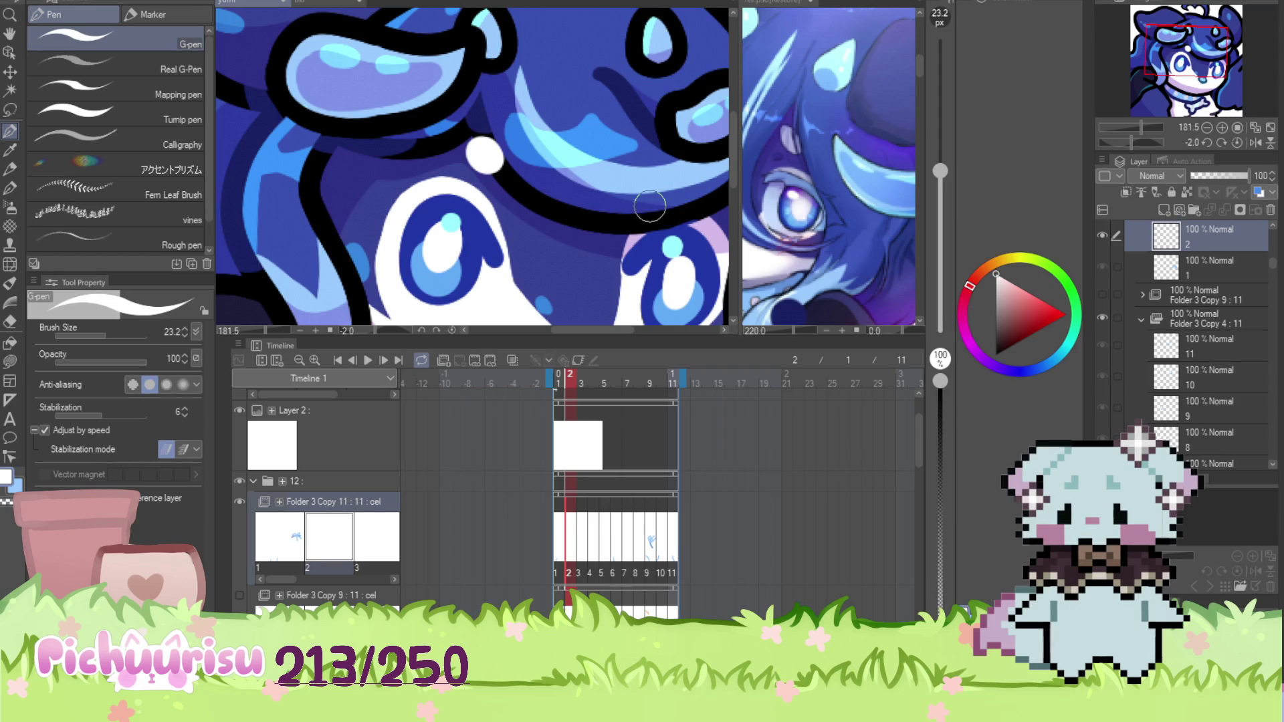
pyautogui.scroll(-2, 579, 148)
pyautogui.hotkey('ctrl', 'shift', 'n')
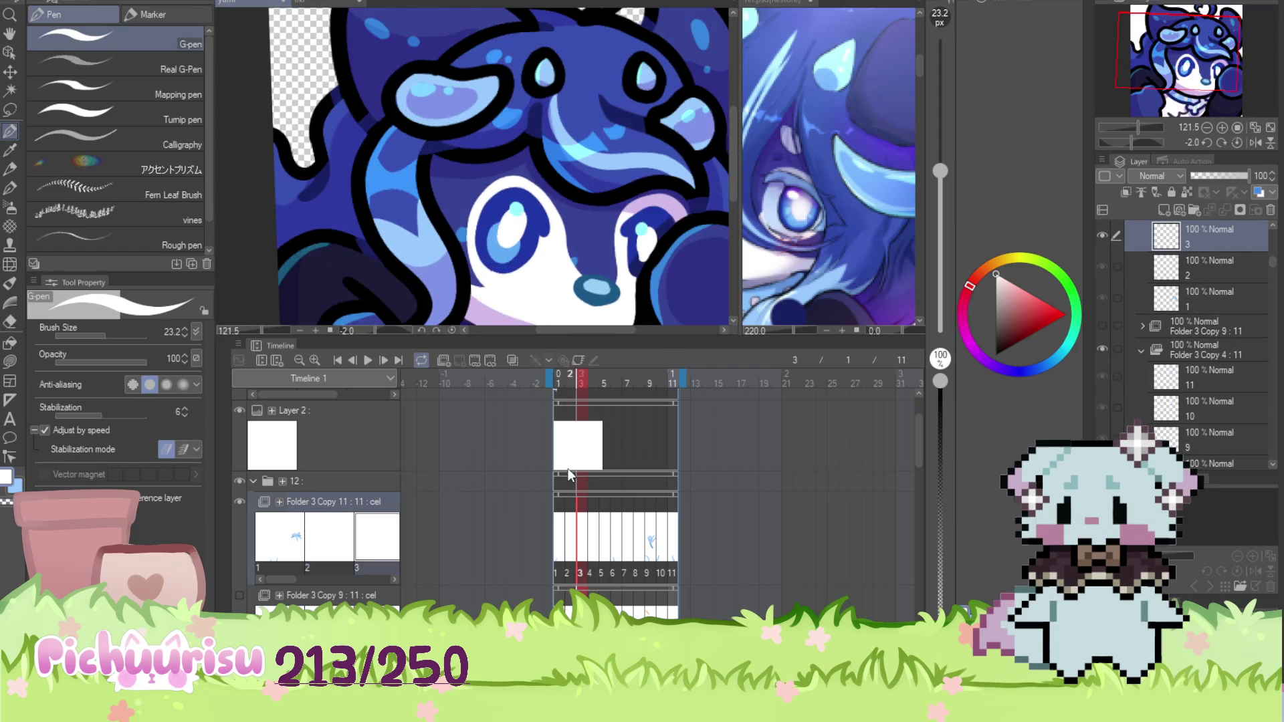
pyautogui.scroll(2, 621, 181)
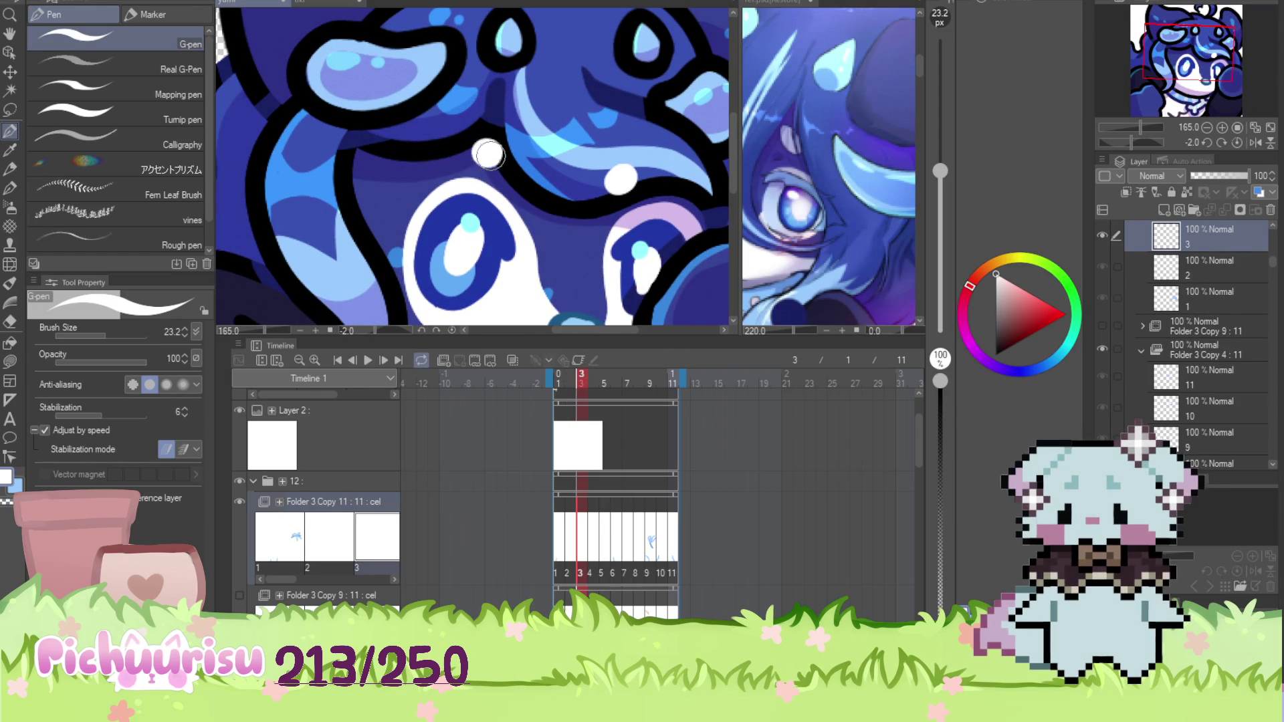
# Add two white shine dots to the hair on each of frames 4 and 5, then zoom in
pyautogui.hotkey('ctrl', 'shift', 'n')
pyautogui.click(476, 99)
pyautogui.click(372, 46)
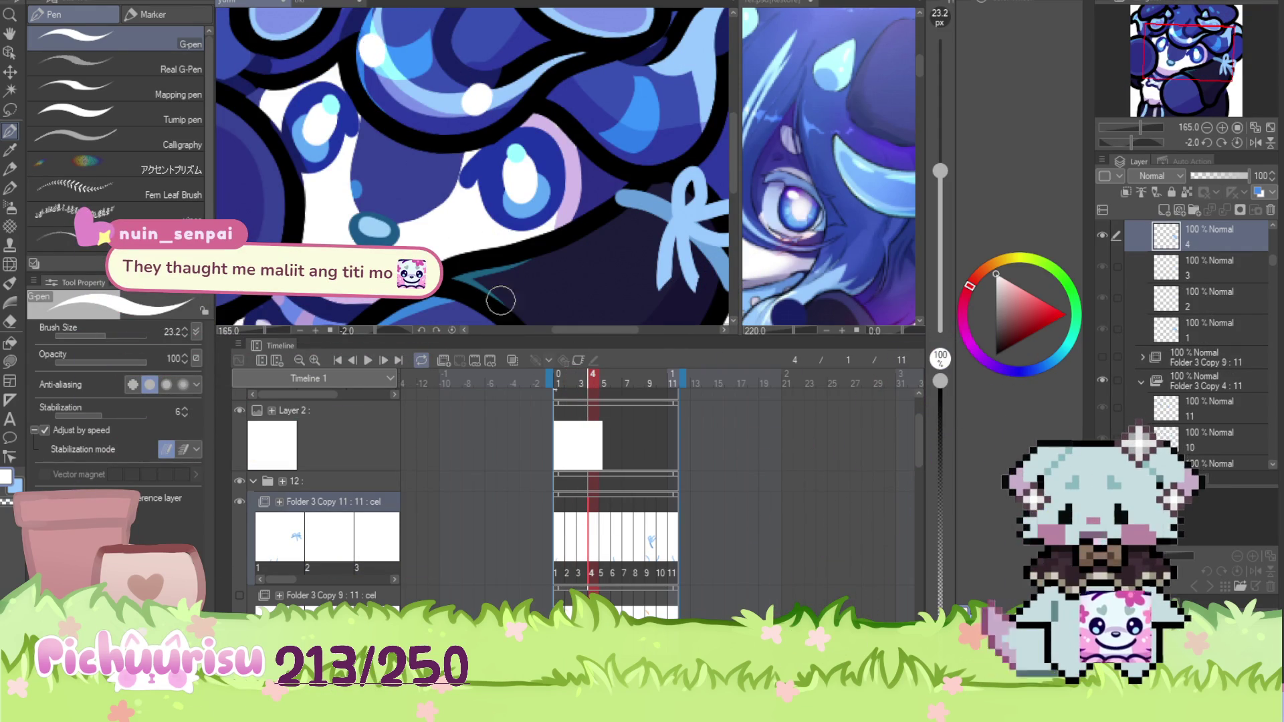
pyautogui.hotkey('ctrl', 'shift', 'n')
pyautogui.click(461, 93)
pyautogui.scroll(-2, 461, 94)
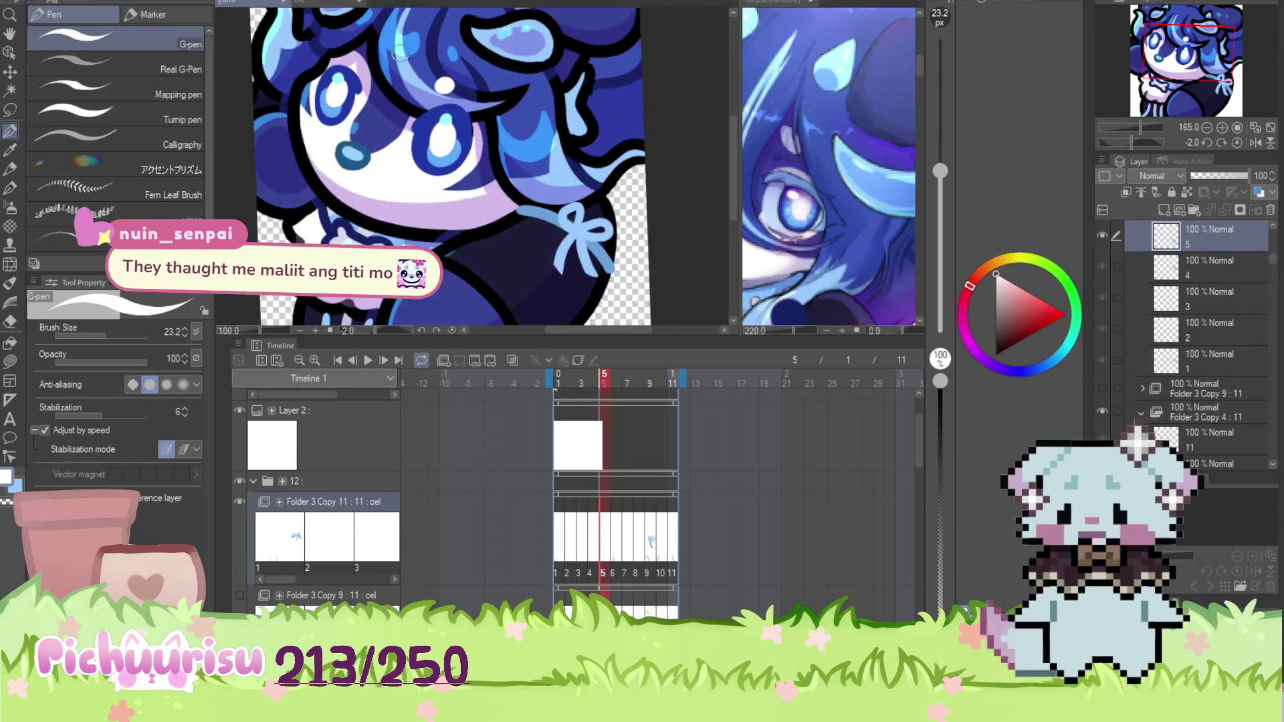
pyautogui.click(364, 43)
pyautogui.scroll(-2, 459, 151)
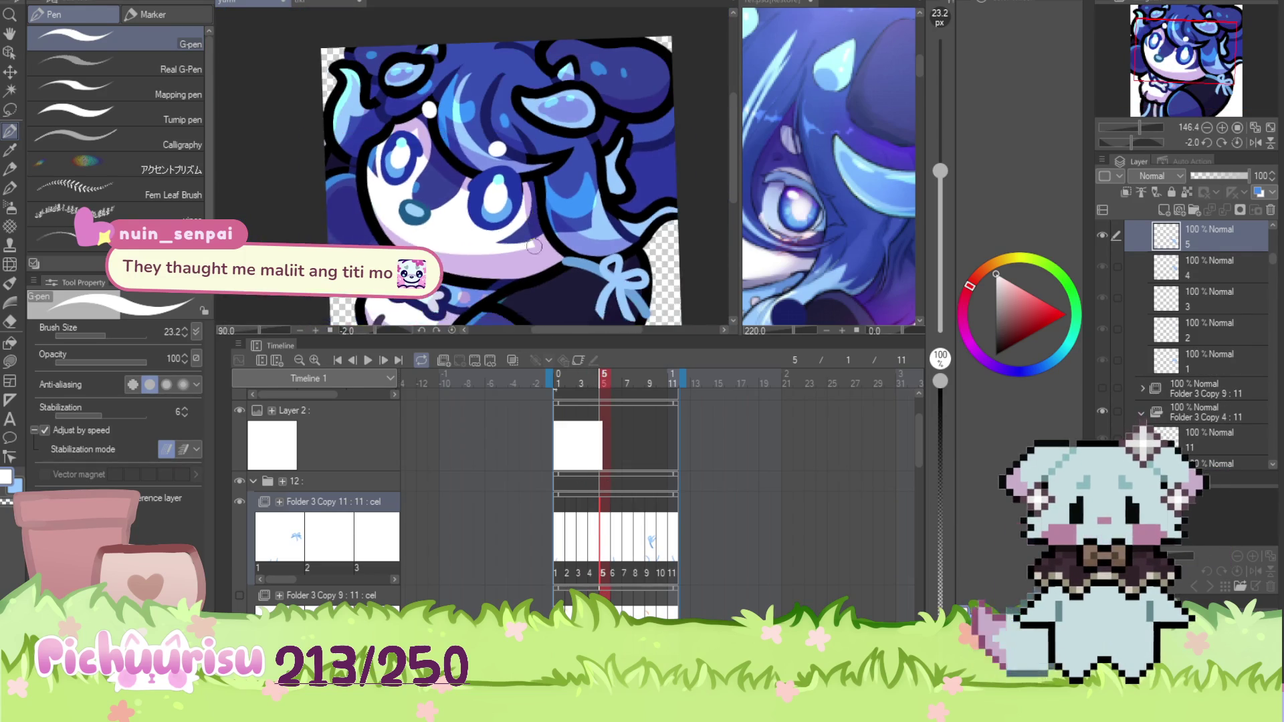
pyautogui.hotkey('ctrl', '+')
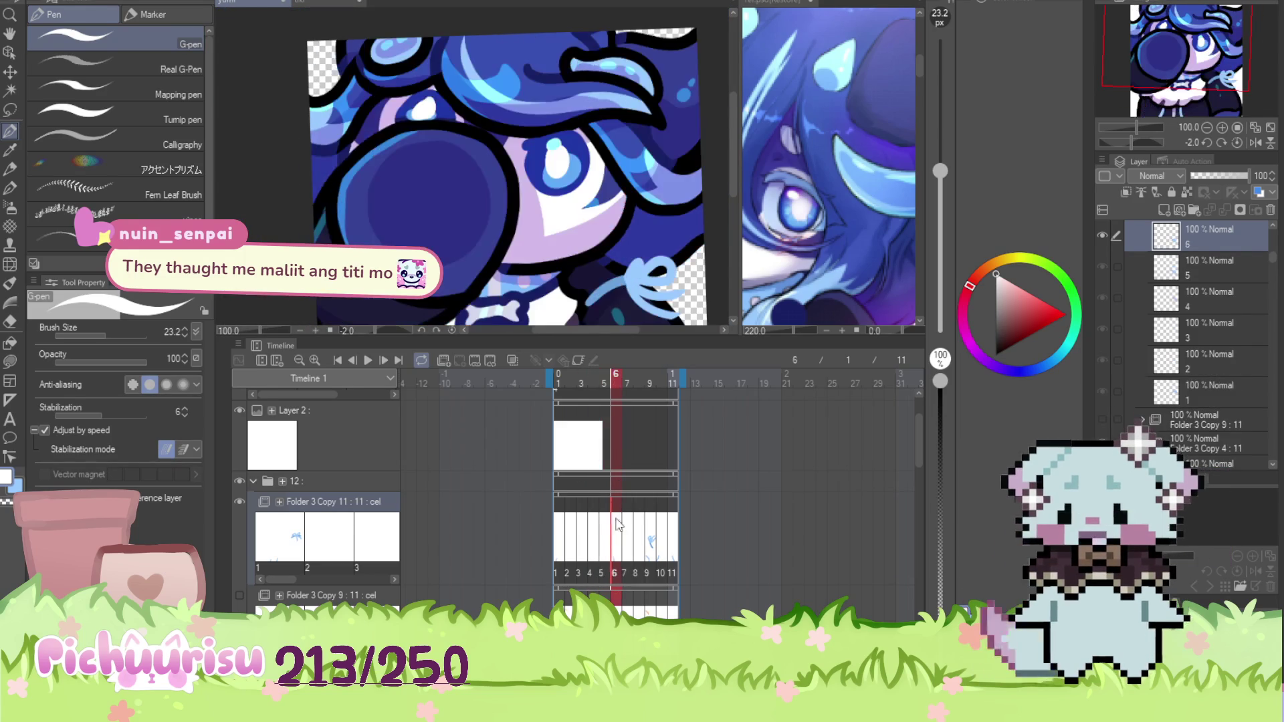
# On frame 7, paint a sharp dark blue shadow spike and a white shine dot in the hair
pyautogui.hotkey('ctrl', 'shift', 'n')
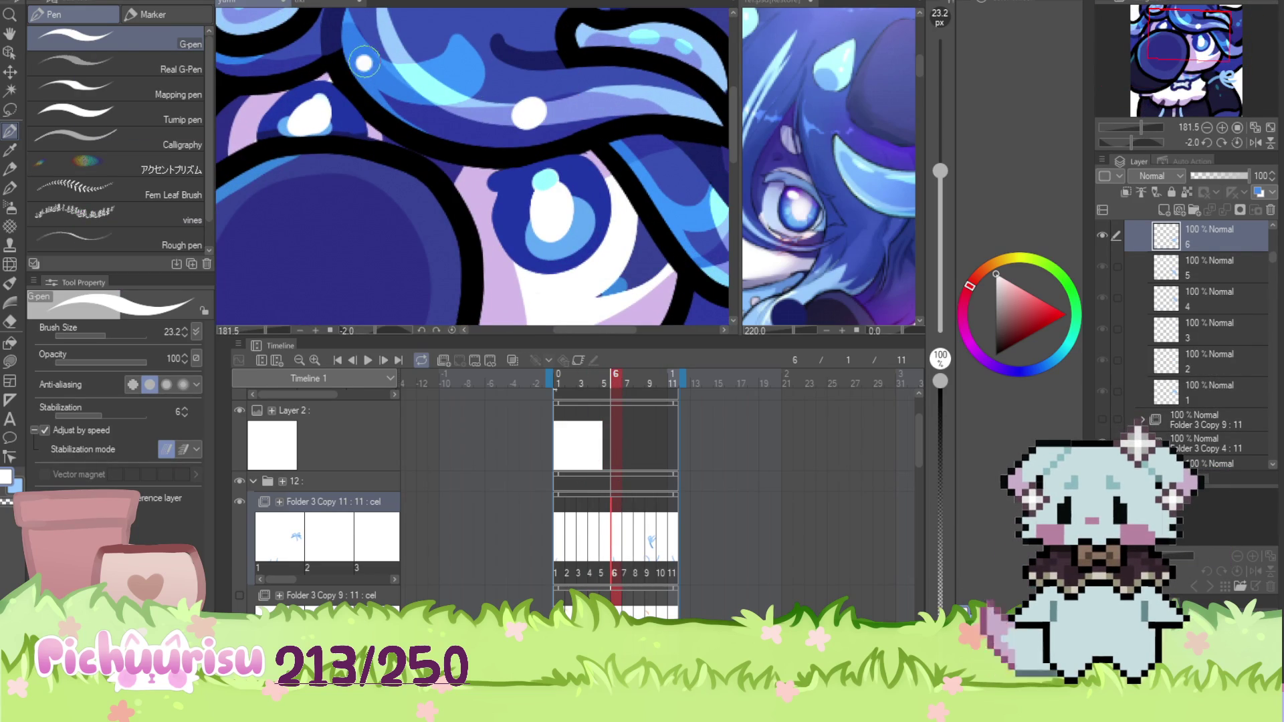
pyautogui.hotkey('ctrl', 'shift', 'n')
pyautogui.scroll(-1, 365, 64)
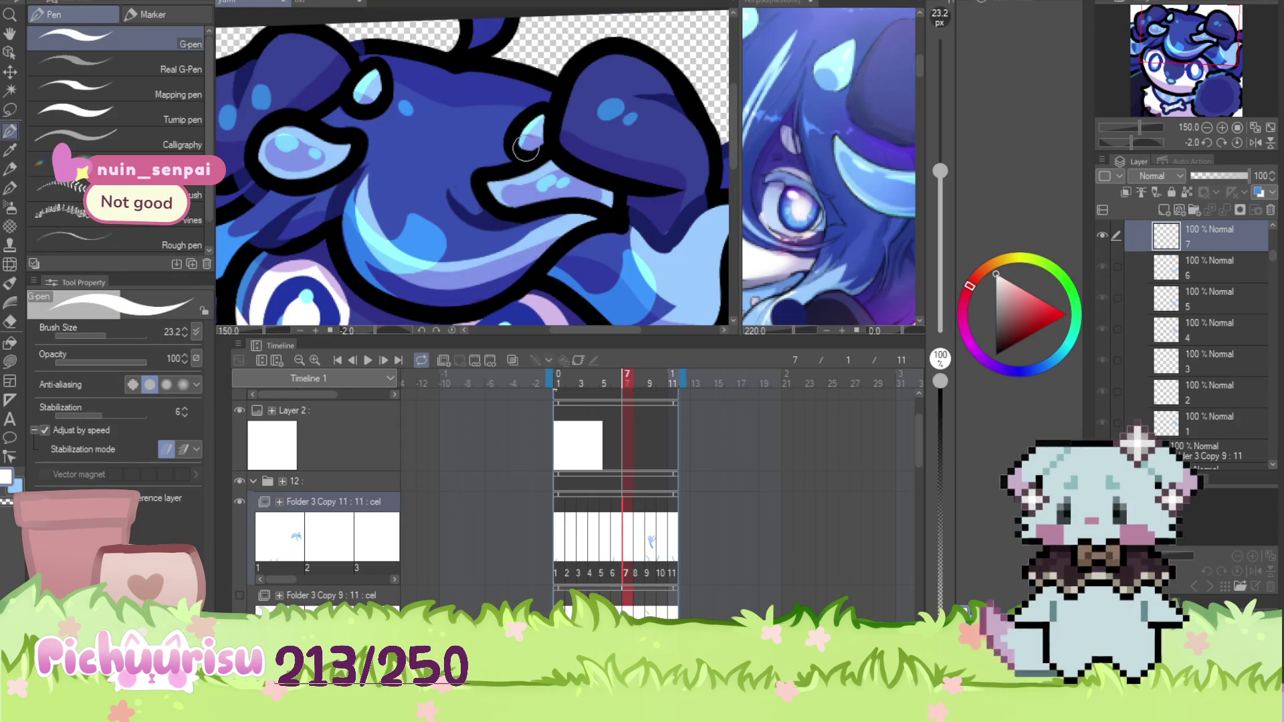
pyautogui.scroll(3, 535, 199)
pyautogui.keyDown('alt'); pyautogui.click(451, 111); pyautogui.keyUp('alt')
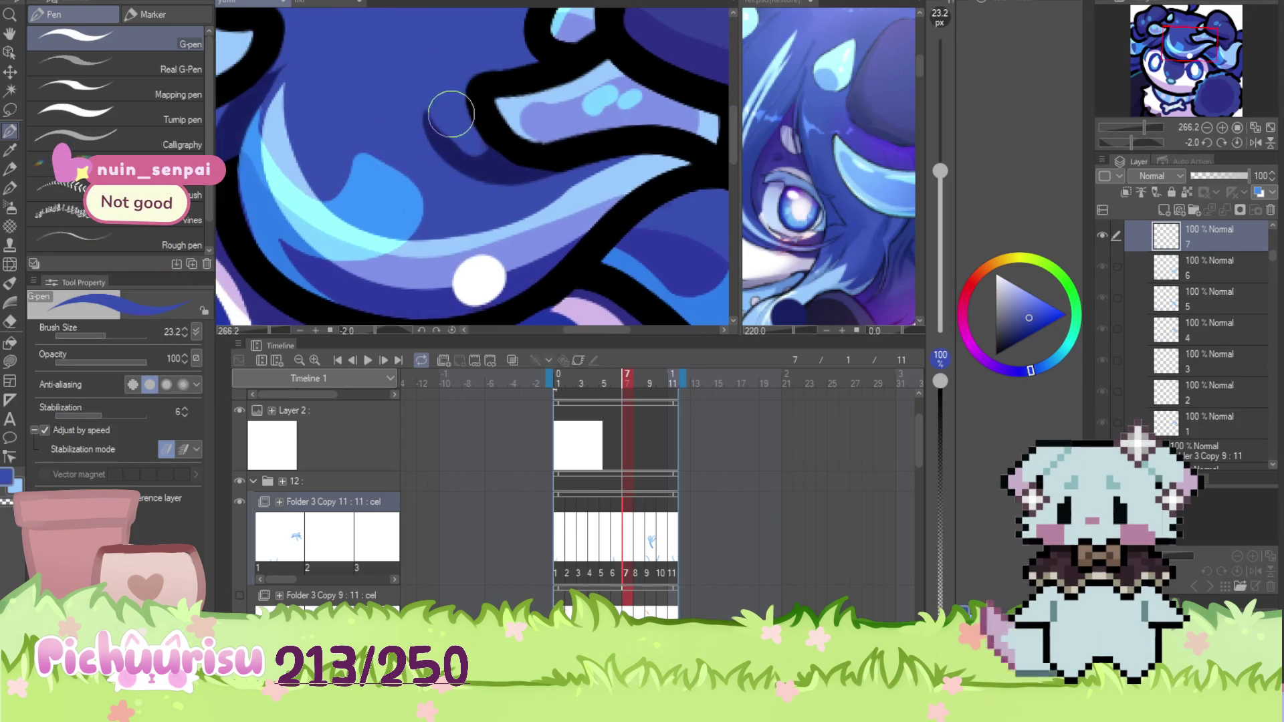
pyautogui.scroll(2, 450, 111)
pyautogui.moveTo(450, 140); pyautogui.dragTo(468, 132)
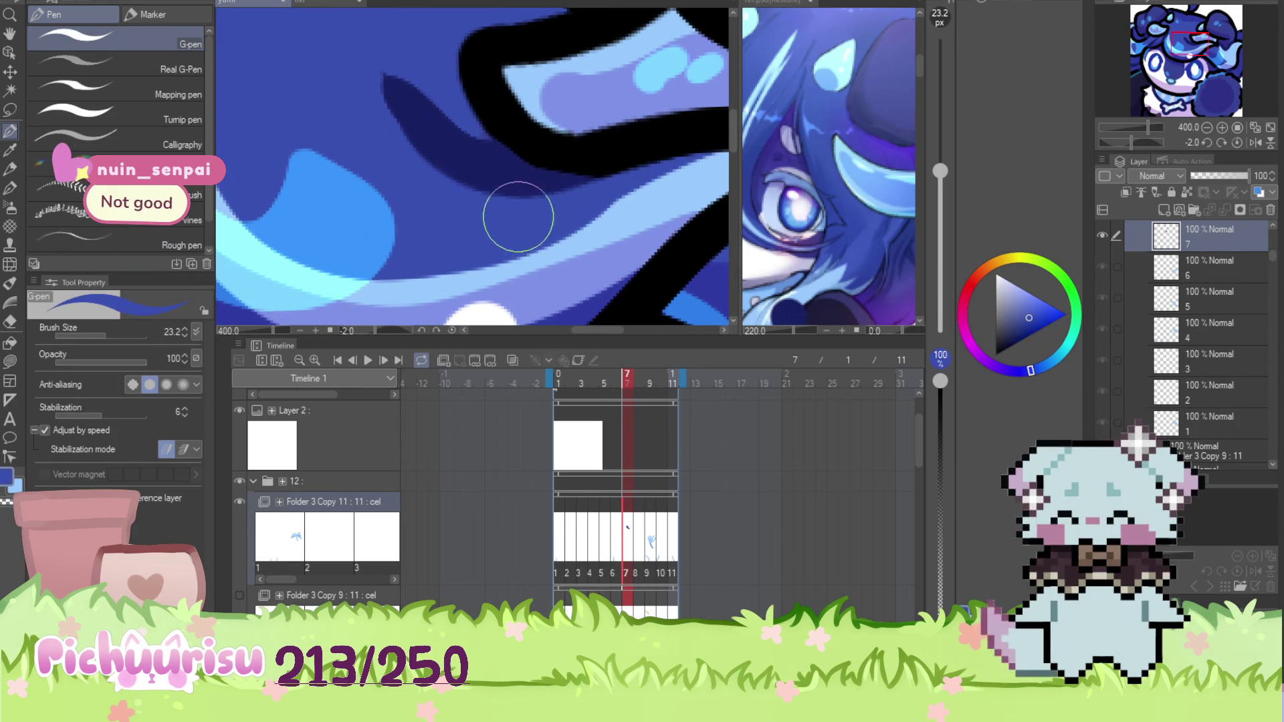
pyautogui.moveTo(401, 57); pyautogui.dragTo(495, 172)
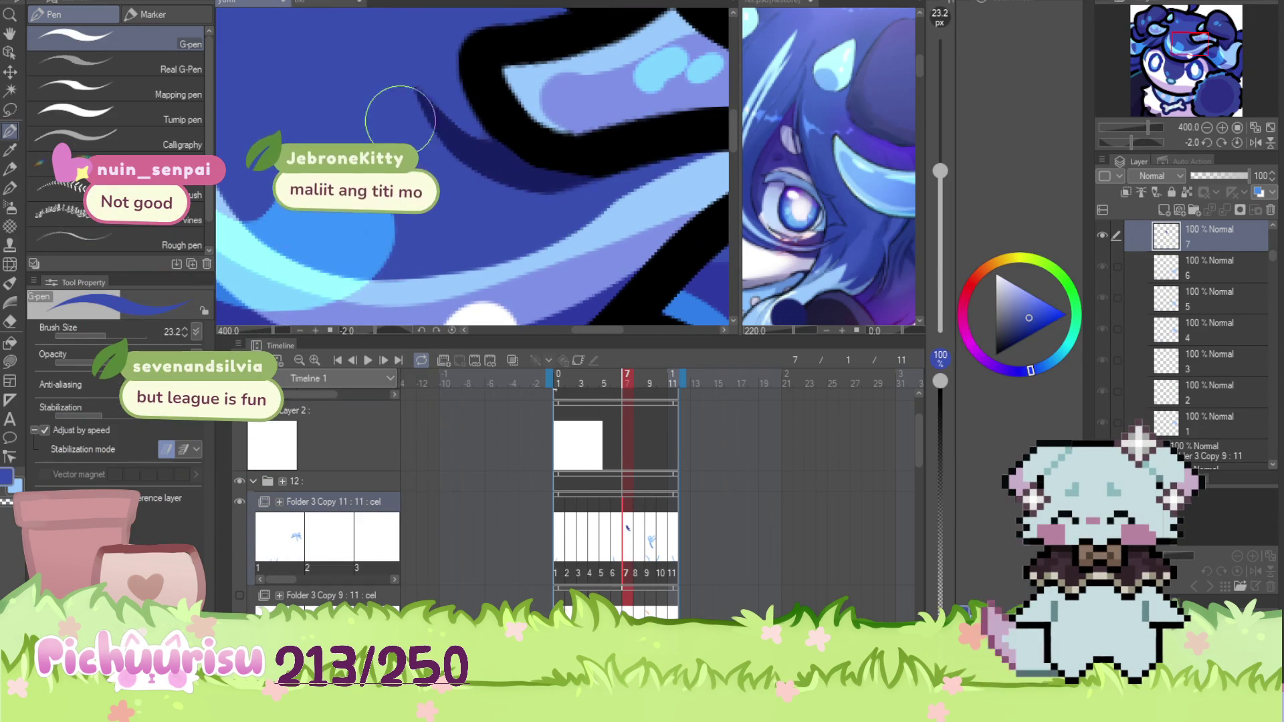
pyautogui.scroll(-3, 469, 168)
pyautogui.keyDown('alt'); pyautogui.click(473, 229); pyautogui.keyUp('alt')
pyautogui.scroll(2, 384, 184)
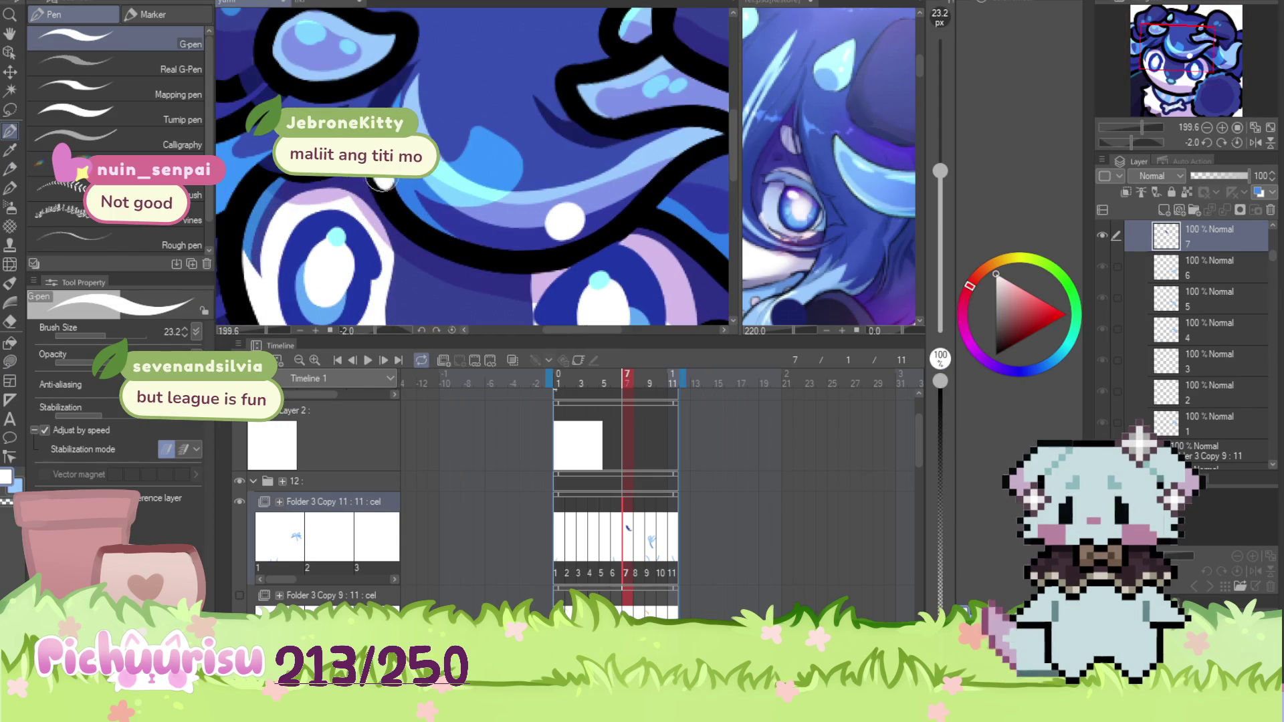
pyautogui.moveTo(385, 184); pyautogui.dragTo(388, 189)
# Add a white shine dot to the hair on frame 8, resampling dark blue and white
pyautogui.press('Right')
pyautogui.click(579, 172)
pyautogui.scroll(1, 516, 91)
pyautogui.keyDown('alt'); pyautogui.click(515, 90); pyautogui.keyUp('alt')
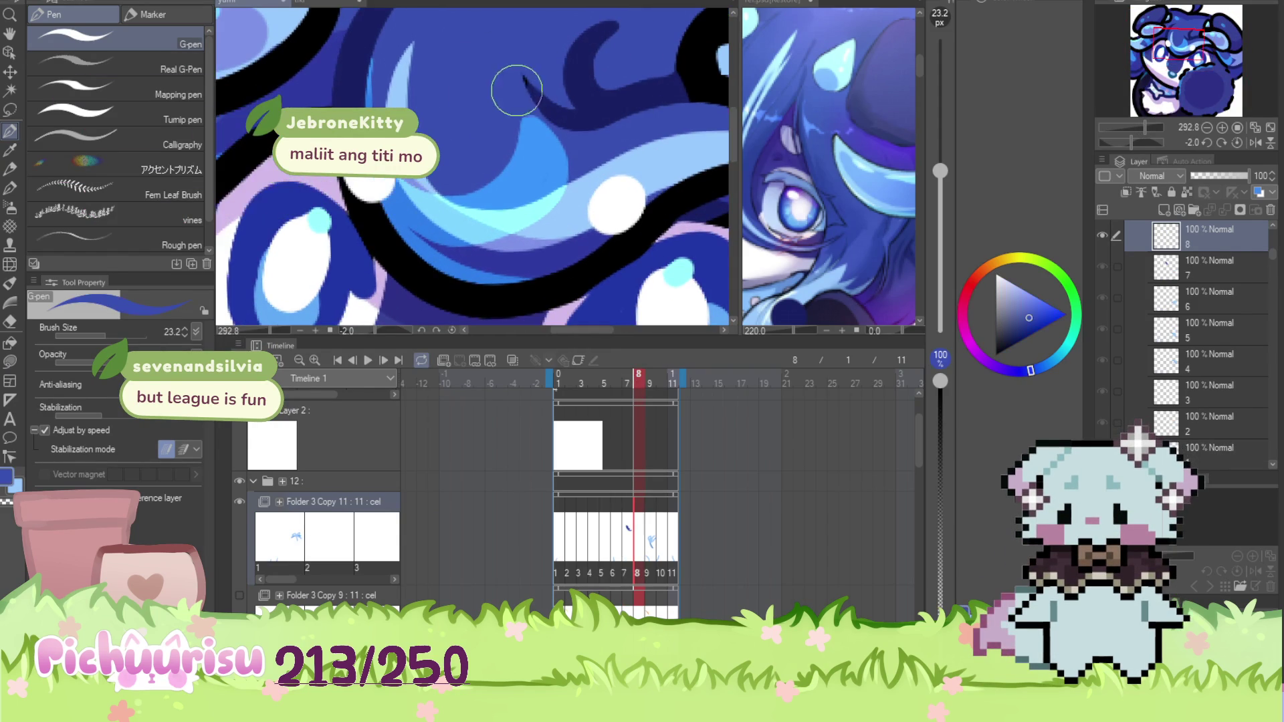
pyautogui.keyDown('alt'); pyautogui.click(608, 209); pyautogui.keyUp('alt')
pyautogui.scroll(-4, 589, 194)
# Step through frames 9 and 10 and on to the blank frame 11
pyautogui.press('Right')
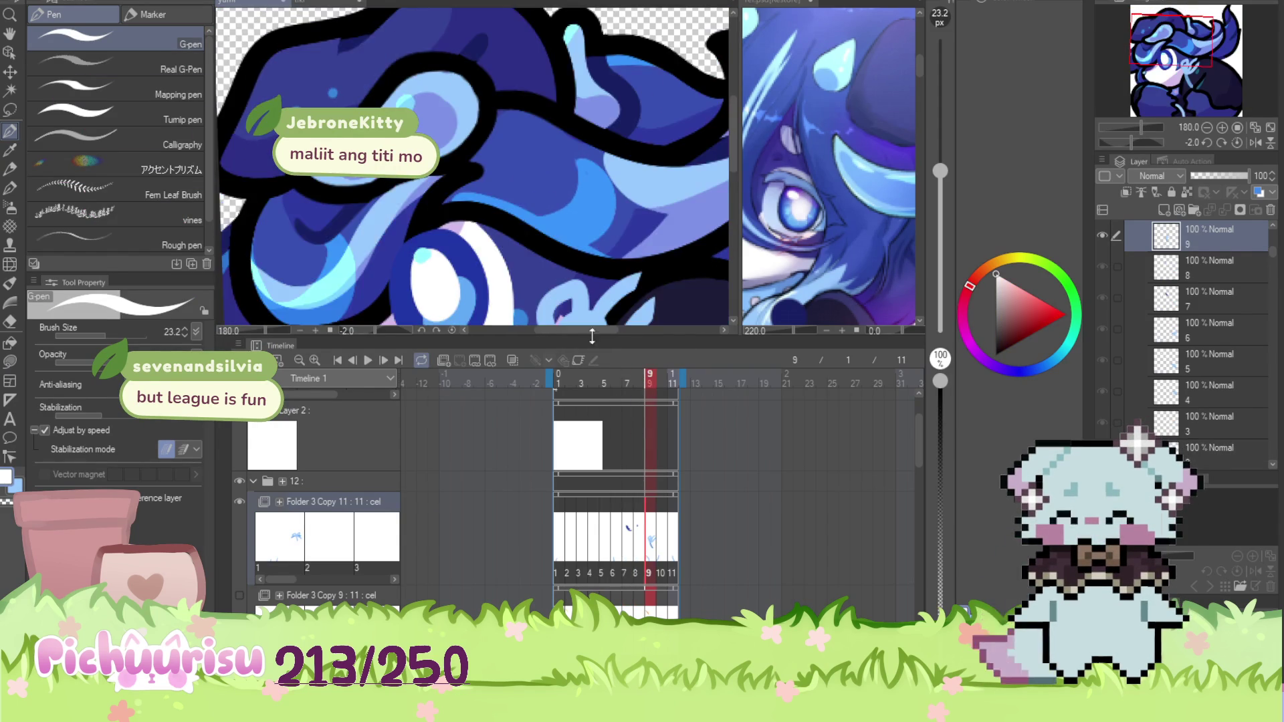
pyautogui.scroll(2, 478, 194)
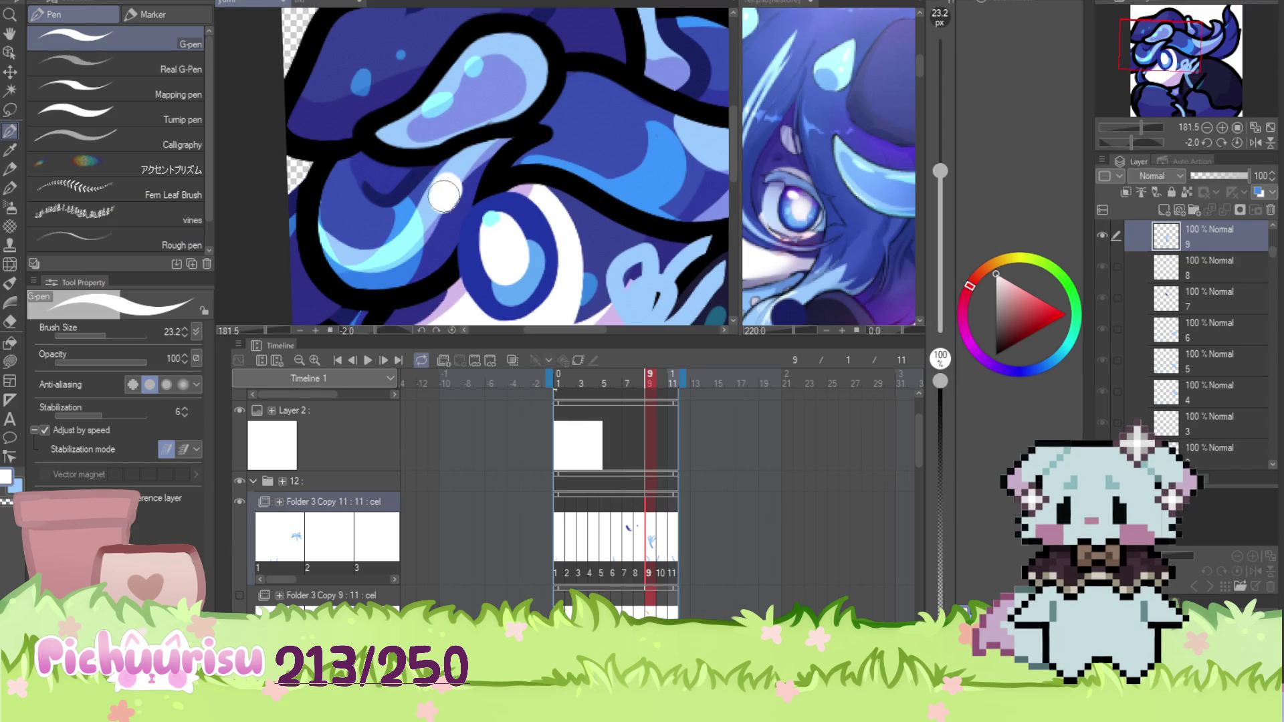
pyautogui.scroll(-2, 445, 187)
pyautogui.press('Right')
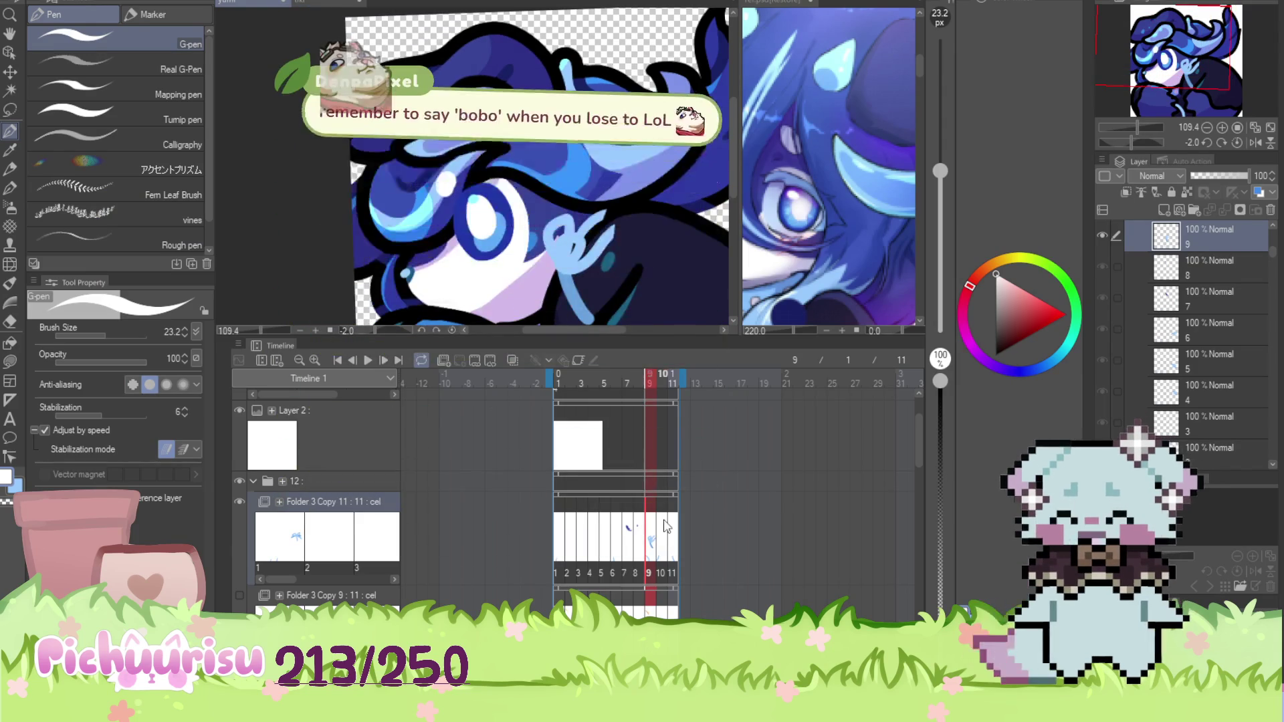
pyautogui.scroll(2, 512, 73)
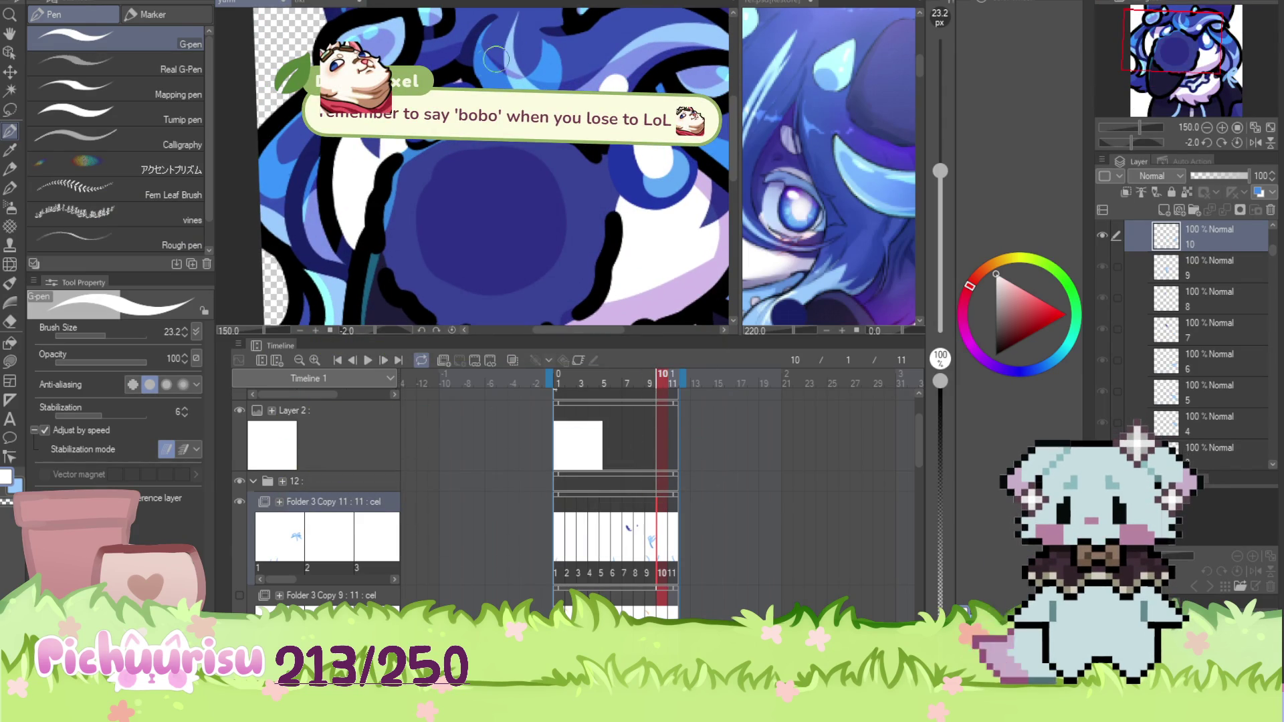
pyautogui.scroll(-3, 523, 218)
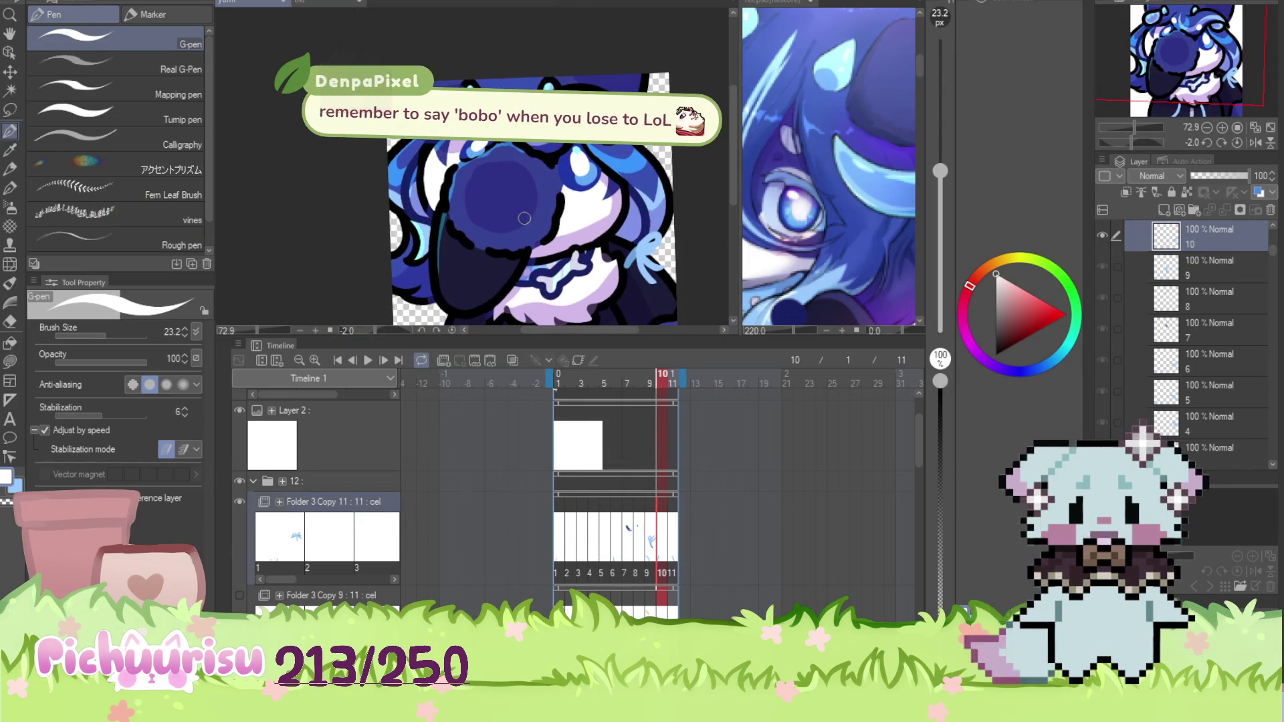
pyautogui.click(672, 525)
pyautogui.scroll(3, 529, 160)
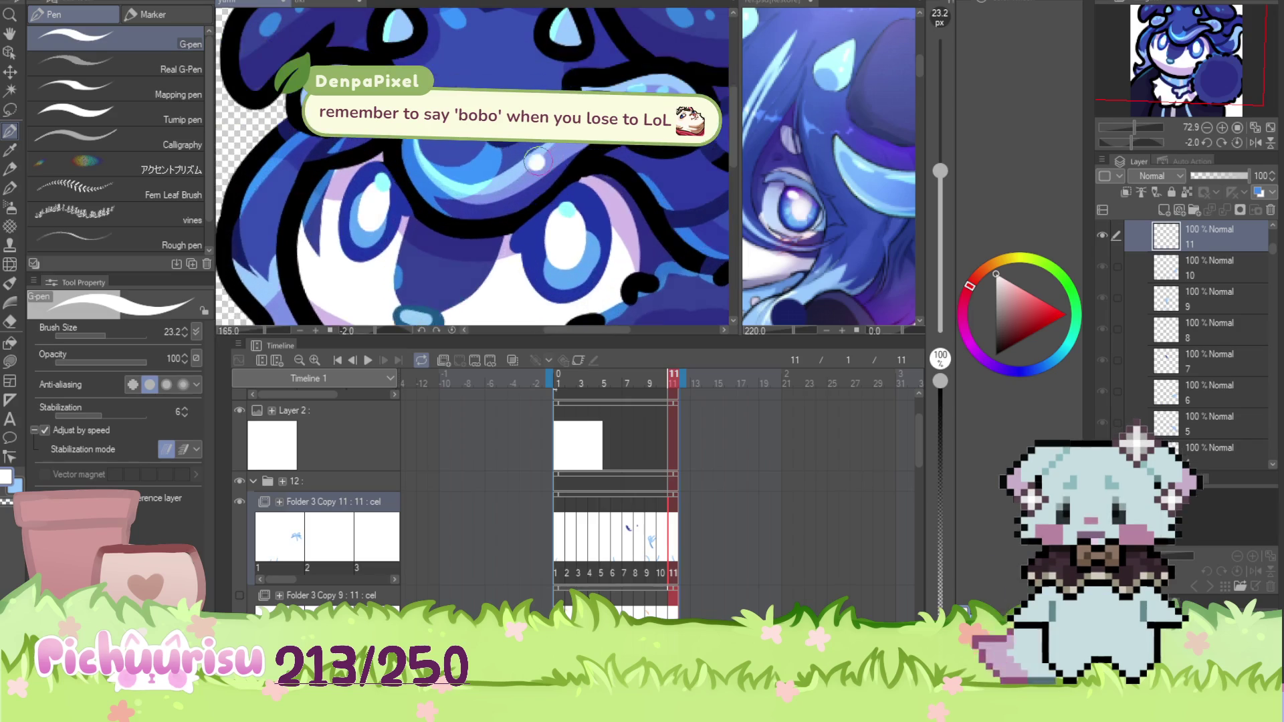
pyautogui.scroll(-6, 334, 273)
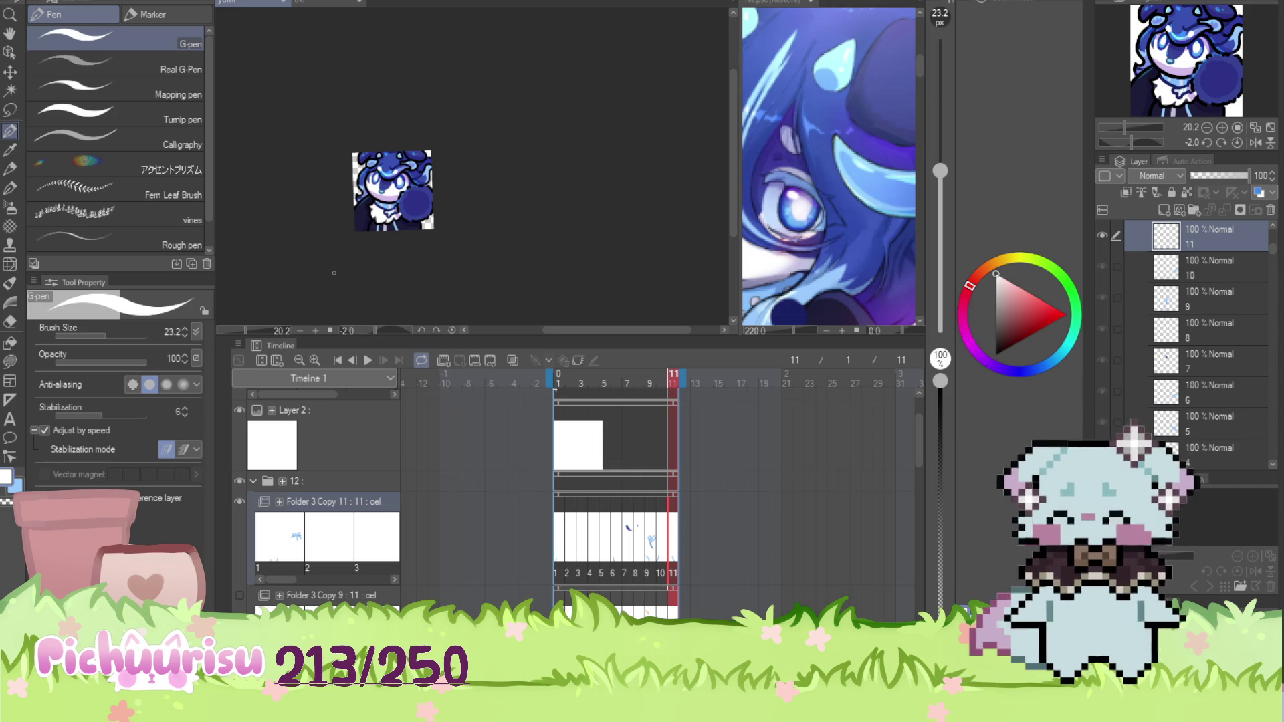
# Zoom out to the whole icon and move the playhead back to frame 1
pyautogui.scroll(5, 446, 192)
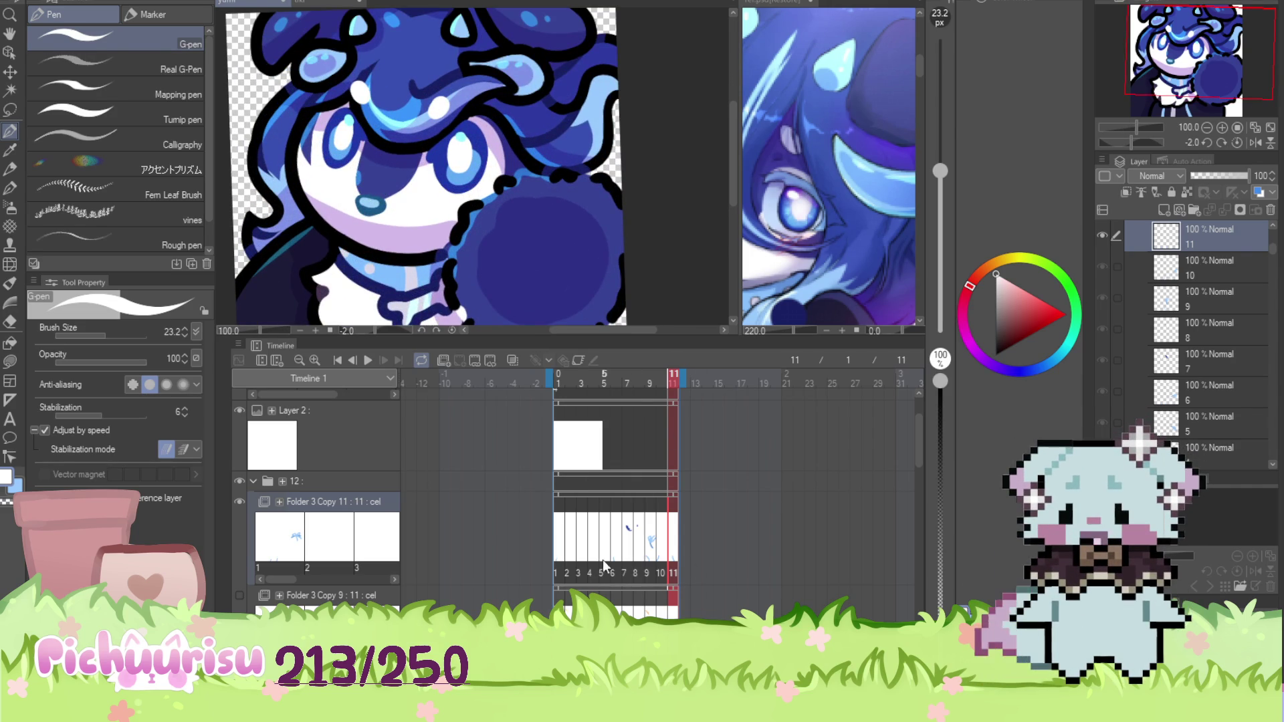
pyautogui.click(559, 548)
pyautogui.scroll(-1, 629, 153)
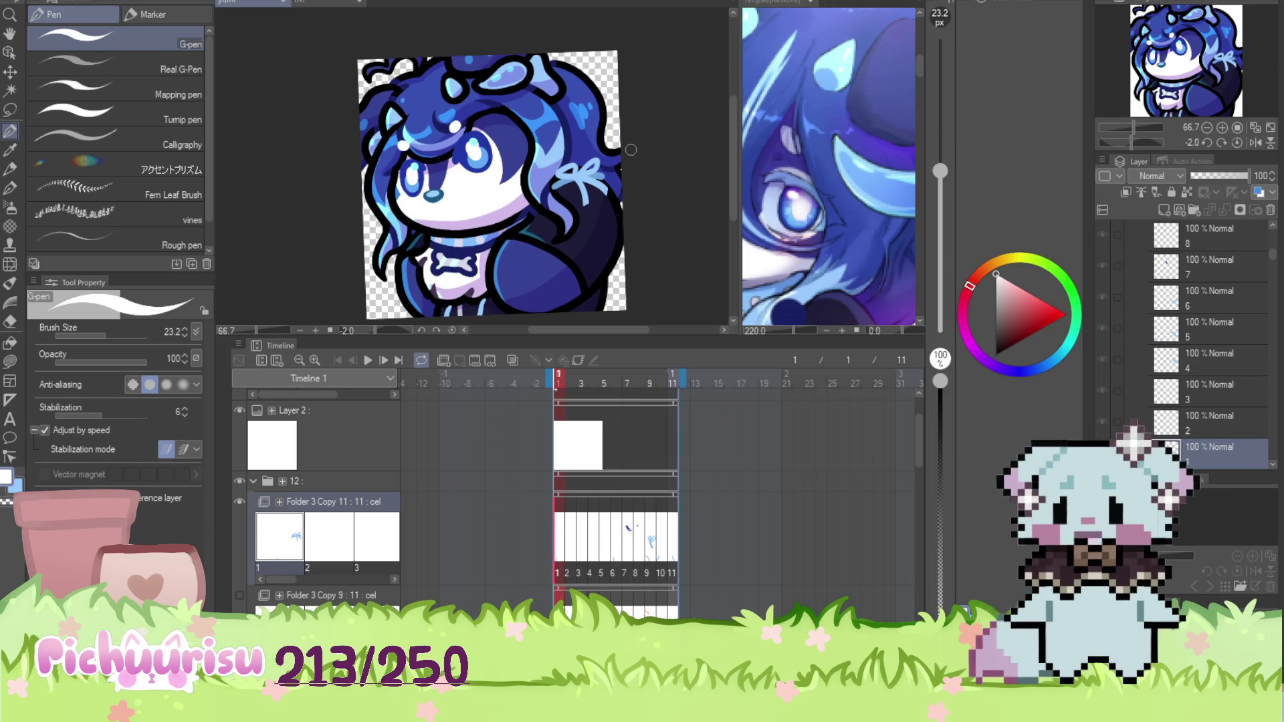
# Retouch frame 1's face with lavender shading and dark blue sampled from the hair
pyautogui.scroll(4, 491, 174)
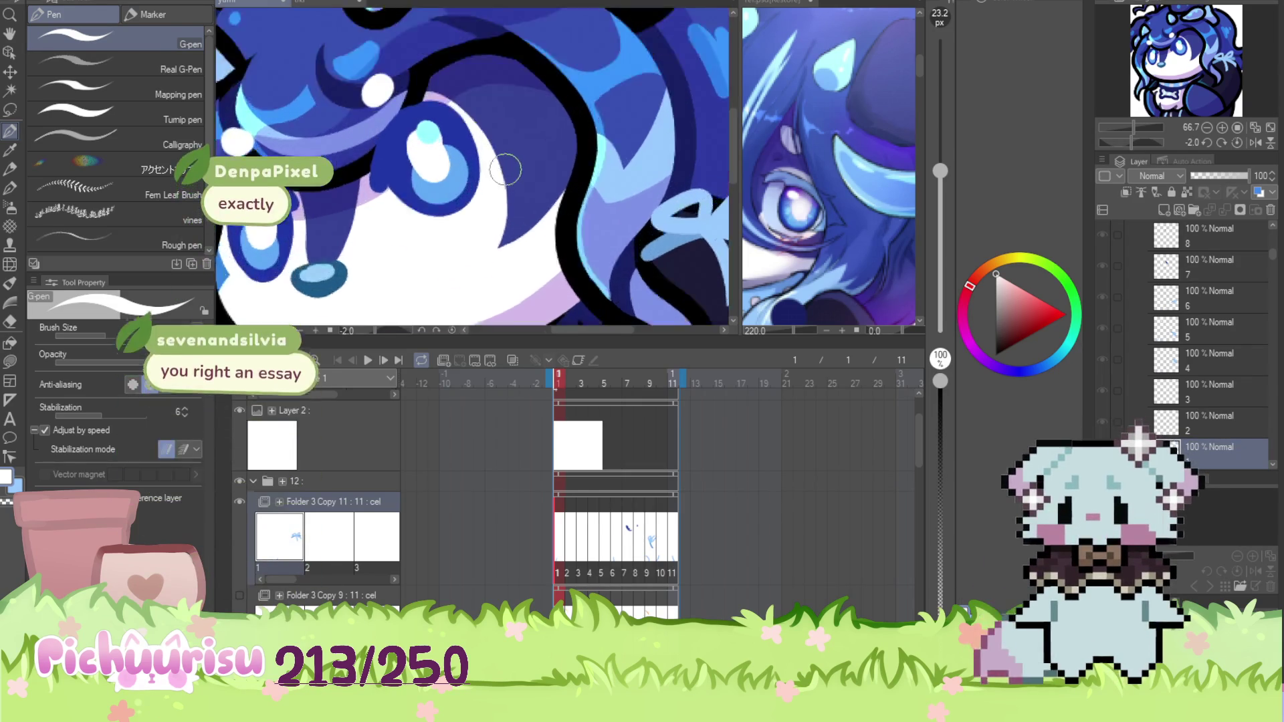
pyautogui.scroll(-4, 512, 201)
pyautogui.scroll(3, 442, 217)
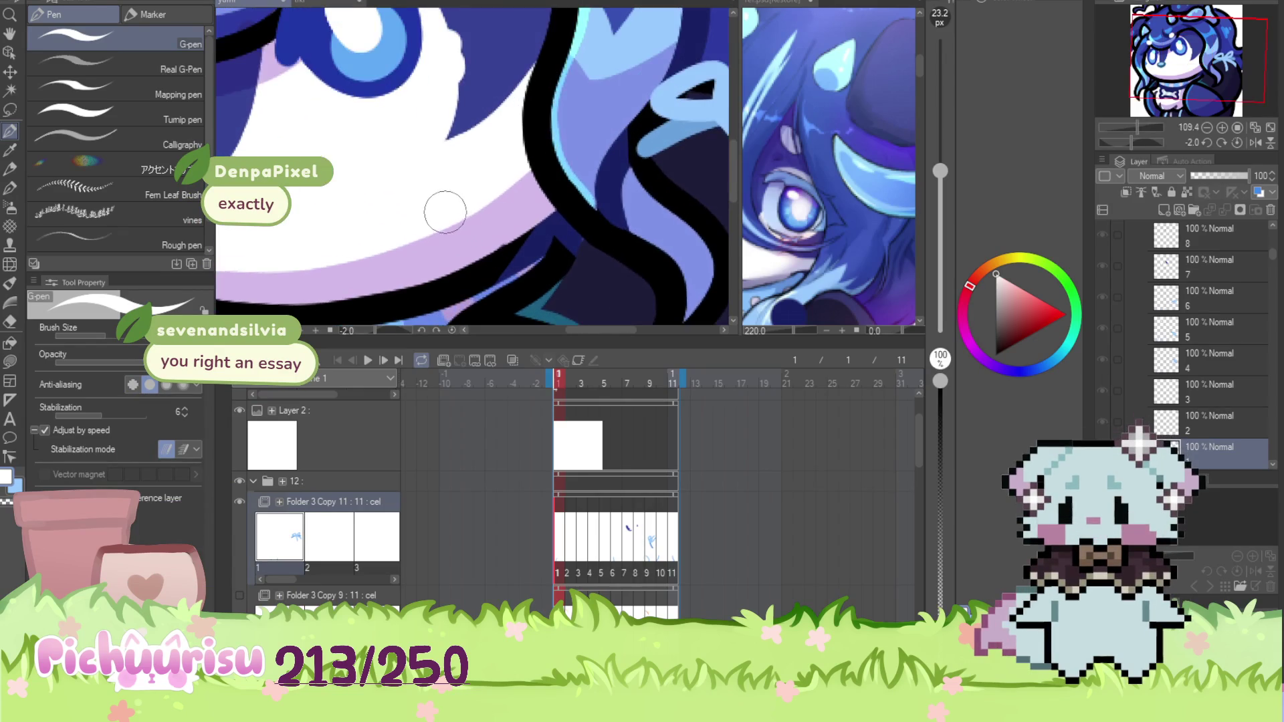
pyautogui.keyDown('alt'); pyautogui.click(500, 248); pyautogui.keyUp('alt')
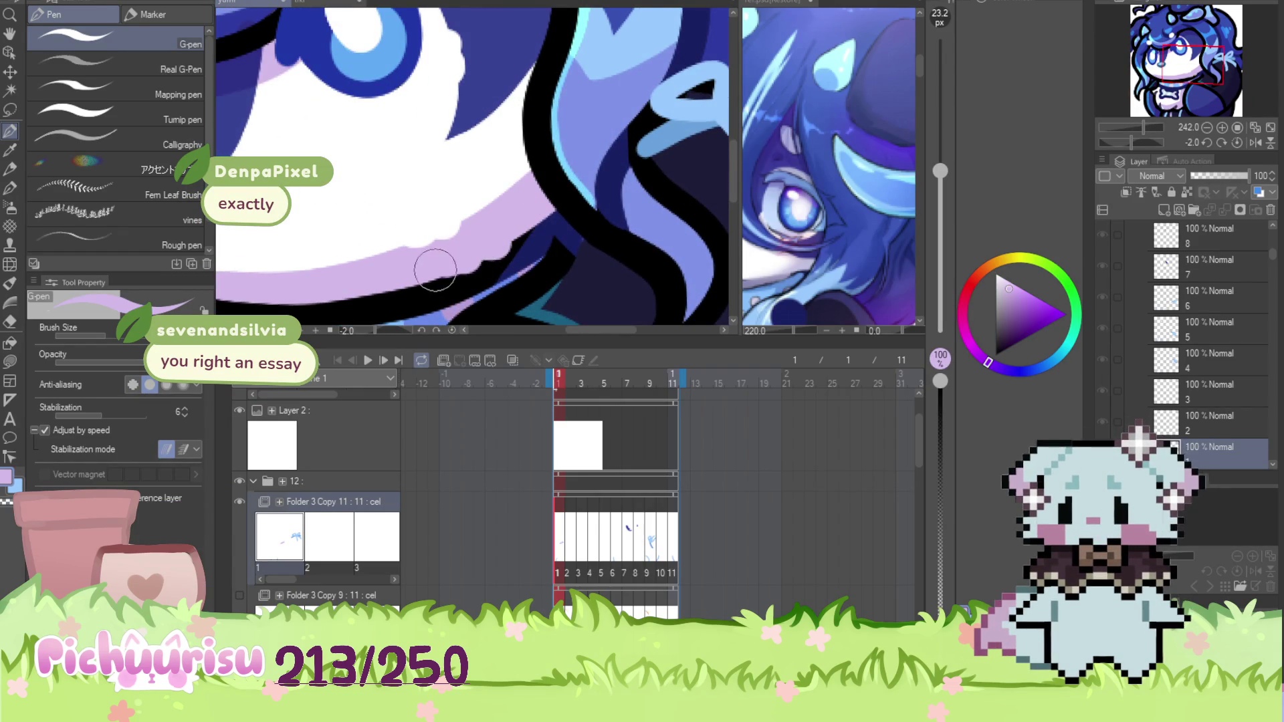
pyautogui.scroll(-3, 438, 269)
pyautogui.scroll(2, 487, 289)
pyautogui.keyDown('alt'); pyautogui.click(486, 289); pyautogui.keyUp('alt')
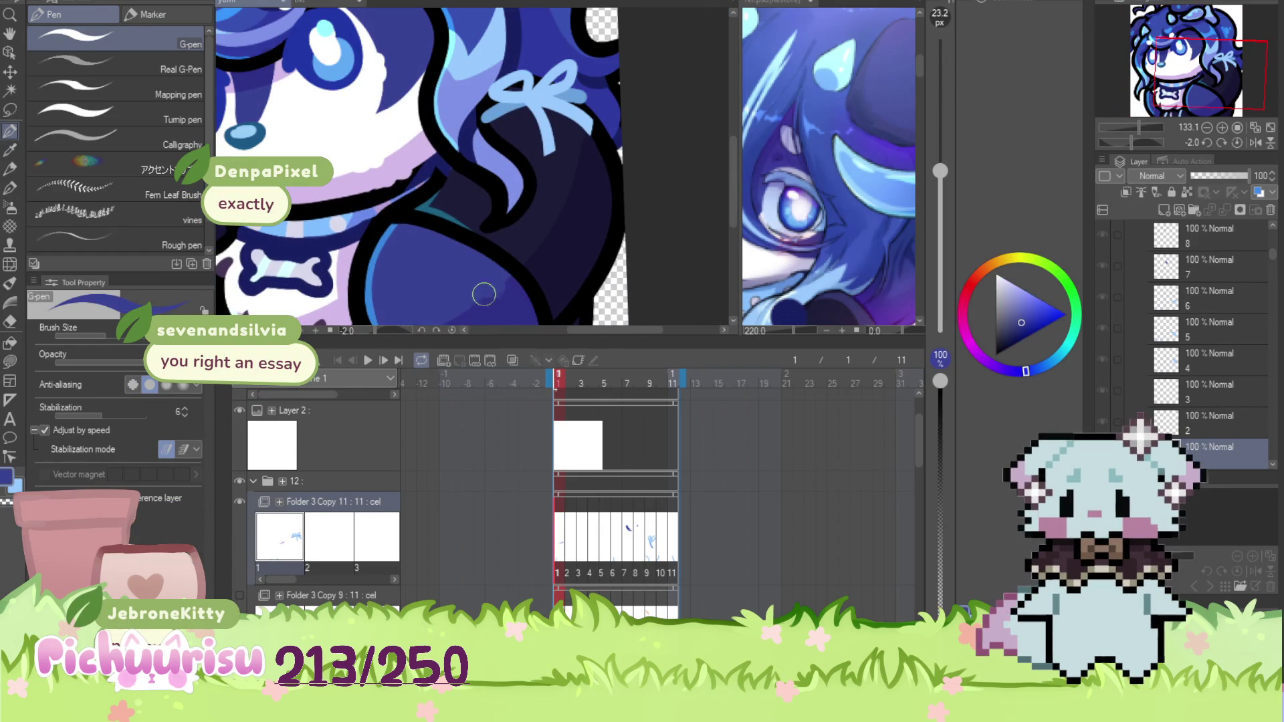
pyautogui.scroll(-2, 486, 289)
pyautogui.scroll(3, 439, 174)
# Repaint frame 1's collar and head with blues sampled from the artwork
pyautogui.scroll(3, 439, 174)
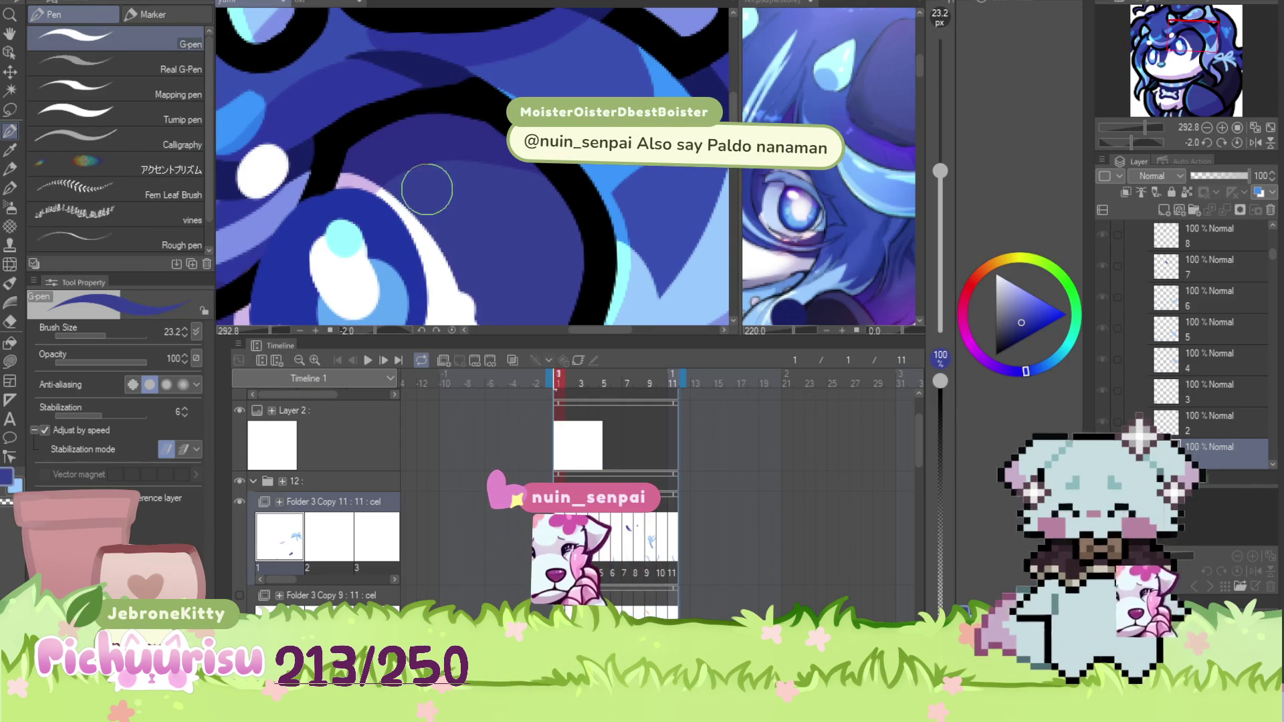
pyautogui.scroll(-4, 444, 173)
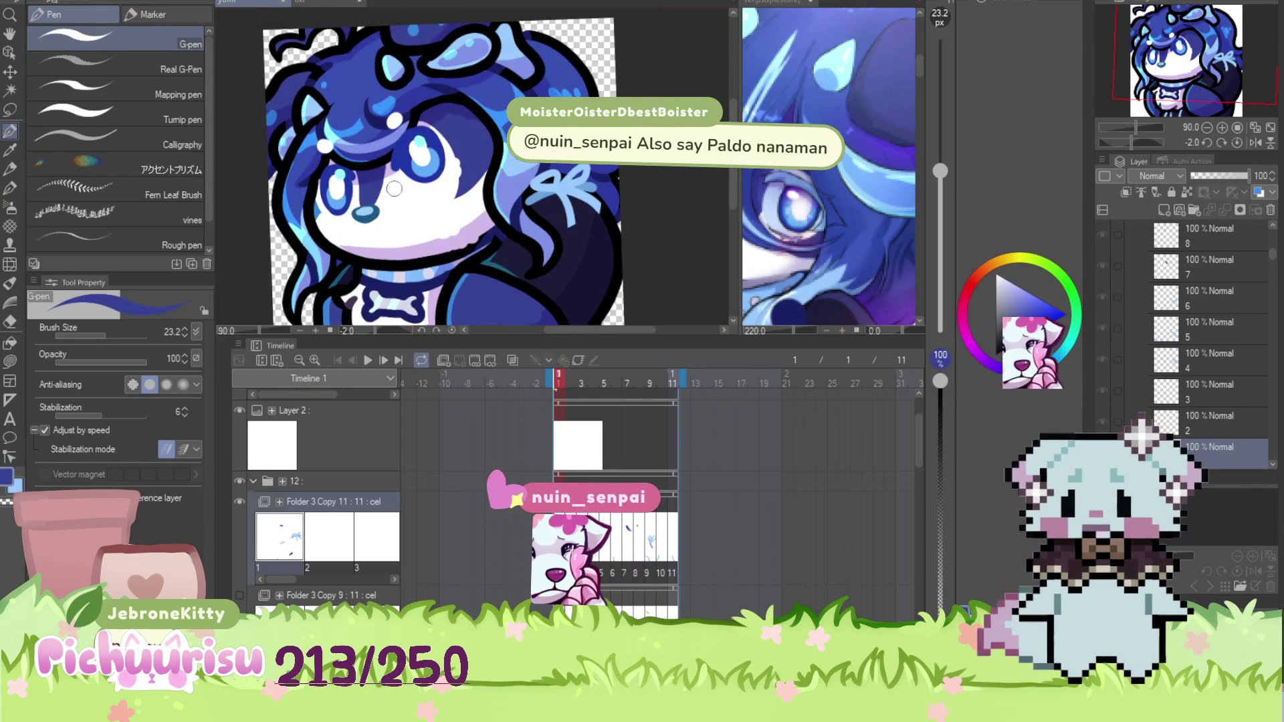
pyautogui.scroll(3, 382, 187)
pyautogui.scroll(-2, 382, 186)
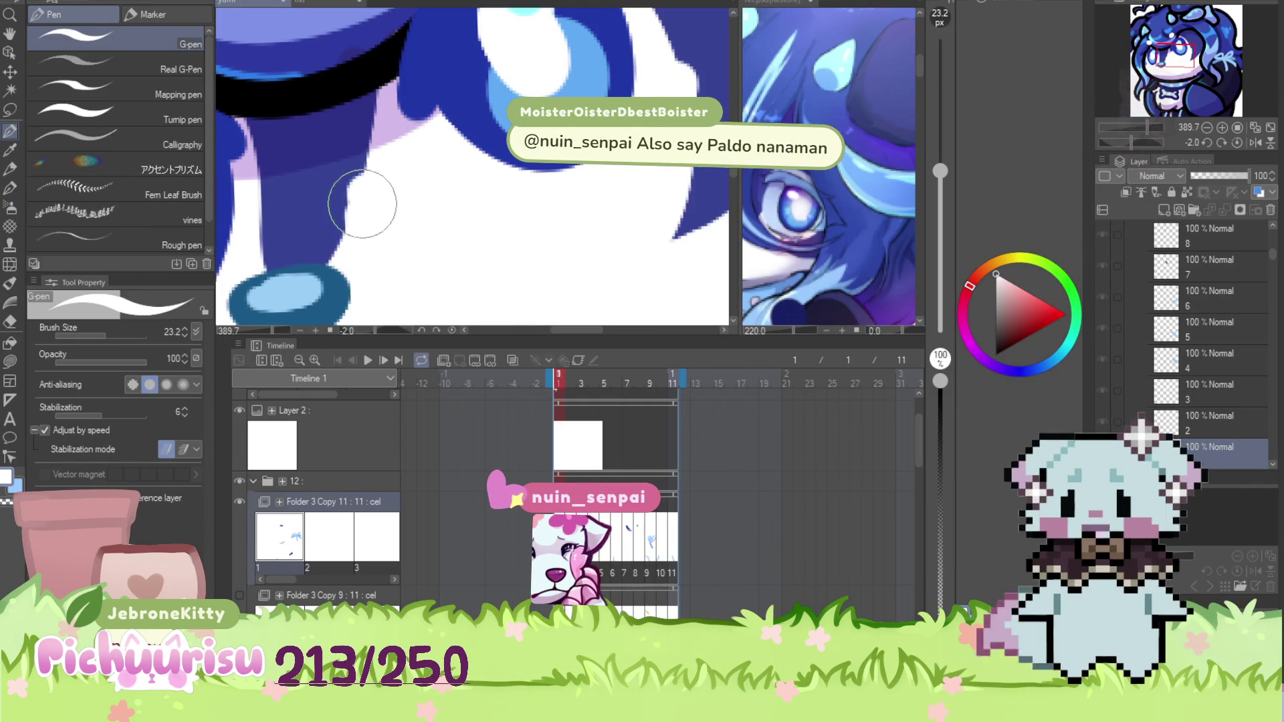
pyautogui.scroll(4, 393, 107)
pyautogui.scroll(-4, 393, 107)
pyautogui.scroll(2, 374, 167)
pyautogui.scroll(-2, 361, 187)
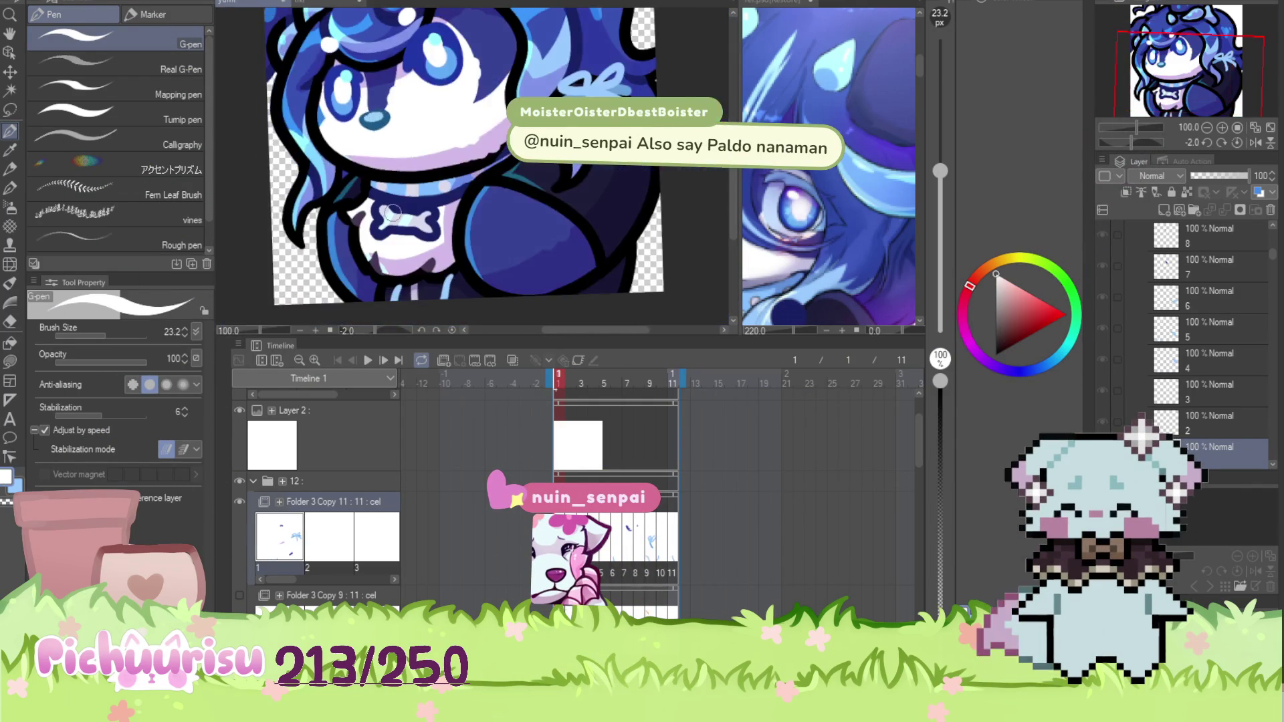
pyautogui.scroll(3, 415, 257)
pyautogui.scroll(-5, 396, 260)
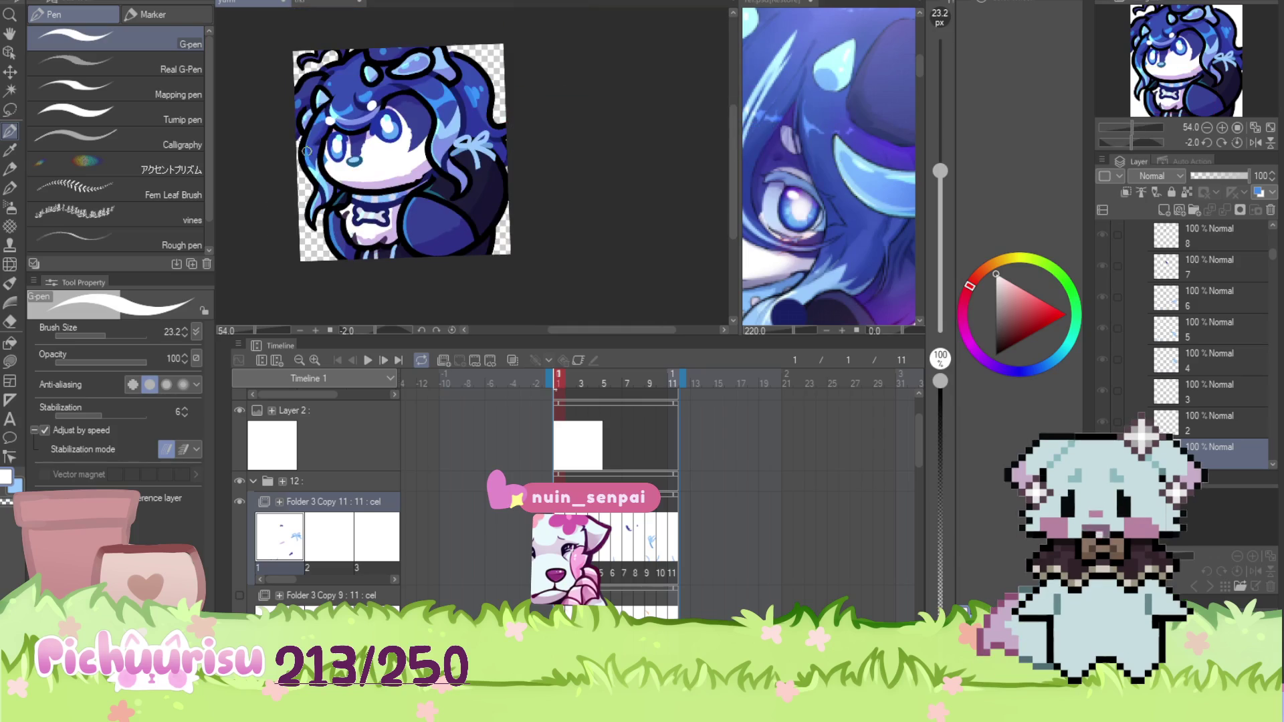
pyautogui.scroll(5, 351, 246)
pyautogui.keyDown('alt'); pyautogui.click(355, 247); pyautogui.keyUp('alt')
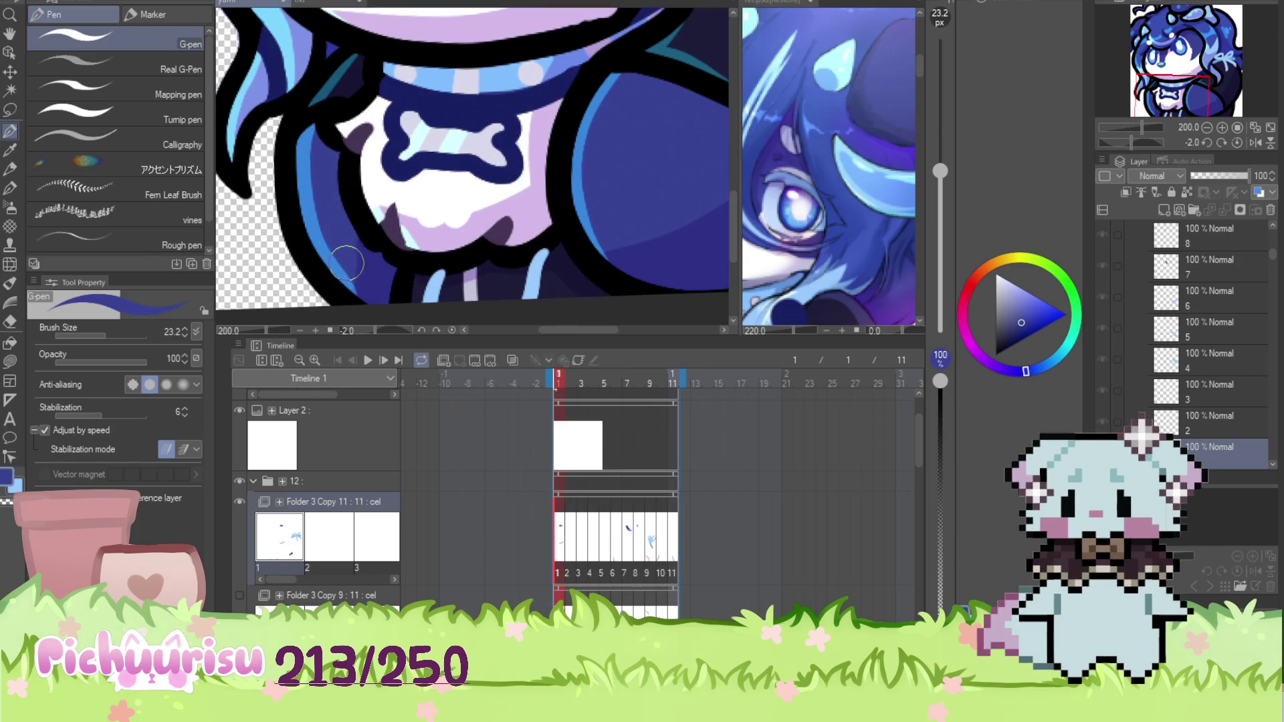
pyautogui.scroll(-5, 342, 239)
pyautogui.scroll(5, 306, 129)
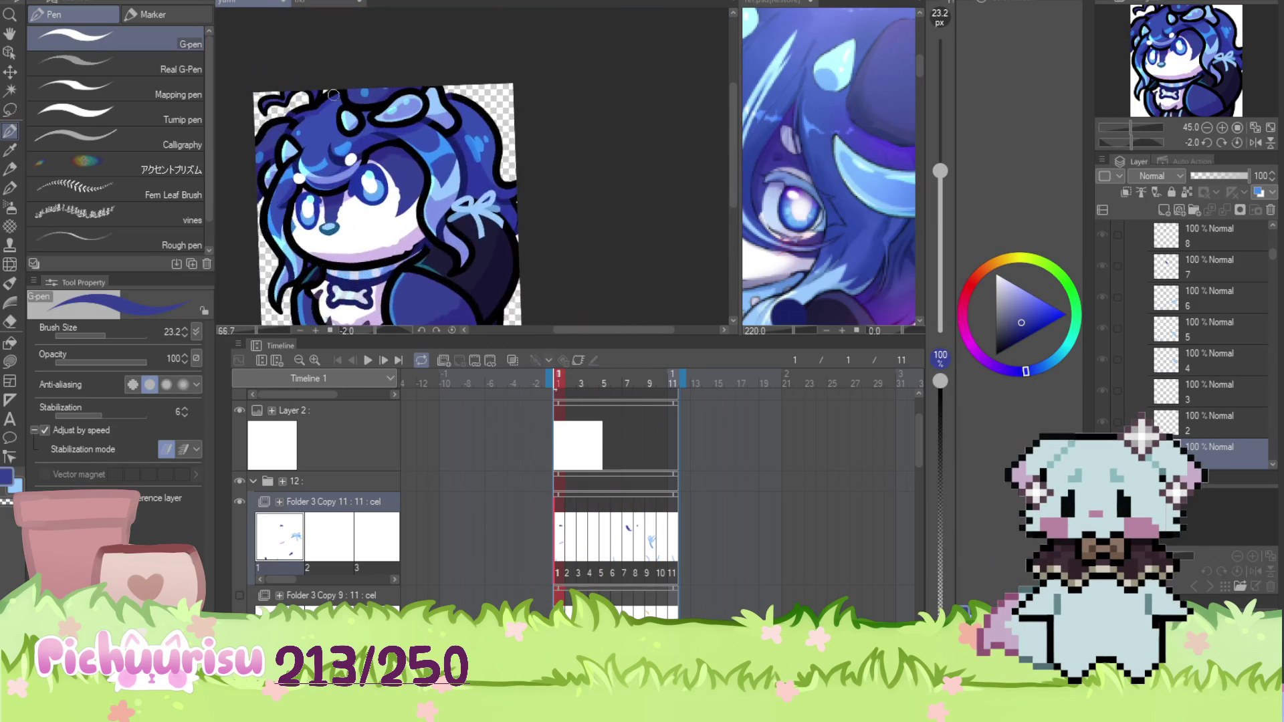
pyautogui.keyDown('alt'); pyautogui.click(305, 129); pyautogui.keyUp('alt')
pyautogui.scroll(-3, 306, 129)
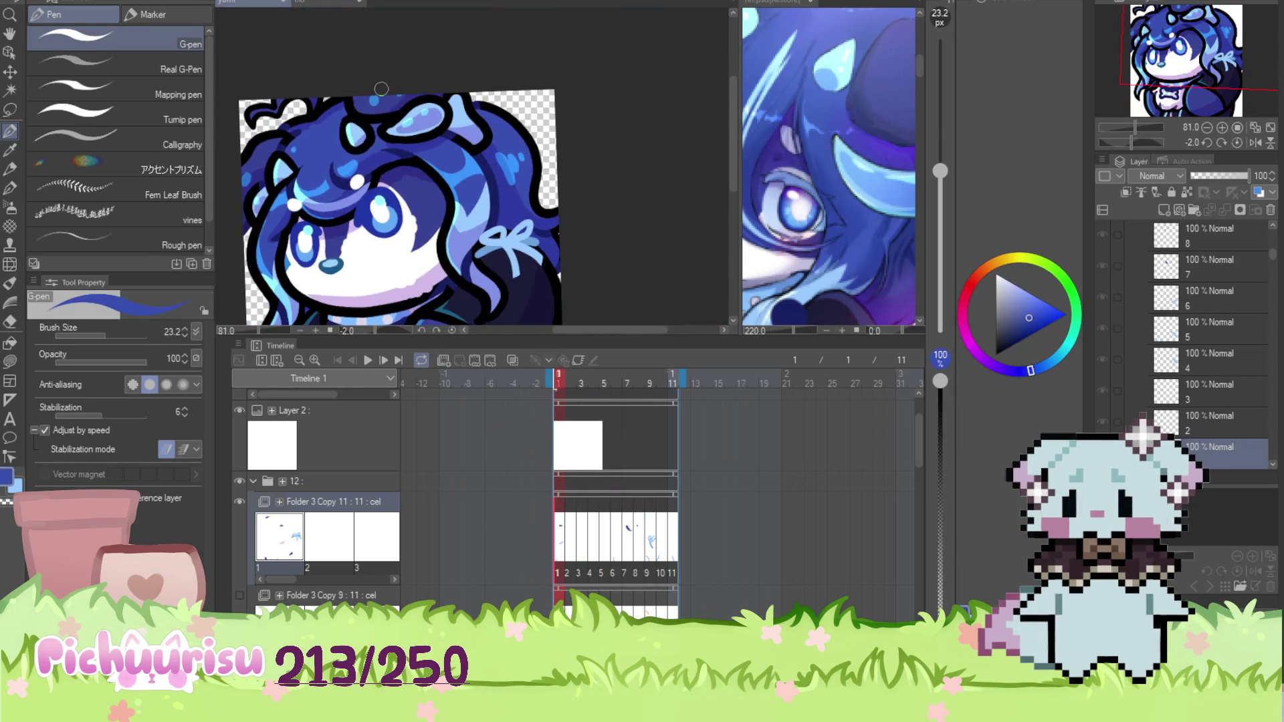
# On frame 2, retouch the face, cheek and eyes with white, lavender and dark blue
pyautogui.click(569, 530)
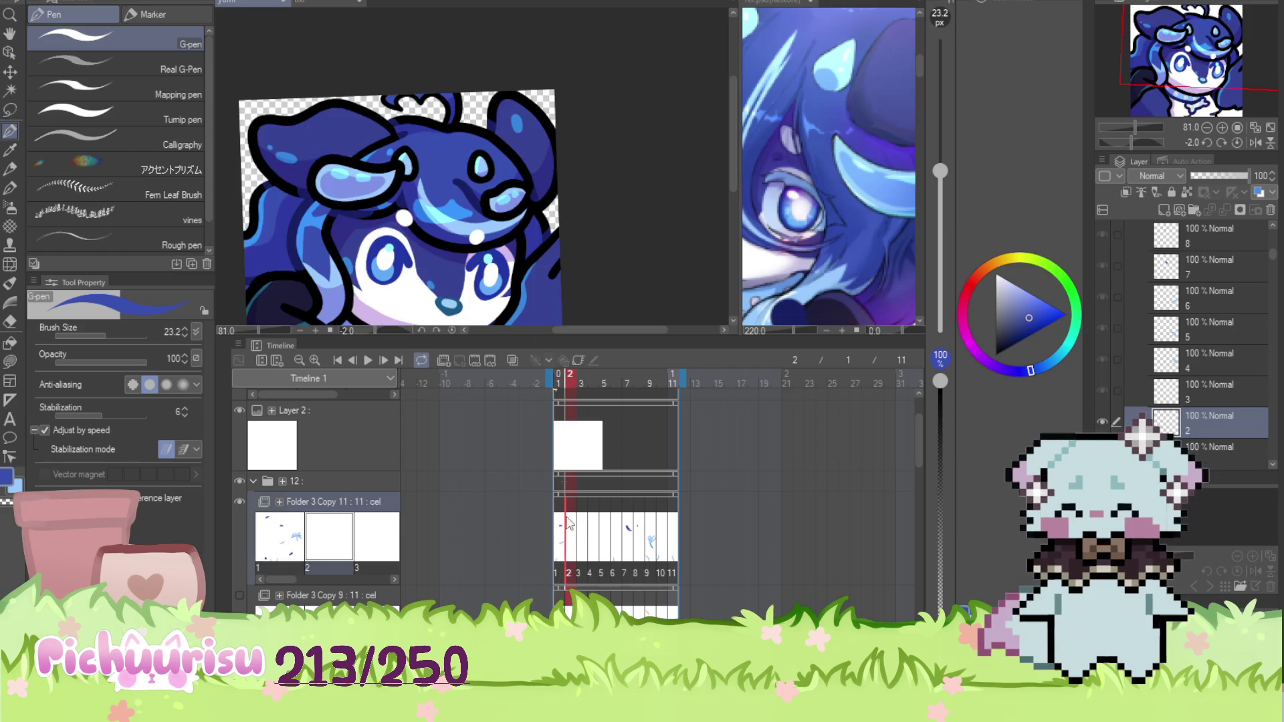
pyautogui.scroll(4, 473, 179)
pyautogui.keyDown('alt'); pyautogui.click(366, 228); pyautogui.keyUp('alt')
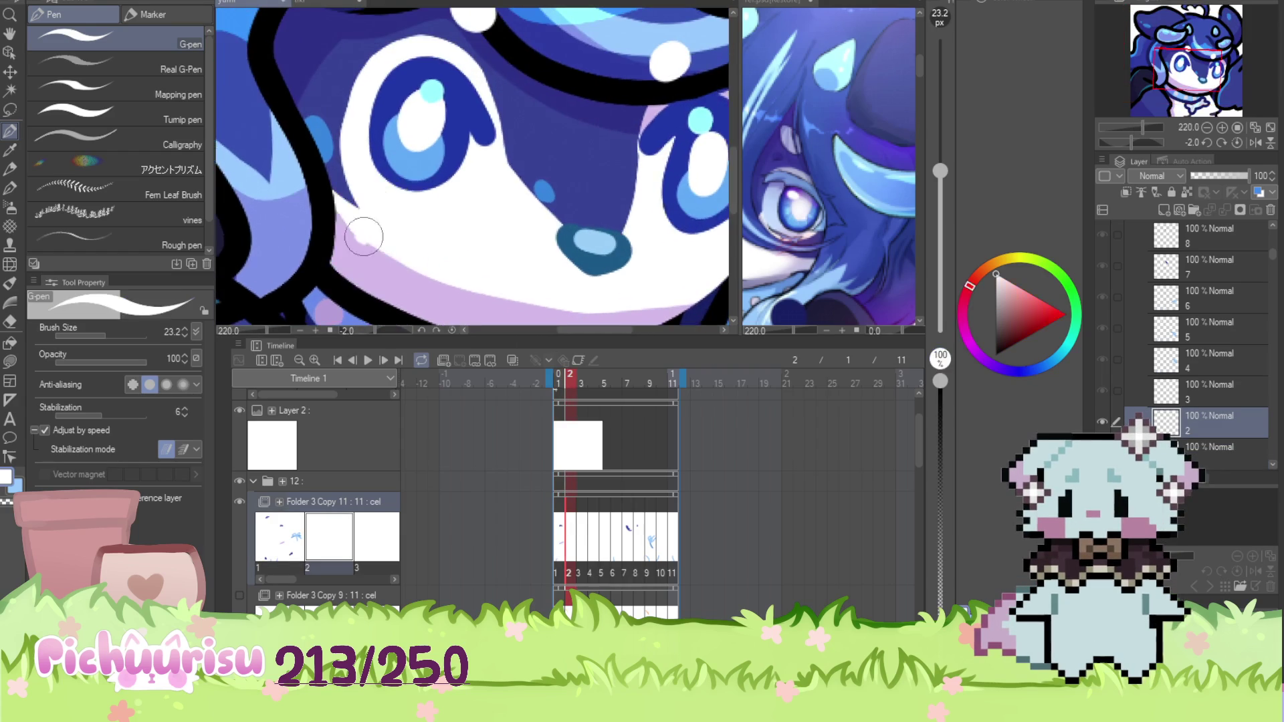
pyautogui.keyDown('alt'); pyautogui.click(431, 261); pyautogui.keyUp('alt')
pyautogui.scroll(-1, 430, 255)
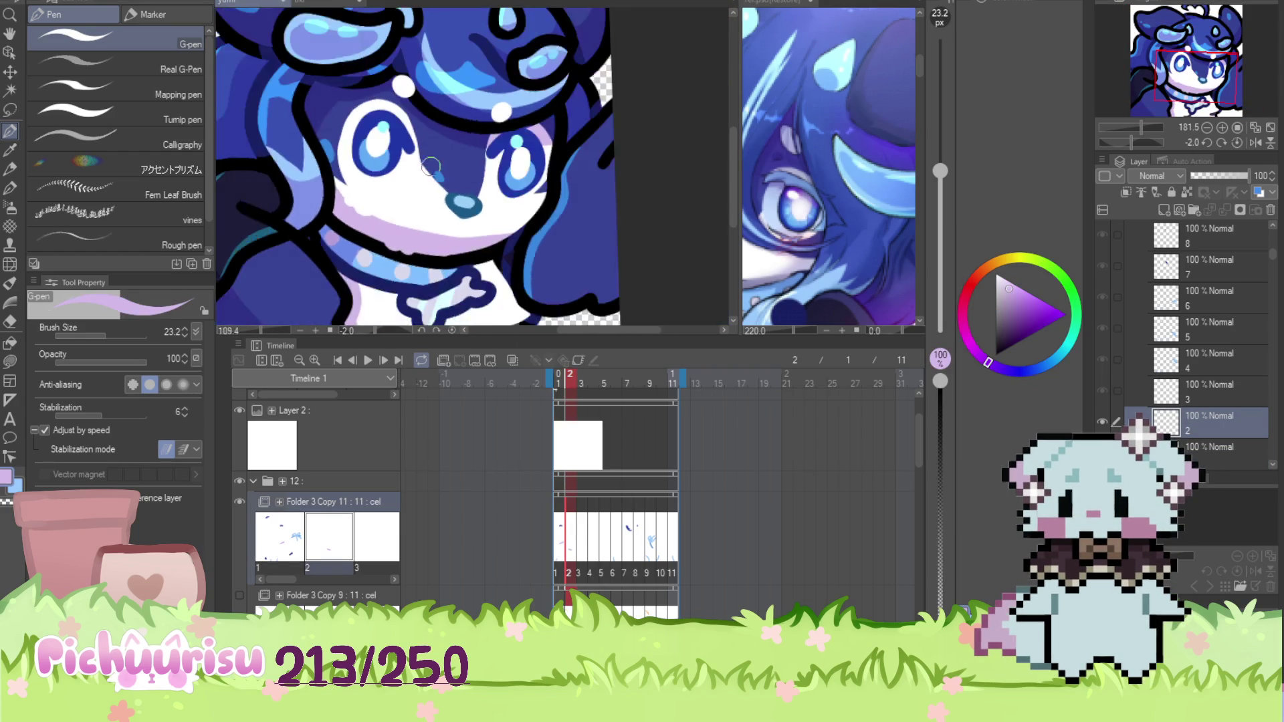
pyautogui.scroll(2, 416, 168)
pyautogui.keyDown('alt'); pyautogui.click(412, 204); pyautogui.keyUp('alt')
pyautogui.scroll(-2, 408, 203)
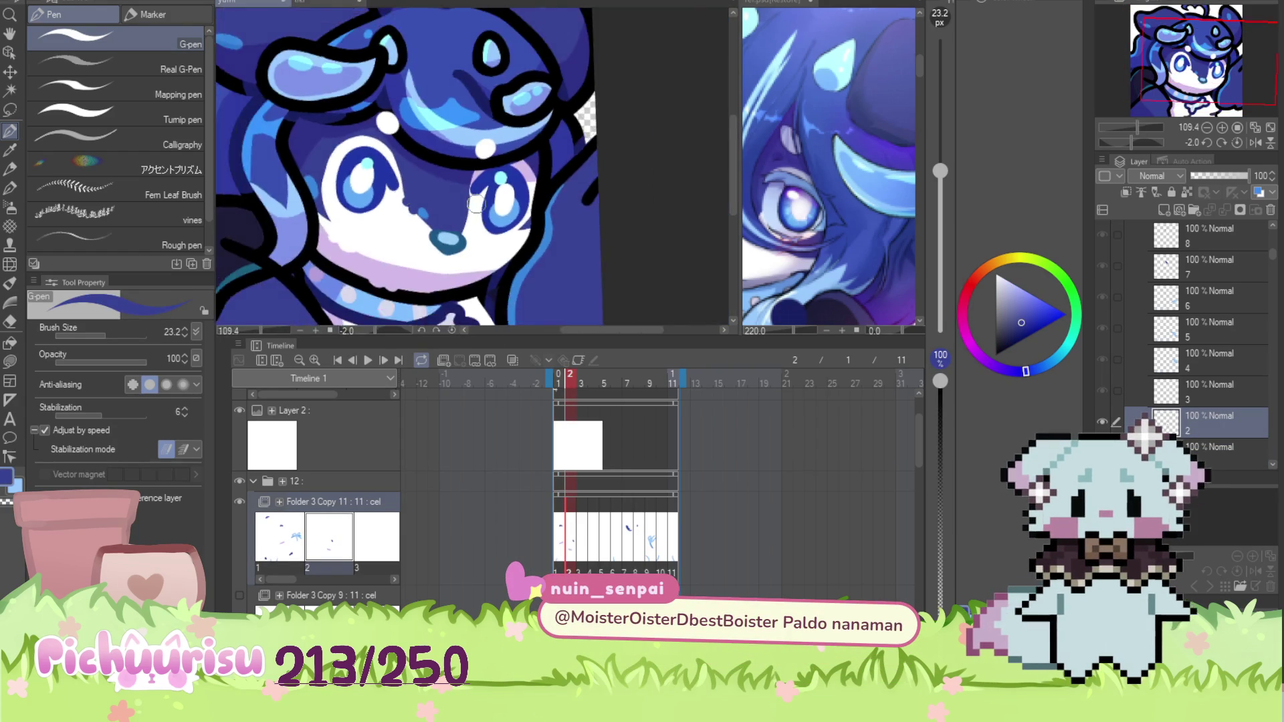
pyautogui.scroll(3, 455, 221)
pyautogui.keyDown('alt'); pyautogui.click(463, 225); pyautogui.keyUp('alt')
pyautogui.keyDown('alt'); pyautogui.click(498, 264); pyautogui.keyUp('alt')
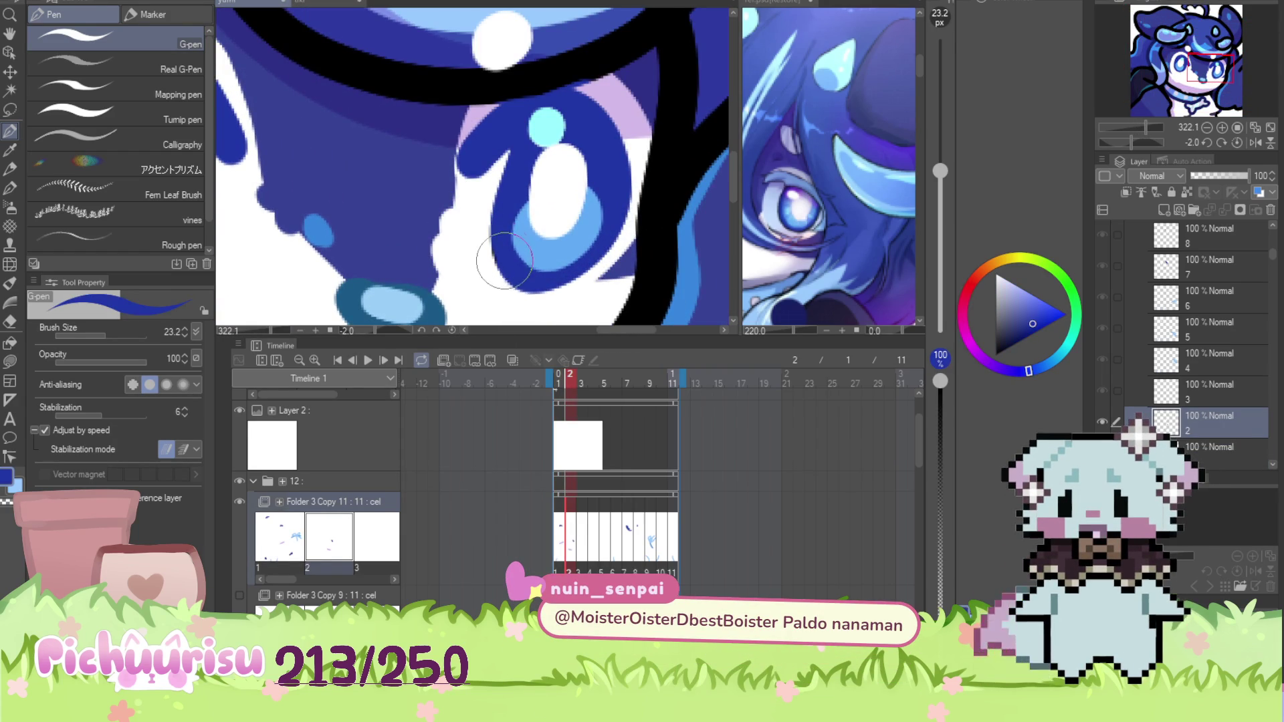
# Finish frame 2 with face white and hair dark blue, then advance to frame 3
pyautogui.scroll(-5, 468, 257)
pyautogui.scroll(2, 366, 270)
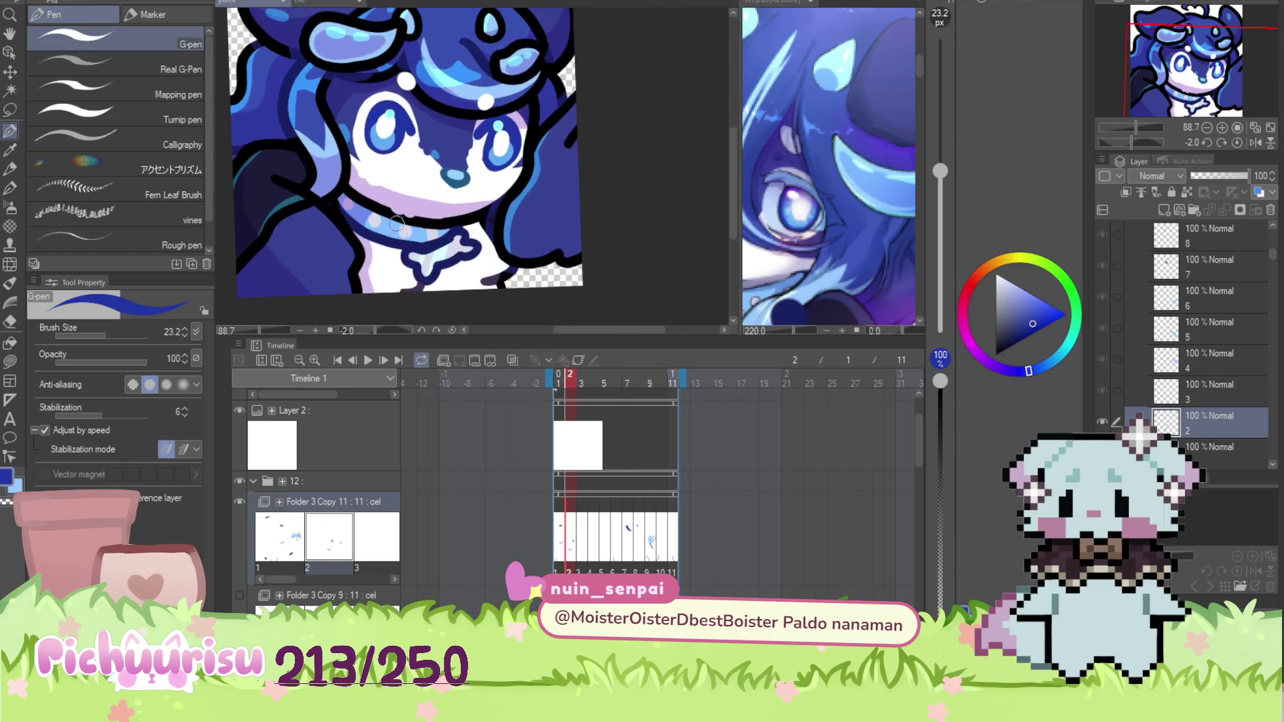
pyautogui.keyDown('alt'); pyautogui.click(366, 270); pyautogui.keyUp('alt')
pyautogui.scroll(1, 375, 264)
pyautogui.scroll(-2, 415, 247)
pyautogui.scroll(3, 474, 225)
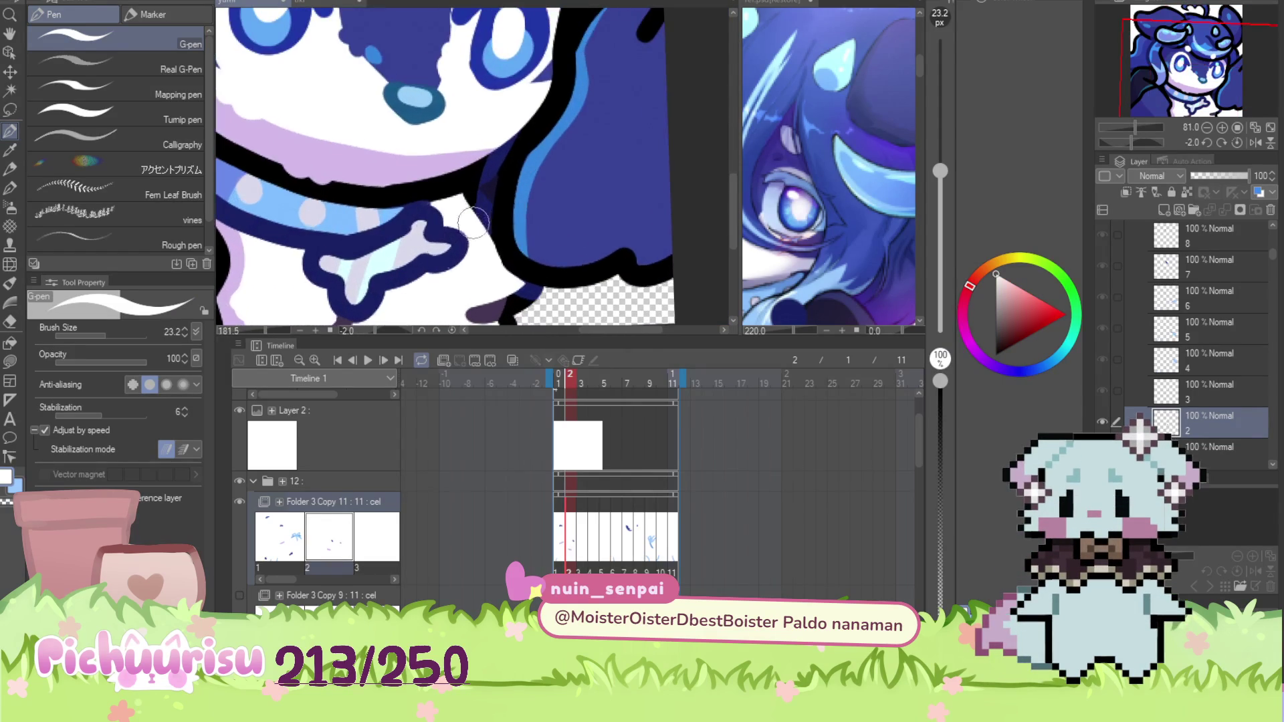
pyautogui.scroll(-4, 476, 225)
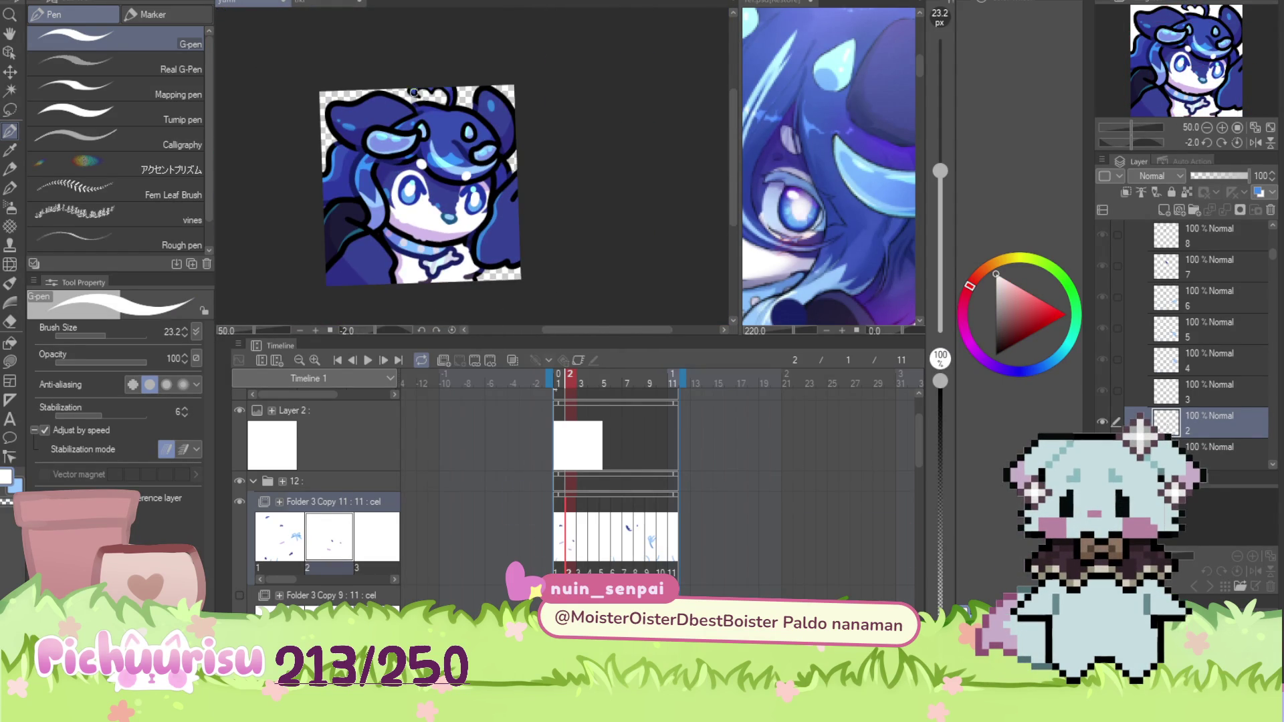
pyautogui.scroll(4, 415, 92)
pyautogui.keyDown('alt'); pyautogui.click(263, 108); pyautogui.keyUp('alt')
pyautogui.scroll(-3, 263, 108)
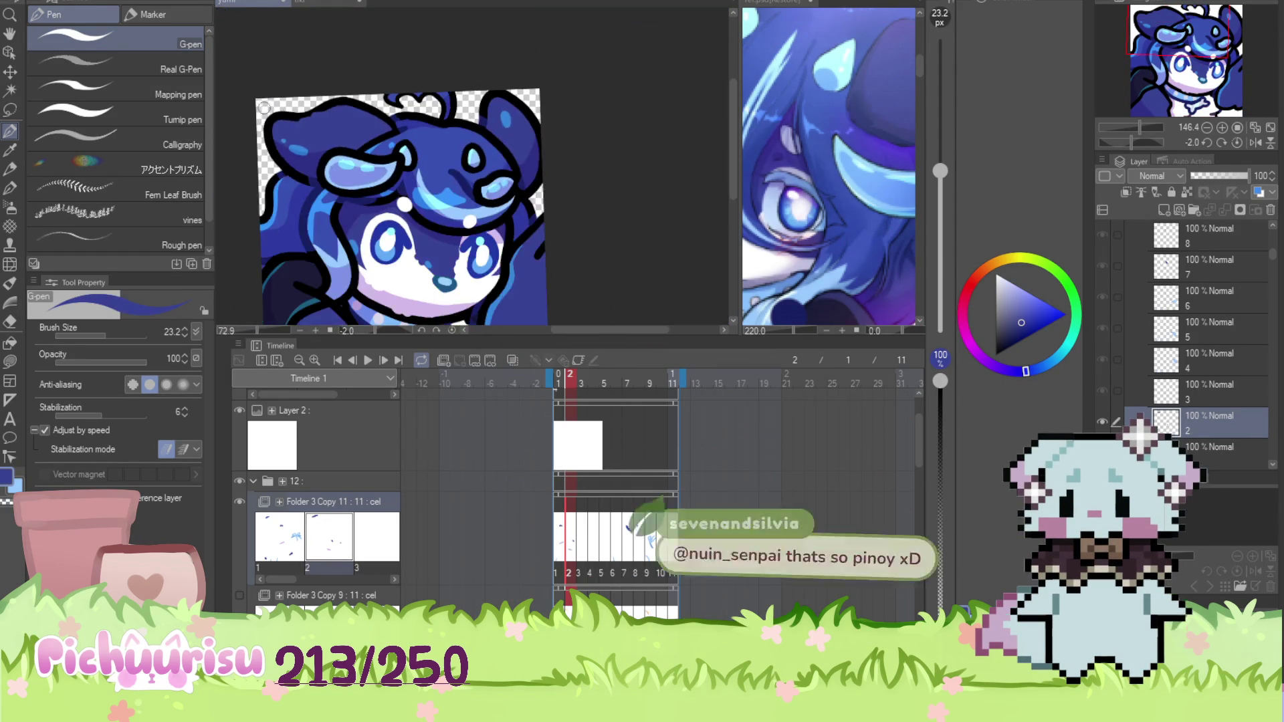
pyautogui.scroll(5, 522, 127)
pyautogui.scroll(-5, 557, 170)
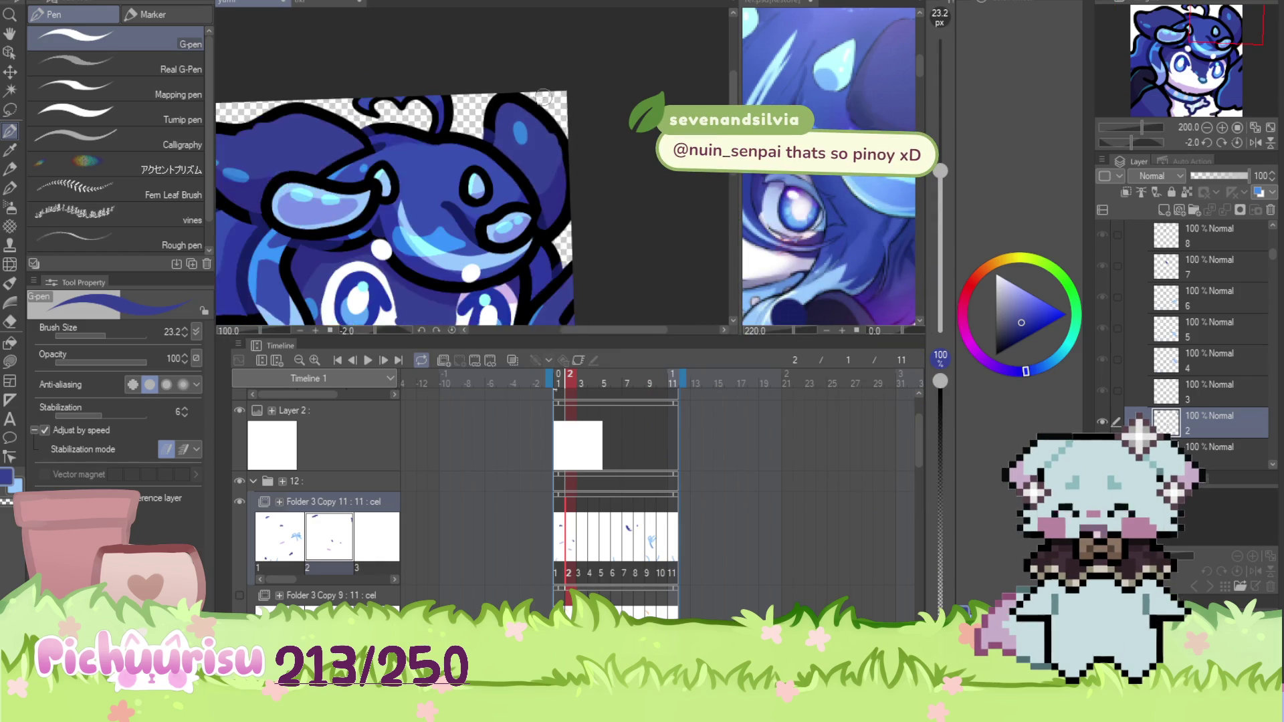
pyautogui.scroll(4, 315, 195)
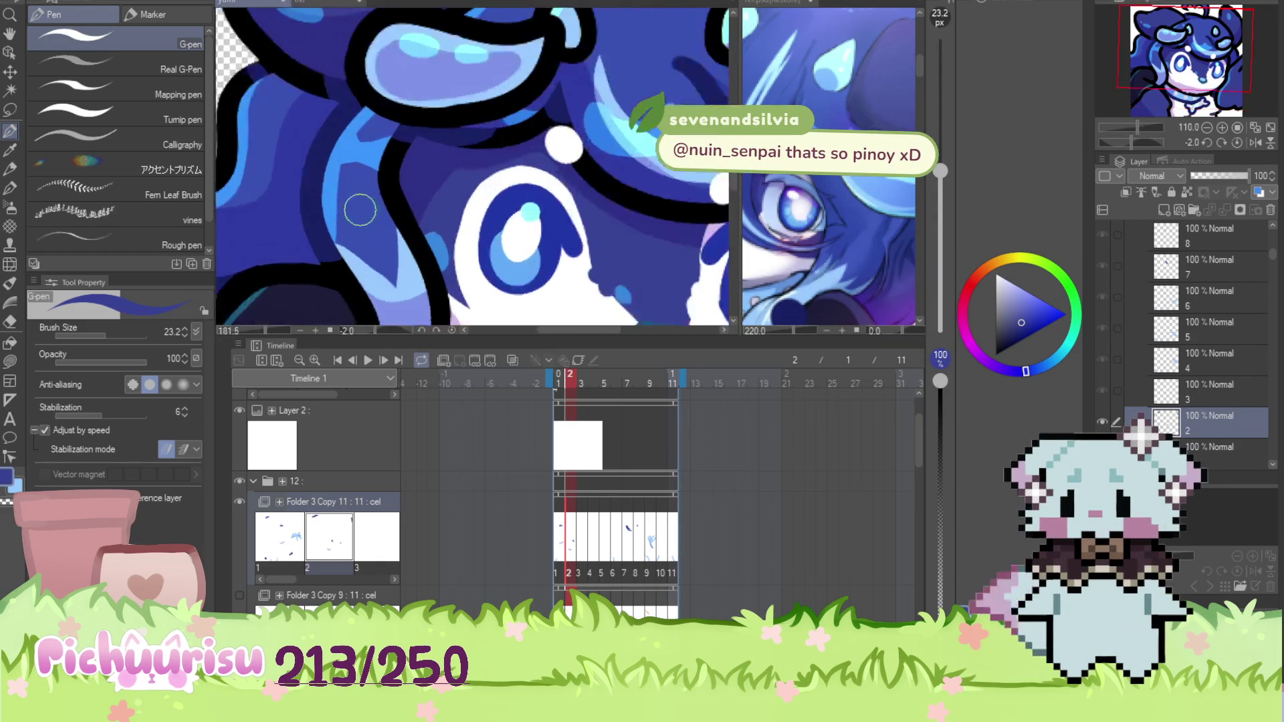
pyautogui.scroll(-4, 350, 138)
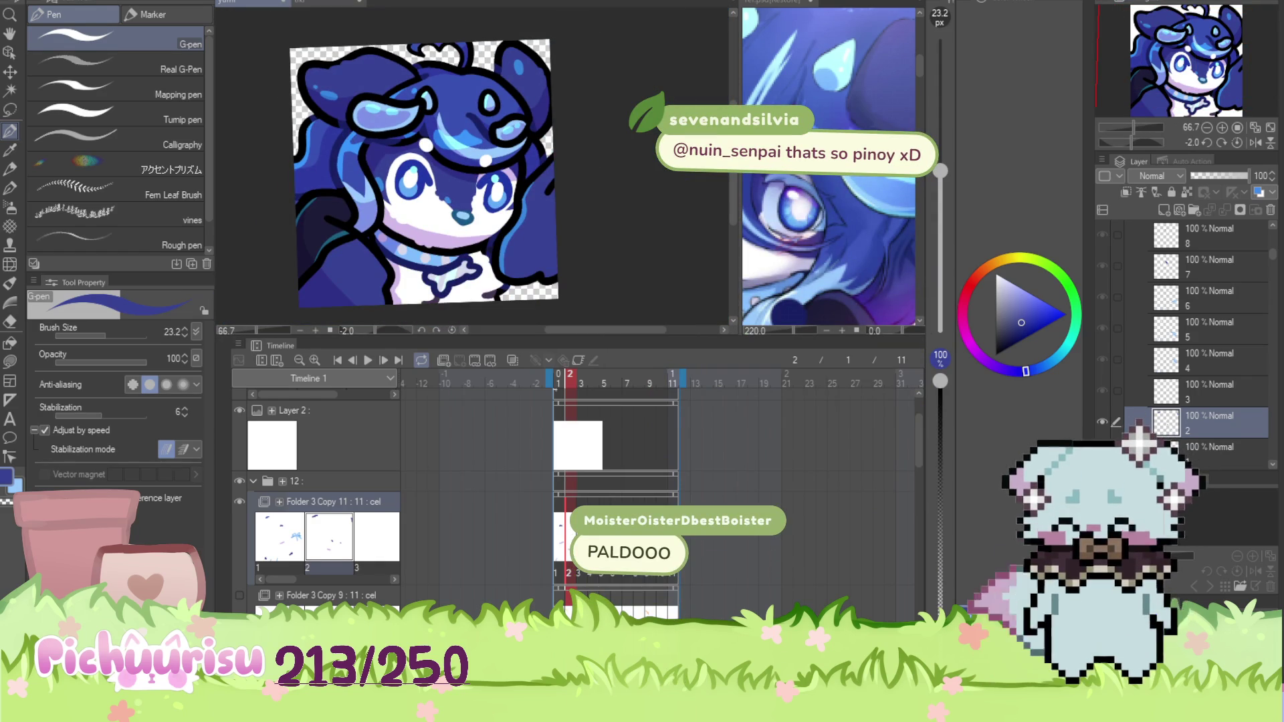
pyautogui.press('.')
pyautogui.scroll(5, 360, 263)
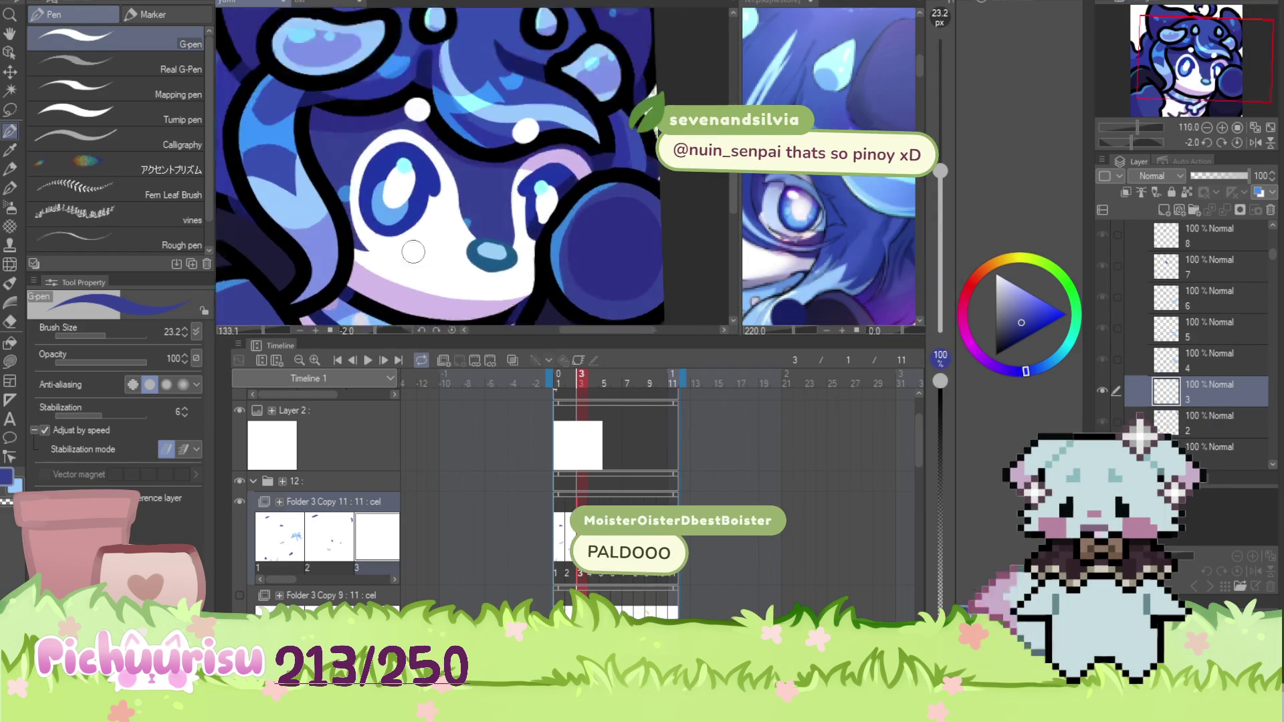
# Retouch the hair, bandana and eye using dark blue, light blue and white sampled from the art
pyautogui.keyDown('alt'); pyautogui.click(330, 163); pyautogui.keyUp('alt')
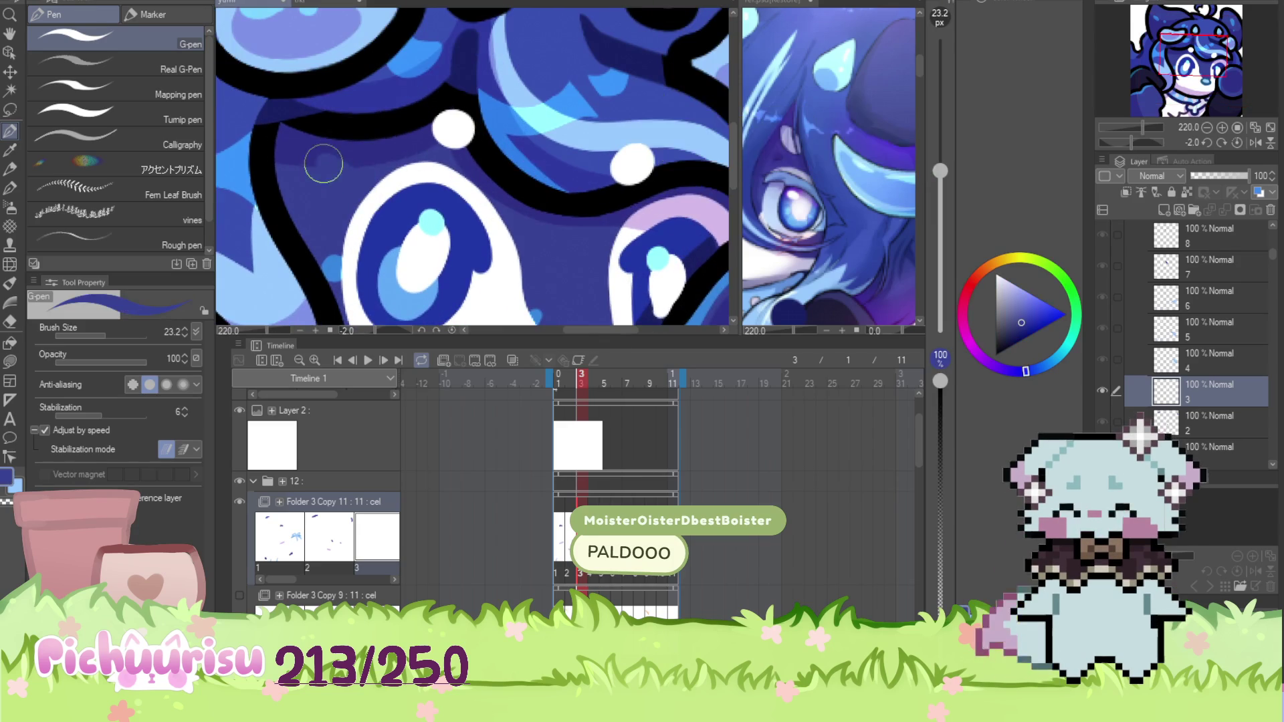
pyautogui.scroll(-4, 397, 96)
pyautogui.scroll(5, 398, 96)
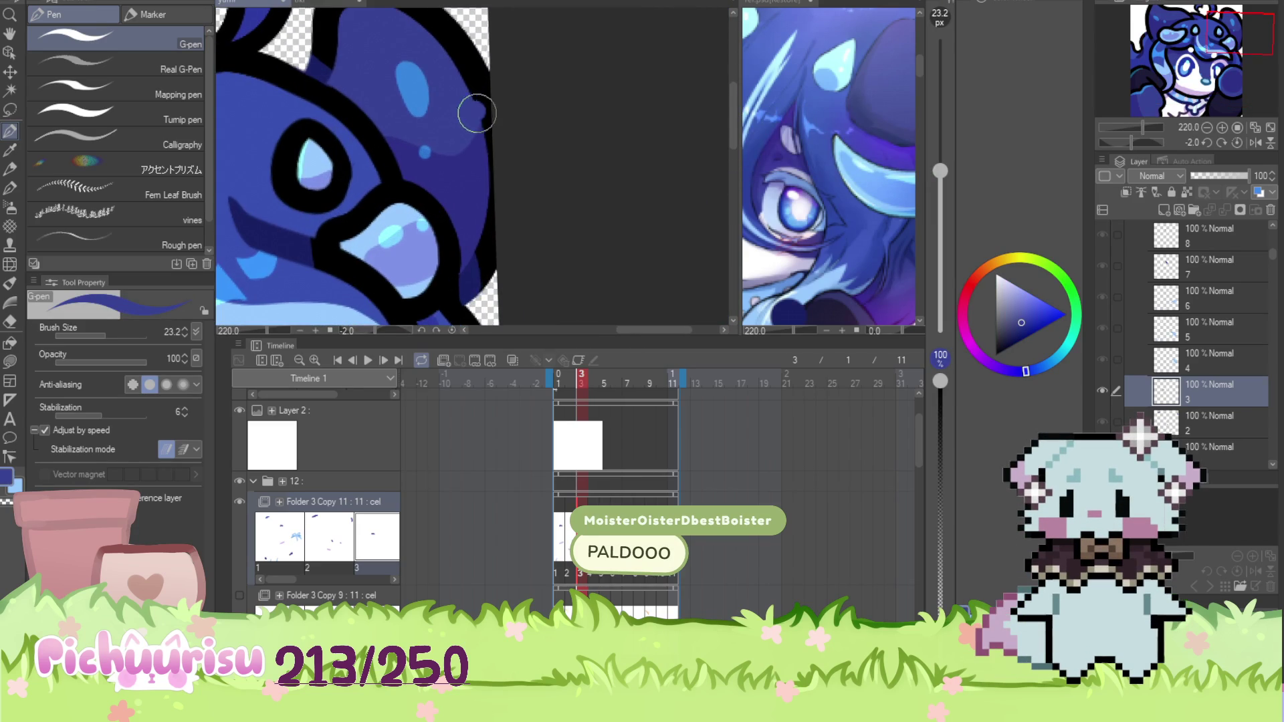
pyautogui.scroll(-5, 466, 136)
pyautogui.scroll(4, 274, 103)
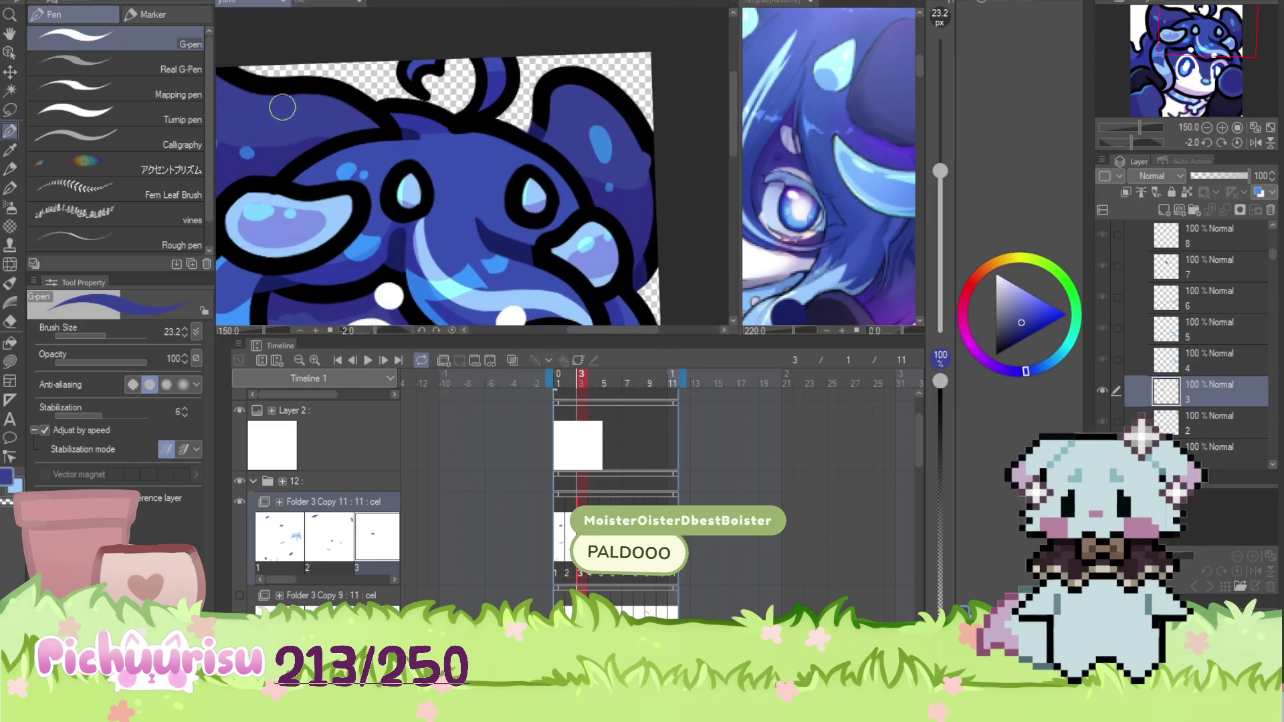
pyautogui.scroll(2, 267, 147)
pyautogui.keyDown('alt'); pyautogui.click(271, 145); pyautogui.keyUp('alt')
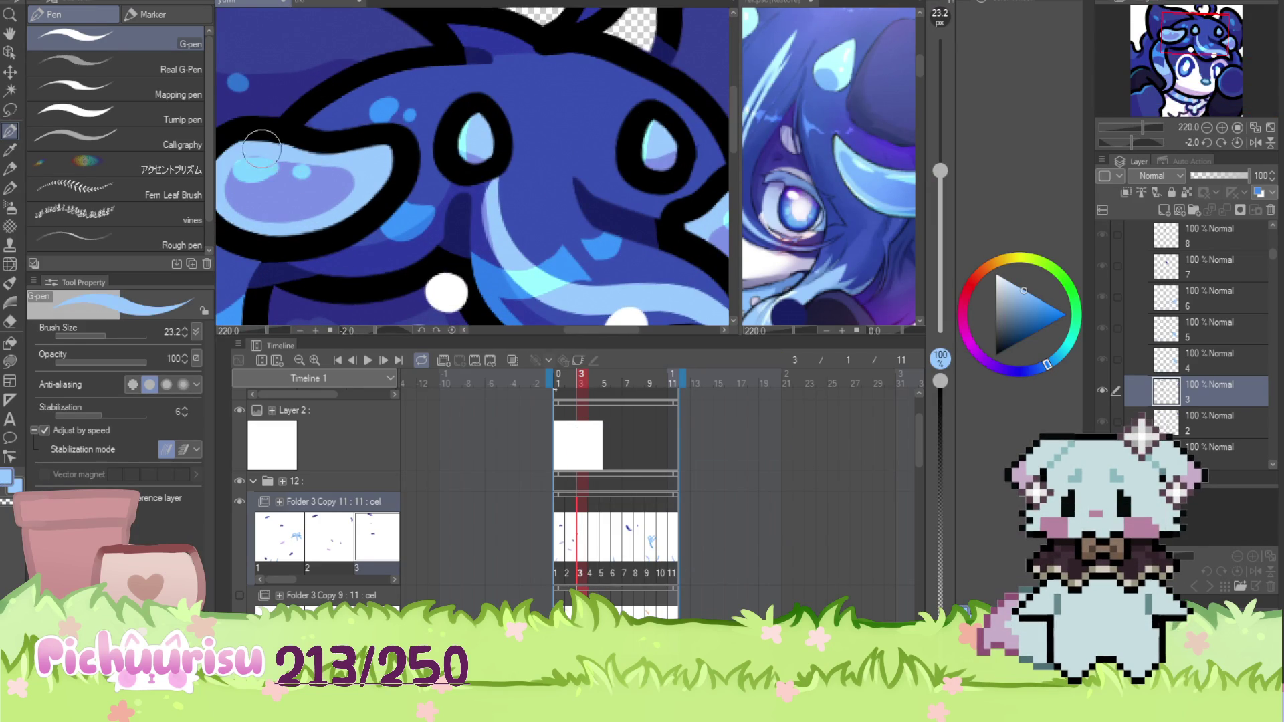
pyautogui.scroll(-5, 309, 103)
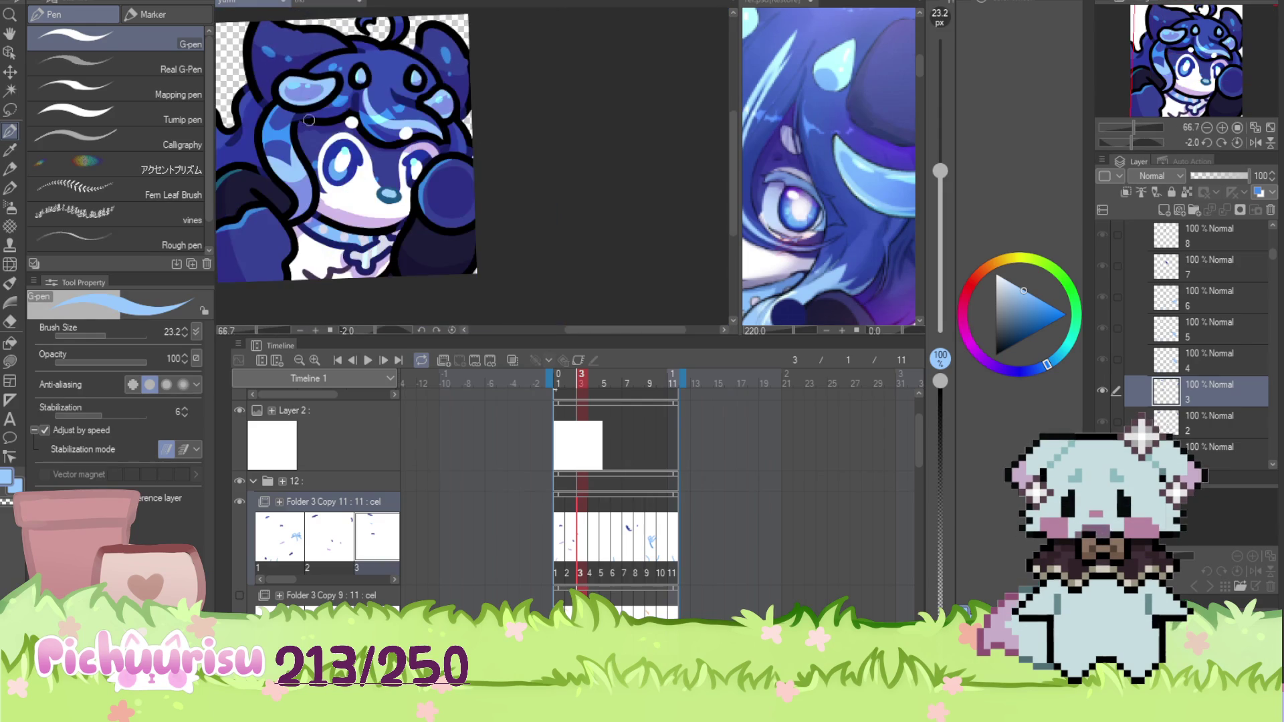
pyautogui.scroll(4, 375, 149)
pyautogui.keyDown('alt'); pyautogui.click(324, 159); pyautogui.keyUp('alt')
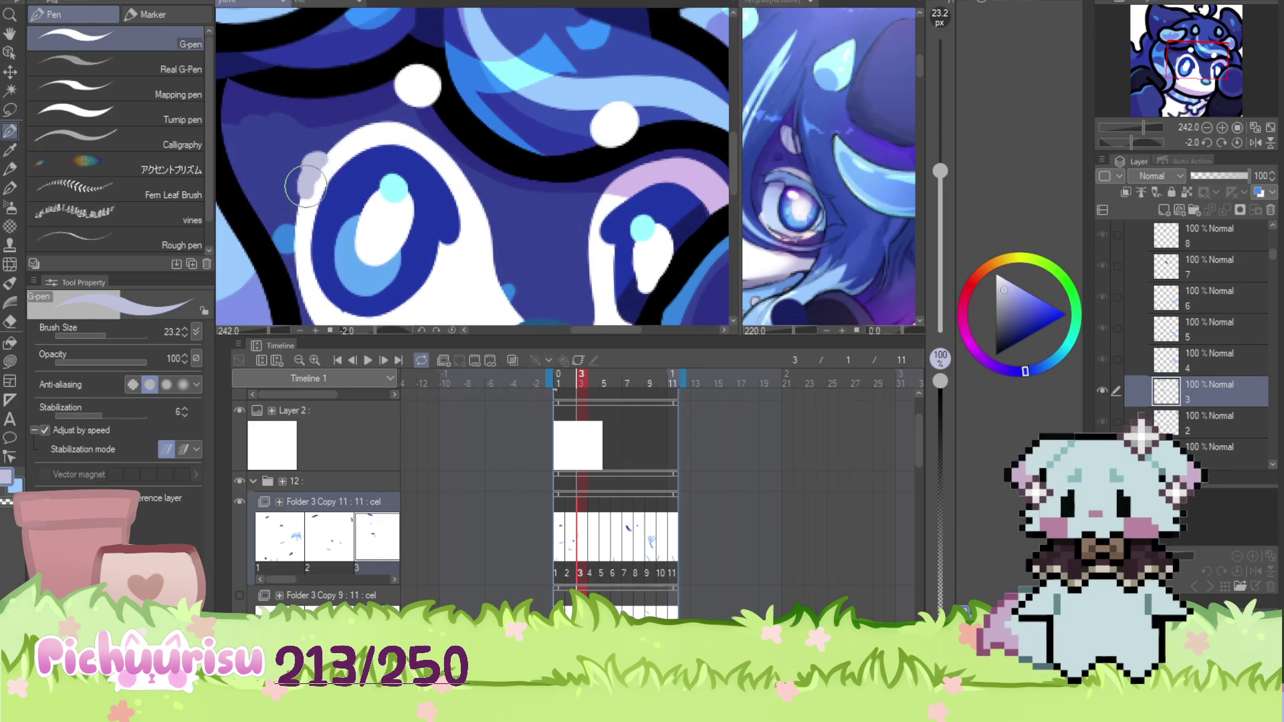
pyautogui.keyDown('alt'); pyautogui.click(334, 151); pyautogui.keyUp('alt')
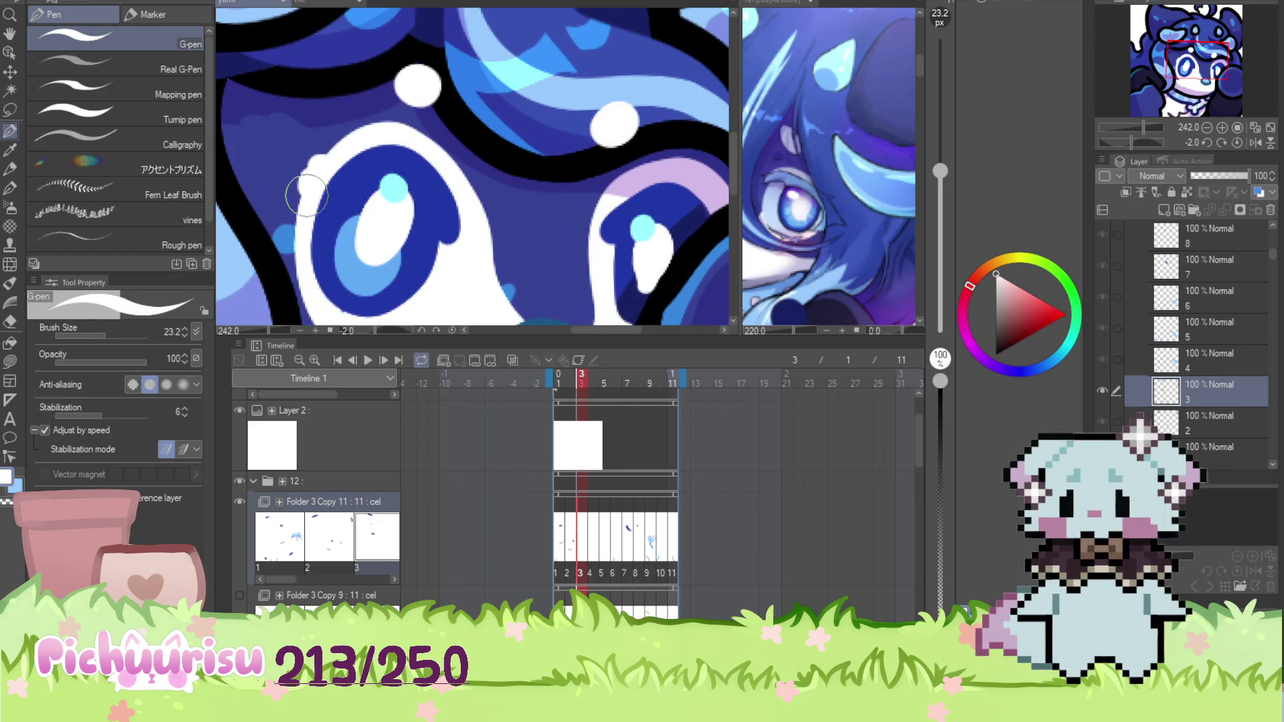
pyautogui.scroll(-3, 297, 129)
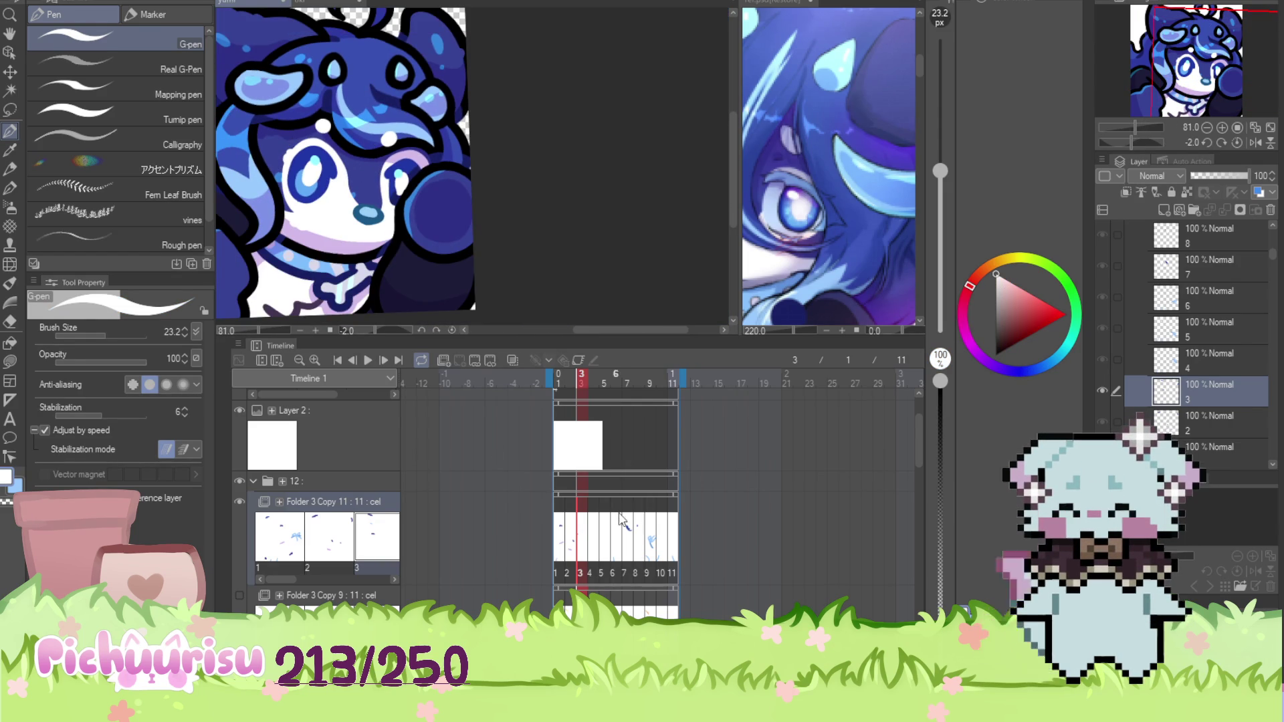
# On frame 4, touch up the lilac band around the eye and the white areas
pyautogui.click(594, 533)
pyautogui.scroll(3, 292, 180)
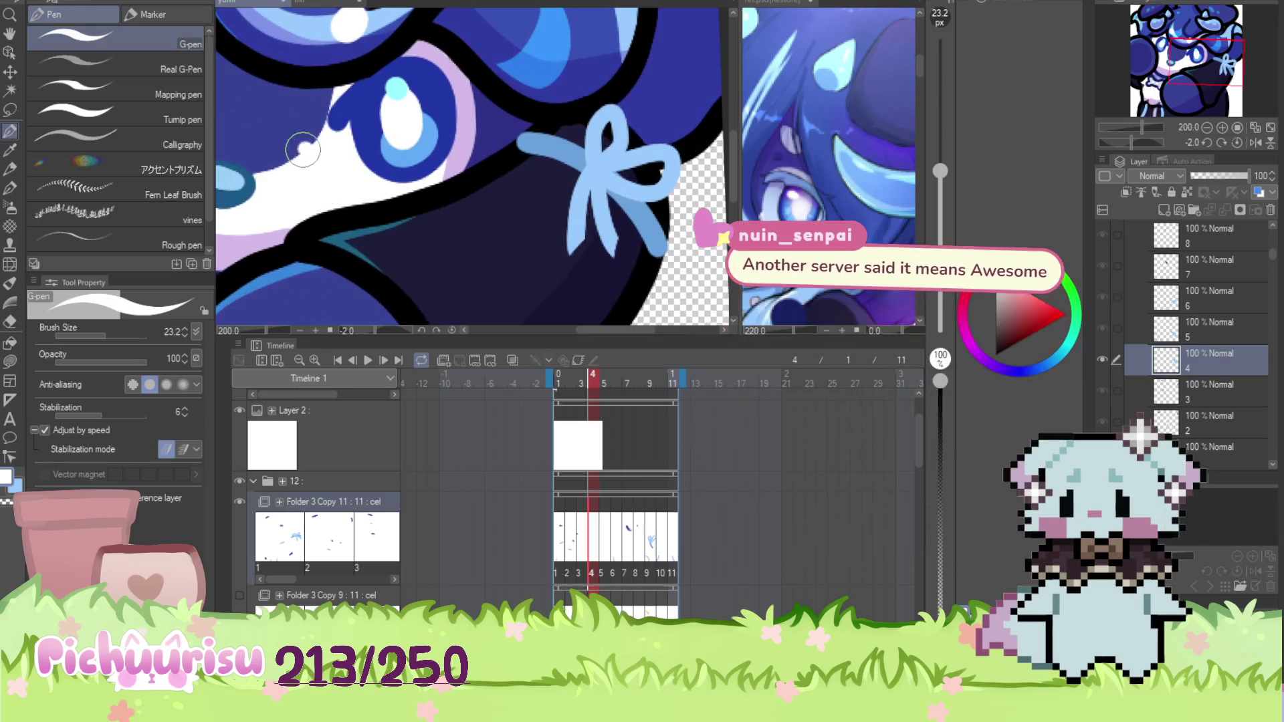
pyautogui.scroll(5, 292, 180)
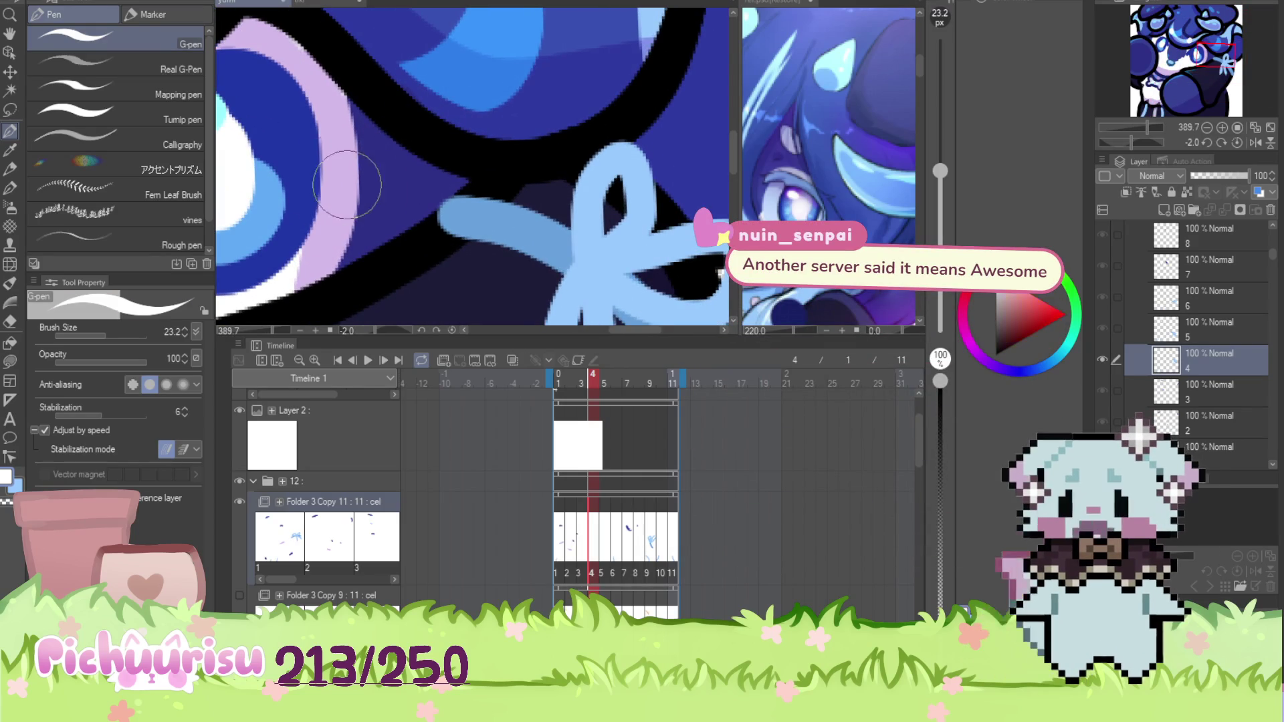
pyautogui.keyDown('alt'); pyautogui.click(346, 185); pyautogui.keyUp('alt')
pyautogui.scroll(-3, 346, 224)
pyautogui.scroll(3, 345, 224)
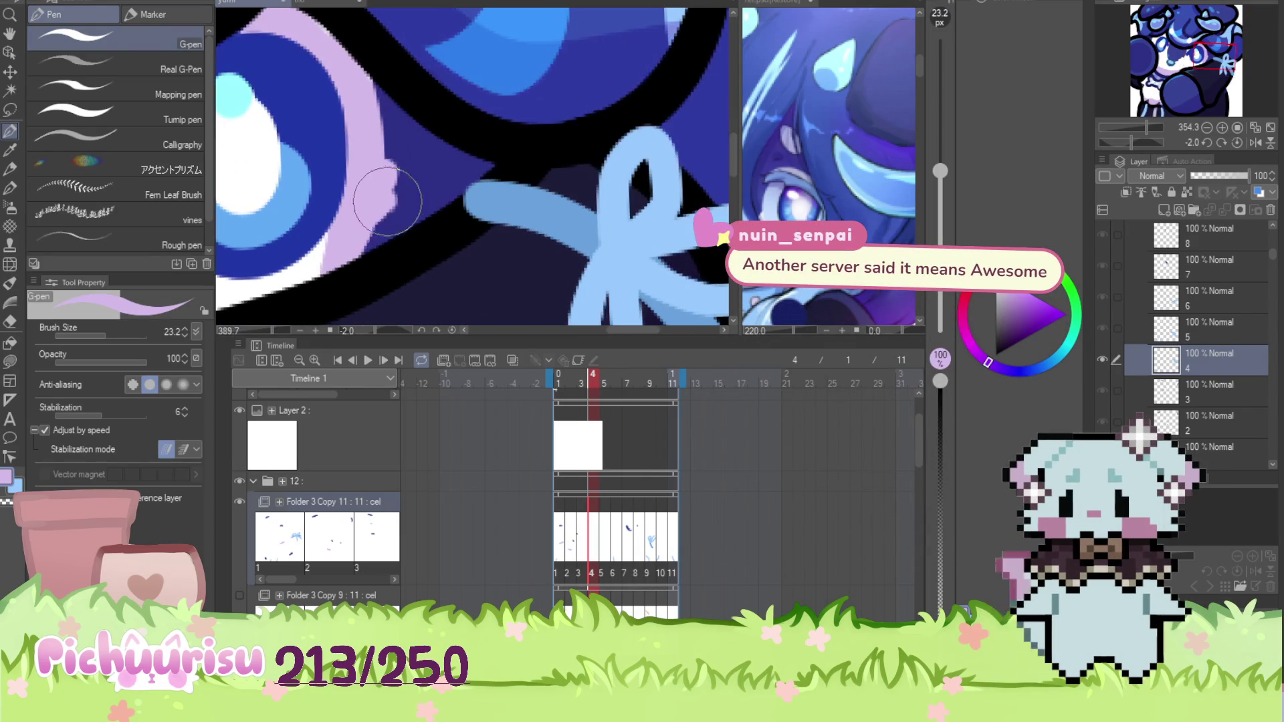
pyautogui.scroll(-3, 402, 214)
pyautogui.scroll(-3, 401, 200)
pyautogui.scroll(3, 339, 214)
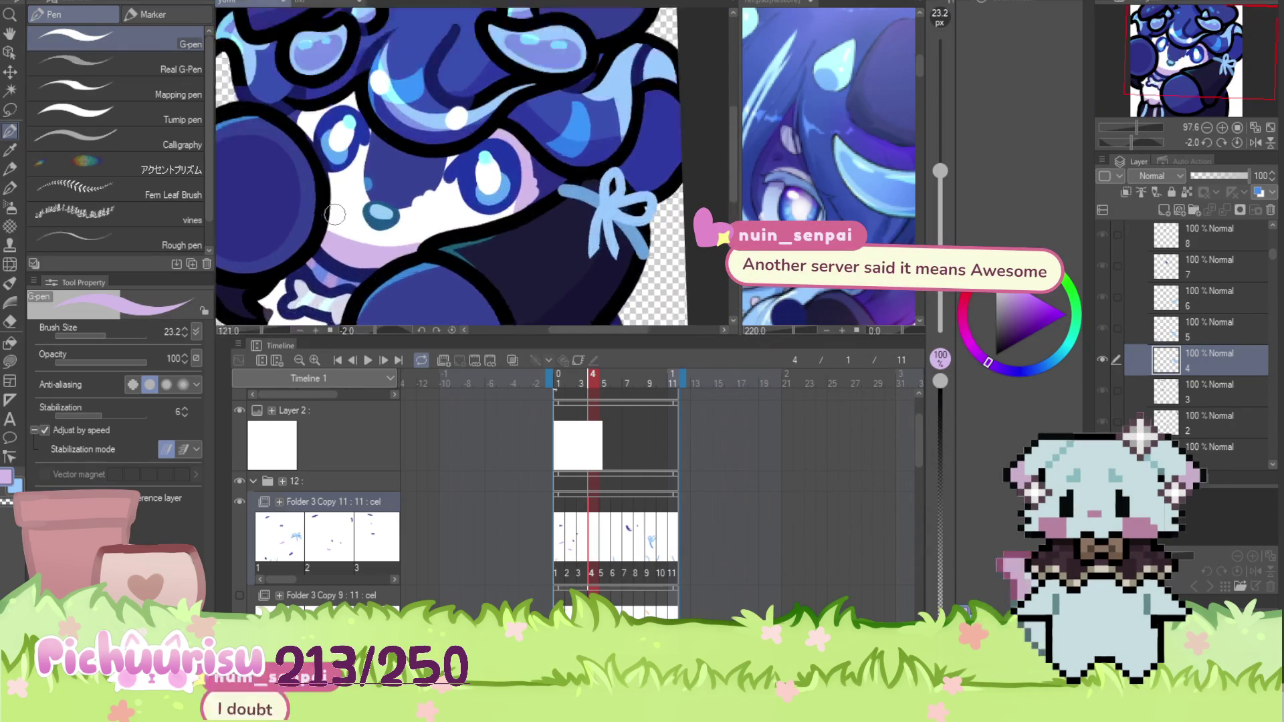
pyautogui.keyDown('alt'); pyautogui.click(352, 244); pyautogui.keyUp('alt')
pyautogui.scroll(-4, 352, 246)
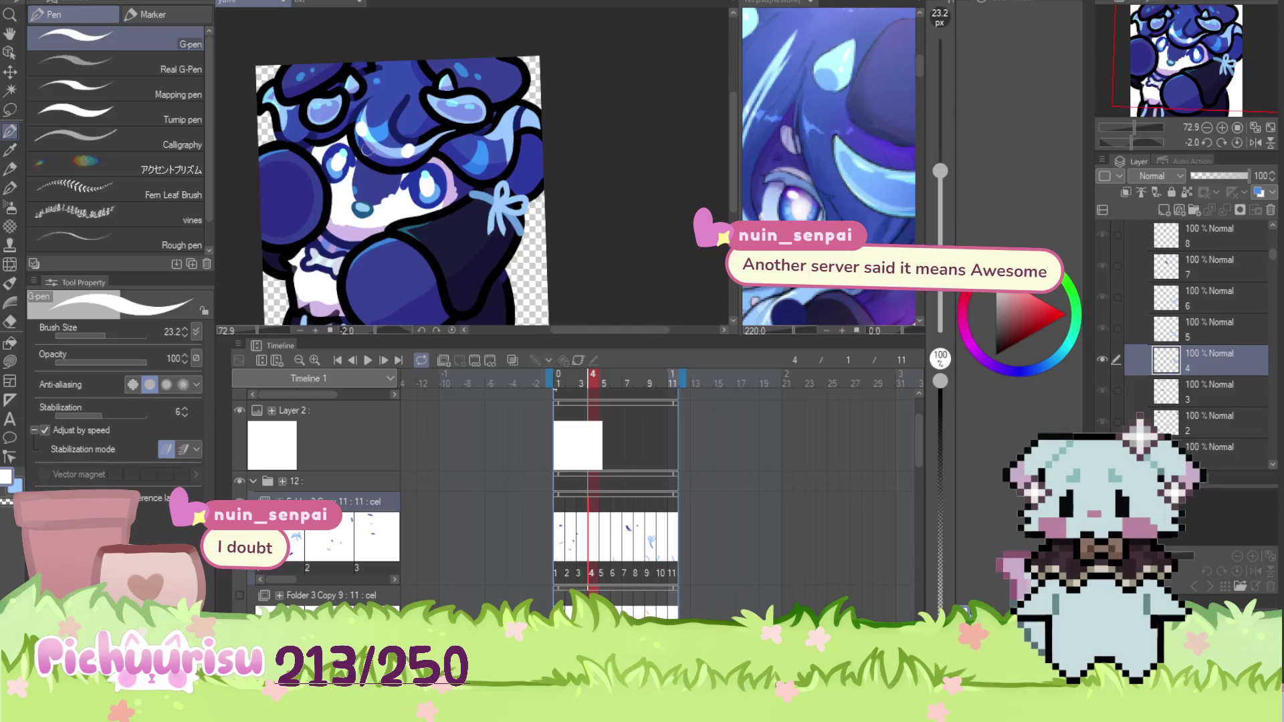
# Finish frame 4 with dark blue from the hair and lavender from the drawing
pyautogui.scroll(-2, 364, 153)
pyautogui.scroll(5, 370, 69)
pyautogui.keyDown('alt'); pyautogui.click(310, 109); pyautogui.keyUp('alt')
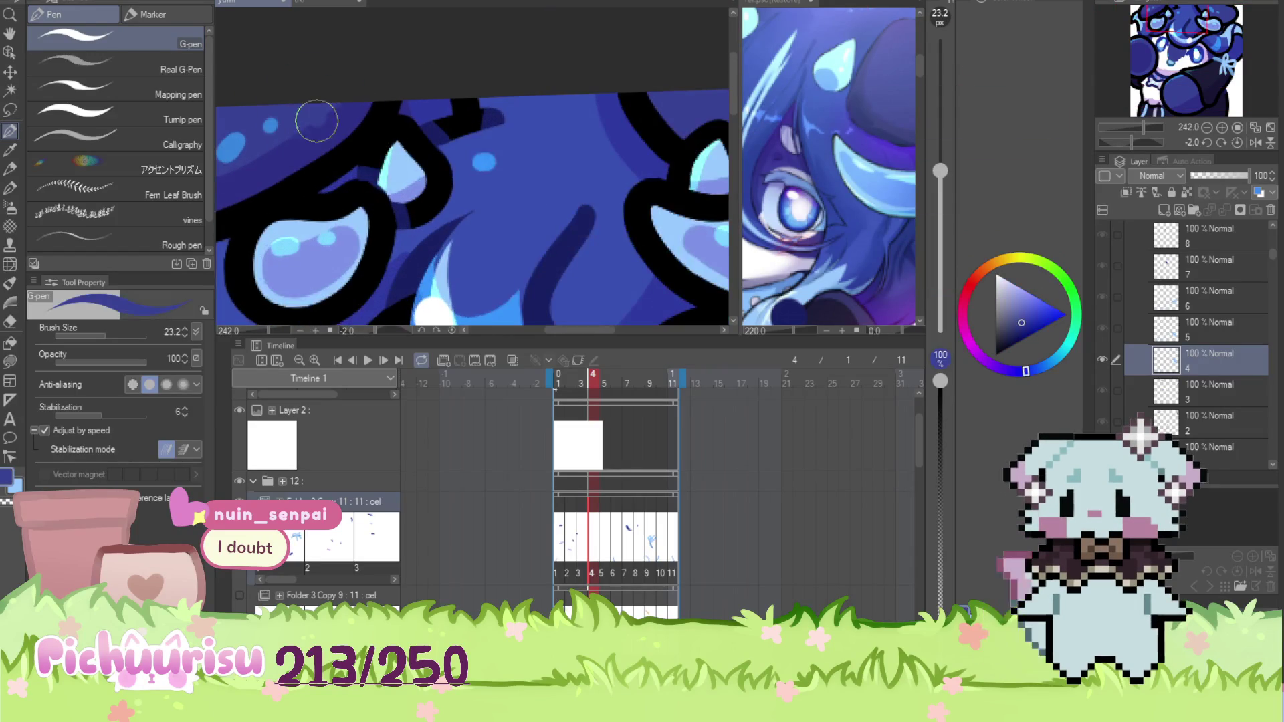
pyautogui.scroll(-3, 310, 109)
pyautogui.scroll(3, 464, 112)
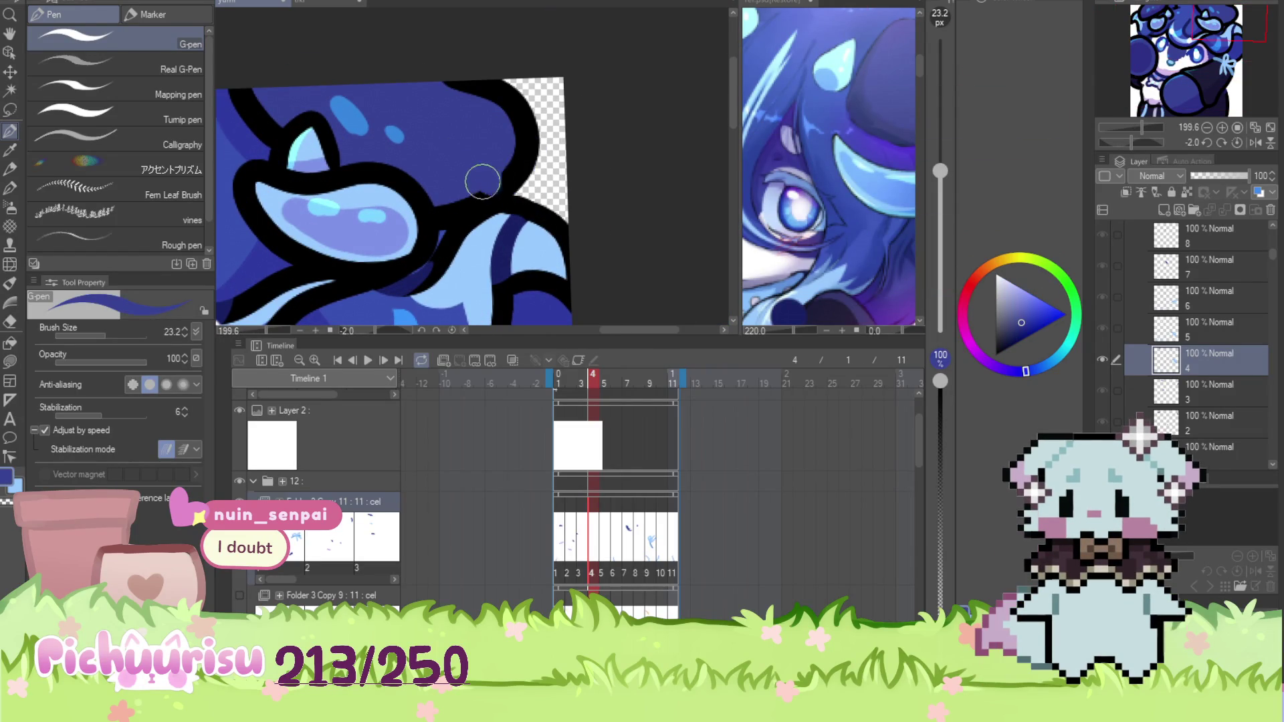
pyautogui.scroll(-5, 489, 187)
pyautogui.scroll(3, 264, 165)
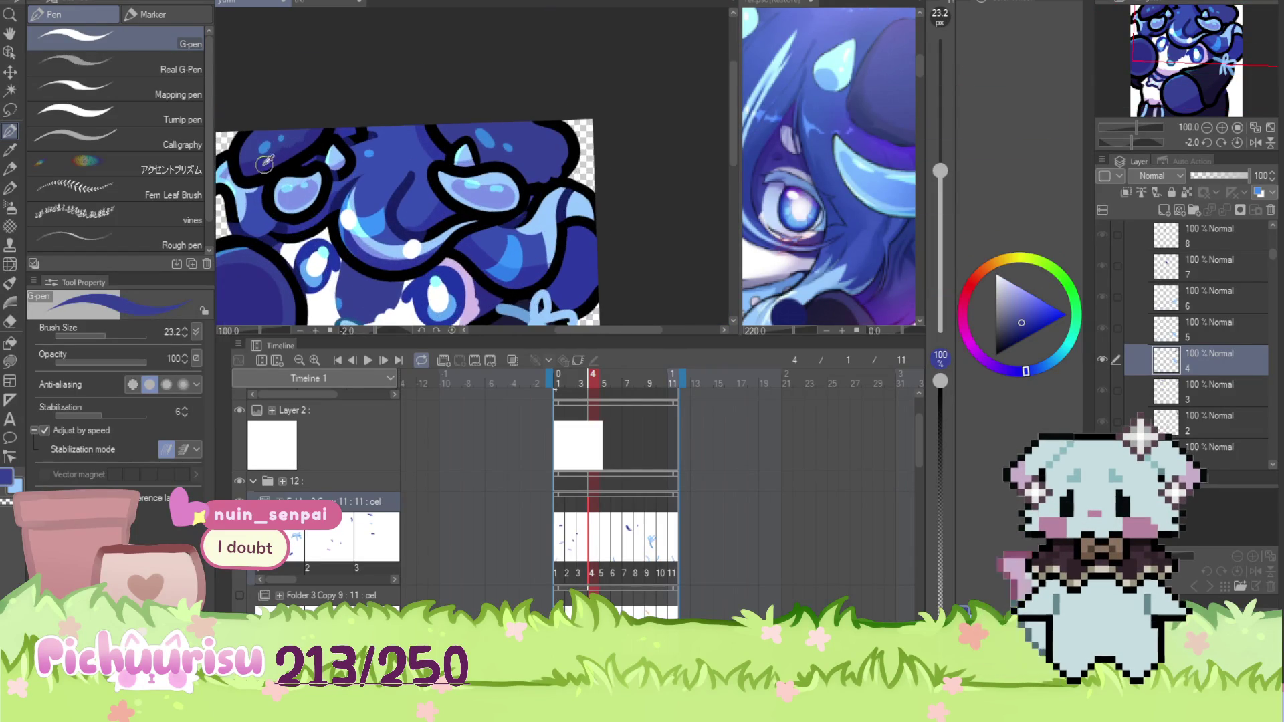
pyautogui.scroll(-2, 264, 165)
pyautogui.keyDown('alt'); pyautogui.click(318, 285); pyautogui.keyUp('alt')
pyautogui.scroll(-3, 627, 592)
pyautogui.scroll(-8, 628, 591)
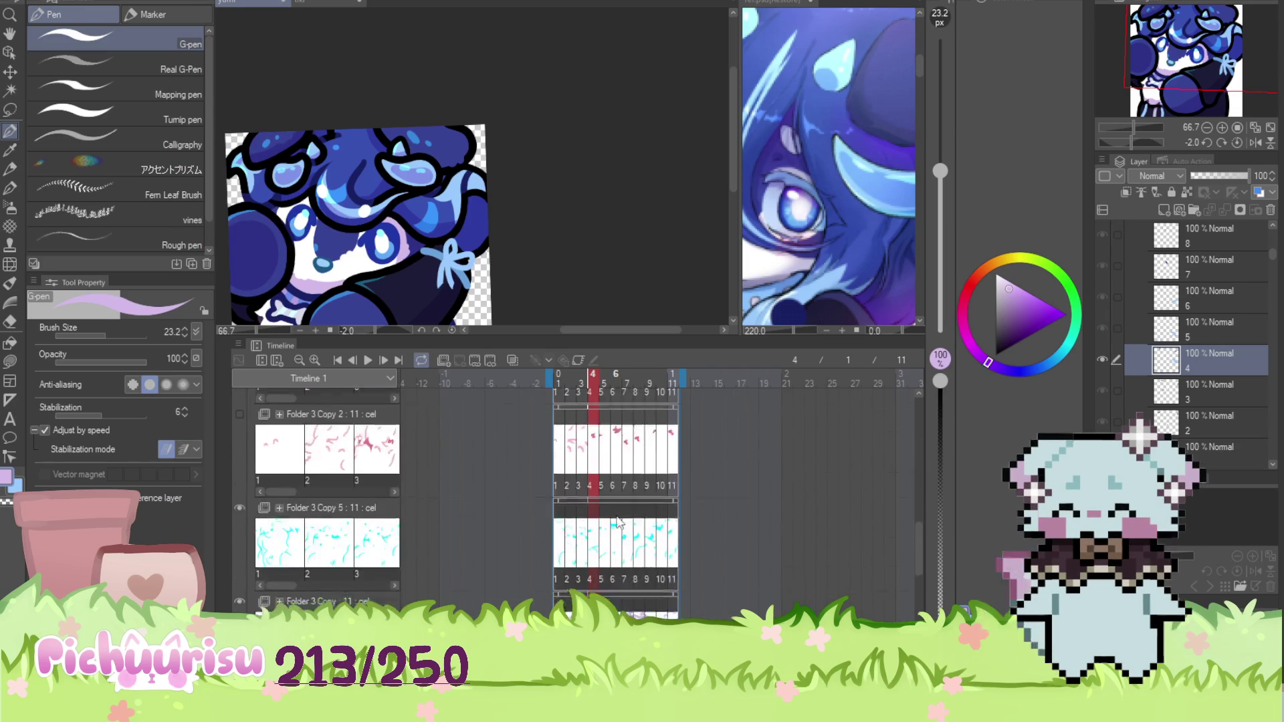
# On the Folder 3 Copy track, cover the stray hair-tuft mark with eyedropped dark blue
pyautogui.scroll(-2, 620, 535)
pyautogui.click(620, 575)
pyautogui.scroll(3, 363, 140)
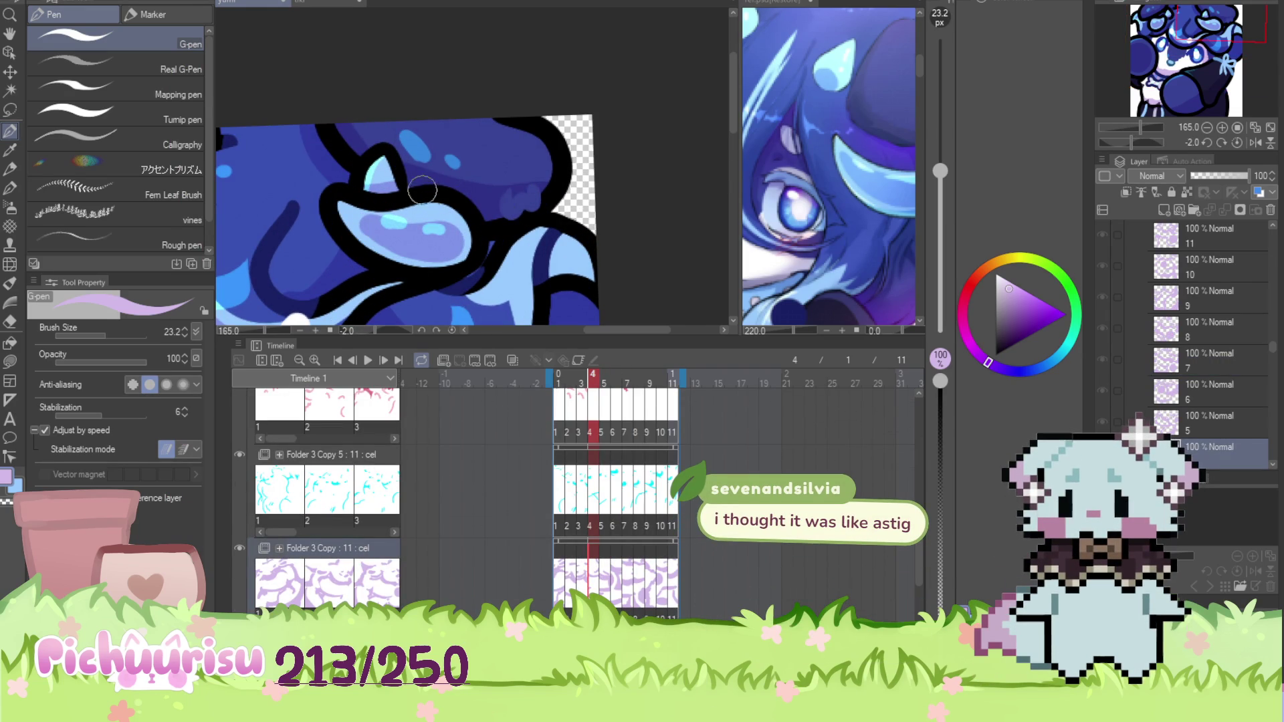
pyautogui.scroll(4, 525, 204)
pyautogui.moveTo(495, 213)
pyautogui.mouseDown()
pyautogui.moveTo(479, 209)
pyautogui.moveTo(535, 221)
pyautogui.moveTo(538, 192)
pyautogui.mouseUp()
pyautogui.keyDown('alt'); pyautogui.click(468, 204); pyautogui.keyUp('alt')
# Go to frame 5 of the animation in the timeline
pyautogui.scroll(-5, 538, 192)
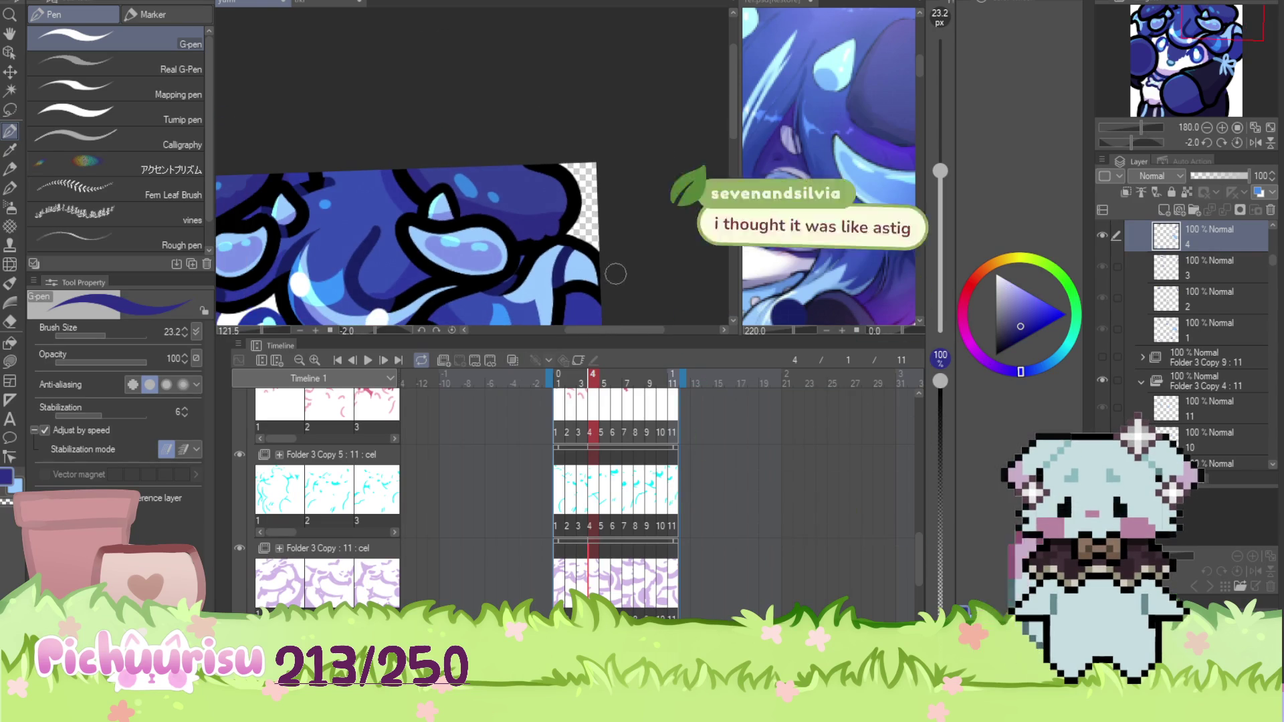
pyautogui.scroll(1, 659, 515)
pyautogui.scroll(5, 658, 515)
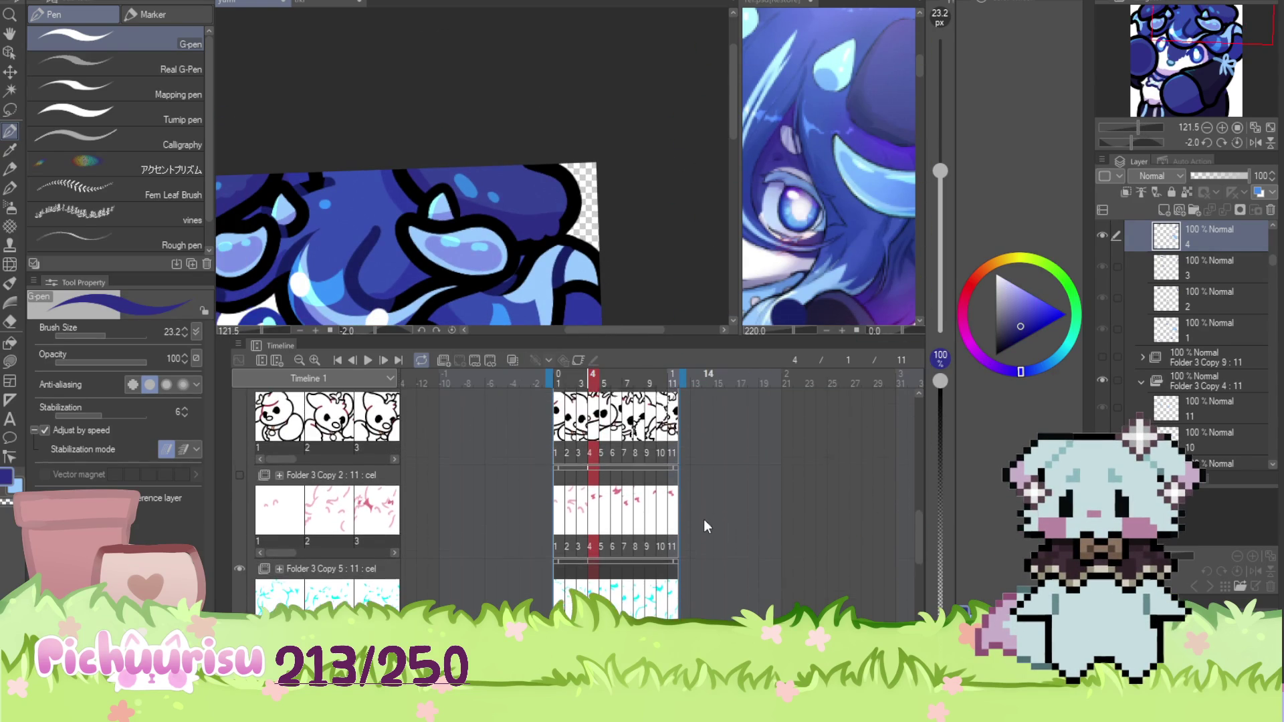
pyautogui.scroll(5, 701, 519)
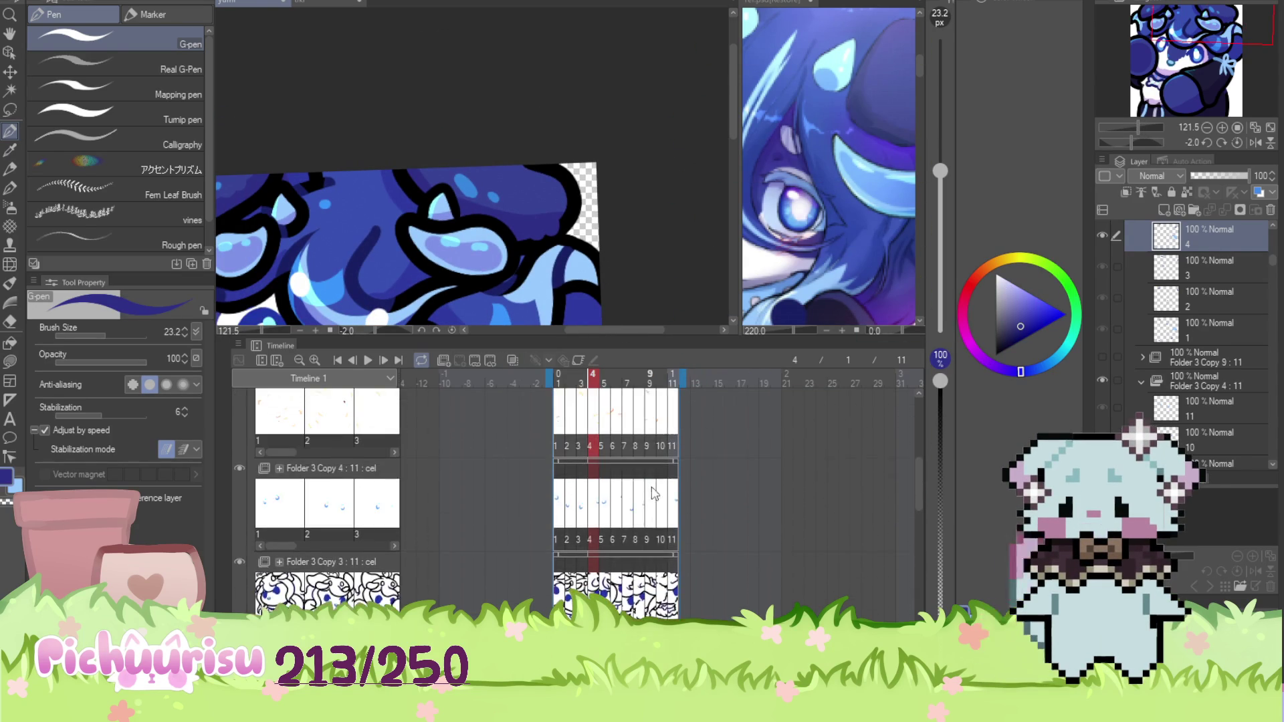
pyautogui.click(600, 541)
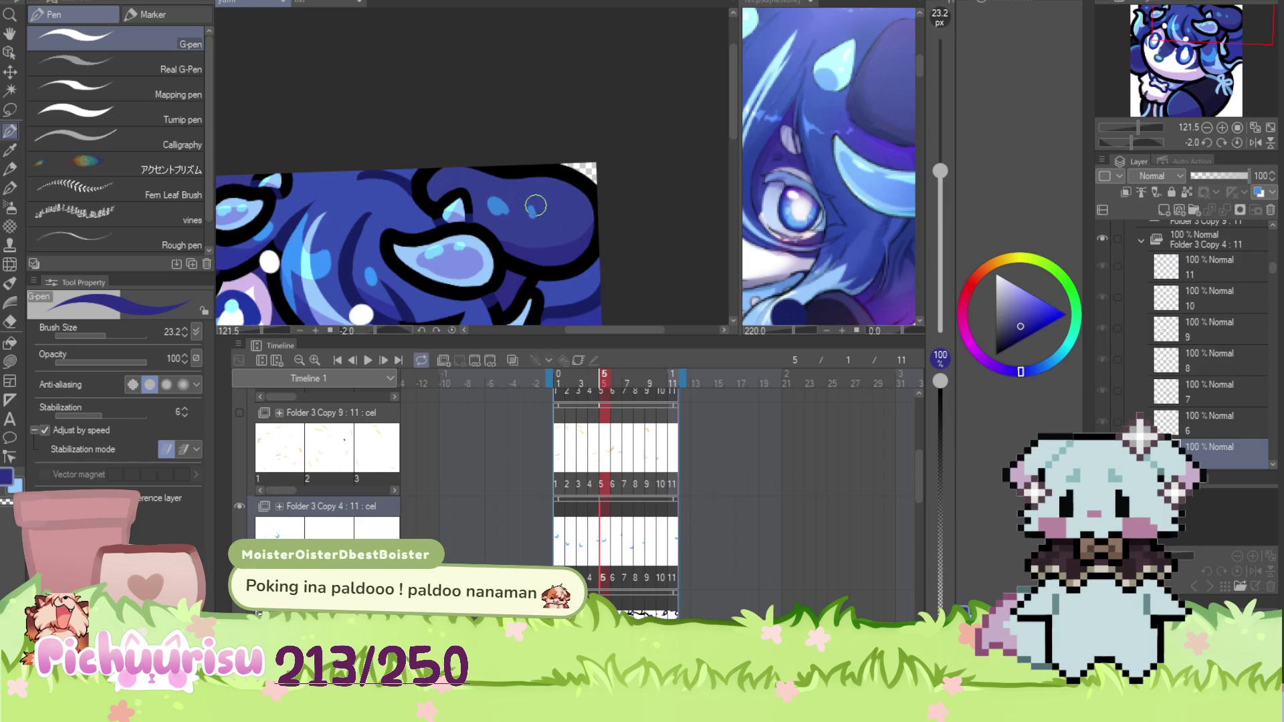
# Retouch frame 5 with light blue sampled from the hair and lavender from the skin
pyautogui.scroll(3, 572, 213)
pyautogui.keyDown('alt'); pyautogui.click(431, 201); pyautogui.keyUp('alt')
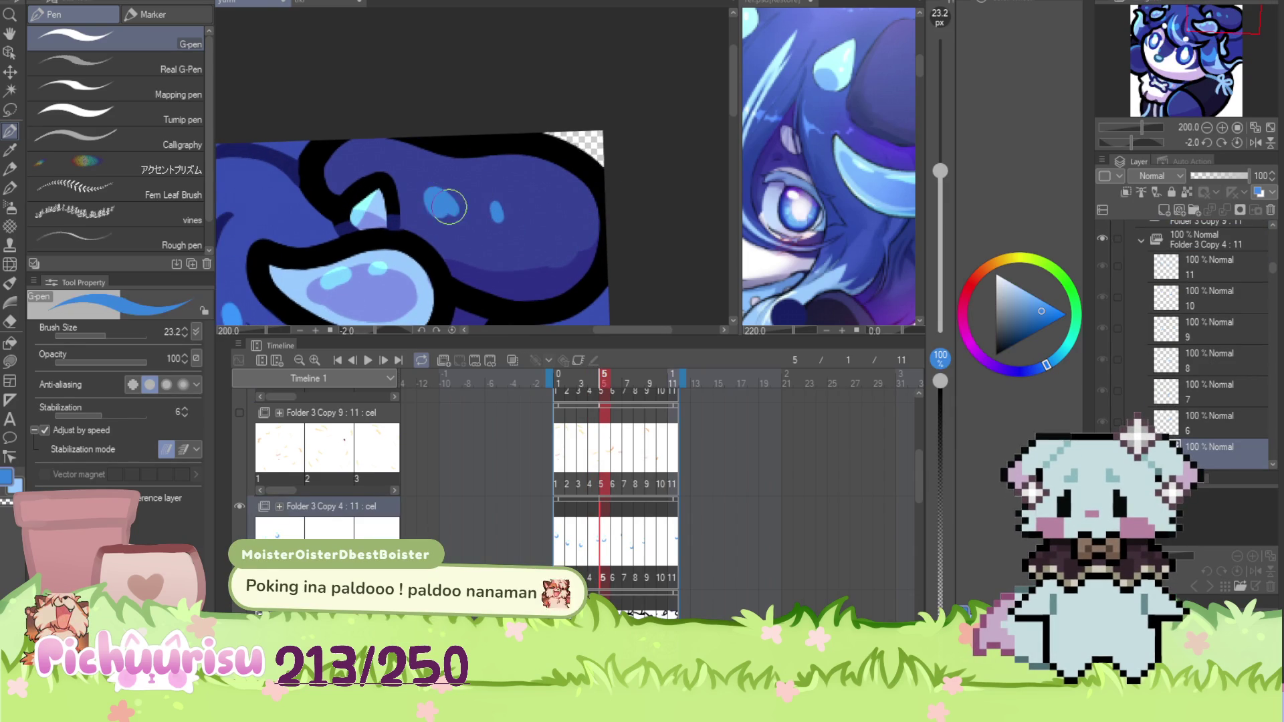
pyautogui.scroll(-5, 449, 207)
pyautogui.scroll(3, 422, 280)
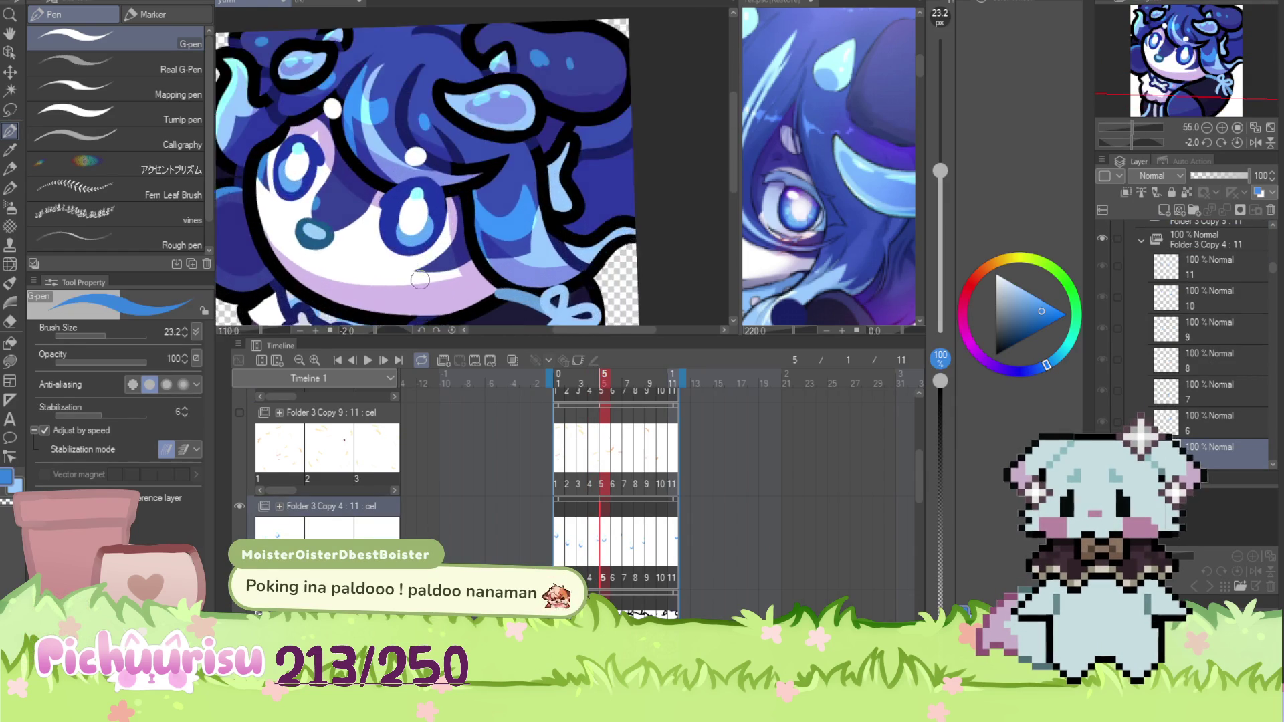
pyautogui.scroll(2, 423, 280)
pyautogui.keyDown('alt'); pyautogui.click(423, 280); pyautogui.keyUp('alt')
pyautogui.scroll(2, 388, 273)
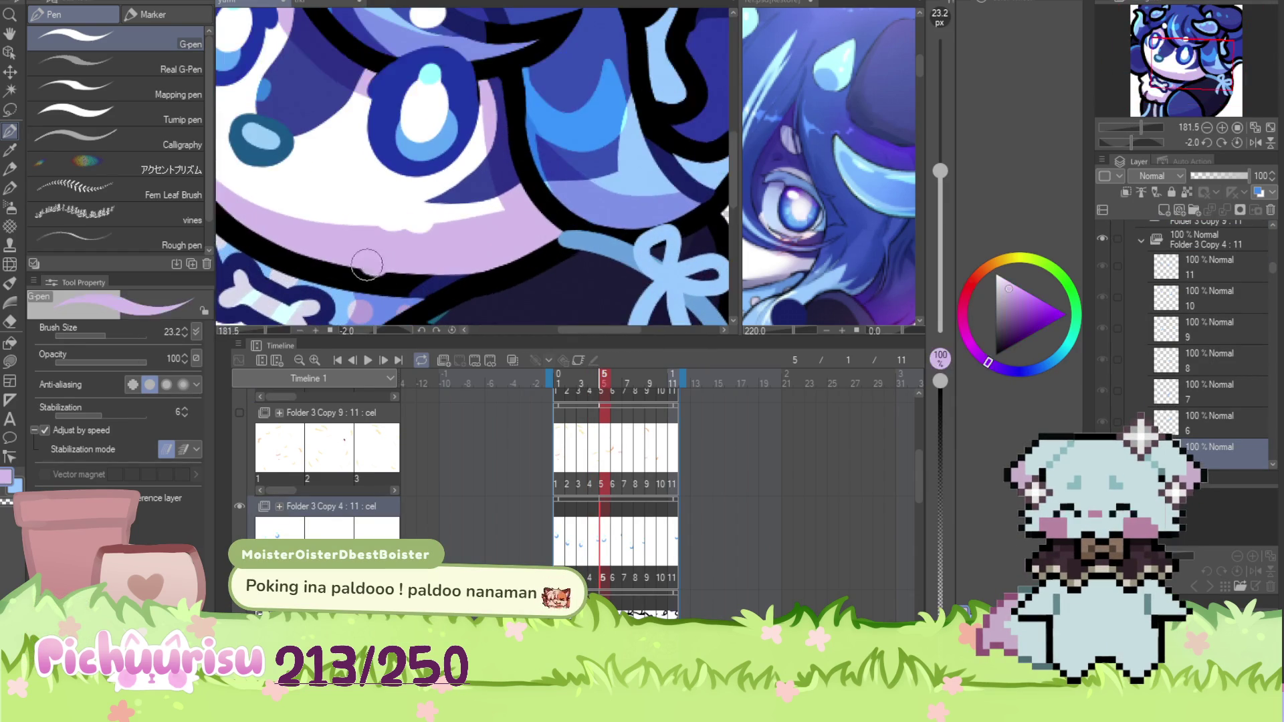
pyautogui.scroll(-4, 317, 247)
pyautogui.scroll(5, 334, 214)
# Touch up the face on frame 5 with white sampled from the drawing
pyautogui.keyDown('alt'); pyautogui.click(345, 194); pyautogui.keyUp('alt')
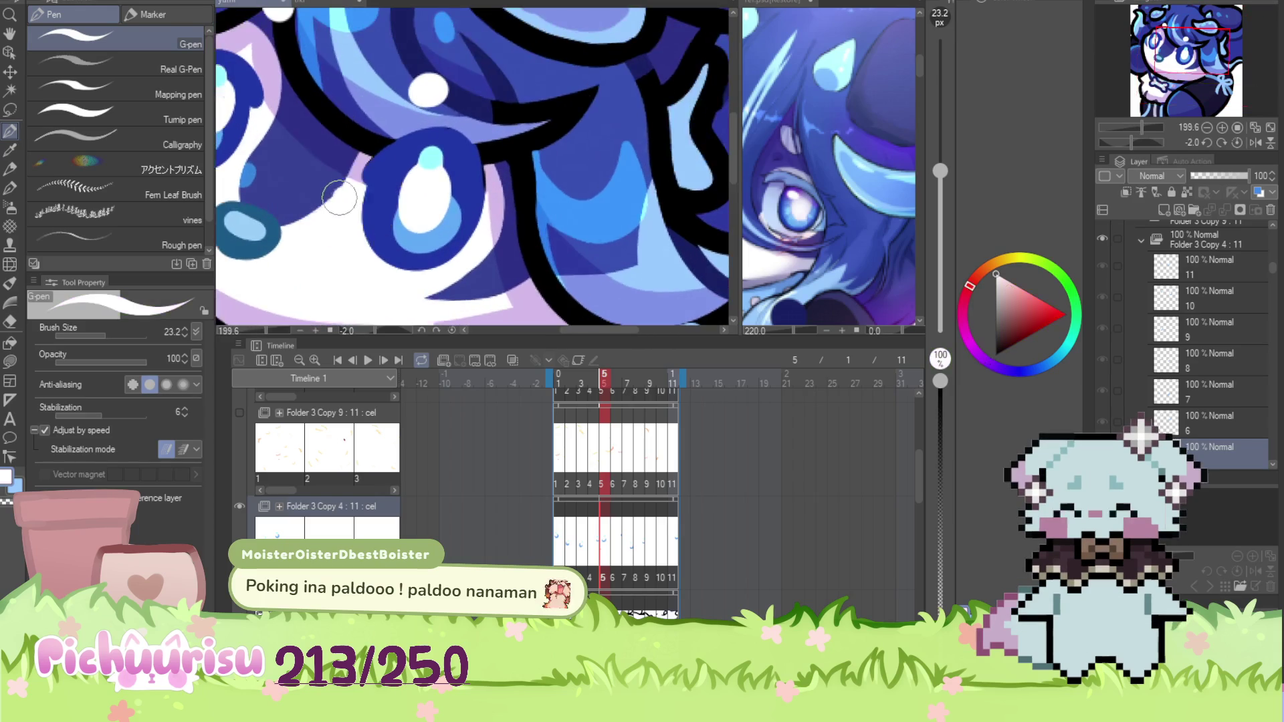
pyautogui.scroll(-3, 351, 182)
pyautogui.scroll(5, 351, 181)
pyautogui.keyDown('alt'); pyautogui.click(311, 181); pyautogui.keyUp('alt')
pyautogui.scroll(-2, 294, 187)
pyautogui.keyDown('alt'); pyautogui.click(257, 192); pyautogui.keyUp('alt')
pyautogui.scroll(-5, 257, 192)
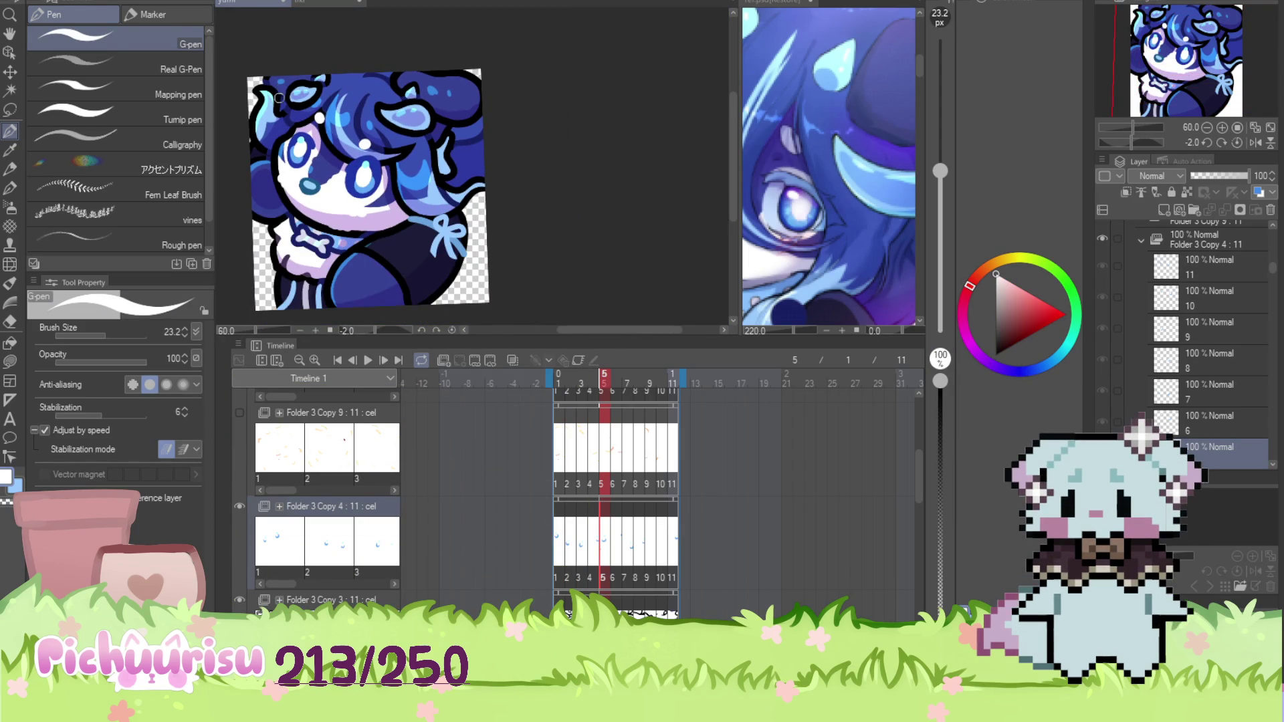
pyautogui.scroll(5, 381, 291)
# Retouch the hair in dark blue and the fur in white, then advance to frame 6
pyautogui.keyDown('alt'); pyautogui.click(379, 293); pyautogui.keyUp('alt')
pyautogui.scroll(-5, 378, 293)
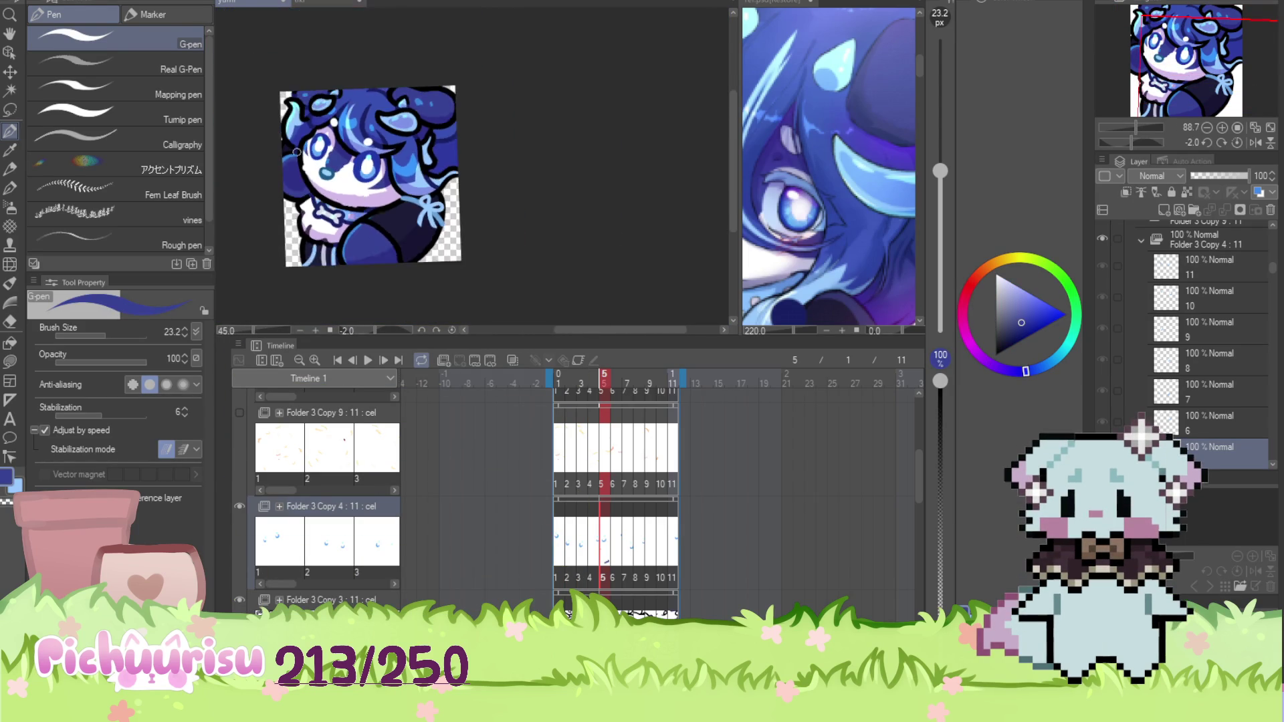
pyautogui.scroll(3, 301, 298)
pyautogui.scroll(2, 288, 198)
pyautogui.scroll(-2, 263, 181)
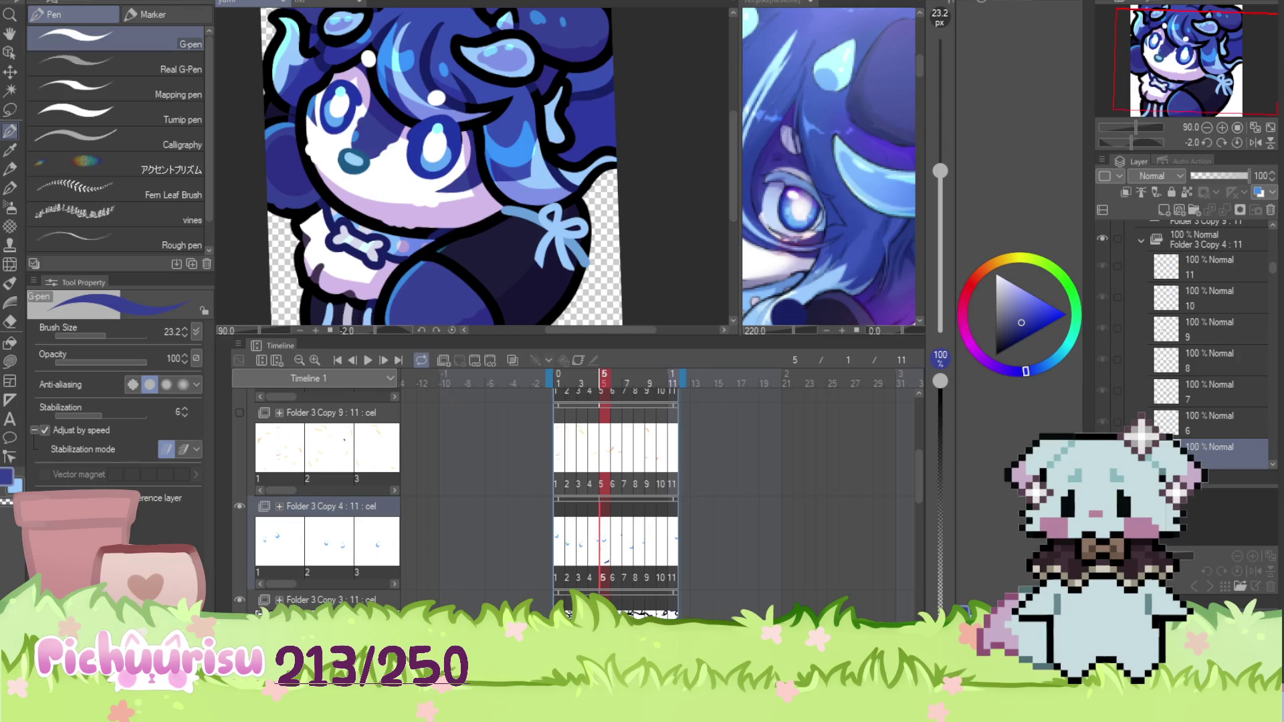
pyautogui.scroll(3, 368, 287)
pyautogui.keyDown('alt'); pyautogui.click(337, 275); pyautogui.keyUp('alt')
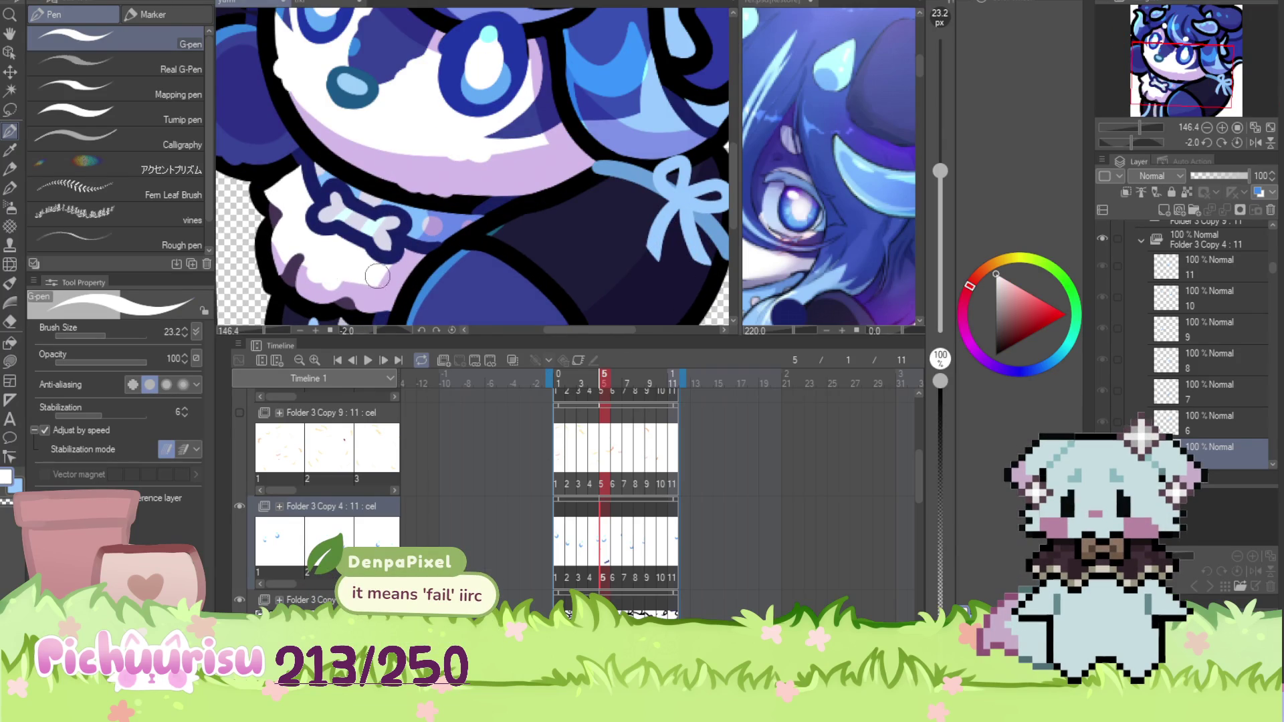
pyautogui.scroll(-2, 377, 279)
pyautogui.scroll(3, 612, 474)
pyautogui.click(613, 482)
pyautogui.scroll(2, 368, 232)
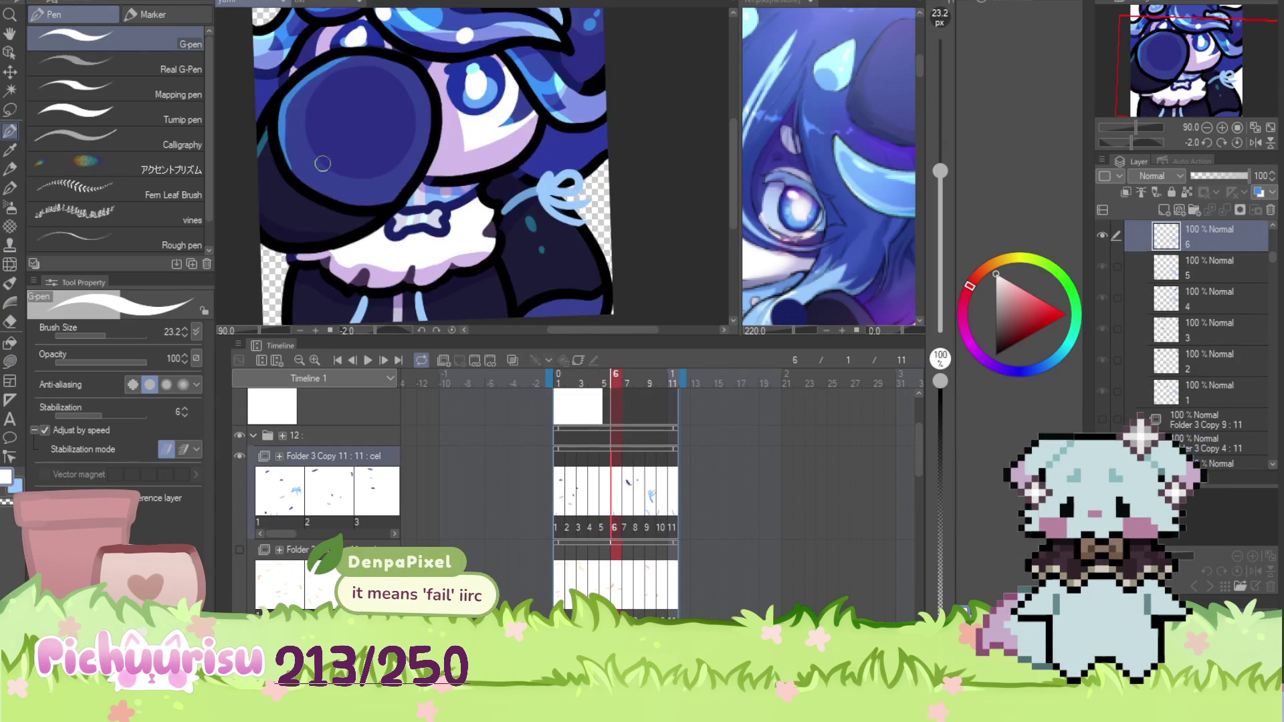
# Retouch frame 6 in lavender with the G-pen
pyautogui.scroll(2, 354, 227)
pyautogui.scroll(-4, 311, 251)
pyautogui.scroll(6, 311, 251)
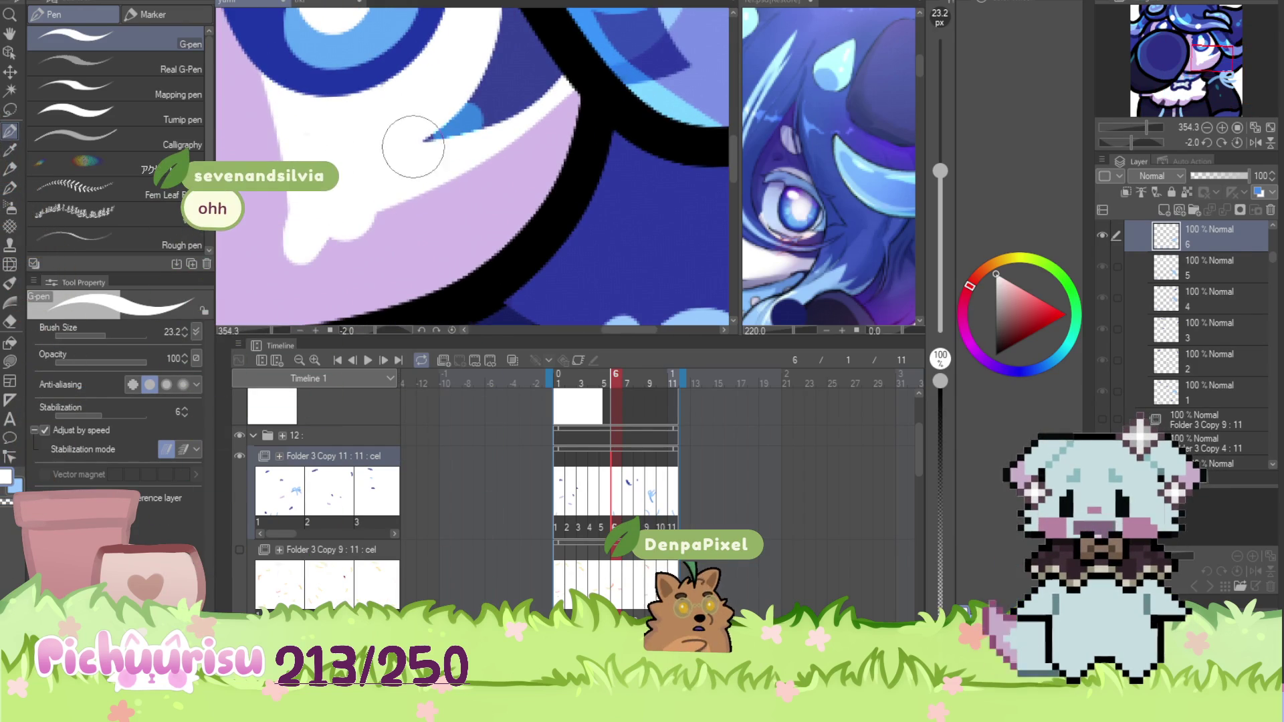
pyautogui.keyDown('alt'); pyautogui.click(471, 257); pyautogui.keyUp('alt')
pyautogui.scroll(-5, 471, 256)
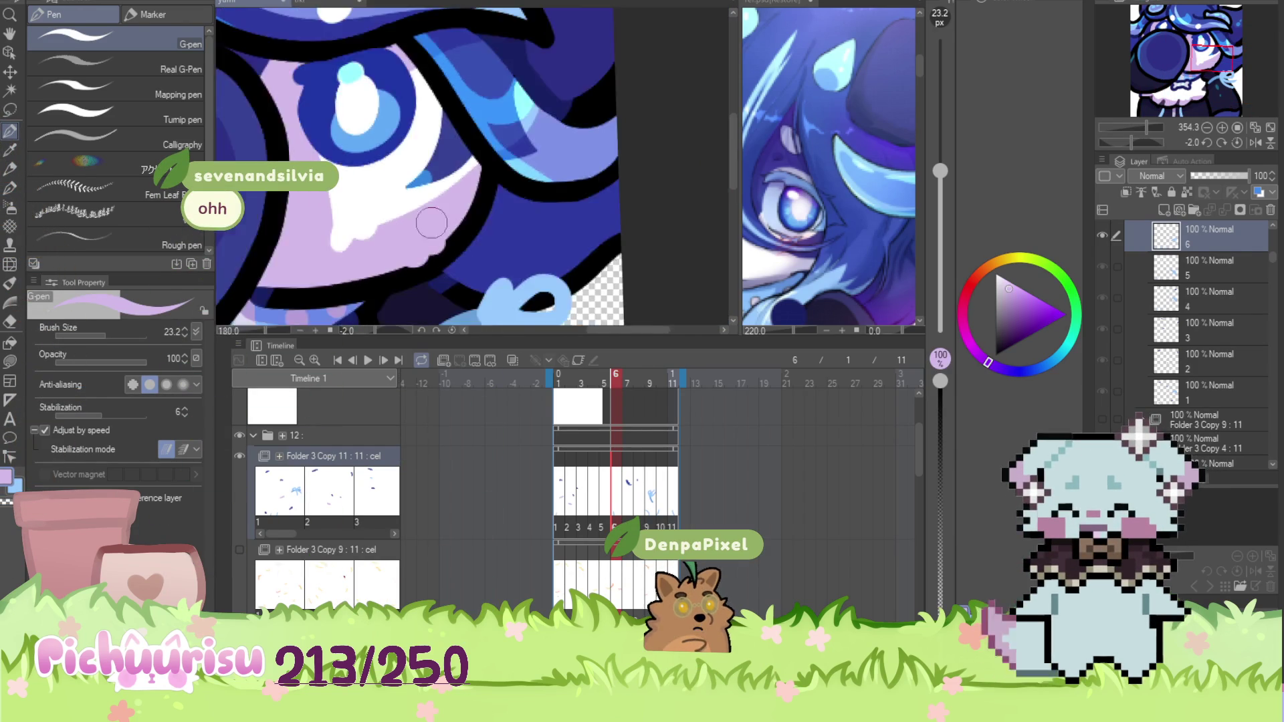
pyautogui.scroll(2, 426, 241)
pyautogui.scroll(-3, 426, 241)
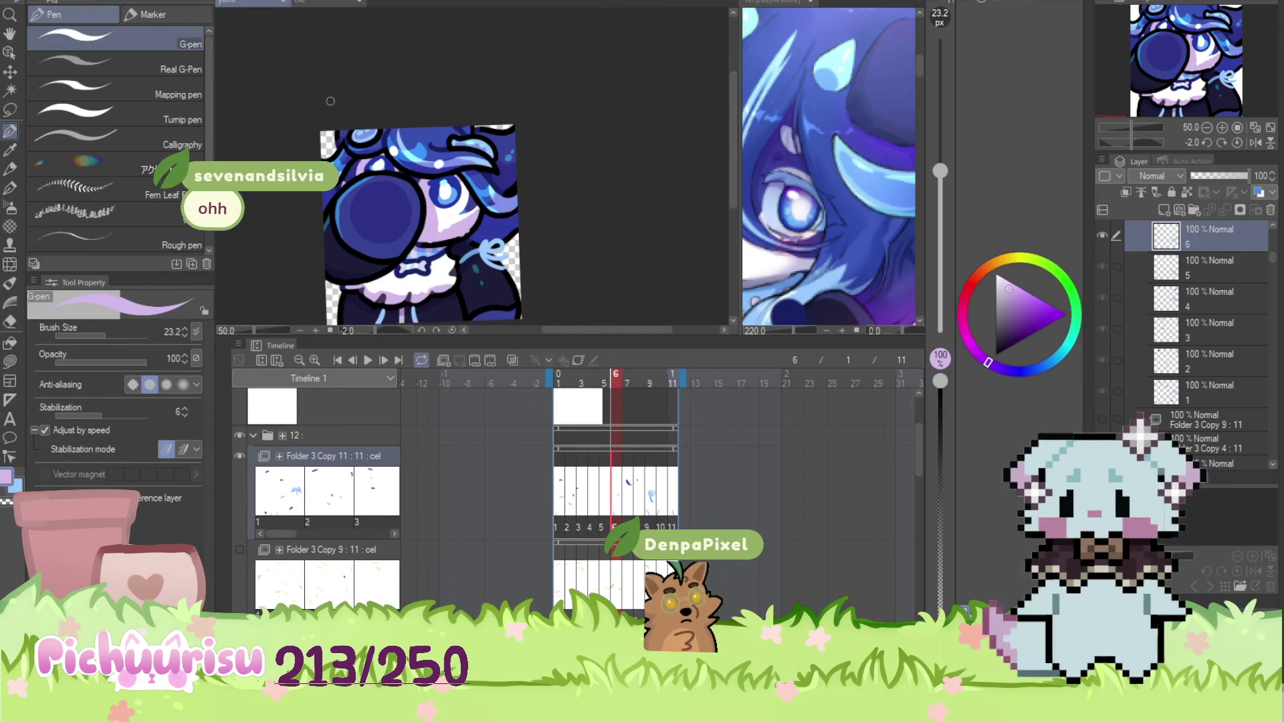
pyautogui.scroll(4, 359, 257)
# Retouch frame 6 in sampled dark blue, then move to frame 7, creating layer 7
pyautogui.keyDown('alt'); pyautogui.click(359, 258); pyautogui.keyUp('alt')
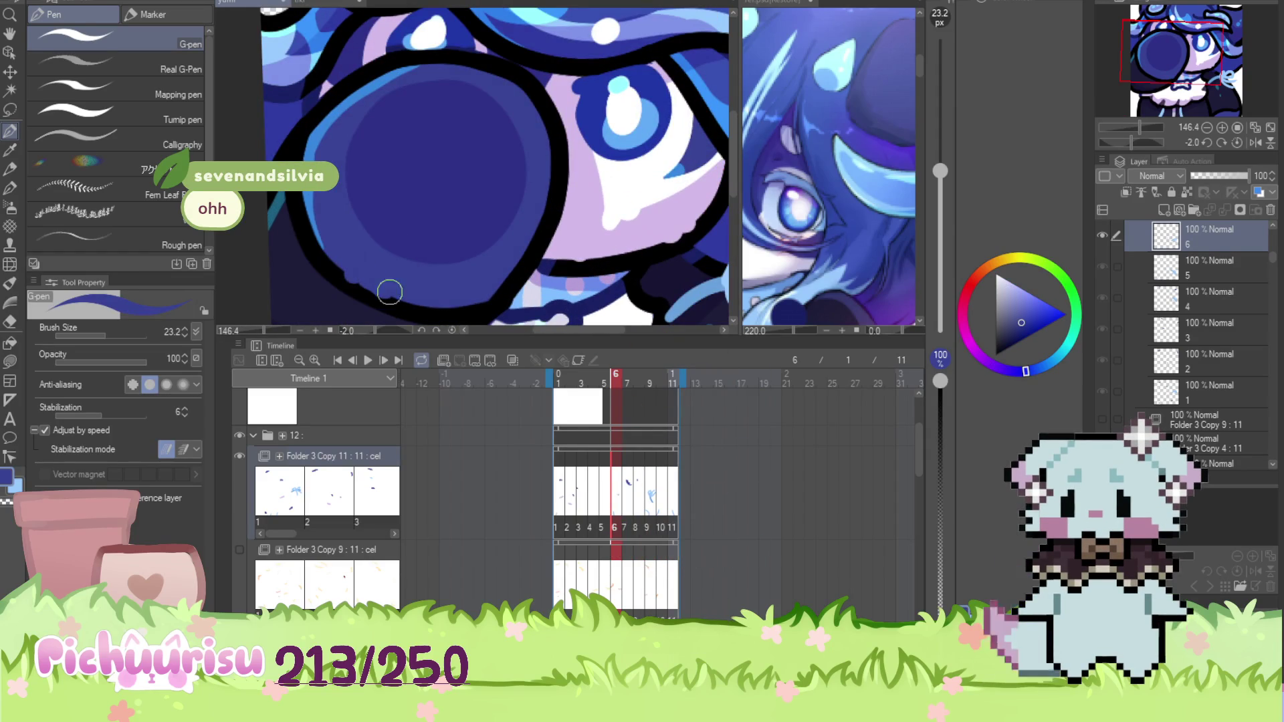
pyautogui.scroll(-2, 379, 244)
pyautogui.scroll(3, 465, 143)
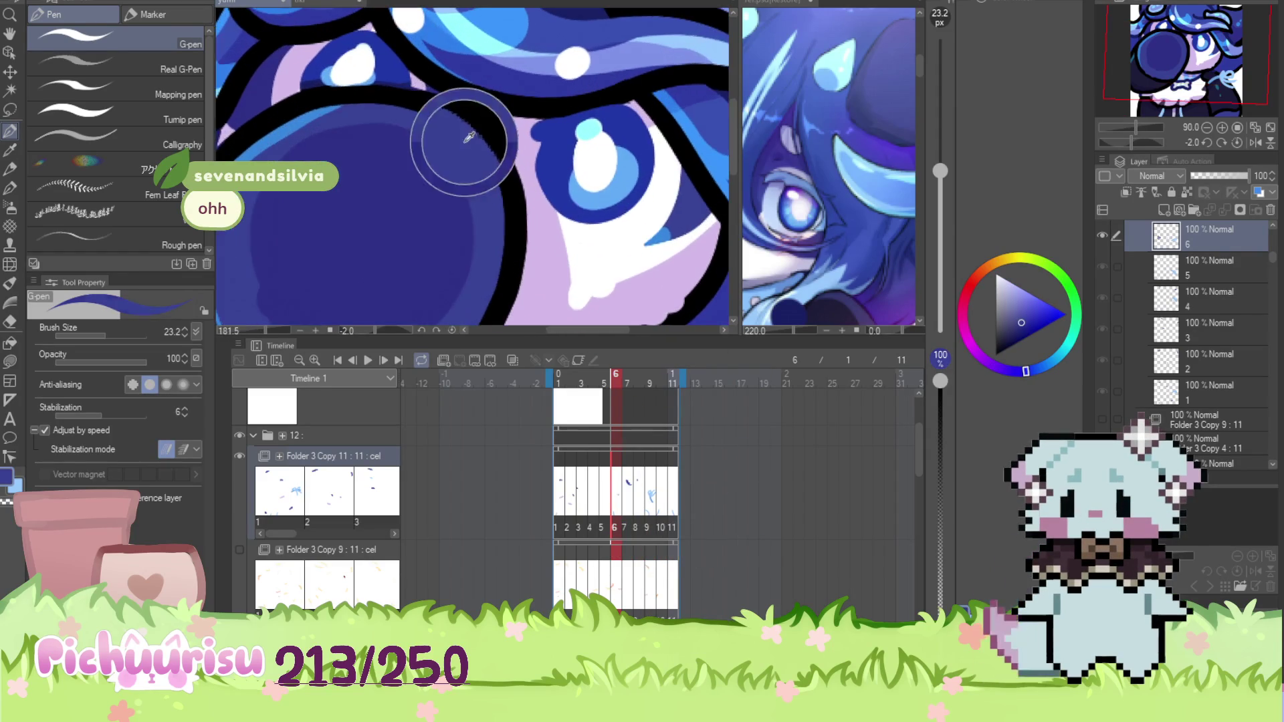
pyautogui.scroll(-4, 478, 163)
pyautogui.scroll(3, 506, 246)
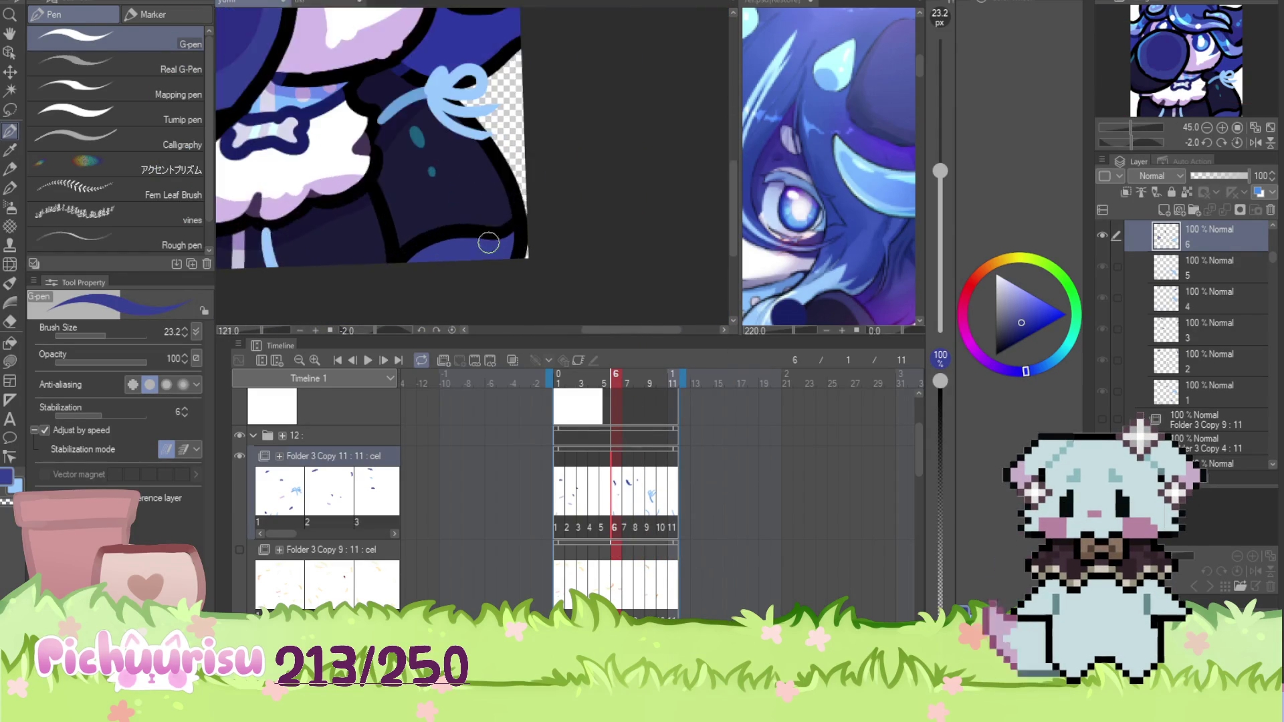
pyautogui.scroll(-4, 478, 278)
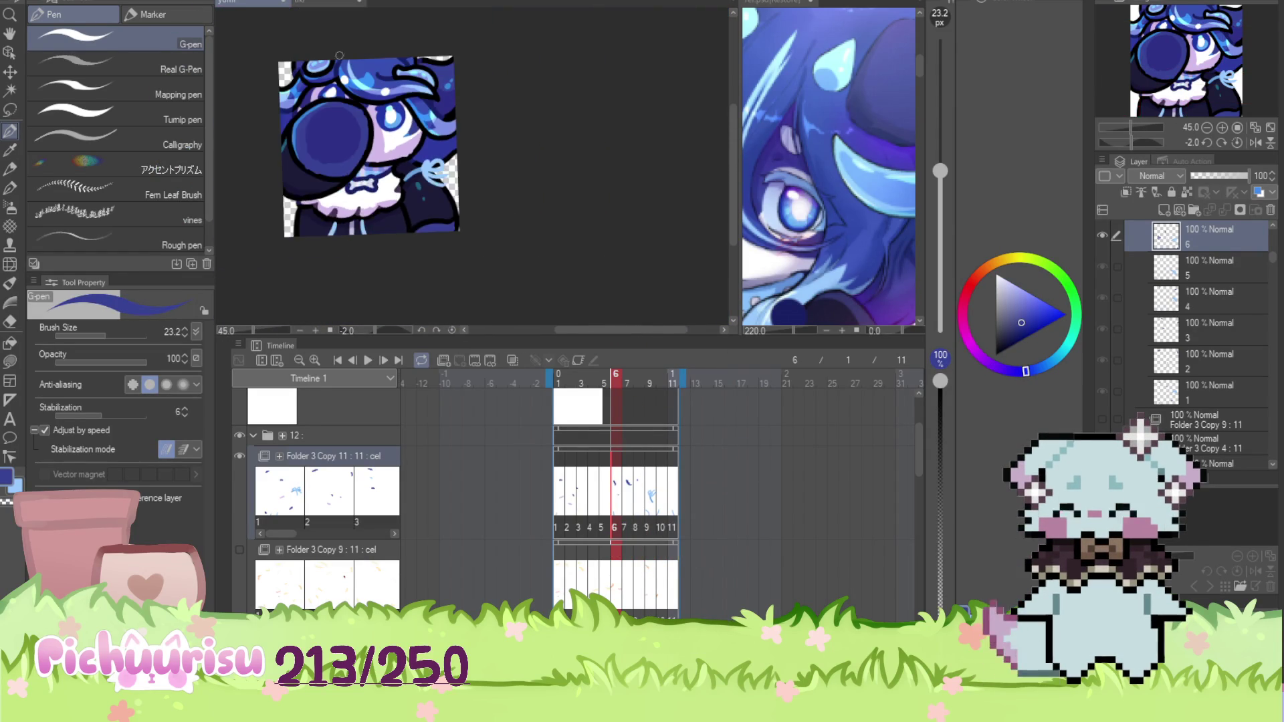
pyautogui.scroll(3, 522, 68)
pyautogui.scroll(3, 522, 68)
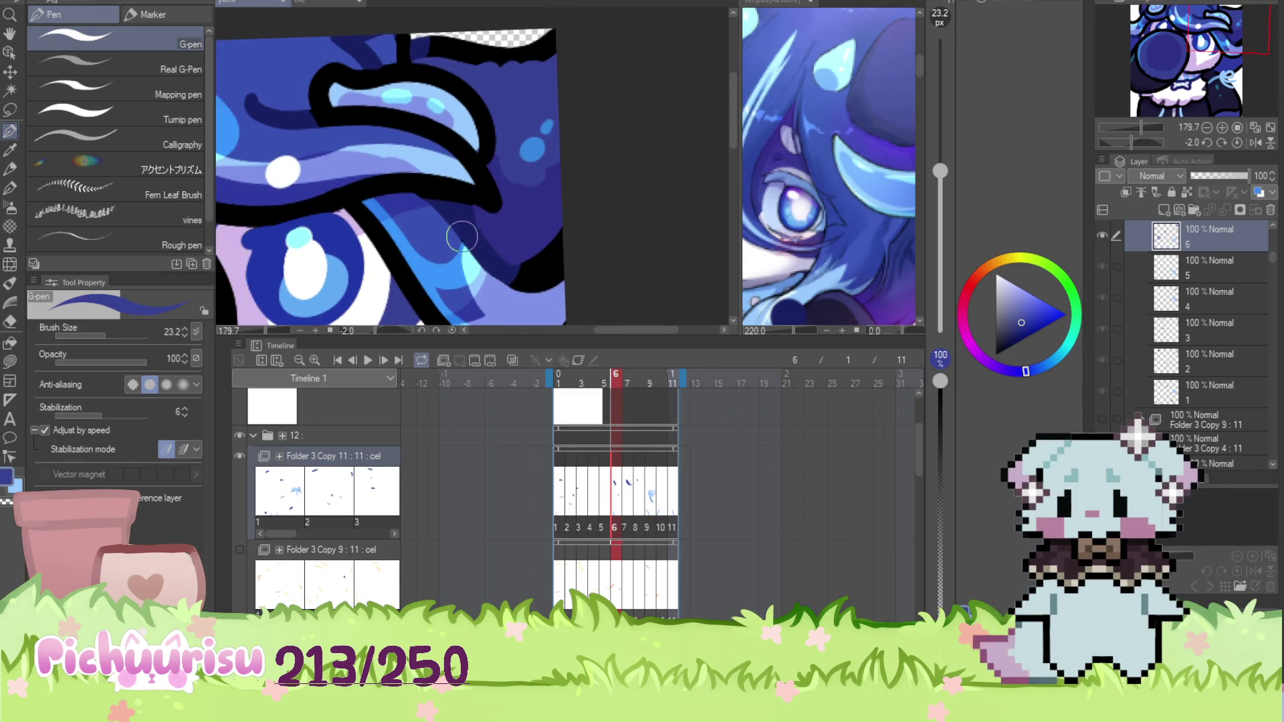
pyautogui.scroll(1, 470, 240)
pyautogui.scroll(-5, 470, 225)
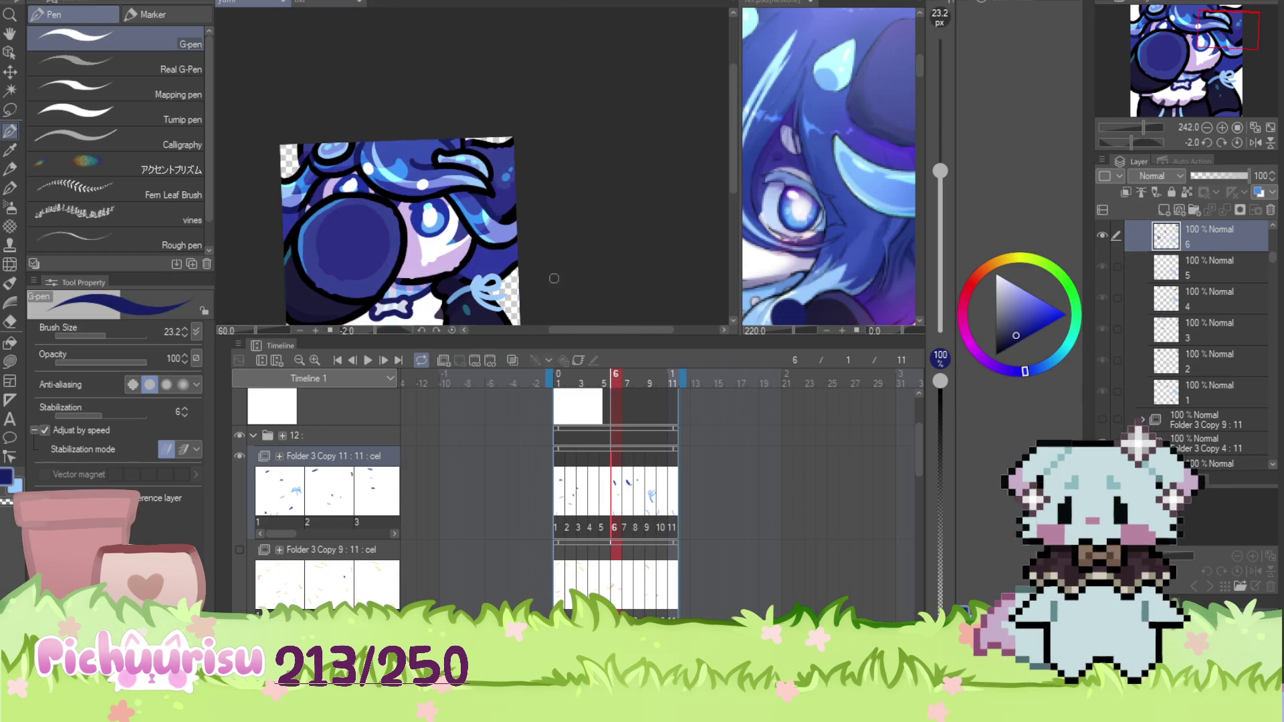
pyautogui.click(628, 488)
pyautogui.scroll(3, 393, 154)
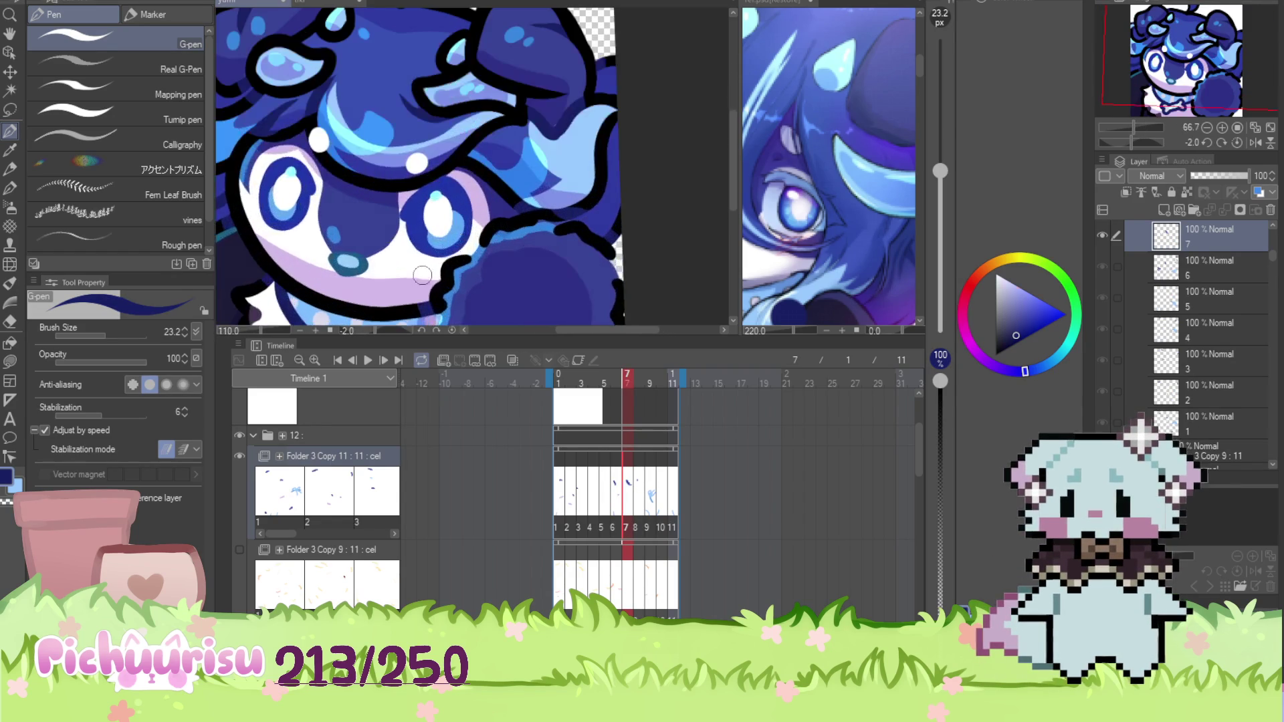
# Touch up the eye in white and the face in dark blue on frame 7
pyautogui.keyDown('alt'); pyautogui.click(404, 240); pyautogui.keyUp('alt')
pyautogui.scroll(2, 404, 241)
pyautogui.scroll(-5, 403, 241)
pyautogui.scroll(3, 388, 167)
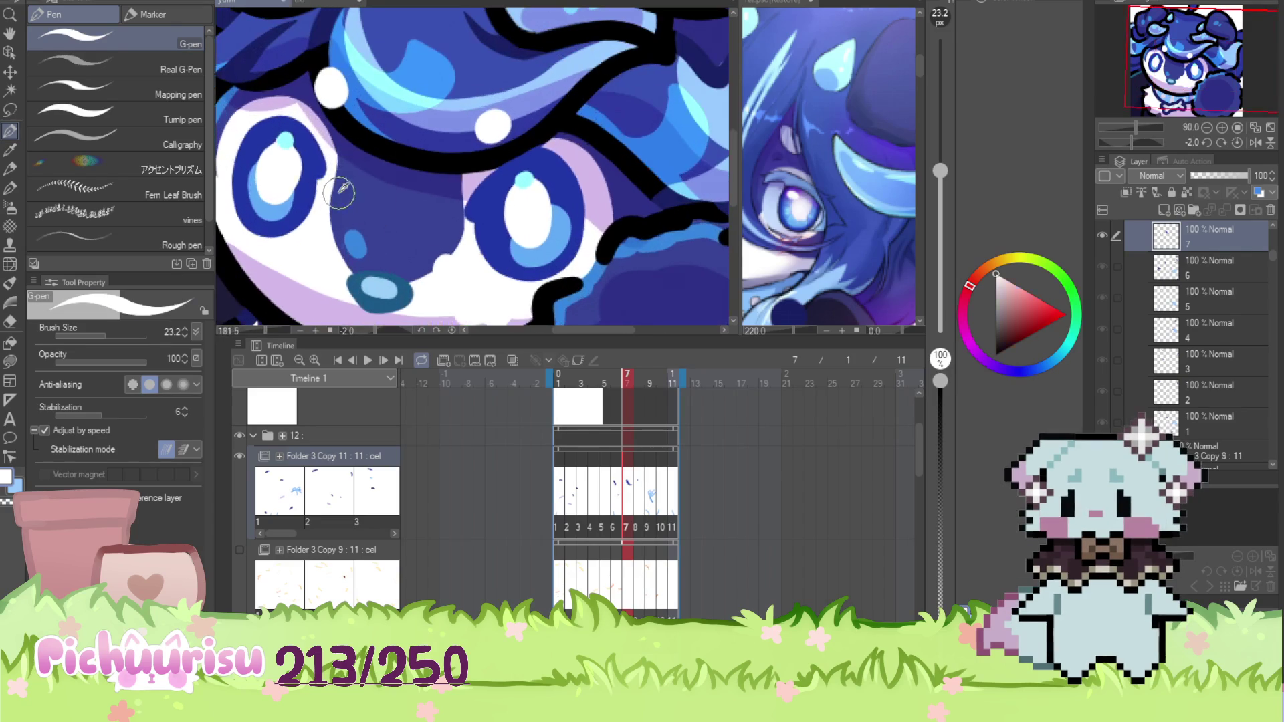
pyautogui.keyDown('alt'); pyautogui.click(373, 101); pyautogui.keyUp('alt')
pyautogui.scroll(-2, 372, 102)
pyautogui.scroll(3, 320, 223)
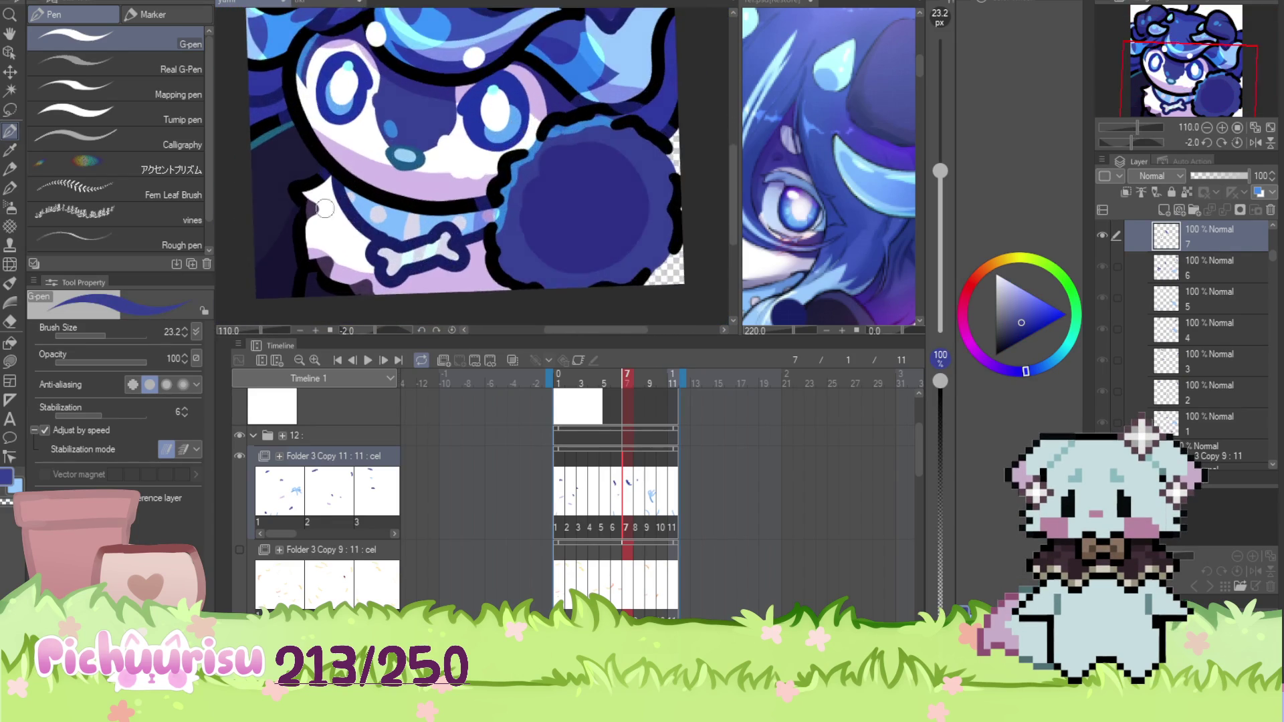
# Touch up the collar area in white sampled nearby
pyautogui.keyDown('alt'); pyautogui.click(319, 223); pyautogui.keyUp('alt')
pyautogui.scroll(-3, 321, 174)
pyautogui.scroll(4, 343, 229)
pyautogui.scroll(-4, 337, 234)
pyautogui.scroll(5, 286, 193)
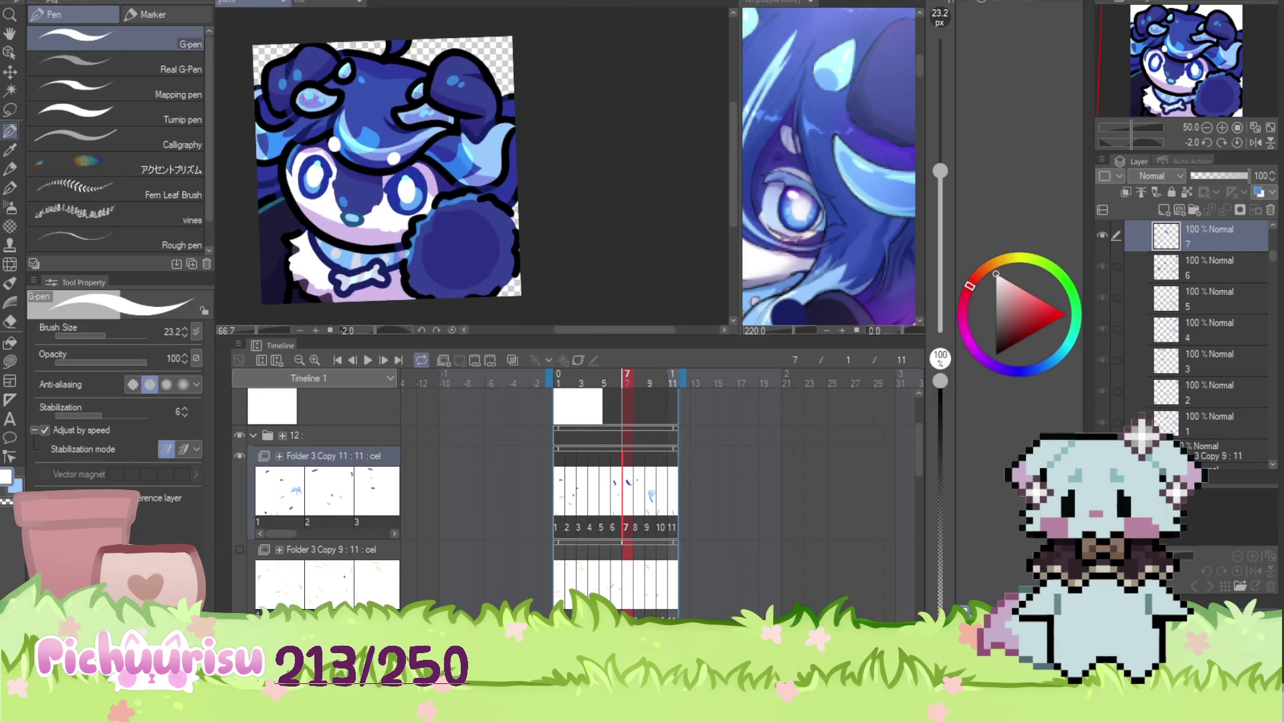
pyautogui.scroll(-4, 286, 225)
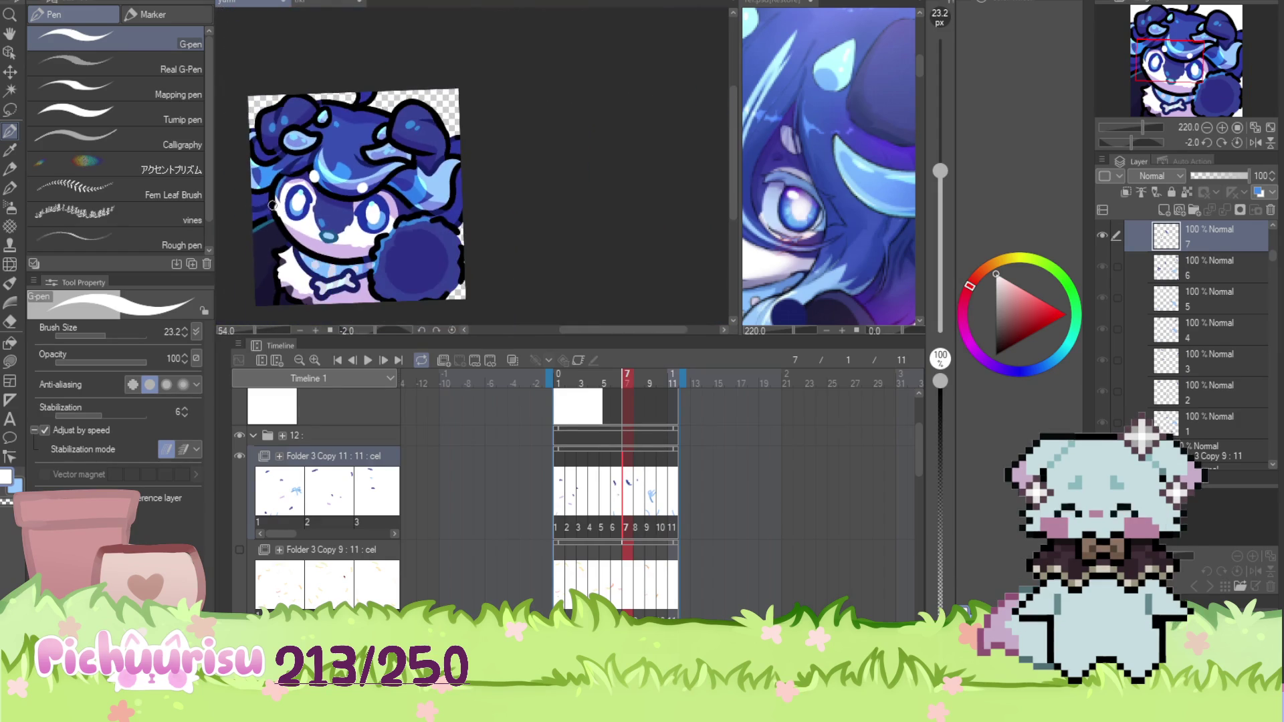
pyautogui.scroll(4, 407, 130)
# Retouch the ear in its dark blue, then move to frame 8
pyautogui.keyDown('alt'); pyautogui.click(407, 130); pyautogui.keyUp('alt')
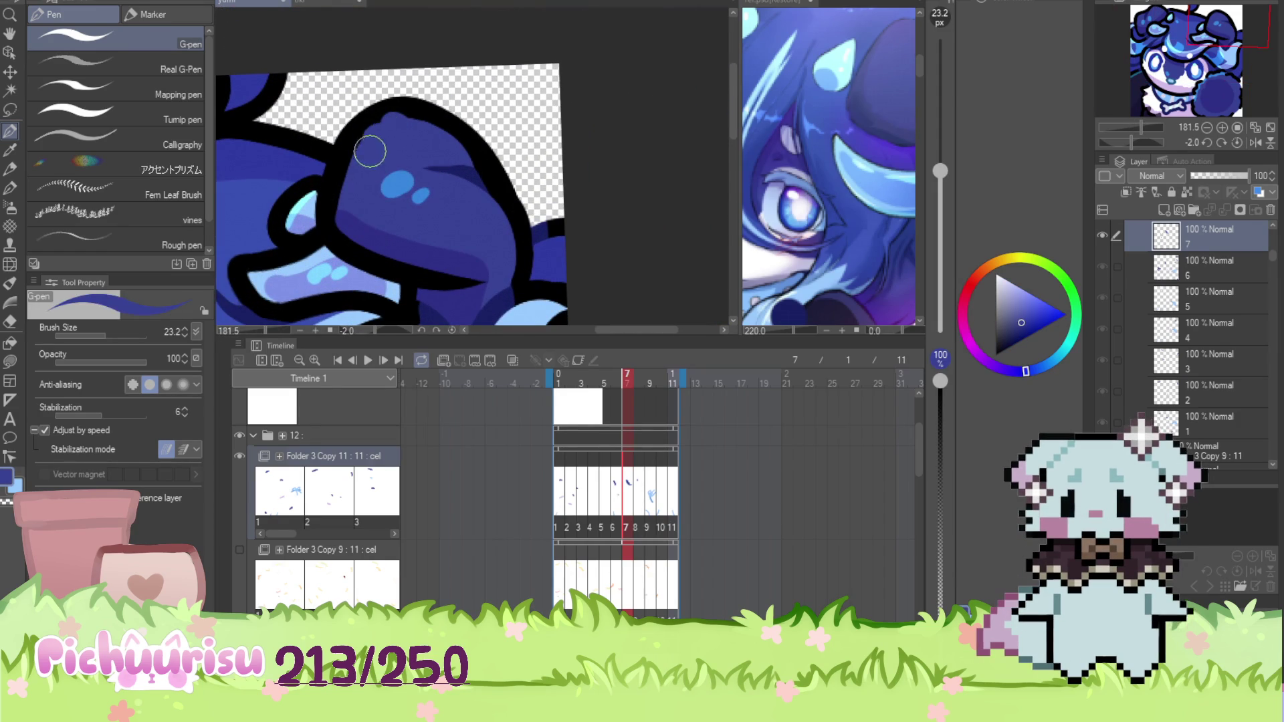
pyautogui.scroll(-4, 464, 231)
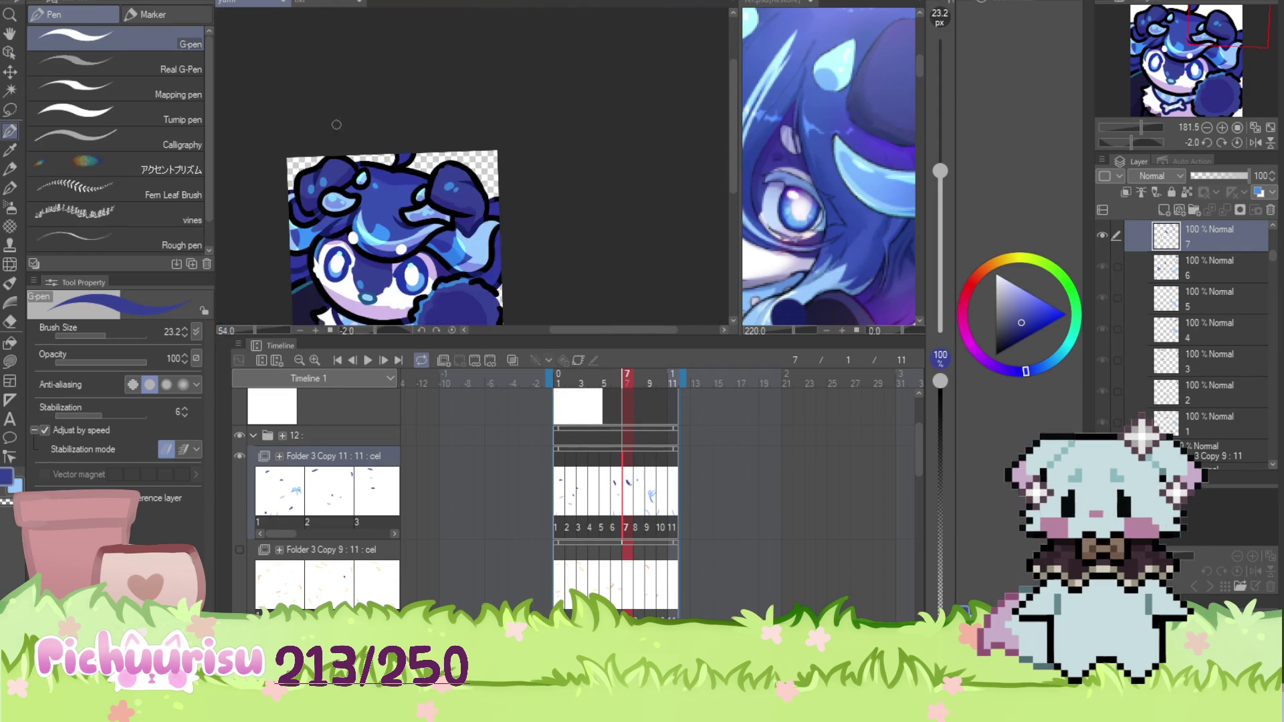
pyautogui.scroll(3, 331, 166)
pyautogui.scroll(-4, 343, 110)
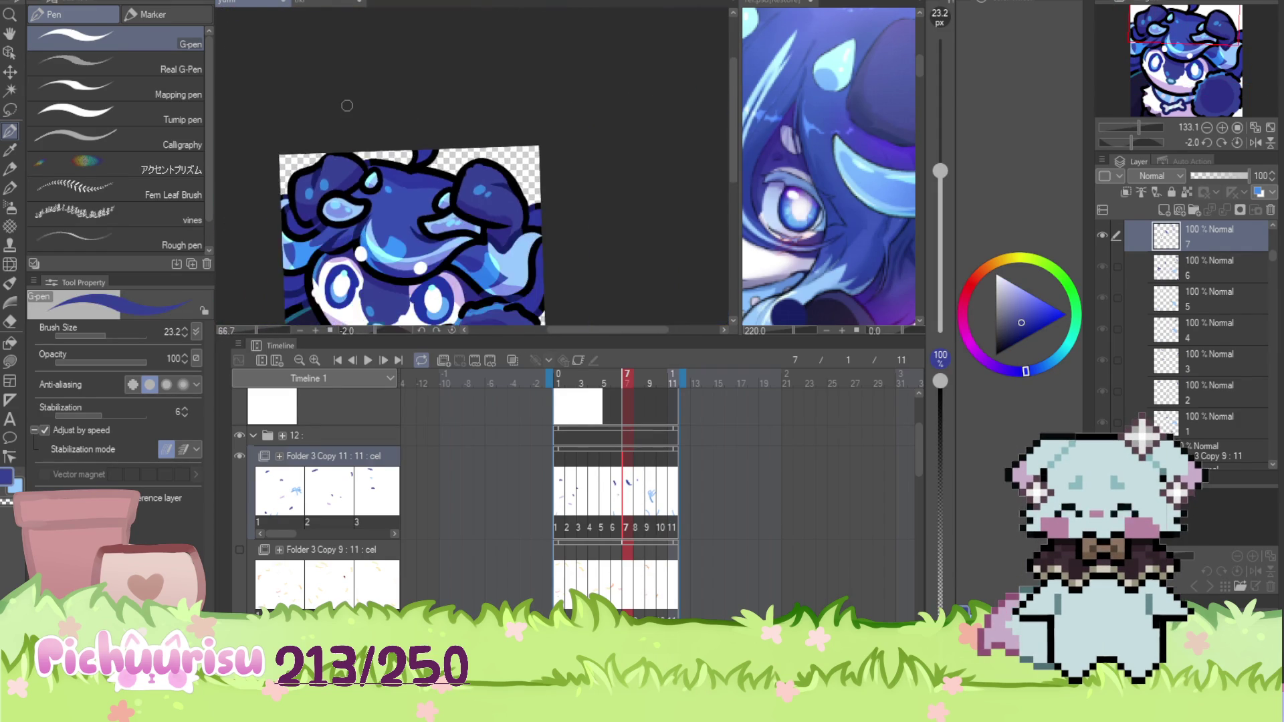
pyautogui.click(641, 493)
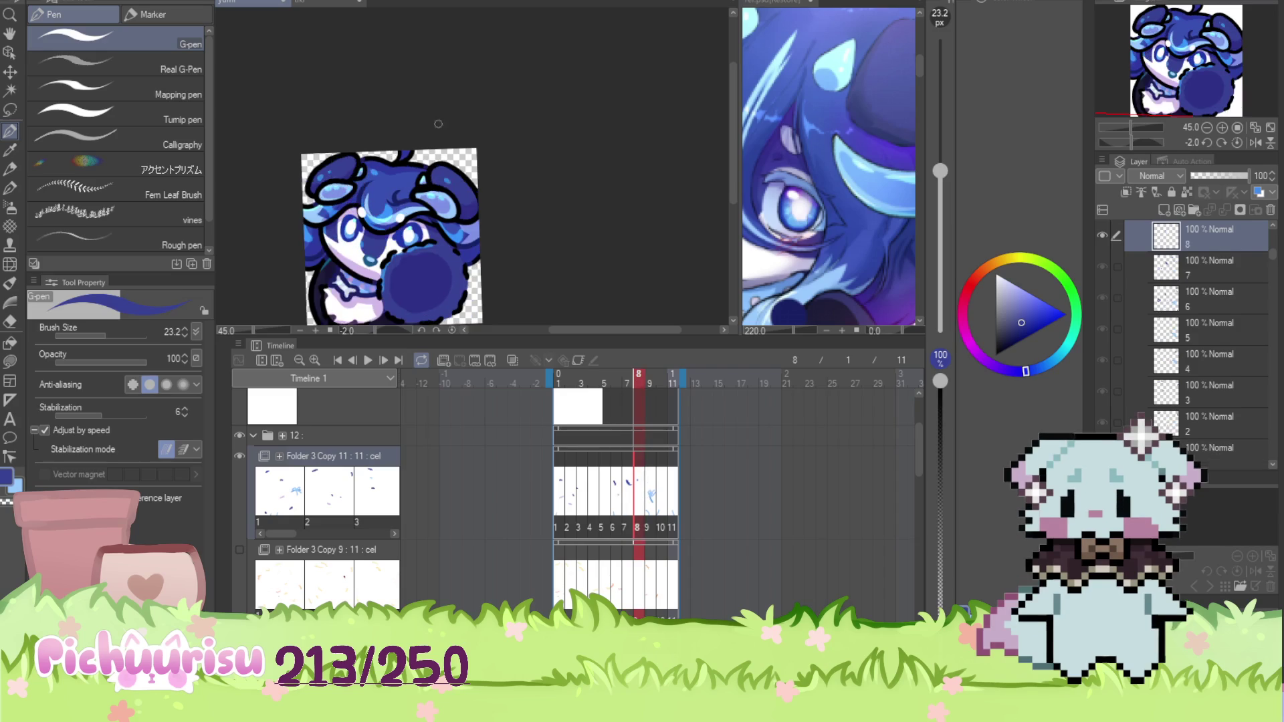
# Retouch the ear on frame 8 in its darker blue
pyautogui.scroll(4, 431, 184)
pyautogui.scroll(1, 393, 128)
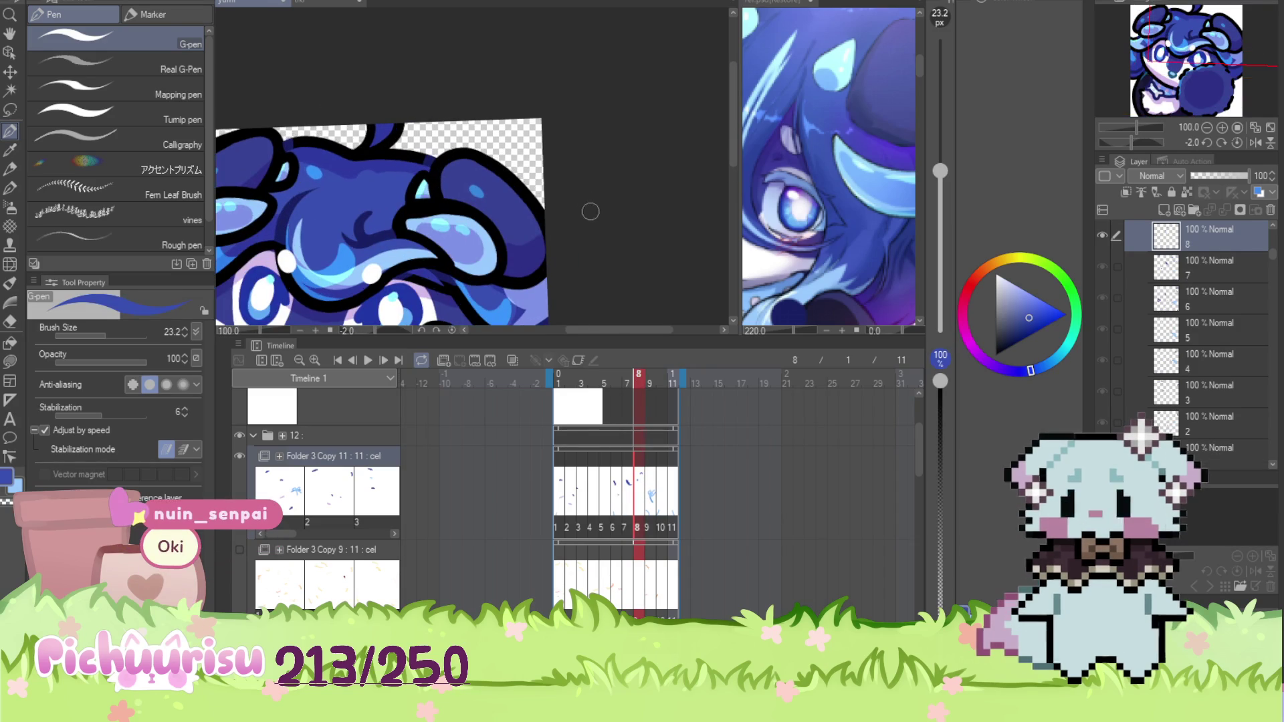
pyautogui.scroll(2, 519, 216)
pyautogui.keyDown('alt'); pyautogui.click(522, 218); pyautogui.keyUp('alt')
pyautogui.scroll(1, 526, 220)
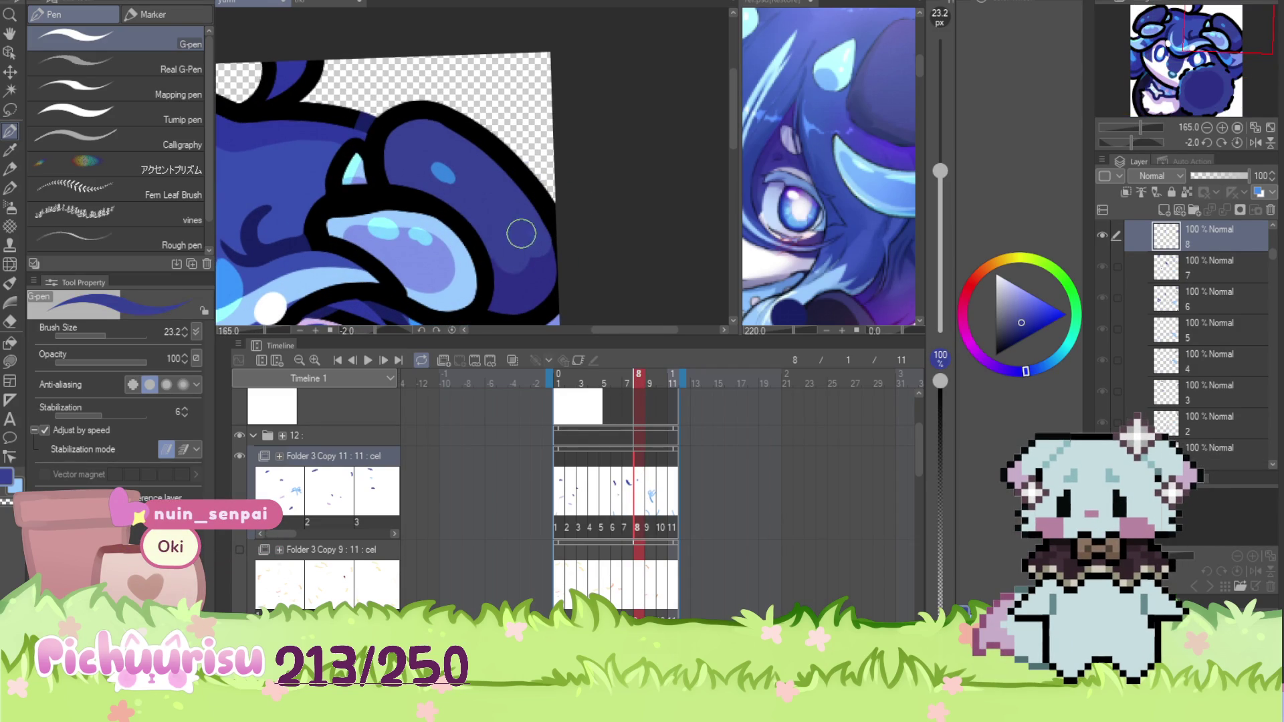
pyautogui.scroll(-4, 520, 235)
pyautogui.scroll(2, 415, 277)
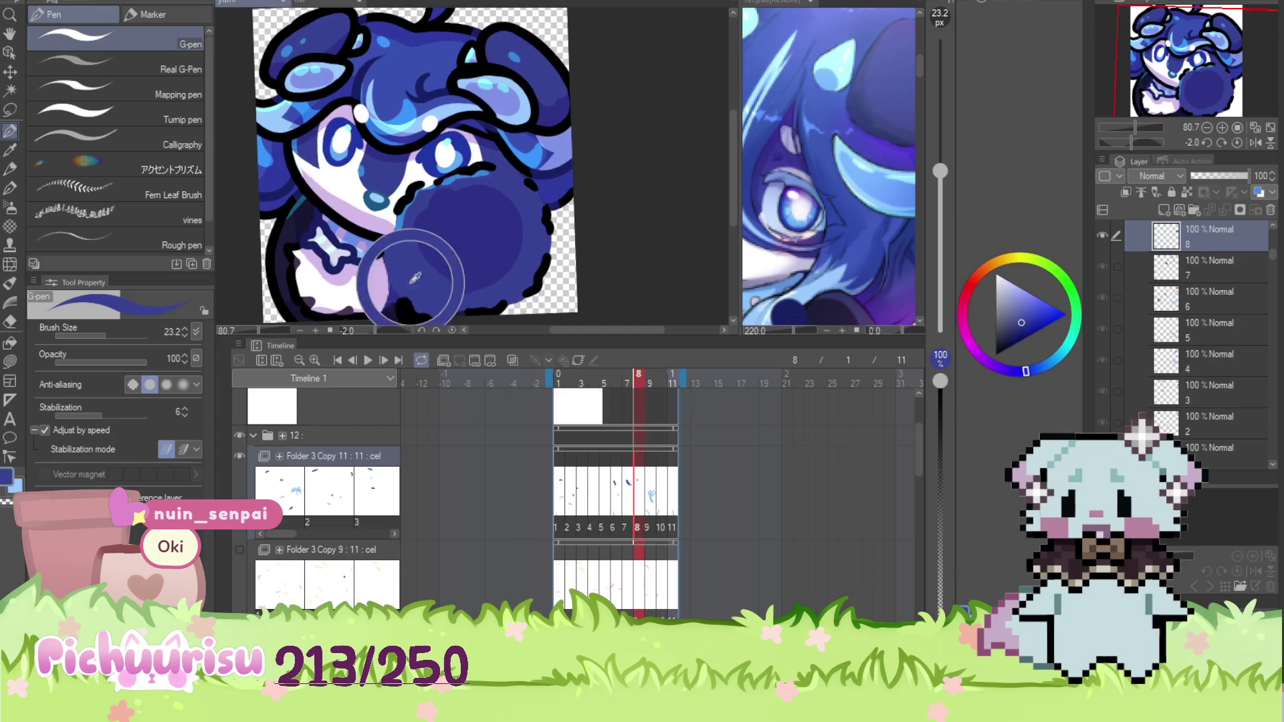
pyautogui.scroll(1, 414, 277)
pyautogui.scroll(-1, 459, 275)
pyautogui.scroll(2, 353, 295)
# Clean up the collar in white and the chest fur in lavender
pyautogui.keyDown('alt'); pyautogui.click(354, 294); pyautogui.keyUp('alt')
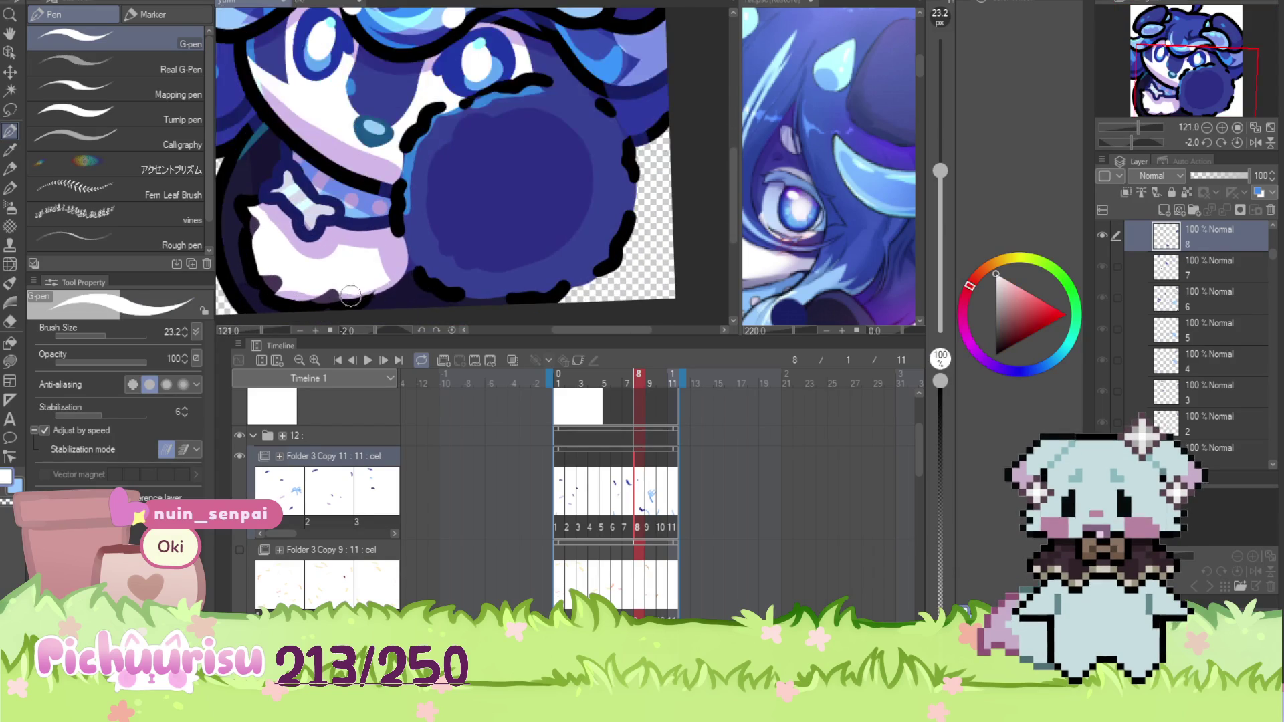
pyautogui.scroll(2, 333, 286)
pyautogui.keyDown('alt'); pyautogui.click(428, 256); pyautogui.keyUp('alt')
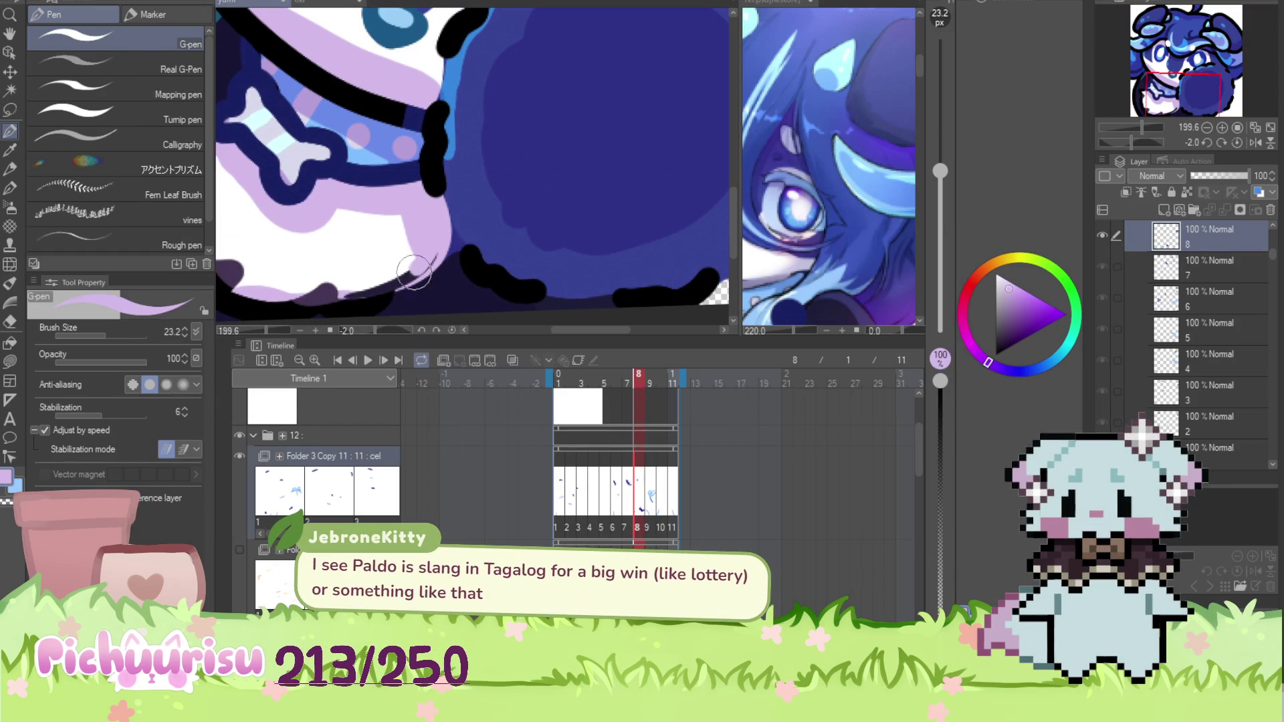
pyautogui.scroll(-2, 413, 250)
pyautogui.scroll(1, 428, 217)
pyautogui.scroll(1, 411, 224)
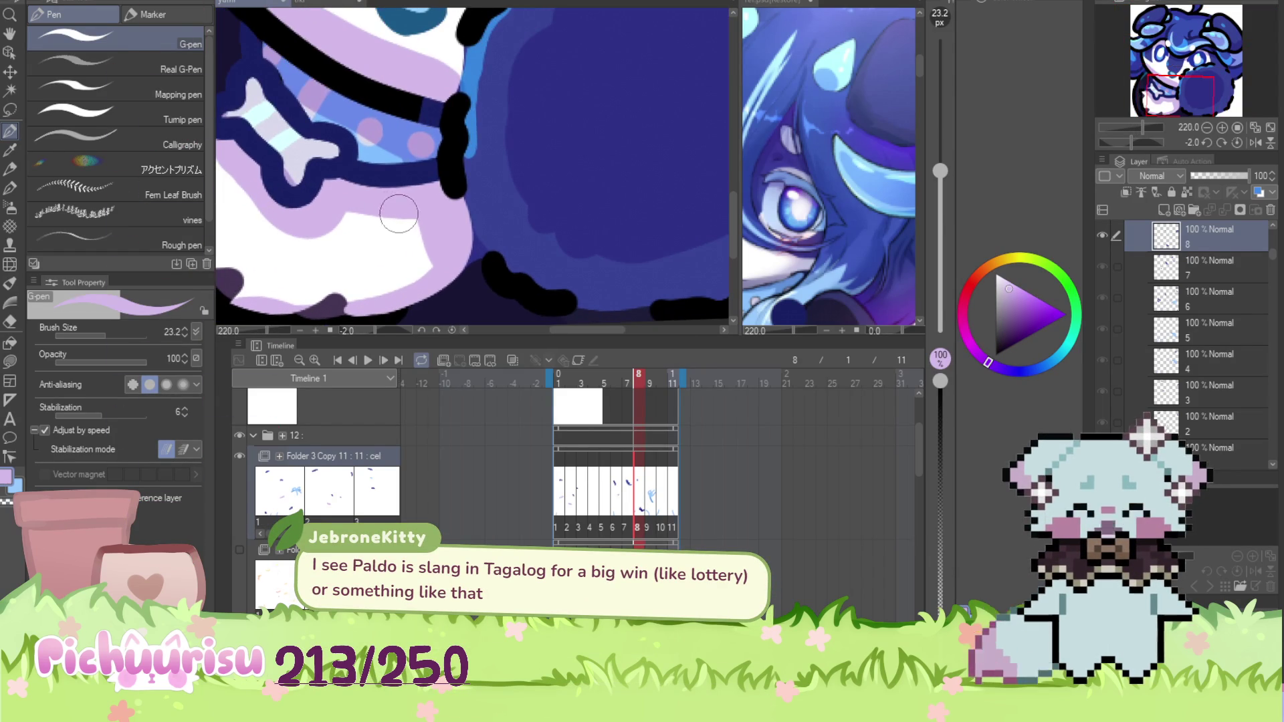
# Touch up the chest fur in white, then the ear in black and dark blue
pyautogui.keyDown('alt'); pyautogui.click(410, 227); pyautogui.keyUp('alt')
pyautogui.scroll(-4, 396, 267)
pyautogui.scroll(4, 330, 163)
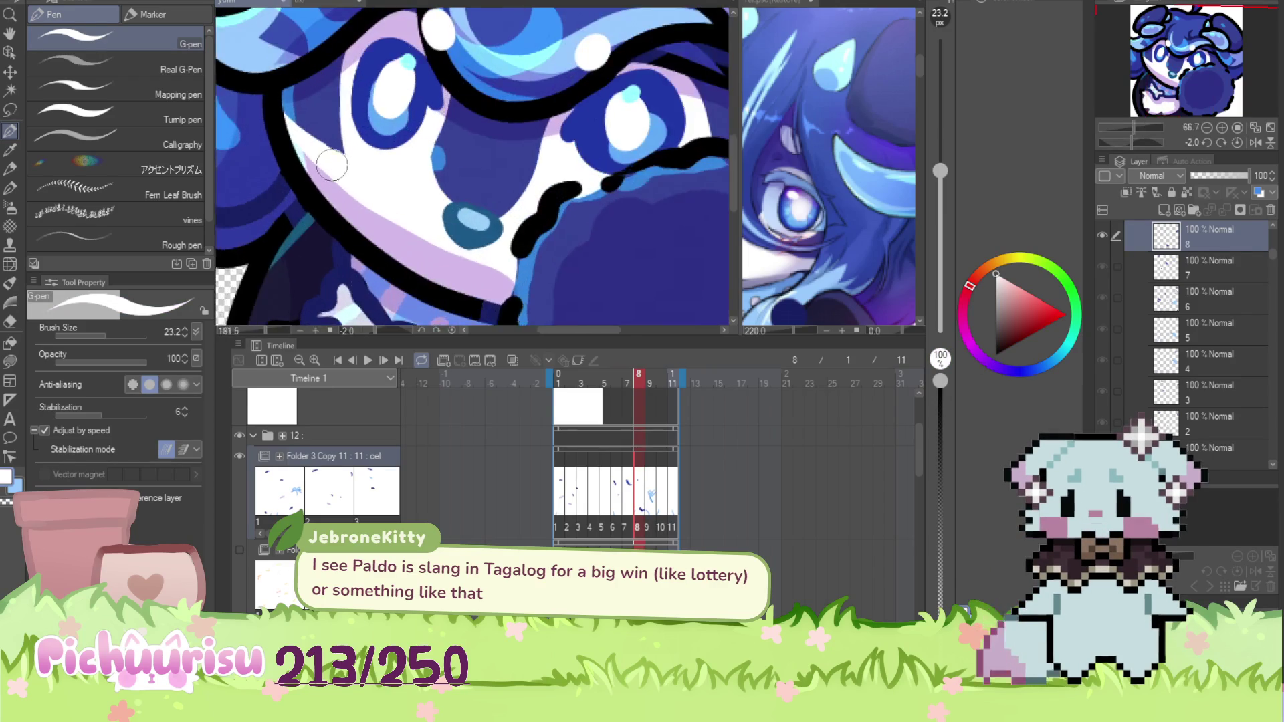
pyautogui.scroll(-4, 343, 191)
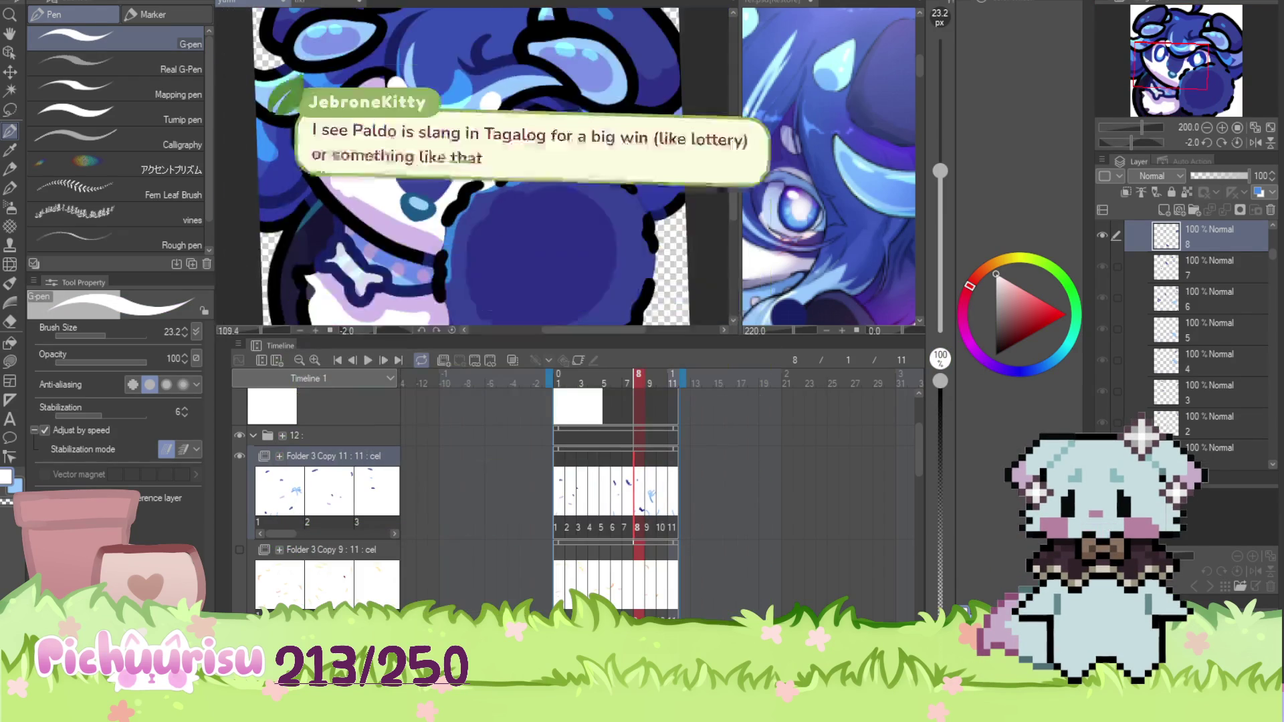
pyautogui.scroll(3, 291, 91)
pyautogui.keyDown('alt'); pyautogui.click(282, 109); pyautogui.keyUp('alt')
pyautogui.keyDown('alt'); pyautogui.click(315, 86); pyautogui.keyUp('alt')
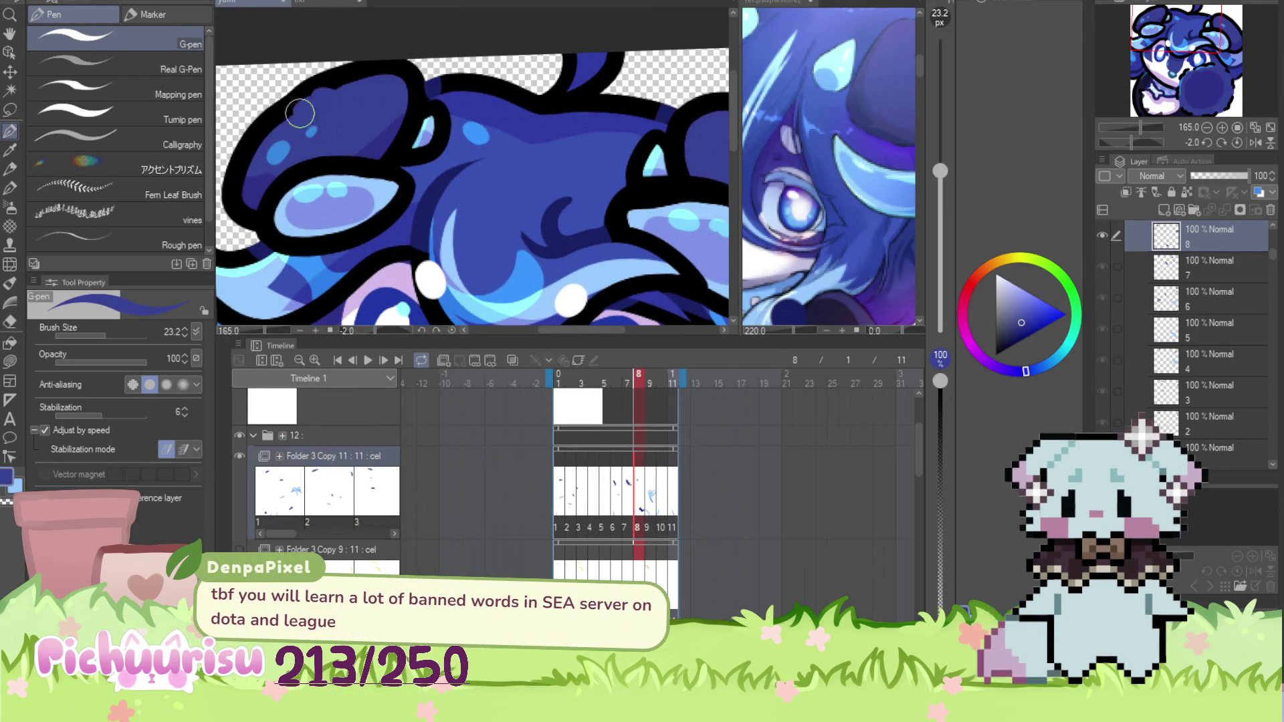
pyautogui.scroll(-5, 272, 218)
pyautogui.scroll(3, 307, 207)
# Retouch the paw in dark blue and the face in white
pyautogui.keyDown('alt'); pyautogui.click(424, 272); pyautogui.keyUp('alt')
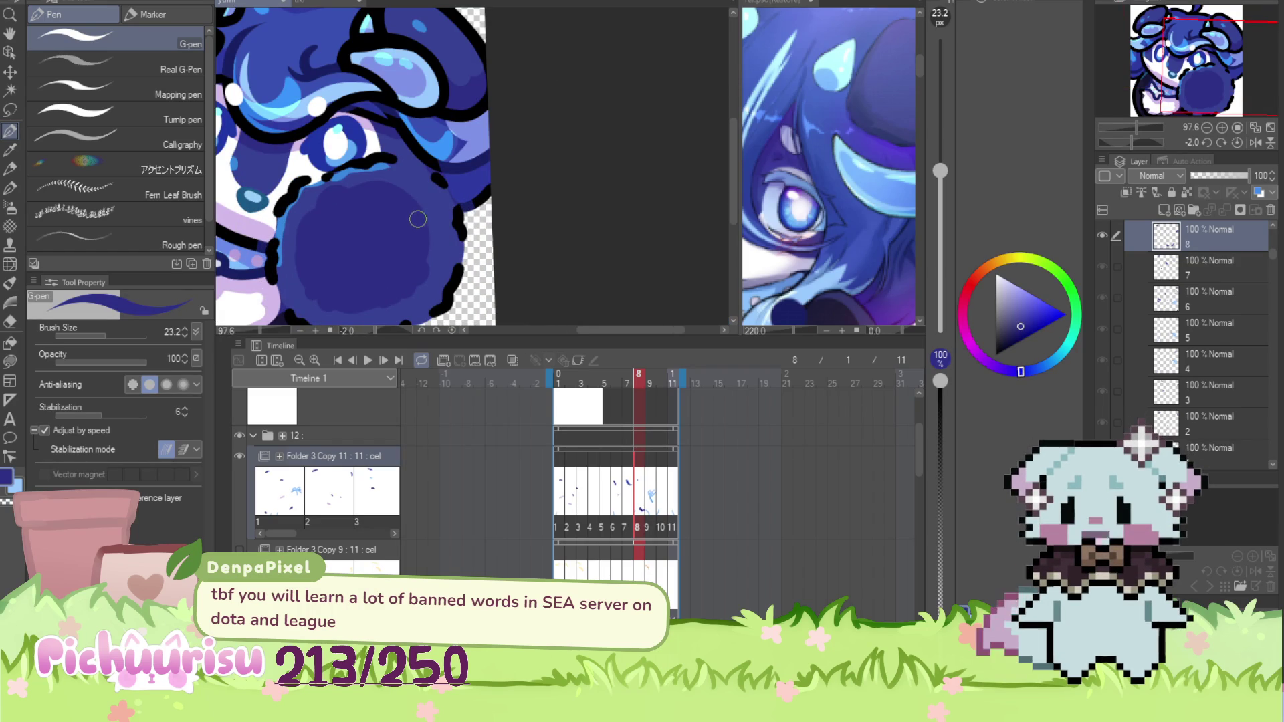
pyautogui.scroll(-3, 440, 230)
pyautogui.scroll(7, 439, 224)
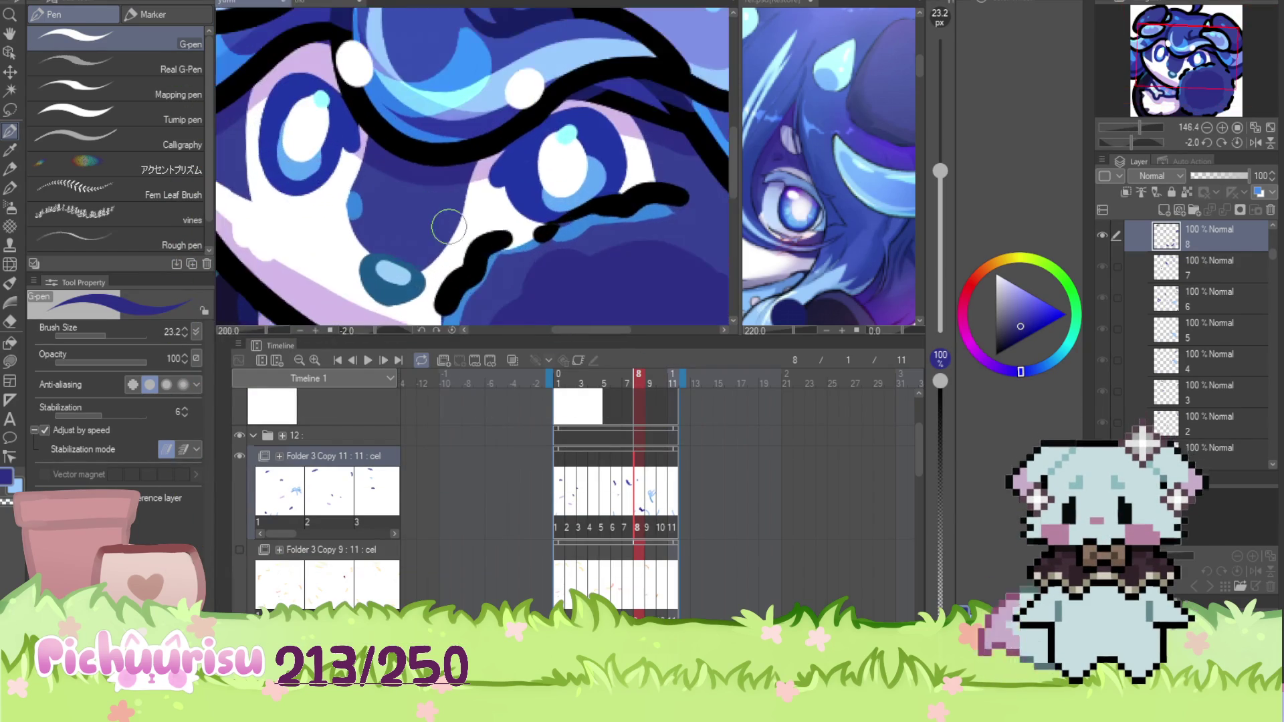
pyautogui.keyDown('alt'); pyautogui.click(463, 228); pyautogui.keyUp('alt')
pyautogui.scroll(-4, 445, 241)
pyautogui.scroll(2, 446, 241)
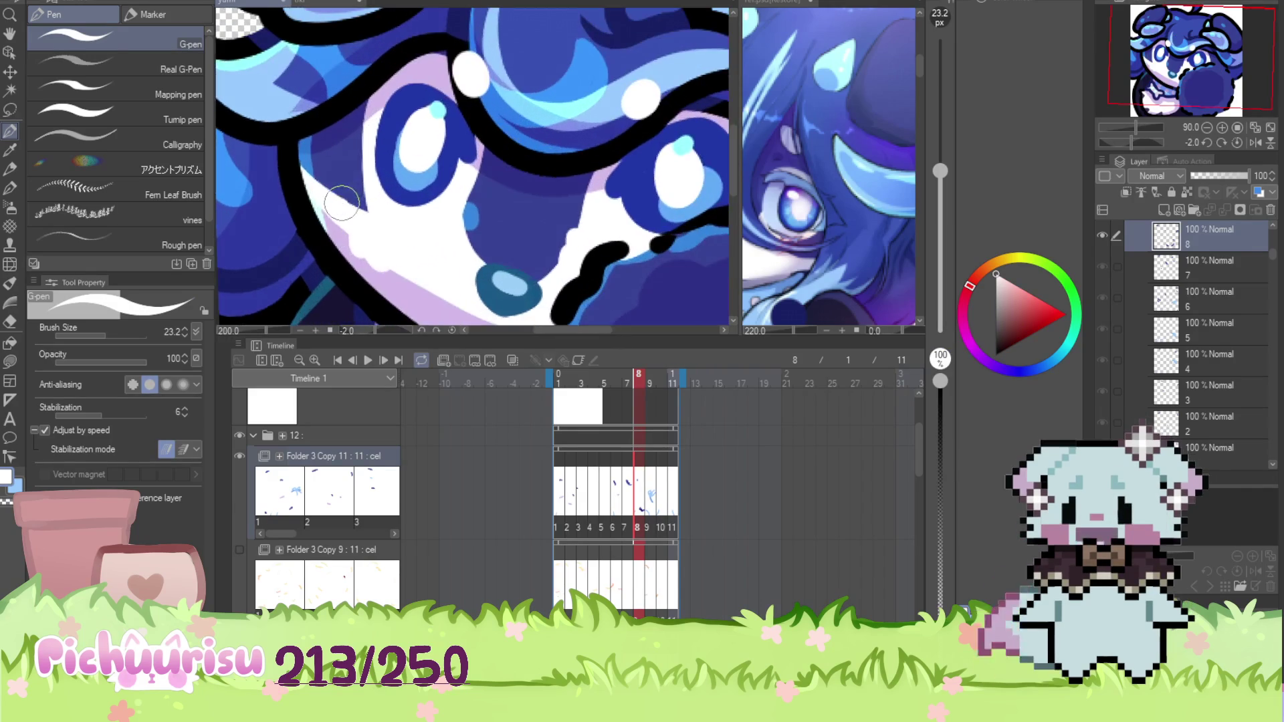
pyautogui.scroll(-2, 317, 137)
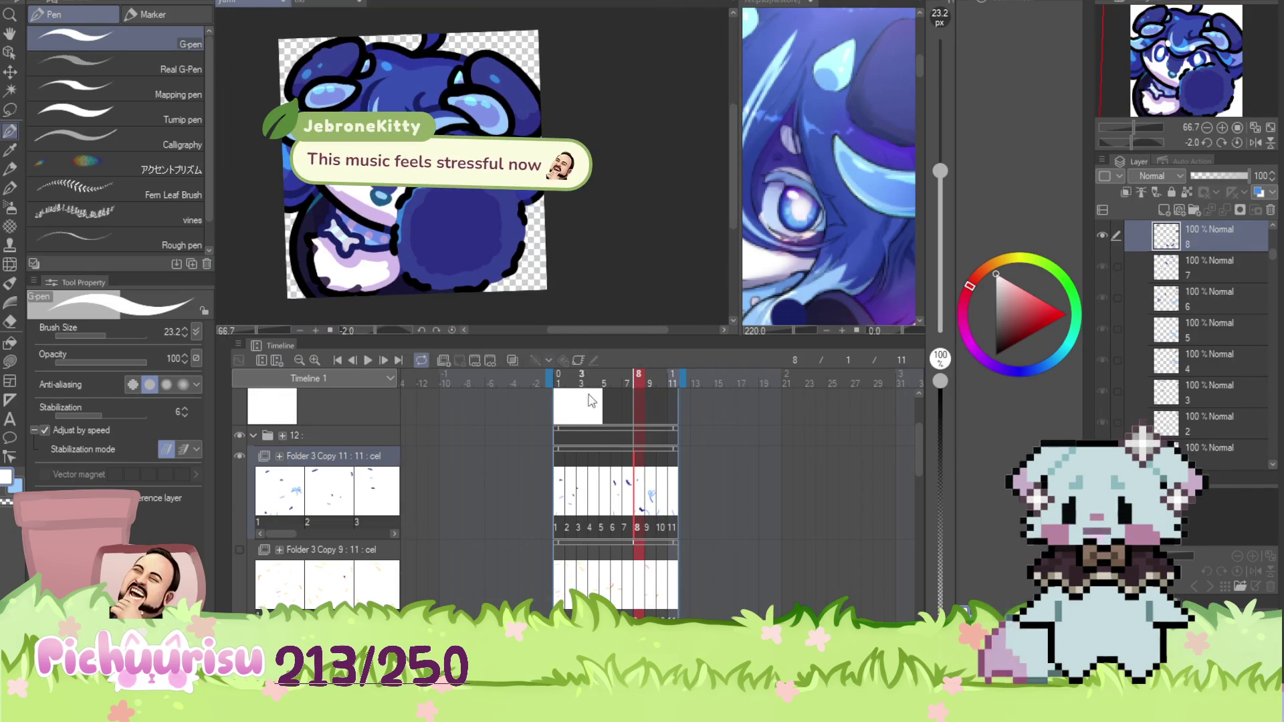
# Advance to frame 9 of the animation
pyautogui.click(652, 502)
pyautogui.scroll(4, 384, 213)
pyautogui.scroll(-1, 368, 228)
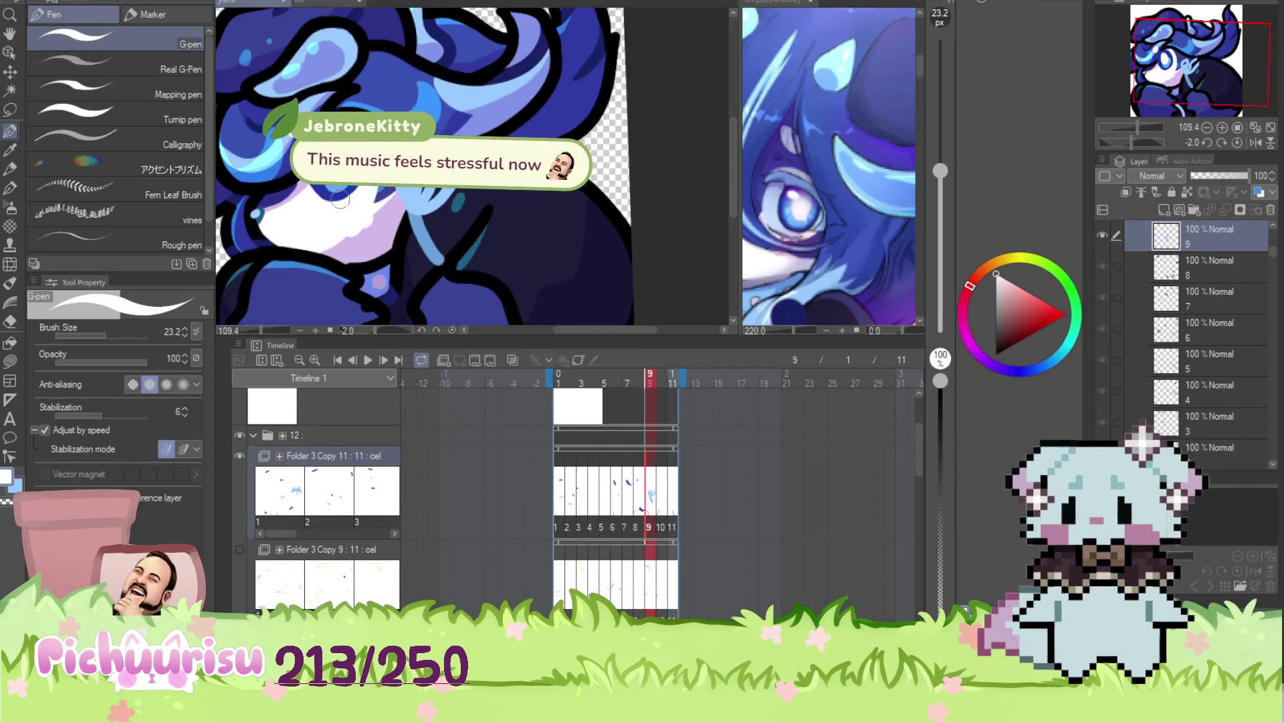
# Sample the light blue and the dark body blue on frame 9
pyautogui.scroll(2, 365, 155)
pyautogui.scroll(-4, 362, 197)
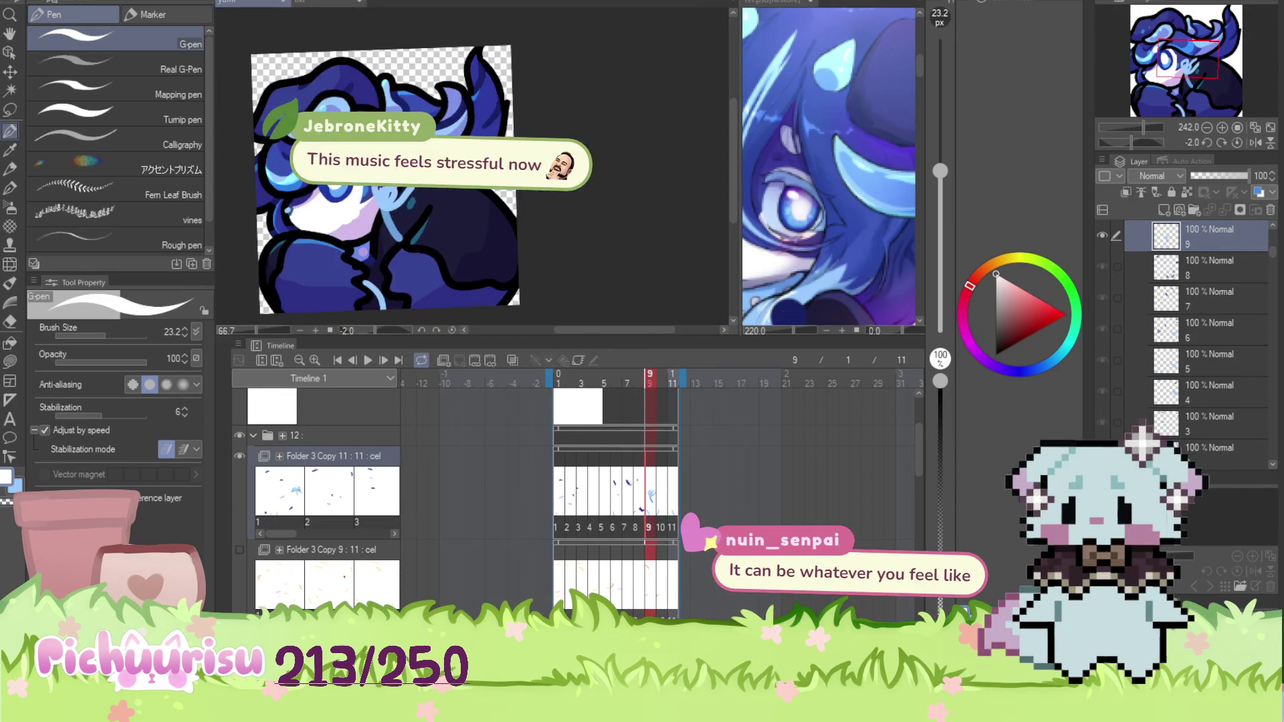
pyautogui.scroll(3, 362, 197)
pyautogui.keyDown('alt'); pyautogui.click(361, 198); pyautogui.keyUp('alt')
pyautogui.scroll(-4, 362, 197)
pyautogui.scroll(4, 326, 248)
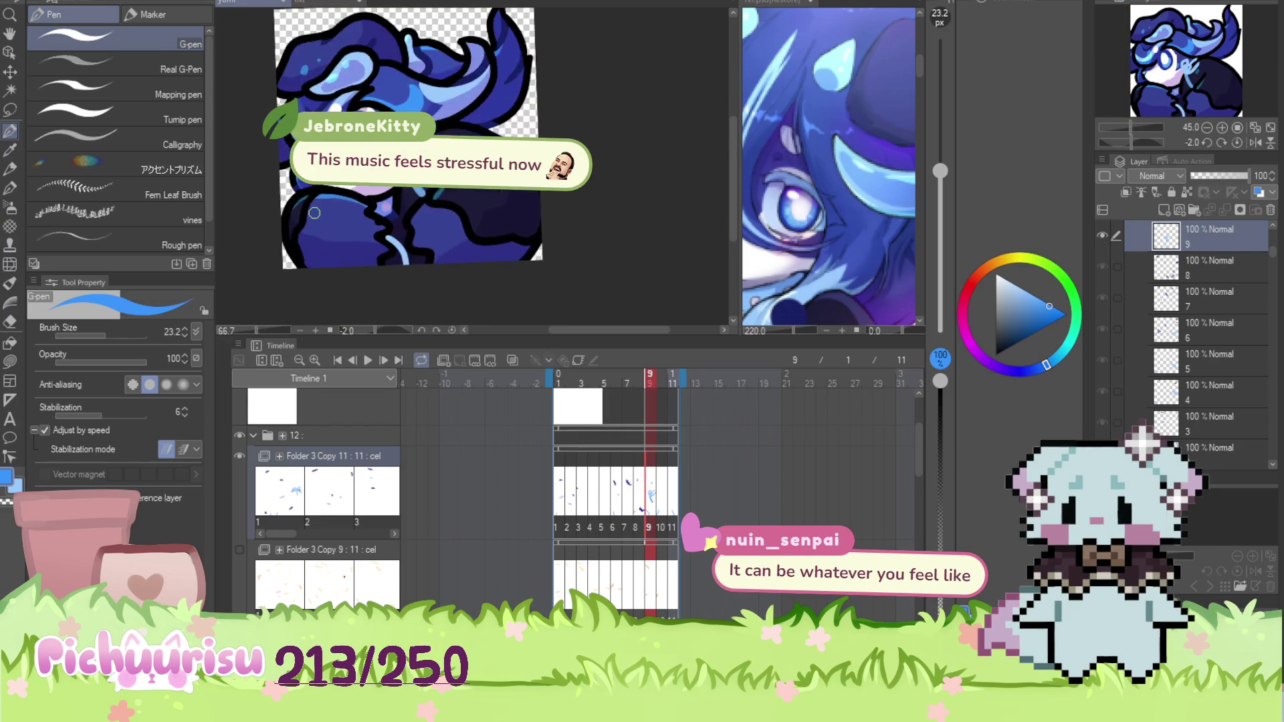
pyautogui.keyDown('alt'); pyautogui.click(326, 249); pyautogui.keyUp('alt')
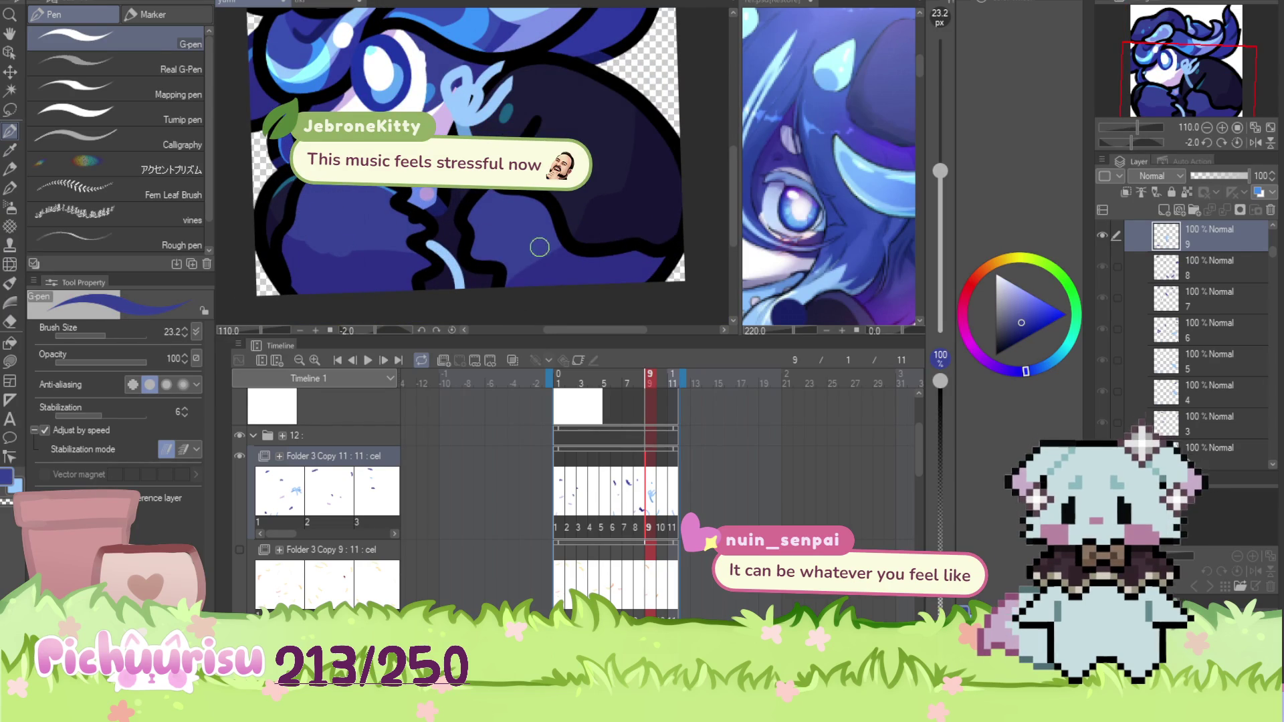
pyautogui.scroll(-1, 338, 100)
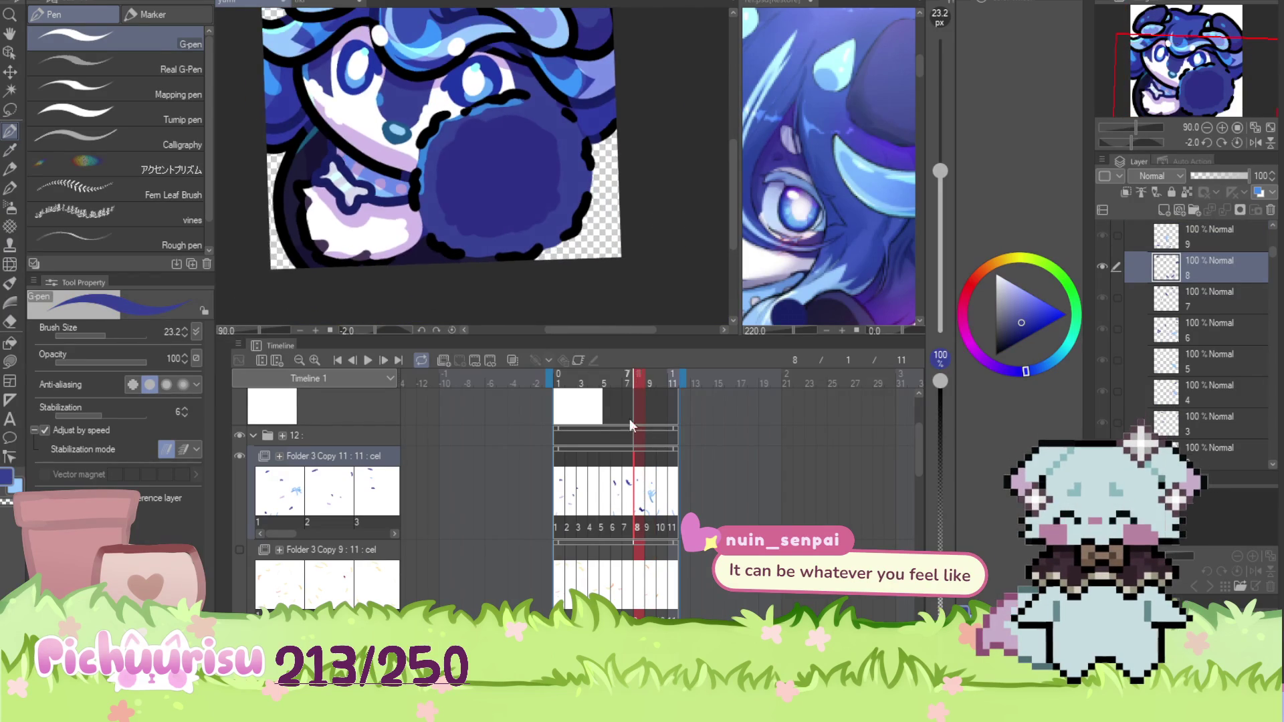
# On frame 10, paint a small touch-up stroke and sample the white and lavender chest-fur colours
pyautogui.click(660, 491)
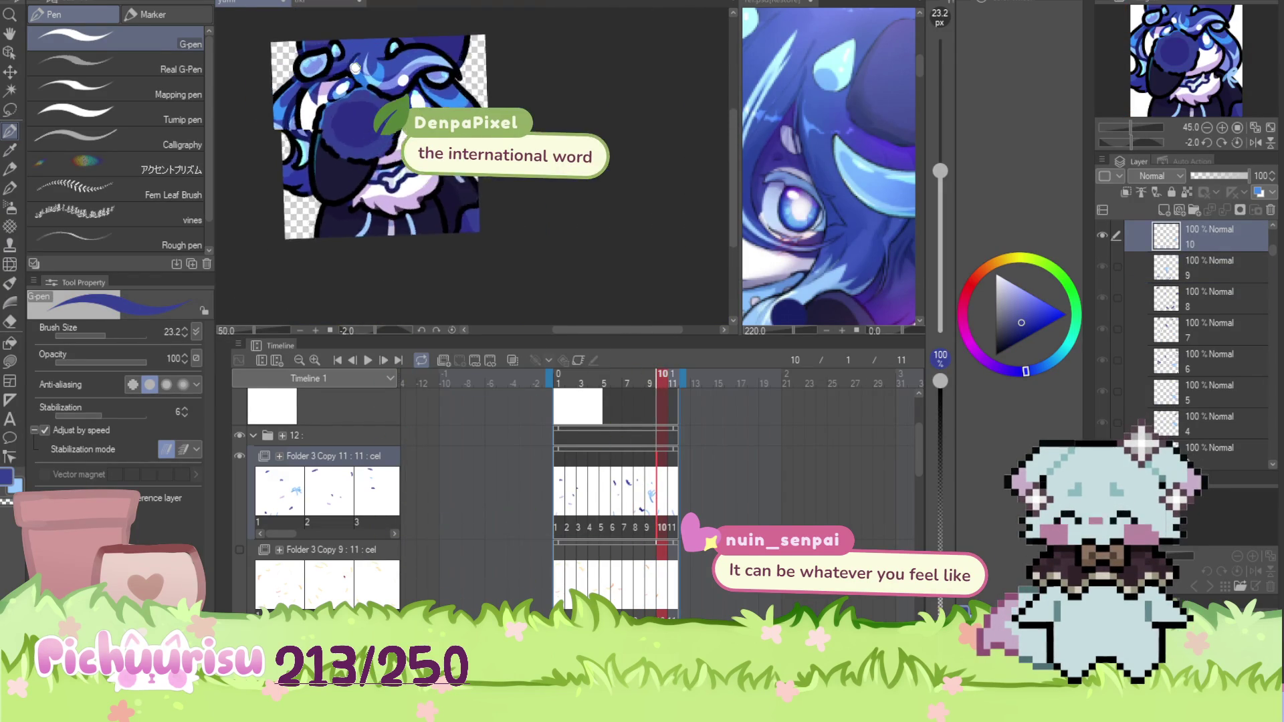
pyautogui.scroll(2, 371, 190)
pyautogui.moveTo(384, 219); pyautogui.dragTo(433, 183)
pyautogui.scroll(2, 501, 214)
pyautogui.keyDown('alt'); pyautogui.click(501, 215); pyautogui.keyUp('alt')
pyautogui.scroll(1, 515, 236)
pyautogui.keyDown('alt'); pyautogui.click(506, 243); pyautogui.keyUp('alt')
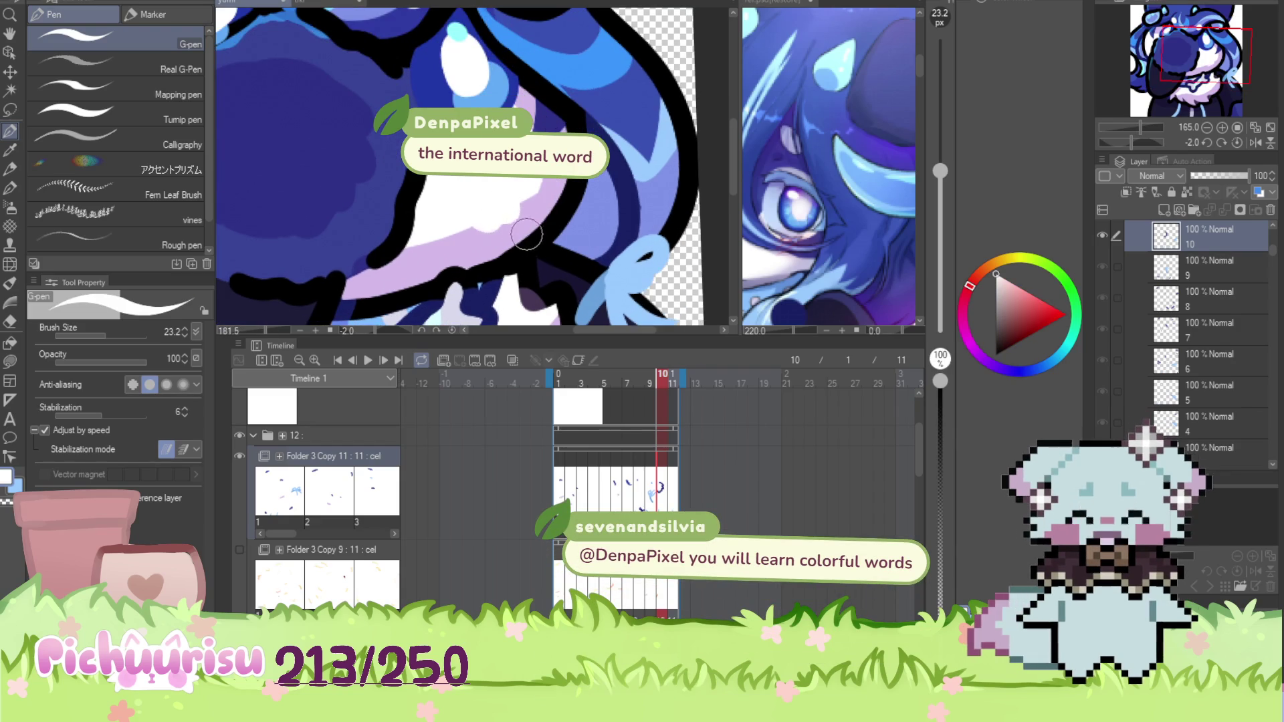
pyautogui.scroll(-3, 438, 256)
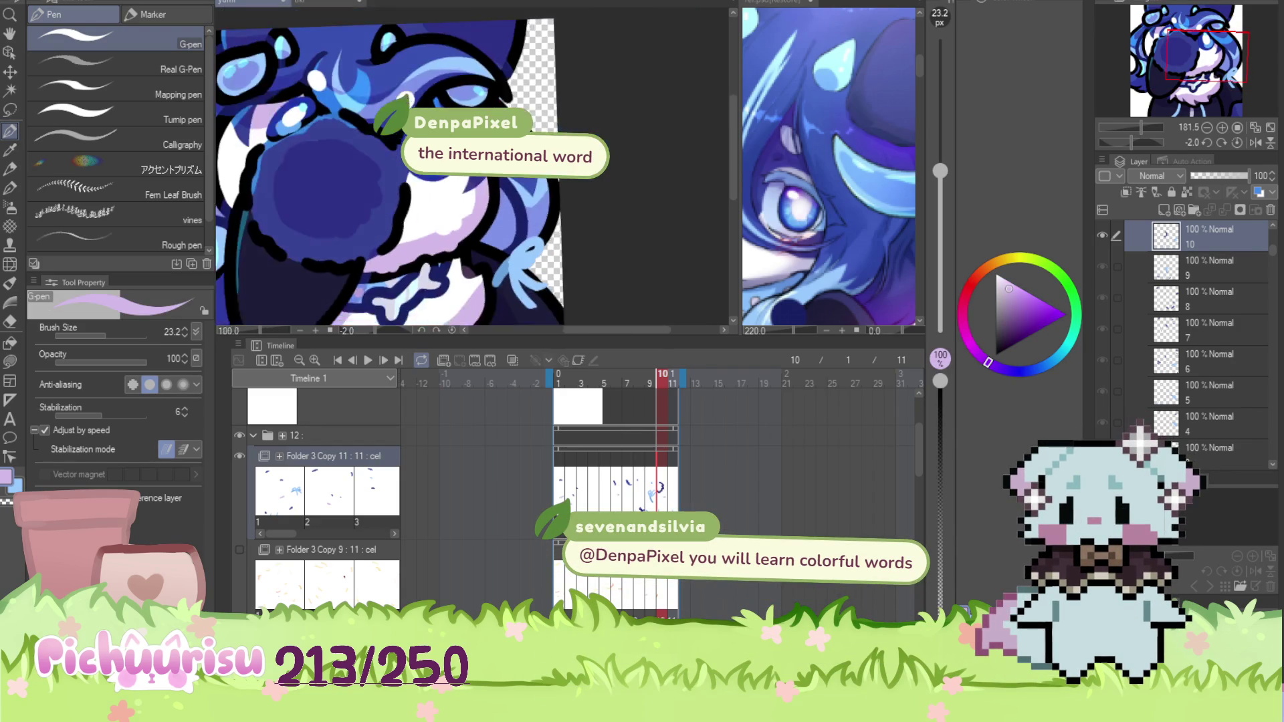
pyautogui.keyDown('alt'); pyautogui.click(444, 252); pyautogui.keyUp('alt')
# Sample the dark navy of the body, then advance to frame 11
pyautogui.scroll(-2, 414, 253)
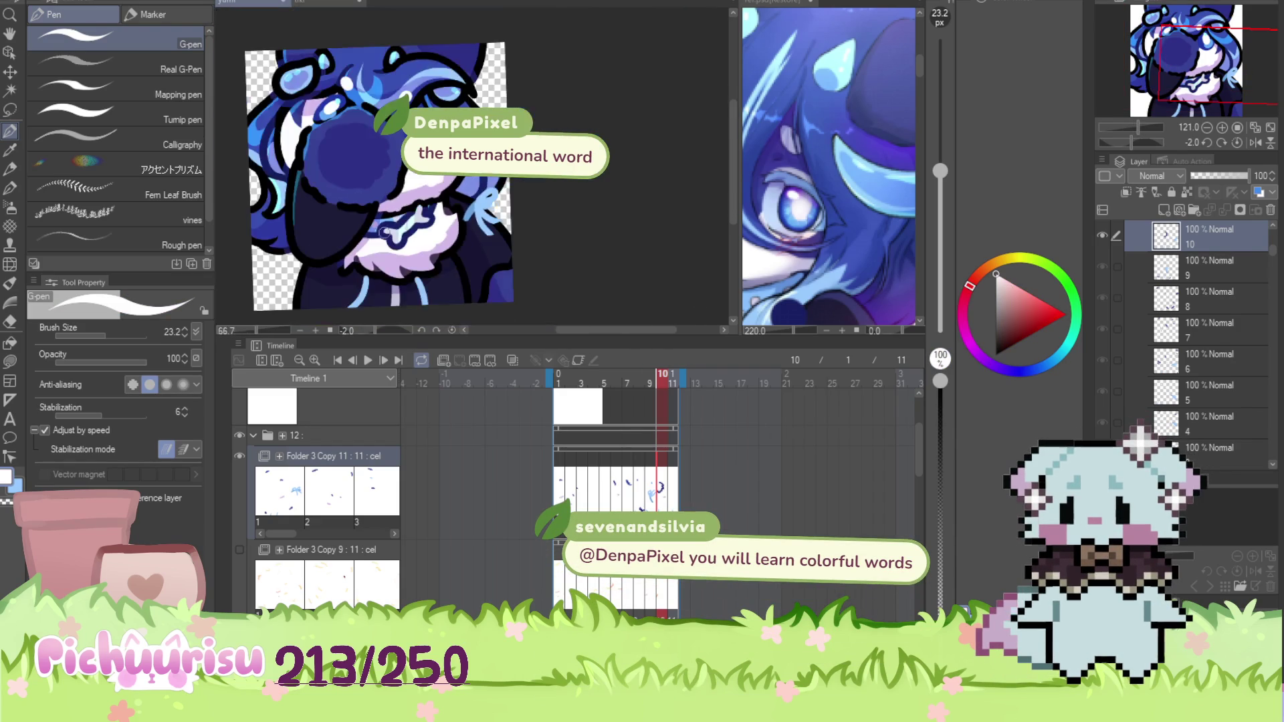
pyautogui.scroll(3, 381, 250)
pyautogui.scroll(-2, 388, 246)
pyautogui.scroll(2, 524, 248)
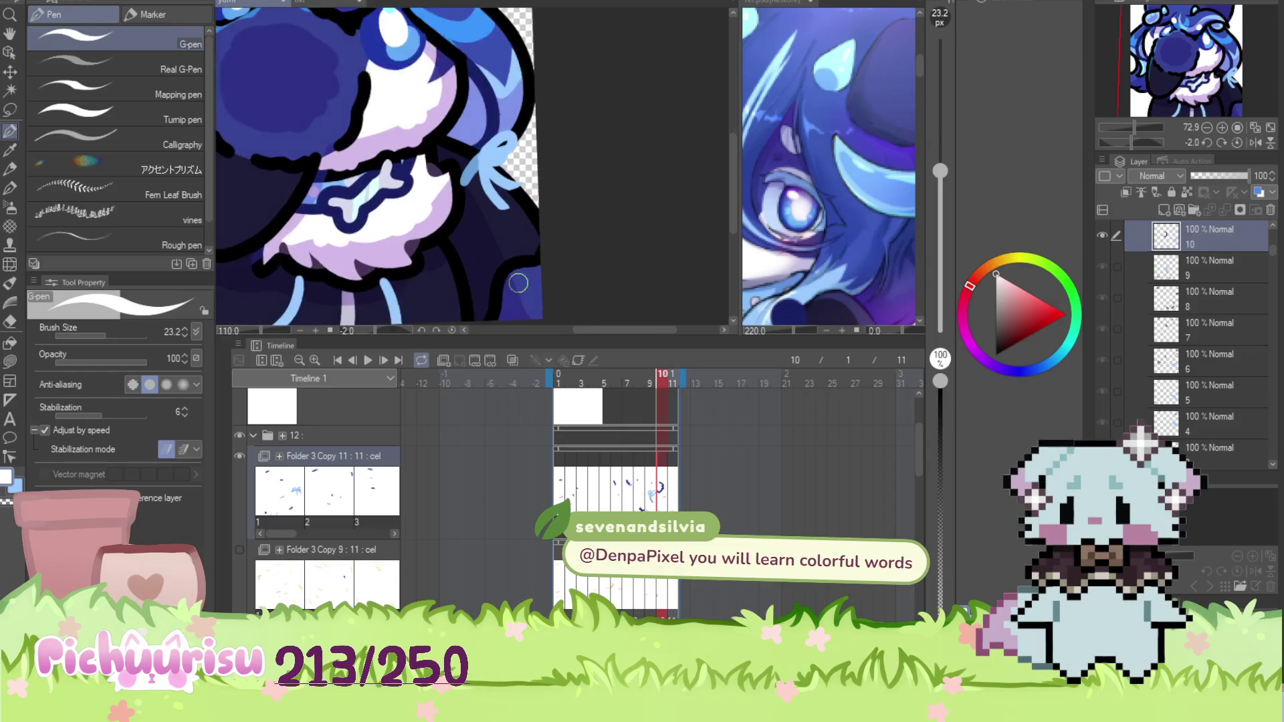
pyautogui.keyDown('alt'); pyautogui.click(495, 253); pyautogui.keyUp('alt')
pyautogui.scroll(-3, 490, 251)
pyautogui.scroll(-2, 491, 251)
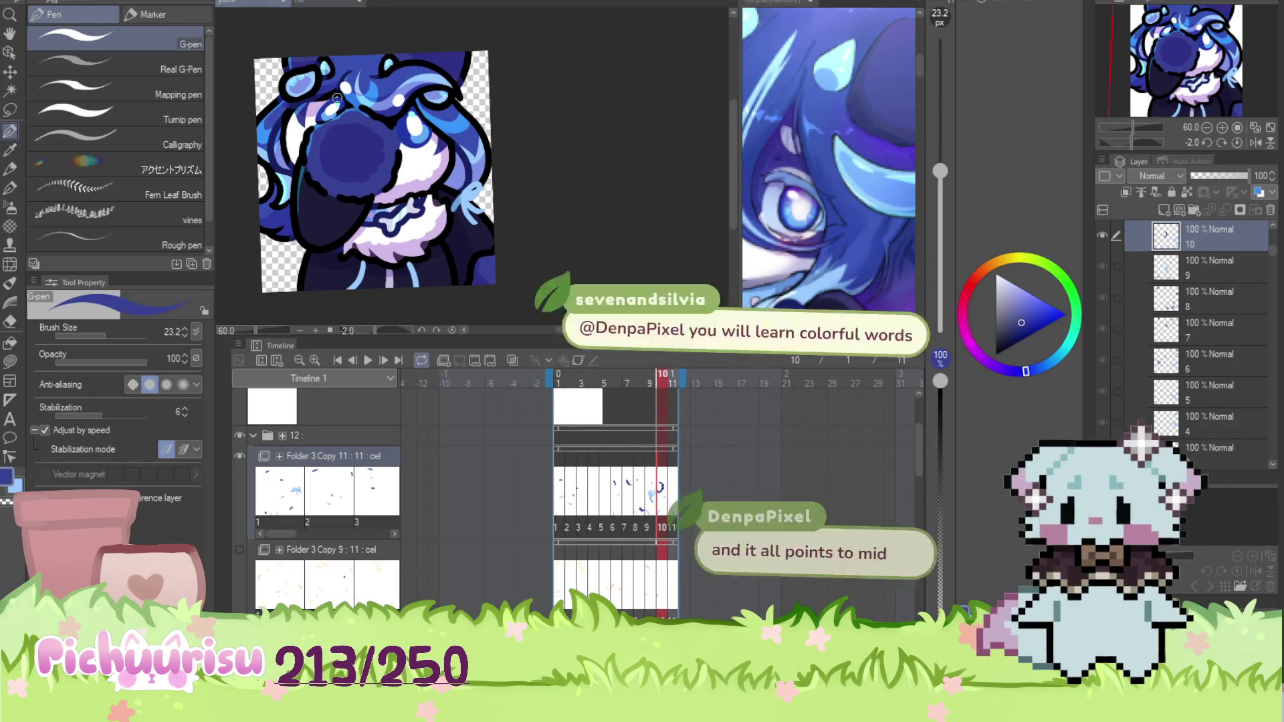
pyautogui.scroll(-1, 319, 58)
pyautogui.scroll(3, 348, 160)
pyautogui.scroll(-3, 510, 242)
pyautogui.click(672, 505)
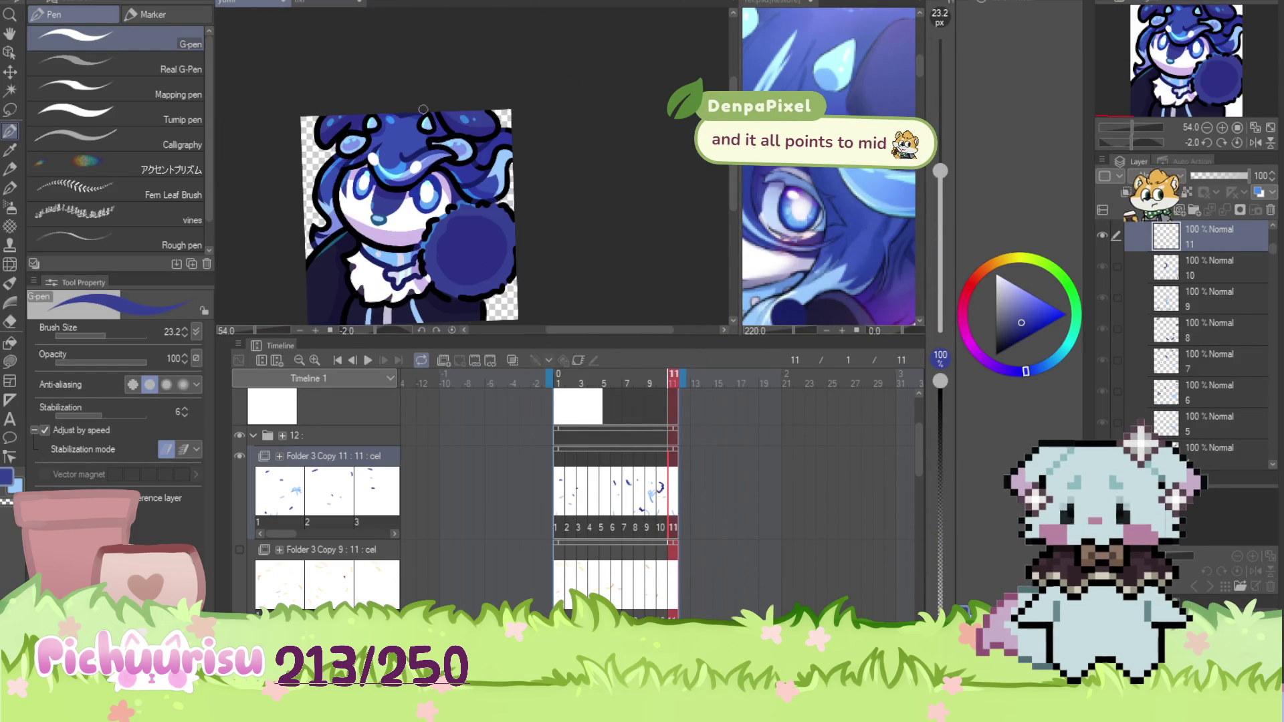
# Switch the drawing colour to white, then back to navy
pyautogui.scroll(4, 426, 241)
pyautogui.keyDown('alt'); pyautogui.click(426, 242); pyautogui.keyUp('alt')
pyautogui.scroll(-3, 348, 159)
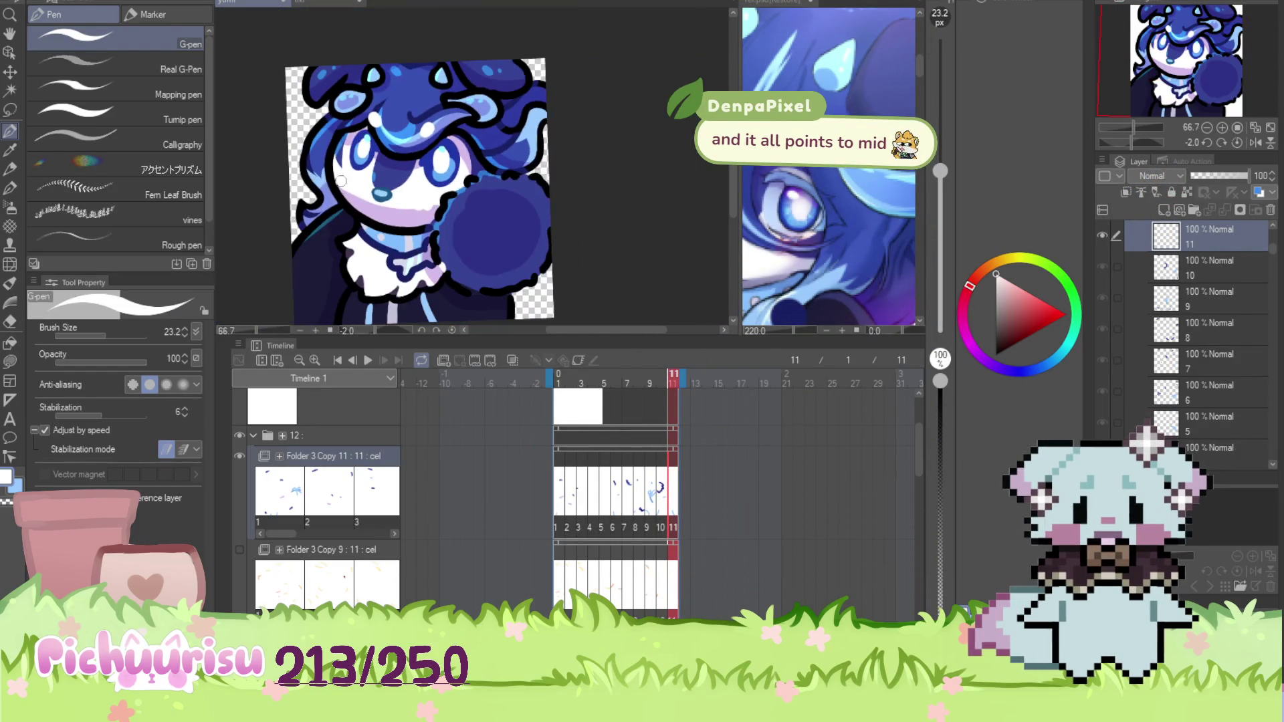
pyautogui.scroll(5, 341, 182)
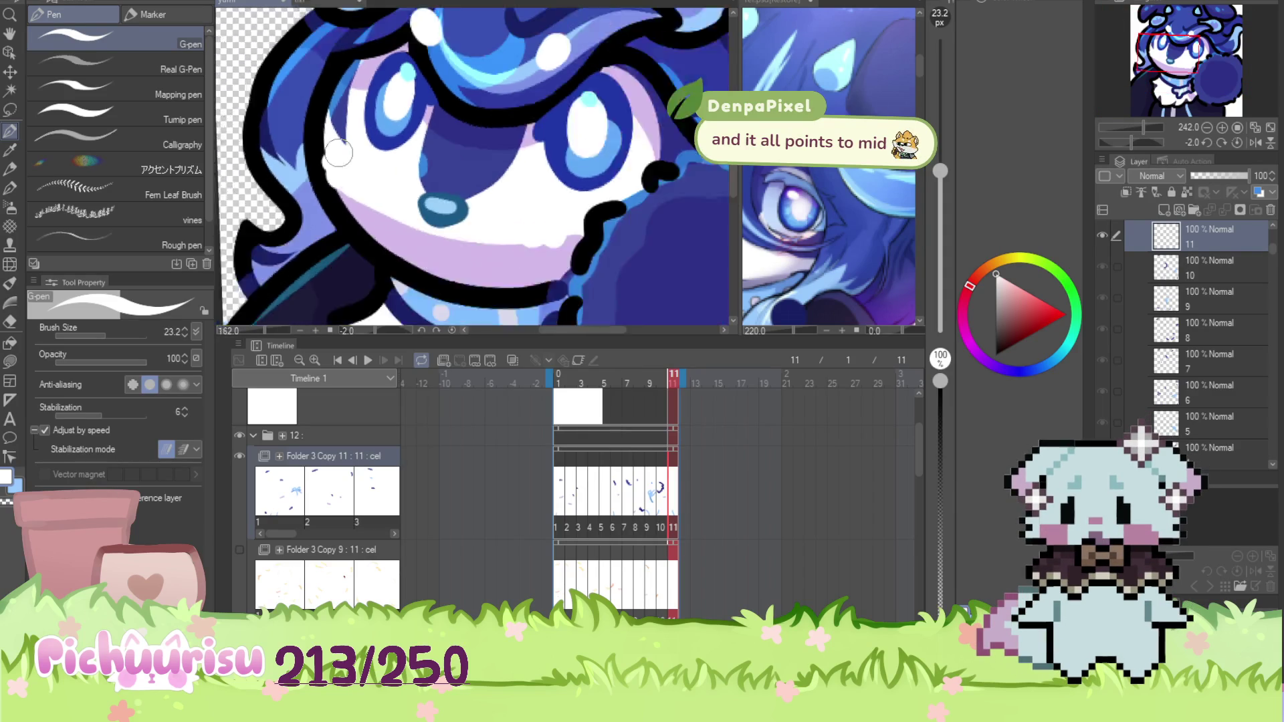
pyautogui.scroll(-3, 468, 160)
pyautogui.keyDown('alt'); pyautogui.click(405, 115); pyautogui.keyUp('alt')
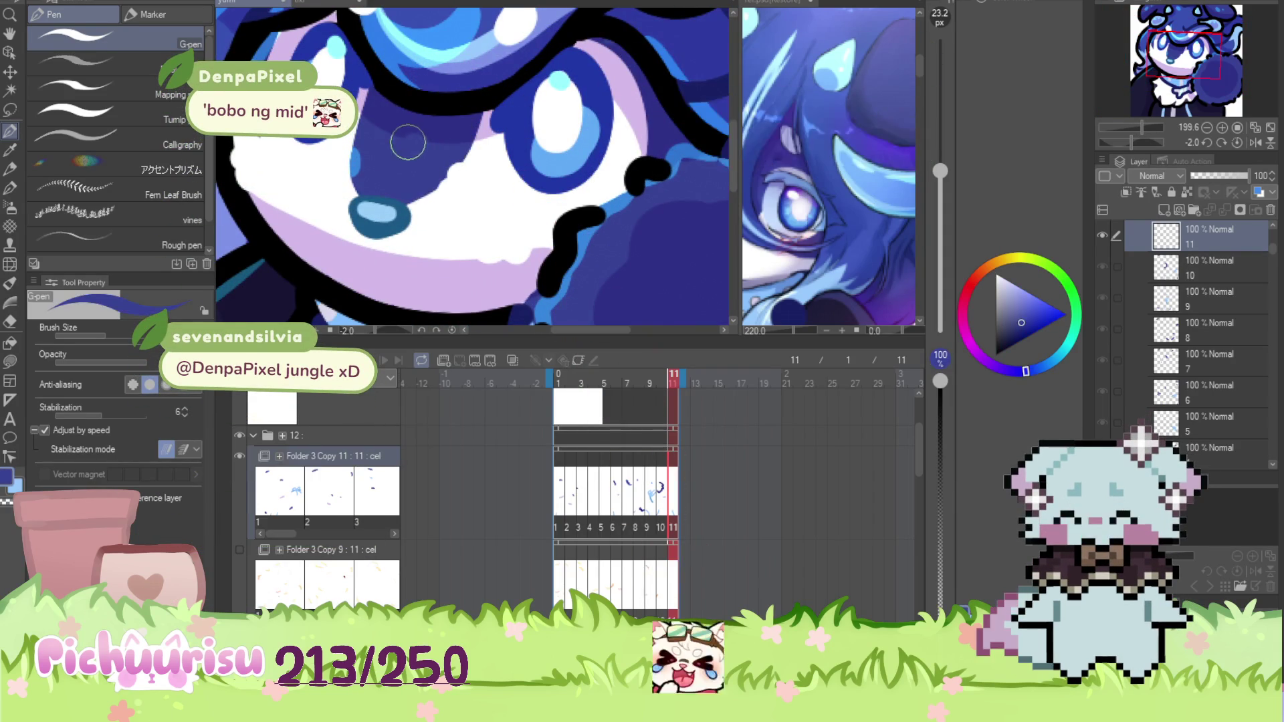
# Zoom in to inspect frame 11's face, circle and hair up close
pyautogui.scroll(-2, 405, 114)
pyautogui.scroll(3, 490, 235)
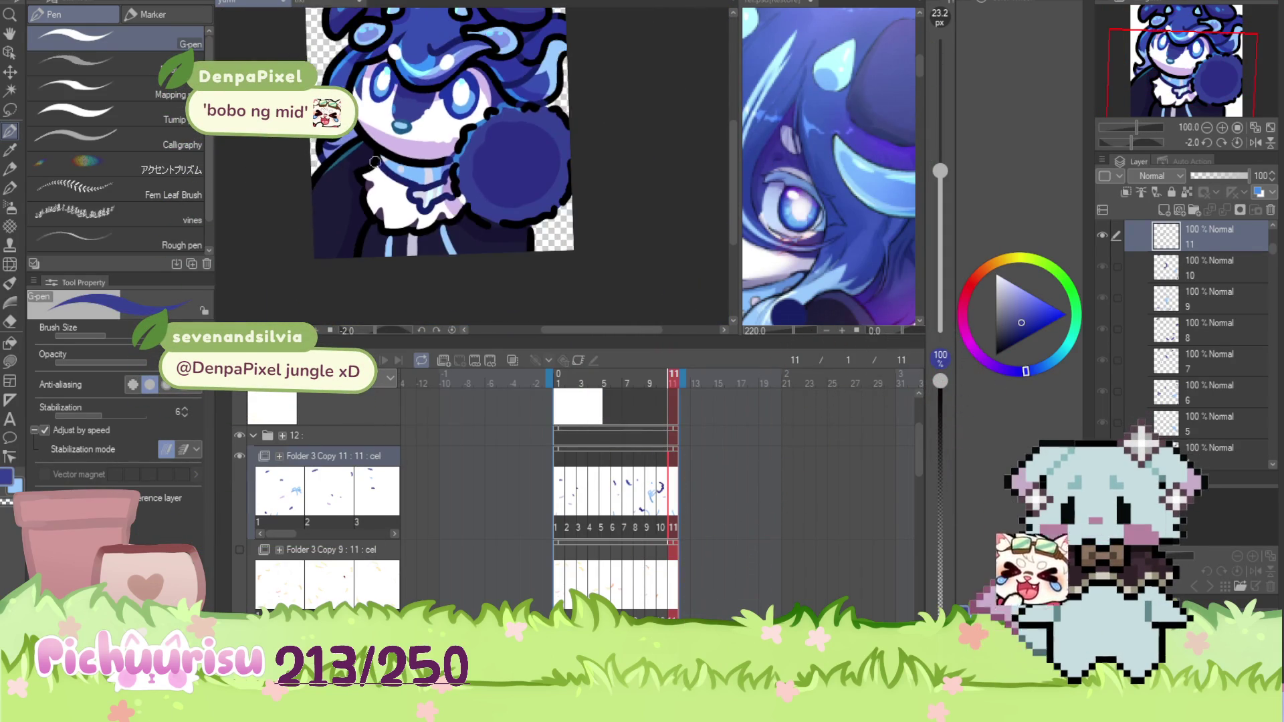
pyautogui.scroll(3, 490, 235)
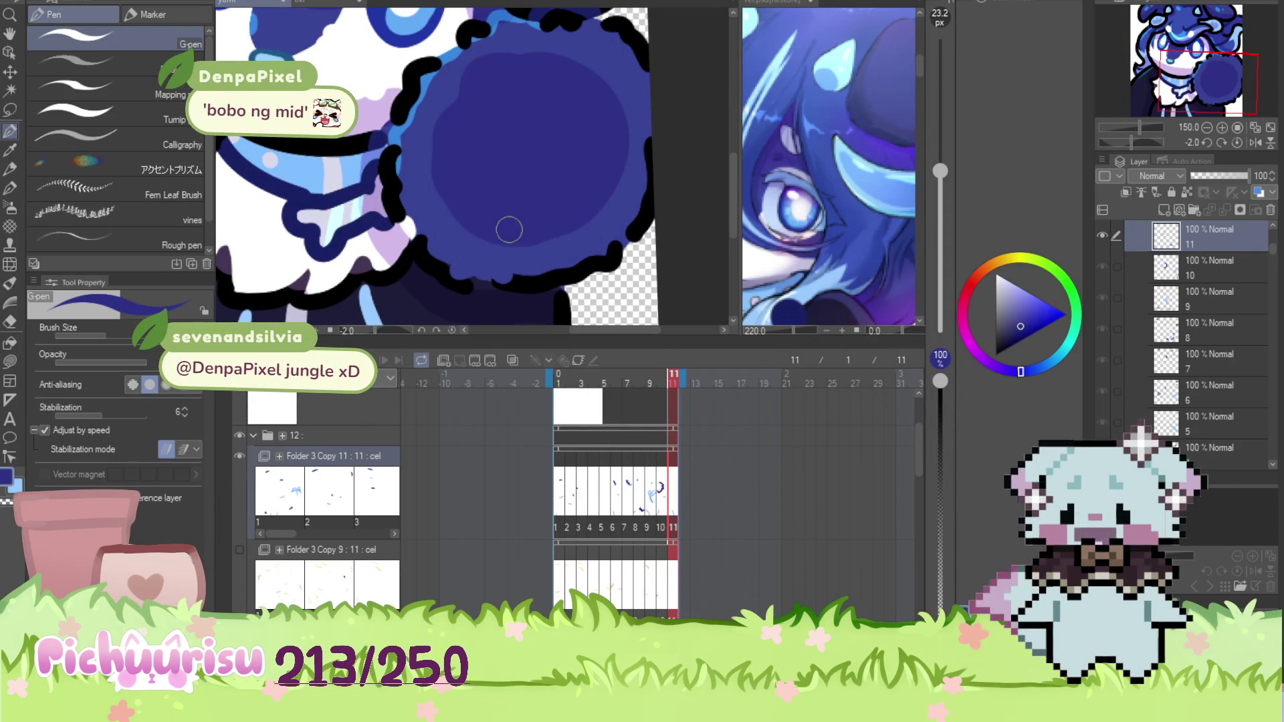
pyautogui.scroll(-3, 506, 162)
pyautogui.scroll(2, 506, 162)
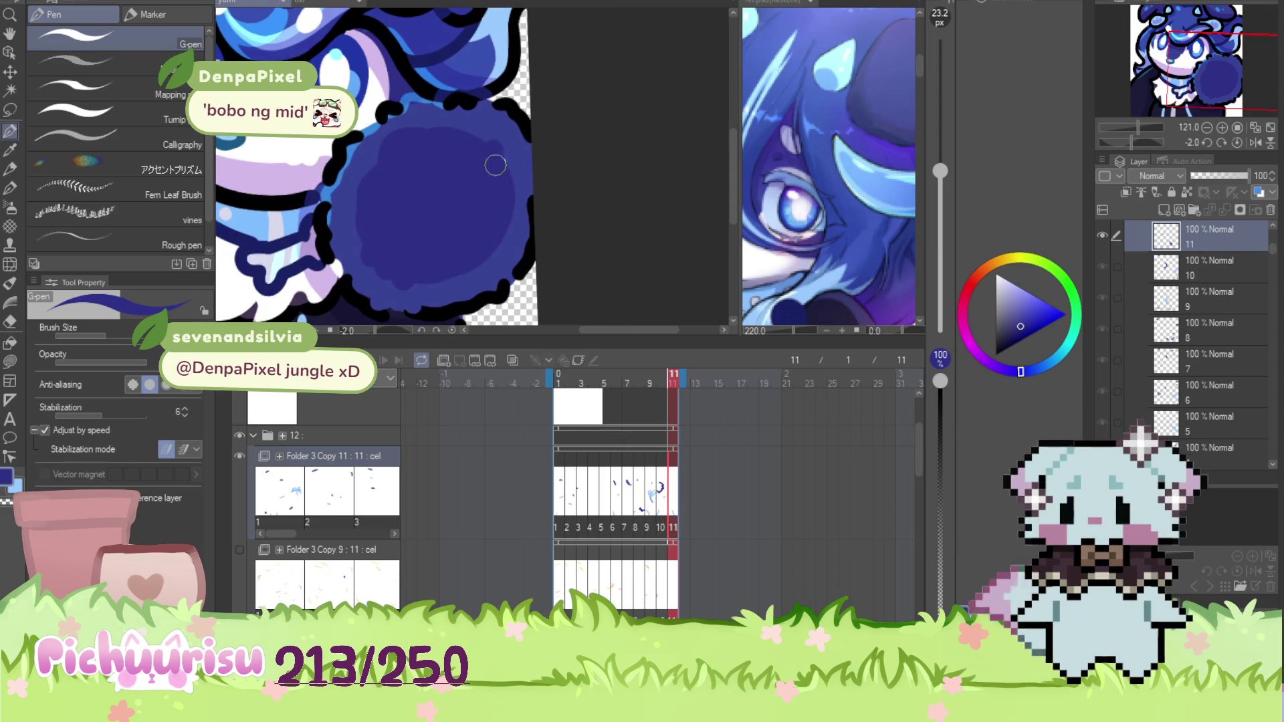
pyautogui.scroll(-3, 347, 181)
pyautogui.scroll(1, 347, 181)
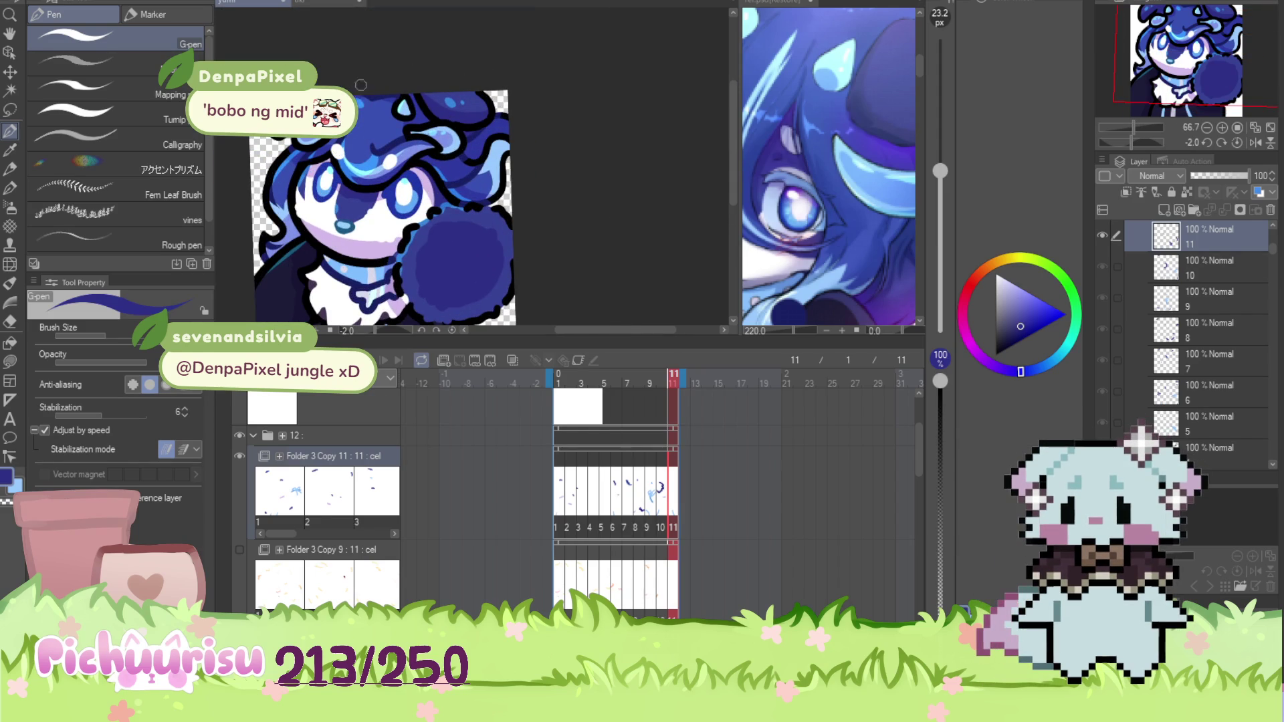
pyautogui.scroll(4, 361, 86)
pyautogui.scroll(-1, 290, 140)
pyautogui.scroll(3, 617, 142)
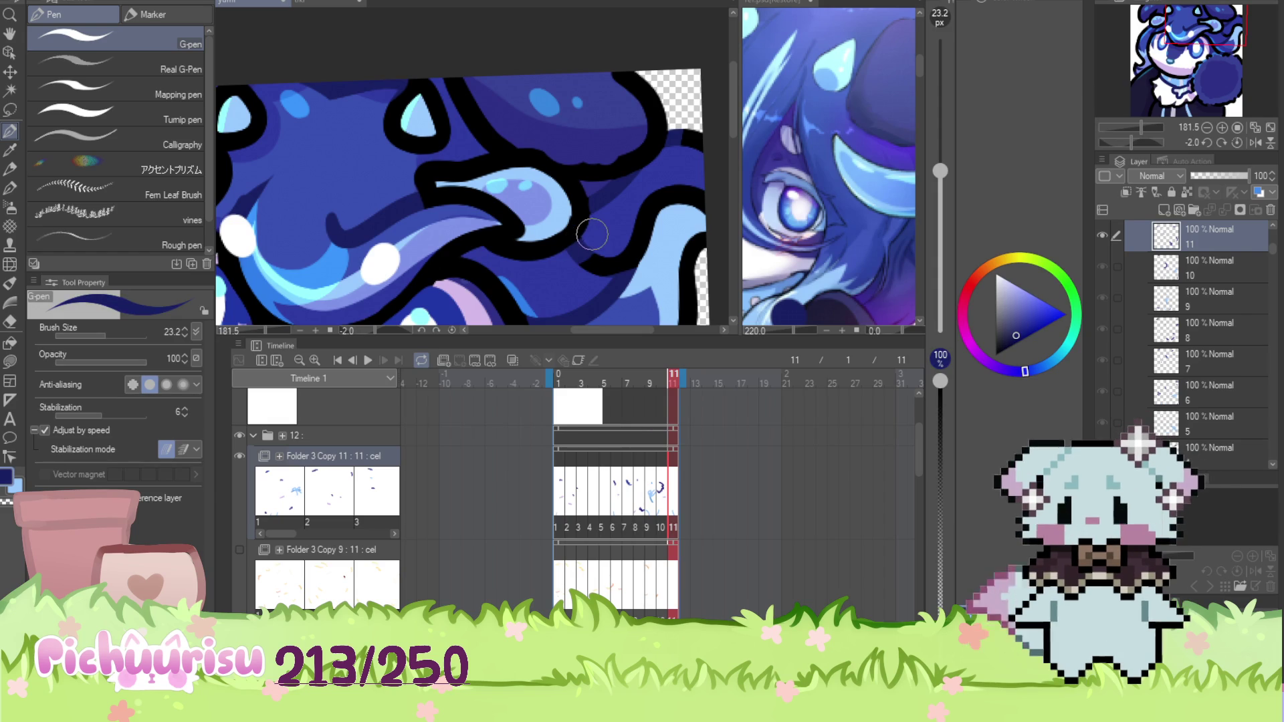
pyautogui.scroll(3, 568, 167)
# Set the G-pen brush size to 13 in Tool Property
pyautogui.click(80, 335)
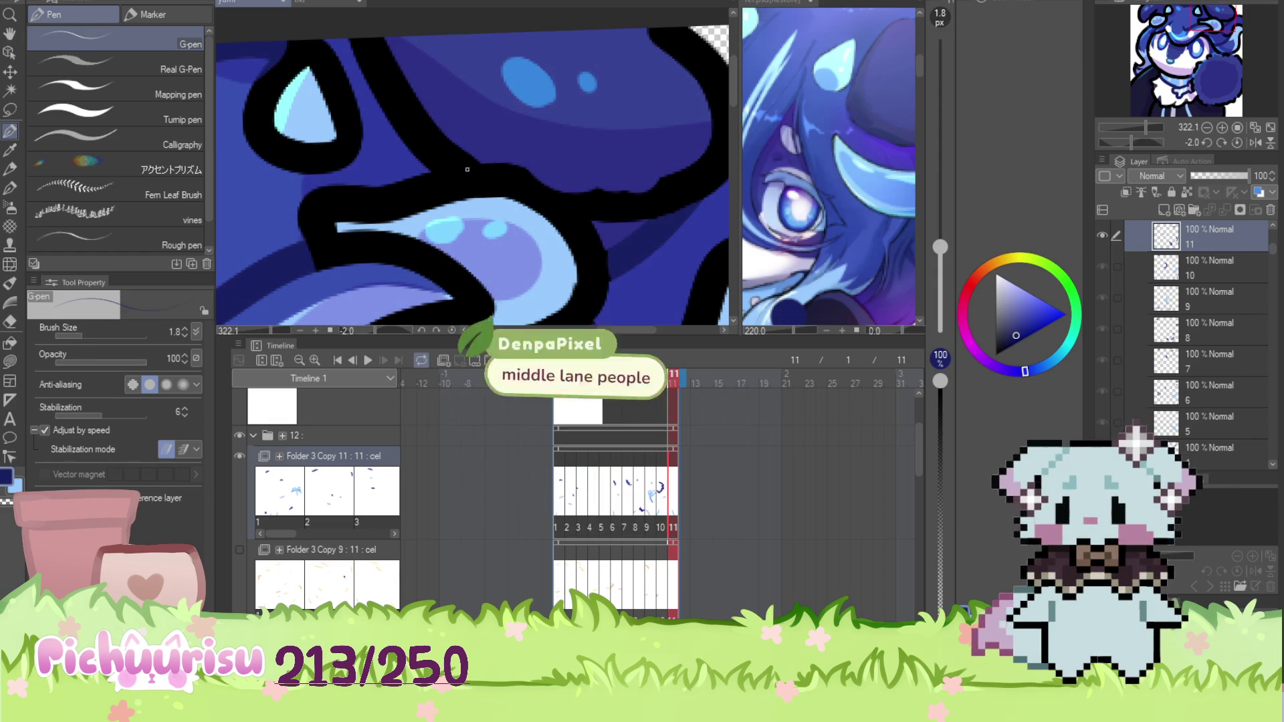
pyautogui.scroll(-3, 1129, 345)
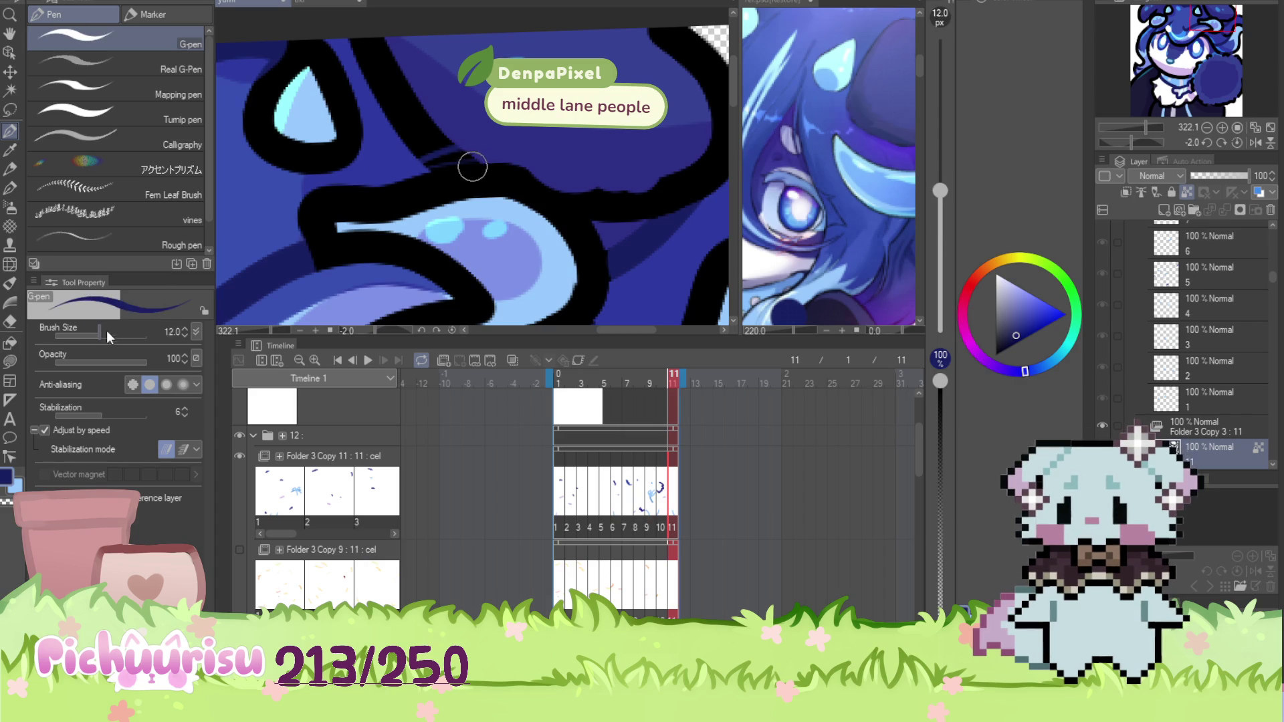
pyautogui.scroll(-8, 414, 156)
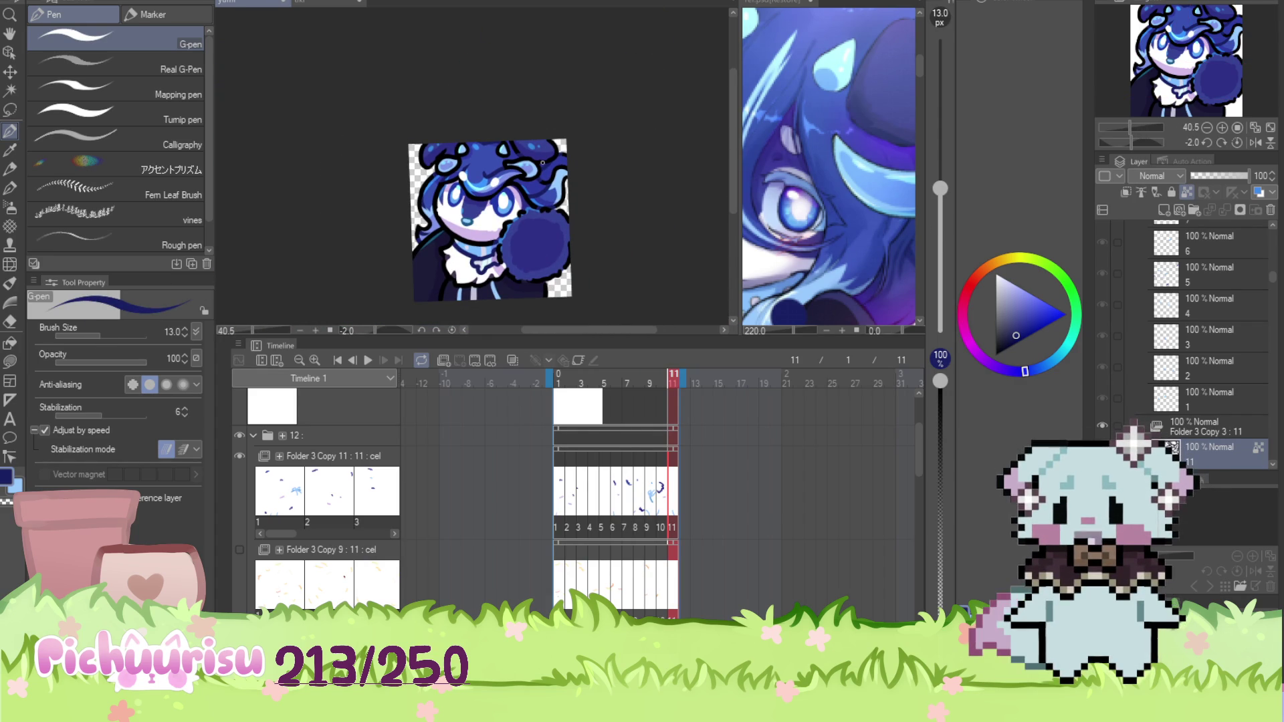
# Jump back to frame 1 of the dragon animation
pyautogui.scroll(-1, 630, 140)
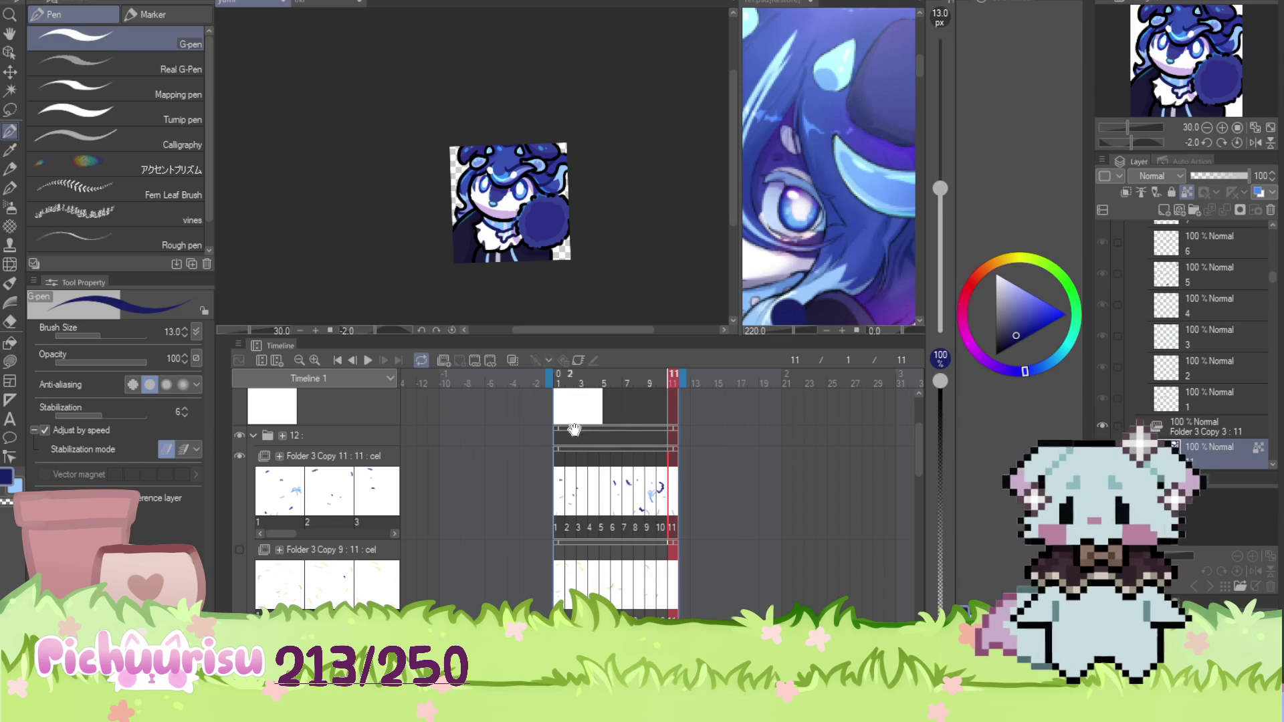
pyautogui.click(559, 481)
pyautogui.scroll(2, 459, 180)
pyautogui.scroll(-1, 468, 187)
pyautogui.scroll(2, 514, 234)
pyautogui.scroll(-1, 515, 234)
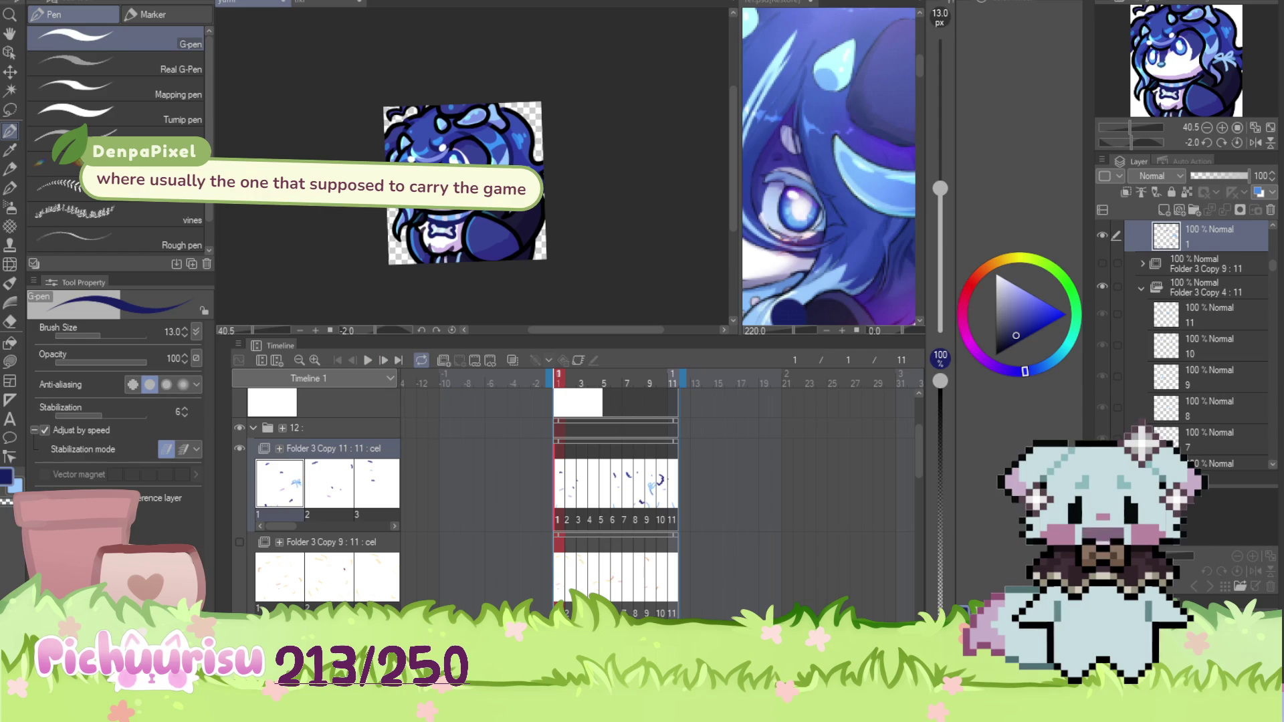
pyautogui.moveTo(923, 458); pyautogui.dragTo(913, 432)
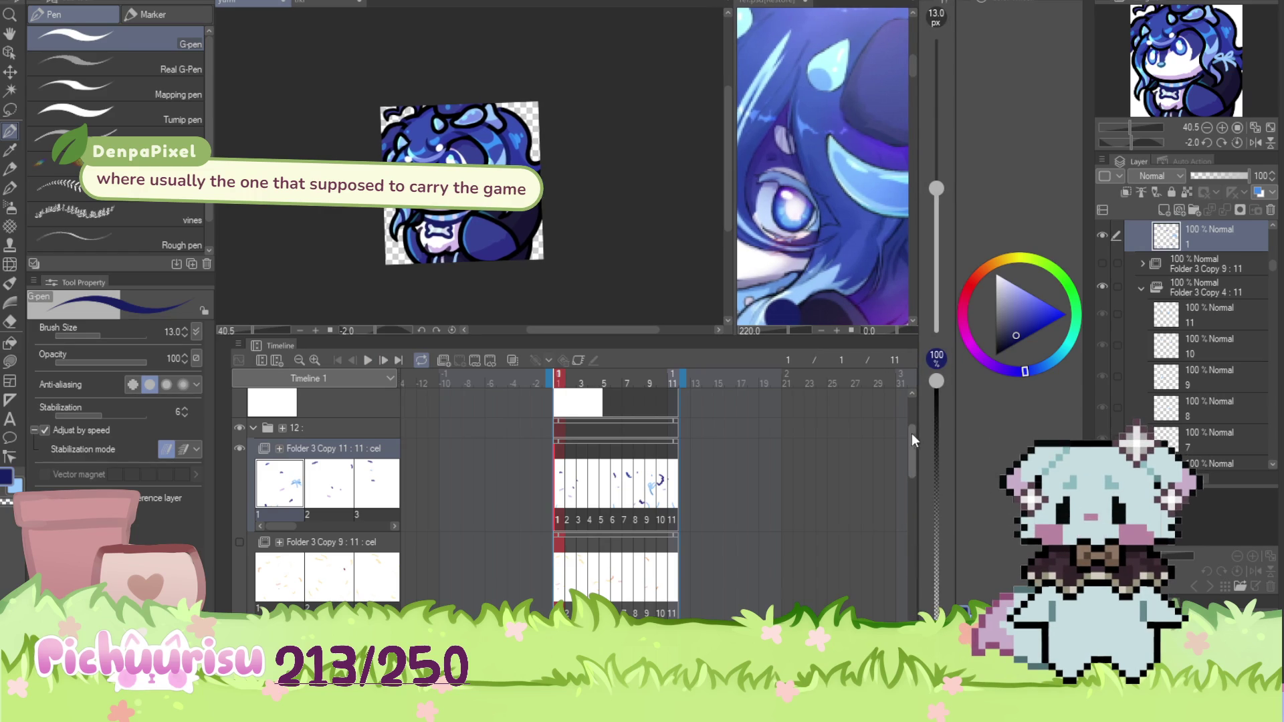
pyautogui.scroll(-5, 905, 517)
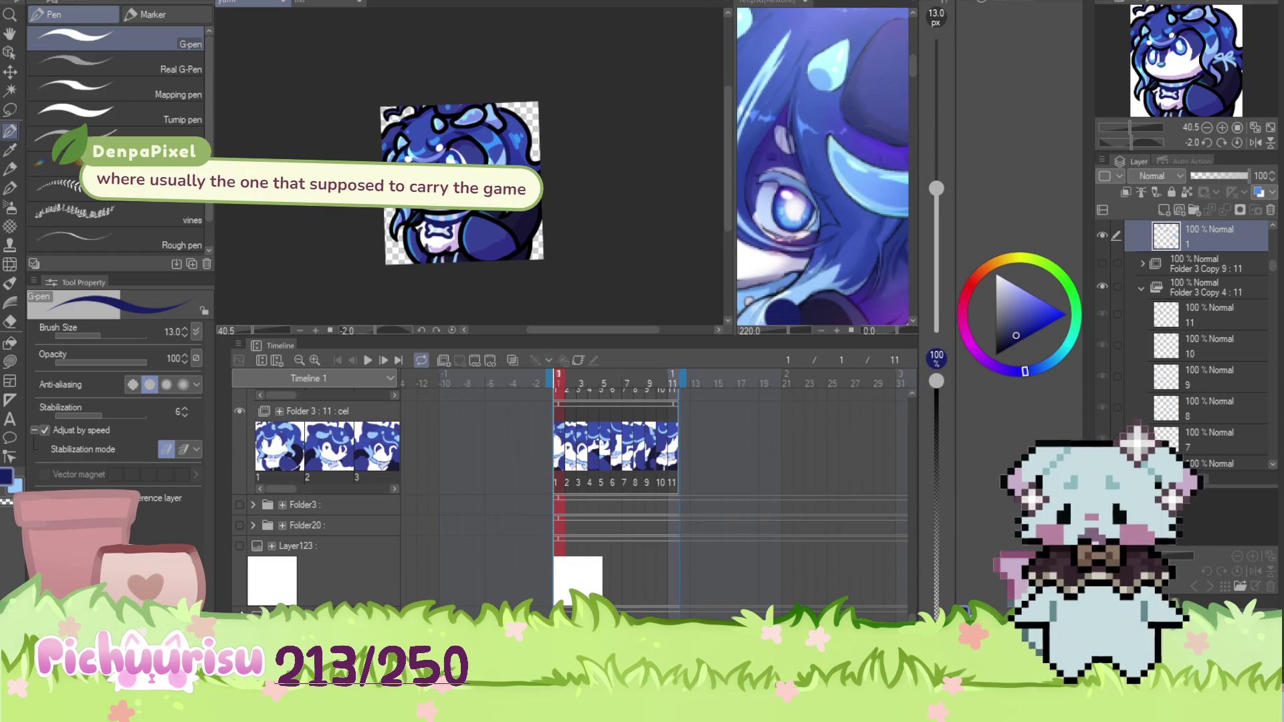
pyautogui.scroll(2, 1197, 334)
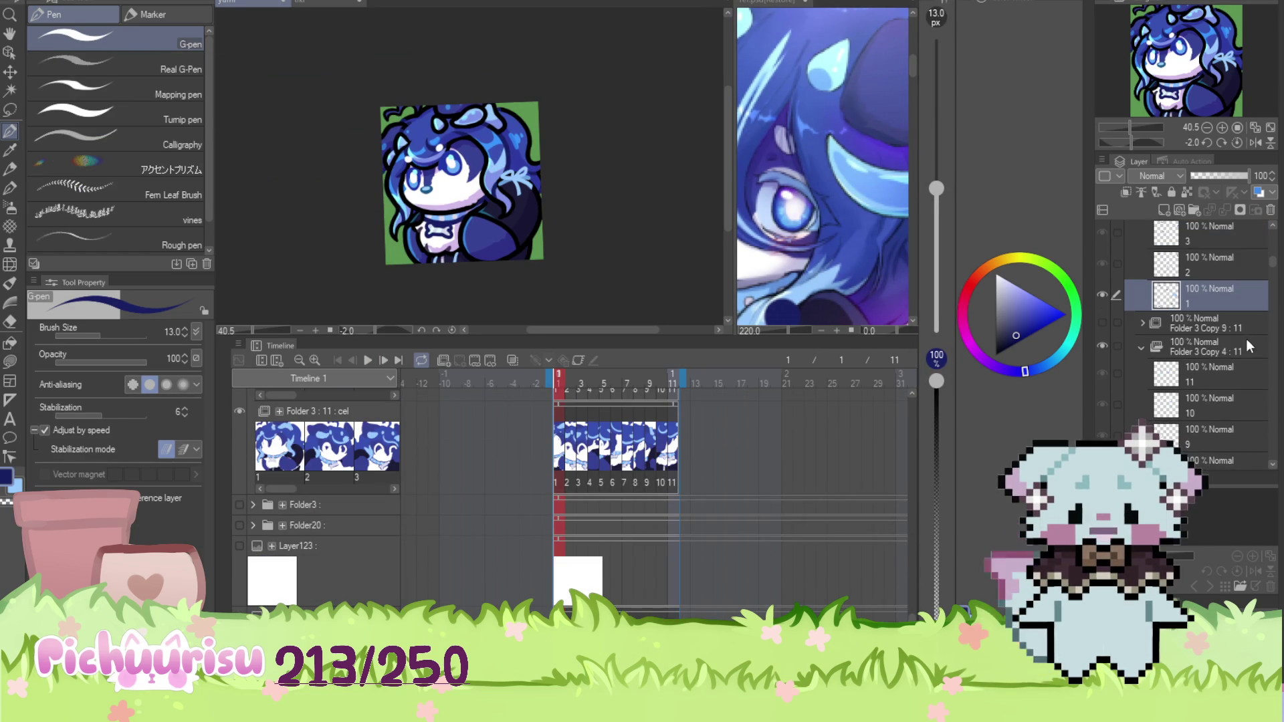
pyautogui.scroll(1, 568, 454)
pyautogui.scroll(10, 1154, 395)
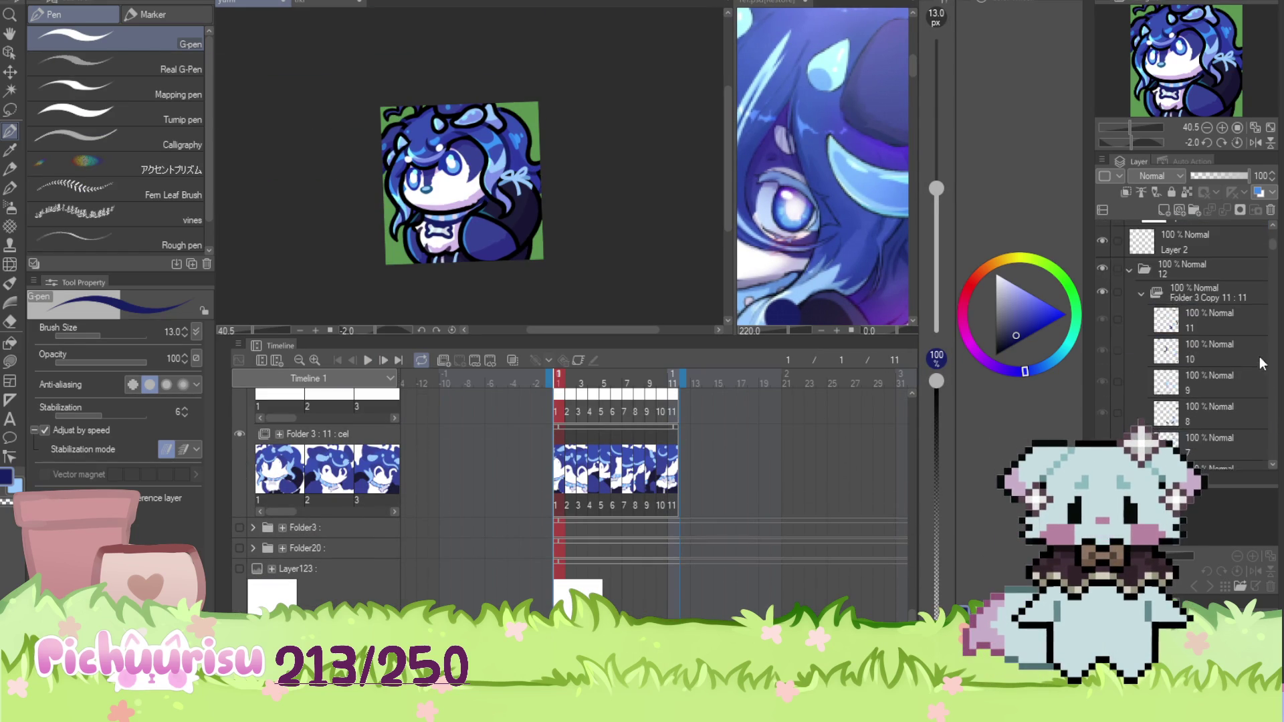
# Select folder 12 and toggle its visibility off and back on
pyautogui.click(1153, 391)
pyautogui.click(1101, 384)
pyautogui.click(1102, 383)
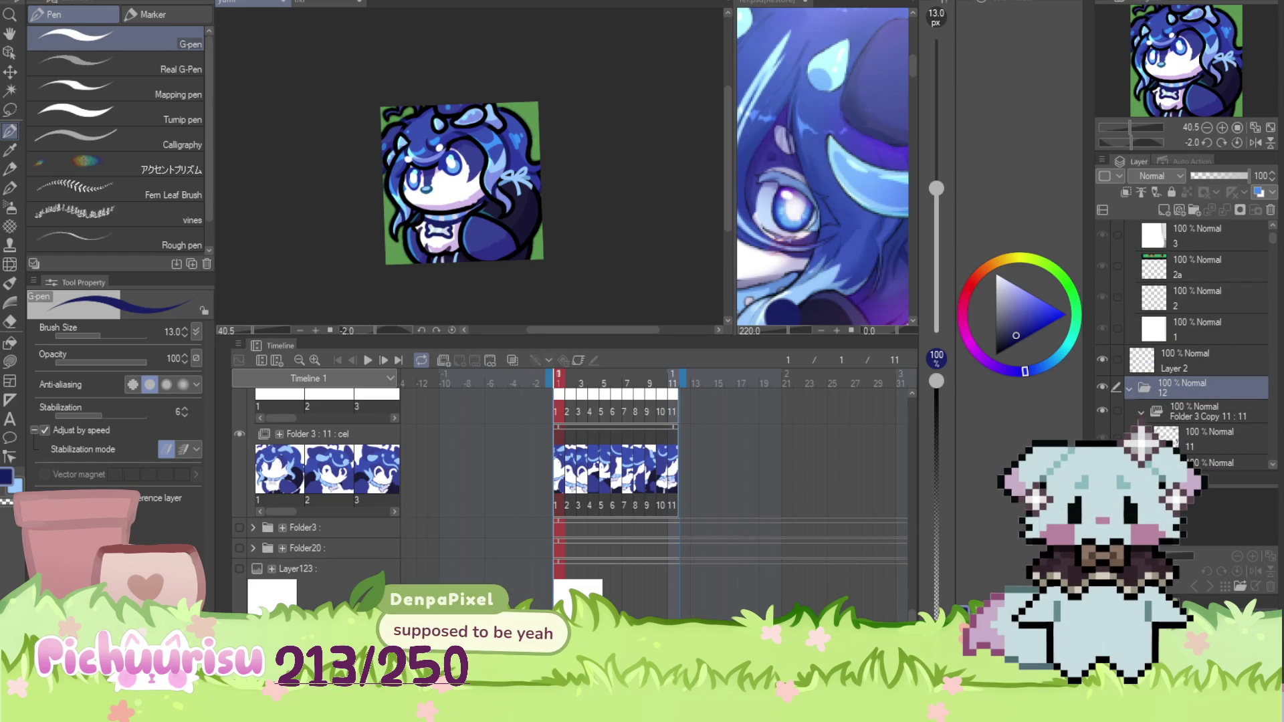
pyautogui.scroll(3, 341, 121)
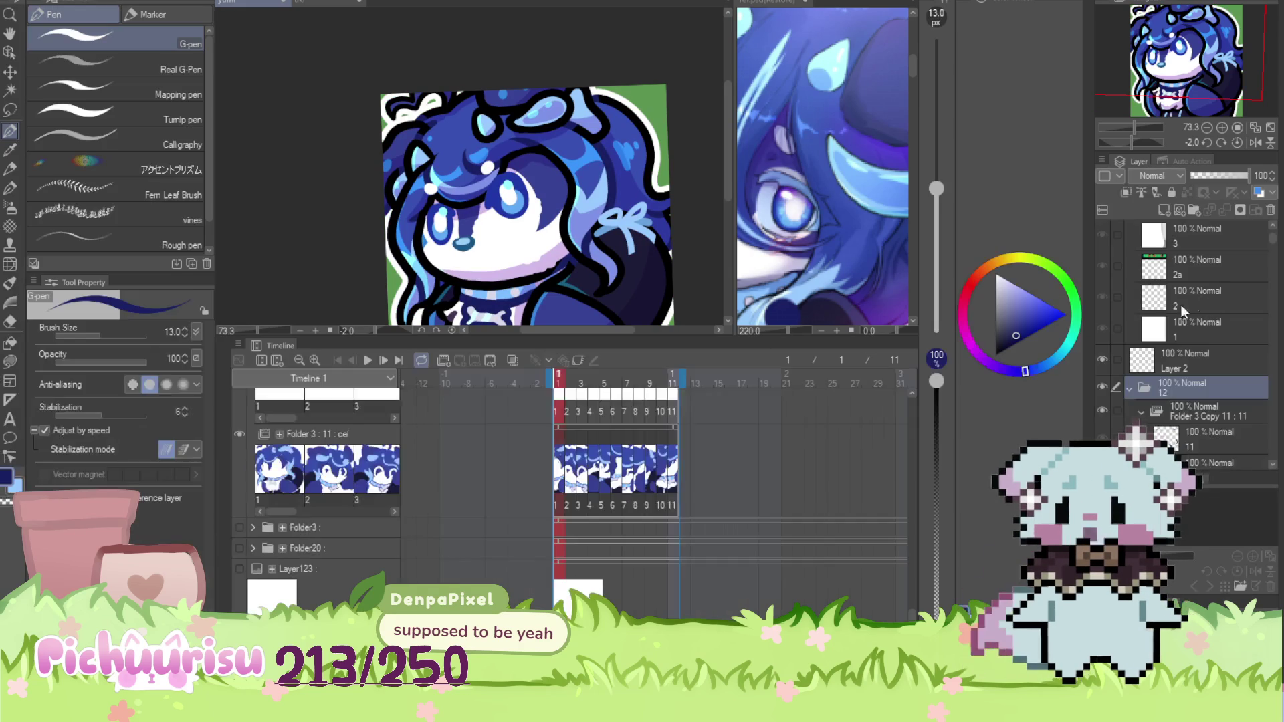
# Step through frames 2 to 11 one by one, then scrub back to frame 2
pyautogui.click(566, 382)
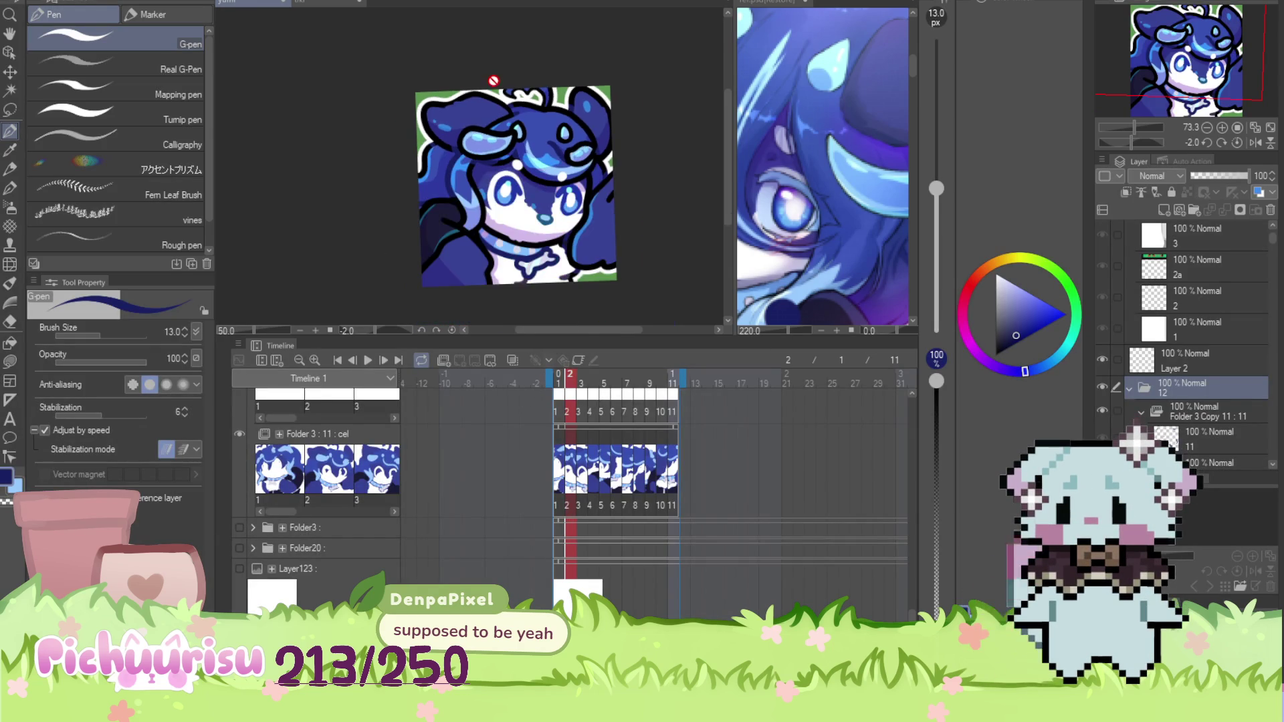
pyautogui.click(582, 383)
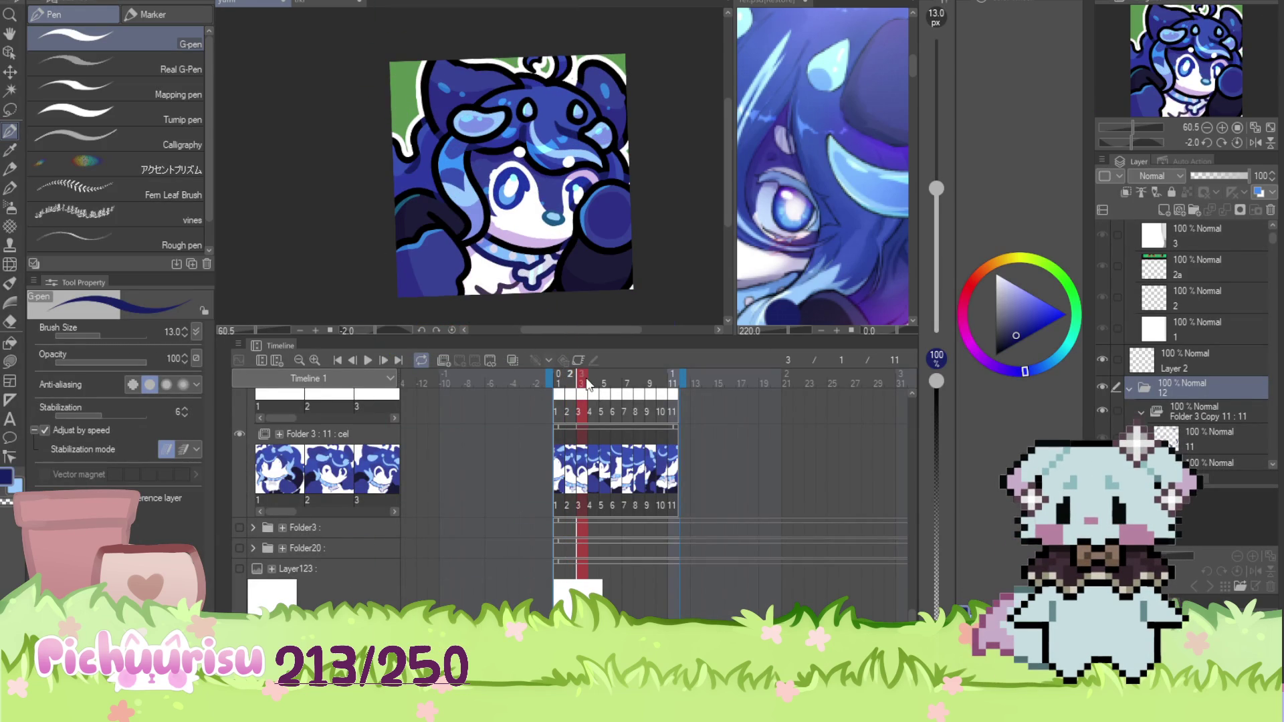
pyautogui.click(595, 381)
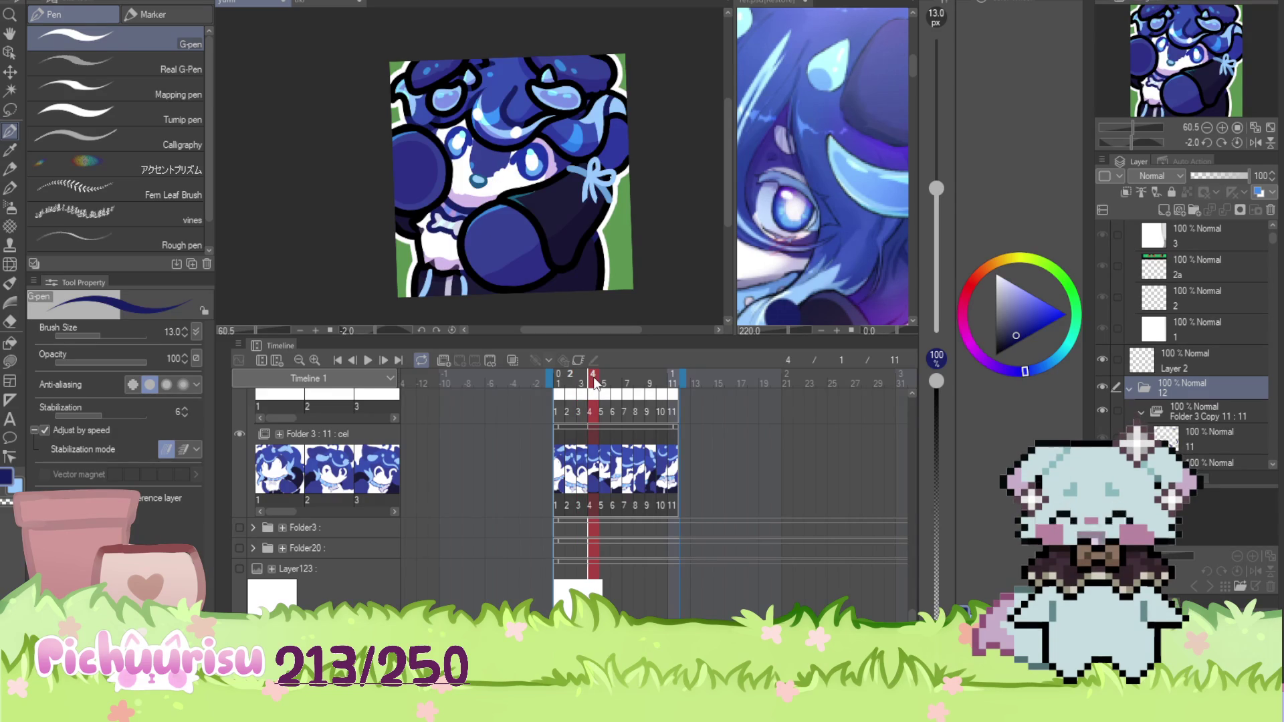
pyautogui.click(604, 382)
pyautogui.click(614, 379)
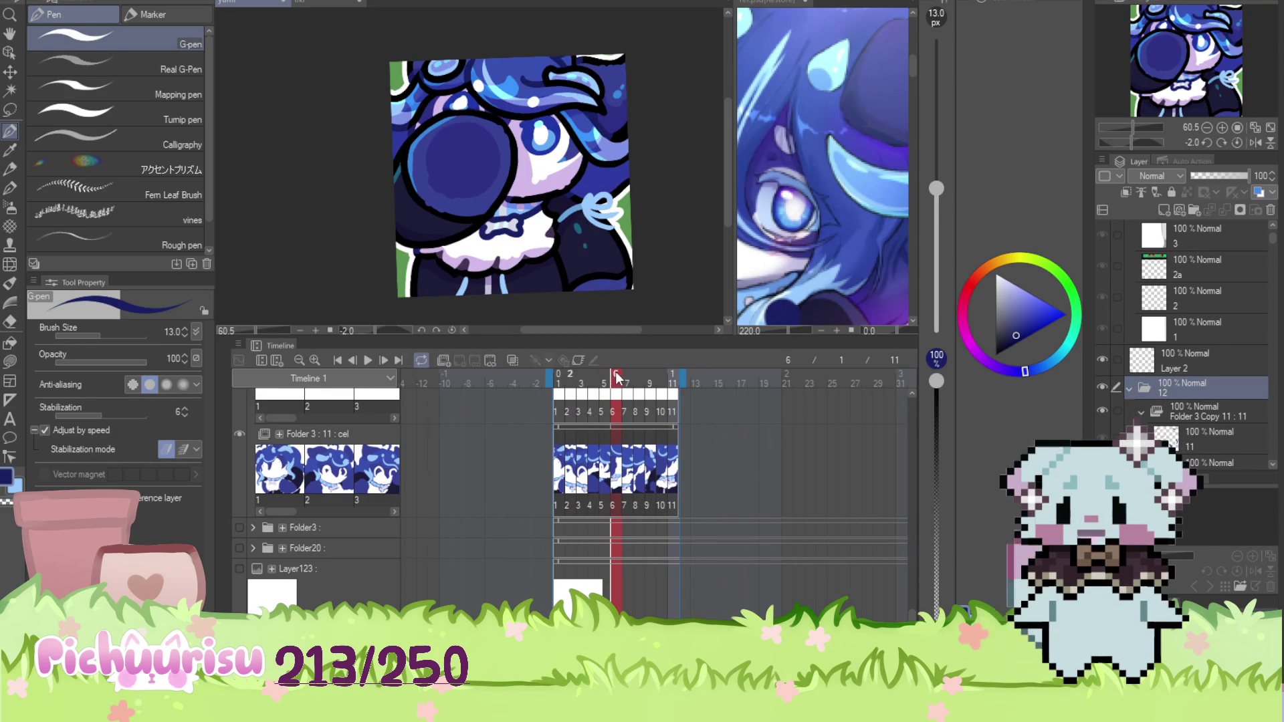
pyautogui.click(626, 377)
pyautogui.click(636, 371)
pyautogui.click(648, 373)
pyautogui.click(658, 372)
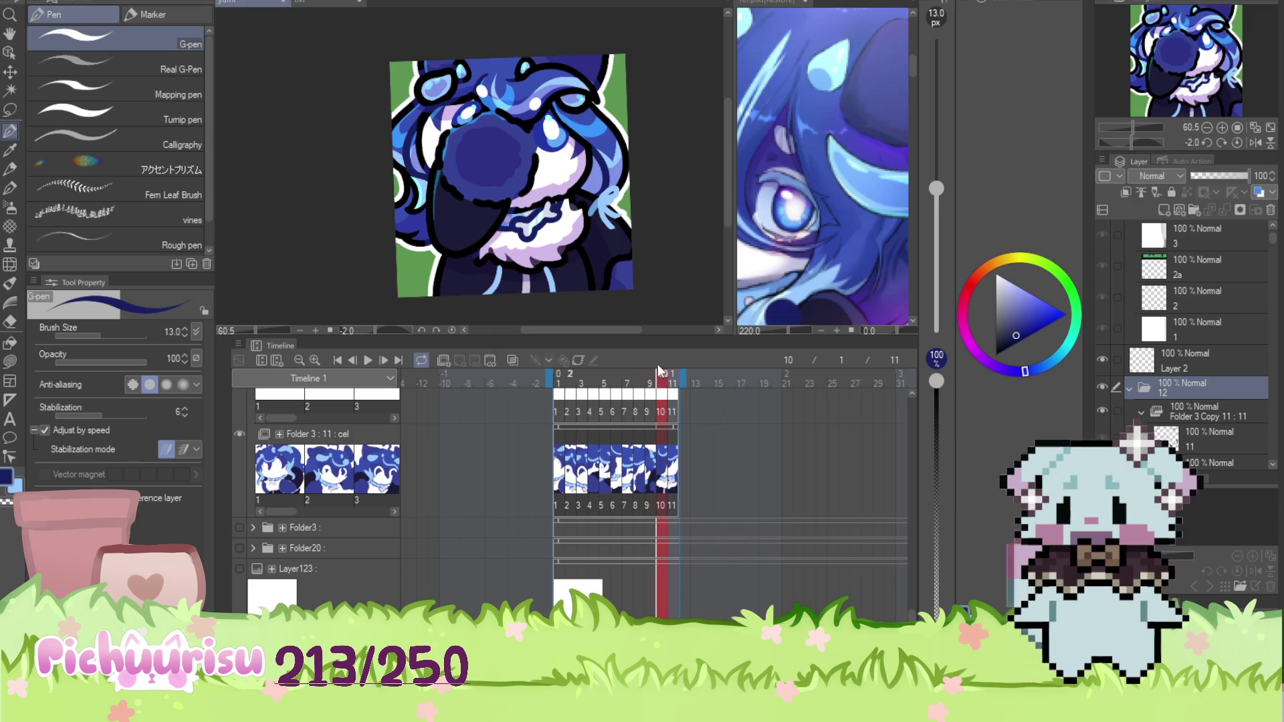
pyautogui.click(670, 369)
pyautogui.moveTo(672, 360); pyautogui.dragTo(577, 363)
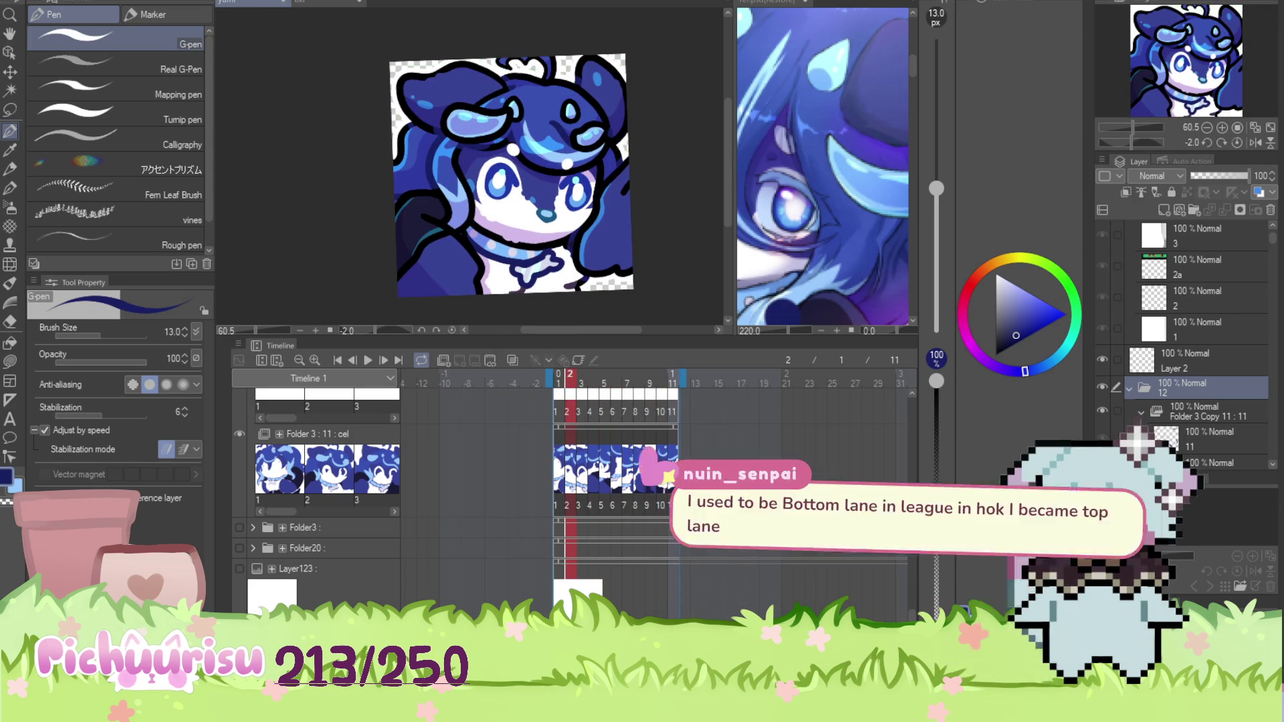
pyautogui.scroll(5, 543, 472)
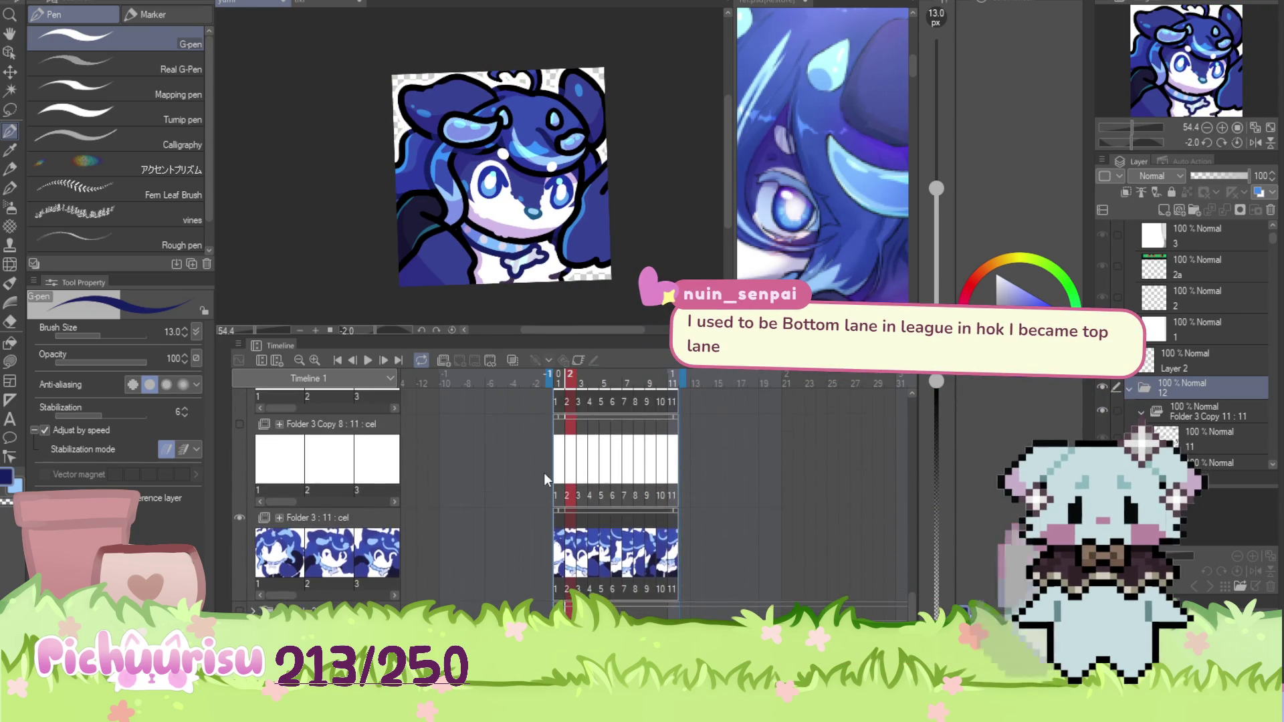
pyautogui.scroll(5, 555, 472)
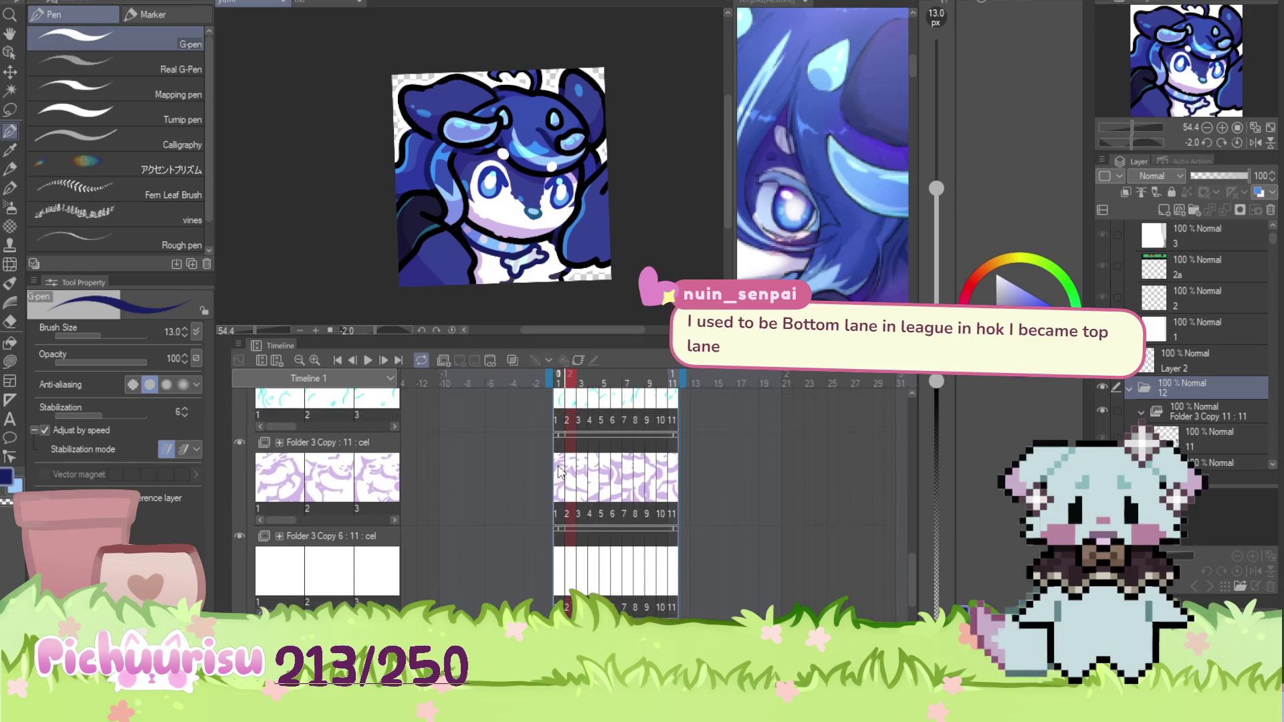
pyautogui.moveTo(915, 547); pyautogui.dragTo(907, 418)
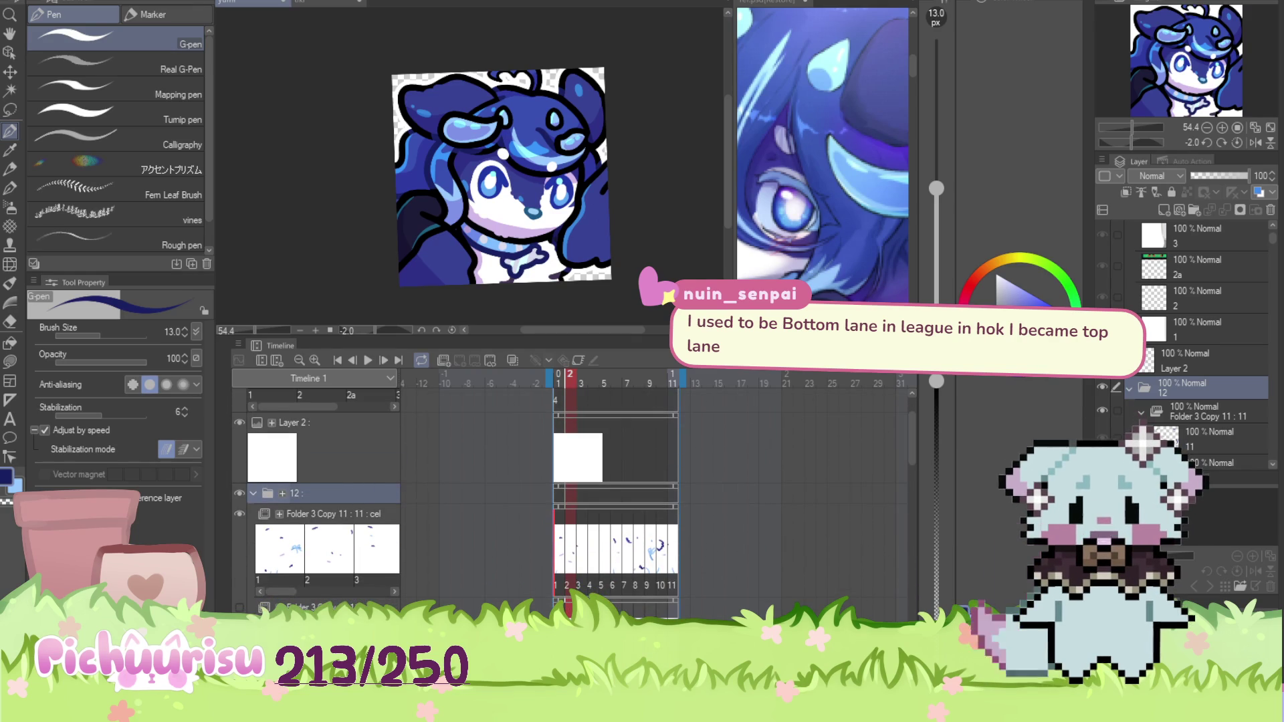
pyautogui.scroll(-1, 393, 156)
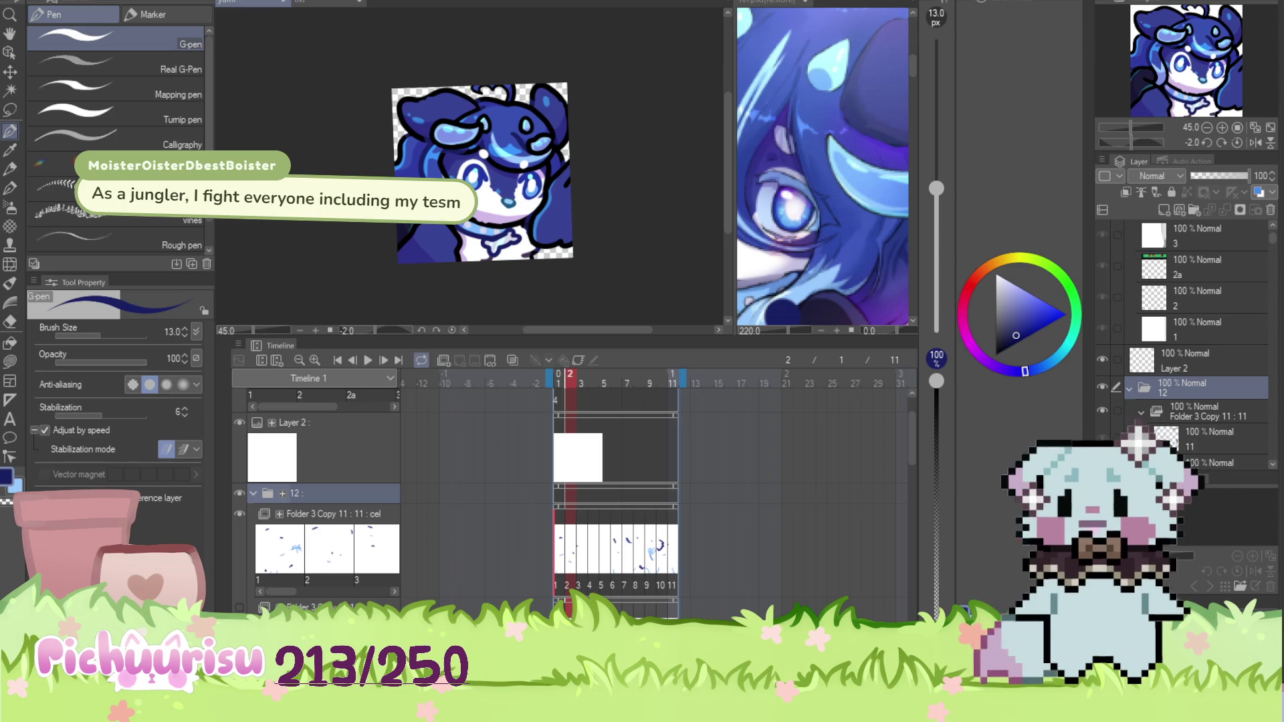
pyautogui.scroll(-5, 822, 167)
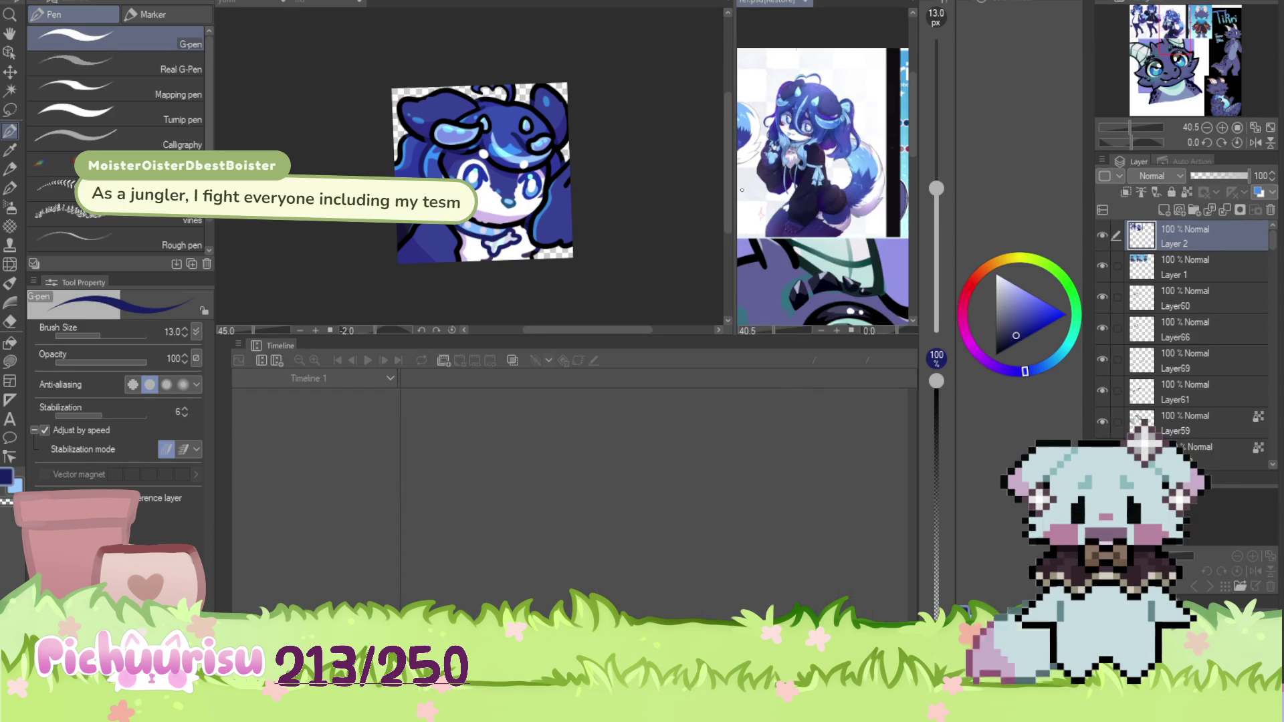
# Eyedrop a light blue from the reference image, then select the chibi's Folder 3 track
pyautogui.scroll(5, 765, 141)
pyautogui.keyDown('alt'); pyautogui.click(764, 140); pyautogui.keyUp('alt')
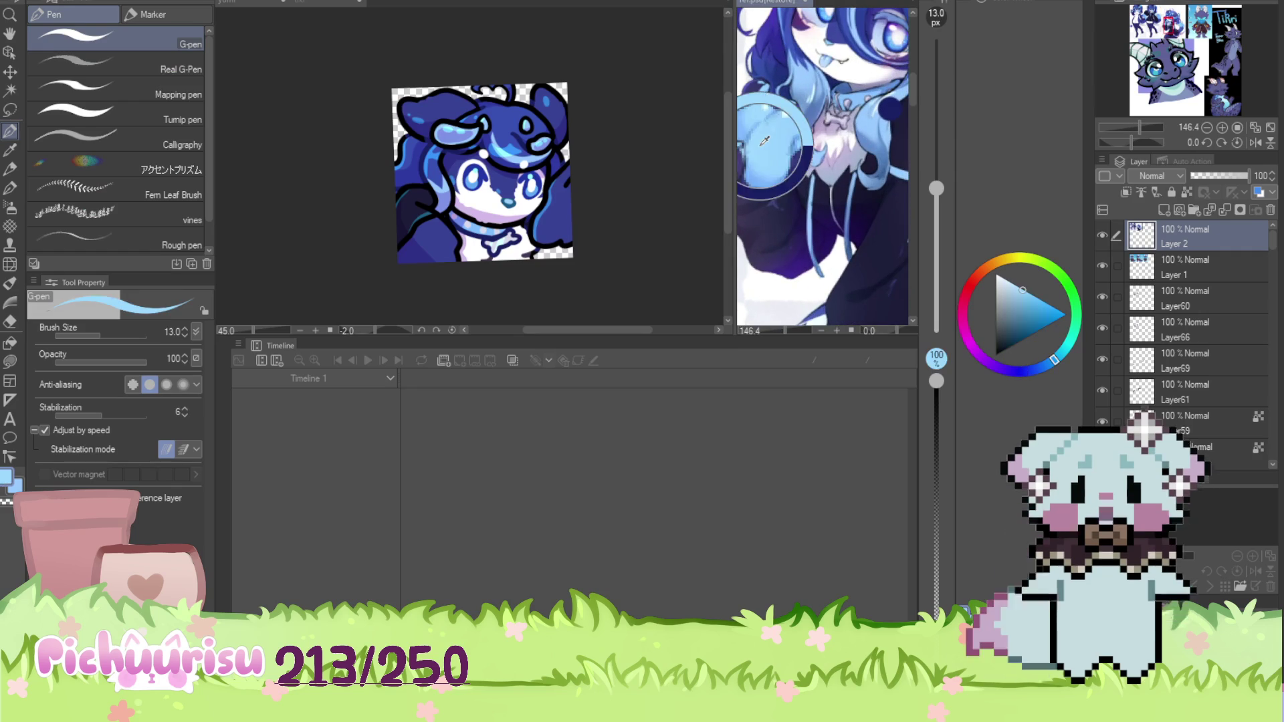
pyautogui.click(592, 264)
pyautogui.scroll(-10, 905, 485)
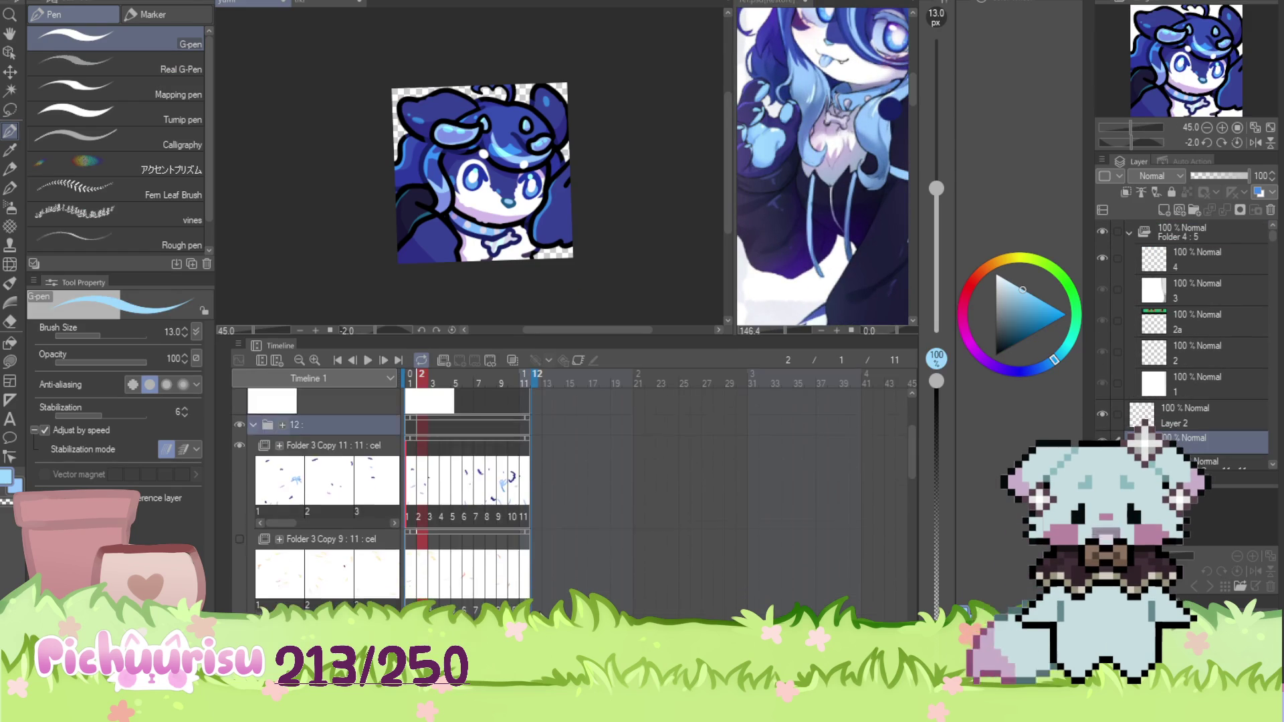
pyautogui.scroll(-5, 905, 486)
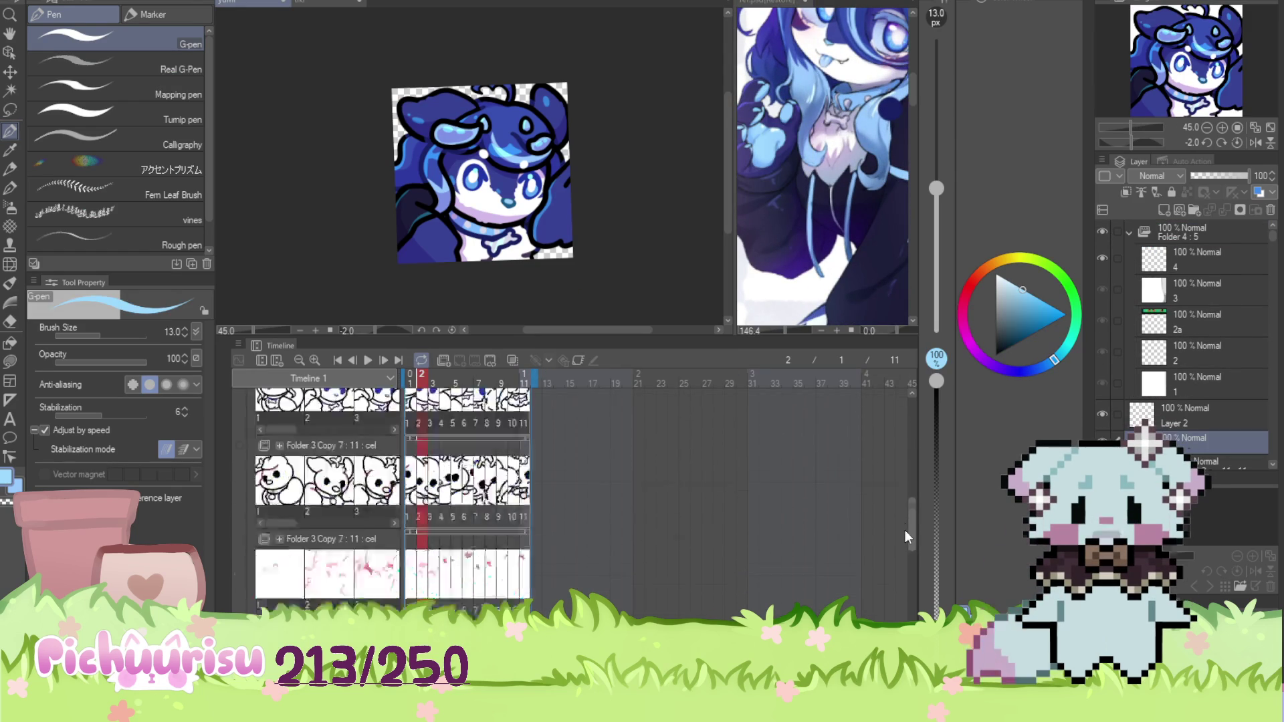
pyautogui.scroll(-3, 895, 588)
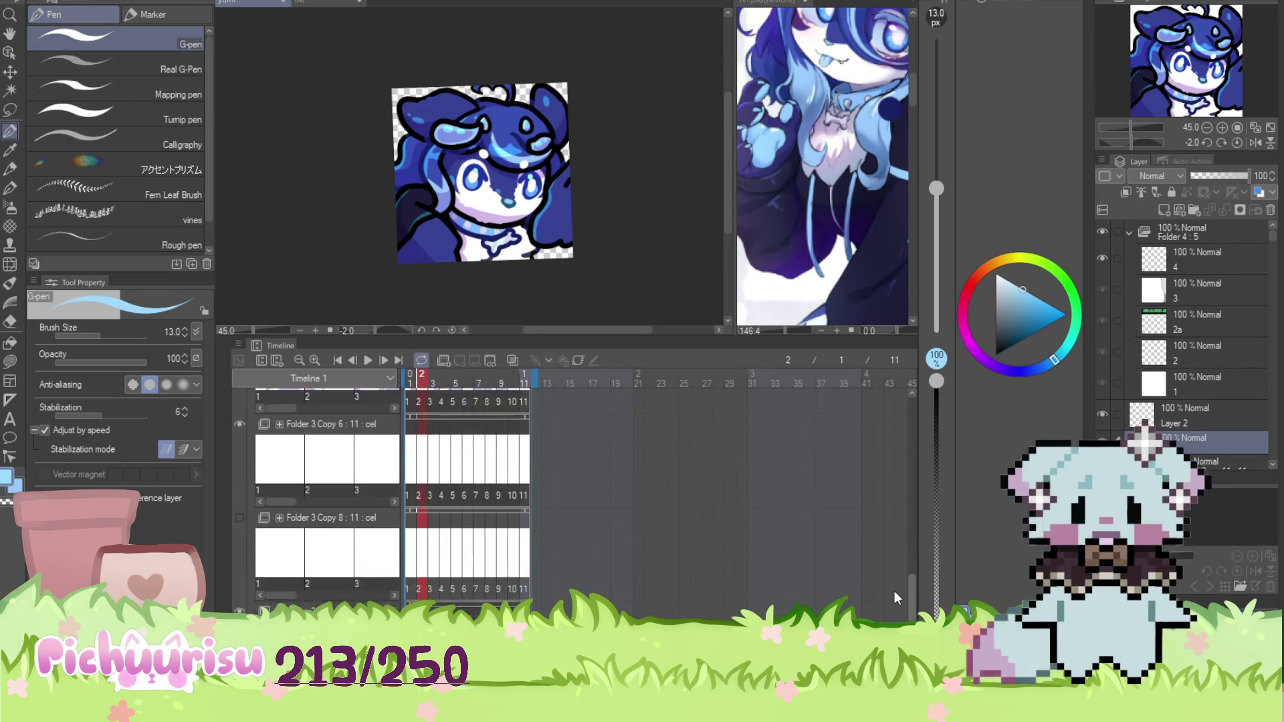
pyautogui.click(413, 587)
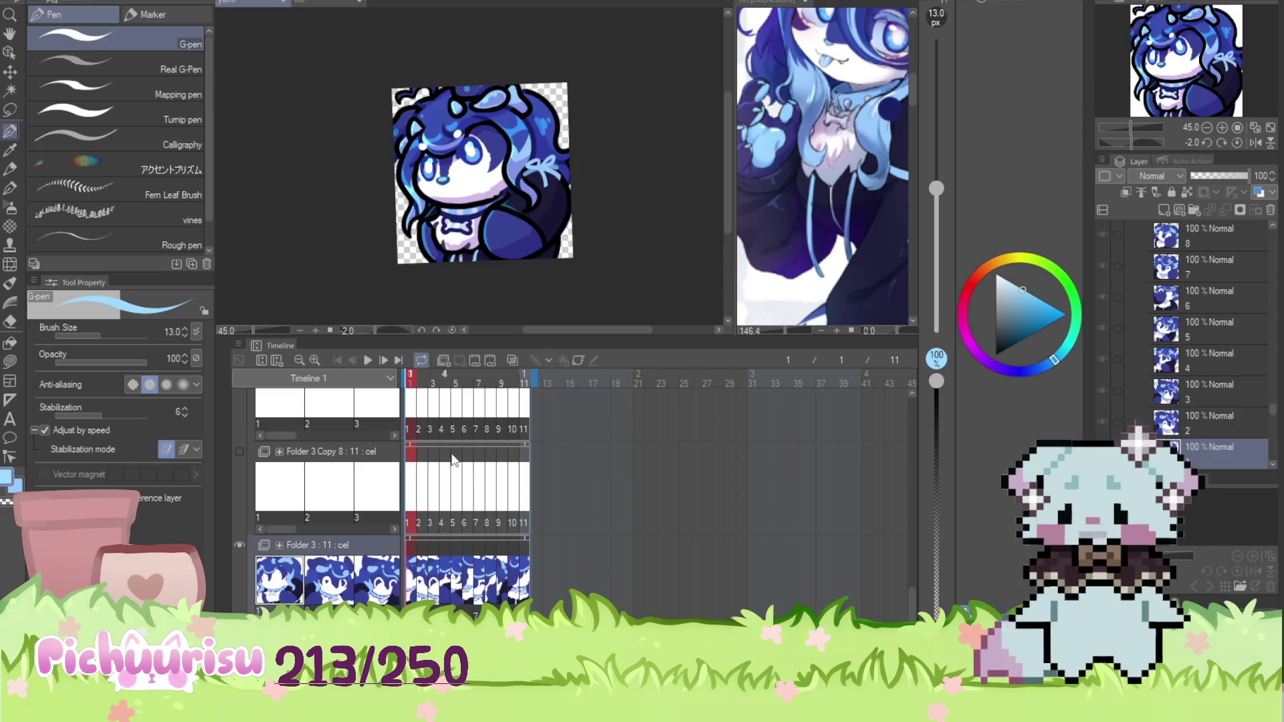
# On frame 3, enlarge the G-pen to 73.7 and paint the paw light blue
pyautogui.click(421, 580)
pyautogui.click(433, 580)
pyautogui.click(422, 580)
pyautogui.click(433, 580)
pyautogui.scroll(4, 515, 215)
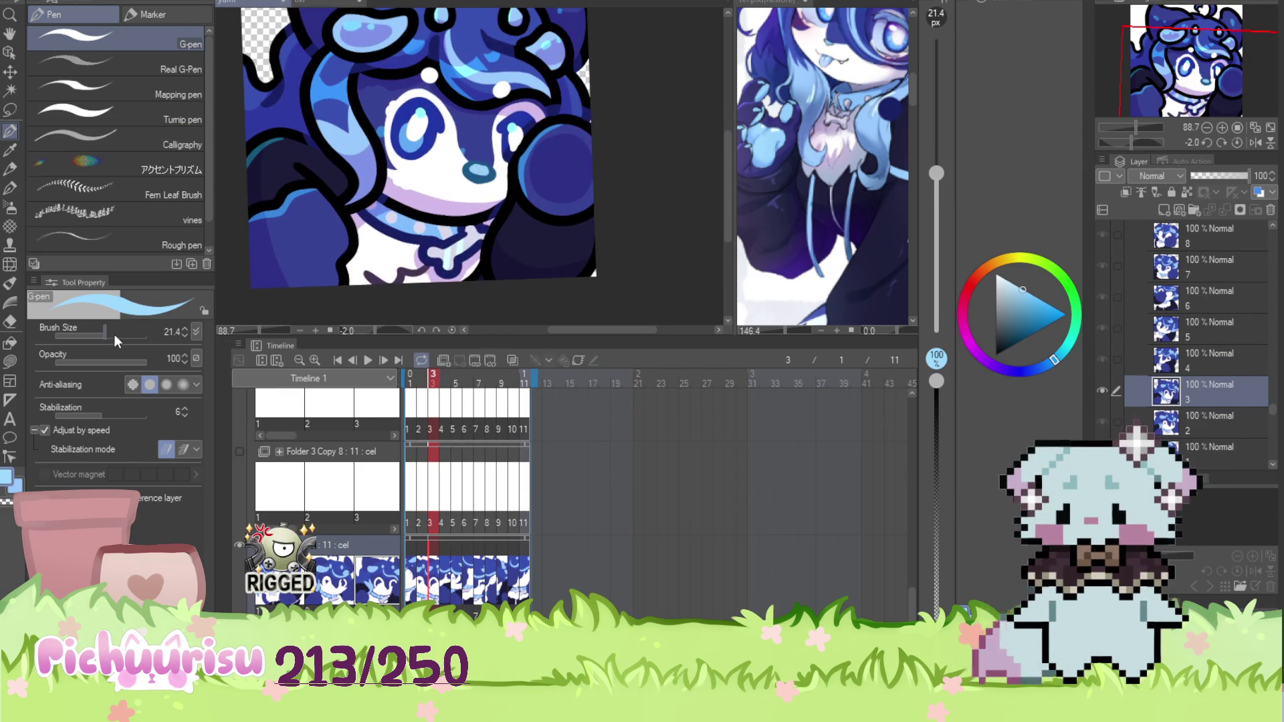
pyautogui.click(565, 170)
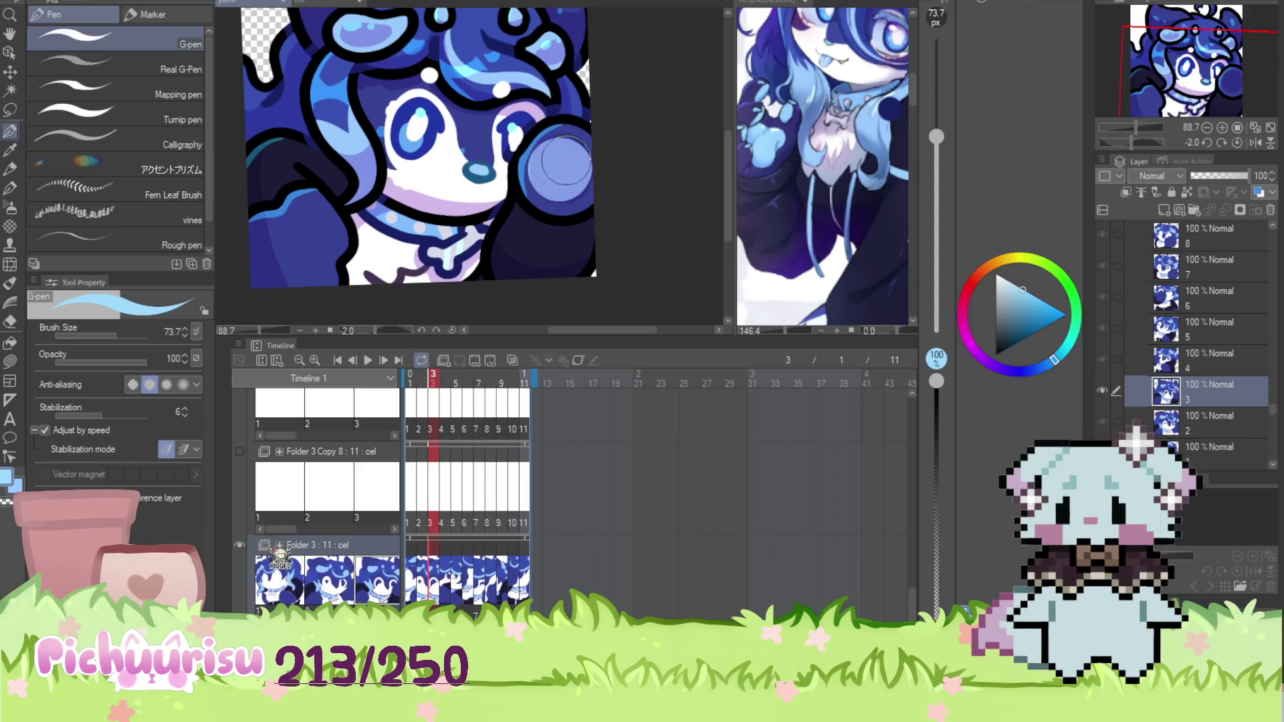
pyautogui.scroll(-2, 522, 140)
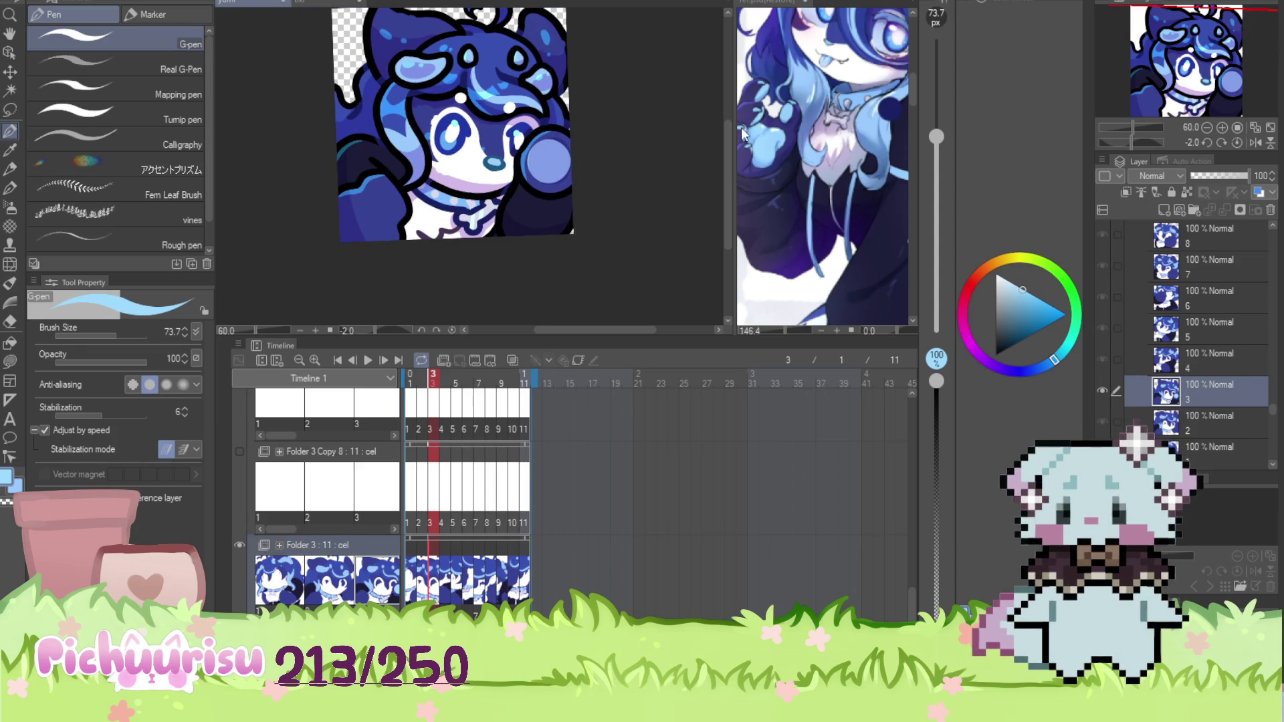
pyautogui.click(763, 132)
pyautogui.scroll(3, 548, 168)
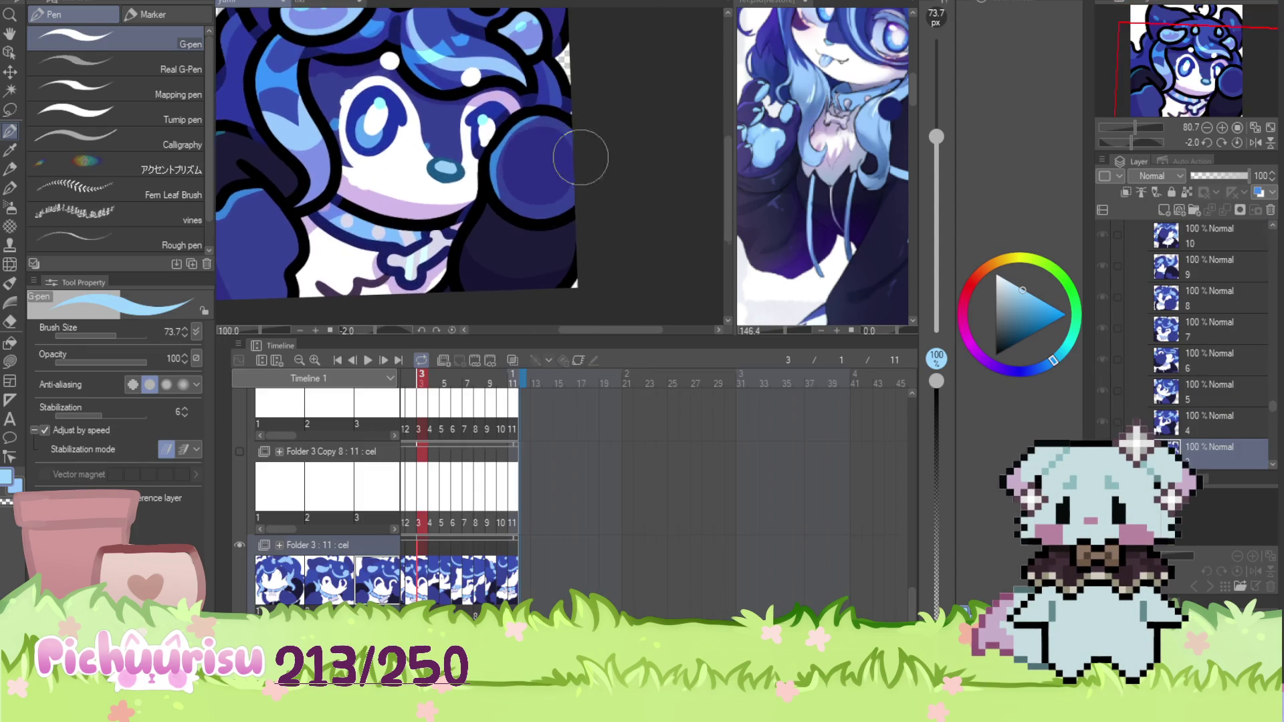
pyautogui.scroll(-3, 547, 168)
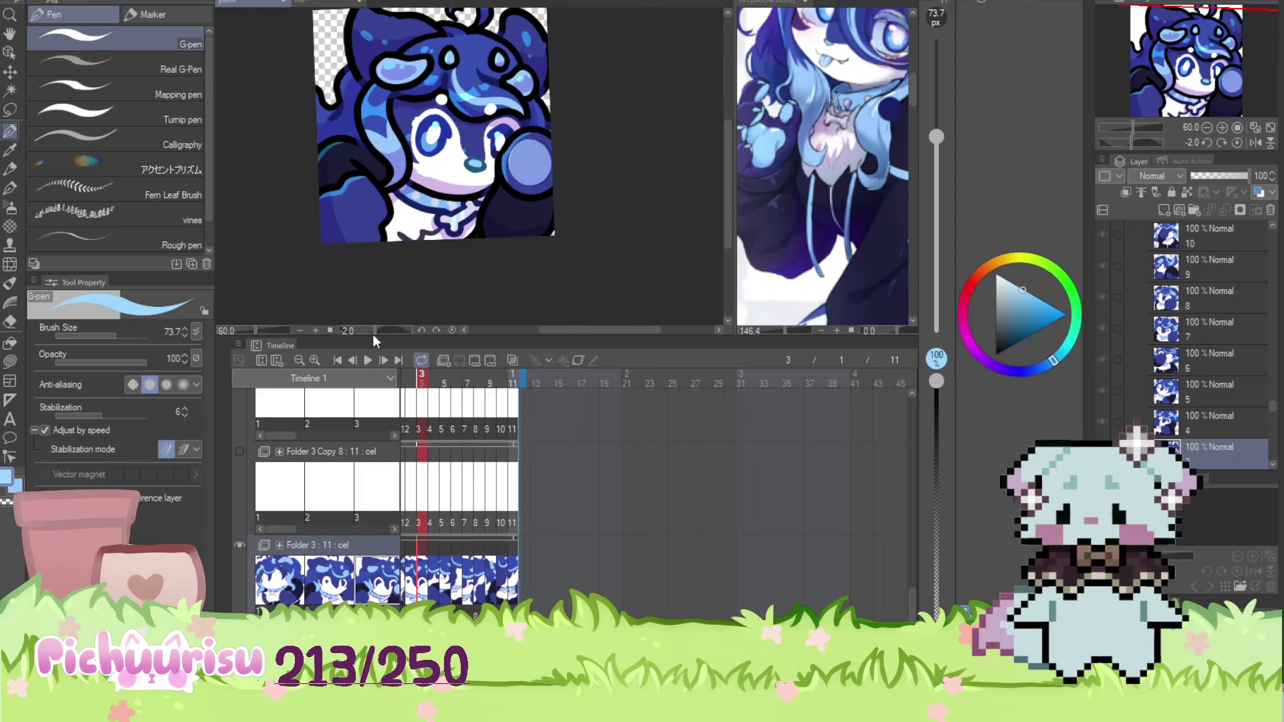
# Advance through frames 4 to 8, painting the paw circle light blue on frame 8
pyautogui.click(435, 580)
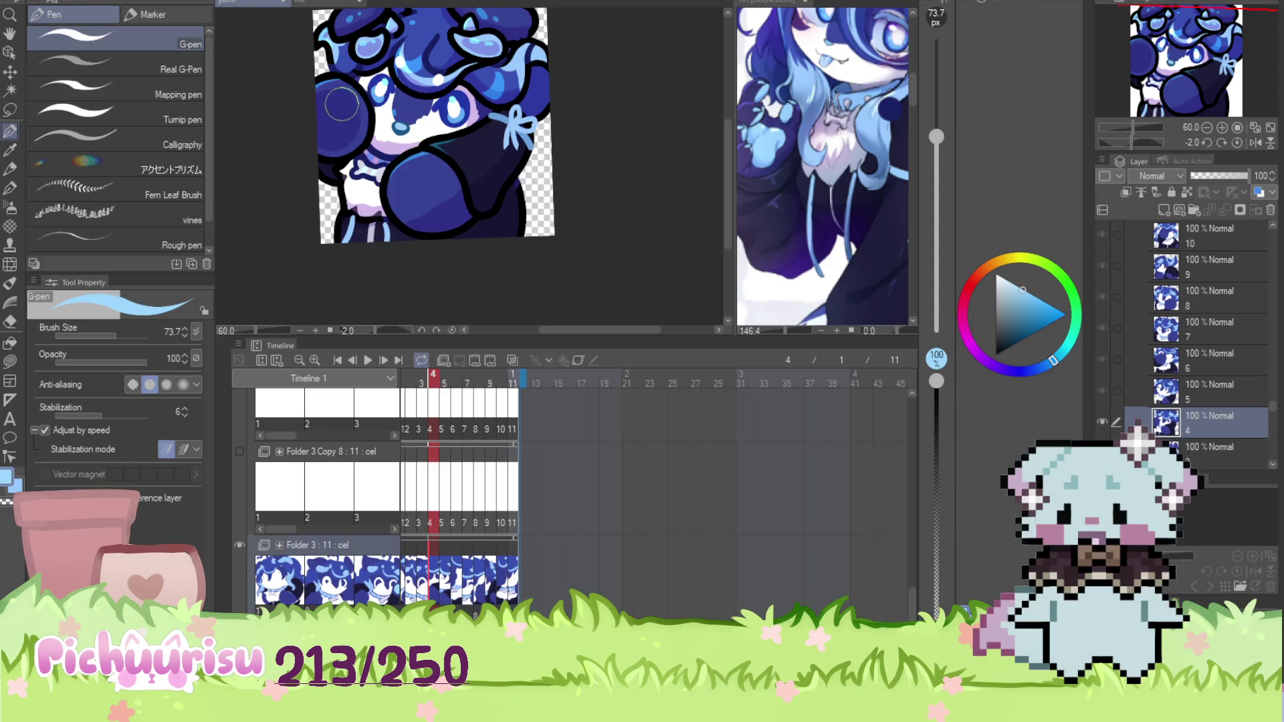
pyautogui.scroll(2, 336, 98)
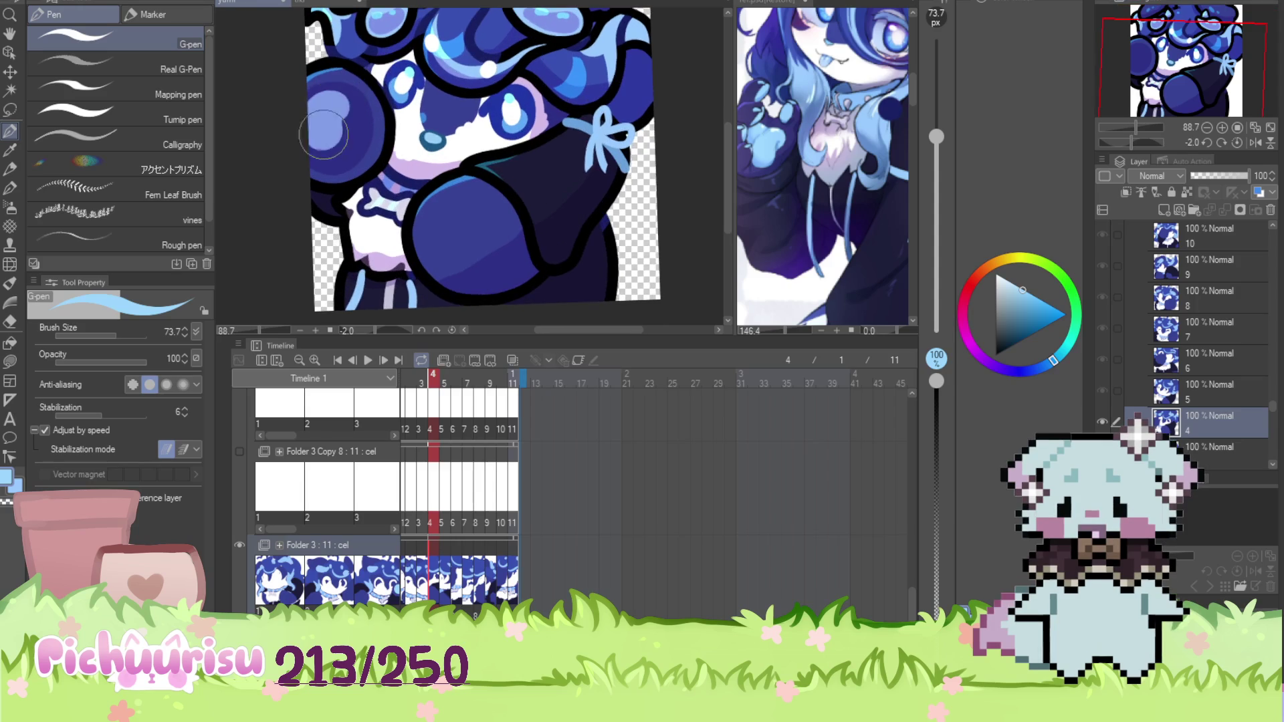
pyautogui.click(442, 580)
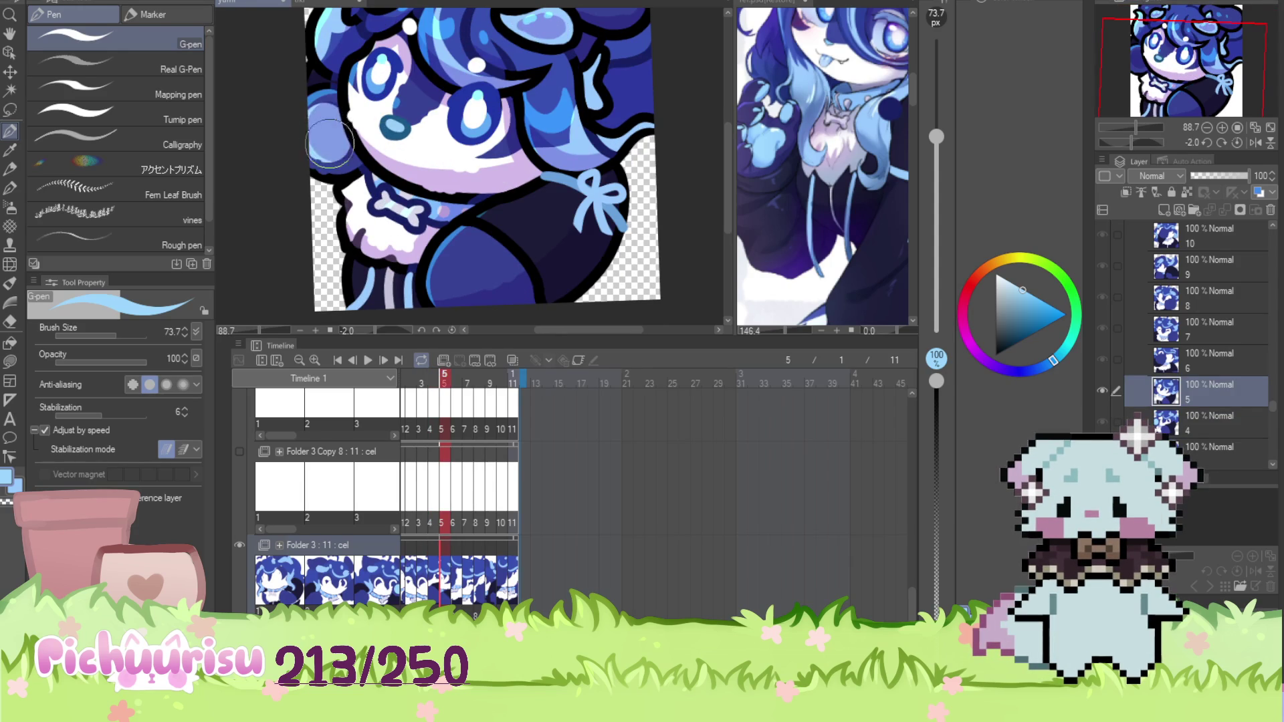
pyautogui.scroll(-2, 328, 100)
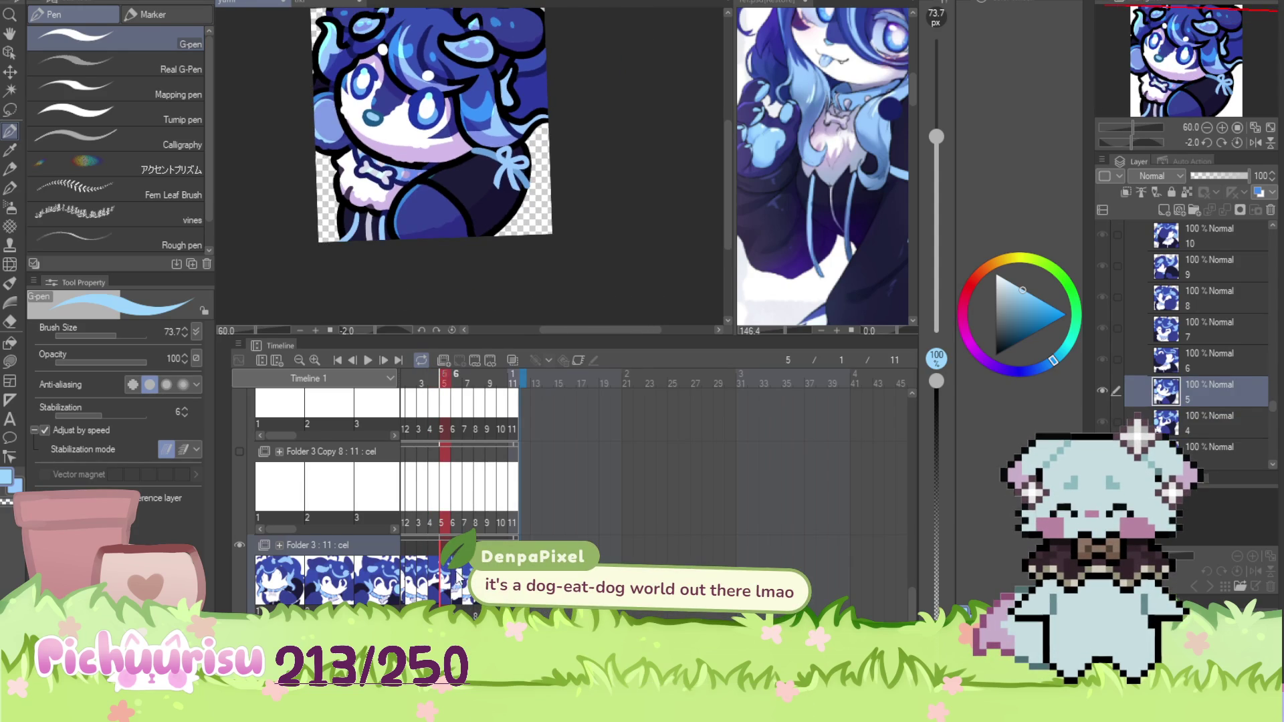
pyautogui.click(461, 578)
pyautogui.scroll(2, 385, 149)
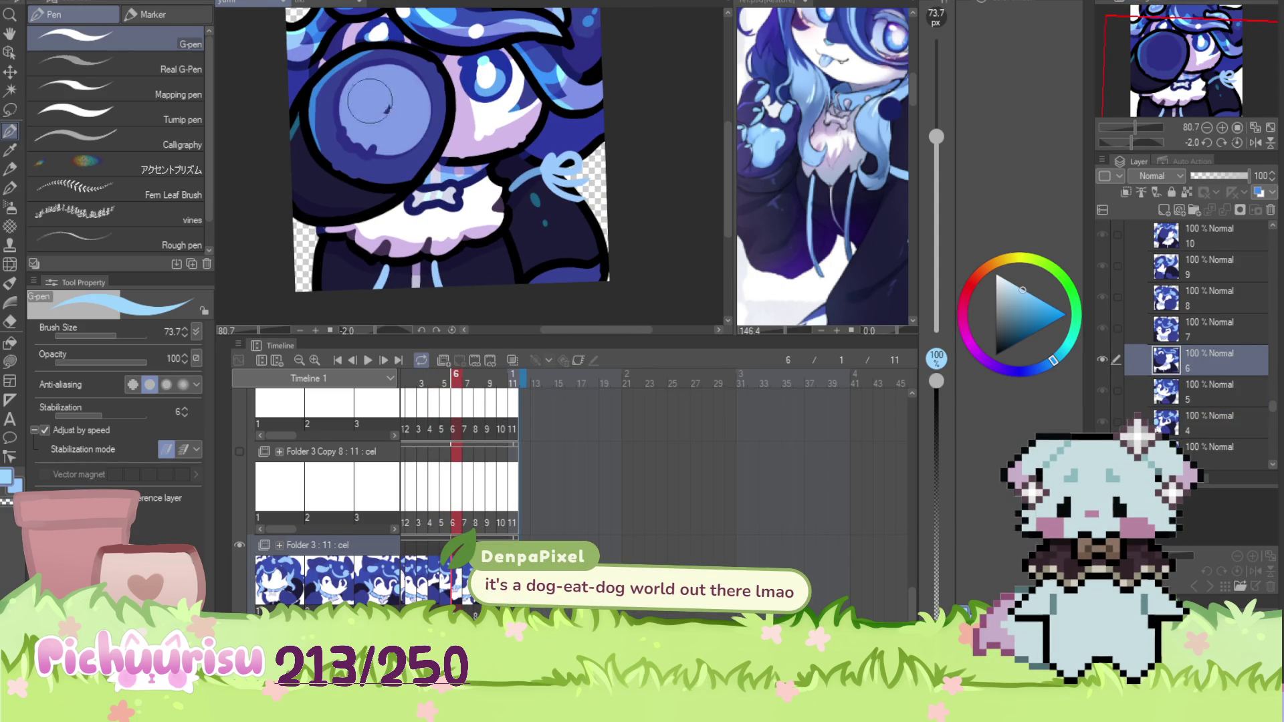
pyautogui.scroll(2, 363, 122)
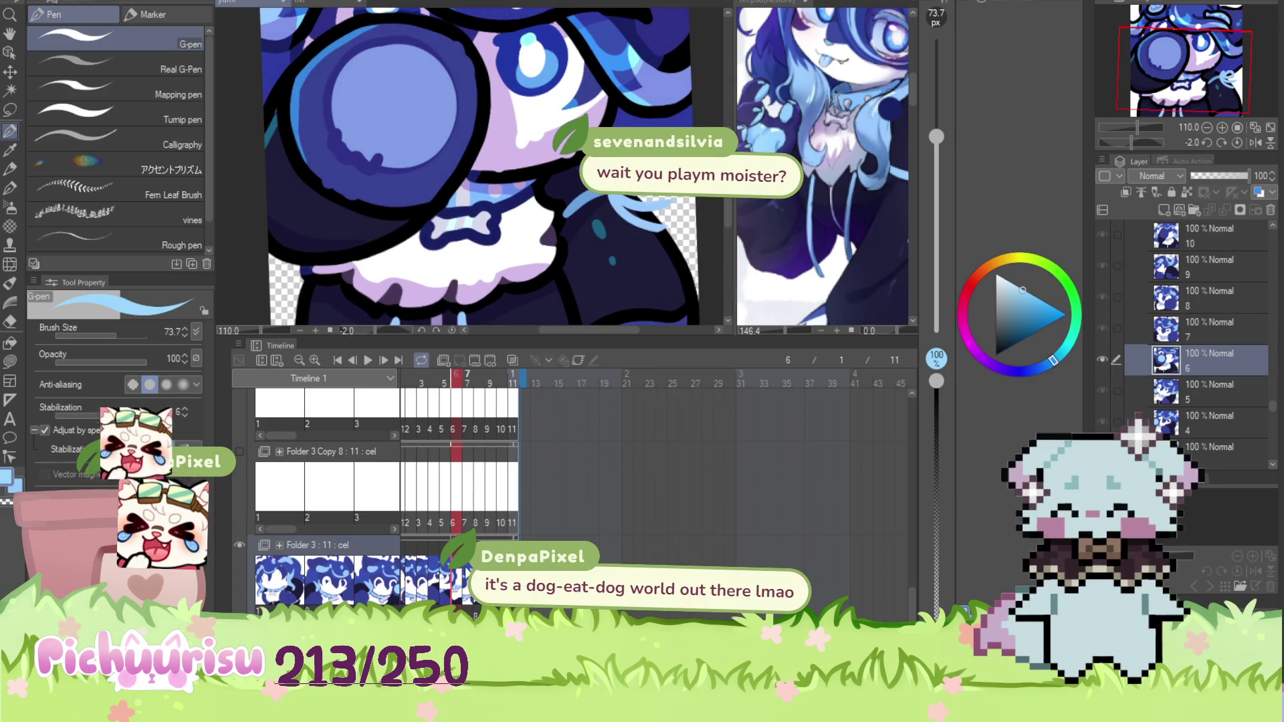
pyautogui.press('Right')
pyautogui.scroll(-1, 506, 242)
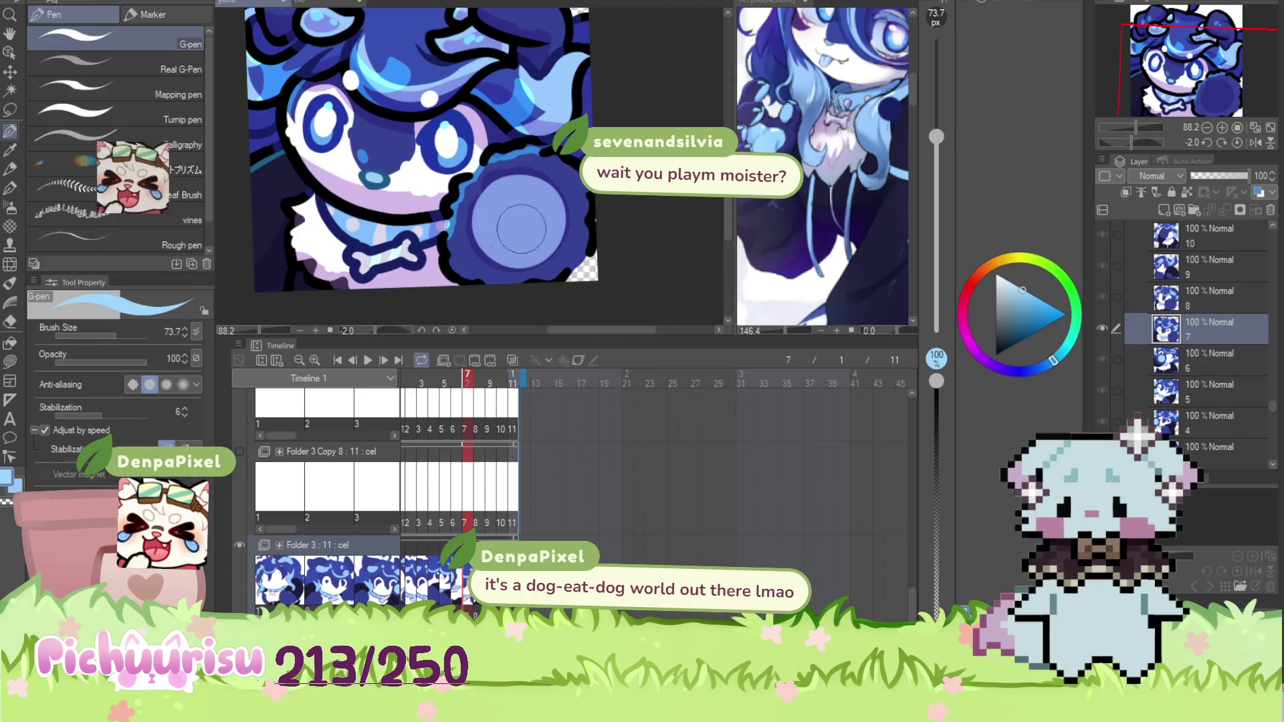
pyautogui.press('Right')
pyautogui.moveTo(468, 195)
pyautogui.mouseDown()
pyautogui.moveTo(468, 167)
pyautogui.moveTo(491, 220)
pyautogui.moveTo(496, 202)
pyautogui.mouseUp()
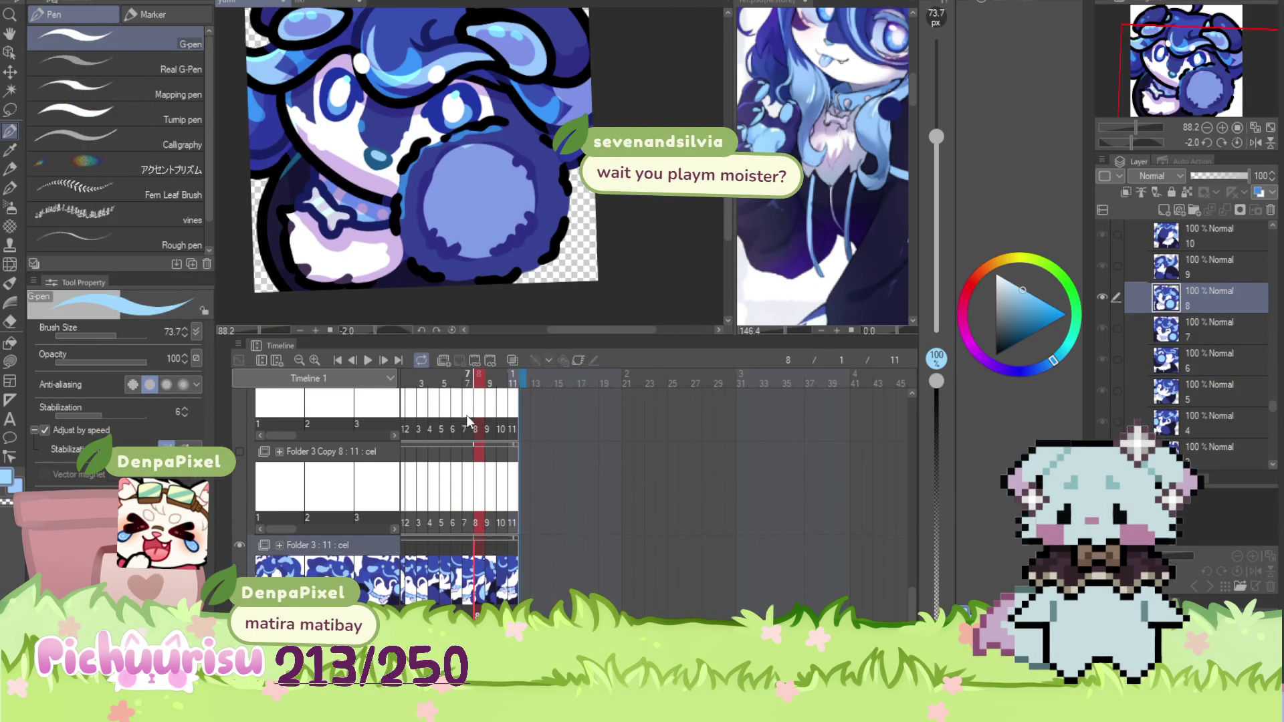
# Advance through frames 9 to 11, painting the paw light blue on frames 10 and 11
pyautogui.press('Right')
pyautogui.scroll(-1, 361, 203)
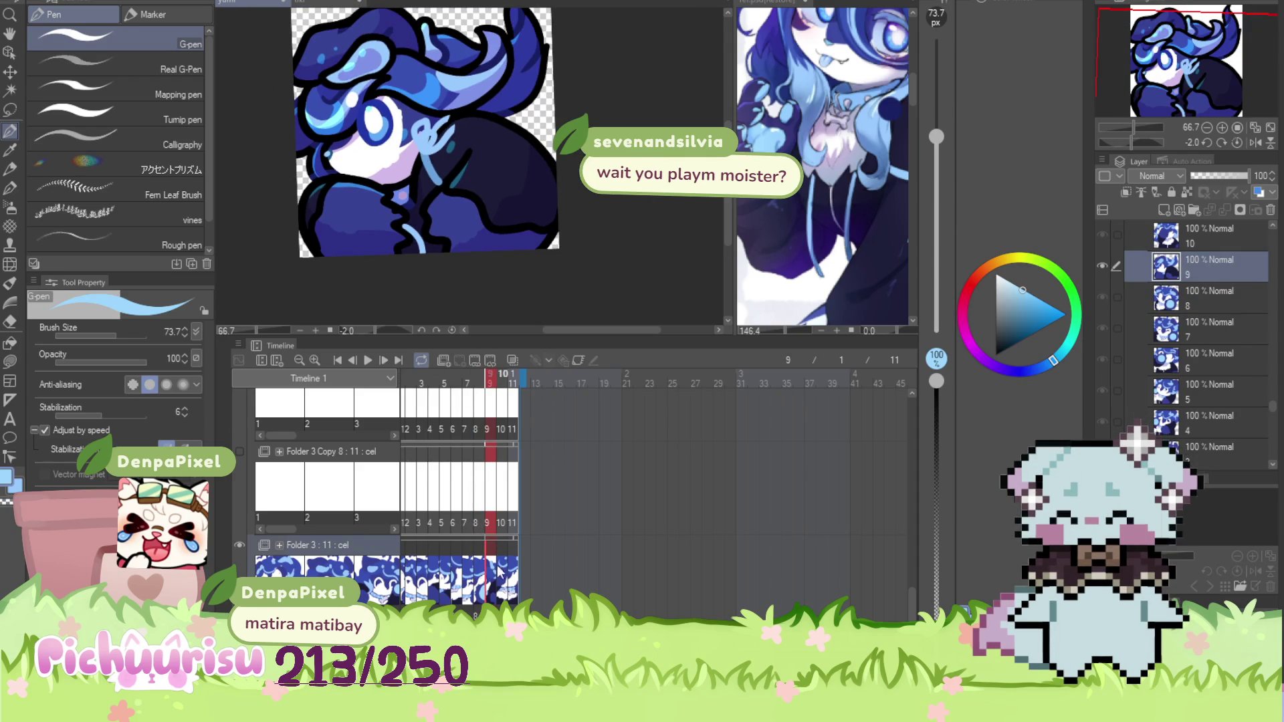
pyautogui.press('Right')
pyautogui.scroll(2, 396, 94)
pyautogui.moveTo(396, 95)
pyautogui.mouseDown()
pyautogui.moveTo(401, 133)
pyautogui.moveTo(434, 107)
pyautogui.moveTo(407, 120)
pyautogui.mouseUp()
pyautogui.click(507, 582)
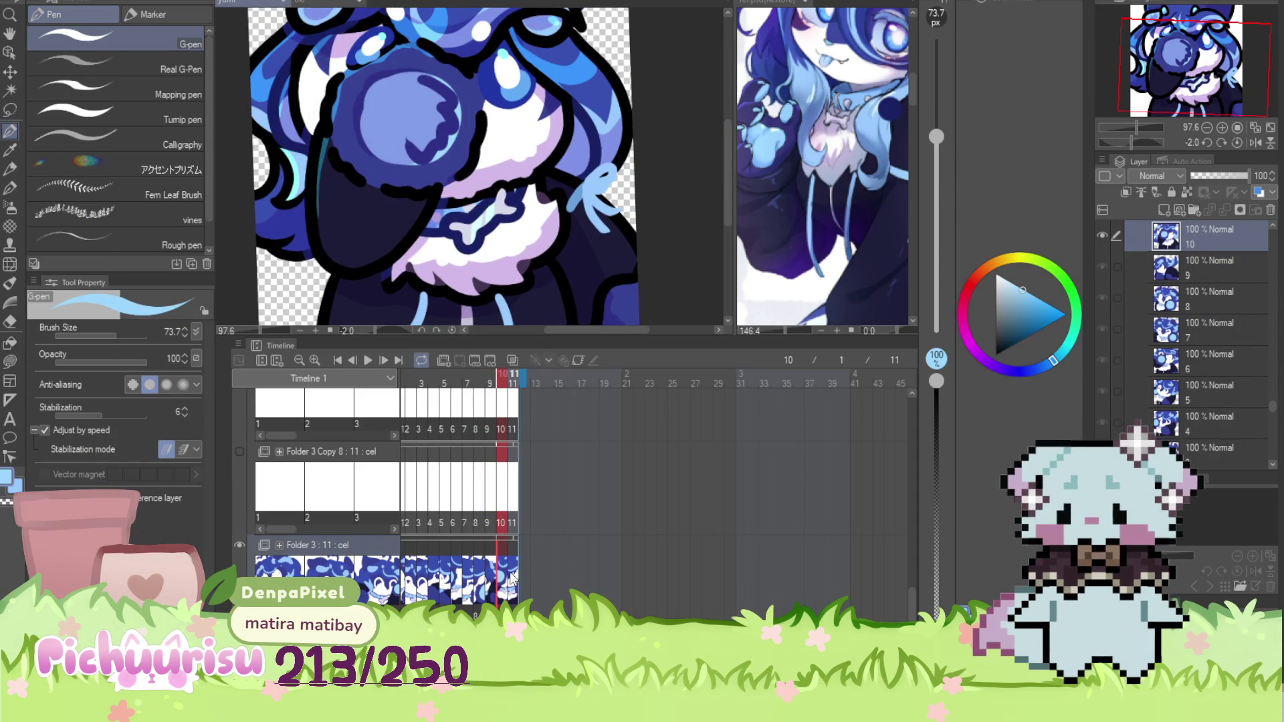
pyautogui.moveTo(562, 194)
pyautogui.mouseDown()
pyautogui.moveTo(528, 167)
pyautogui.moveTo(568, 237)
pyautogui.moveTo(542, 200)
pyautogui.mouseUp()
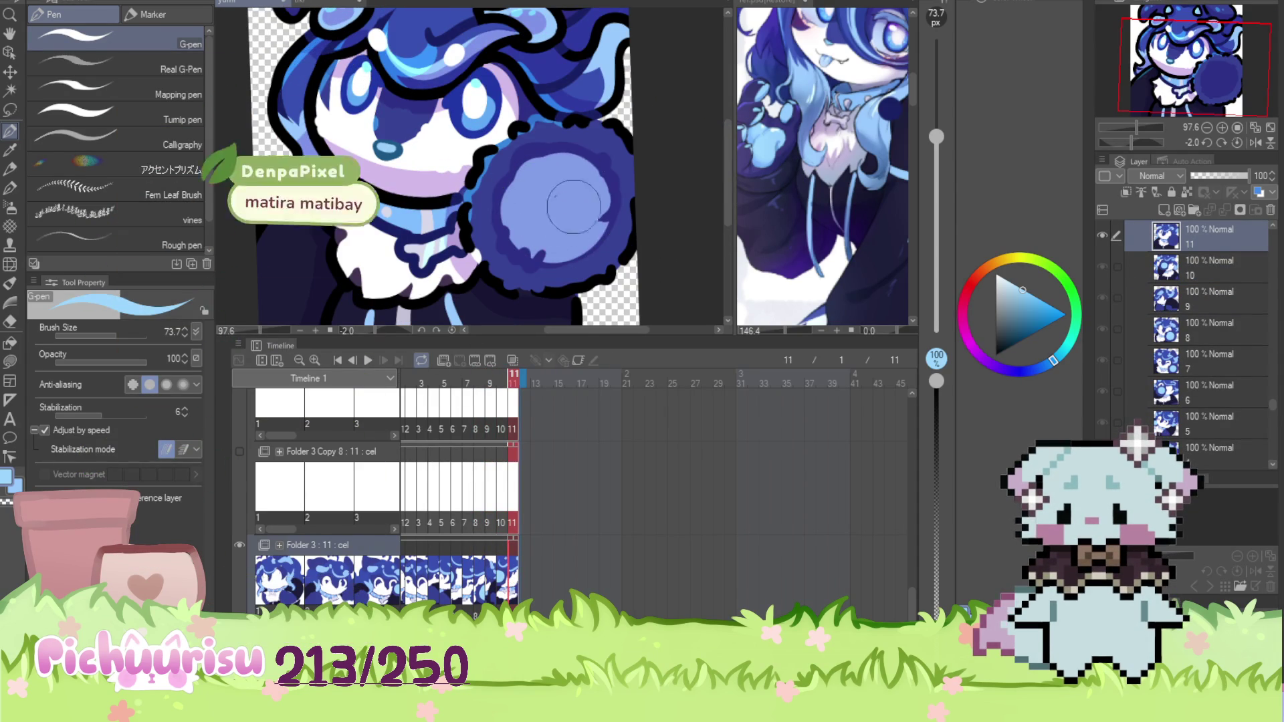
pyautogui.scroll(-5, 540, 235)
pyautogui.scroll(2, 540, 235)
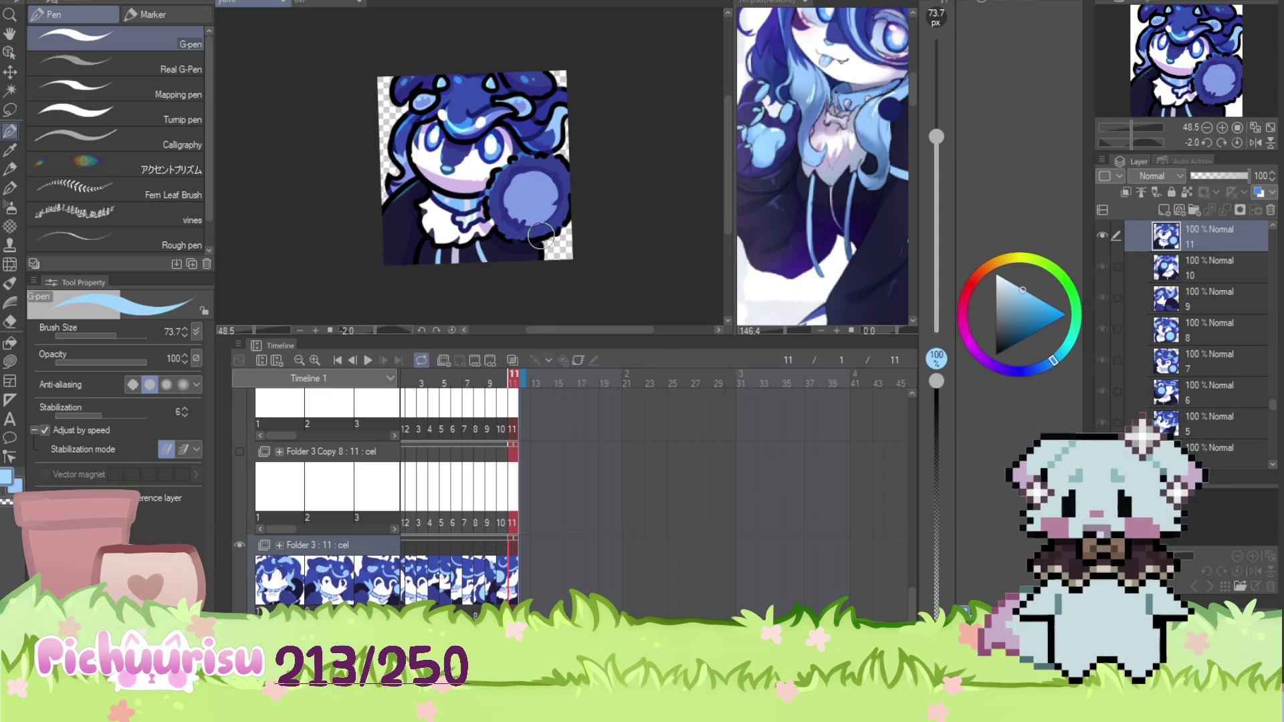
# Select frame 1 of Folder 3 and step through frames 2 and 3
pyautogui.scroll(4, 524, 517)
pyautogui.scroll(1, 524, 517)
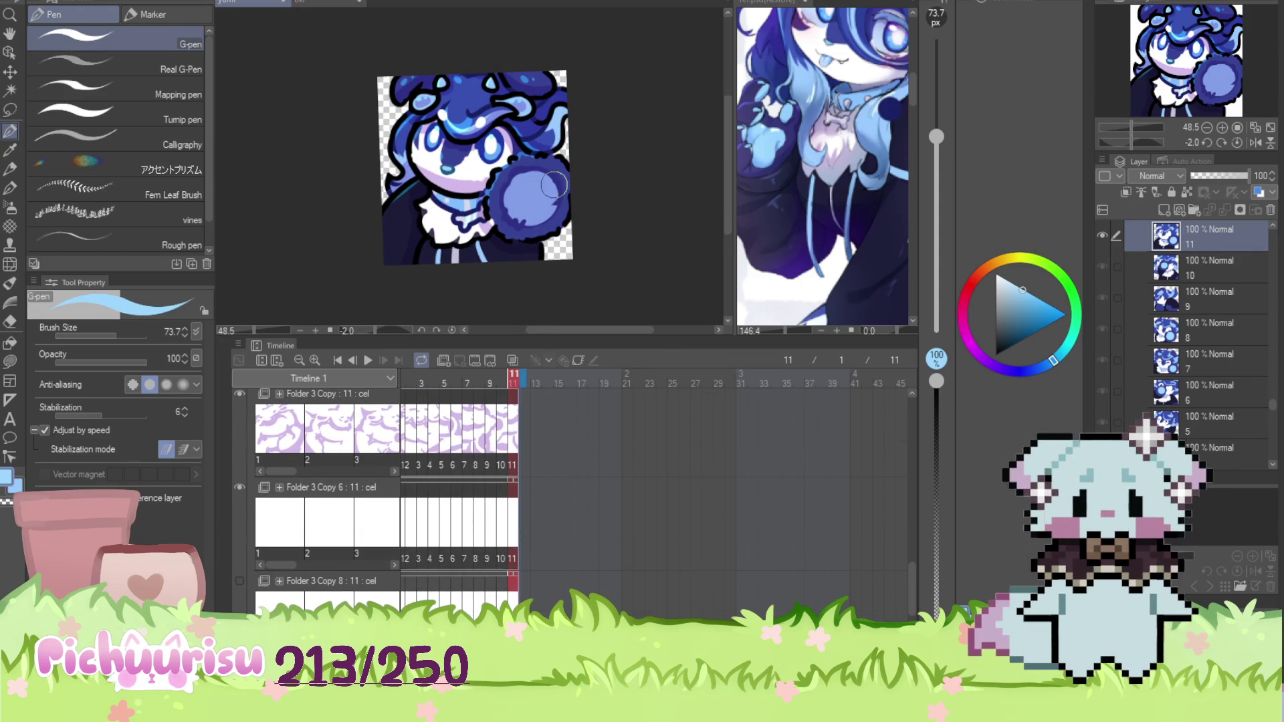
pyautogui.scroll(-3, 553, 186)
pyautogui.scroll(1, 551, 184)
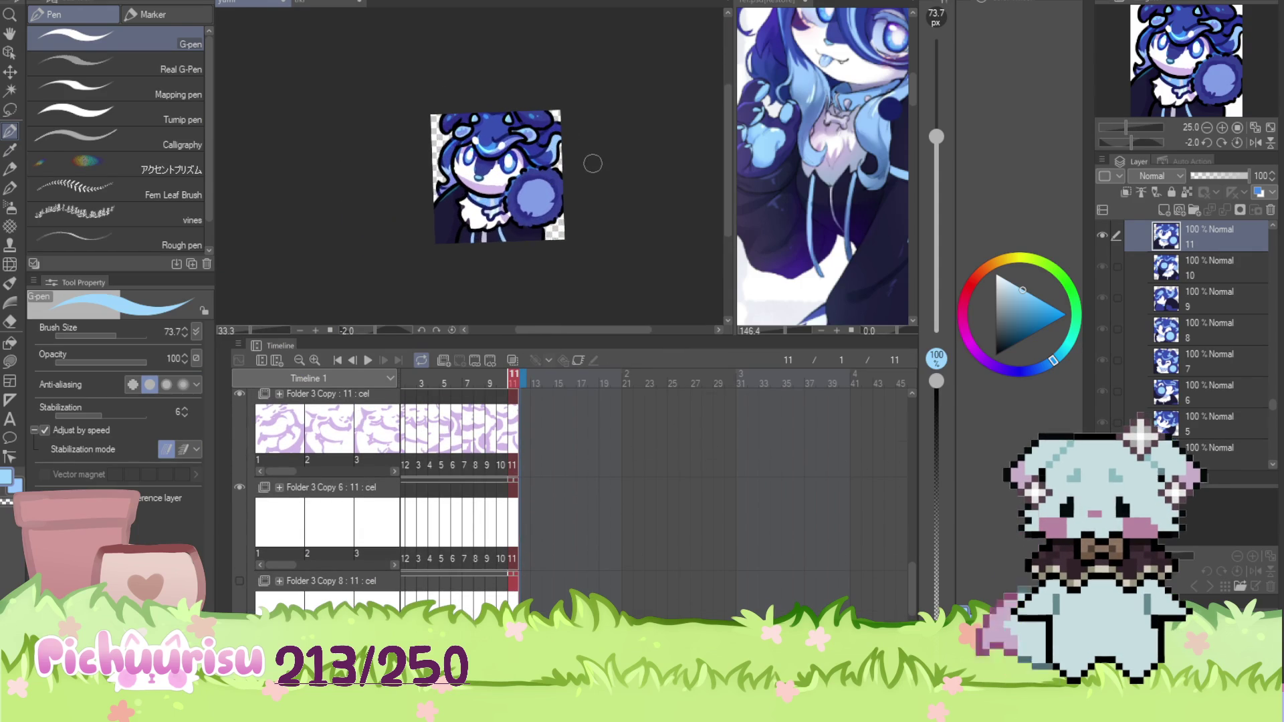
pyautogui.scroll(-2, 593, 164)
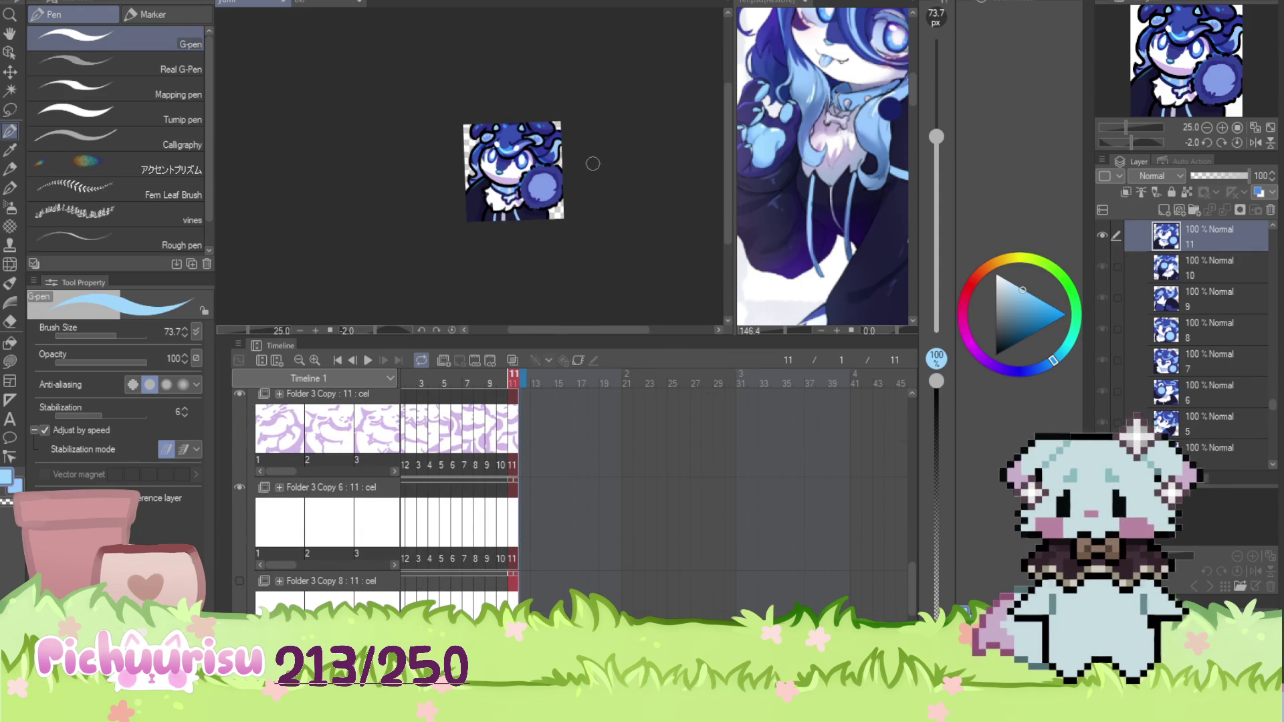
pyautogui.scroll(3, 592, 164)
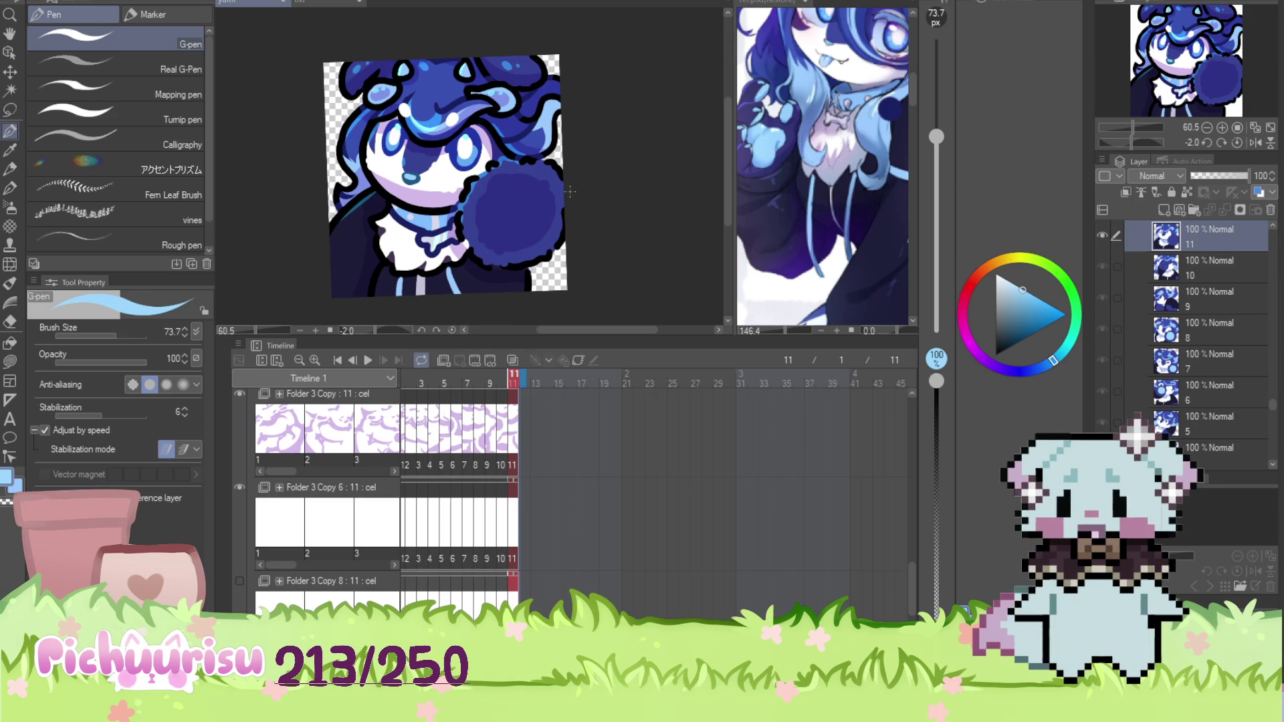
pyautogui.hscroll(-3, 514, 435)
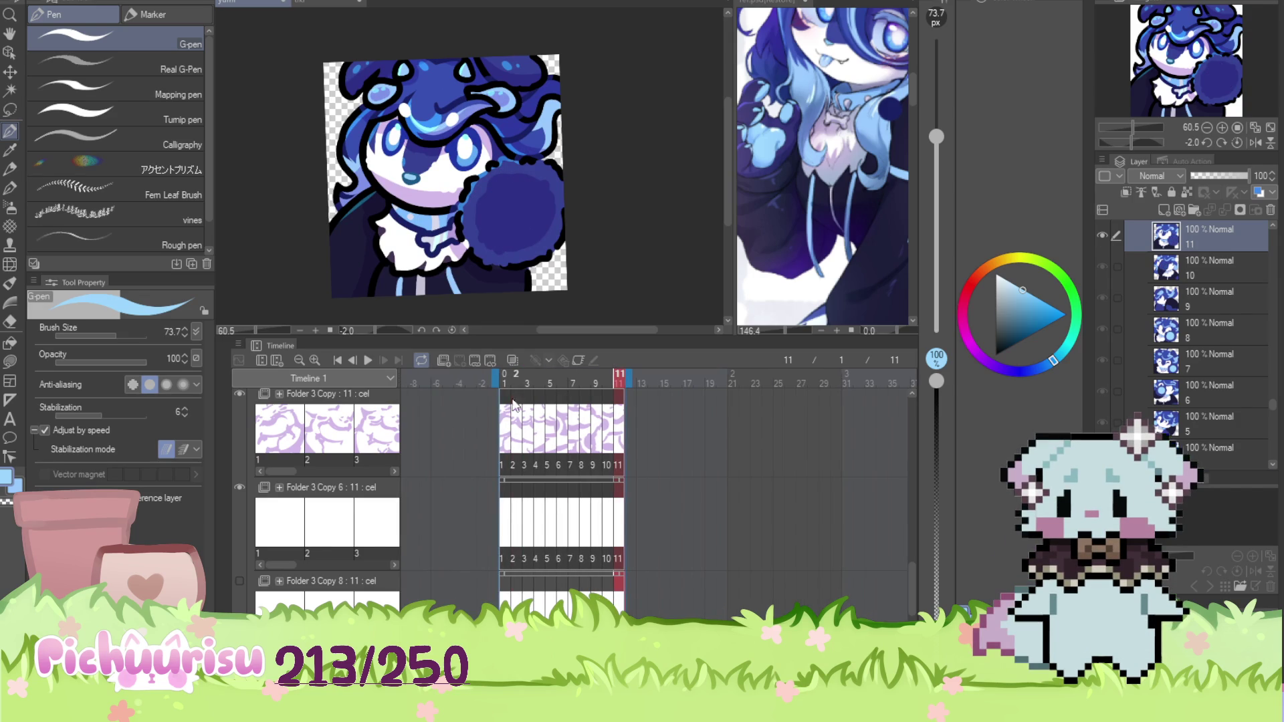
pyautogui.click(525, 562)
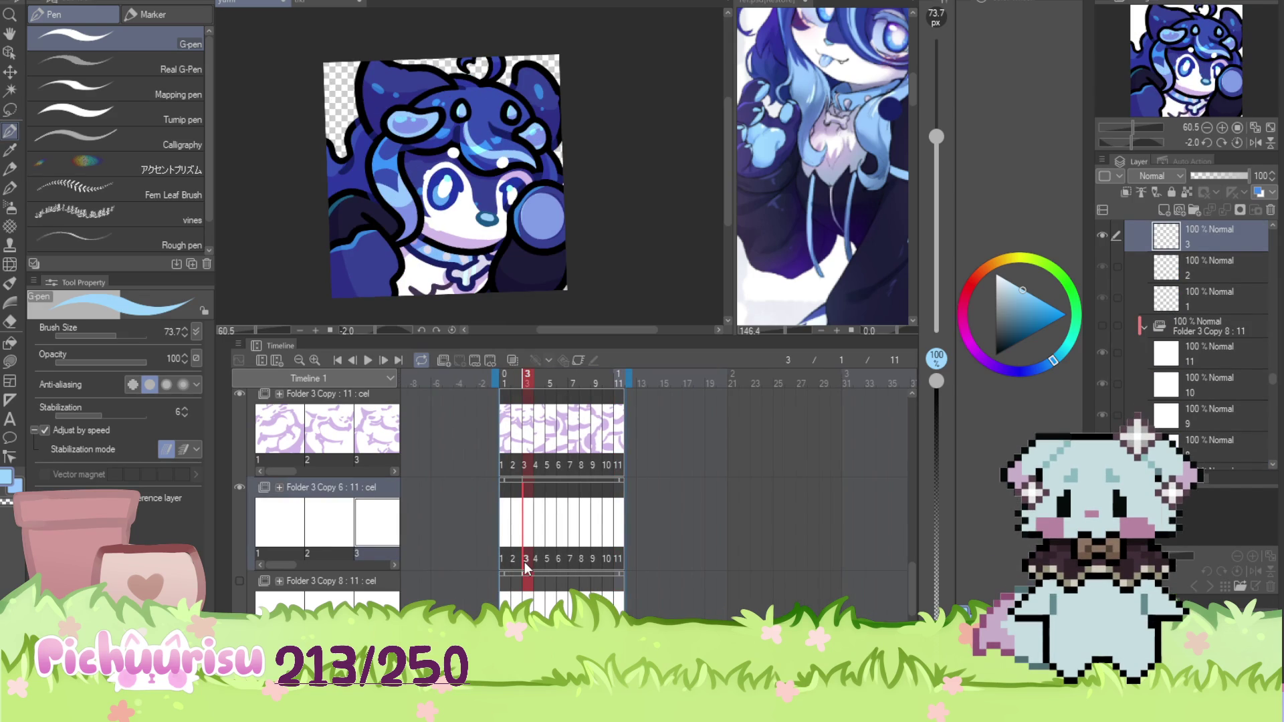
pyautogui.scroll(-2, 524, 562)
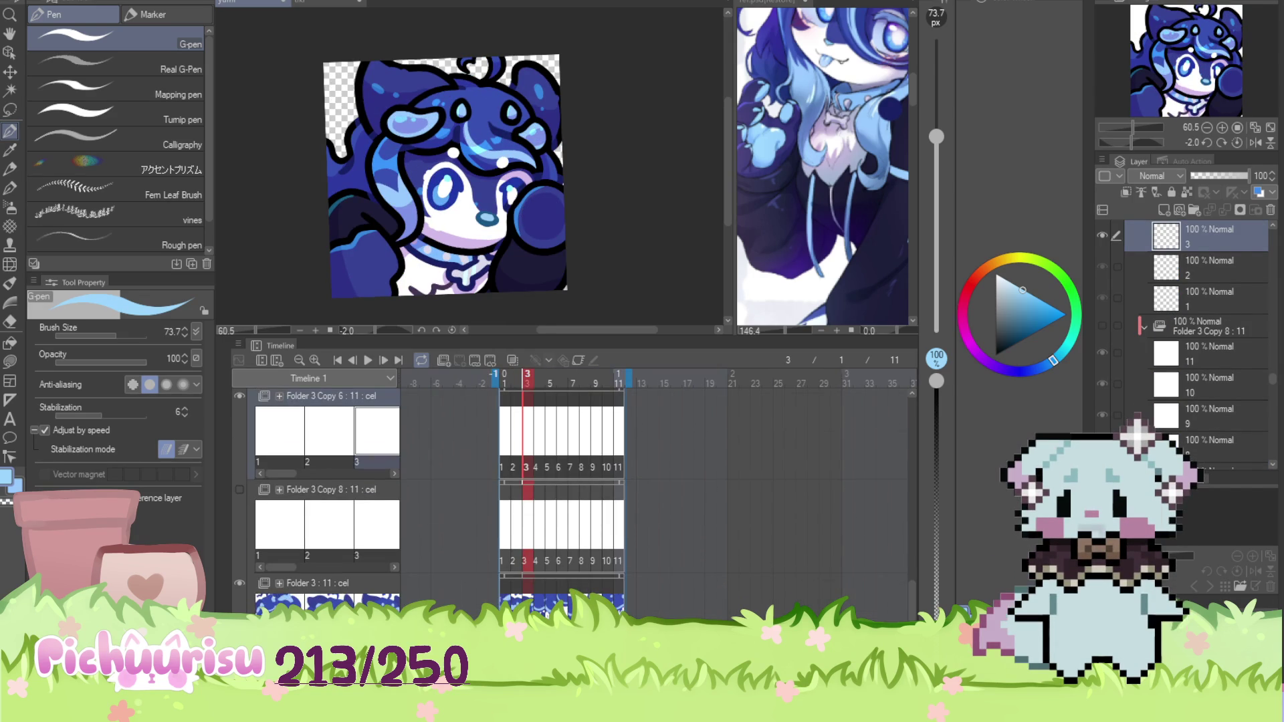
pyautogui.click(505, 602)
pyautogui.click(516, 601)
pyautogui.click(527, 602)
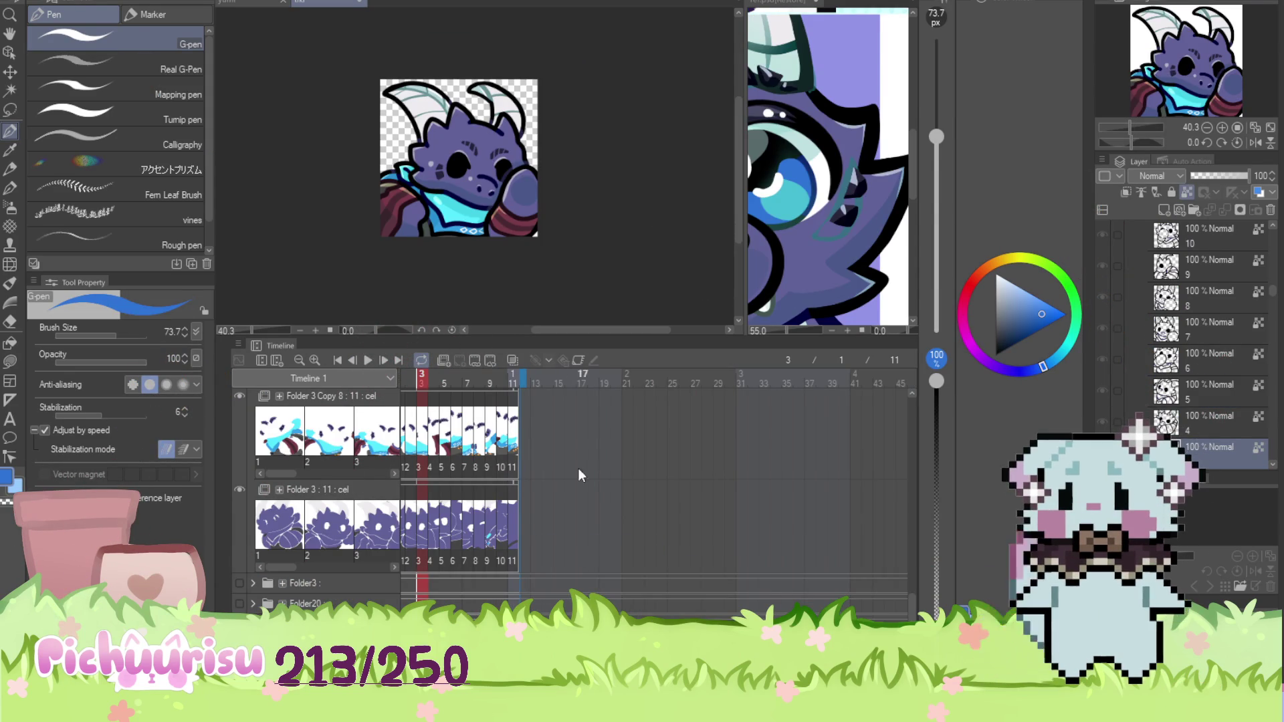
# Preview the dragon icon animation by stepping from frame 1 through frame 6
pyautogui.hscroll(-3, 669, 495)
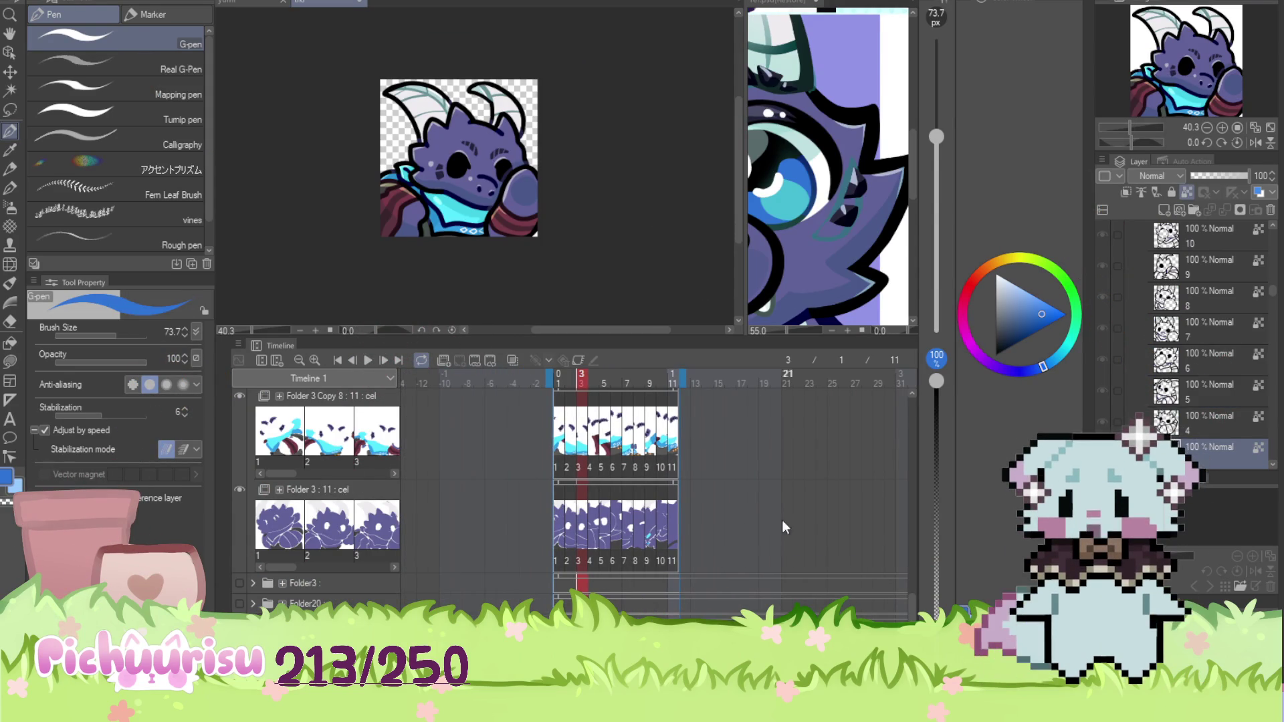
pyautogui.moveTo(911, 618); pyautogui.dragTo(912, 461)
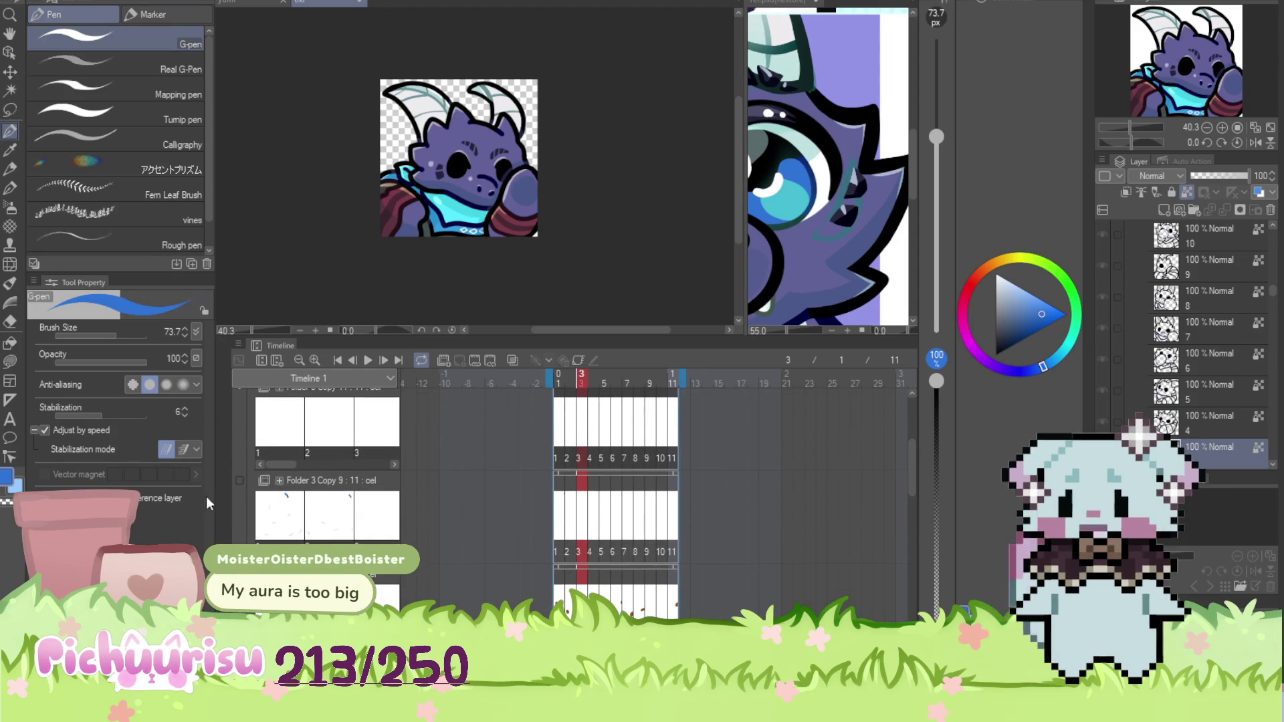
pyautogui.scroll(5, 477, 230)
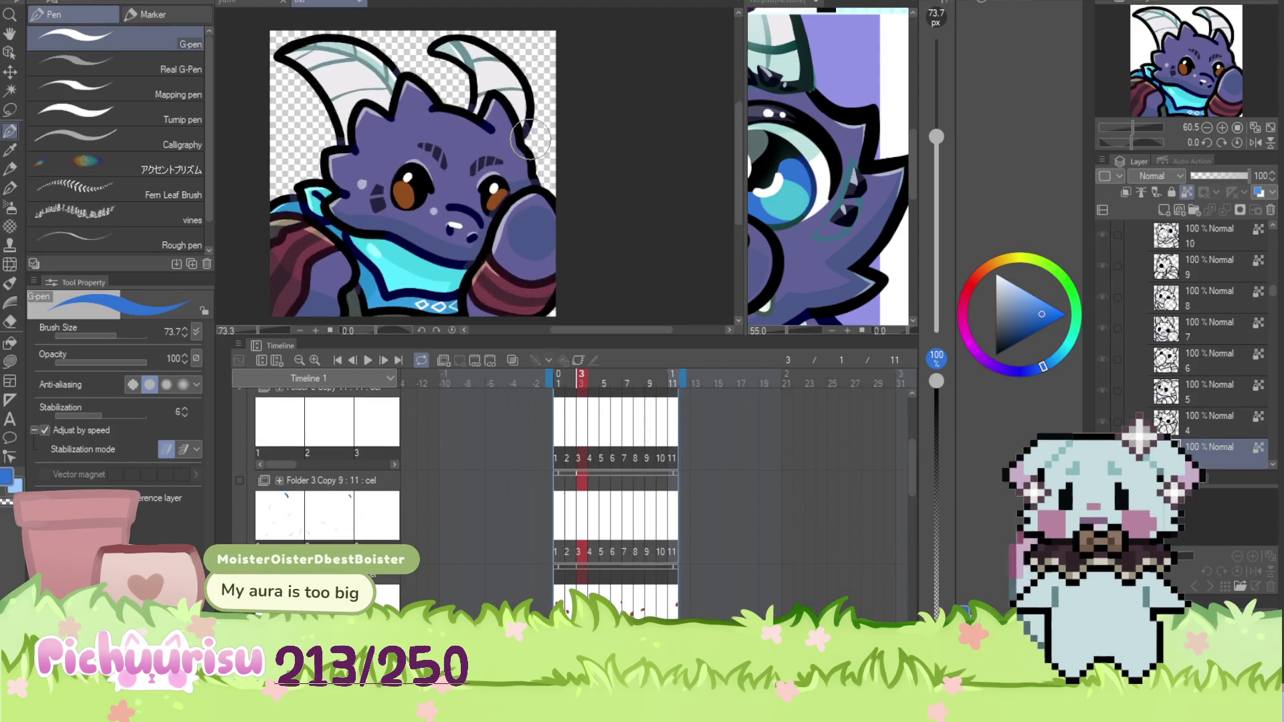
pyautogui.scroll(-3, 477, 230)
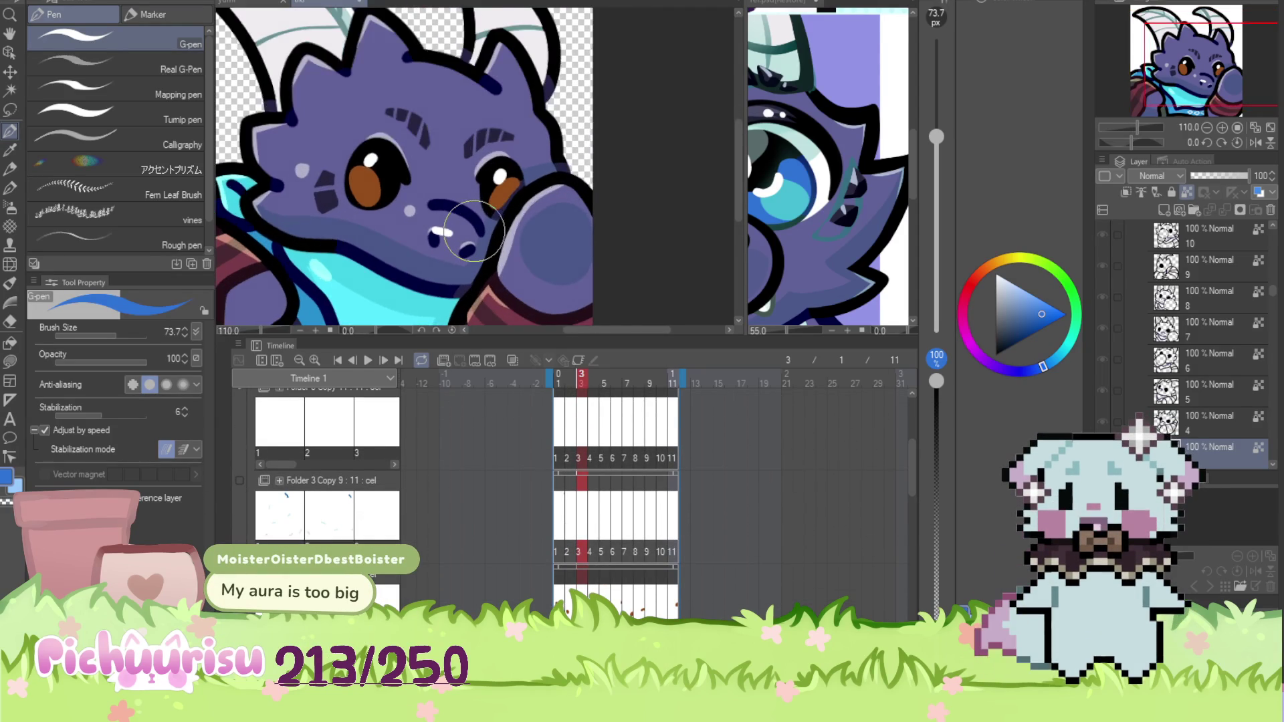
pyautogui.click(559, 594)
pyautogui.click(568, 595)
pyautogui.click(578, 595)
pyautogui.click(589, 595)
pyautogui.click(600, 596)
pyautogui.click(612, 597)
# Continue through frames 7 to 11, then return to frame 1
pyautogui.click(629, 597)
pyautogui.click(636, 595)
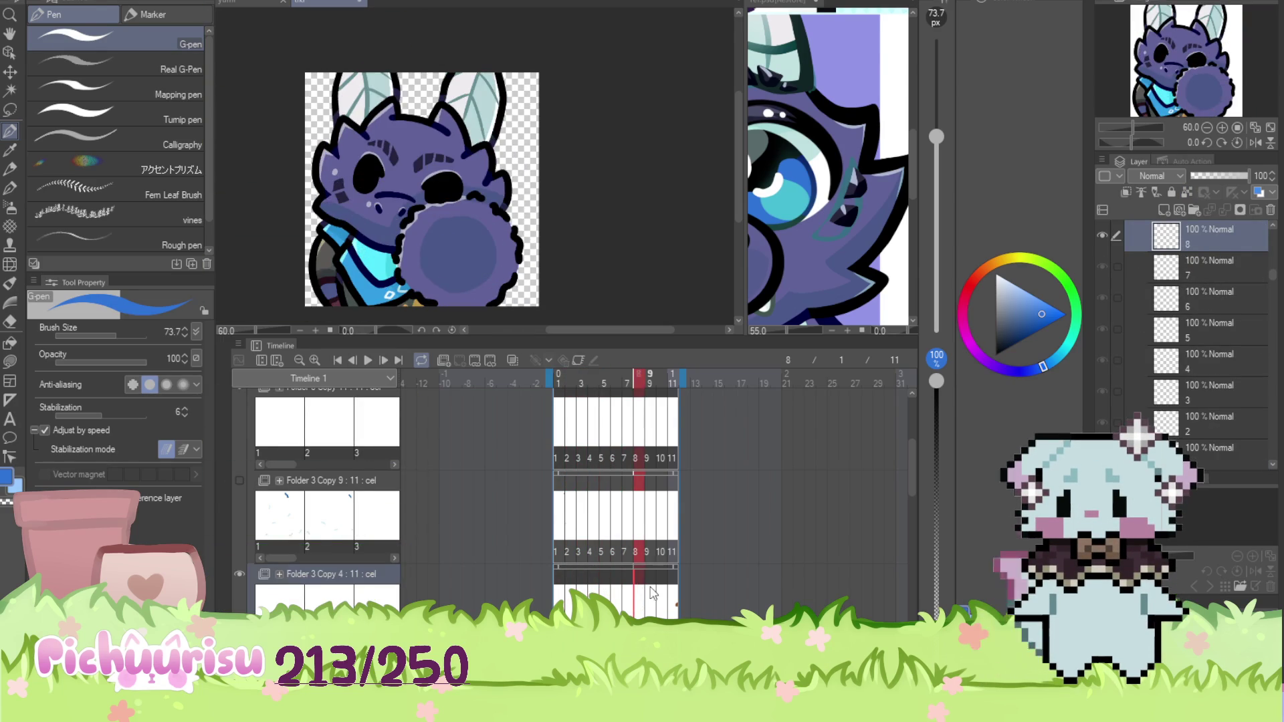
pyautogui.click(647, 594)
pyautogui.click(660, 594)
pyautogui.click(673, 594)
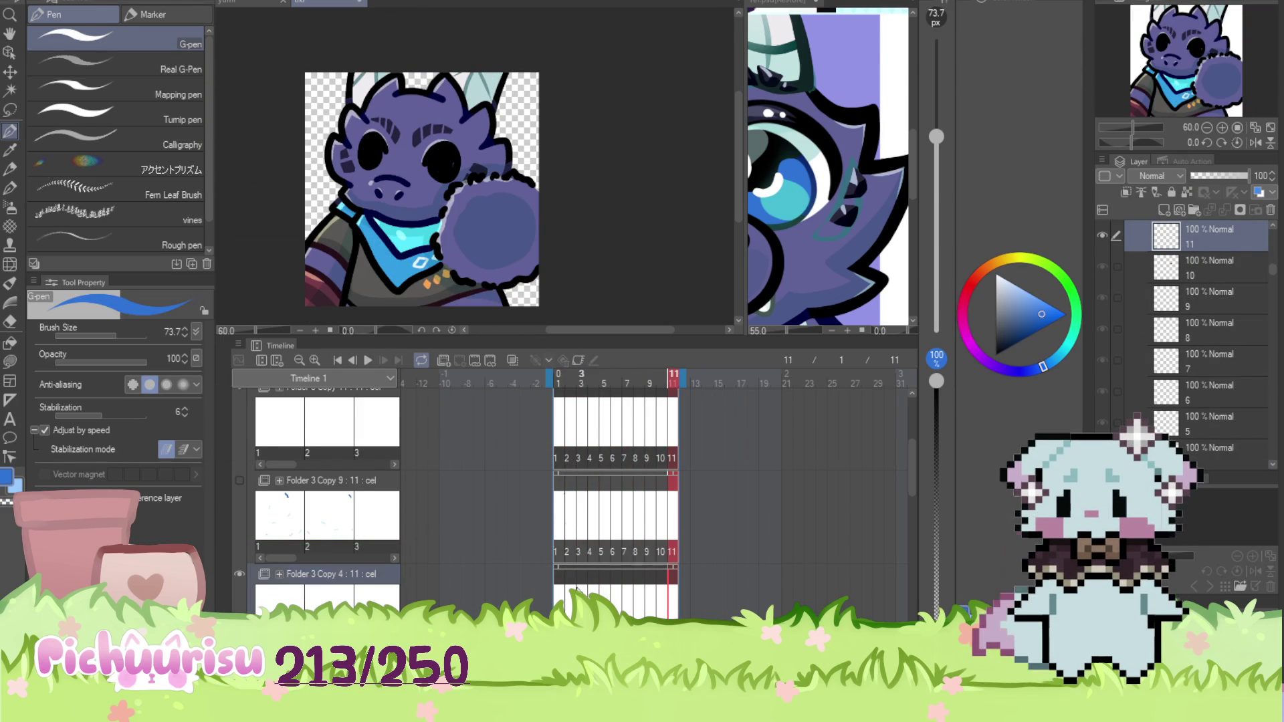
pyautogui.click(559, 594)
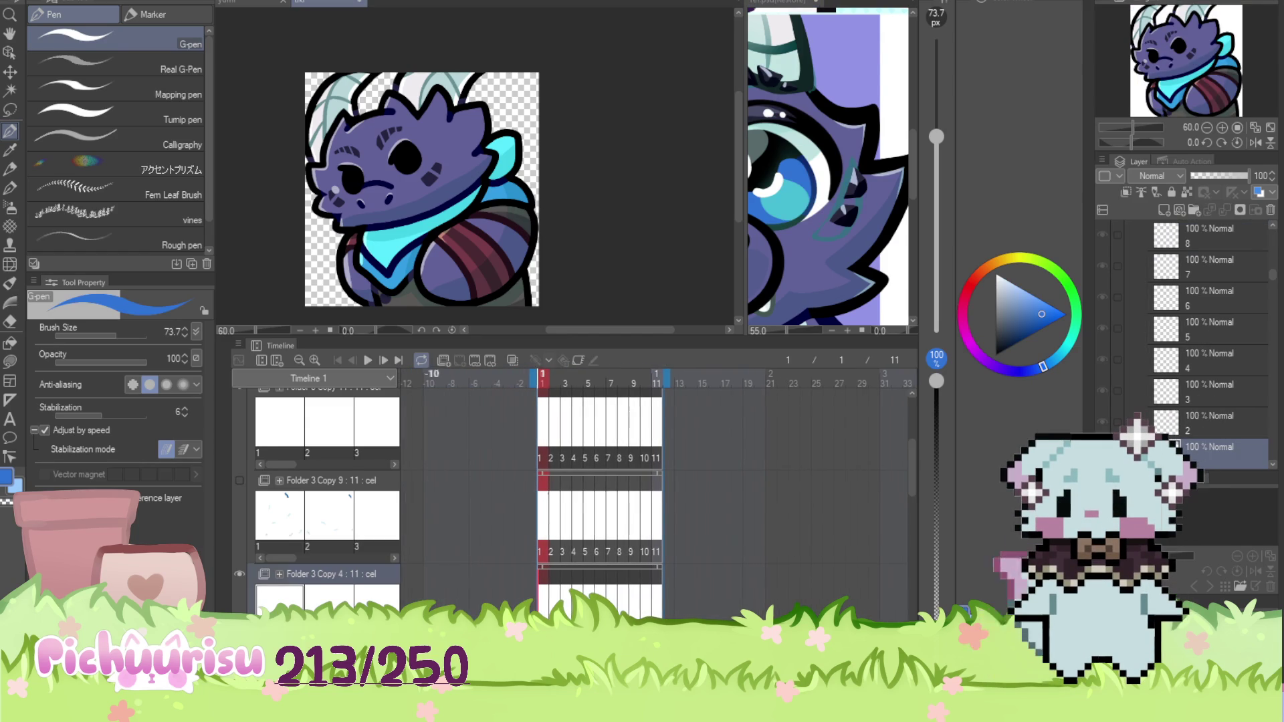
pyautogui.scroll(-2, 412, 146)
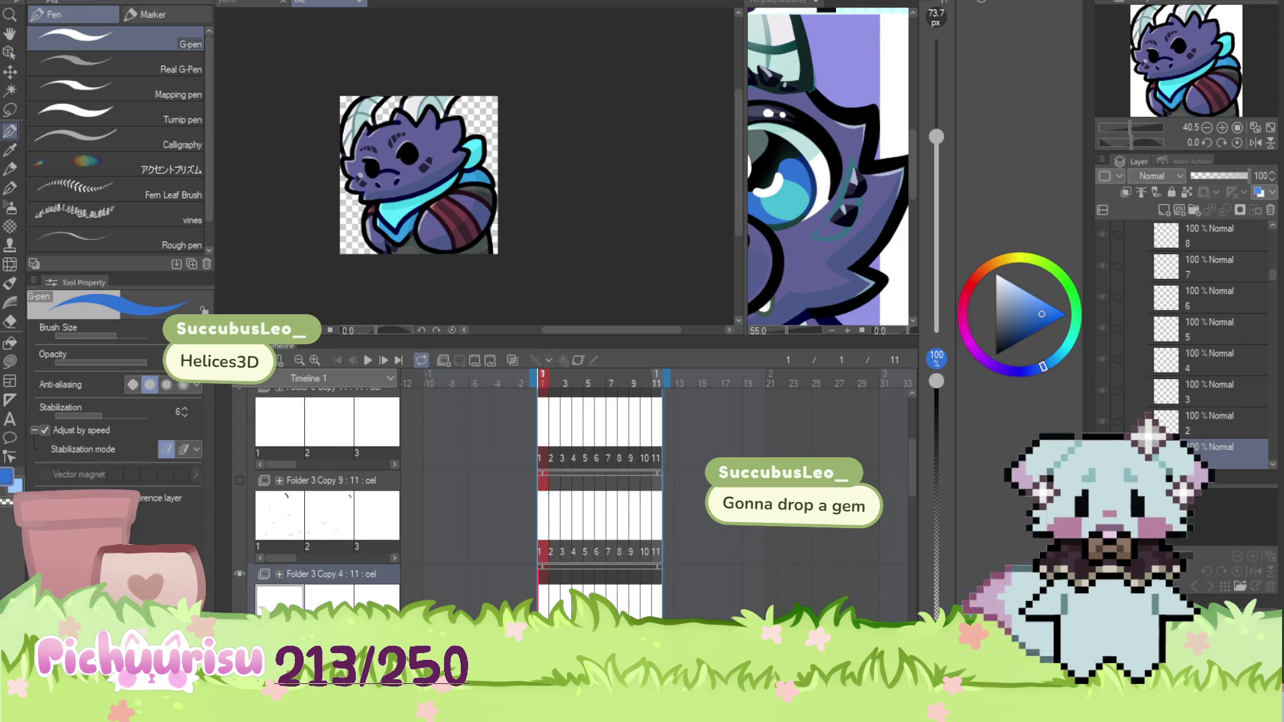
# Select Folder 3 Copy 4's frame-1 cel, then bring the character reference sheet forward
pyautogui.click(563, 427)
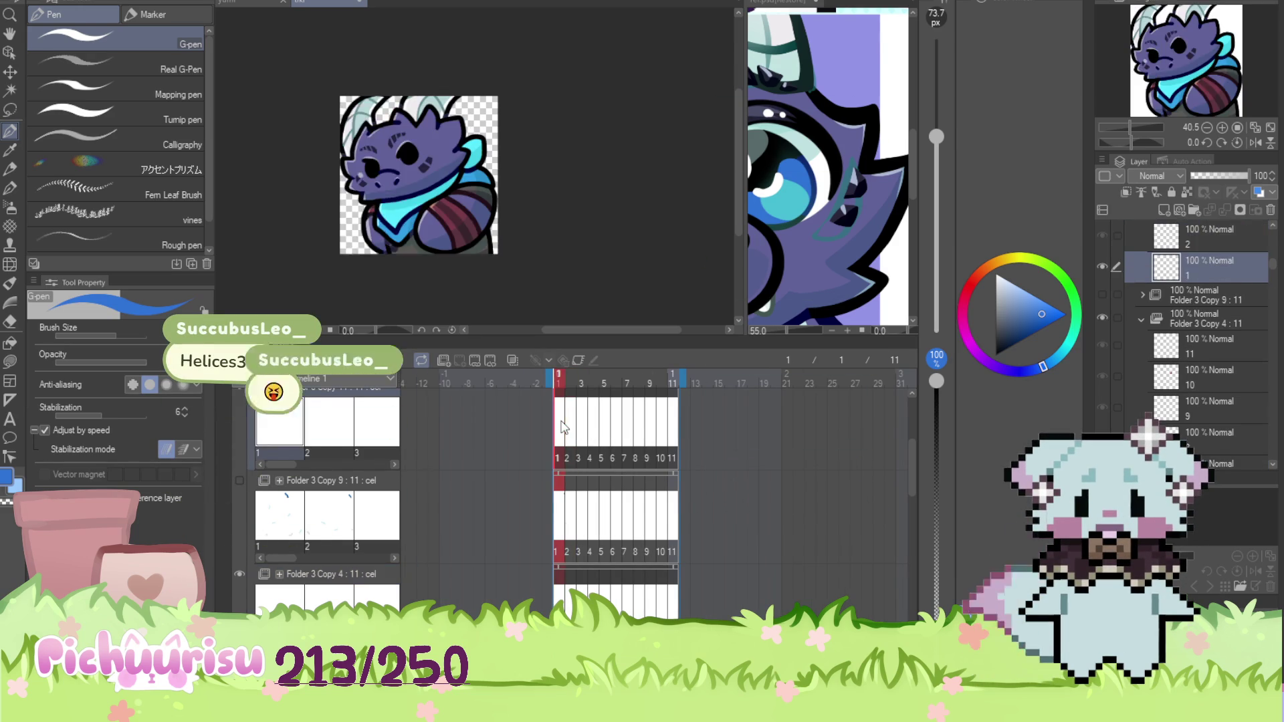
pyautogui.click(863, 141)
pyautogui.scroll(-3, 865, 136)
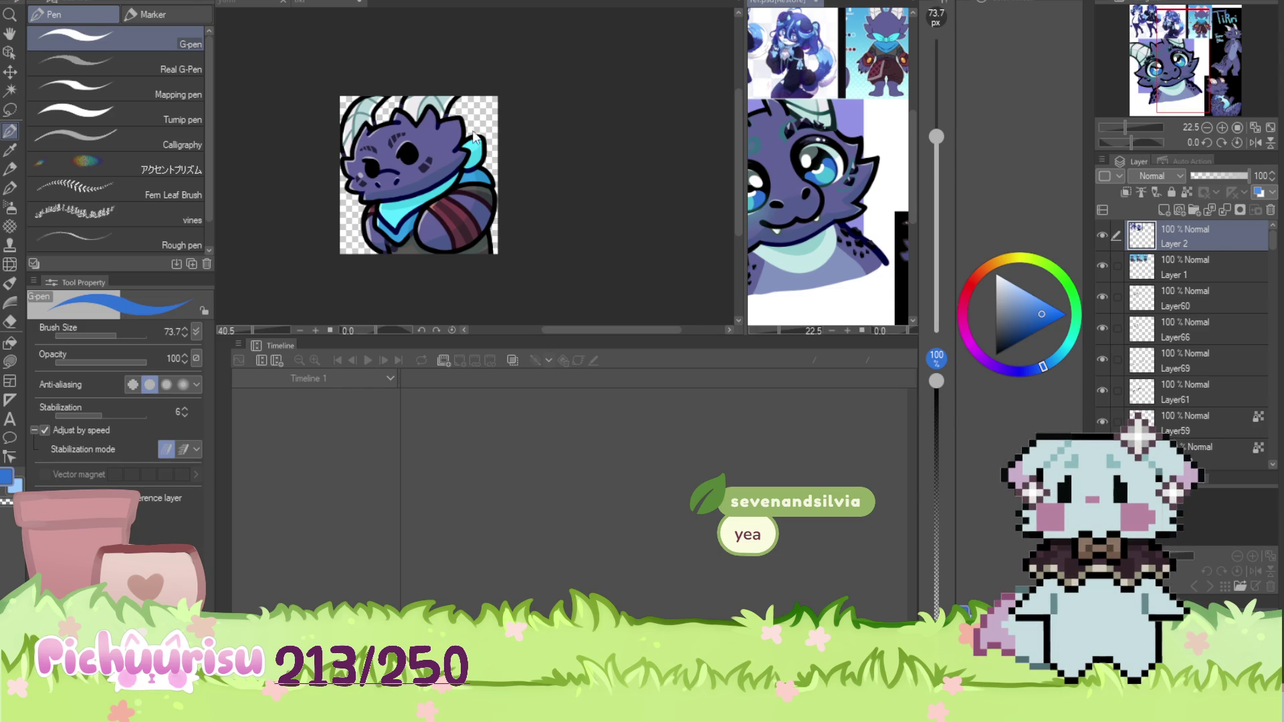
# Make Folder 3 Copy 4 the active track and zoom in on the dragon icon
pyautogui.scroll(-1, 654, 158)
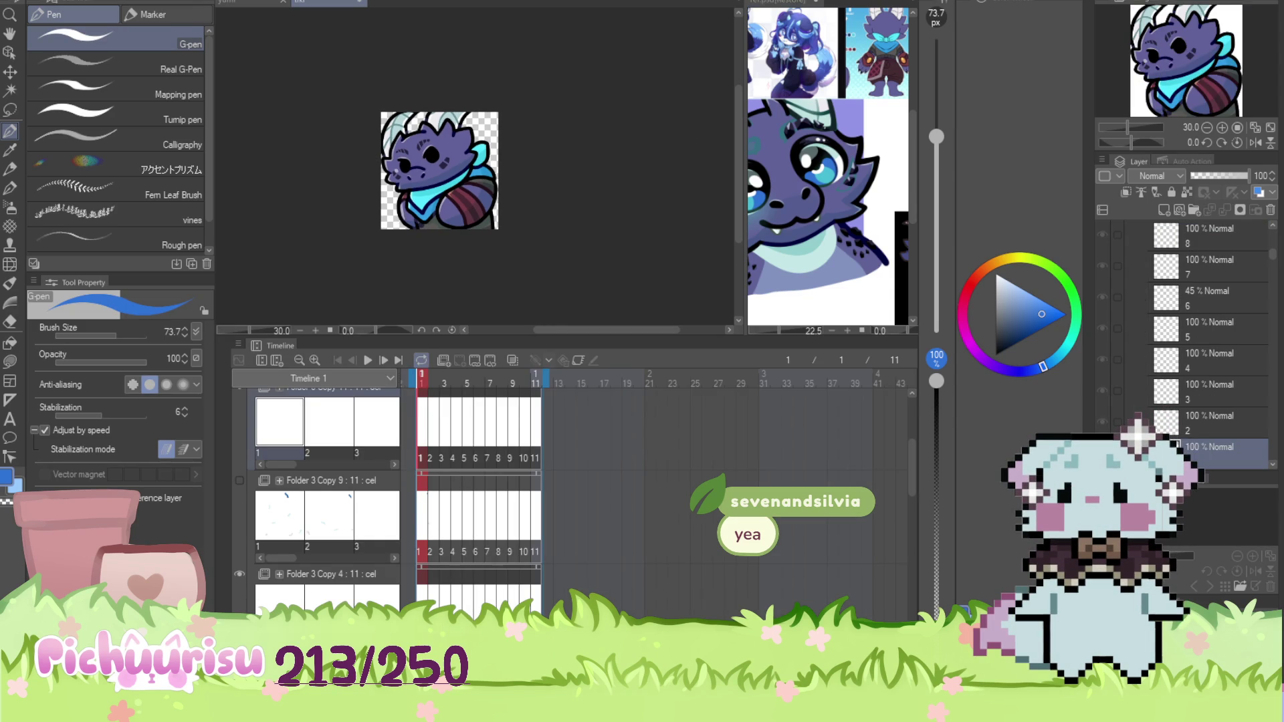
pyautogui.hscroll(-2, 618, 373)
pyautogui.hscroll(-3, 576, 468)
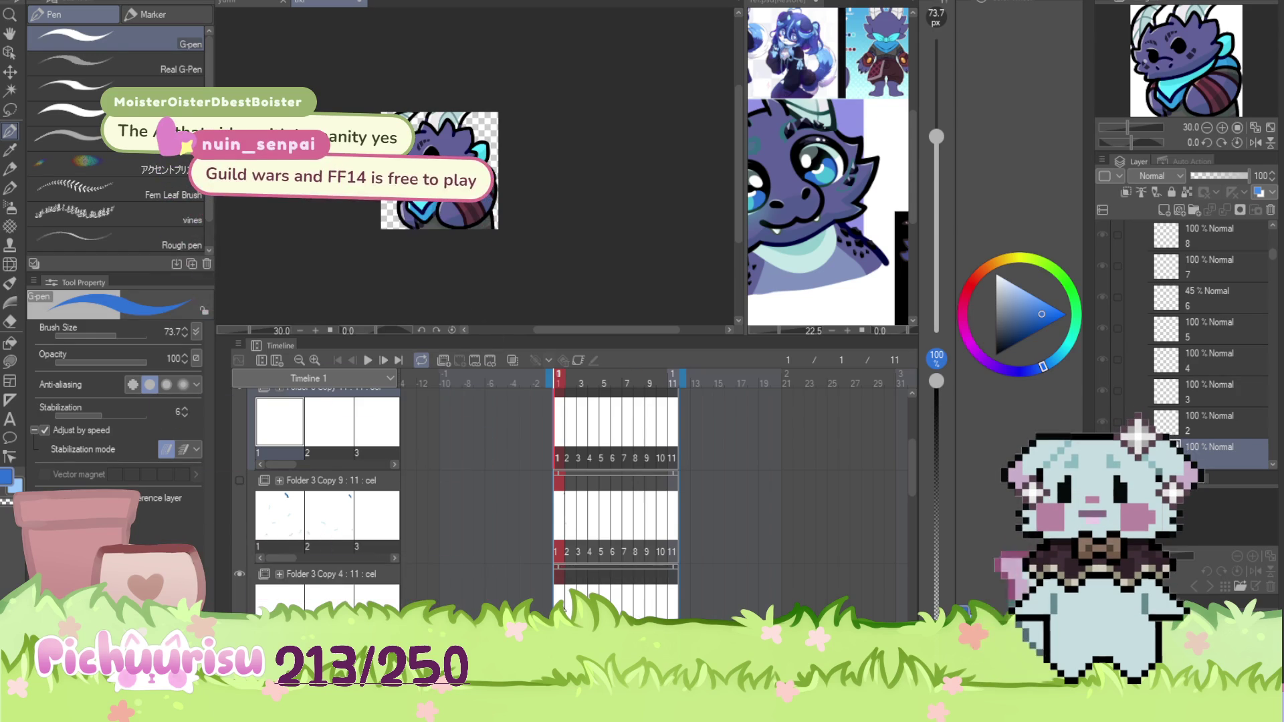
pyautogui.click(240, 572)
pyautogui.hotkey('ctrl', '+')
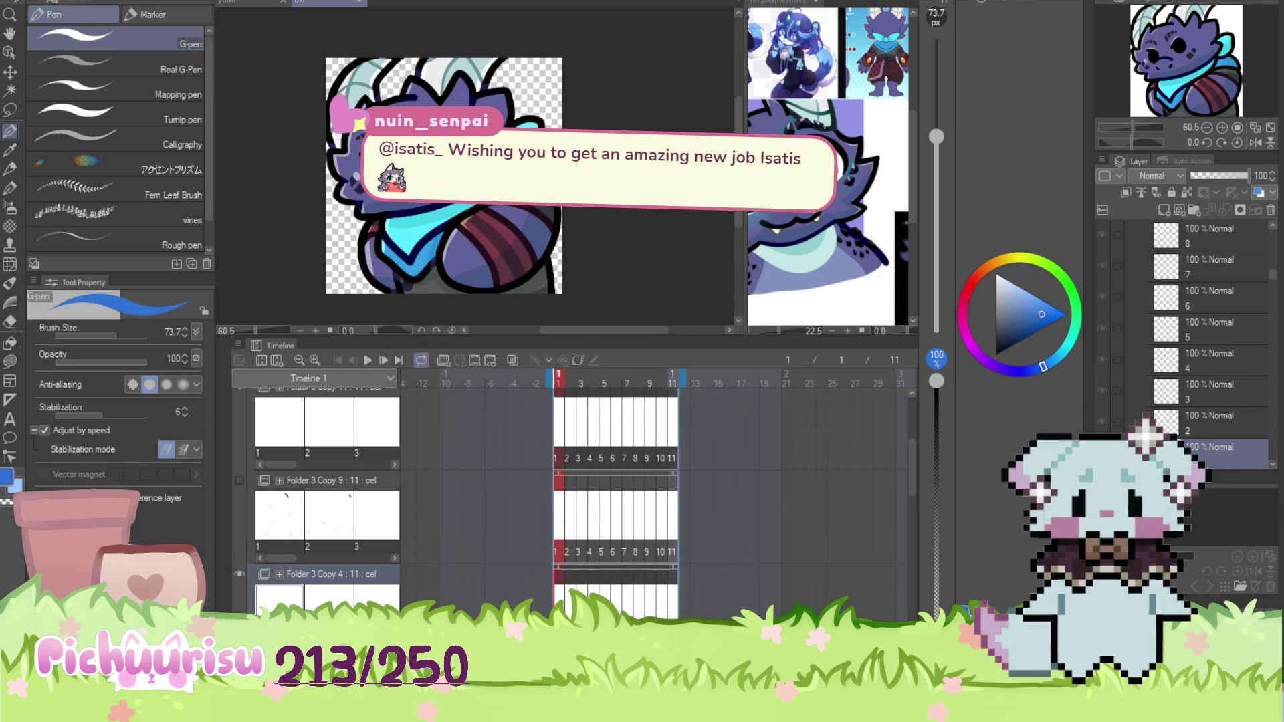
pyautogui.scroll(2, 616, 128)
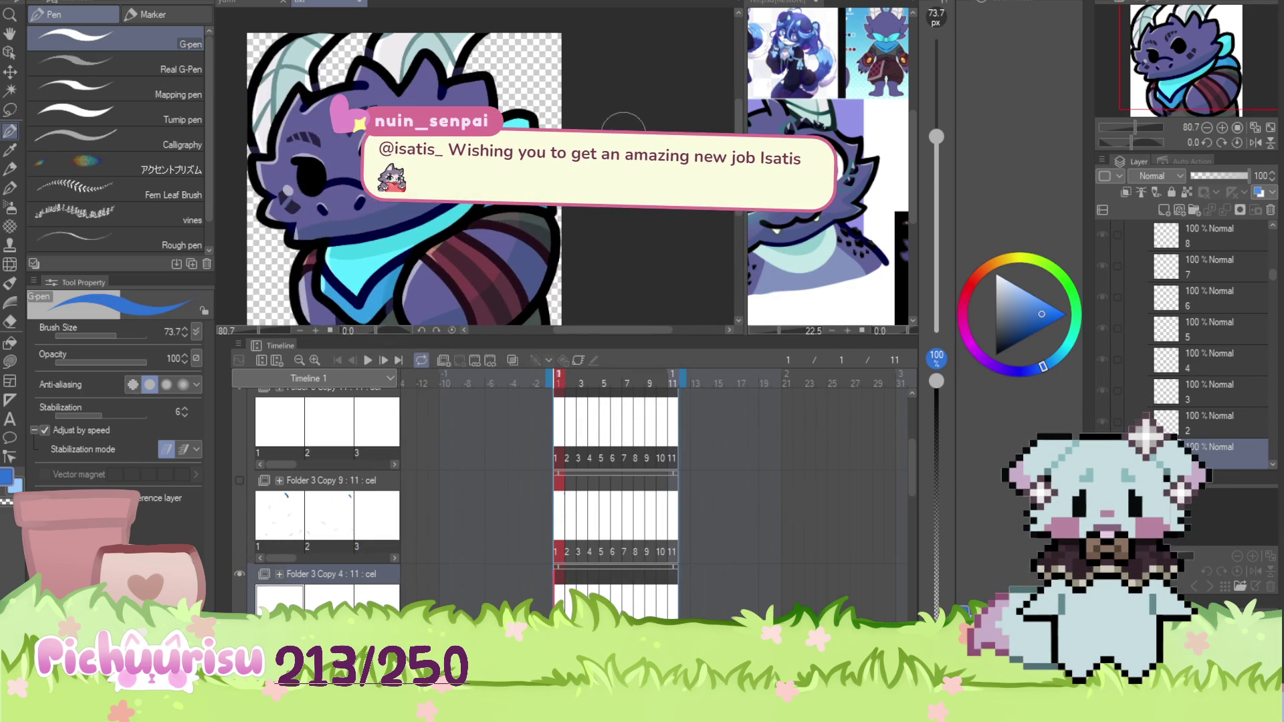
pyautogui.scroll(-5, 829, 120)
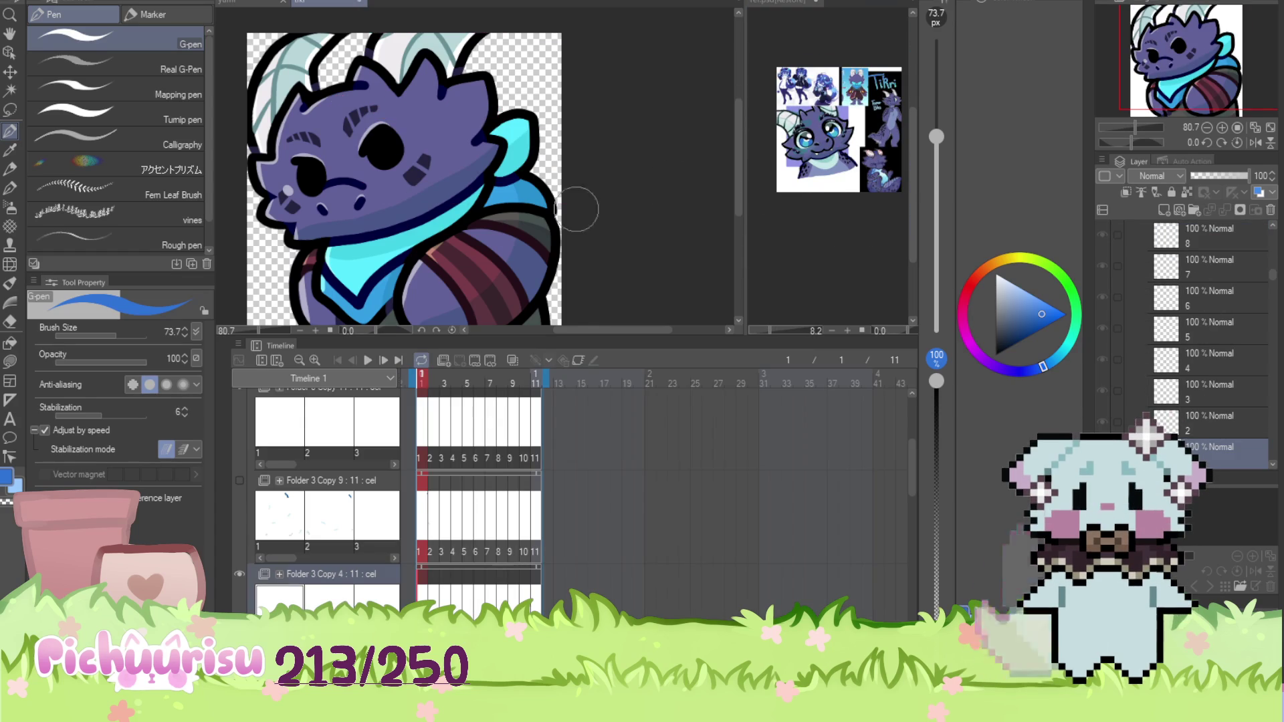
# Activate the reference sheet document and widen its pane beside the canvas
pyautogui.scroll(2, 630, 195)
pyautogui.click(752, 138)
pyautogui.scroll(2, 752, 138)
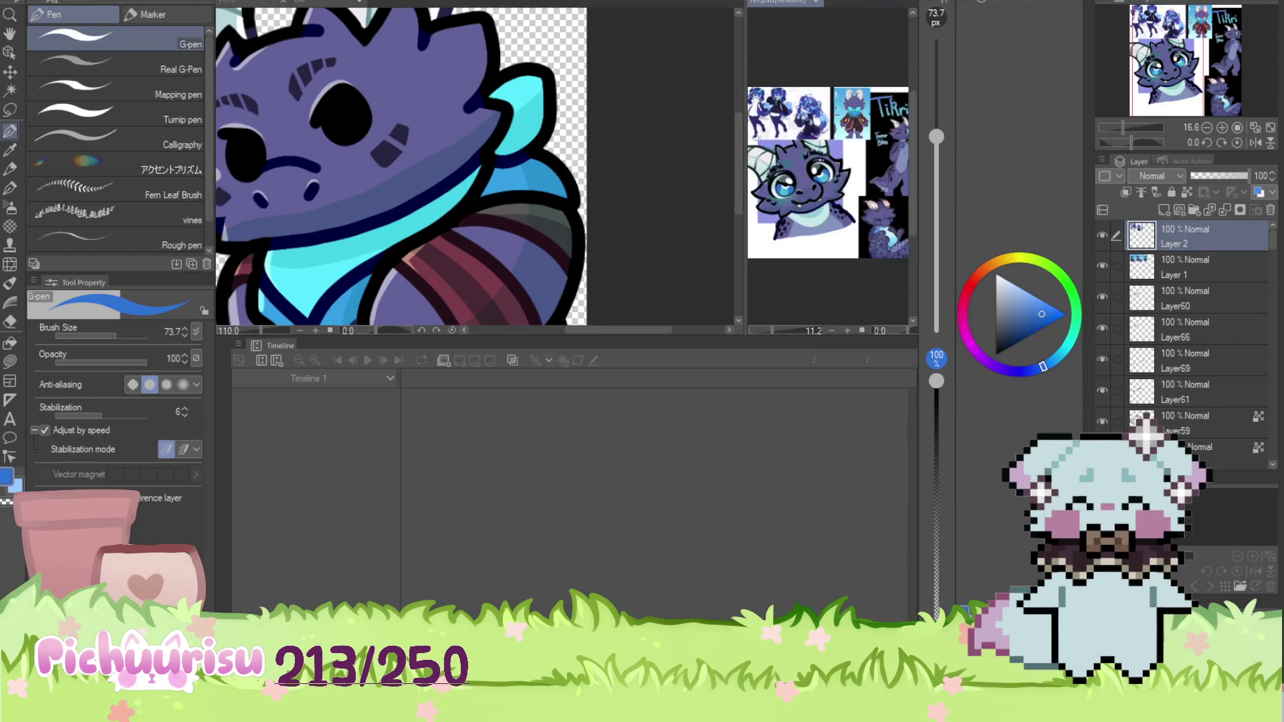
pyautogui.scroll(2, 830, 167)
pyautogui.scroll(2, 829, 168)
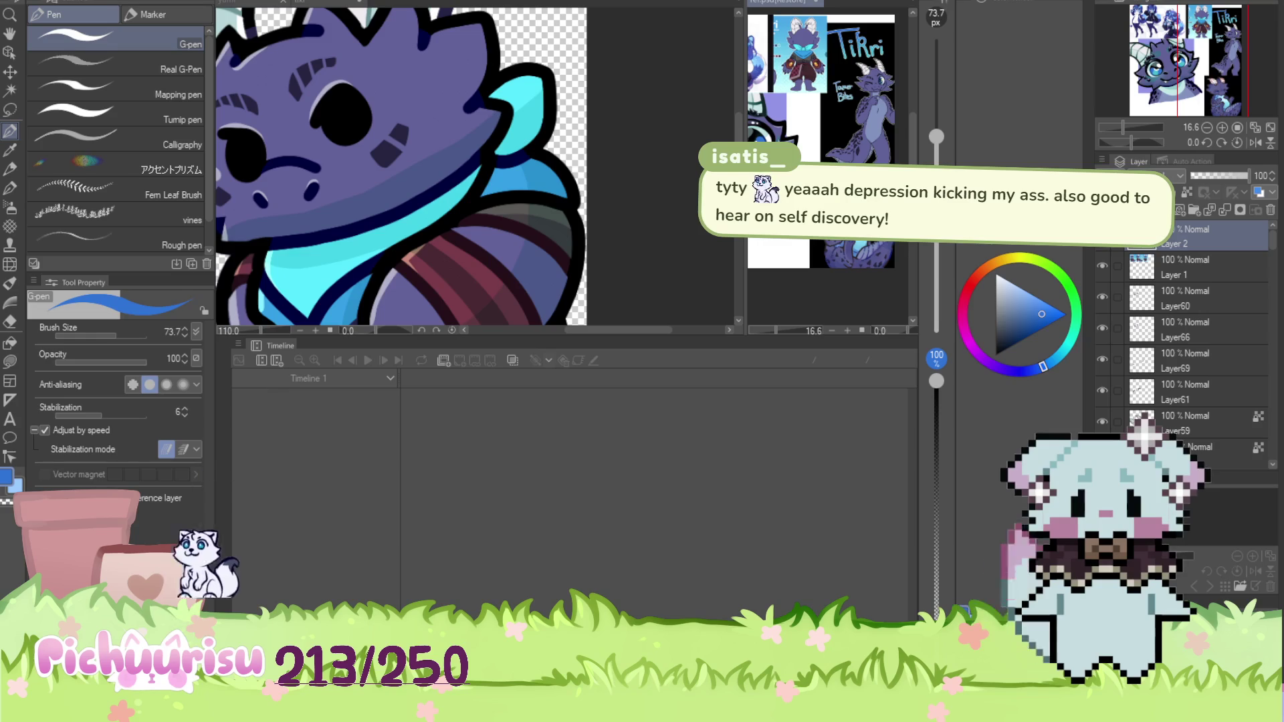
pyautogui.moveTo(743, 167); pyautogui.dragTo(525, 167)
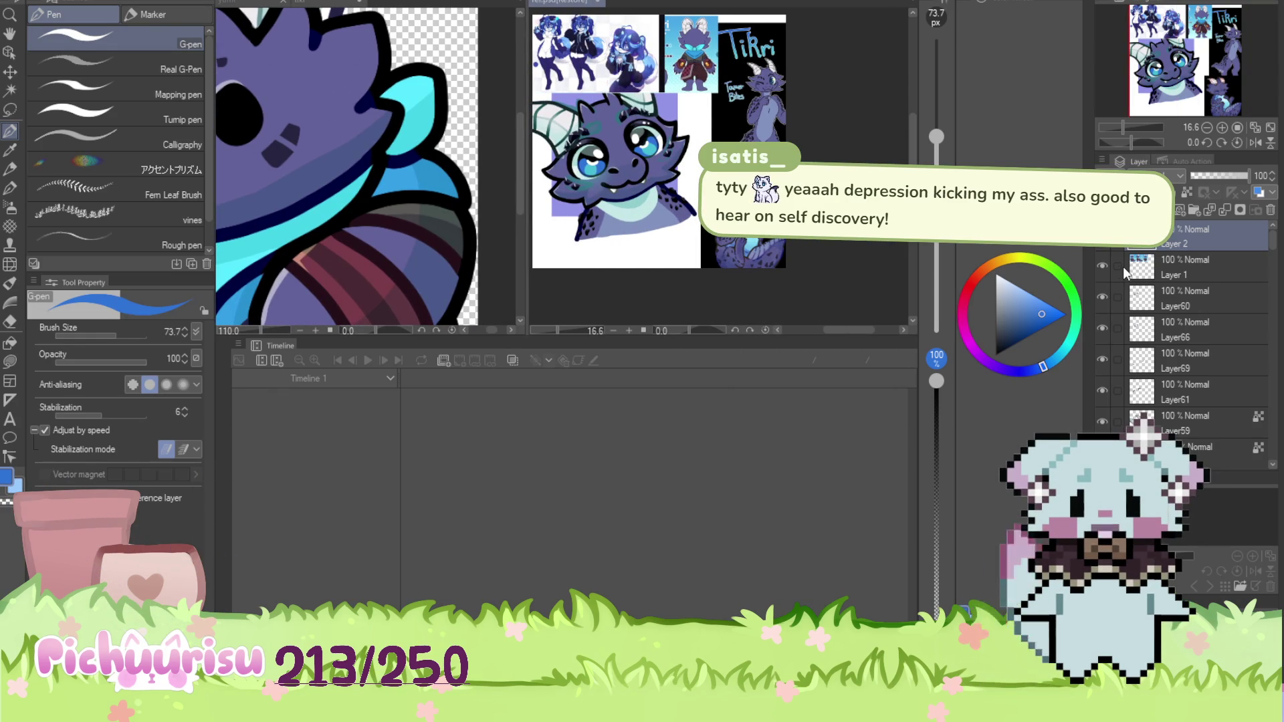
# Sample the orange ring colour from the Tikri character sheet as the drawing colour
pyautogui.click(1103, 235)
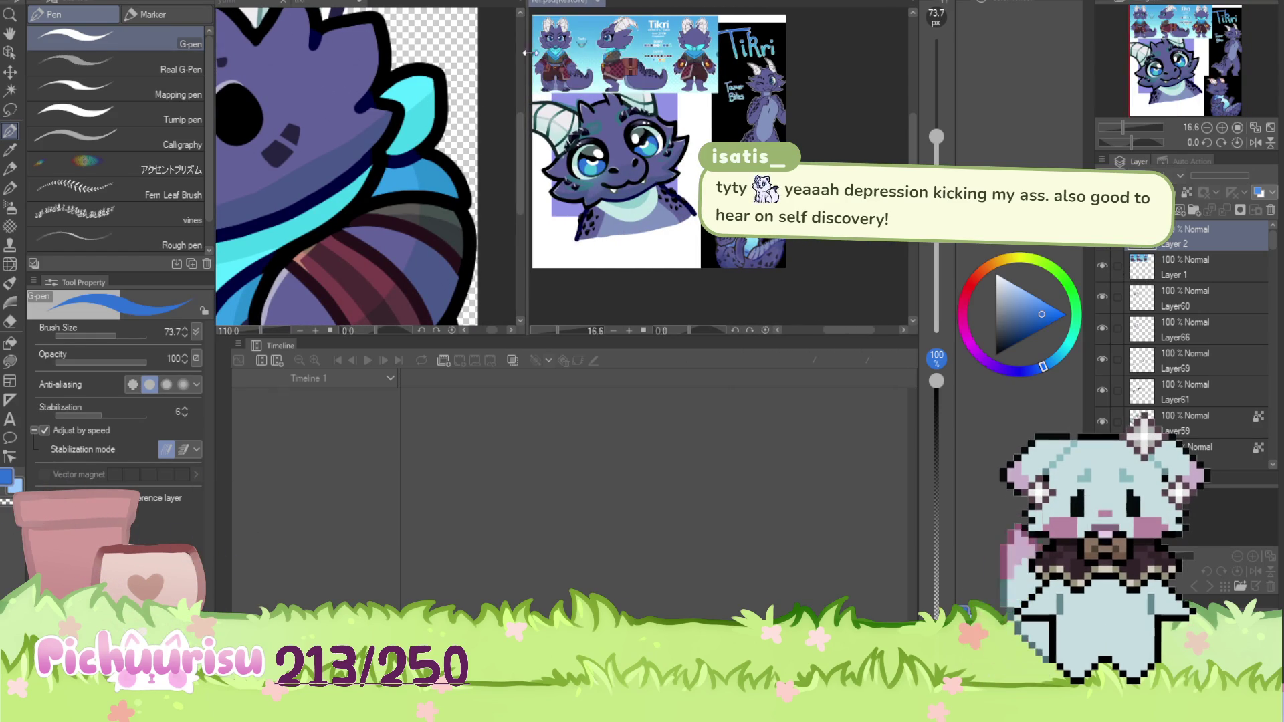
pyautogui.scroll(10, 582, 67)
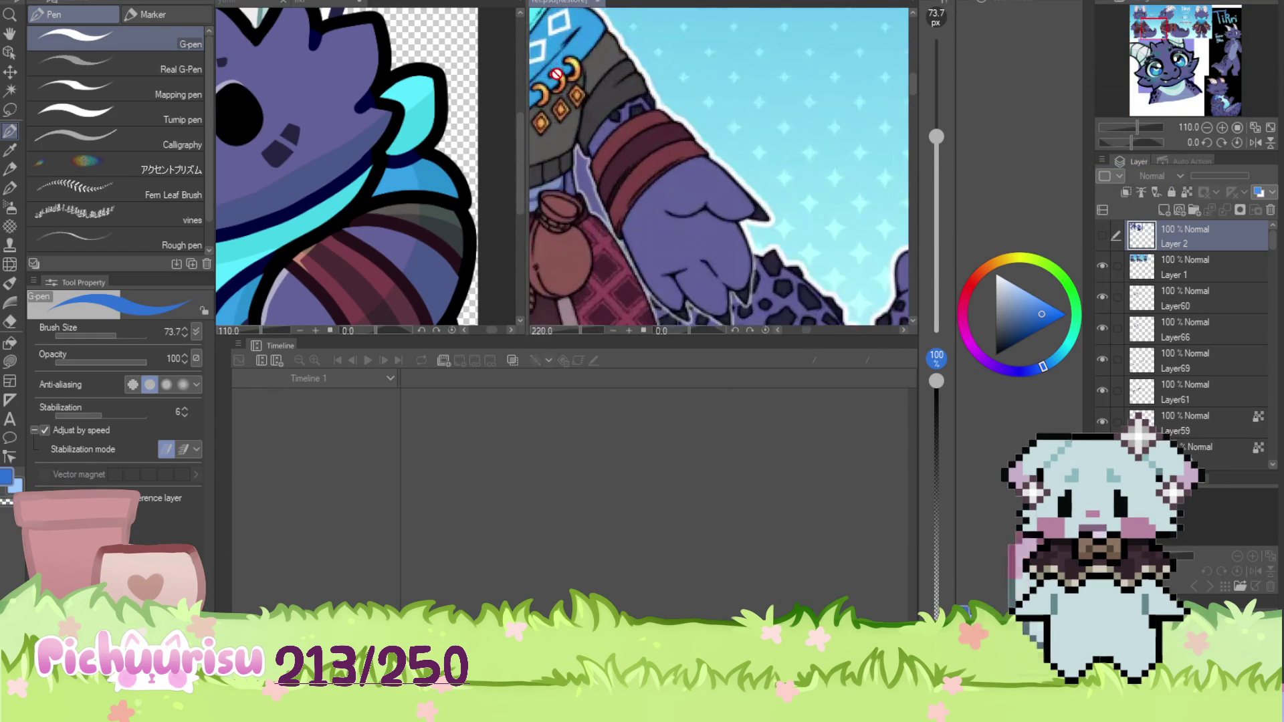
pyautogui.scroll(3, 556, 73)
pyautogui.click(540, 110)
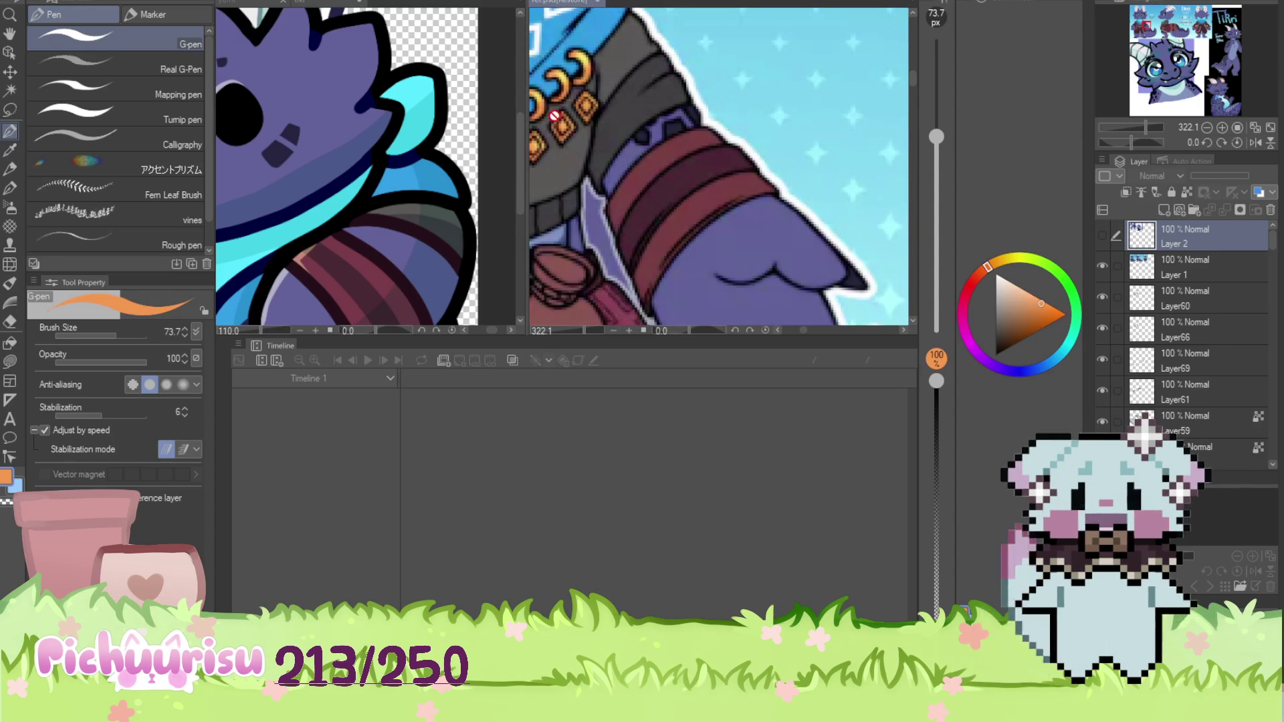
pyautogui.scroll(-4, 680, 162)
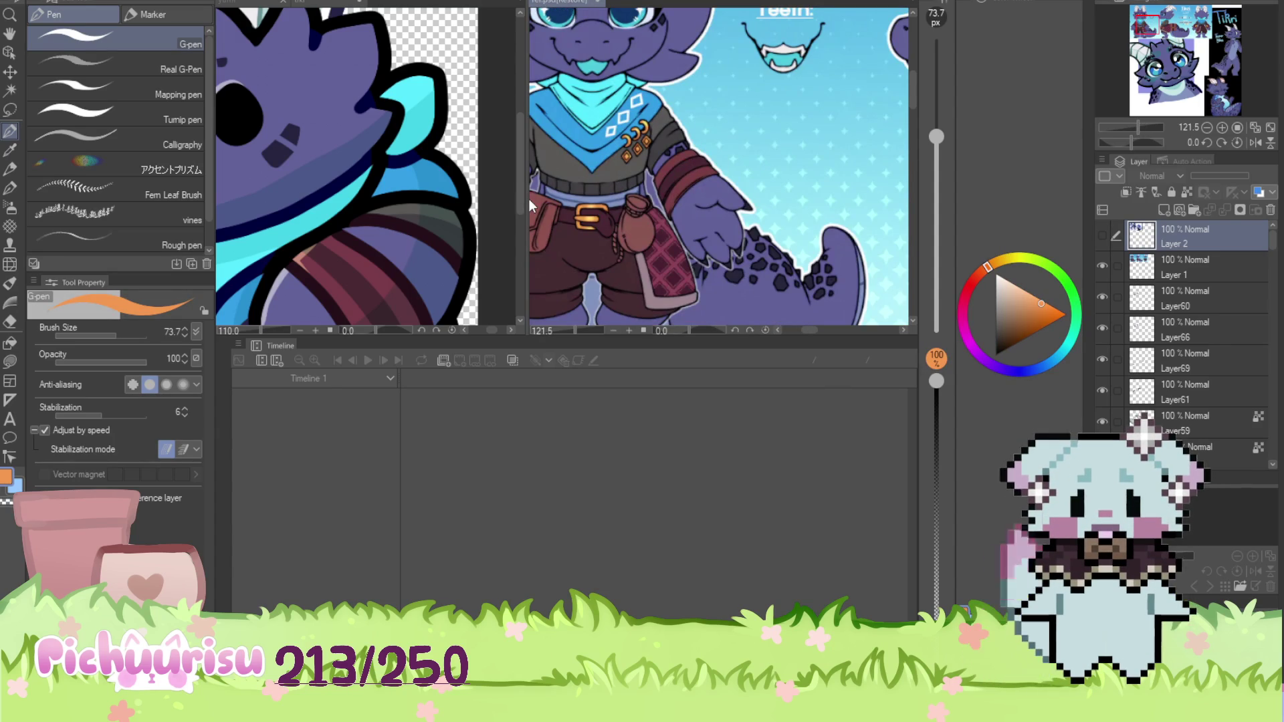
# Give the dragon animation the full view again and make it the active document
pyautogui.moveTo(530, 205); pyautogui.dragTo(850, 194)
pyautogui.scroll(-2, 780, 186)
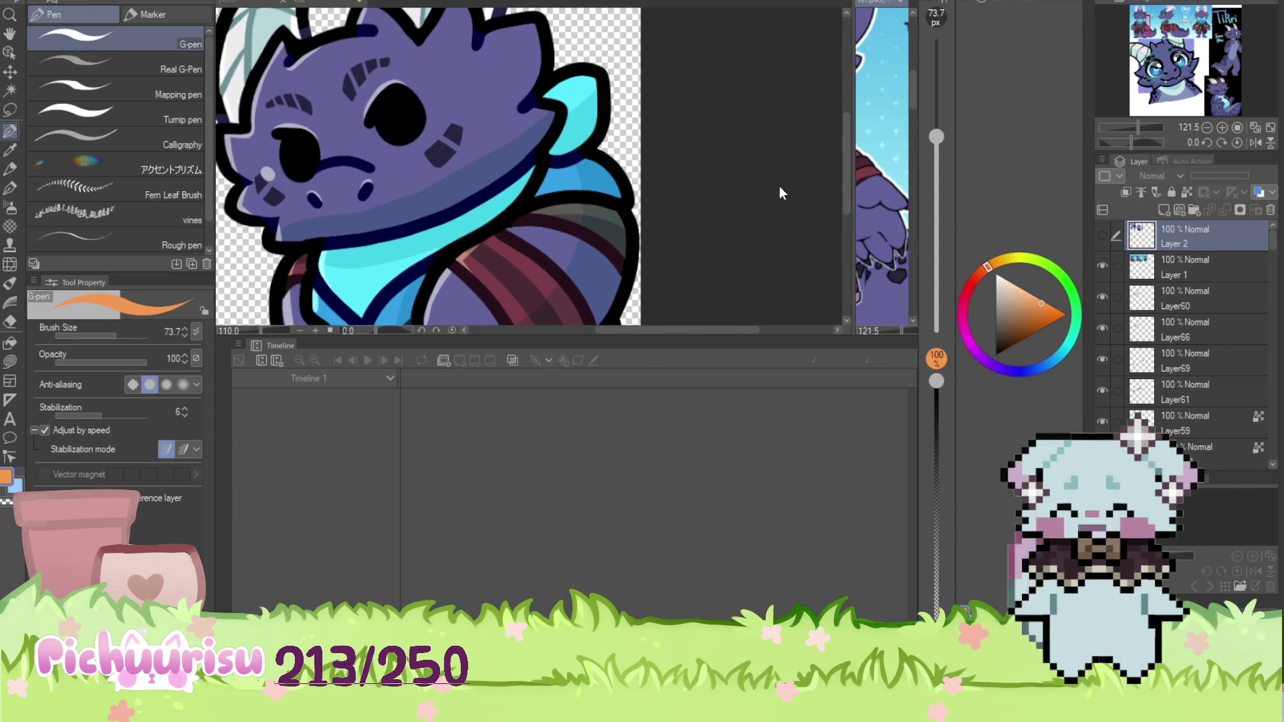
pyautogui.click(755, 185)
pyautogui.scroll(-4, 756, 186)
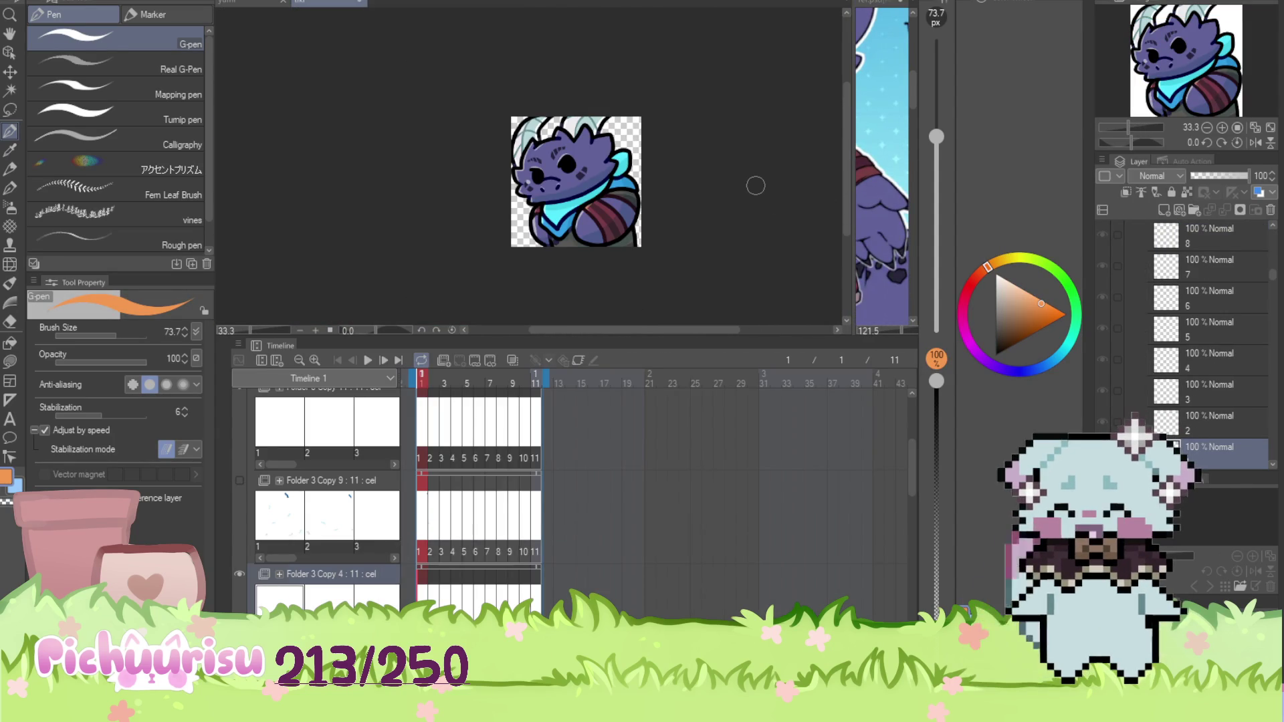
pyautogui.scroll(-1, 628, 462)
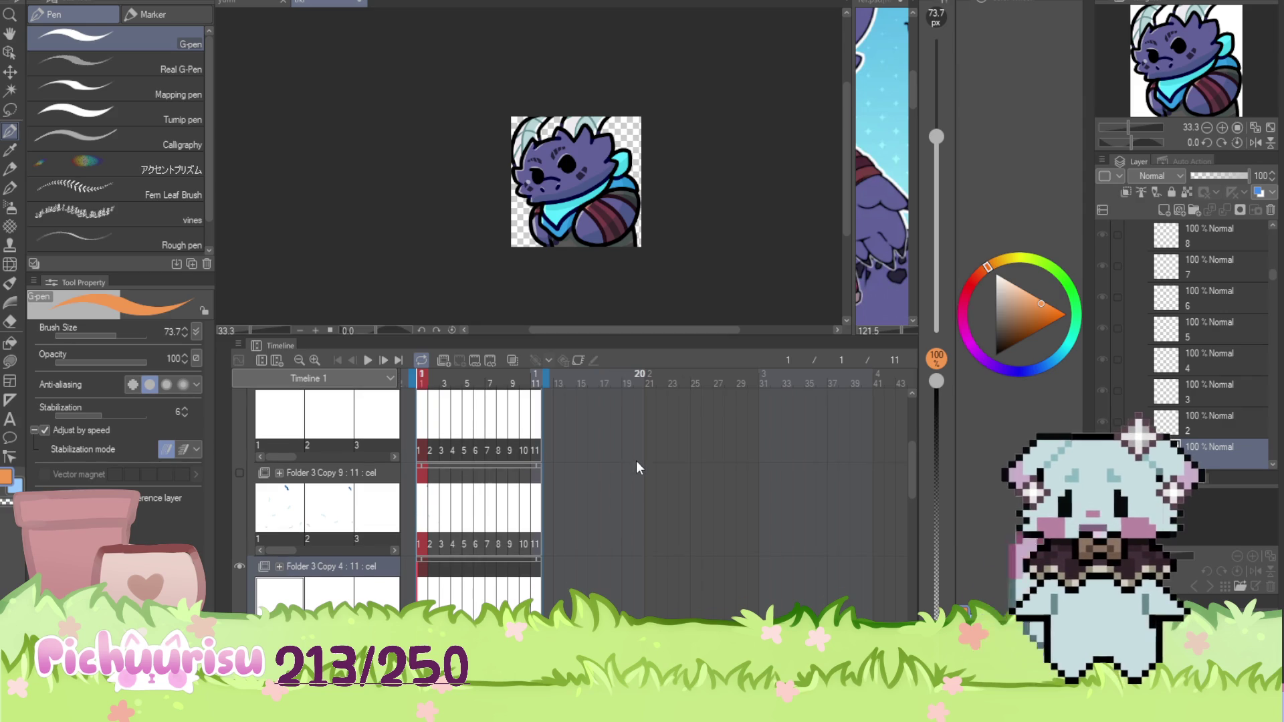
pyautogui.scroll(-4, 636, 461)
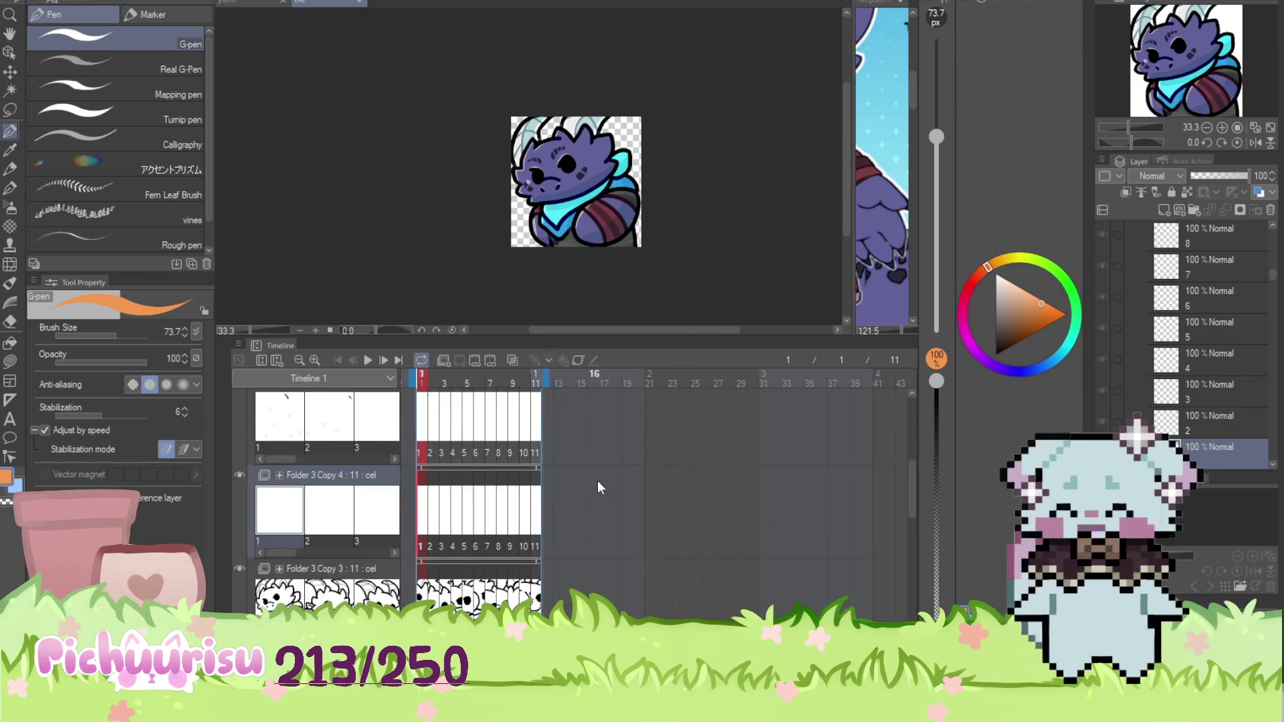
pyautogui.click(421, 550)
pyautogui.scroll(6, 626, 214)
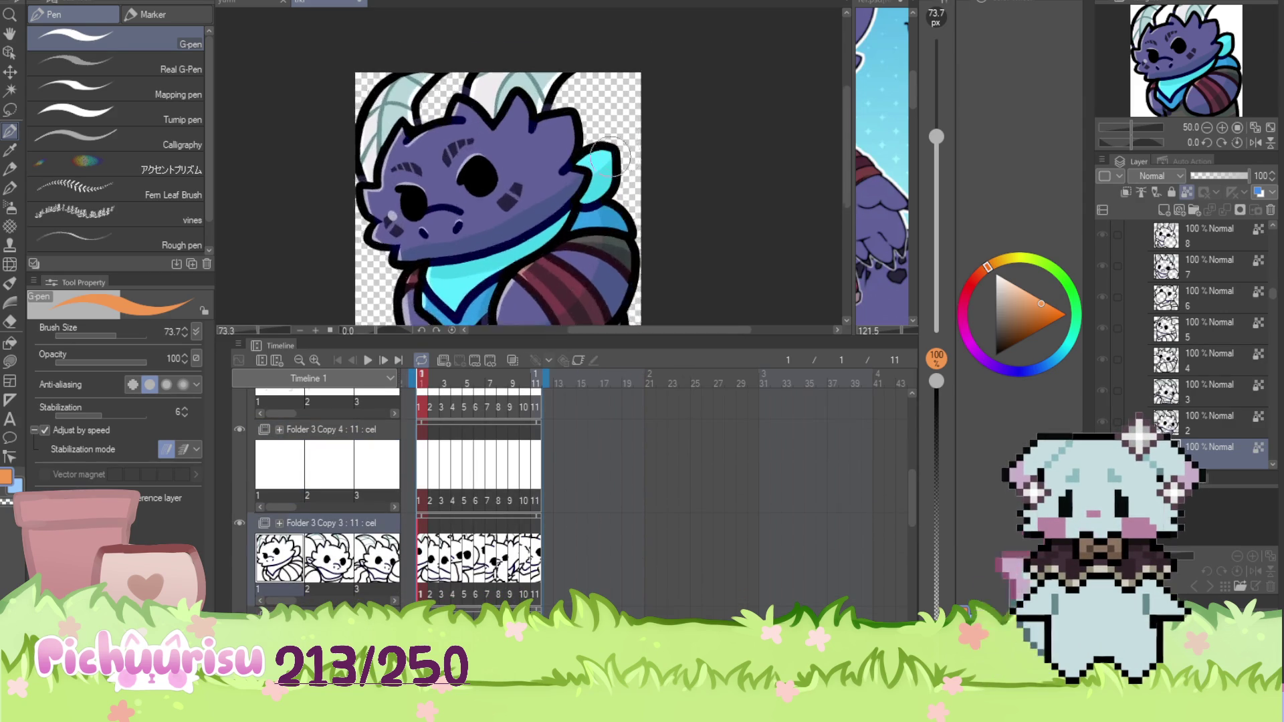
pyautogui.scroll(1, 626, 214)
pyautogui.click(101, 336)
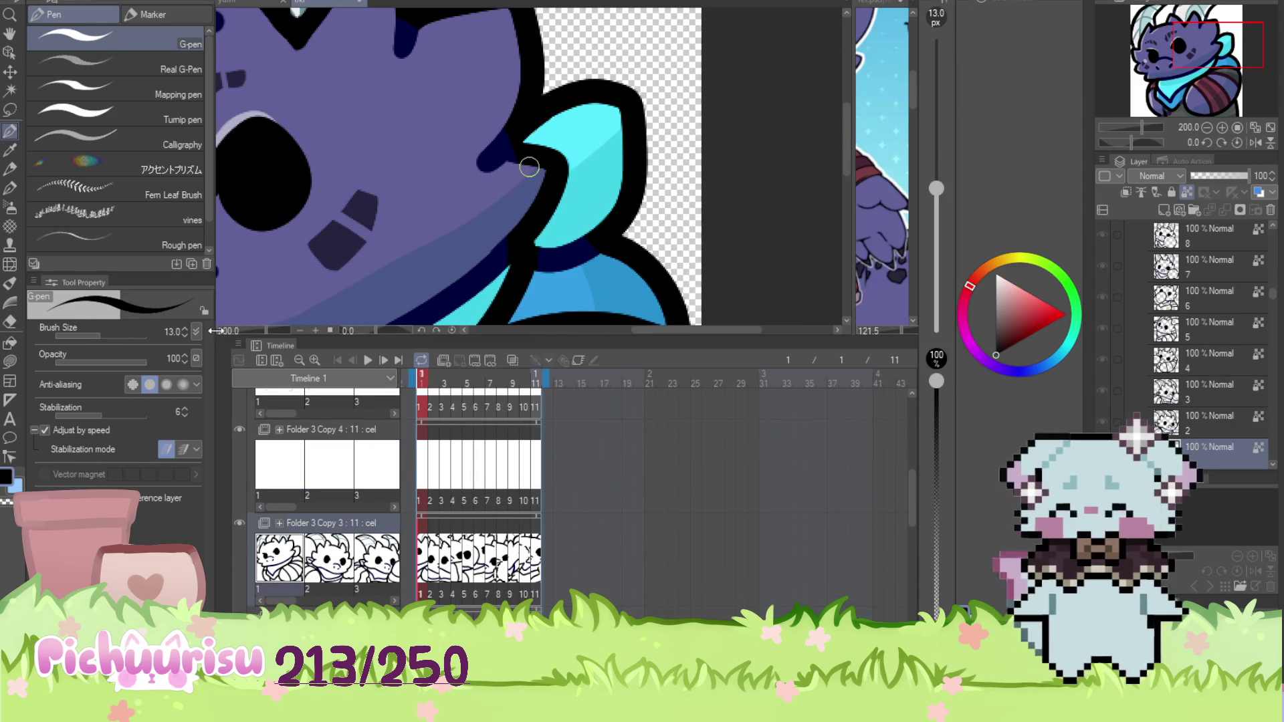
pyautogui.scroll(2, 574, 149)
pyautogui.moveTo(561, 157); pyautogui.dragTo(604, 126)
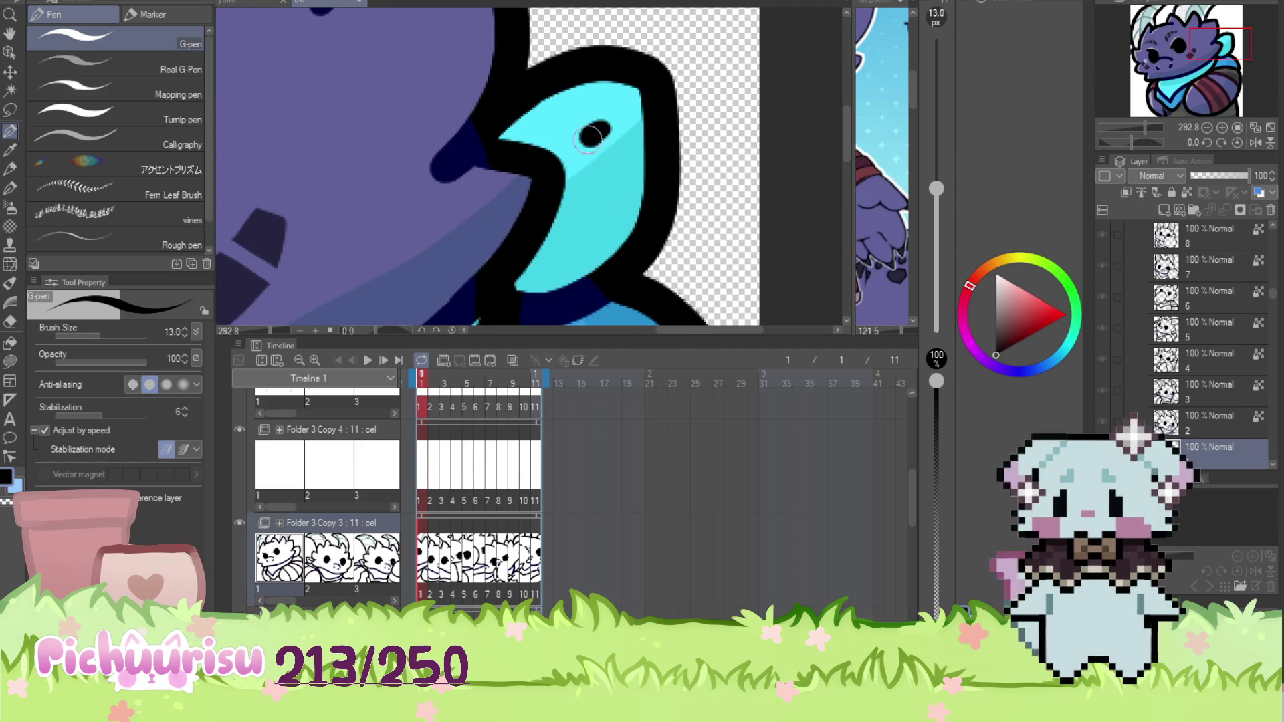
pyautogui.scroll(-2, 589, 136)
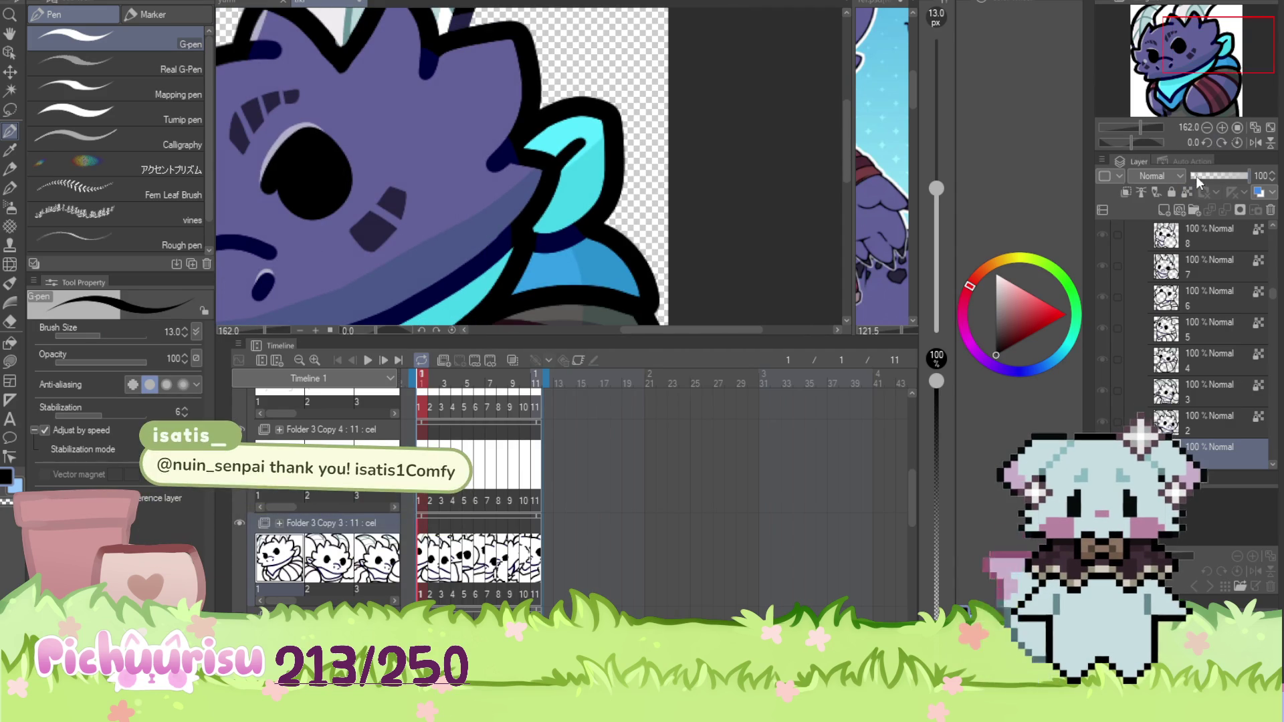
pyautogui.click(1186, 191)
pyautogui.scroll(1, 552, 250)
pyautogui.keyDown('alt'); pyautogui.click(552, 250); pyautogui.keyUp('alt')
pyautogui.scroll(1, 553, 250)
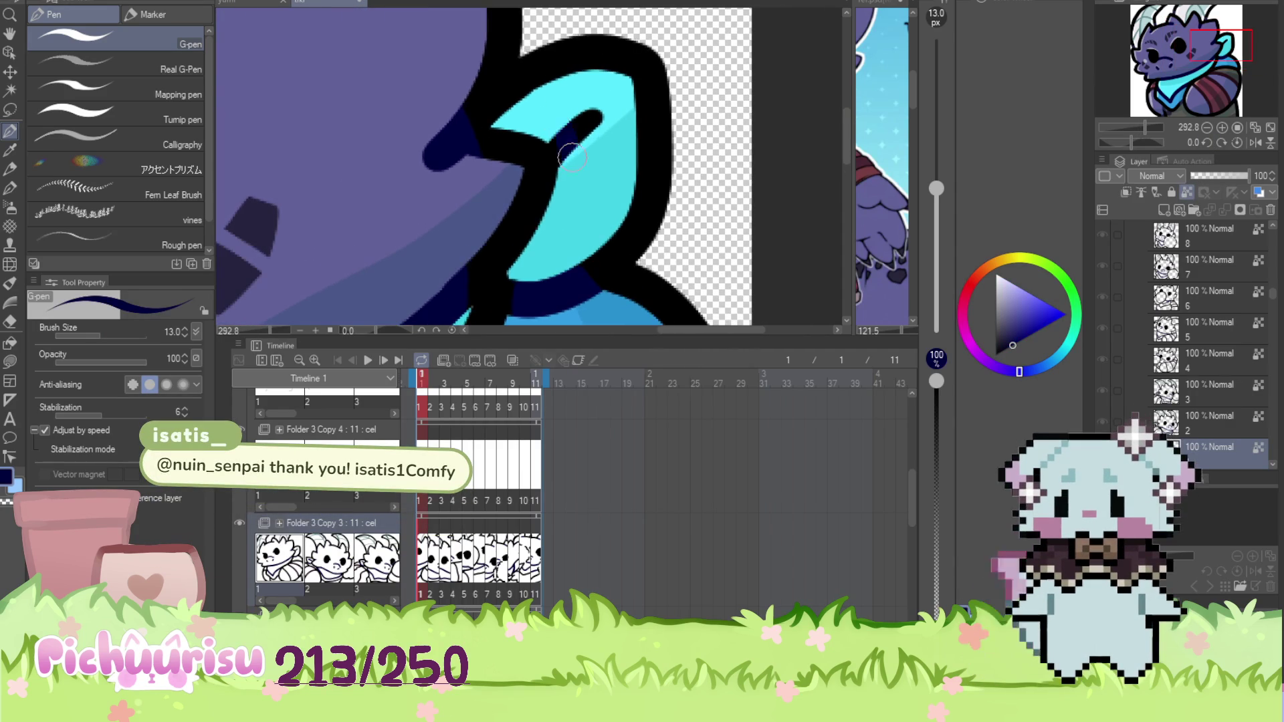
pyautogui.scroll(-3, 688, 92)
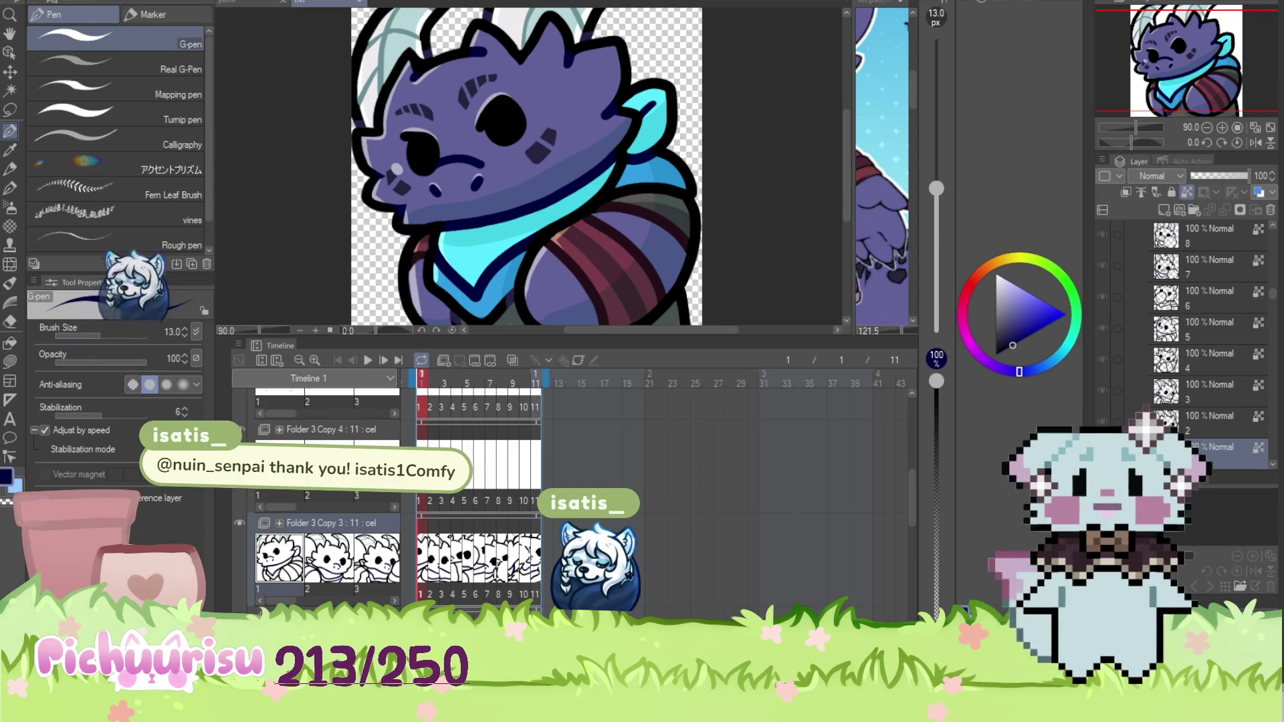
pyautogui.scroll(-3, 622, 110)
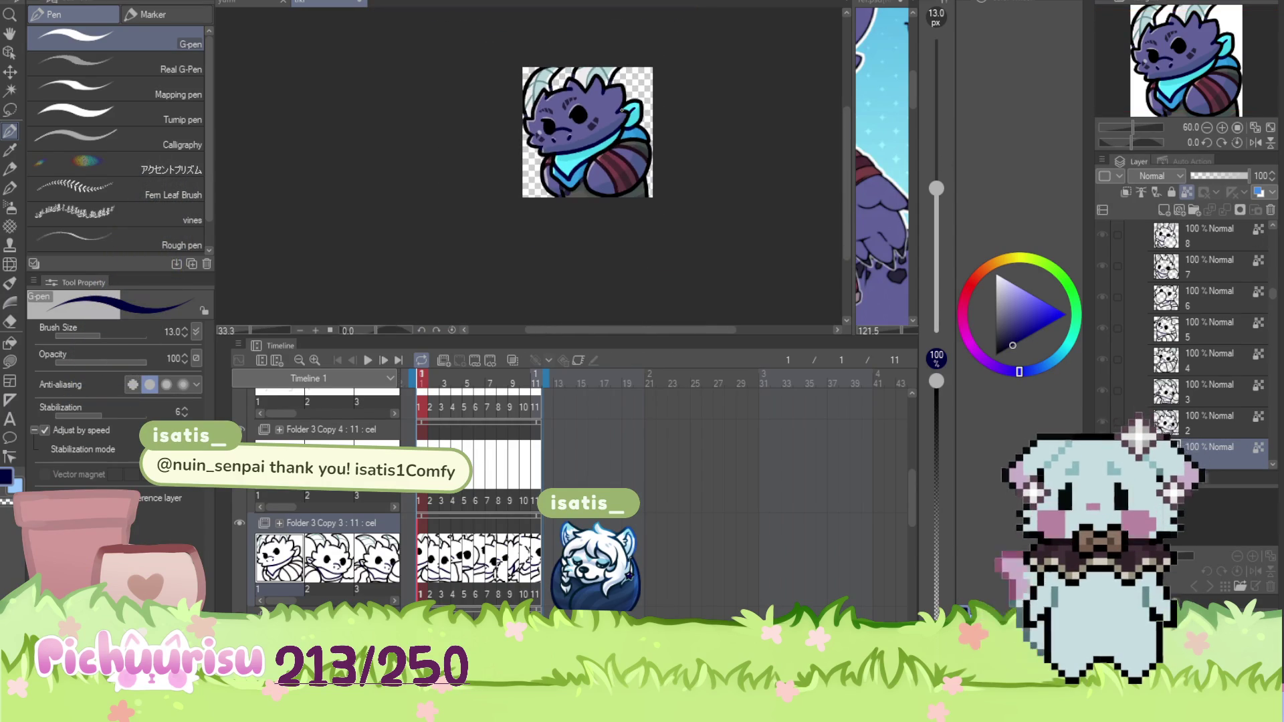
pyautogui.scroll(1, 622, 110)
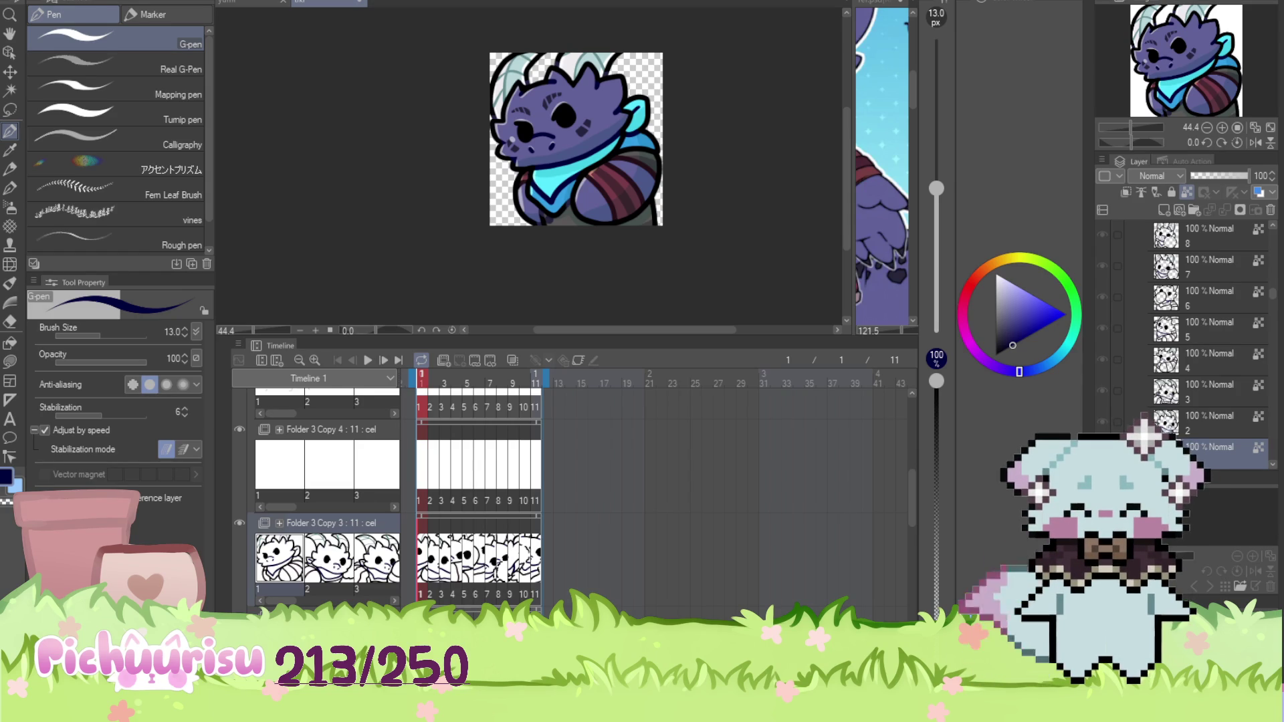
pyautogui.scroll(2, 651, 206)
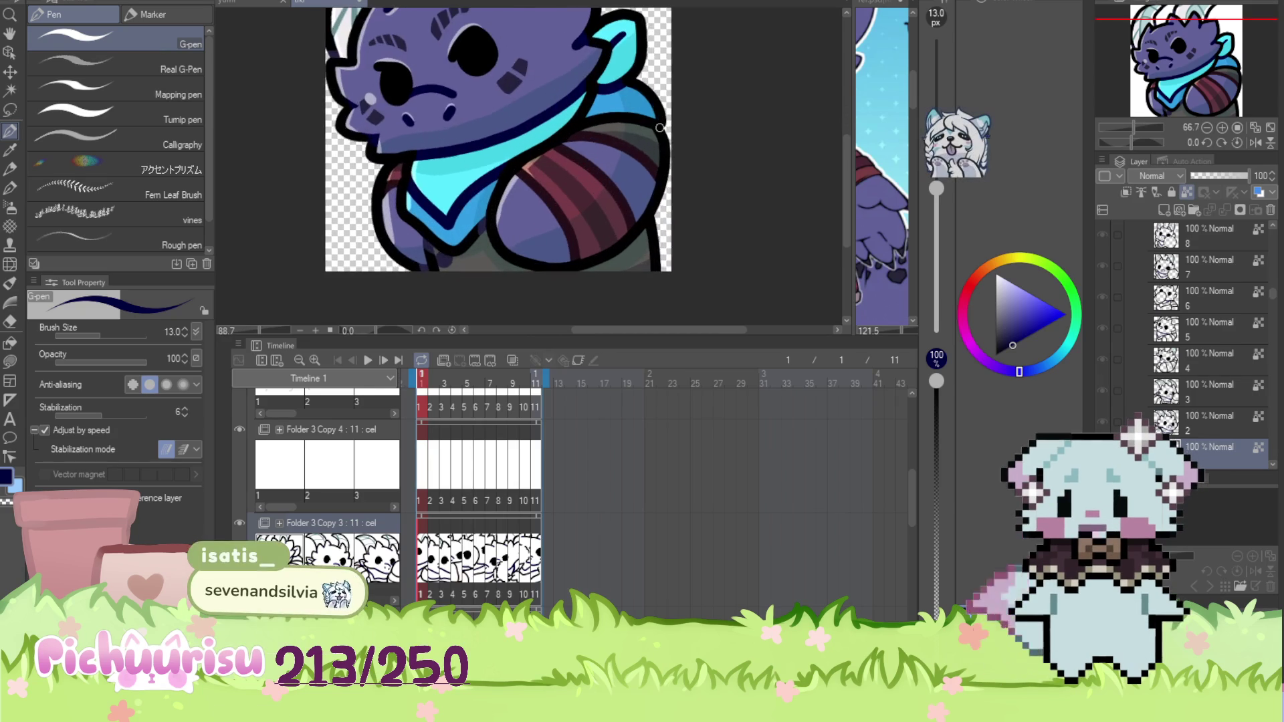
# Focus and widen the reference document pane, then select animation frame 2
pyautogui.click(868, 191)
pyautogui.moveTo(851, 189)
pyautogui.mouseDown()
pyautogui.moveTo(682, 189)
pyautogui.moveTo(779, 194)
pyautogui.mouseUp()
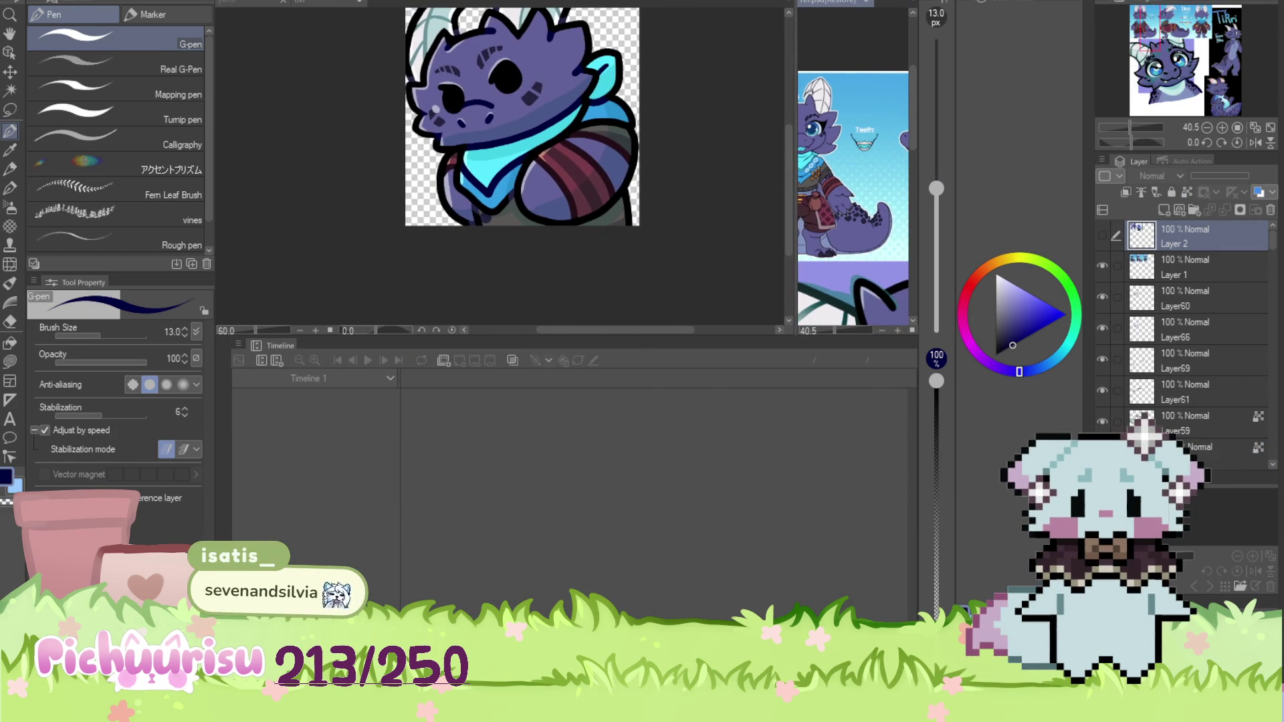
pyautogui.click(431, 561)
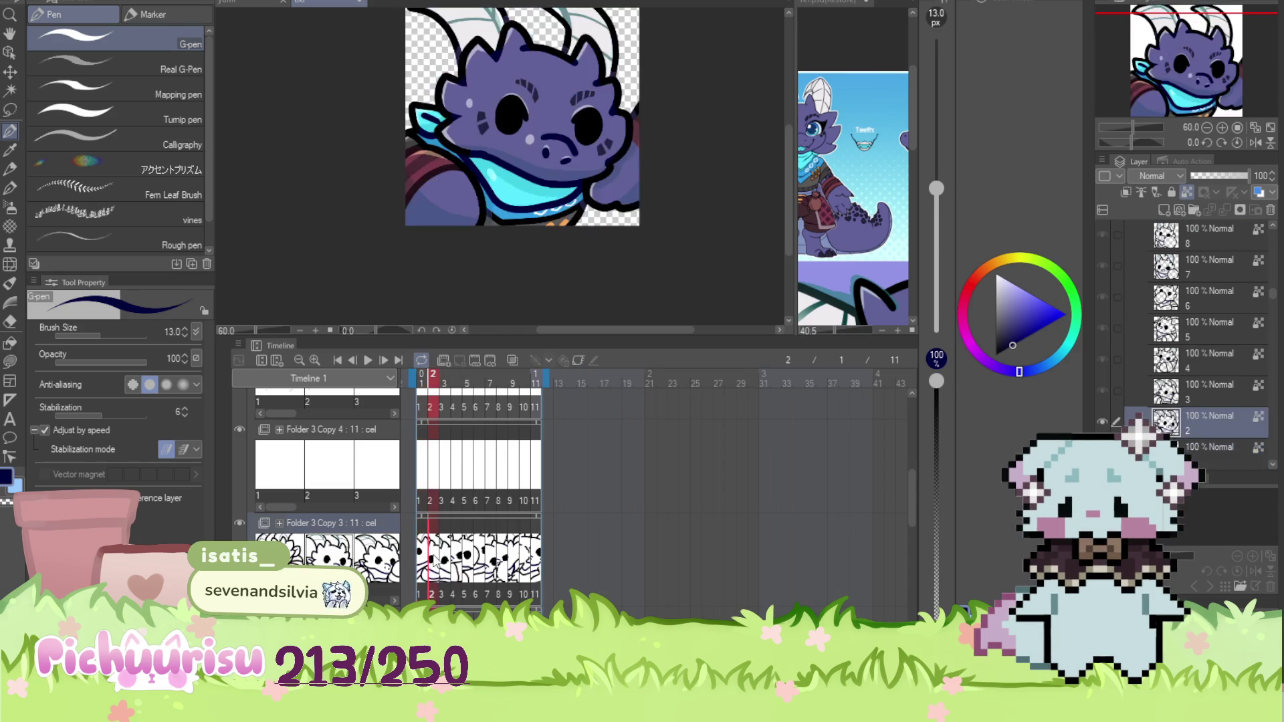
pyautogui.scroll(12, 487, 167)
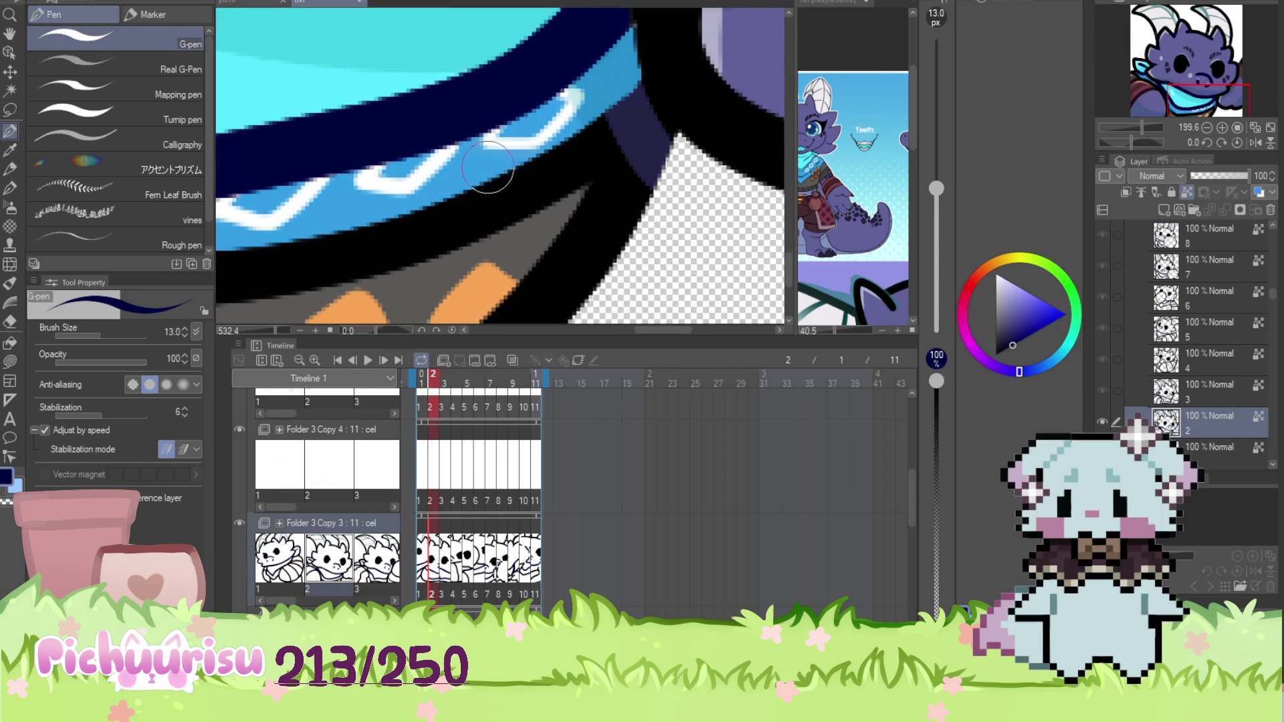
pyautogui.scroll(-2, 505, 251)
pyautogui.scroll(3, 1209, 291)
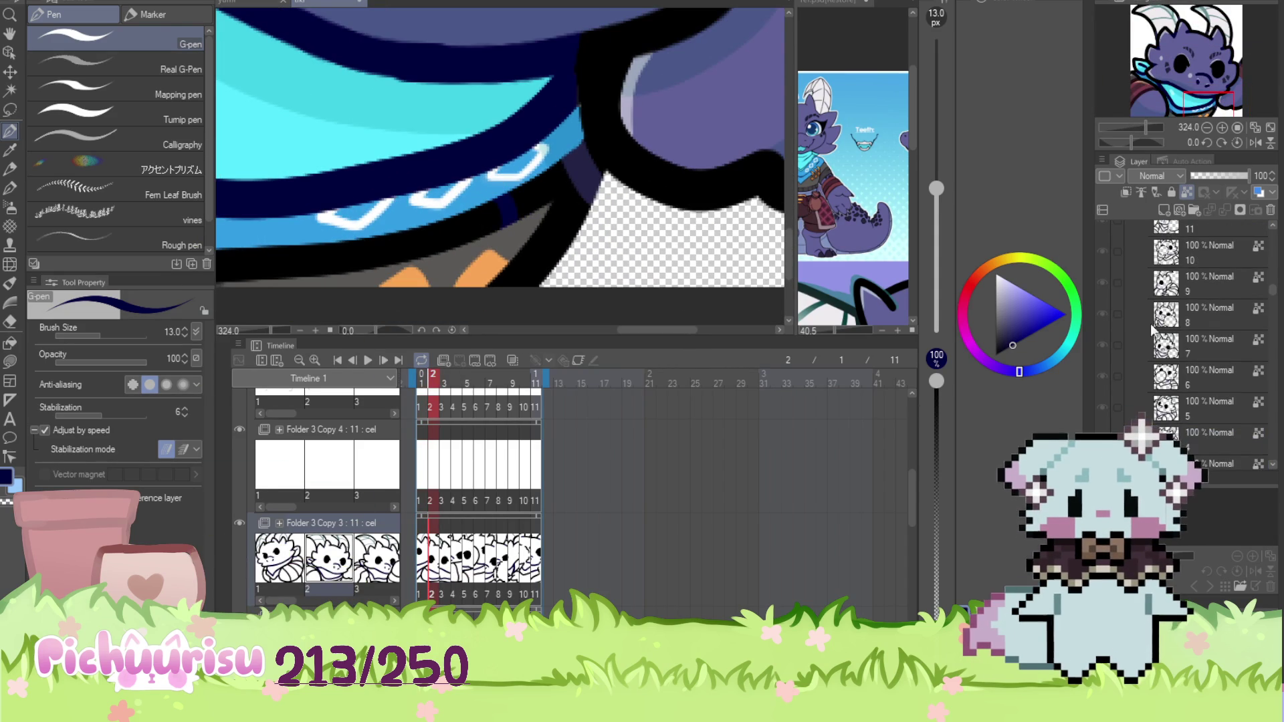
pyautogui.moveTo(1273, 305); pyautogui.dragTo(1273, 244)
pyautogui.scroll(3, 395, 504)
pyautogui.scroll(-2, 600, 173)
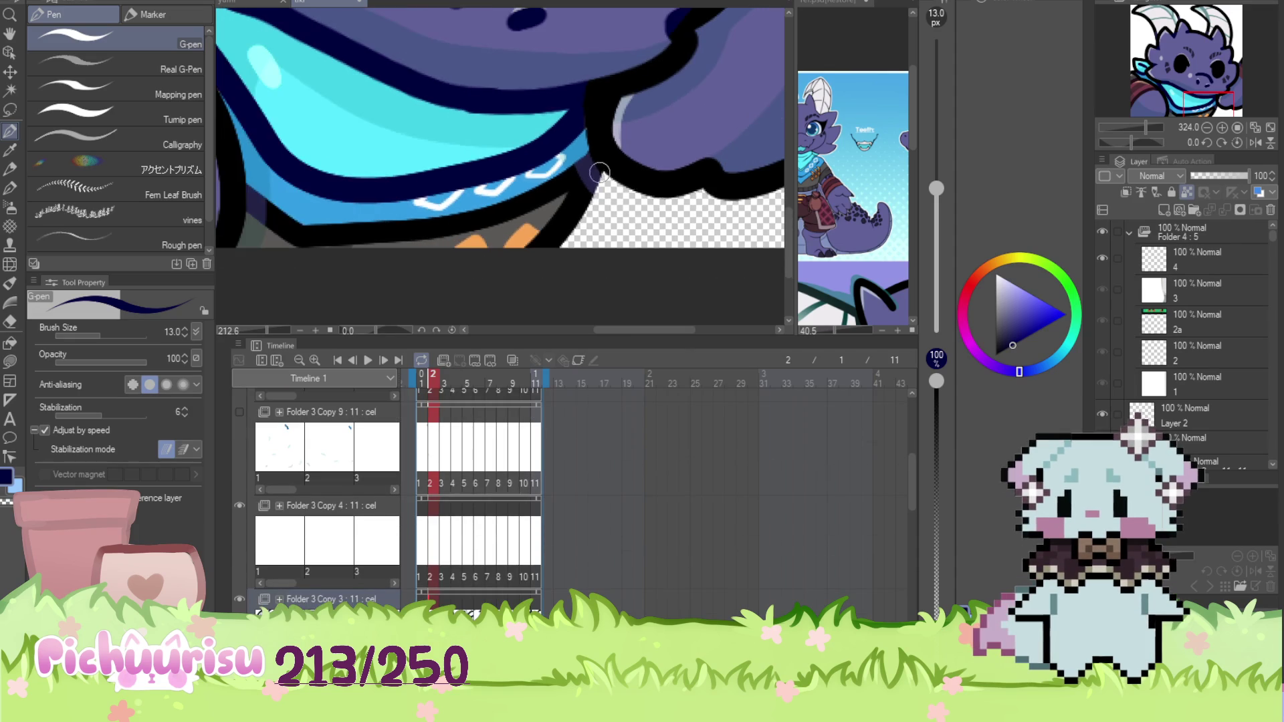
# Make the Folder 3 Copy 9 track visible and check frames 1 to 4
pyautogui.click(239, 412)
pyautogui.scroll(-3, 505, 259)
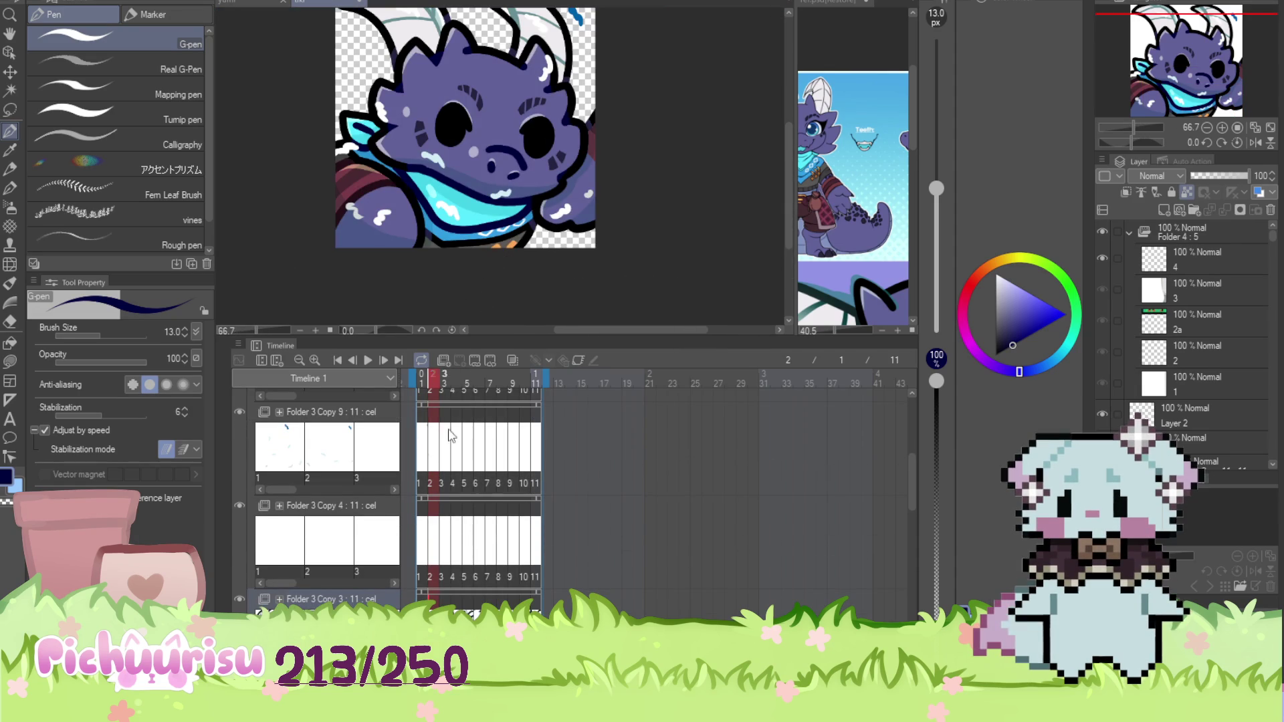
pyautogui.click(422, 431)
pyautogui.moveTo(422, 431)
pyautogui.mouseDown()
pyautogui.moveTo(533, 438)
pyautogui.moveTo(427, 434)
pyautogui.mouseUp()
pyautogui.scroll(4, 513, 249)
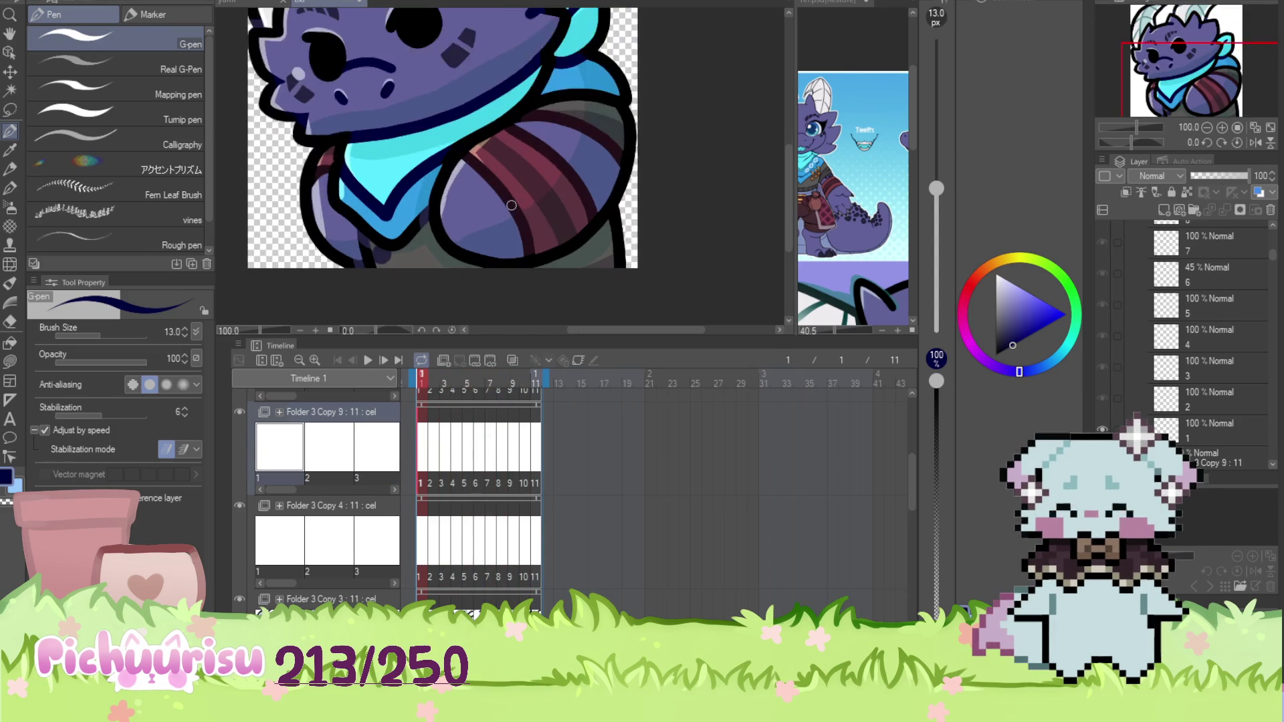
# Sample the orange ring colour from the reference image as the drawing colour
pyautogui.click(863, 137)
pyautogui.scroll(5, 862, 137)
pyautogui.keyDown('alt'); pyautogui.click(824, 189); pyautogui.keyUp('alt')
pyautogui.moveTo(824, 188); pyautogui.dragTo(822, 188)
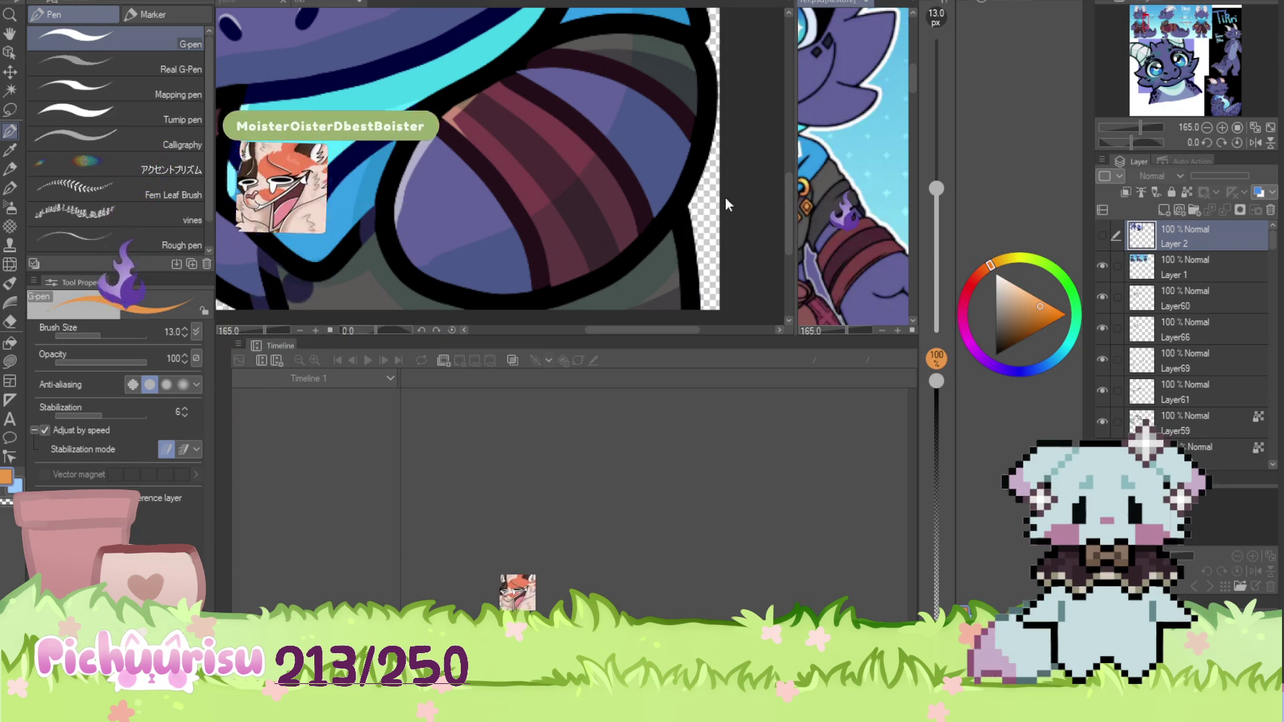
# On frame 2, draw two orange rings hanging from the bandana collar
pyautogui.click(535, 154)
pyautogui.scroll(-3, 536, 154)
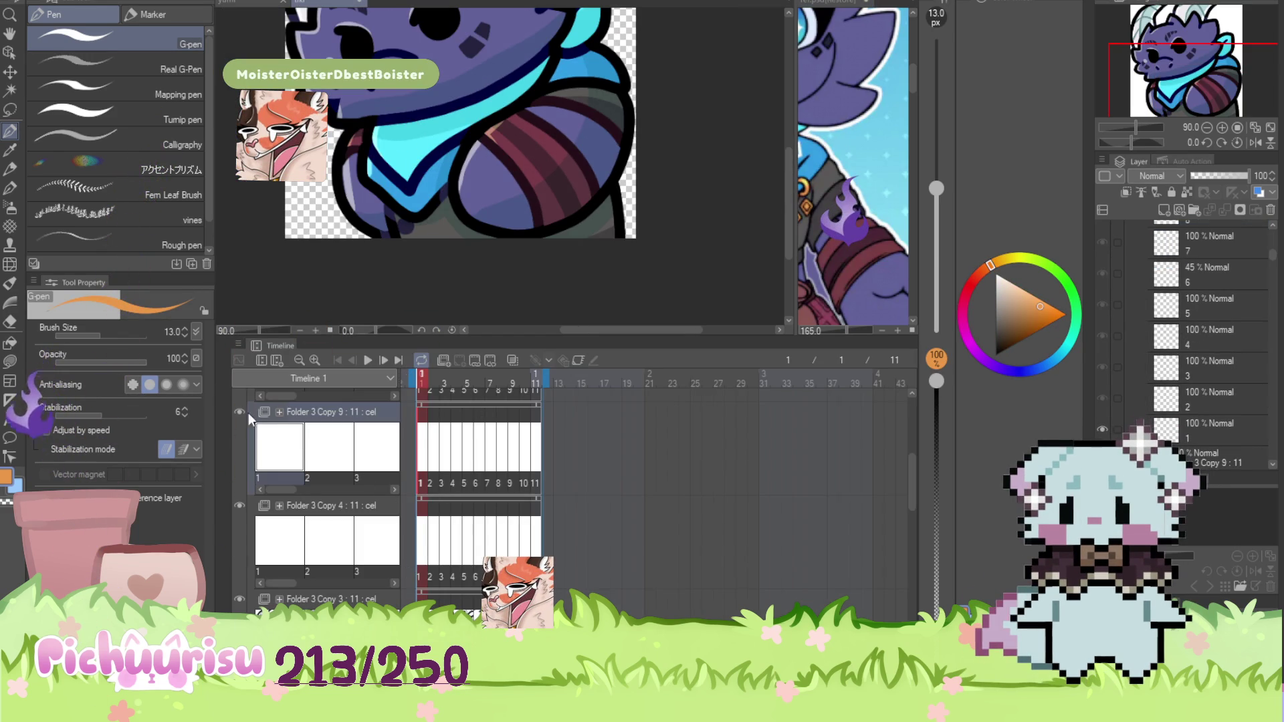
pyautogui.click(329, 447)
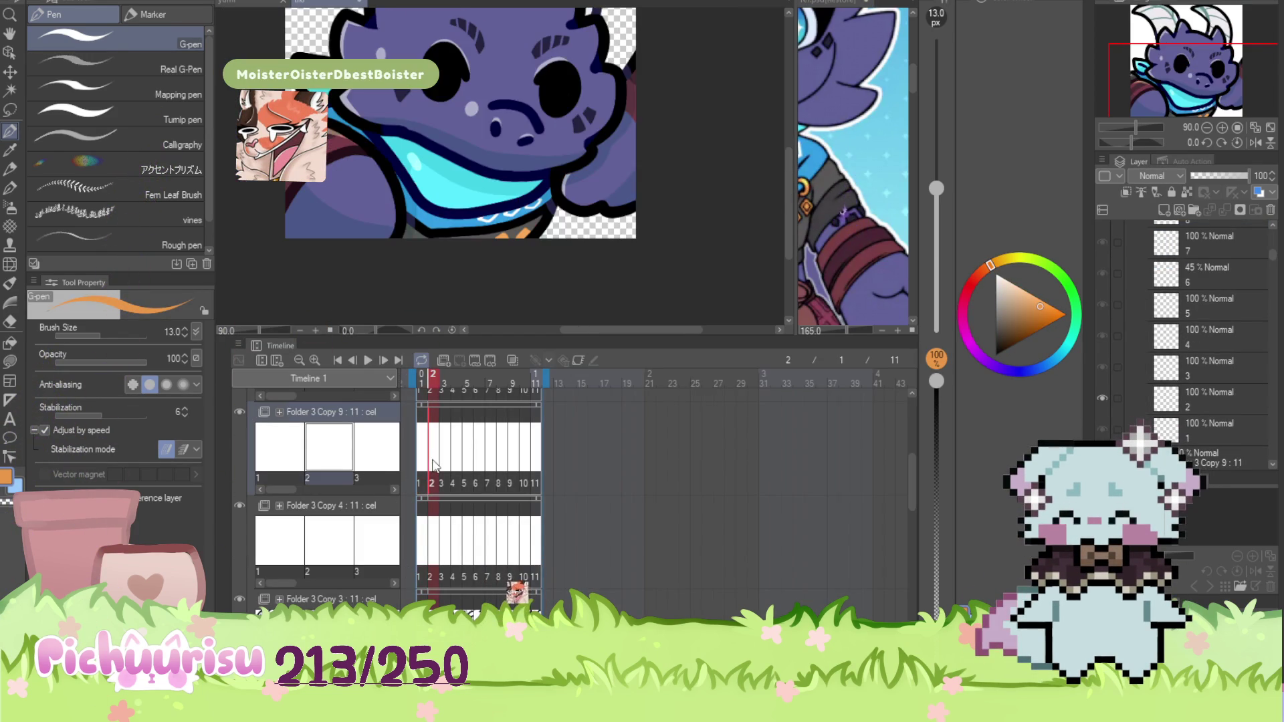
pyautogui.scroll(5, 496, 173)
pyautogui.scroll(3, 498, 180)
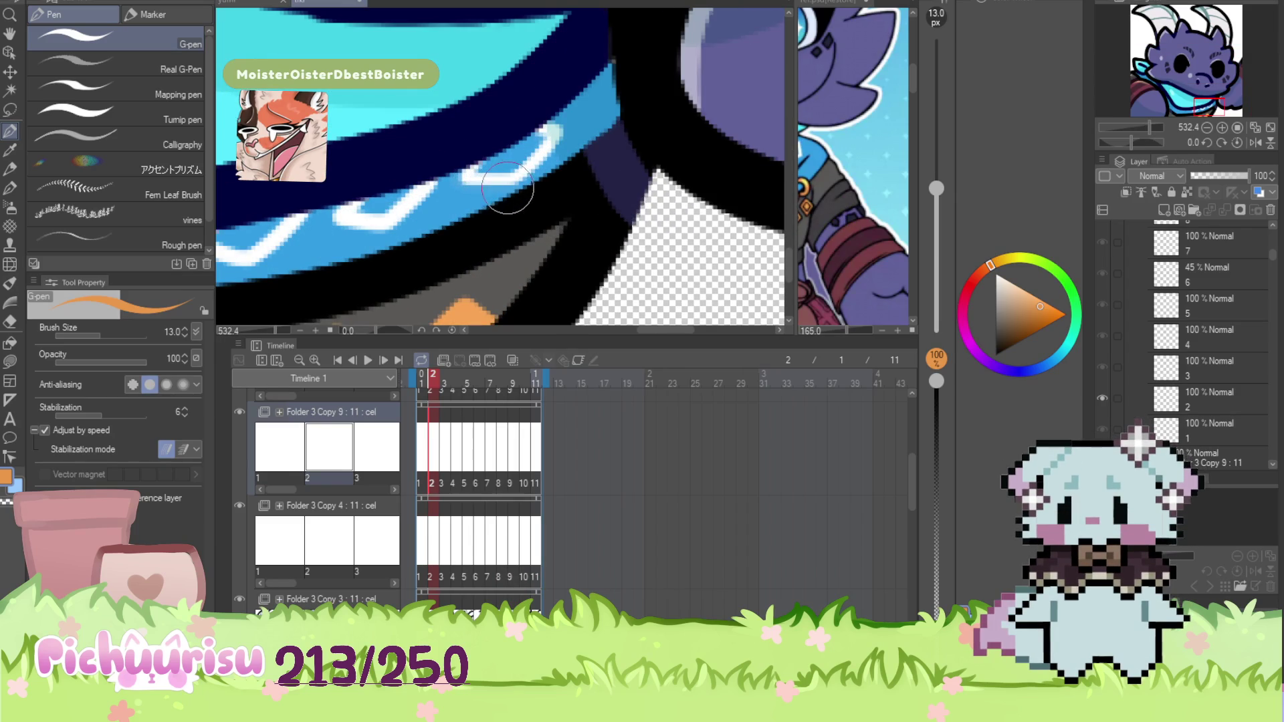
pyautogui.moveTo(508, 179); pyautogui.dragTo(498, 271)
pyautogui.click(404, 225)
pyautogui.moveTo(412, 224)
pyautogui.mouseDown()
pyautogui.moveTo(435, 281)
pyautogui.moveTo(401, 315)
pyautogui.mouseUp()
pyautogui.scroll(-1, 402, 294)
# Redo frame 2's later rings as a hook-shaped ring plus another further left
pyautogui.click(378, 208)
pyautogui.moveTo(383, 211); pyautogui.dragTo(361, 278)
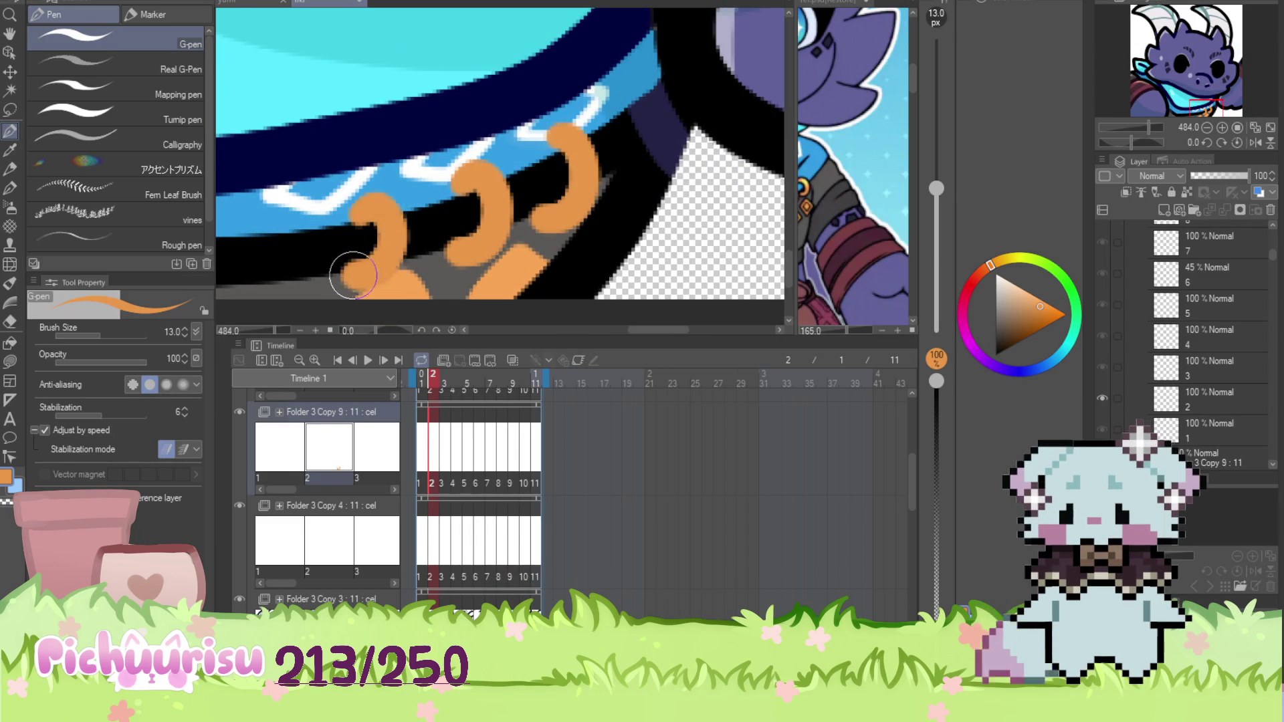
pyautogui.scroll(-10, 336, 228)
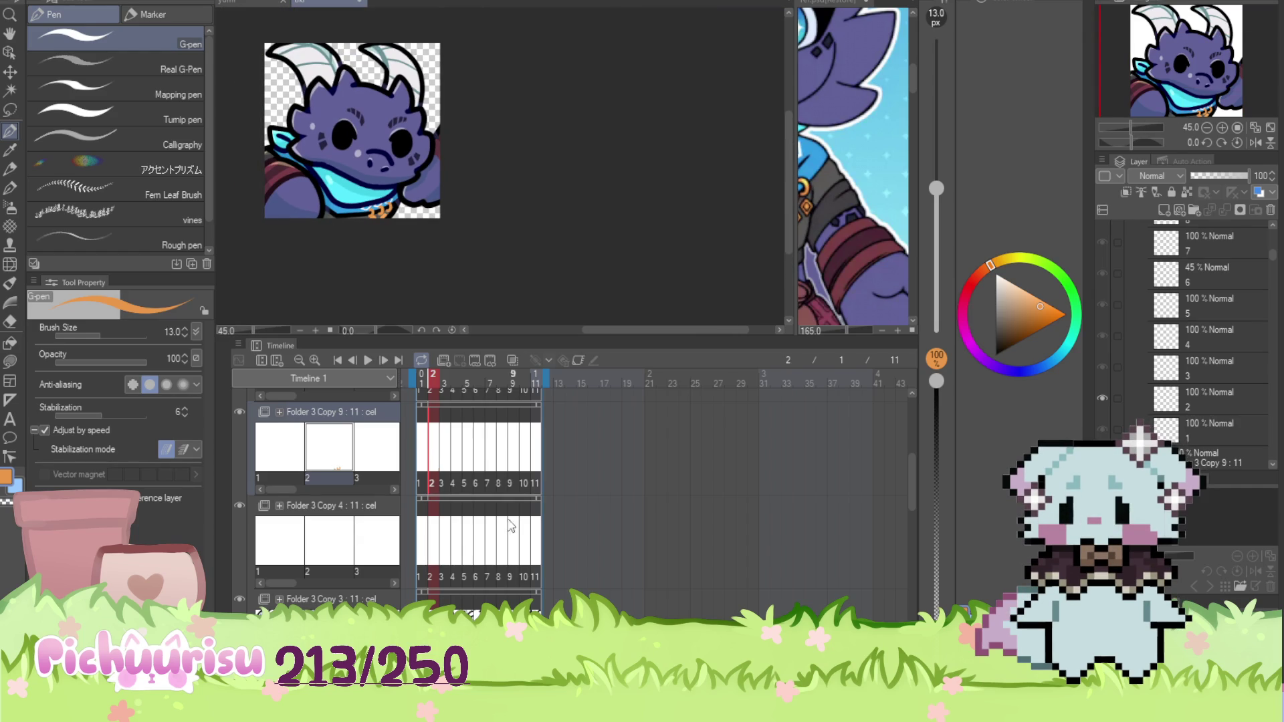
pyautogui.scroll(8, 382, 234)
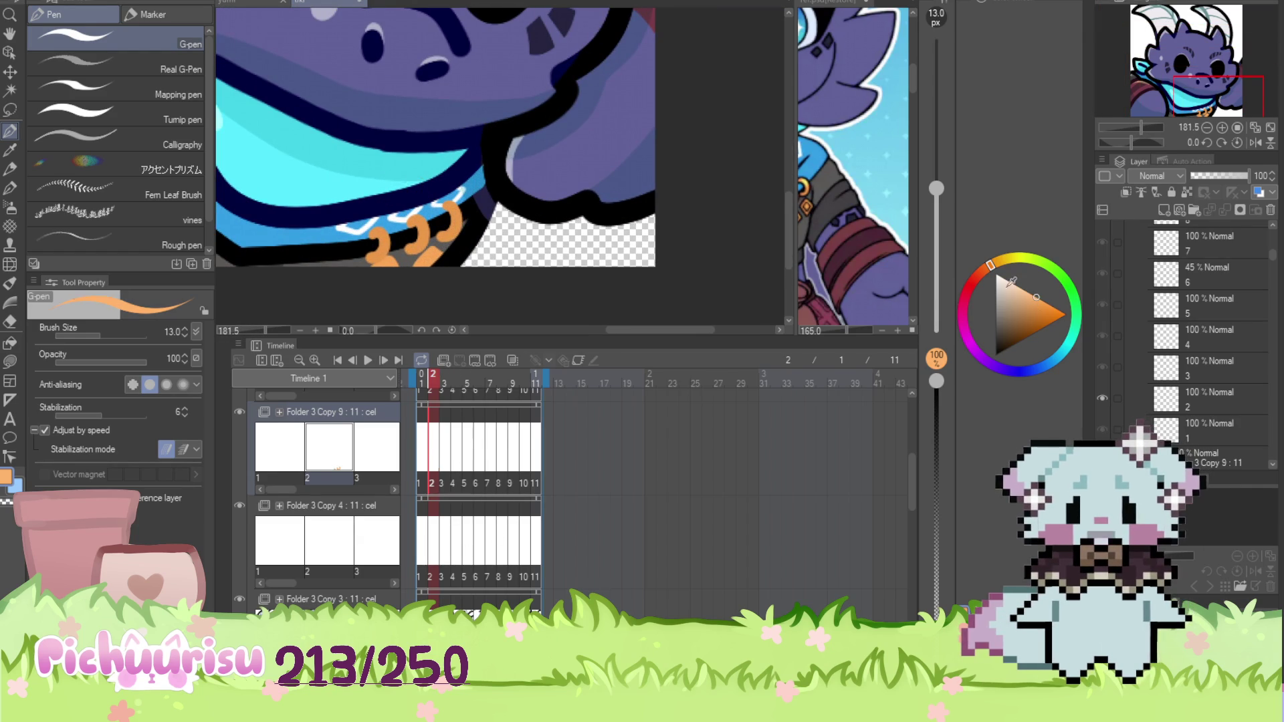
pyautogui.hotkey('ctrl', 'z')
pyautogui.hotkey('ctrl', 'z')
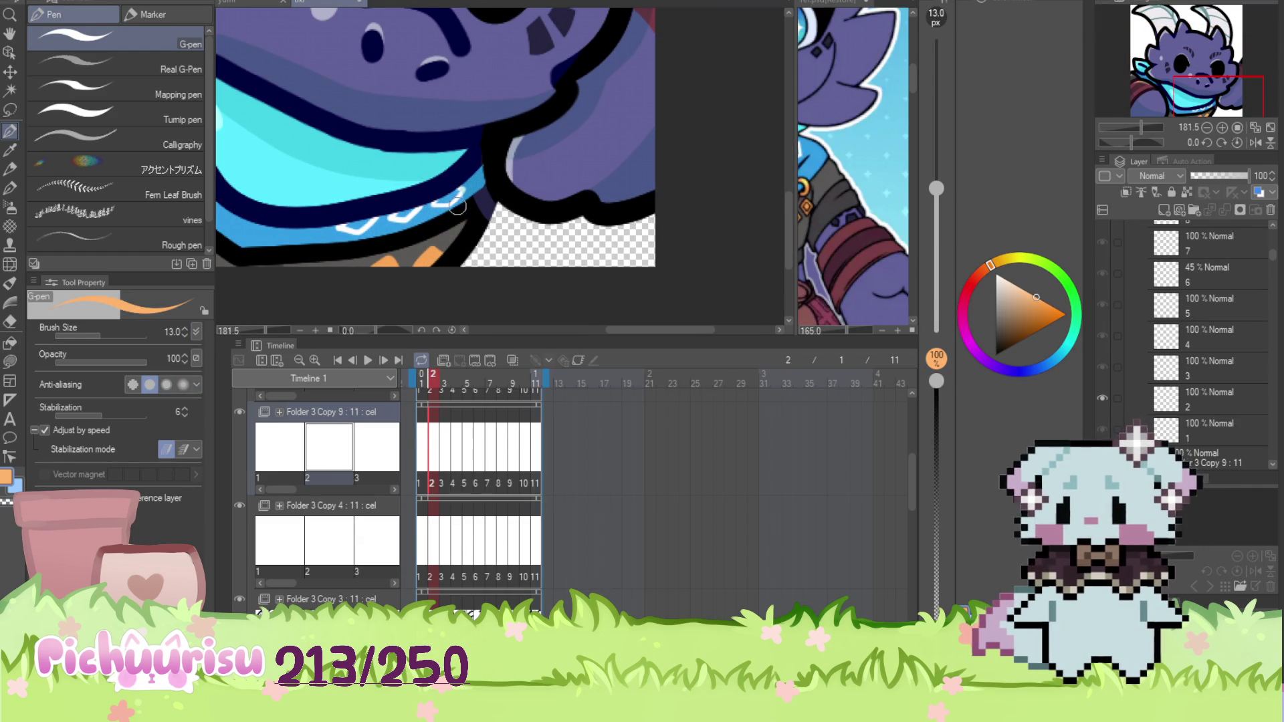
pyautogui.scroll(3, 459, 205)
pyautogui.moveTo(441, 204)
pyautogui.mouseDown()
pyautogui.moveTo(476, 213)
pyautogui.moveTo(444, 258)
pyautogui.moveTo(401, 258)
pyautogui.moveTo(369, 286)
pyautogui.mouseUp()
pyautogui.moveTo(324, 235)
pyautogui.mouseDown()
pyautogui.moveTo(338, 265)
pyautogui.moveTo(304, 294)
pyautogui.mouseUp()
pyautogui.scroll(-6, 277, 263)
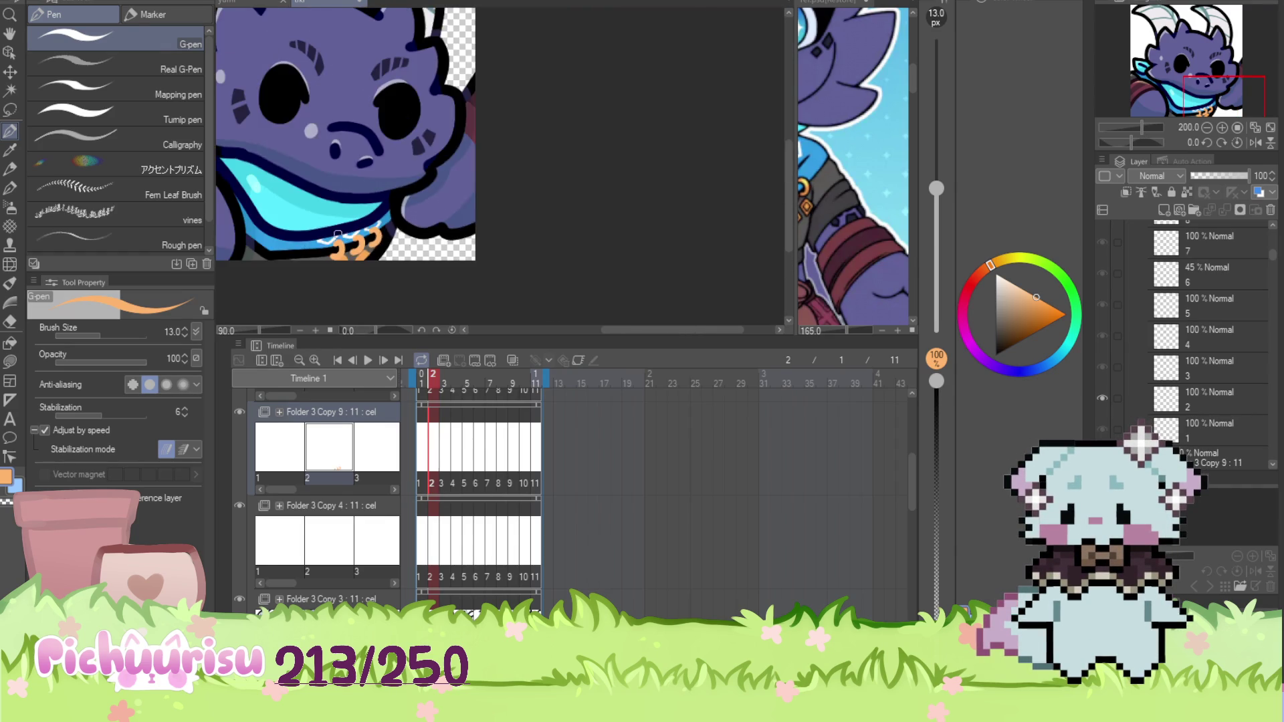
# Add an orange ring on frame 3's collar and advance through frames 4 and 5
pyautogui.click(443, 531)
pyautogui.scroll(5, 339, 263)
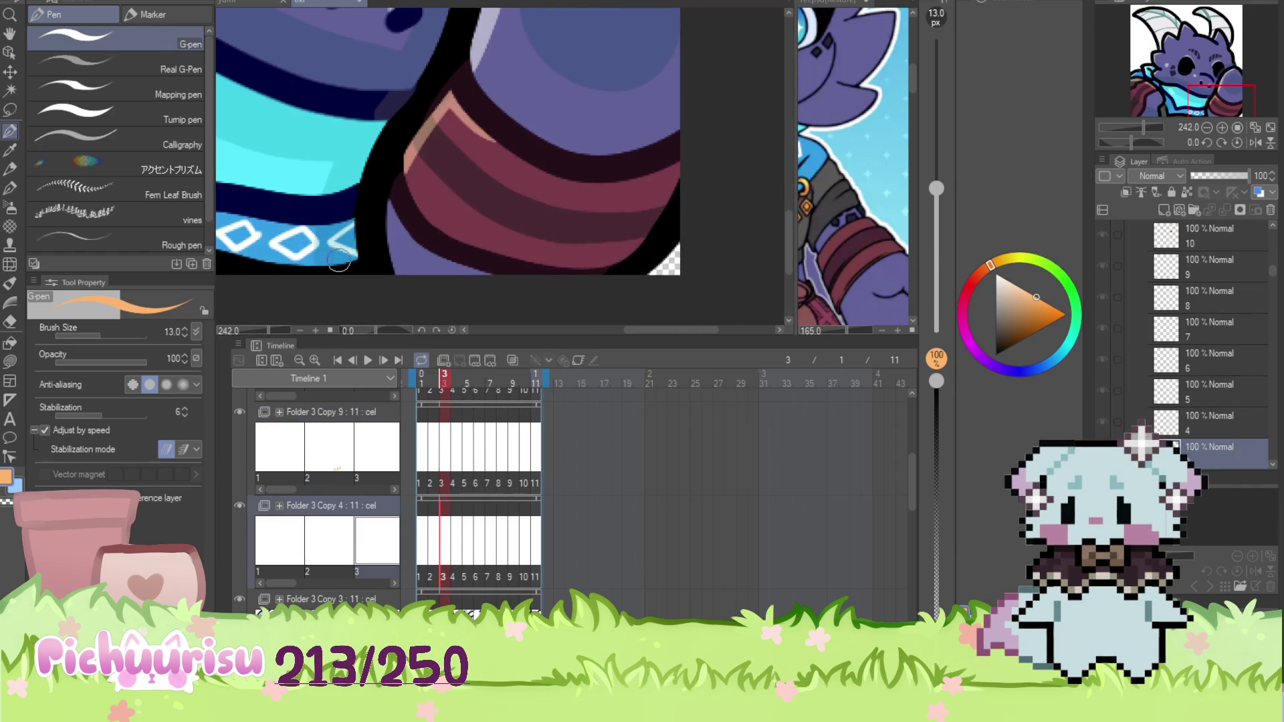
pyautogui.moveTo(248, 258); pyautogui.dragTo(235, 273)
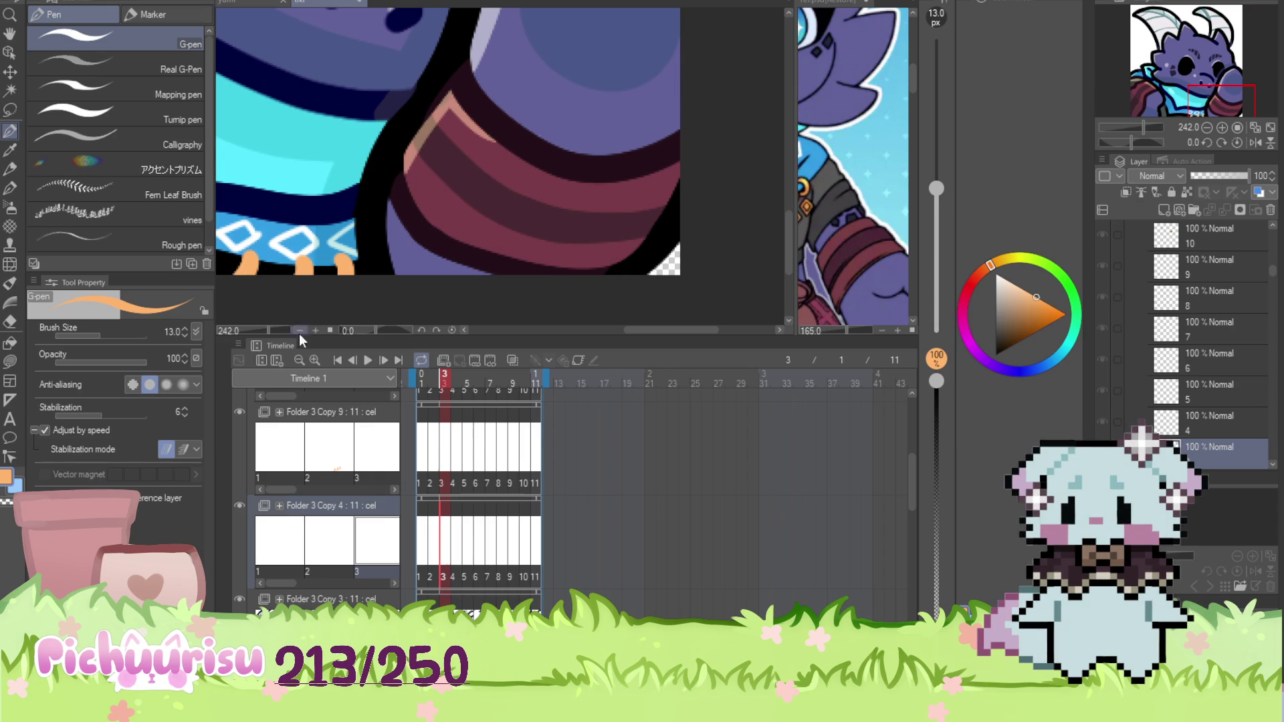
pyautogui.click(455, 533)
pyautogui.scroll(-3, 362, 154)
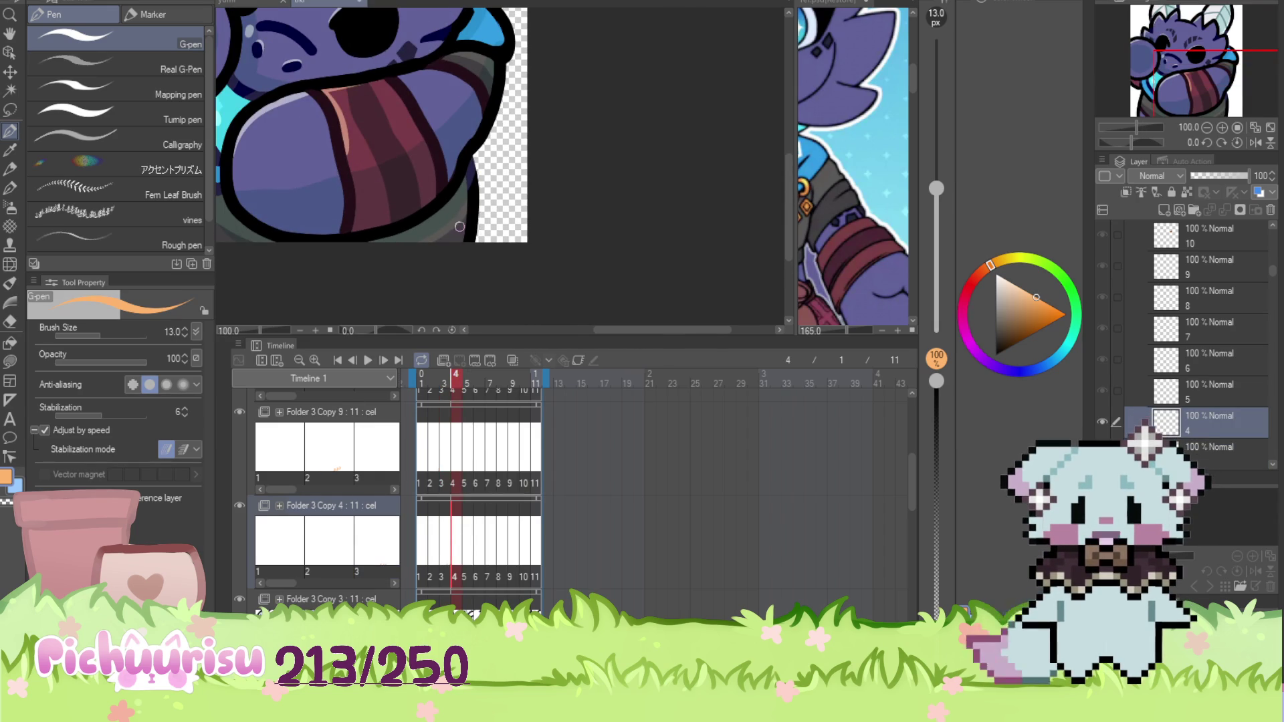
pyautogui.scroll(-2, 459, 226)
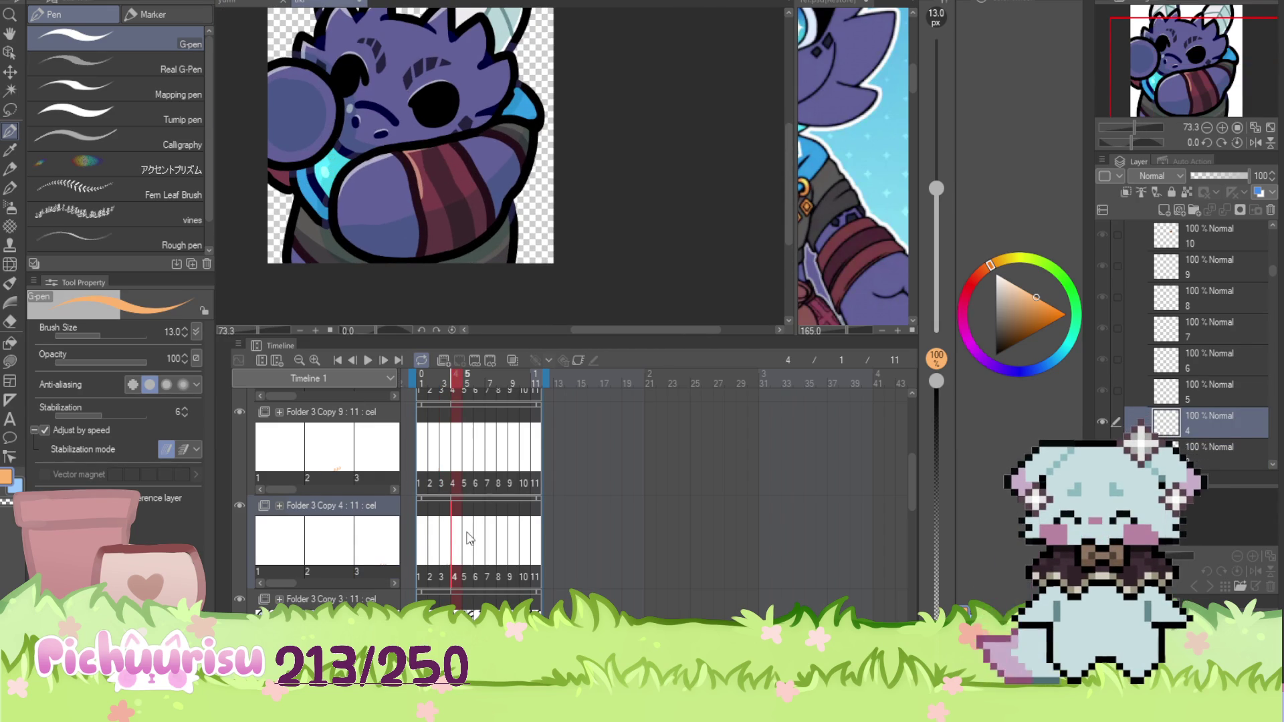
pyautogui.click(466, 538)
pyautogui.scroll(4, 375, 286)
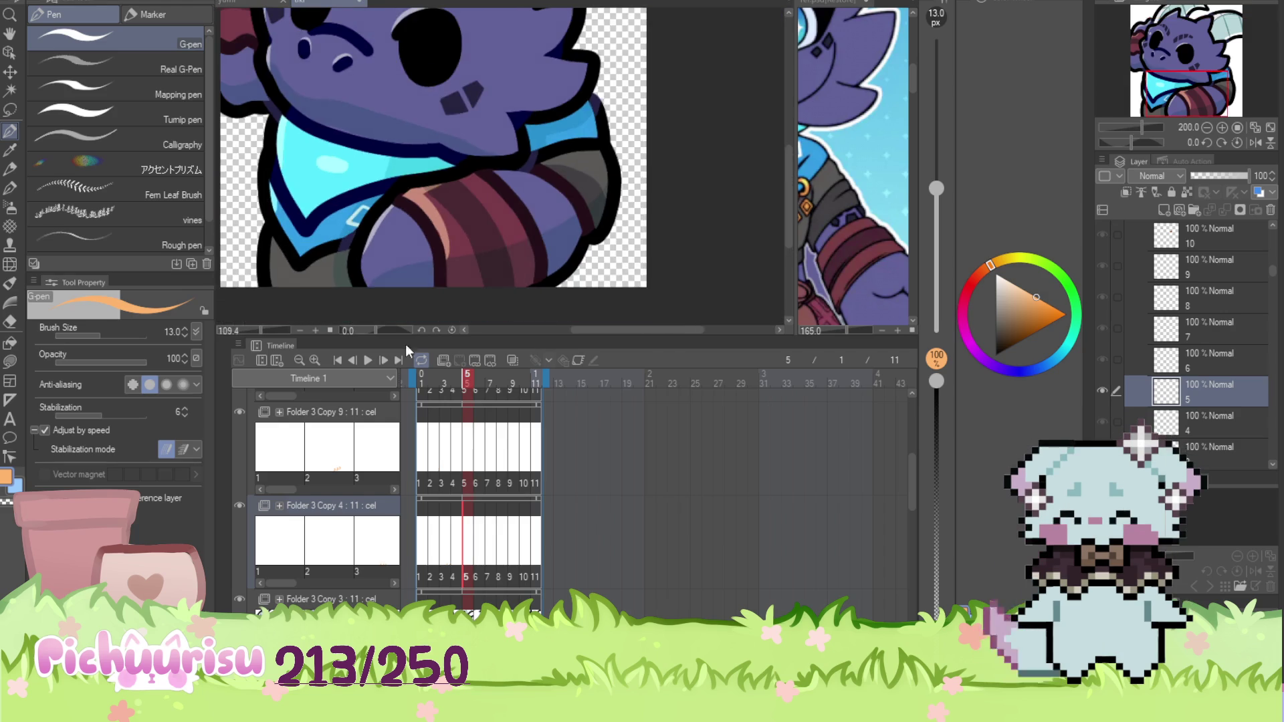
# On frame 6, paint three orange ring strokes beside the bandana diamonds
pyautogui.click(480, 525)
pyautogui.scroll(3, 468, 184)
pyautogui.moveTo(462, 190); pyautogui.dragTo(478, 257)
pyautogui.moveTo(400, 231)
pyautogui.mouseDown()
pyautogui.moveTo(426, 248)
pyautogui.moveTo(428, 288)
pyautogui.mouseUp()
pyautogui.scroll(-2, 414, 267)
pyautogui.moveTo(338, 238); pyautogui.dragTo(362, 282)
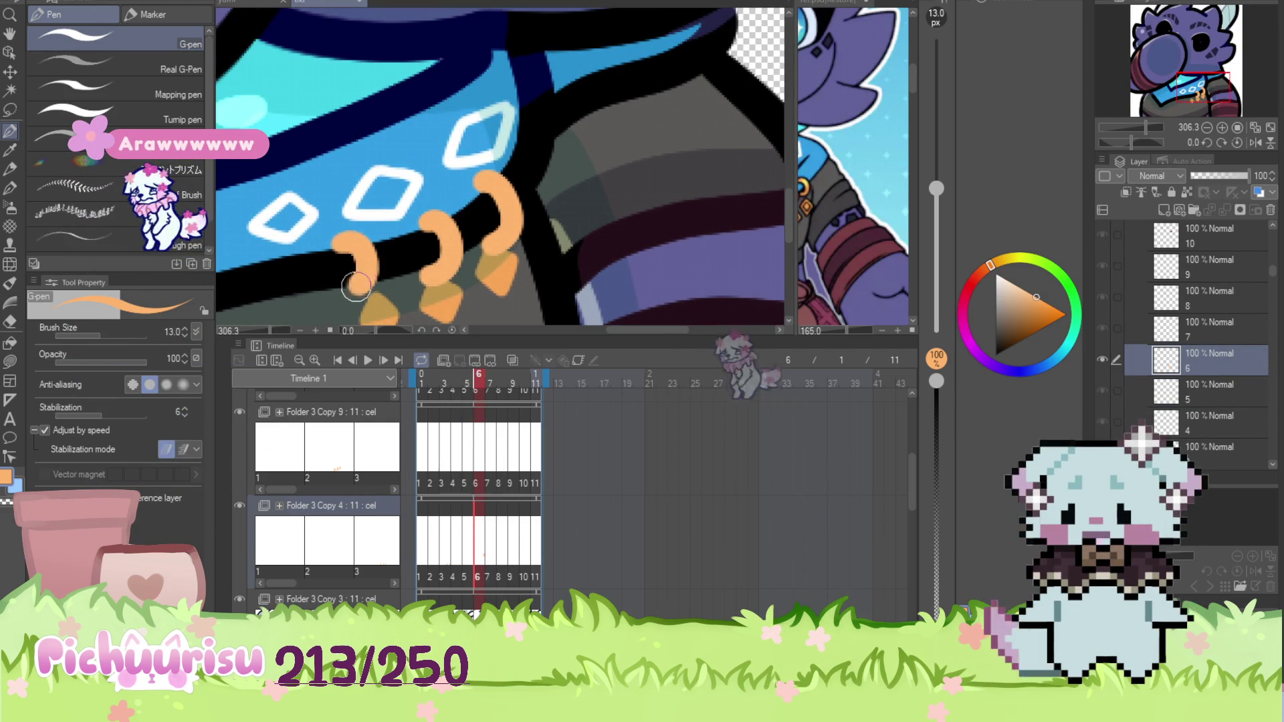
pyautogui.scroll(-4, 361, 283)
# Add an orange ring on the collar in frames 7 and 8
pyautogui.press('Right')
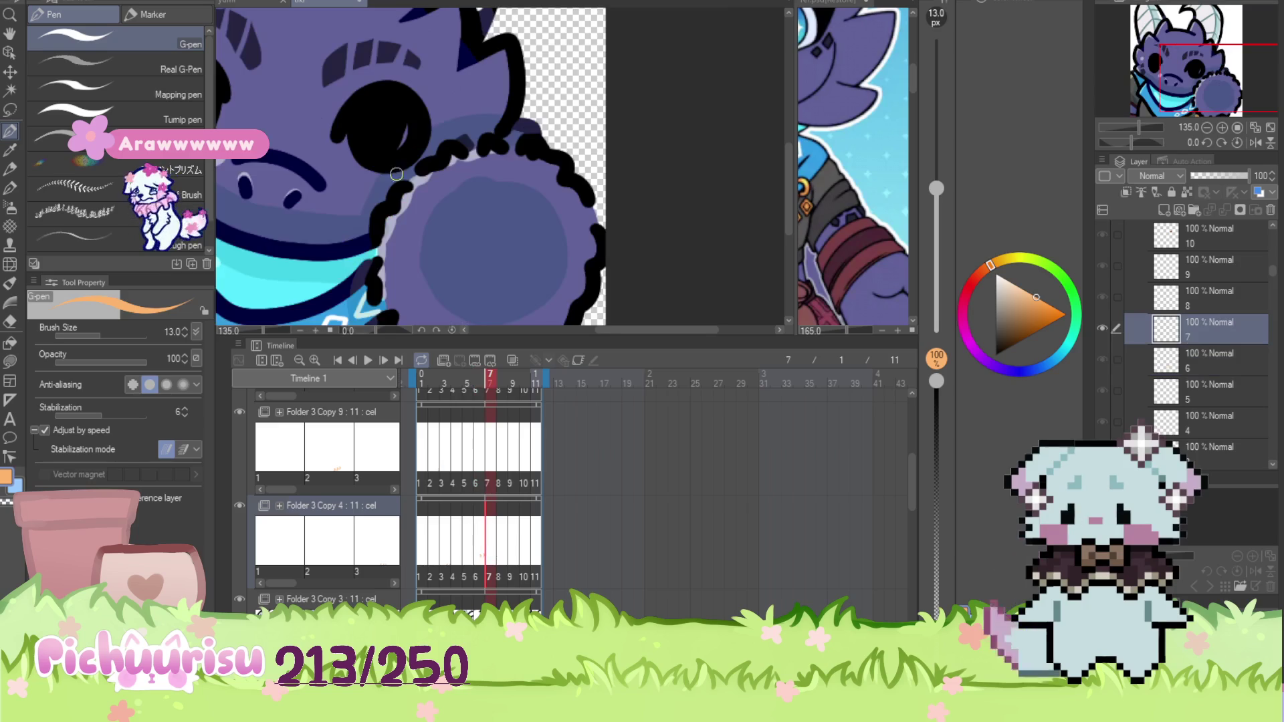
pyautogui.scroll(-2, 392, 180)
pyautogui.scroll(6, 391, 179)
pyautogui.moveTo(384, 228); pyautogui.dragTo(409, 270)
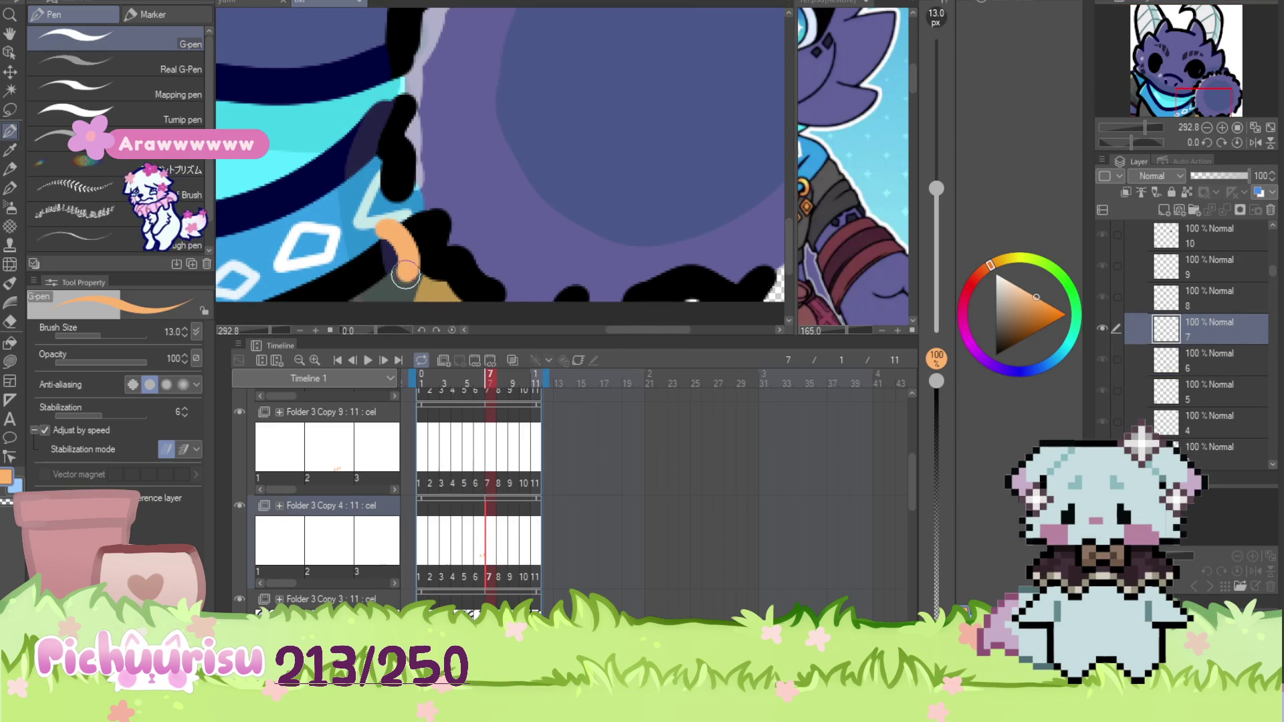
pyautogui.scroll(-3, 345, 276)
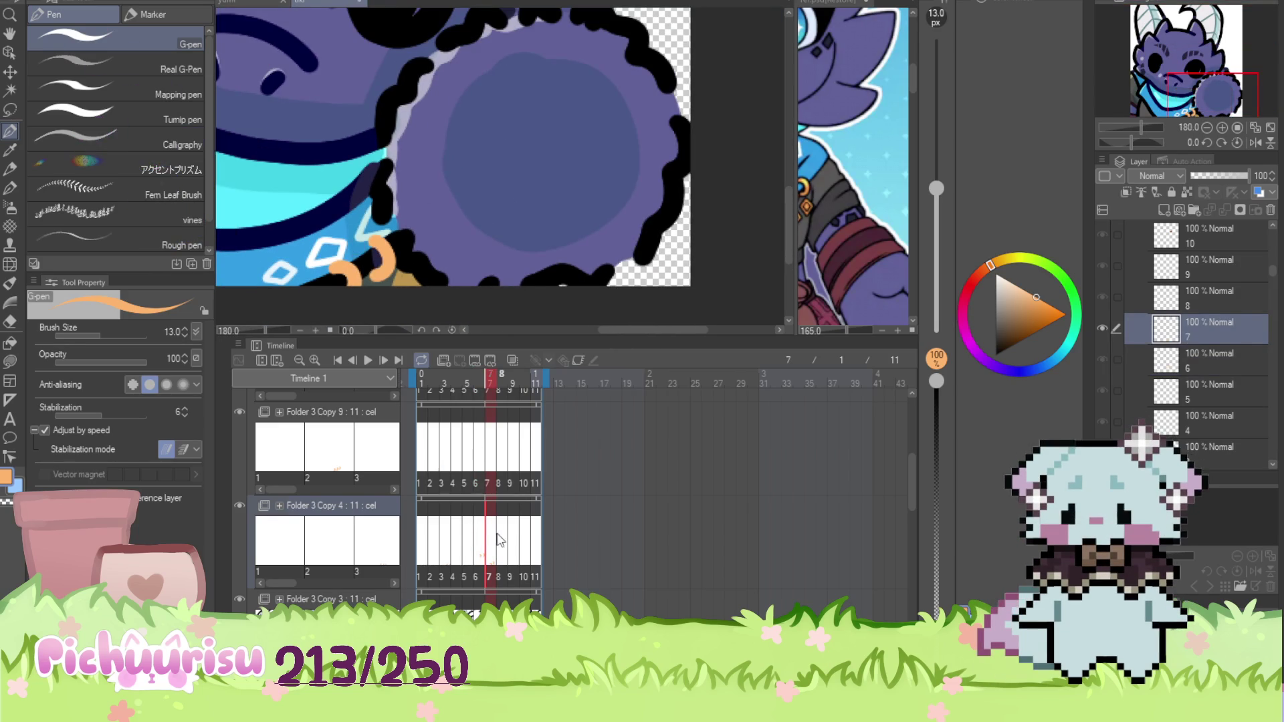
pyautogui.press('Right')
pyautogui.scroll(-2, 317, 222)
pyautogui.scroll(5, 317, 223)
pyautogui.moveTo(331, 201); pyautogui.dragTo(347, 221)
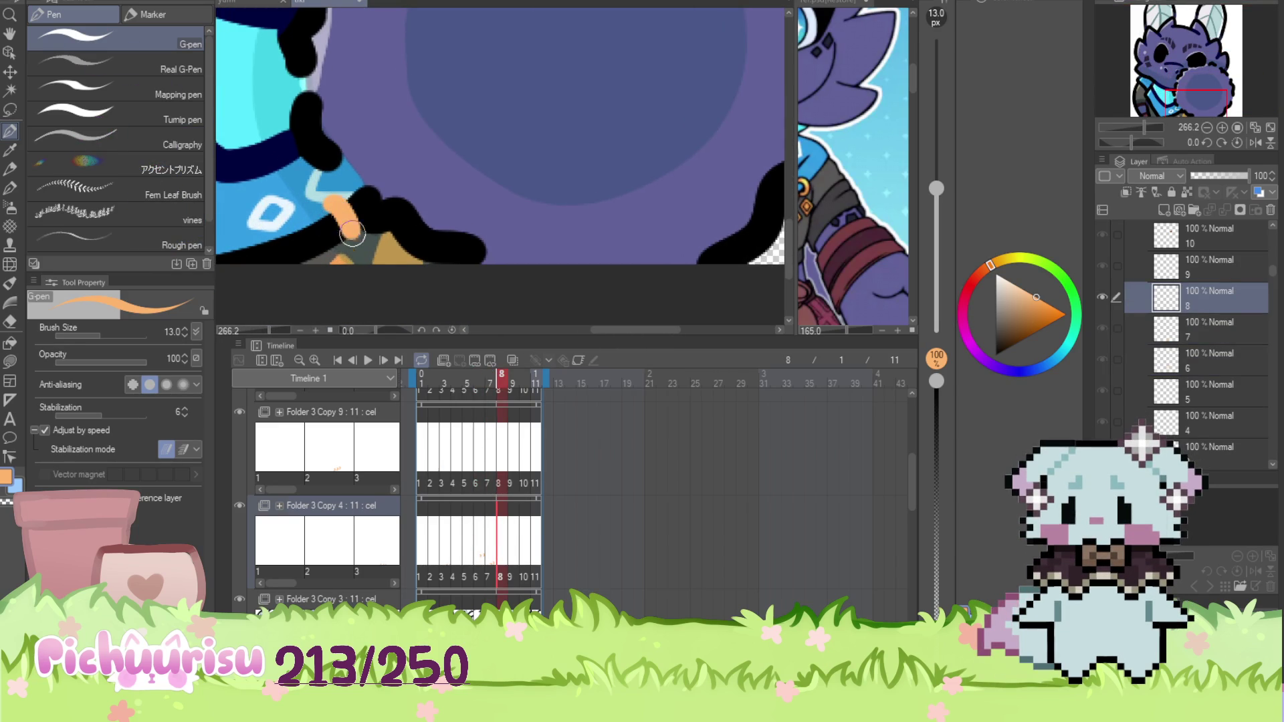
pyautogui.scroll(-5, 348, 305)
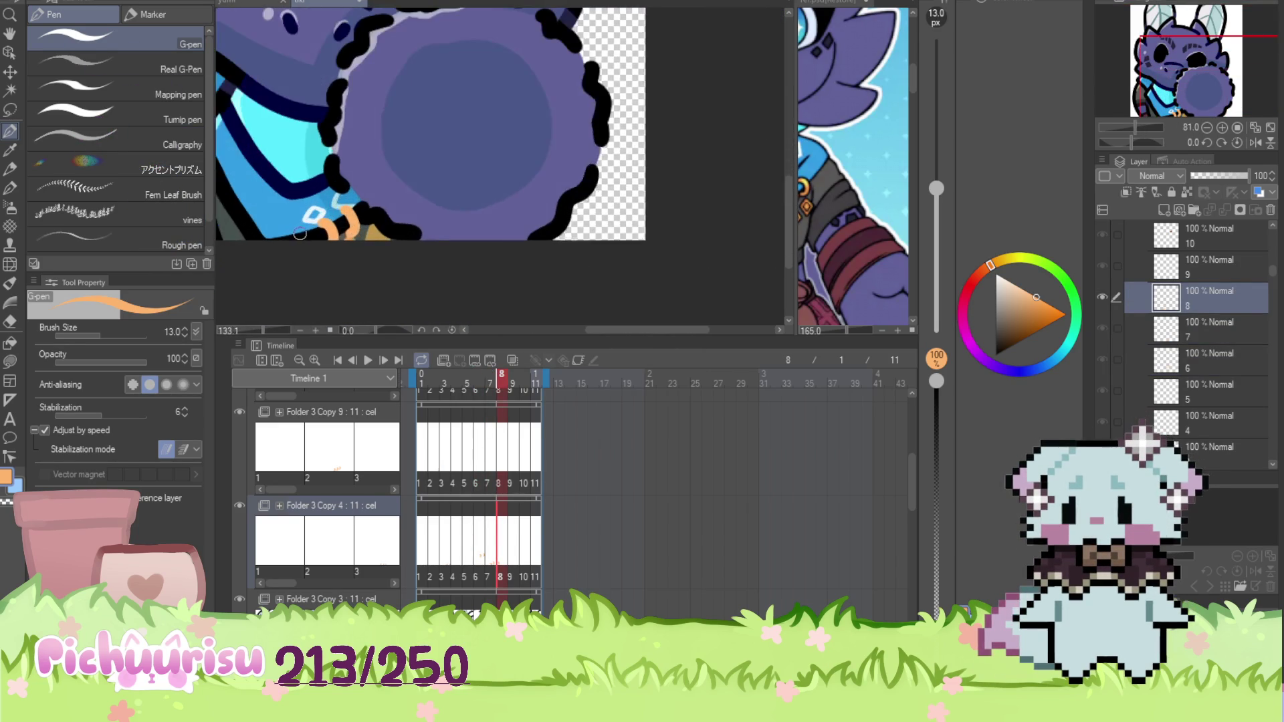
# Draw orange rings on frame 10's bandana, undoing and redrawing one slimmer ring
pyautogui.click(512, 527)
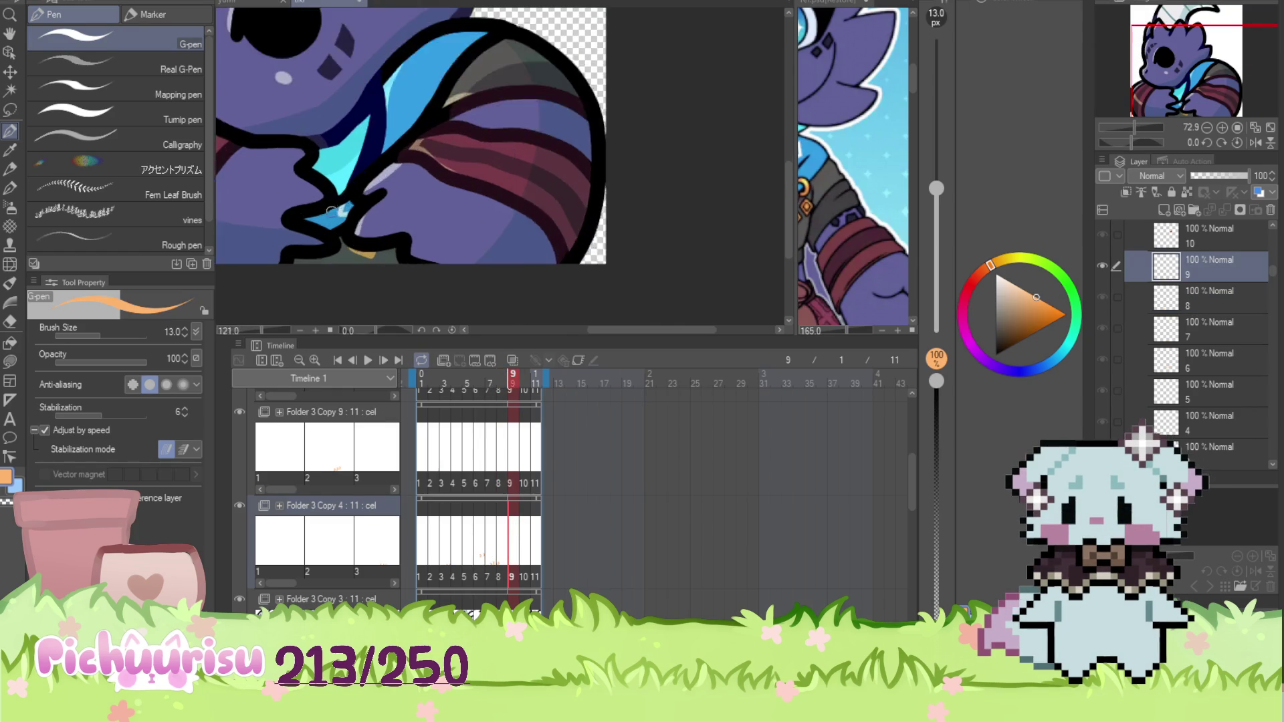
pyautogui.click(525, 525)
pyautogui.scroll(5, 465, 154)
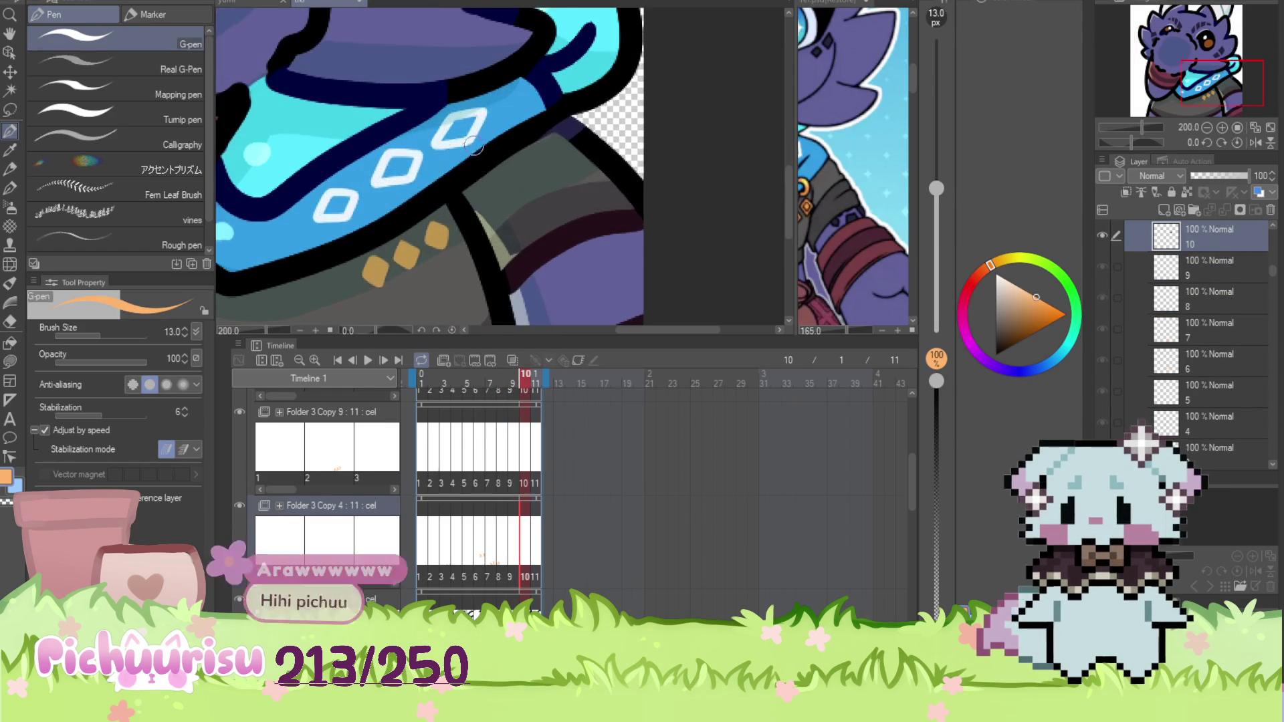
pyautogui.moveTo(461, 153); pyautogui.dragTo(465, 217)
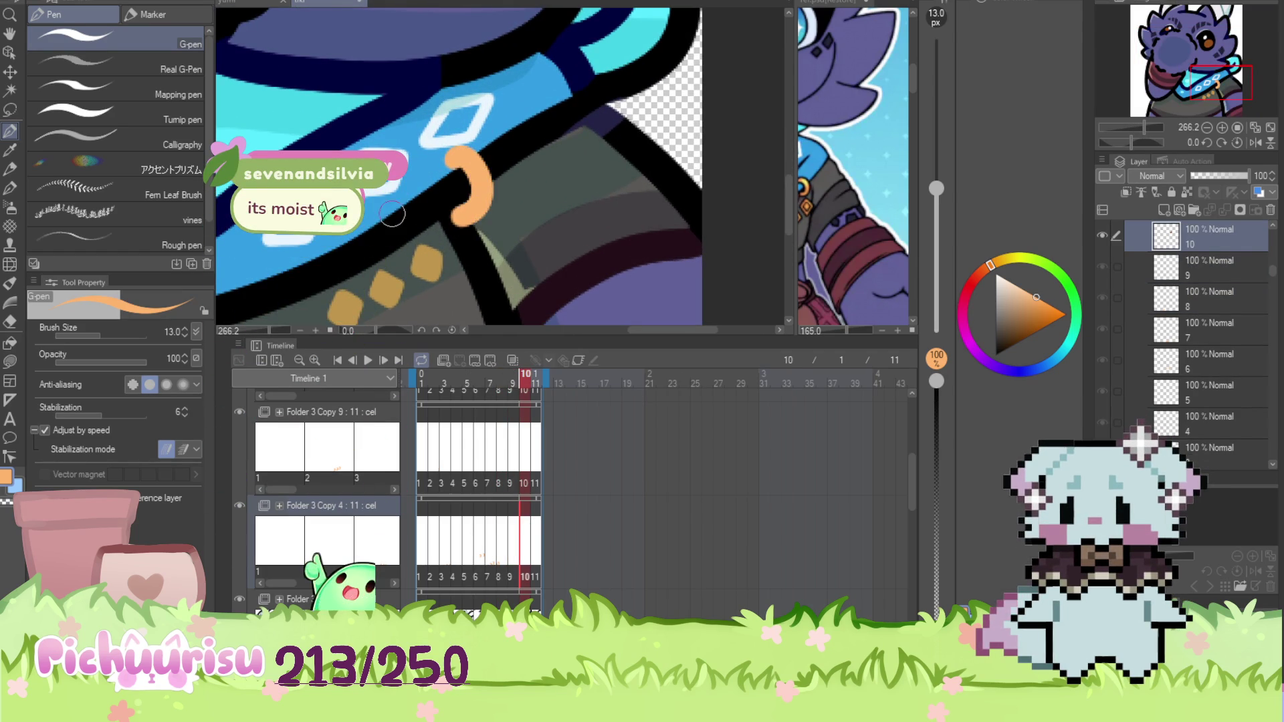
pyautogui.moveTo(327, 251); pyautogui.dragTo(338, 304)
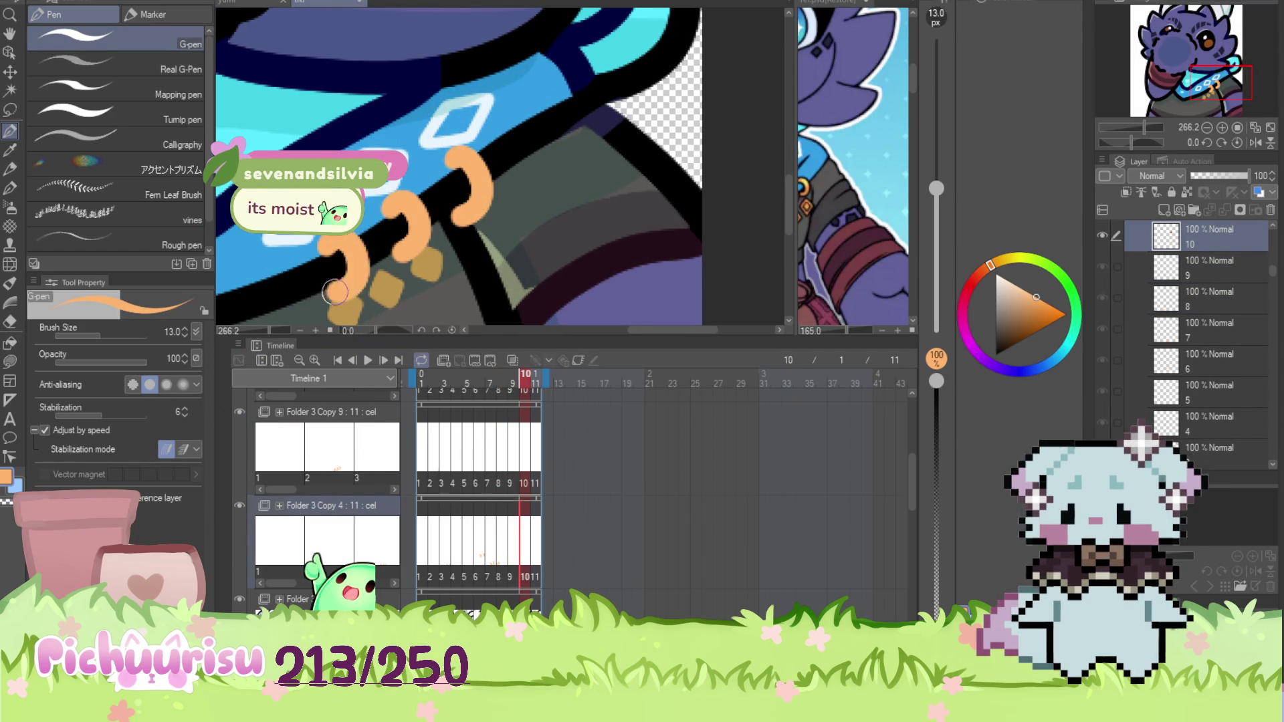
pyautogui.scroll(-2, 450, 160)
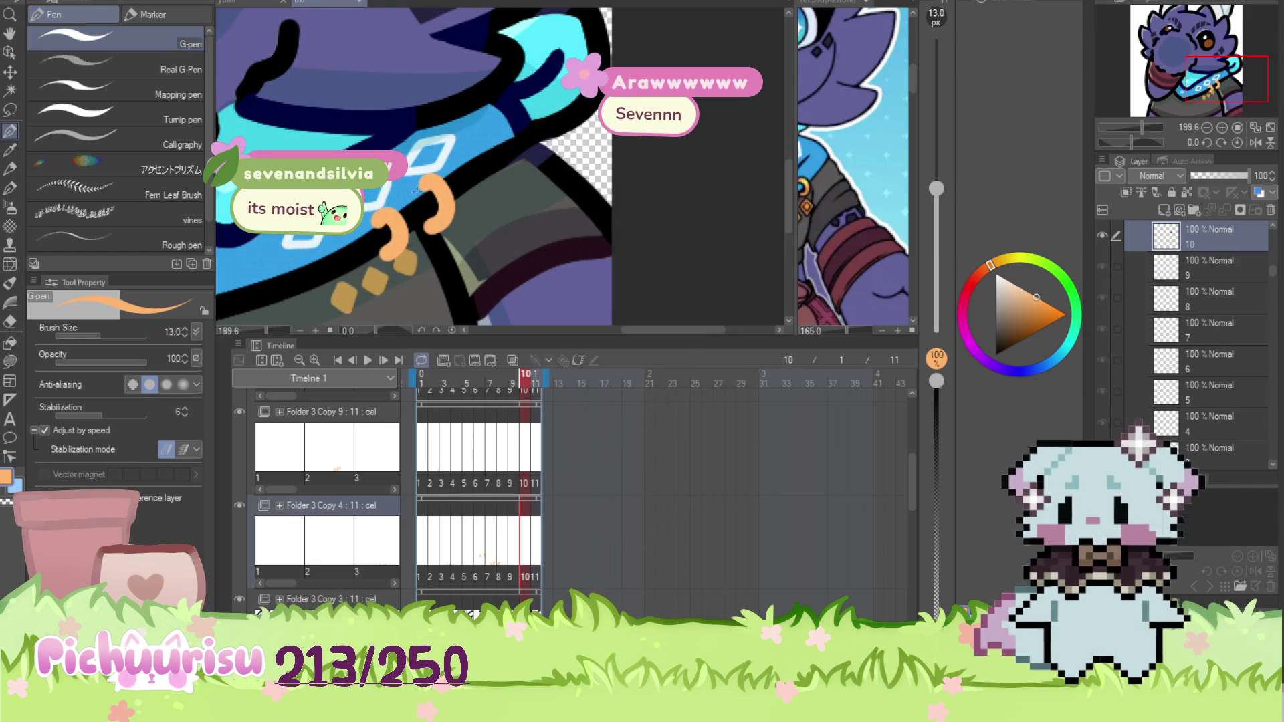
pyautogui.hotkey('ctrl', 'z')
pyautogui.moveTo(418, 184)
pyautogui.mouseDown()
pyautogui.moveTo(434, 202)
pyautogui.moveTo(422, 231)
pyautogui.mouseUp()
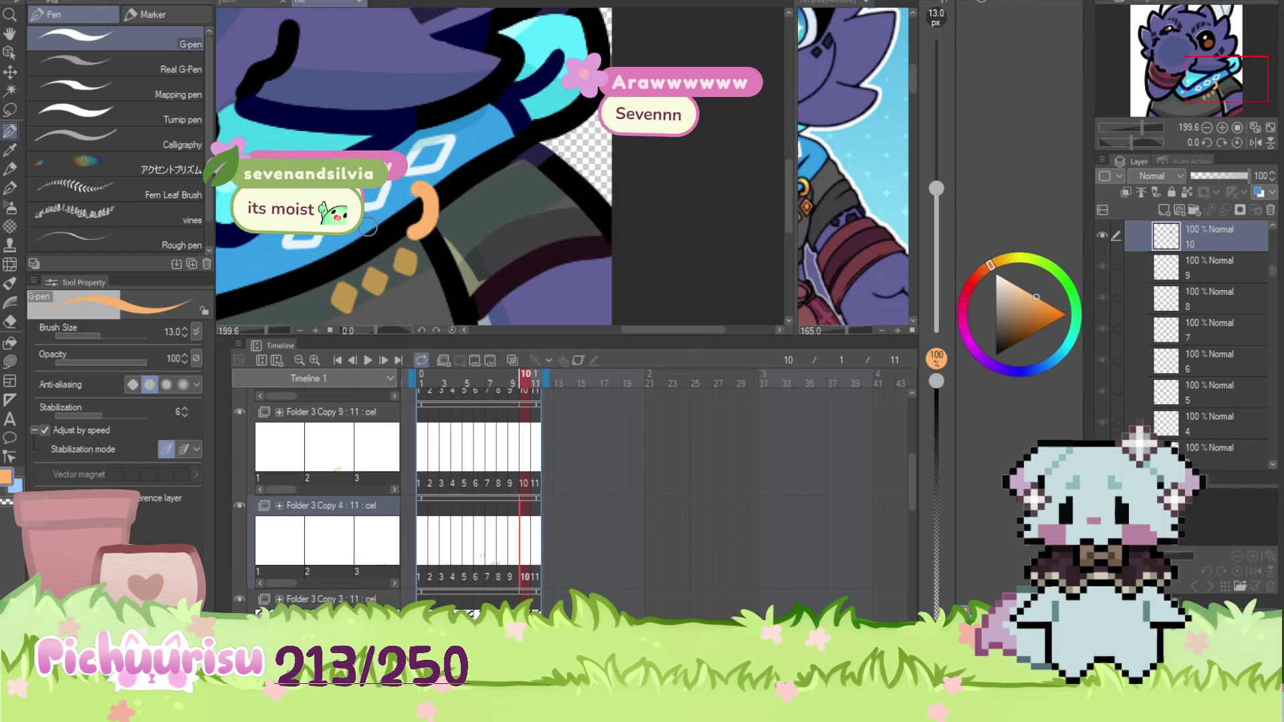
pyautogui.hotkey('ctrl', 'z')
pyautogui.moveTo(399, 198); pyautogui.dragTo(410, 237)
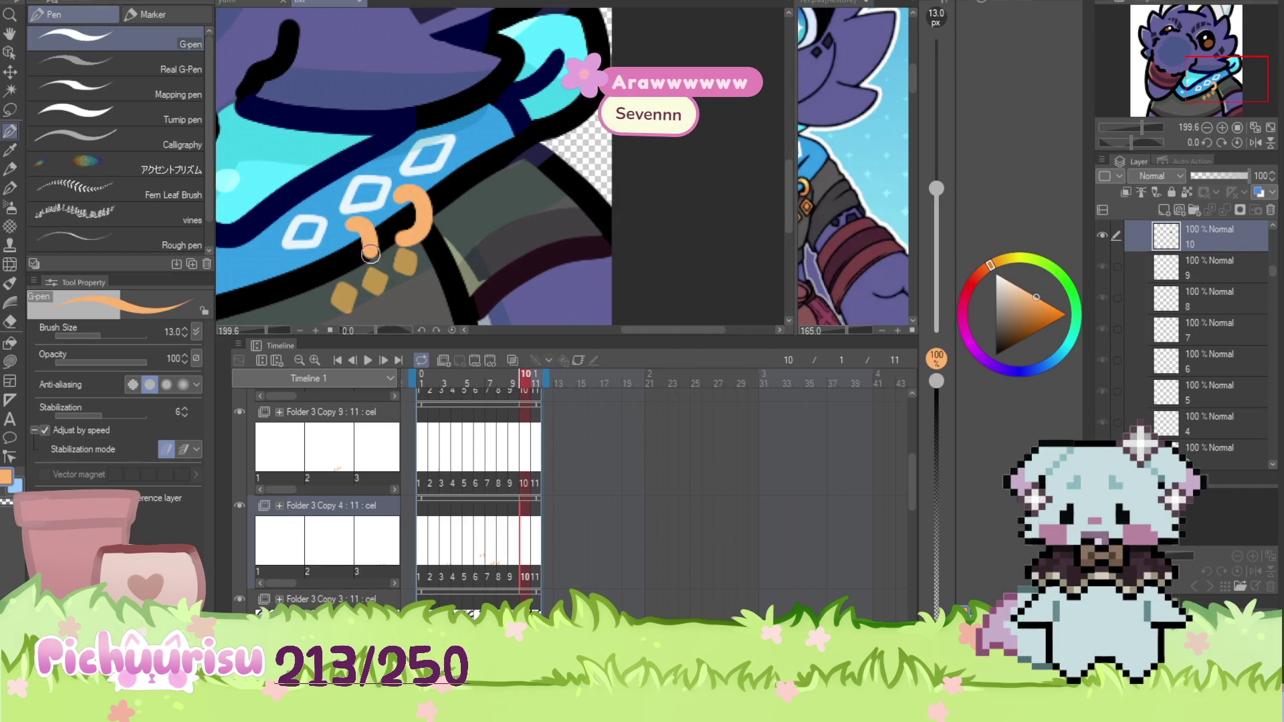
pyautogui.scroll(-5, 312, 257)
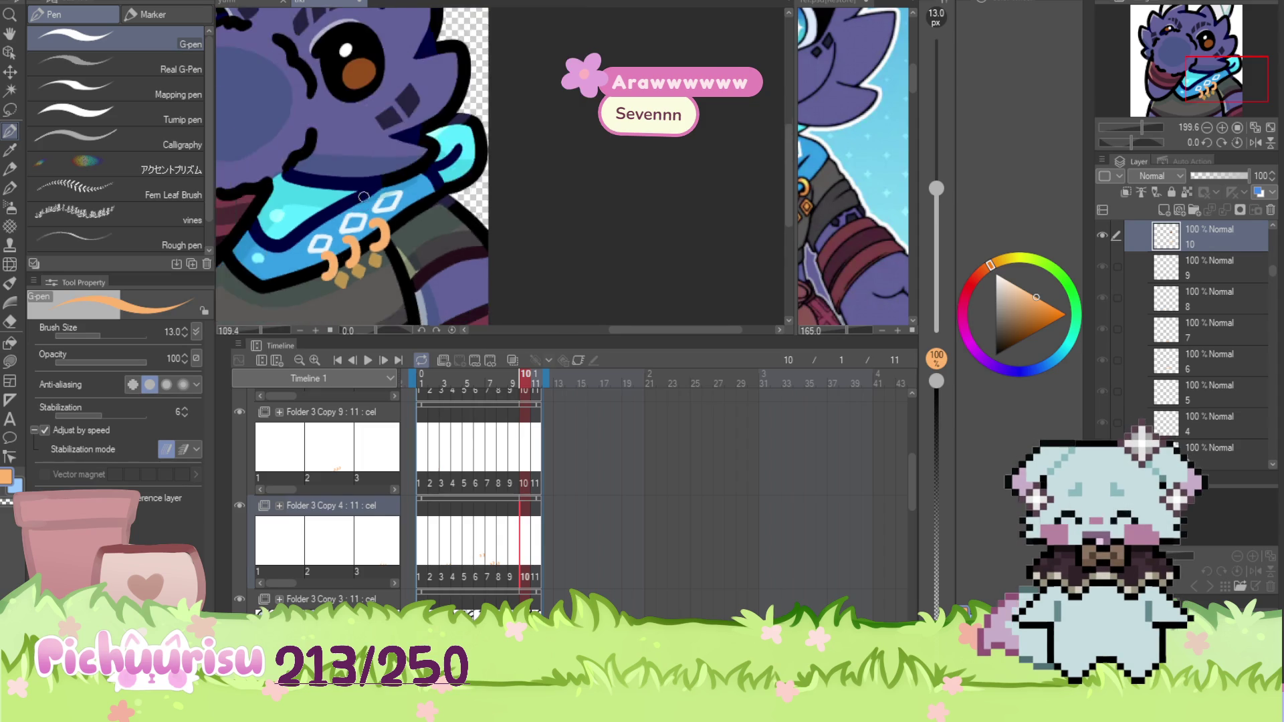
# Draw two orange rings on frame 11's bandana
pyautogui.click(535, 544)
pyautogui.scroll(7, 302, 269)
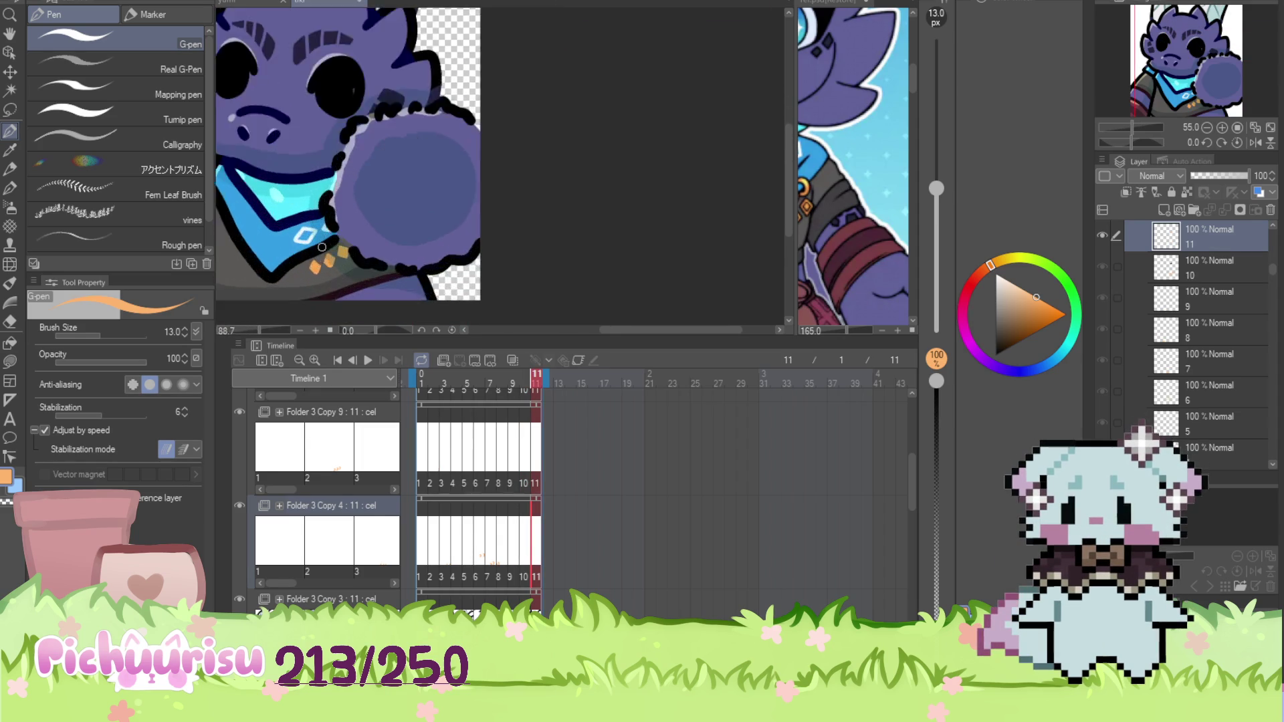
pyautogui.moveTo(302, 269); pyautogui.dragTo(318, 294)
pyautogui.moveTo(344, 214); pyautogui.dragTo(371, 268)
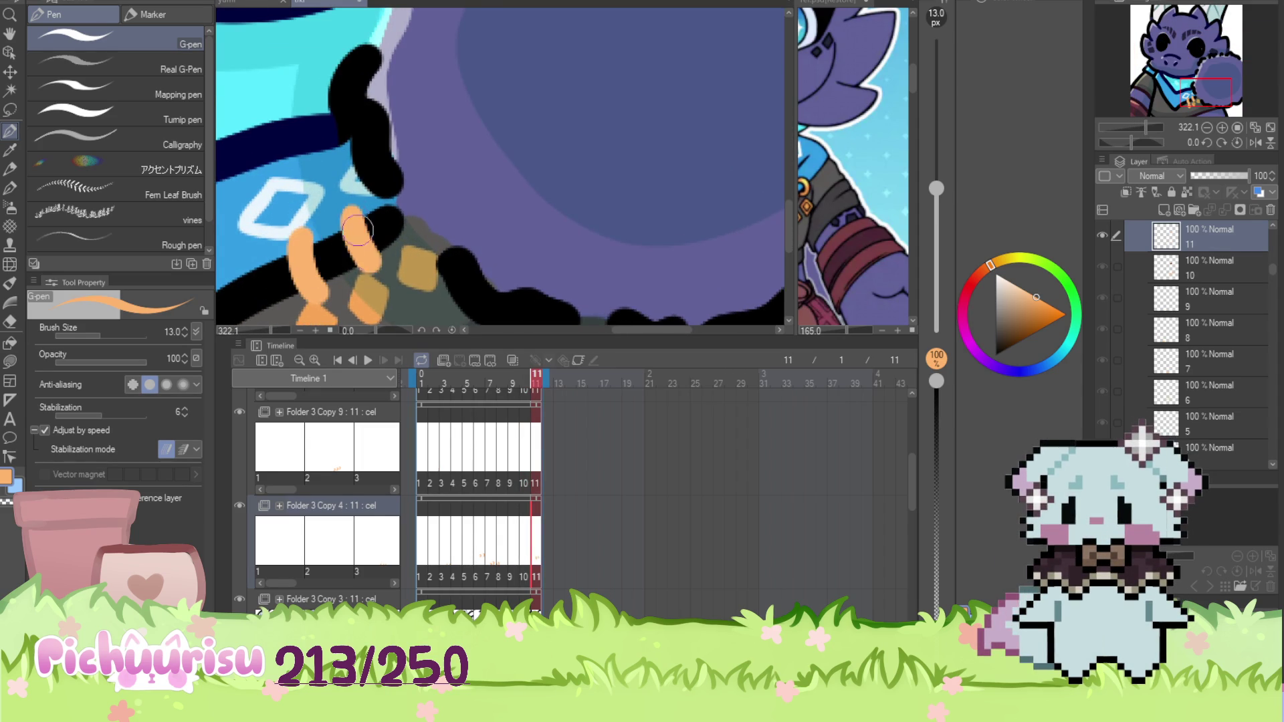
# Change the drawing colour to a pale peach on the colour wheel
pyautogui.scroll(-2, 324, 229)
pyautogui.scroll(1, 324, 229)
pyautogui.scroll(1, 324, 230)
pyautogui.click(1050, 284)
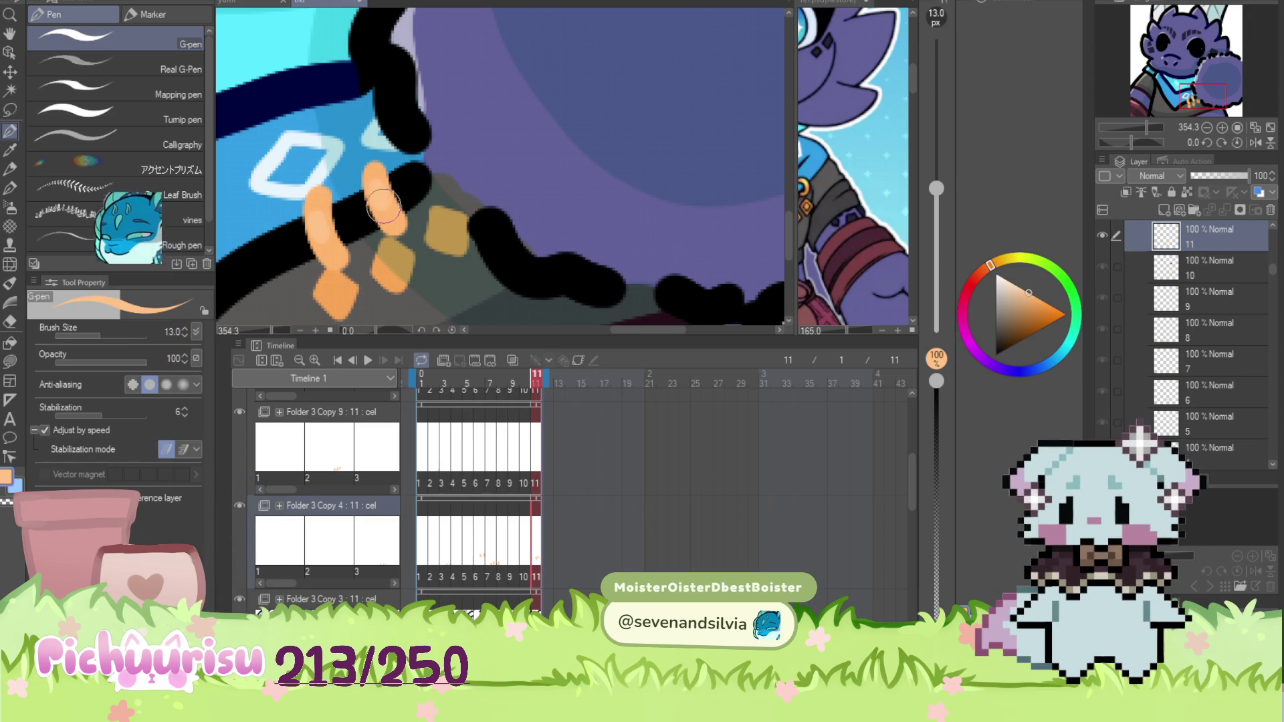
pyautogui.click(1017, 286)
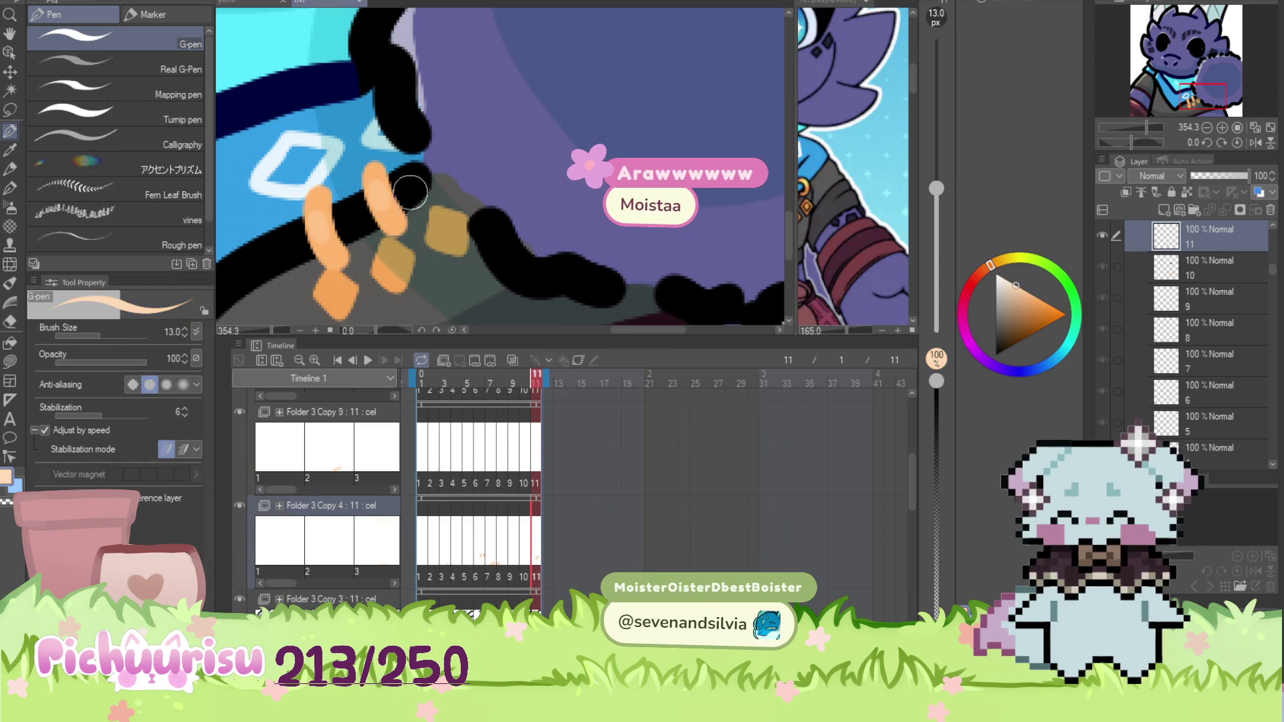
# Step back from frame 10 to frame 7 and add a pale peach highlight to an orange ring
pyautogui.click(525, 482)
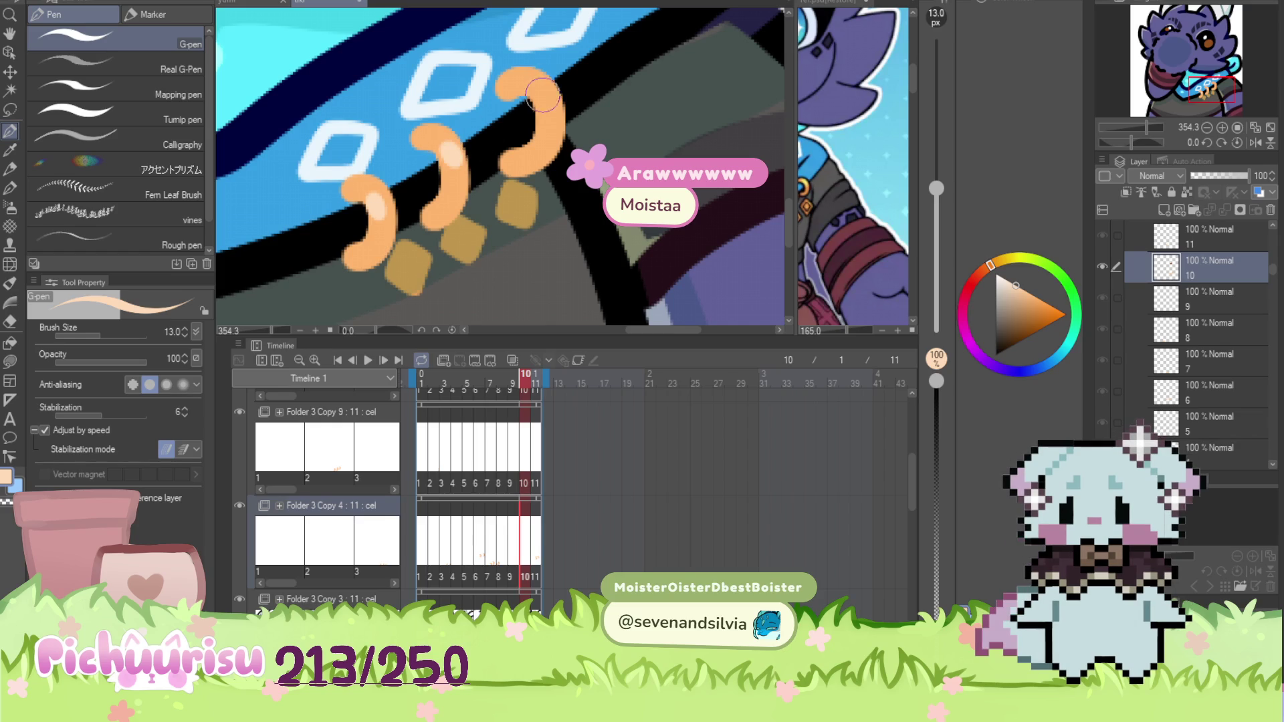
pyautogui.hotkey('ctrl', 'Left')
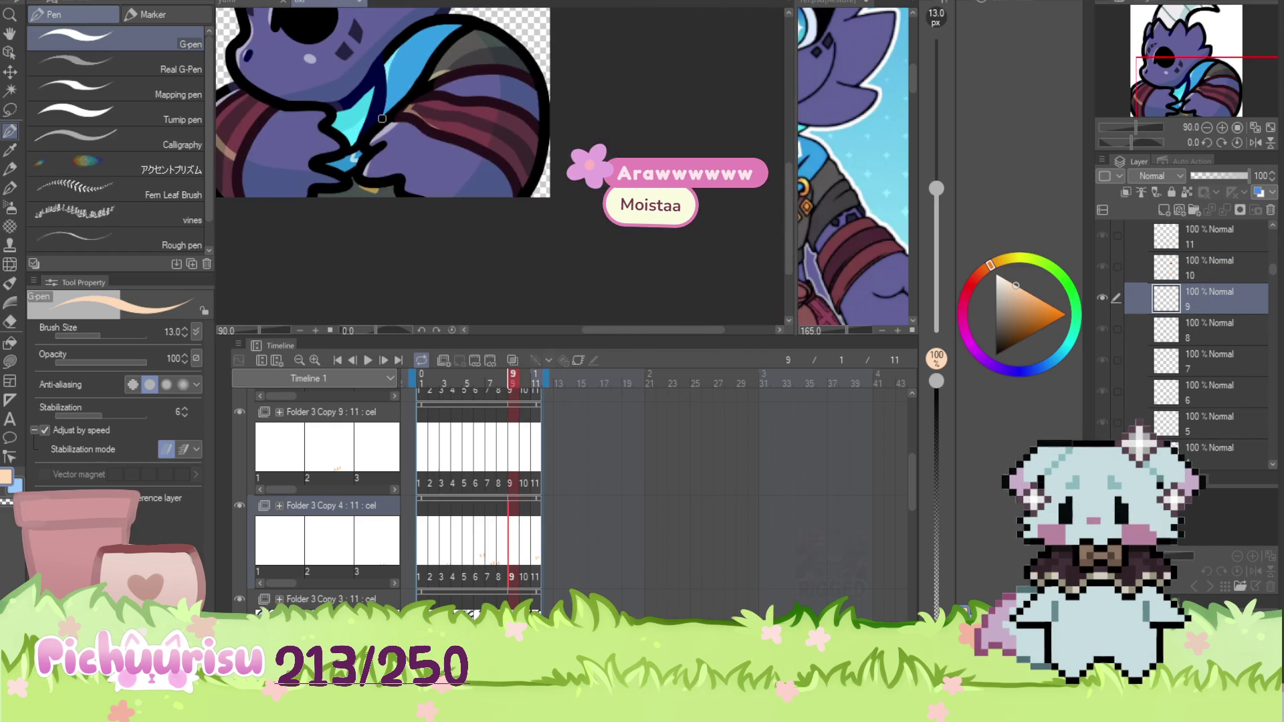
pyautogui.hotkey('ctrl', 'Left')
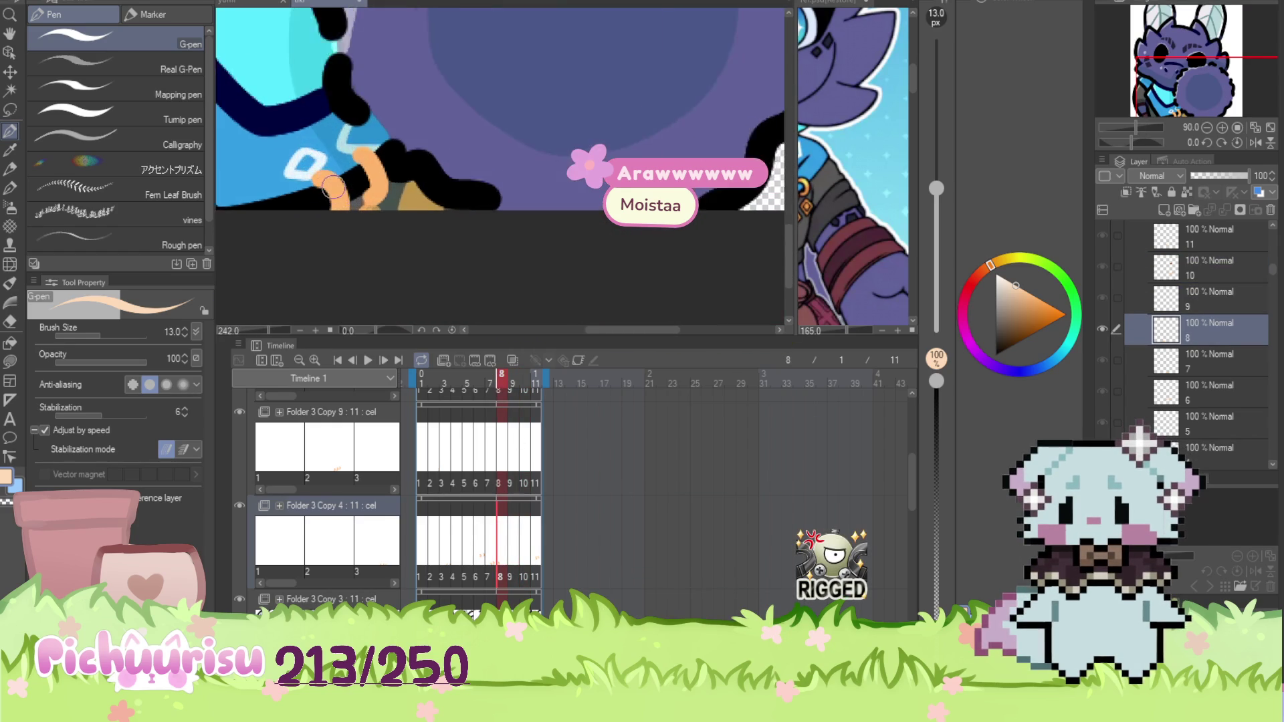
pyautogui.scroll(2, 331, 189)
pyautogui.hotkey('ctrl', 'Left')
pyautogui.scroll(2, 480, 167)
pyautogui.moveTo(491, 165); pyautogui.dragTo(495, 178)
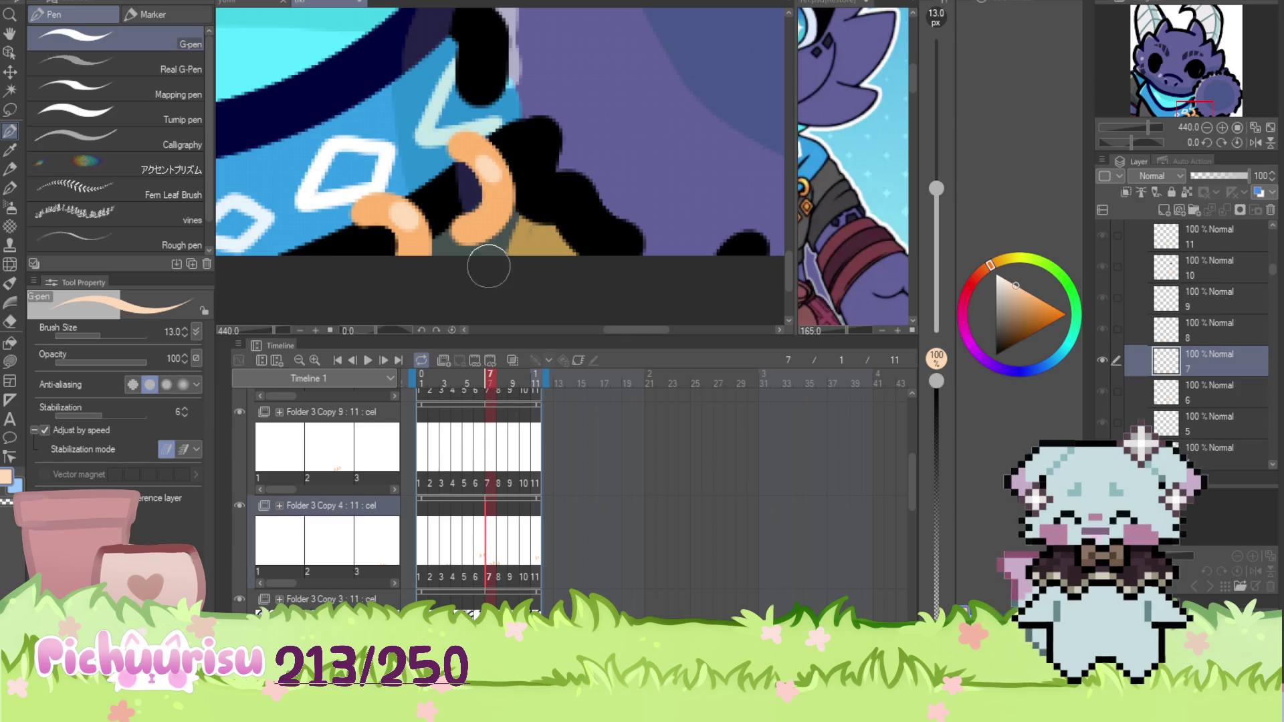
# Step back through frames 6, 5, 4 and 3 to frame 2
pyautogui.hotkey('ctrl', 'Left')
pyautogui.scroll(-4, 372, 218)
pyautogui.scroll(3, 373, 232)
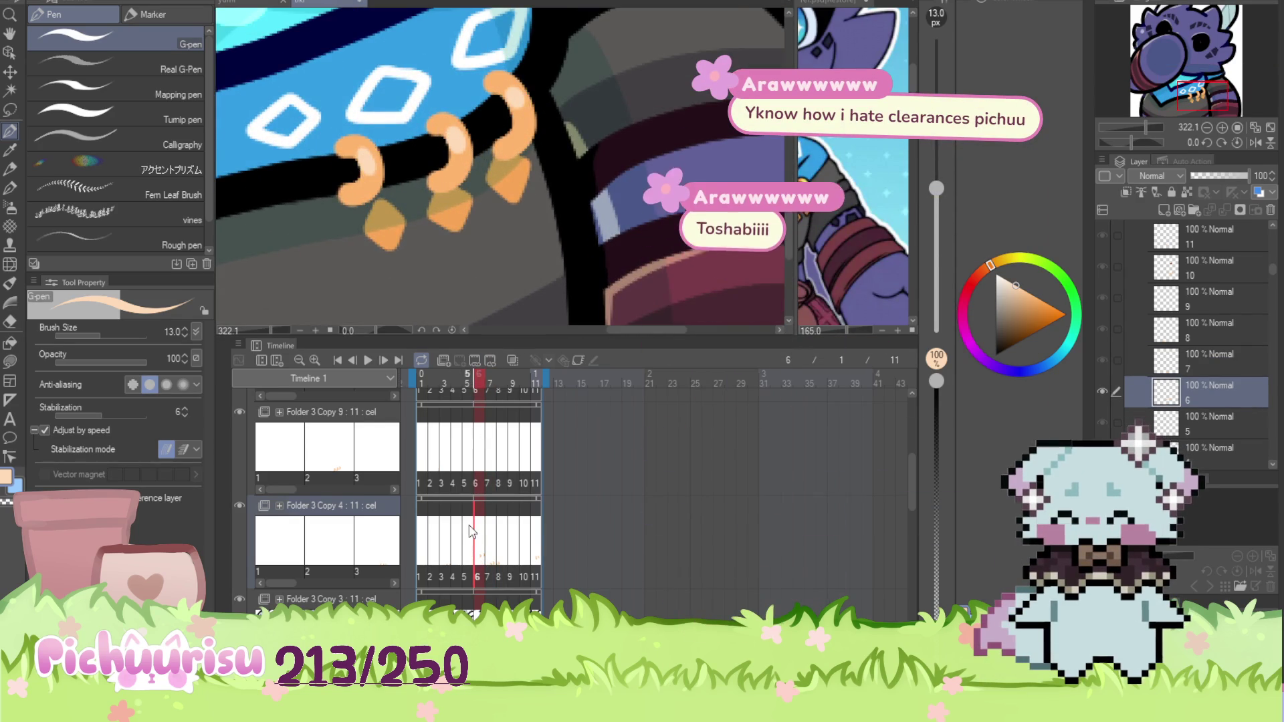
pyautogui.hotkey('ctrl', 'Left')
pyautogui.scroll(-6, 443, 137)
pyautogui.scroll(1, 442, 138)
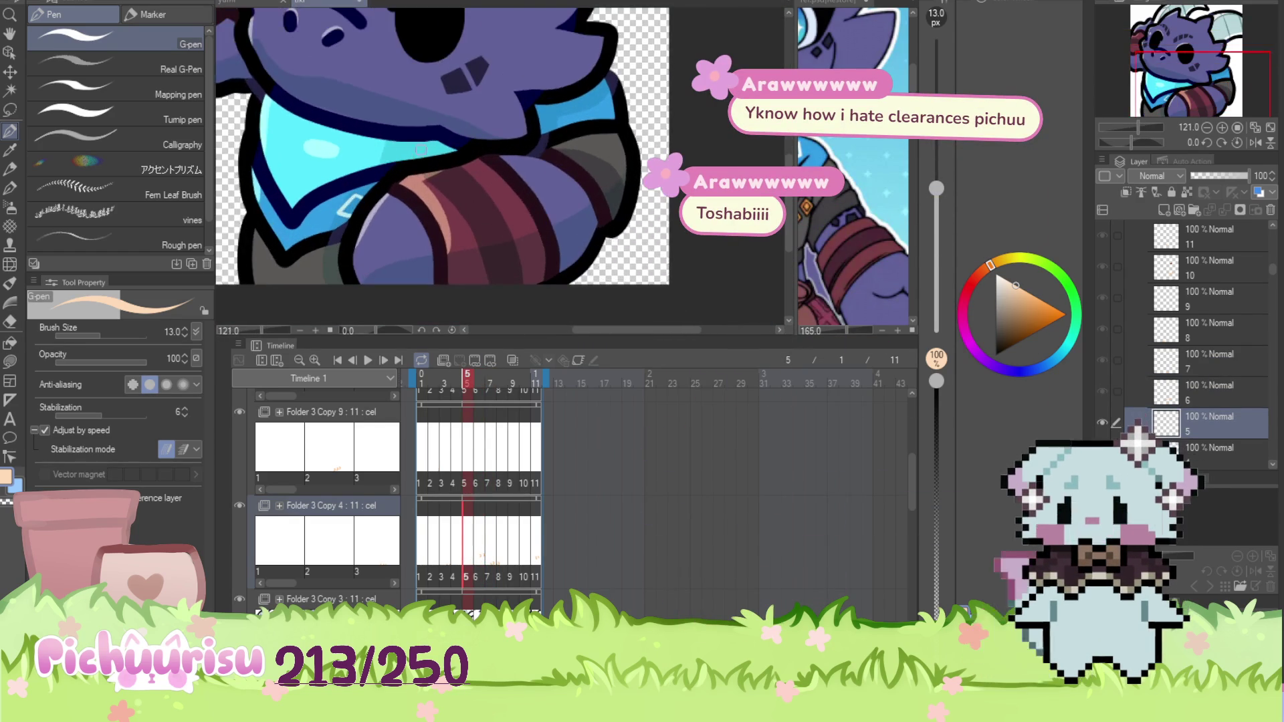
pyautogui.click(458, 509)
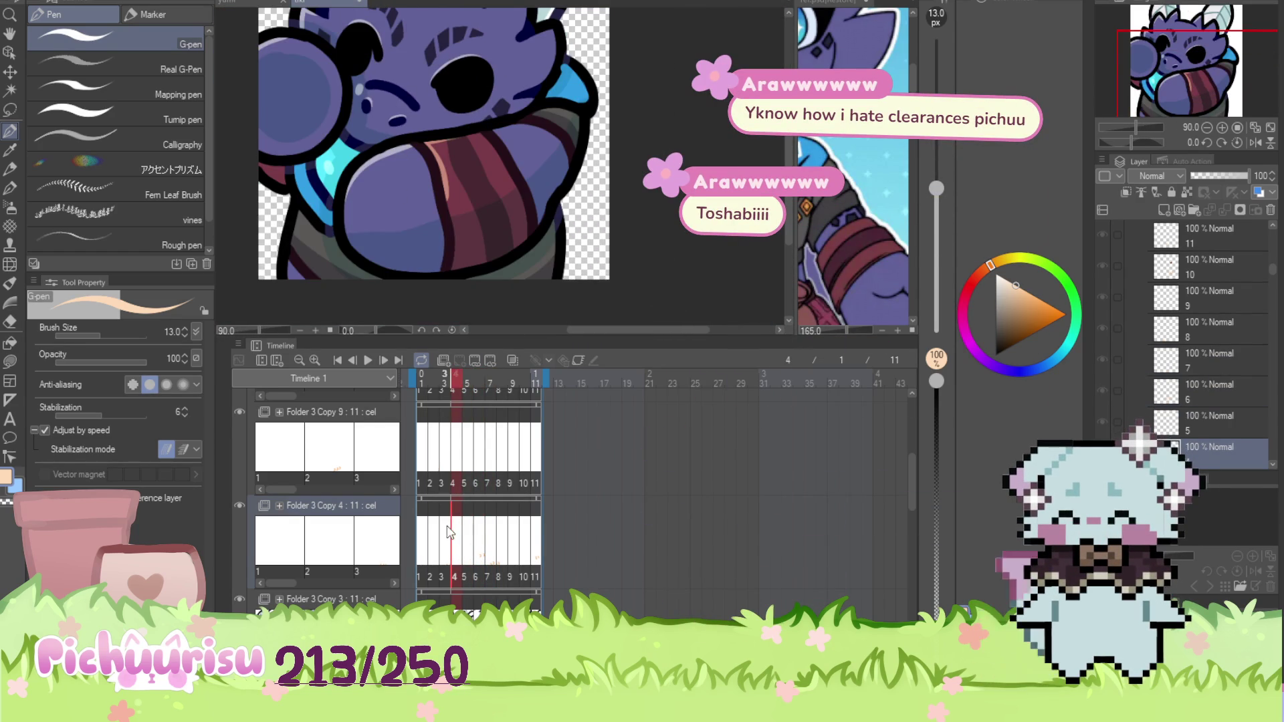
pyautogui.click(443, 532)
pyautogui.scroll(6, 513, 284)
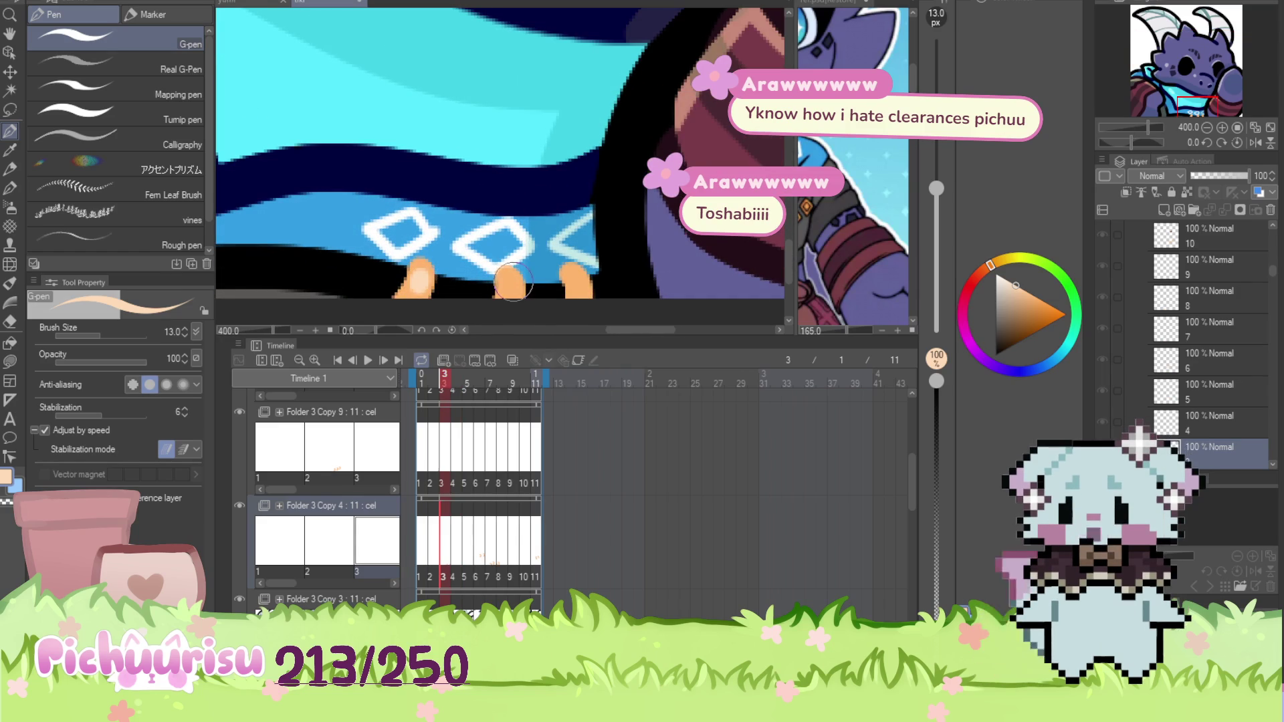
pyautogui.click(430, 548)
pyautogui.scroll(1, 500, 232)
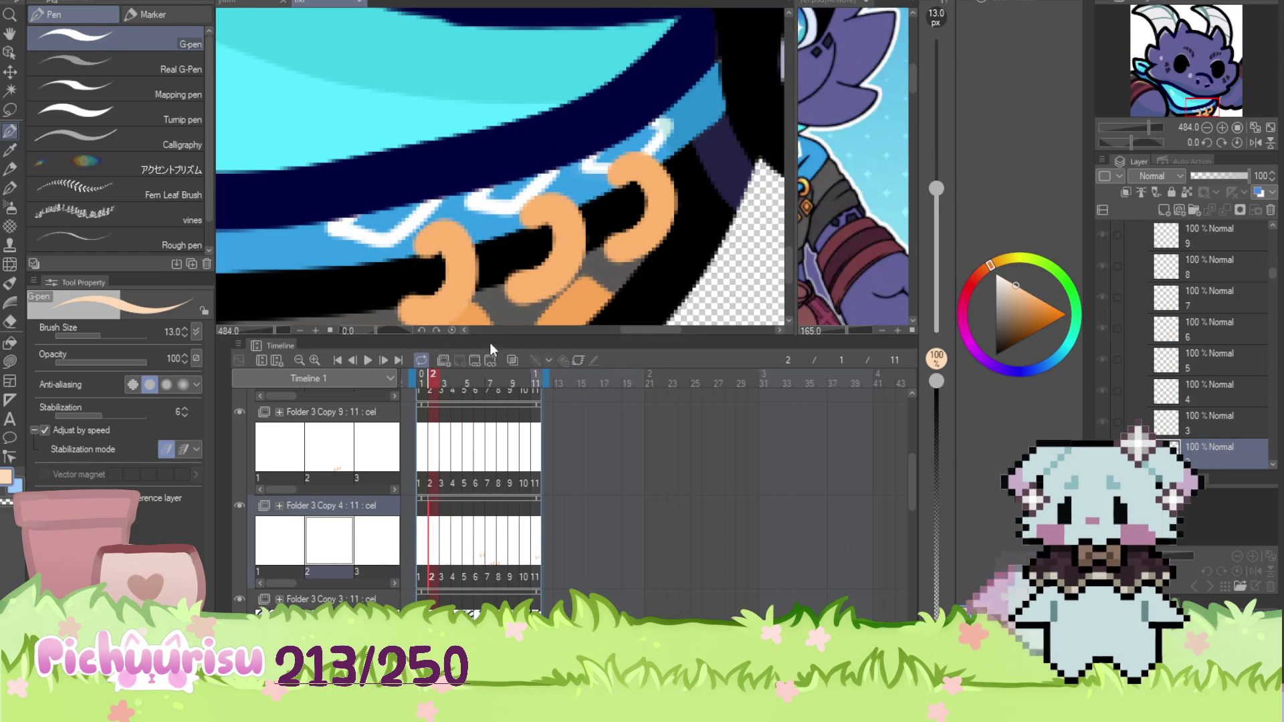
# Highlight the left, middle and right orange rings in frame 2, then return to frame 1
pyautogui.click(431, 461)
pyautogui.moveTo(459, 248); pyautogui.dragTo(461, 271)
pyautogui.moveTo(562, 210); pyautogui.dragTo(565, 235)
pyautogui.moveTo(652, 185); pyautogui.dragTo(650, 201)
pyautogui.click(419, 539)
pyautogui.scroll(-8, 438, 295)
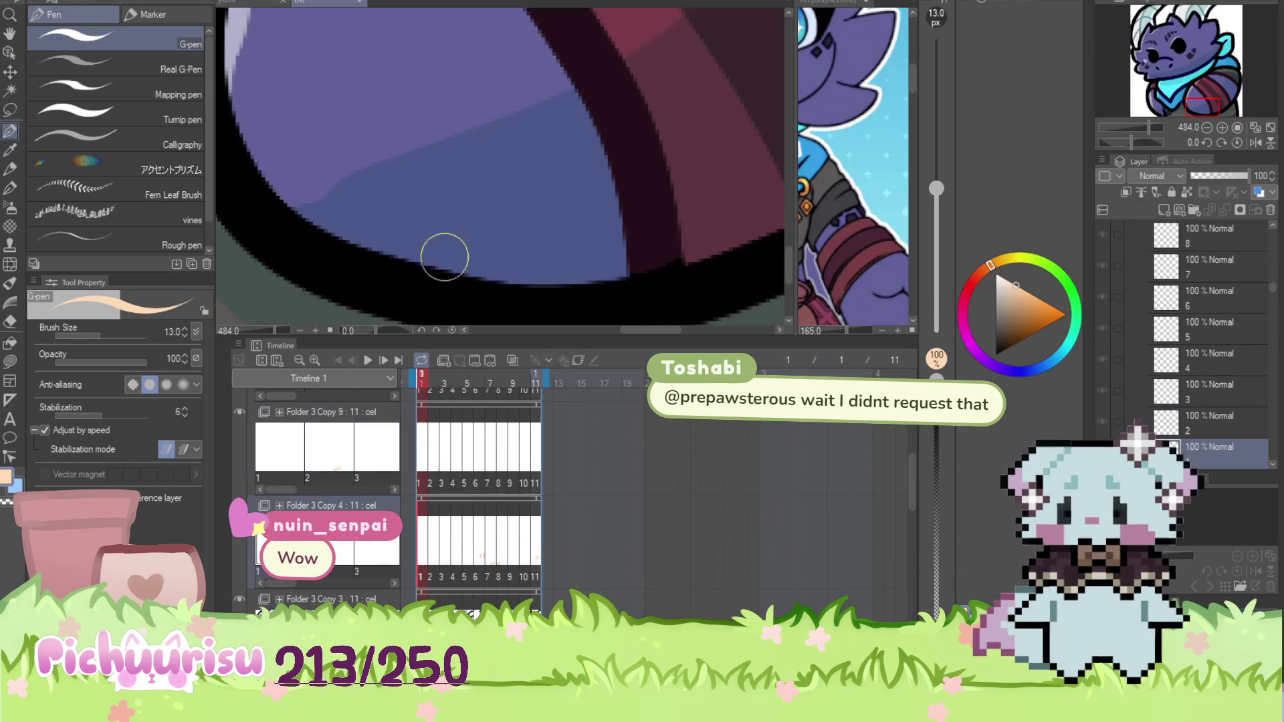
pyautogui.scroll(-2, 572, 186)
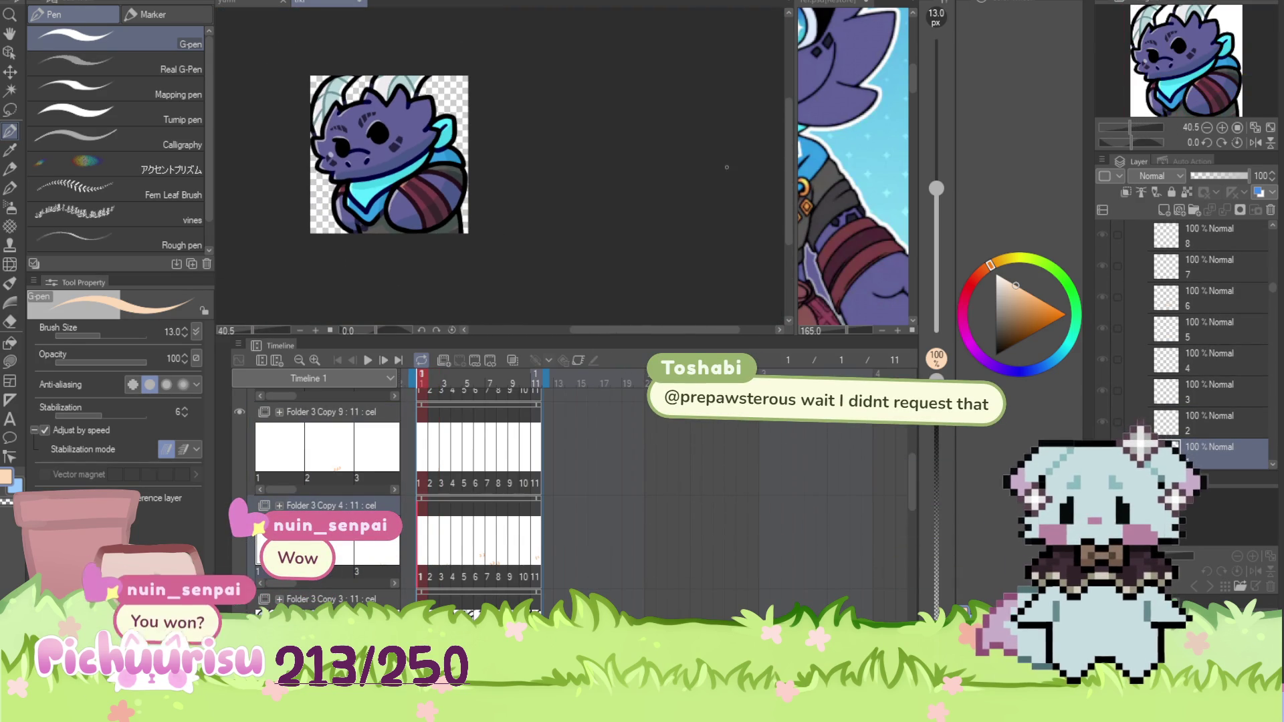
# Widen the reference sheet, zoom to the character's eyes, and eyedrop their blue as the drawing colour
pyautogui.click(861, 111)
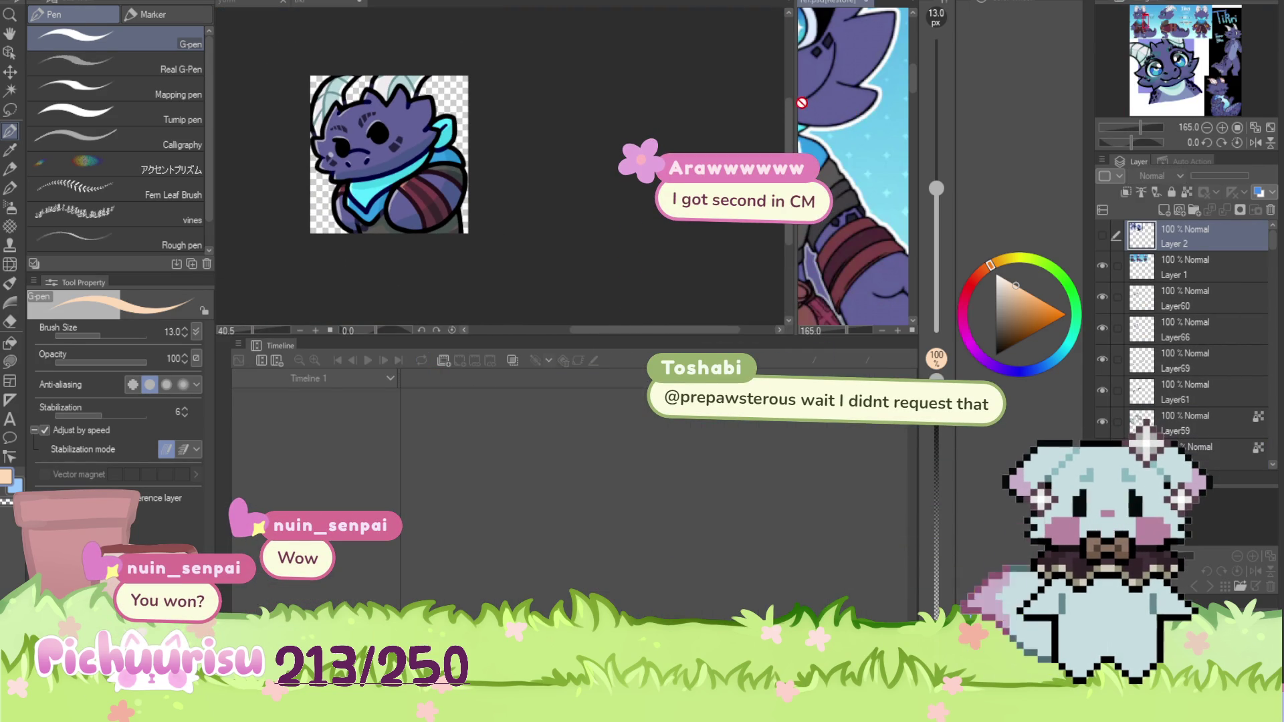
pyautogui.moveTo(794, 101); pyautogui.dragTo(650, 101)
pyautogui.scroll(-5, 802, 208)
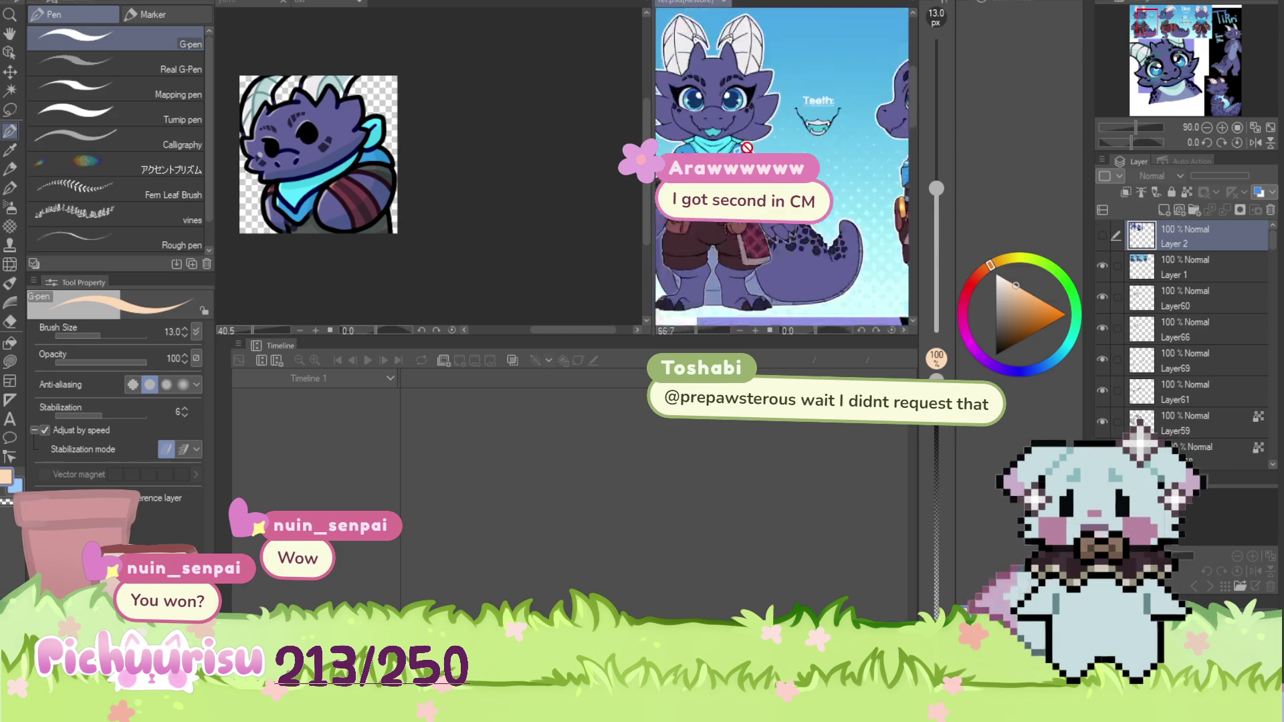
pyautogui.scroll(3, 783, 187)
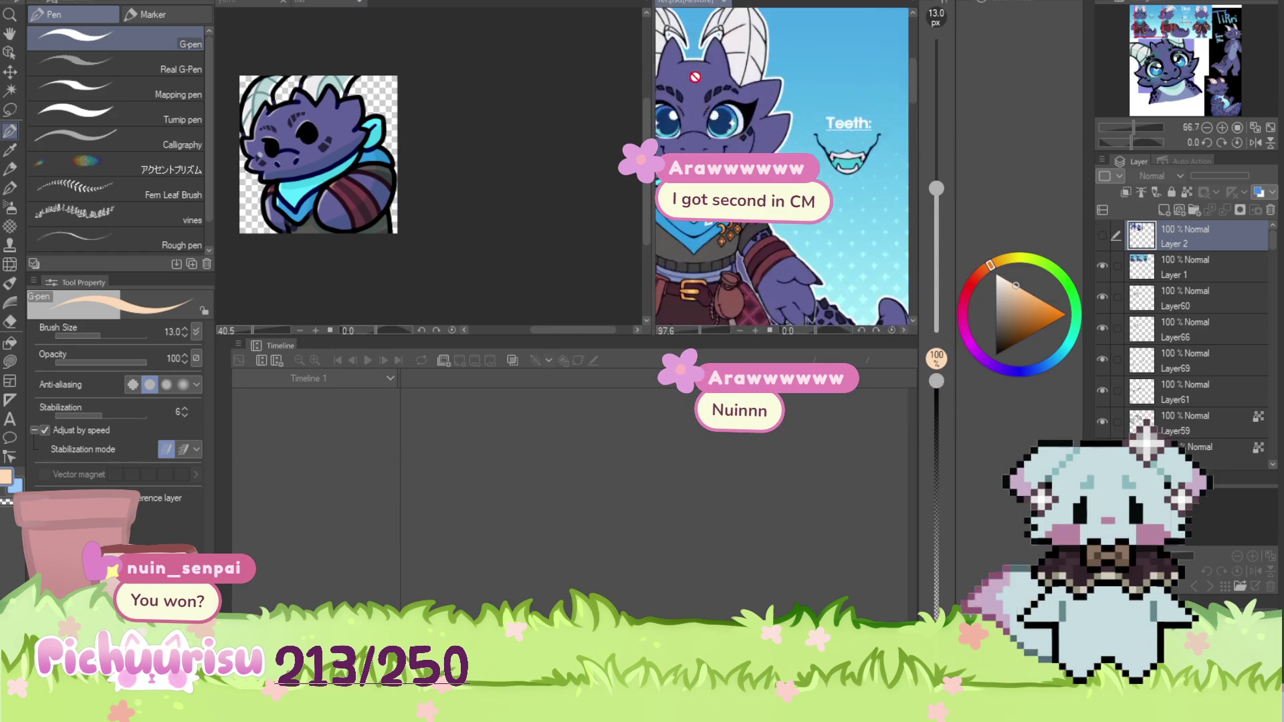
pyautogui.moveTo(802, 267); pyautogui.dragTo(739, 161)
pyautogui.keyDown('alt'); pyautogui.click(848, 267); pyautogui.keyUp('alt')
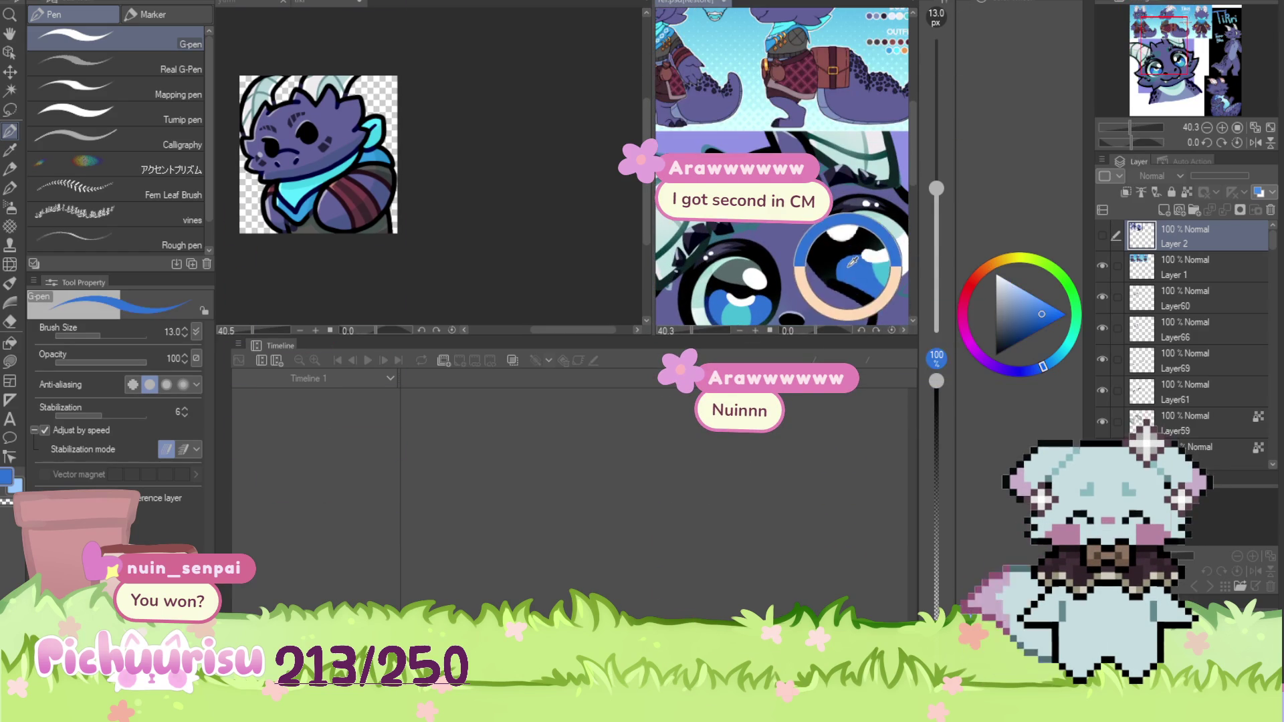
pyautogui.click(541, 229)
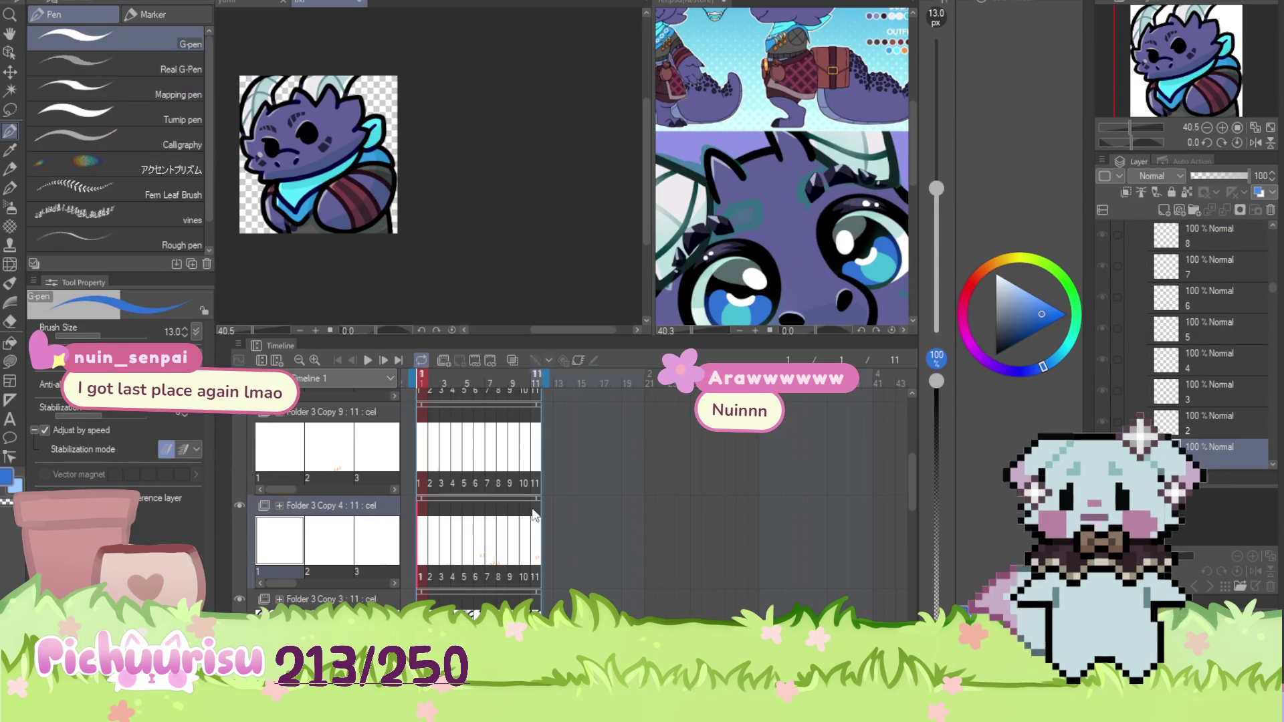
pyautogui.hscroll(-3, 535, 468)
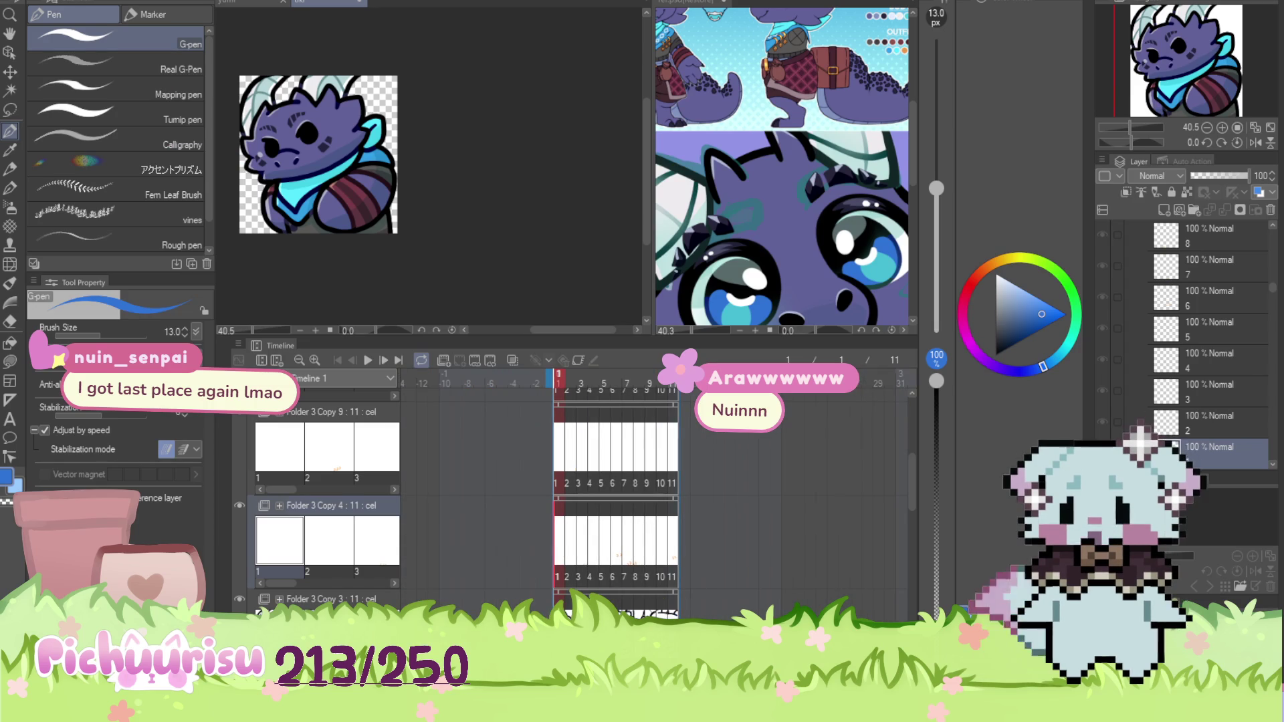
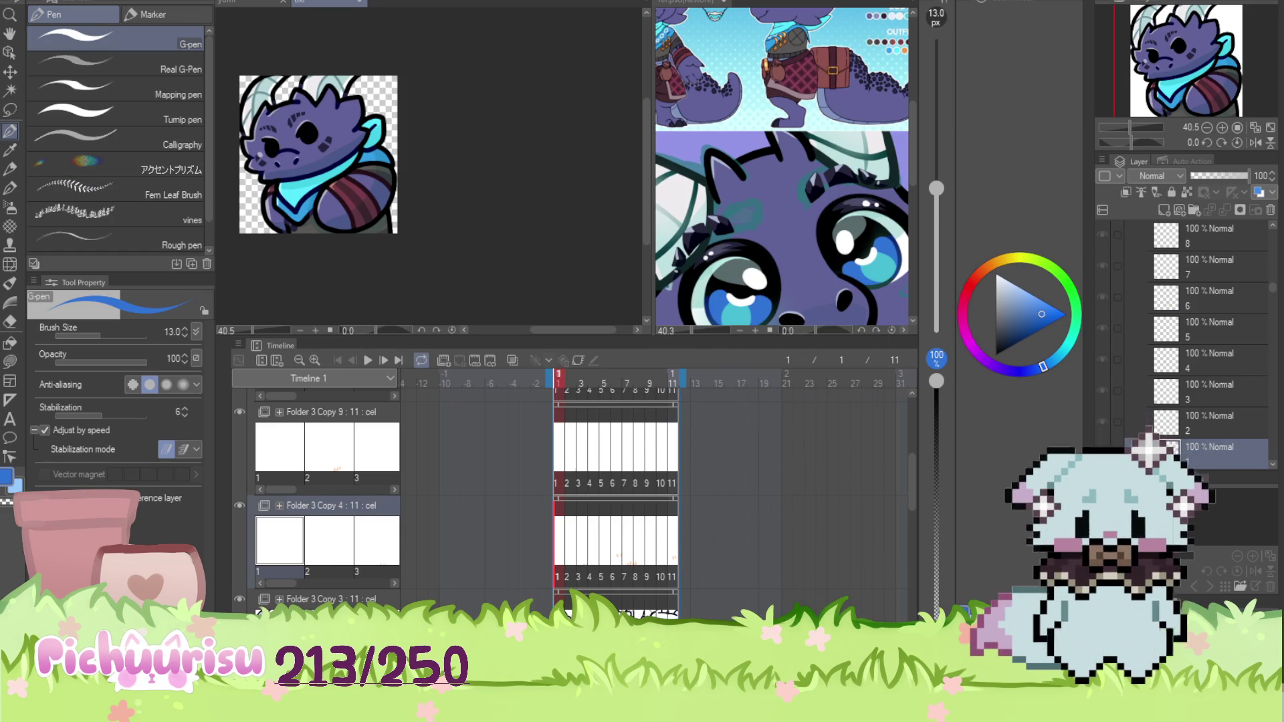
# Paint blue into the dragon's black eye on frame 1, then undo it
pyautogui.scroll(4, 452, 149)
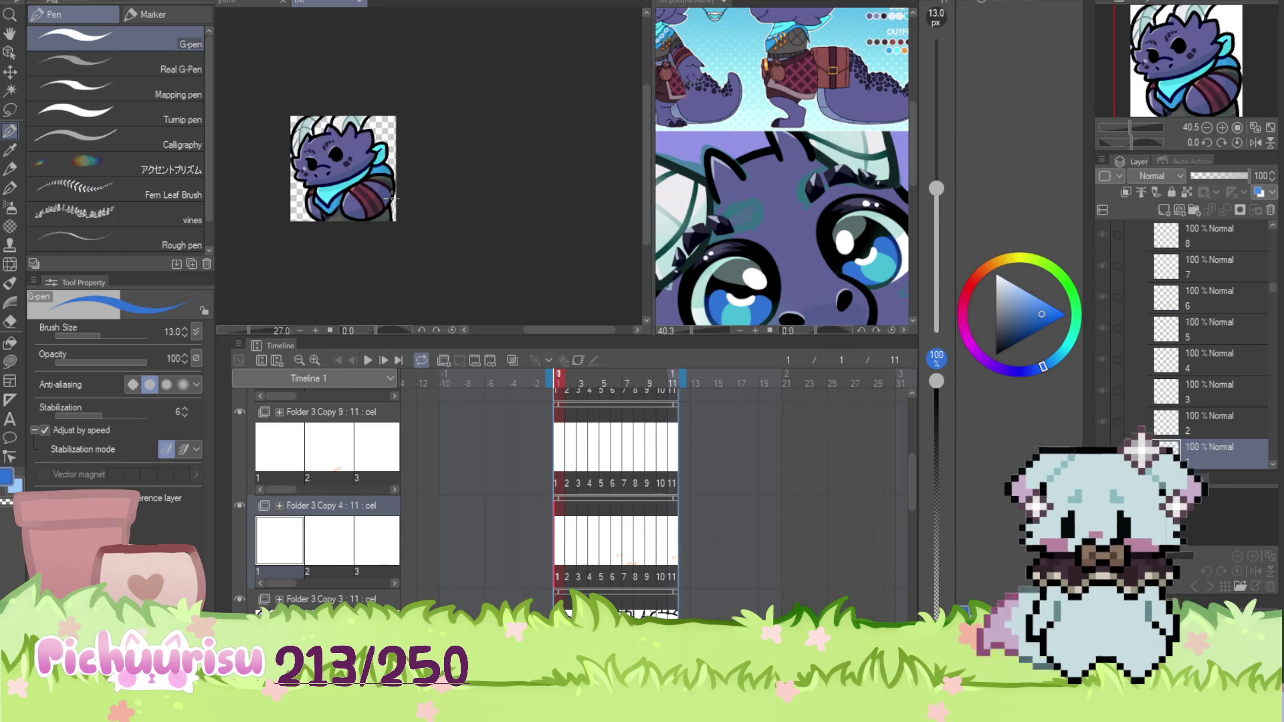
pyautogui.scroll(-3, 453, 148)
pyautogui.scroll(-1, 452, 147)
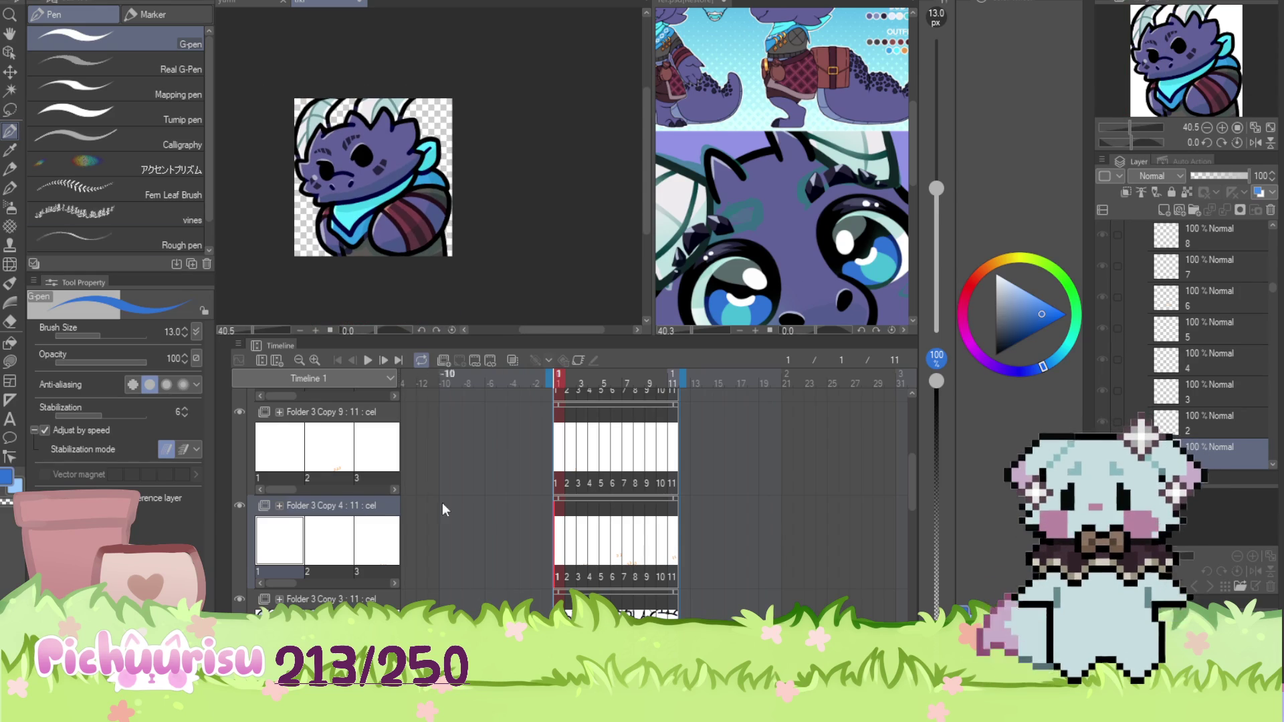
pyautogui.scroll(9, 373, 142)
pyautogui.moveTo(331, 289)
pyautogui.mouseDown()
pyautogui.moveTo(314, 274)
pyautogui.moveTo(328, 257)
pyautogui.mouseUp()
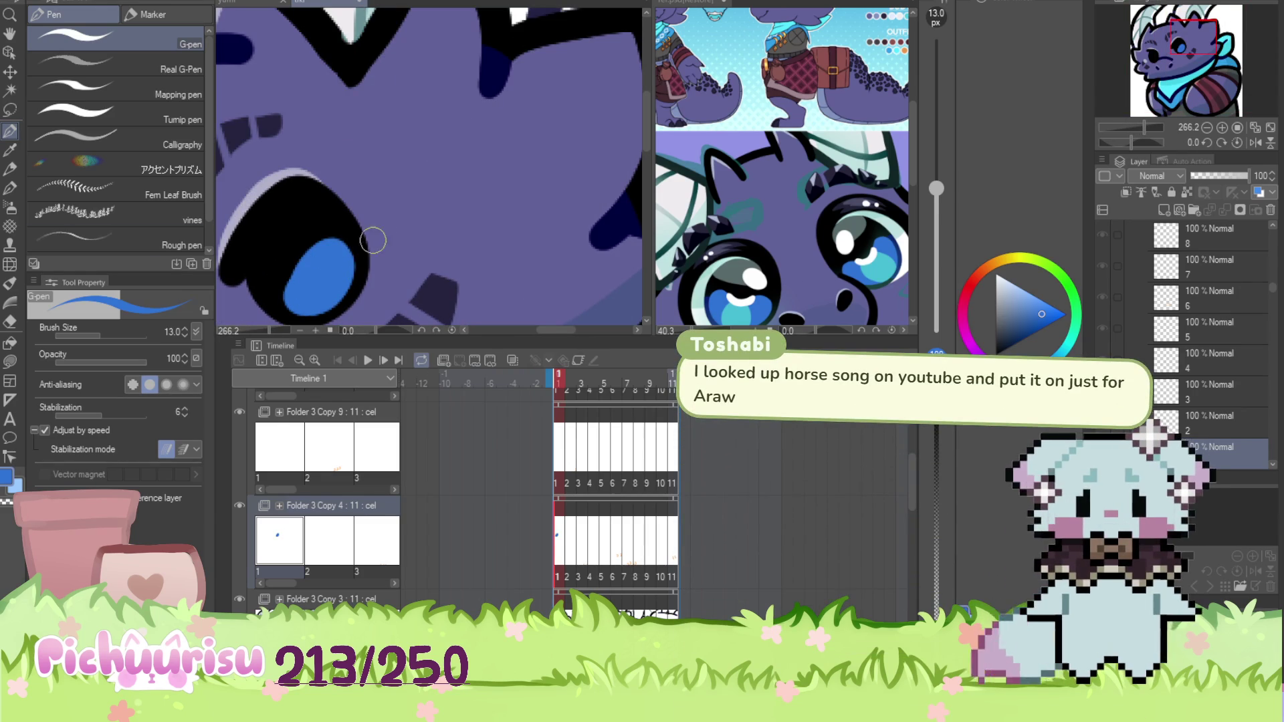
pyautogui.hotkey('ctrl', 'z')
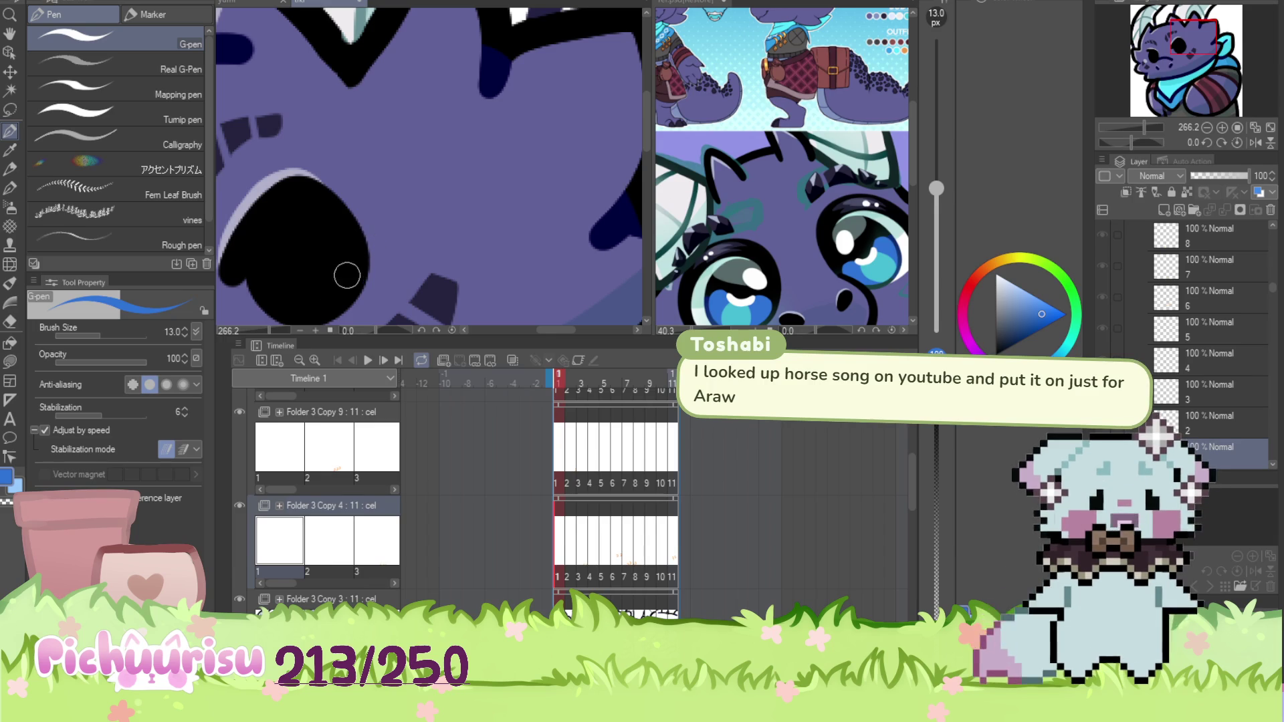
# Repaint a blue iris in the eye, add a small blue dot, and move to frame 2
pyautogui.scroll(1, 299, 303)
pyautogui.moveTo(288, 308)
pyautogui.mouseDown()
pyautogui.moveTo(321, 295)
pyautogui.moveTo(358, 220)
pyautogui.moveTo(274, 301)
pyautogui.moveTo(339, 244)
pyautogui.mouseUp()
pyautogui.scroll(-2, 339, 245)
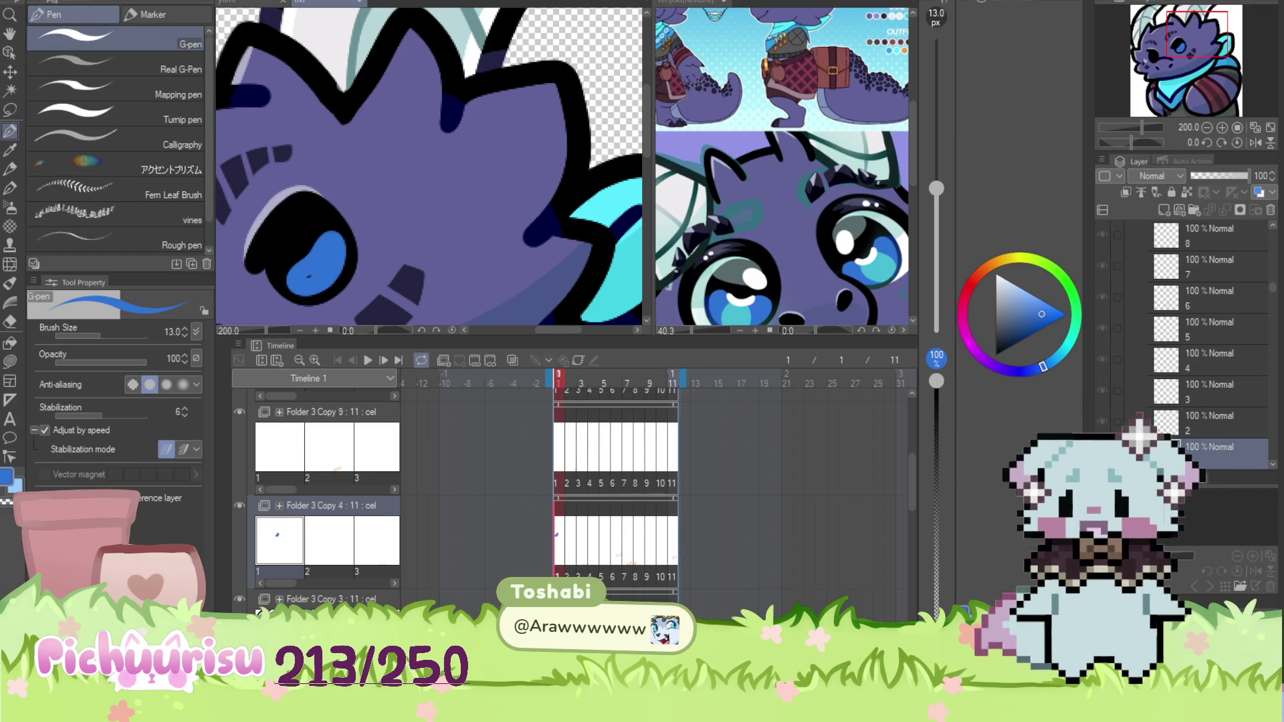
pyautogui.scroll(-4, 568, 232)
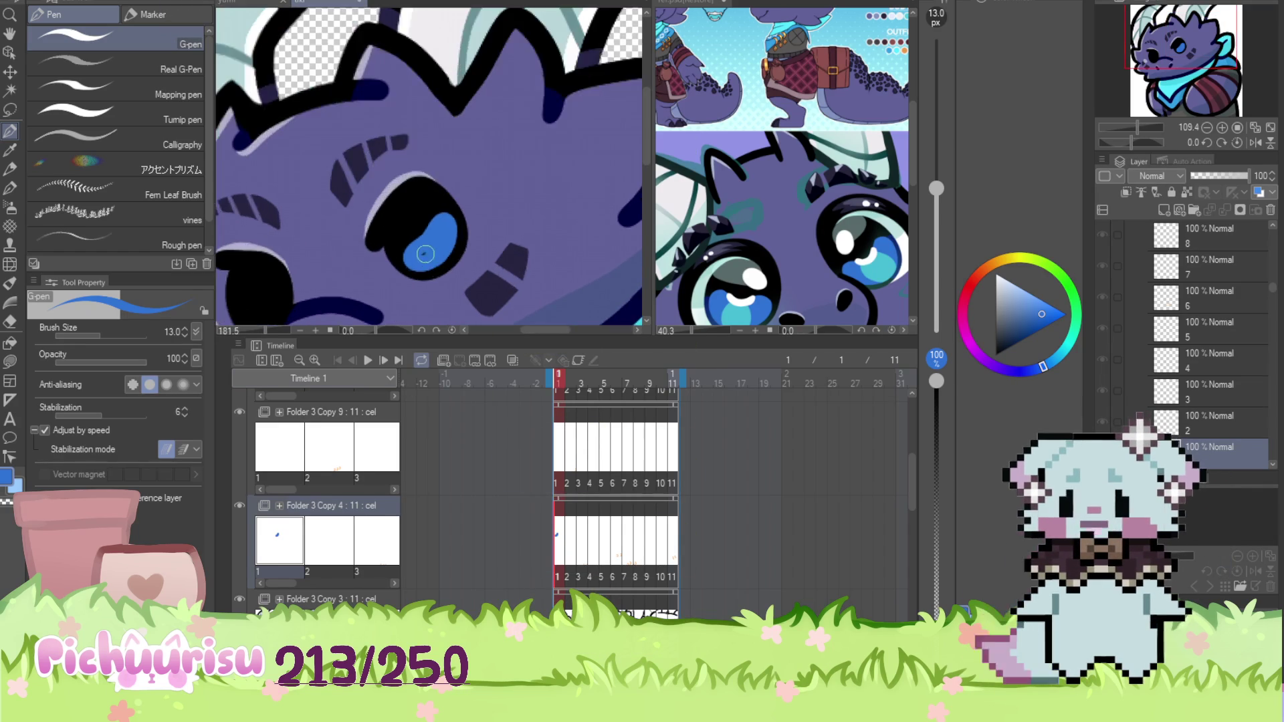
pyautogui.scroll(7, 396, 157)
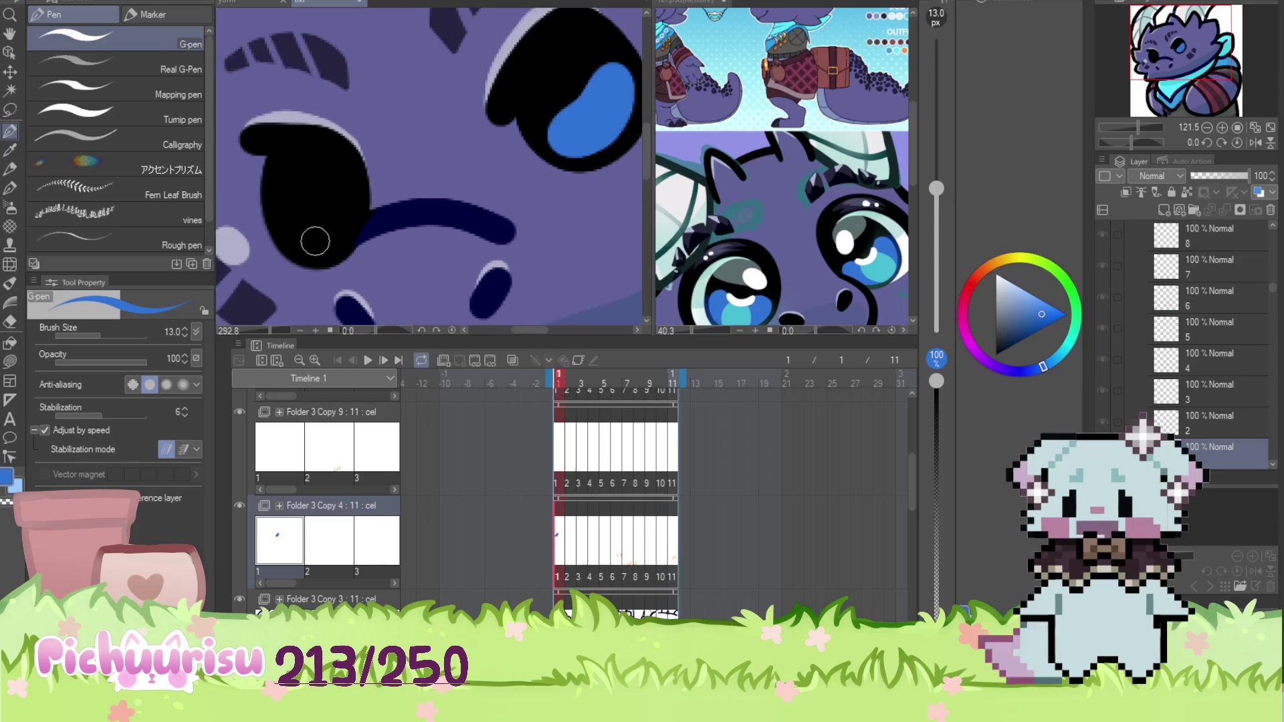
pyautogui.scroll(-4, 288, 230)
pyautogui.click(251, 233)
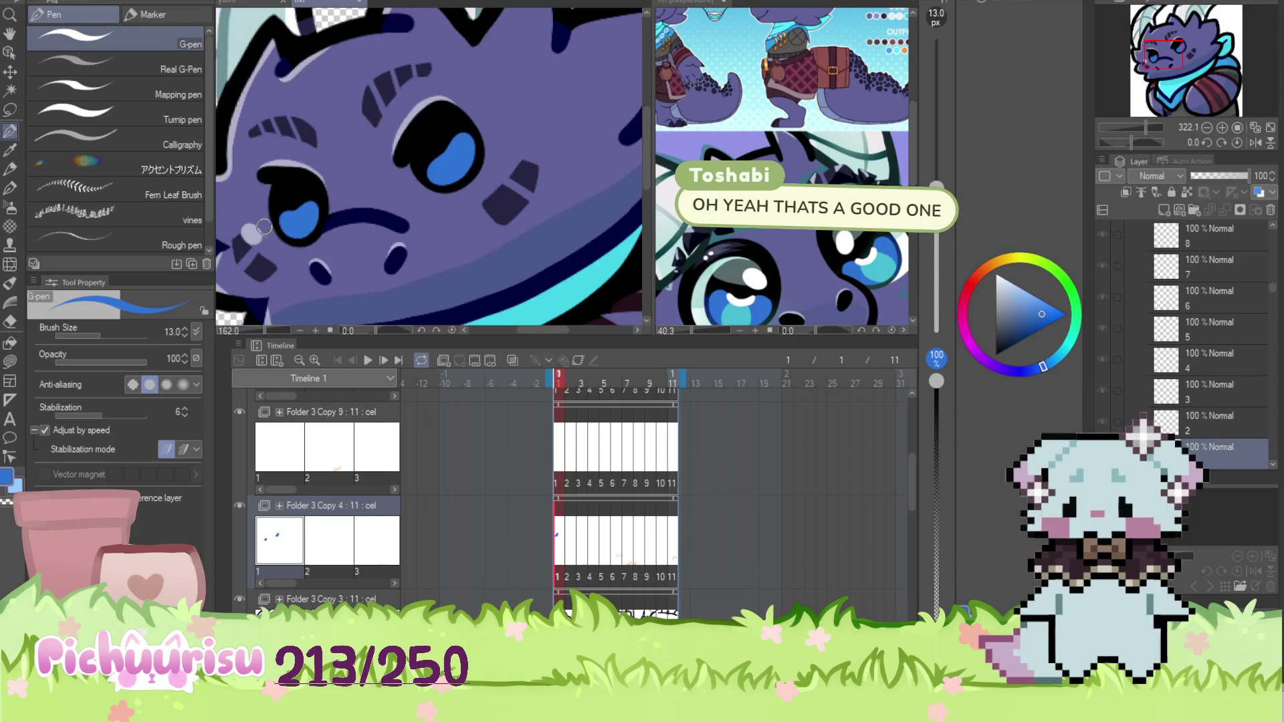
pyautogui.click(568, 545)
pyautogui.scroll(-2, 442, 247)
pyautogui.scroll(5, 433, 219)
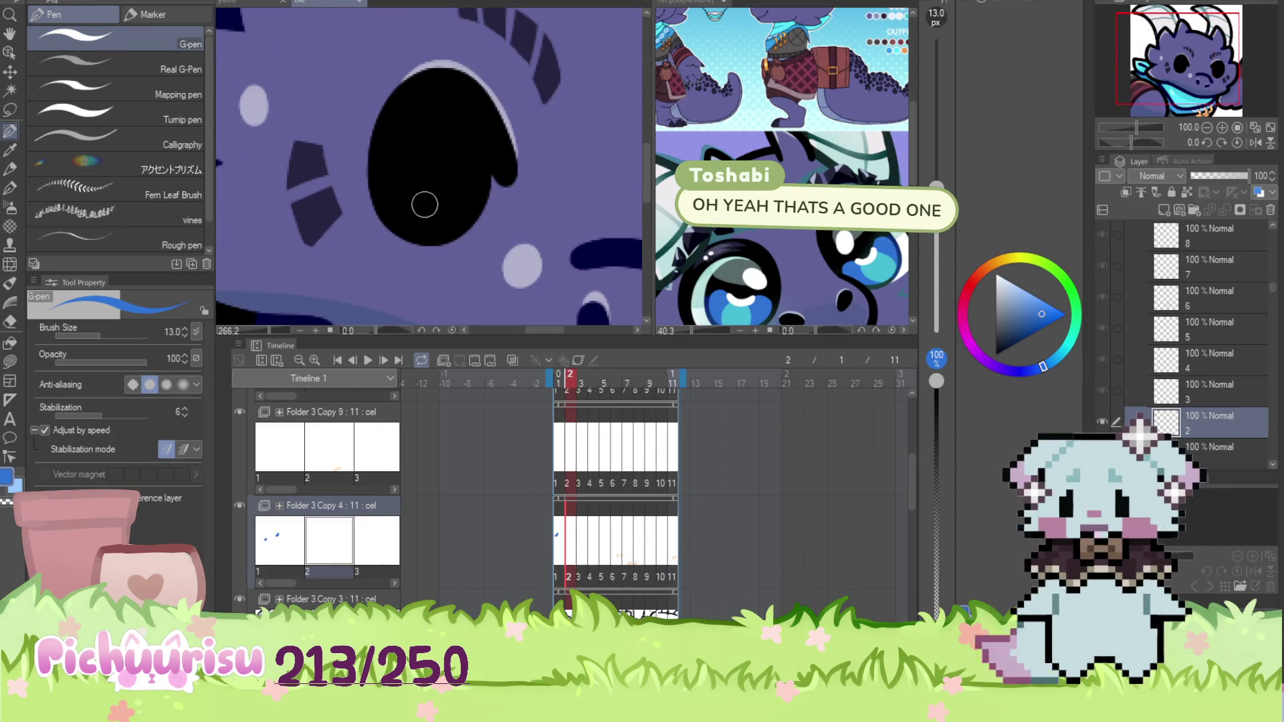
# Paint a large blue iris inside the dragon's eye on frame 2
pyautogui.moveTo(433, 219)
pyautogui.mouseDown()
pyautogui.moveTo(431, 160)
pyautogui.moveTo(420, 180)
pyautogui.mouseUp()
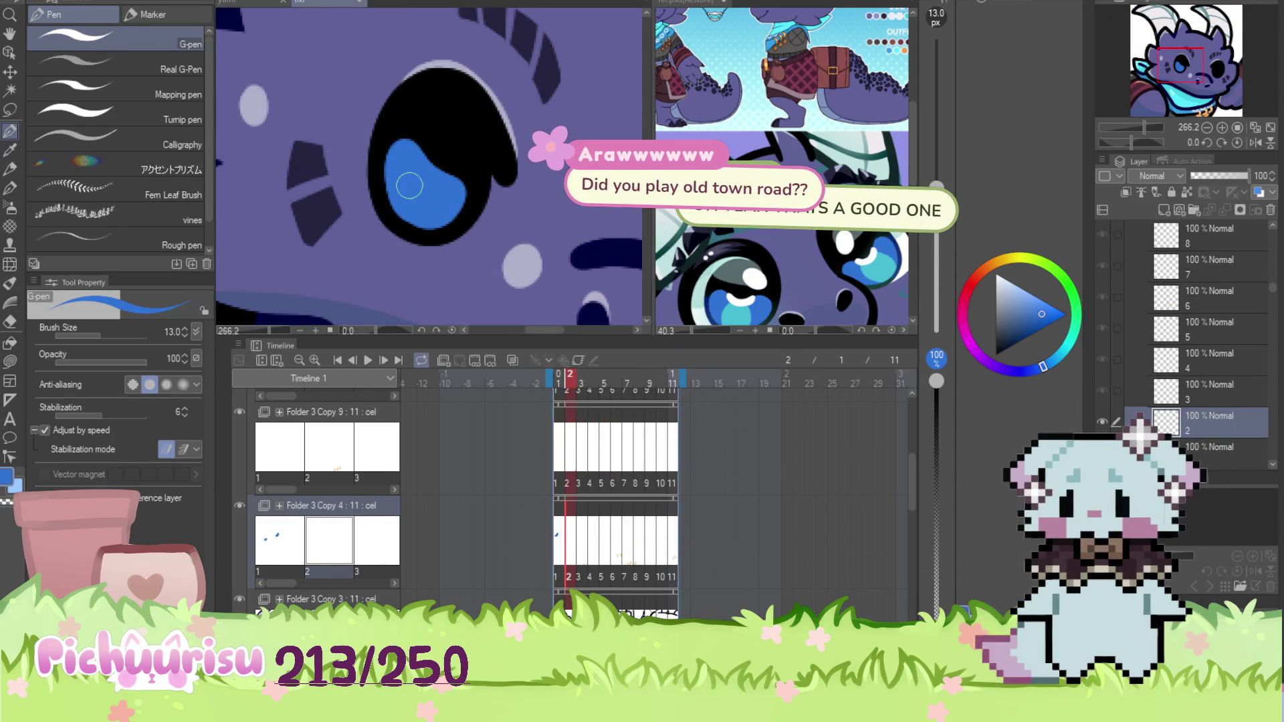
pyautogui.scroll(-3, 412, 188)
pyautogui.scroll(3, 575, 214)
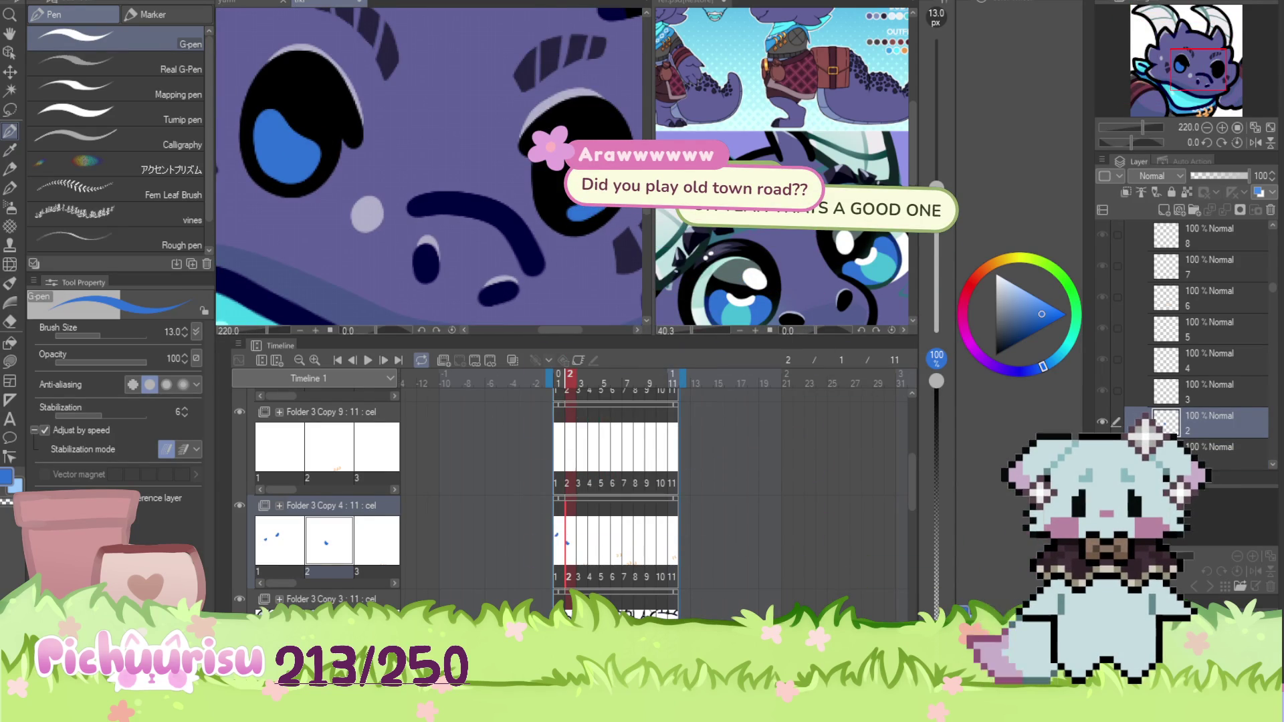
pyautogui.scroll(-3, 564, 194)
# On frame 3, paint blue strokes over the right eye and a blue curve in the left eye
pyautogui.hotkey('ctrl', 'Right')
pyautogui.scroll(2, 535, 164)
pyautogui.scroll(2, 535, 164)
pyautogui.moveTo(538, 160); pyautogui.dragTo(495, 221)
pyautogui.scroll(-2, 508, 206)
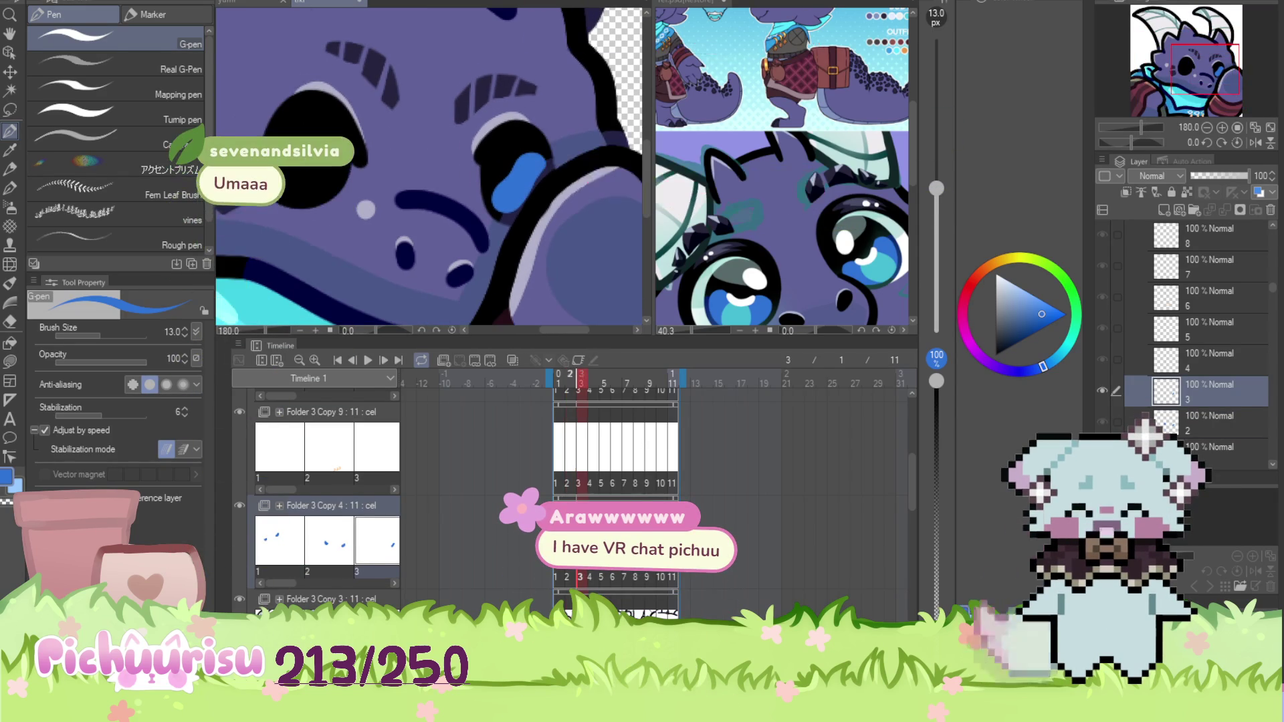
pyautogui.scroll(3, 295, 159)
pyautogui.moveTo(301, 208)
pyautogui.mouseDown()
pyautogui.moveTo(331, 228)
pyautogui.moveTo(361, 188)
pyautogui.moveTo(336, 216)
pyautogui.mouseUp()
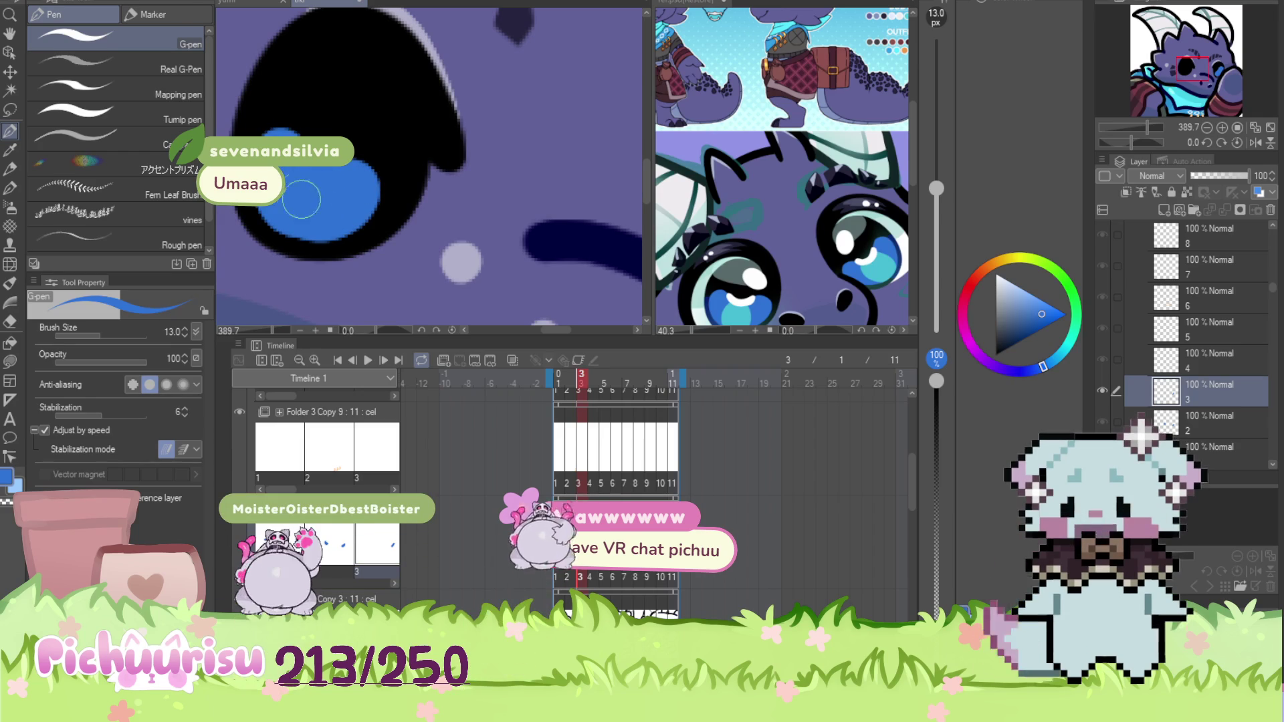
pyautogui.scroll(-4, 336, 215)
pyautogui.scroll(2, 342, 131)
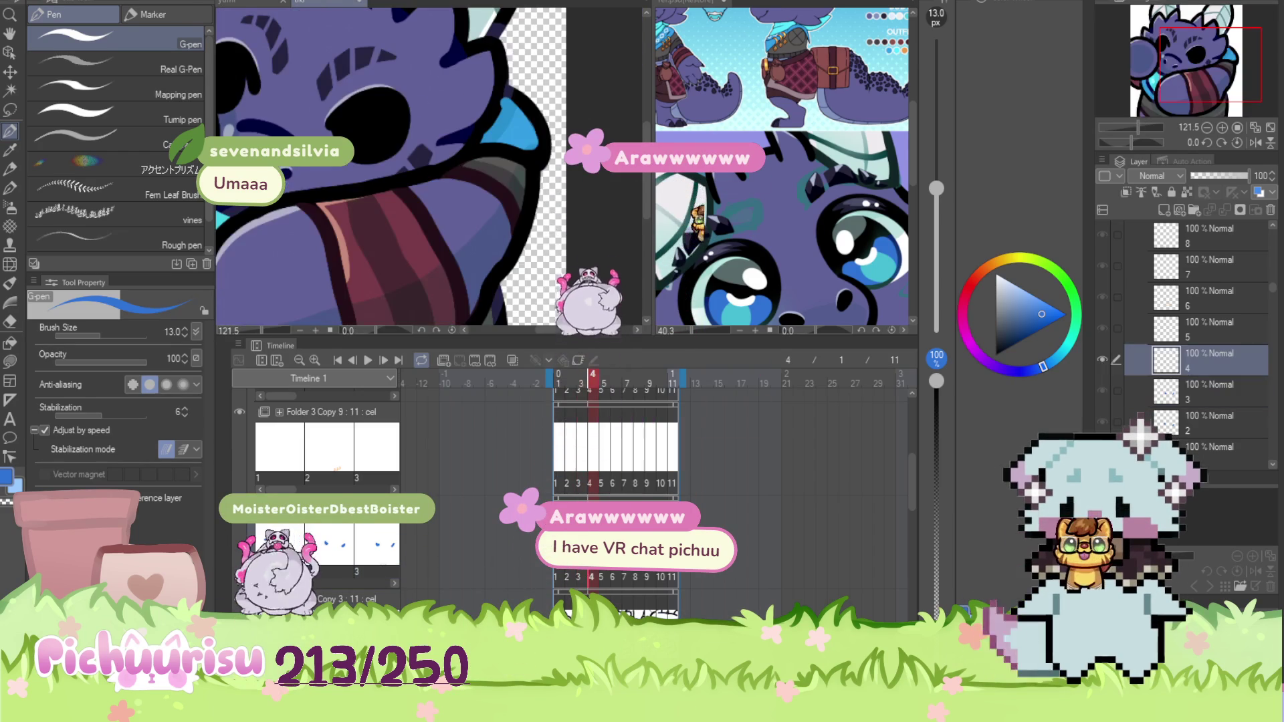
# Check frame 4, return to frame 3, and sample the dark navy colour from the drawing
pyautogui.press('Right')
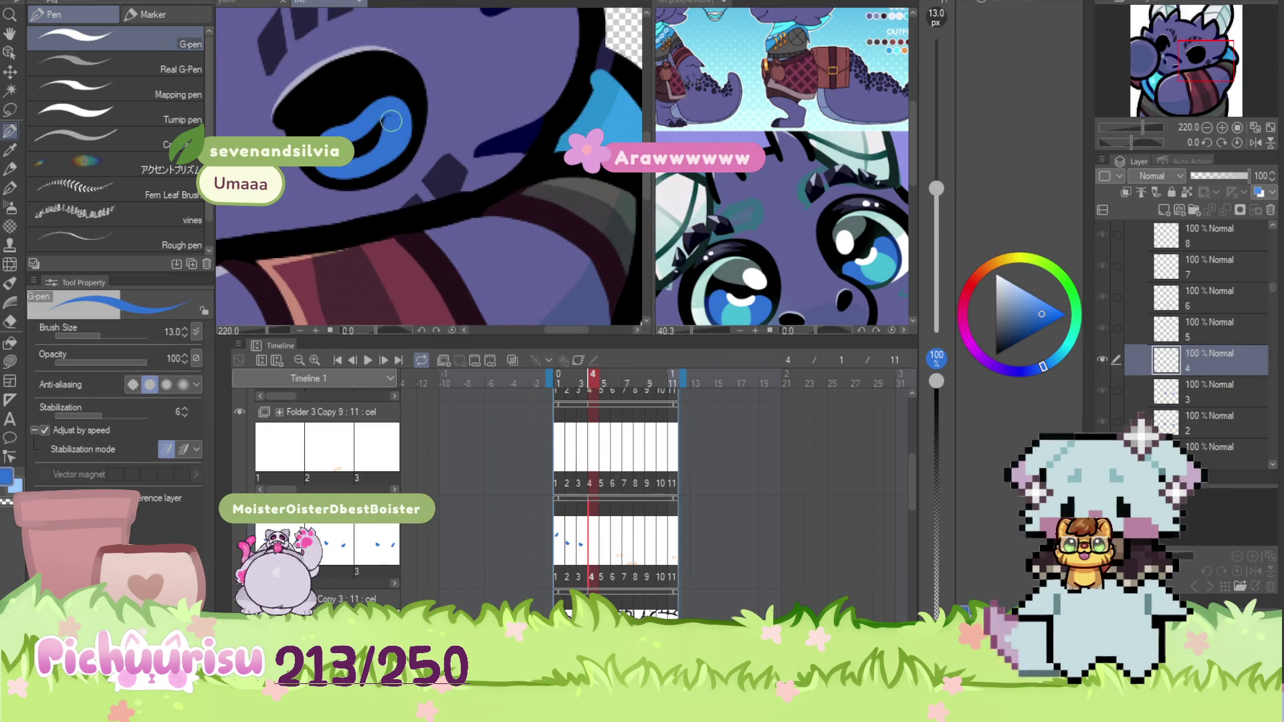
pyautogui.scroll(-2, 262, 100)
pyautogui.scroll(-1, 262, 100)
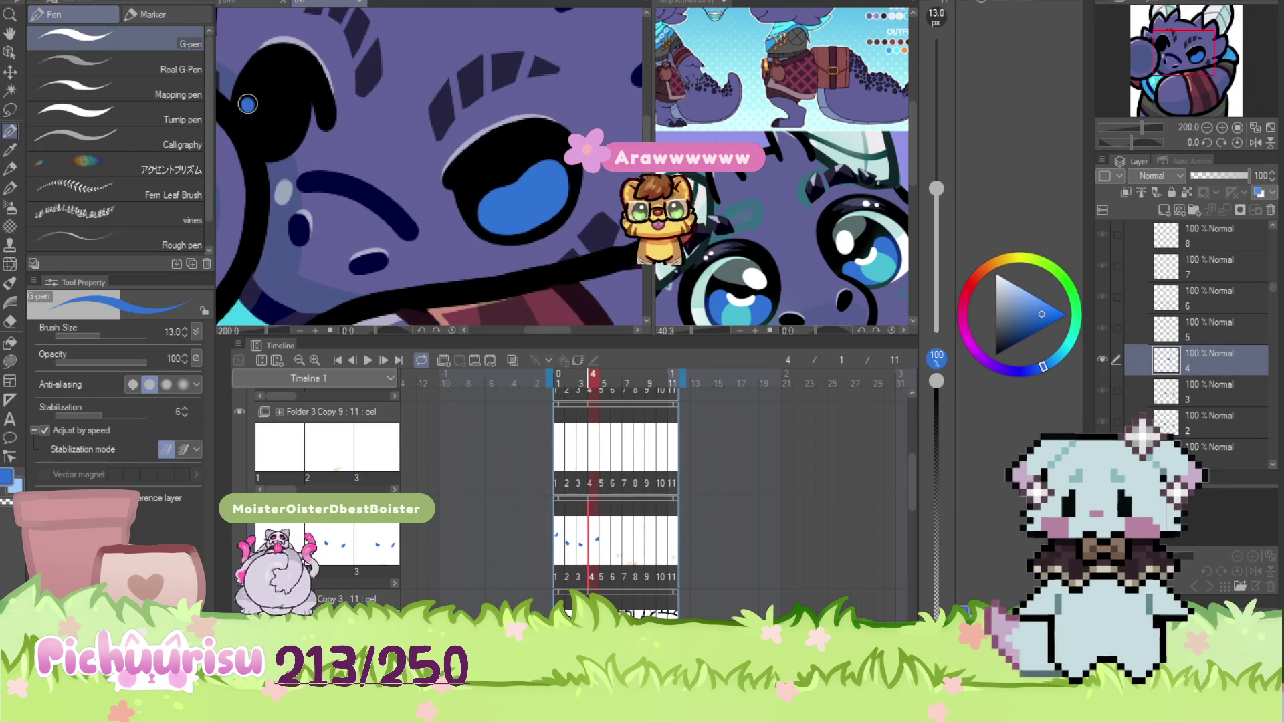
pyautogui.scroll(-3, 233, 113)
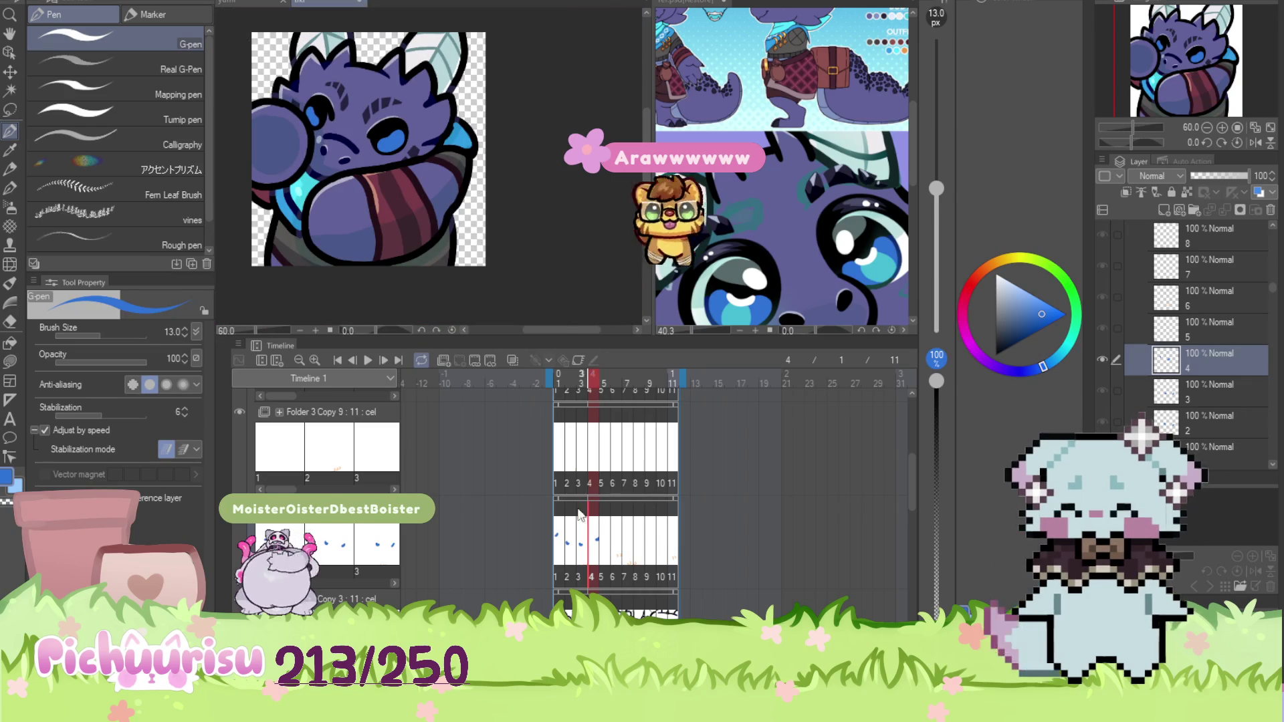
pyautogui.press('Left')
pyautogui.scroll(1, 403, 155)
pyautogui.scroll(2, 403, 155)
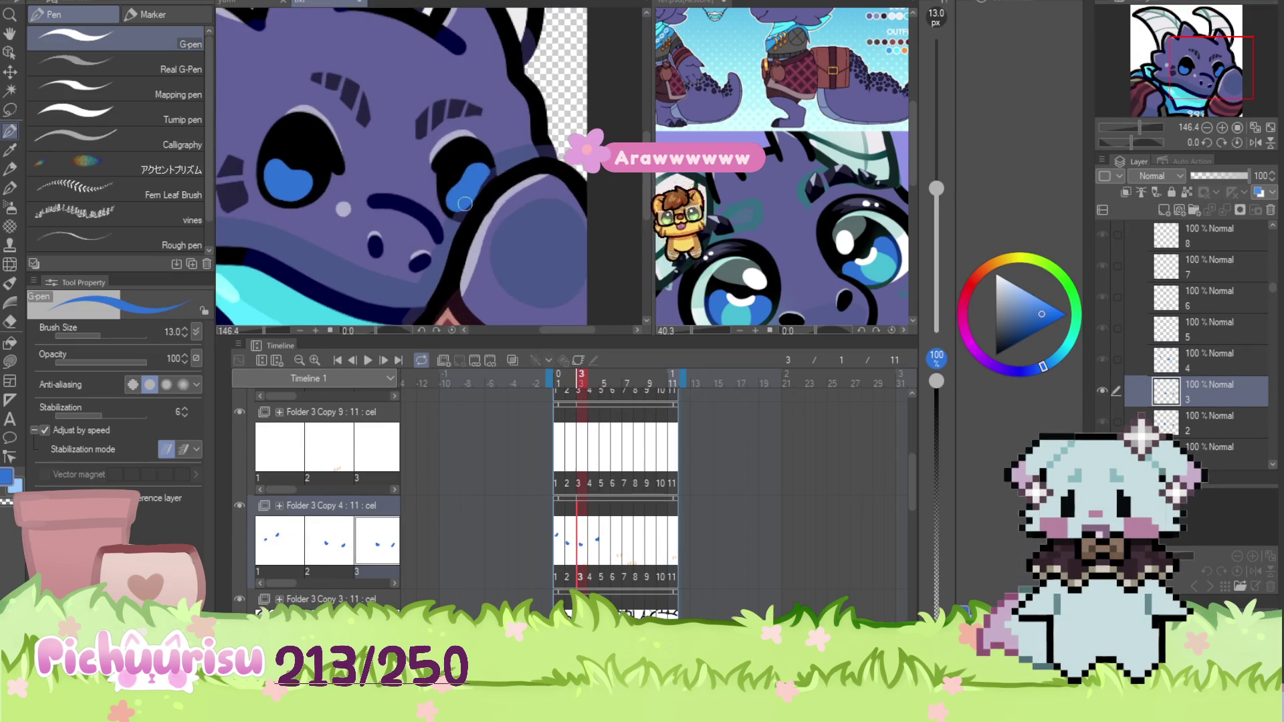
pyautogui.keyDown('alt'); pyautogui.click(450, 215); pyautogui.keyUp('alt')
pyautogui.scroll(-2, 450, 215)
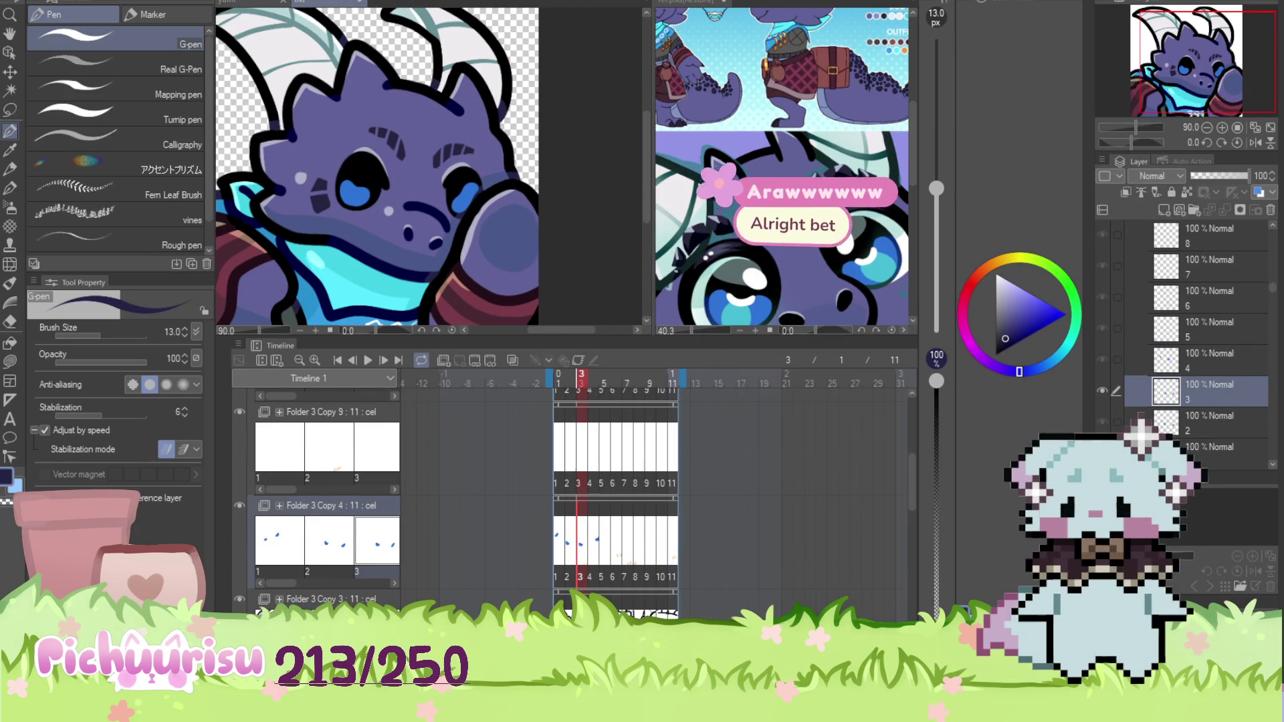
# Switch to the Folder 3 Copy 3 track, pick blue at 100% view, and move to frame 5
pyautogui.click(328, 599)
pyautogui.press('Right')
pyautogui.moveTo(1201, 67); pyautogui.dragTo(1184, 46)
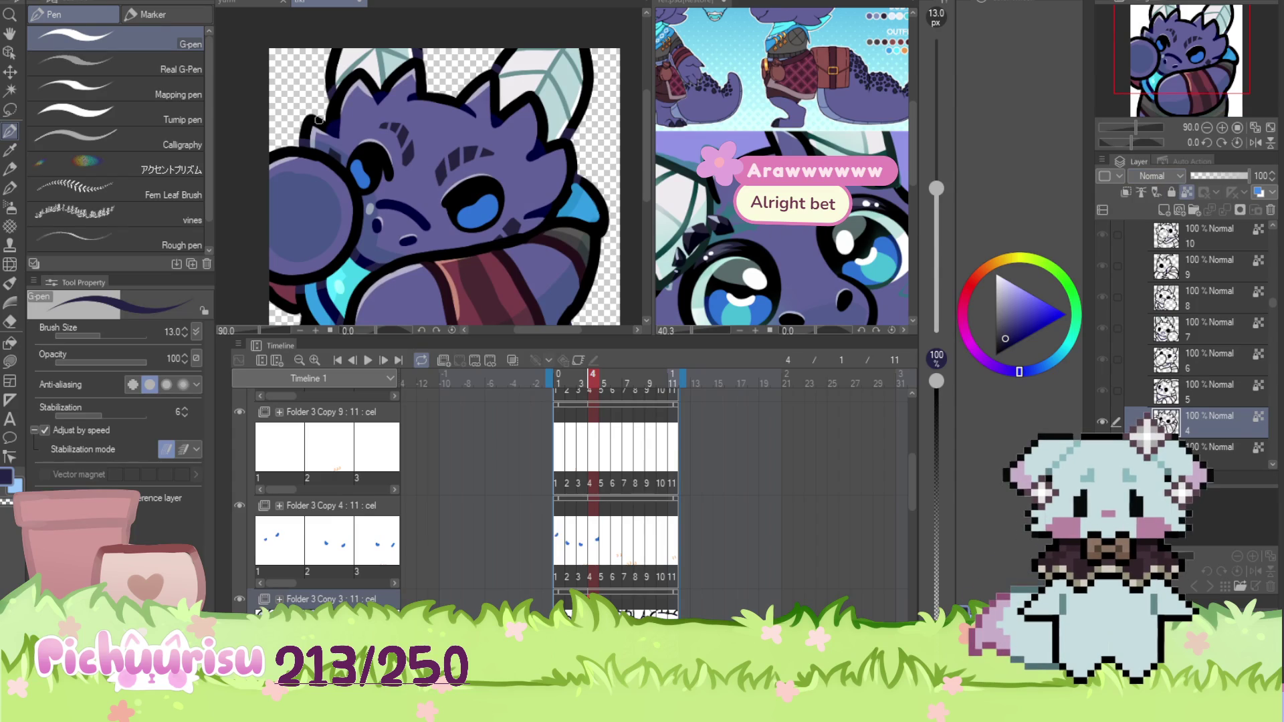
pyautogui.scroll(5, 354, 167)
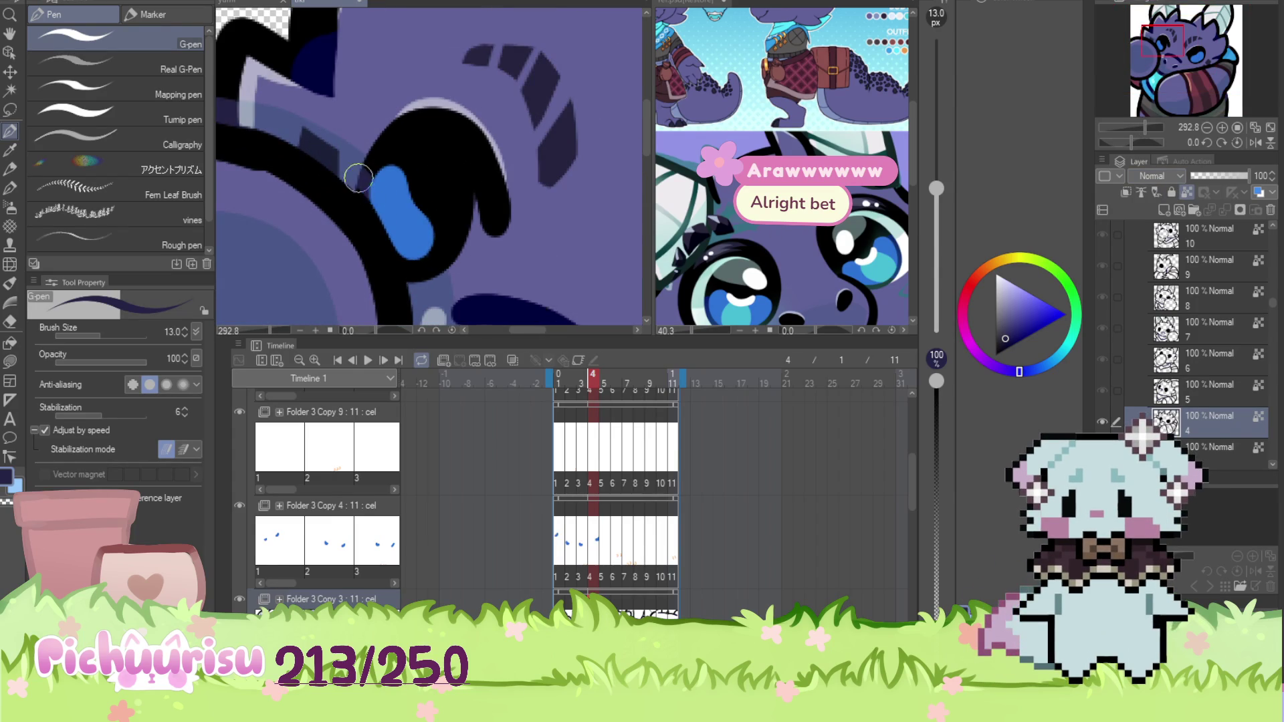
pyautogui.keyDown('alt'); pyautogui.click(388, 198); pyautogui.keyUp('alt')
pyautogui.hotkey('ctrl', 'alt', '0')
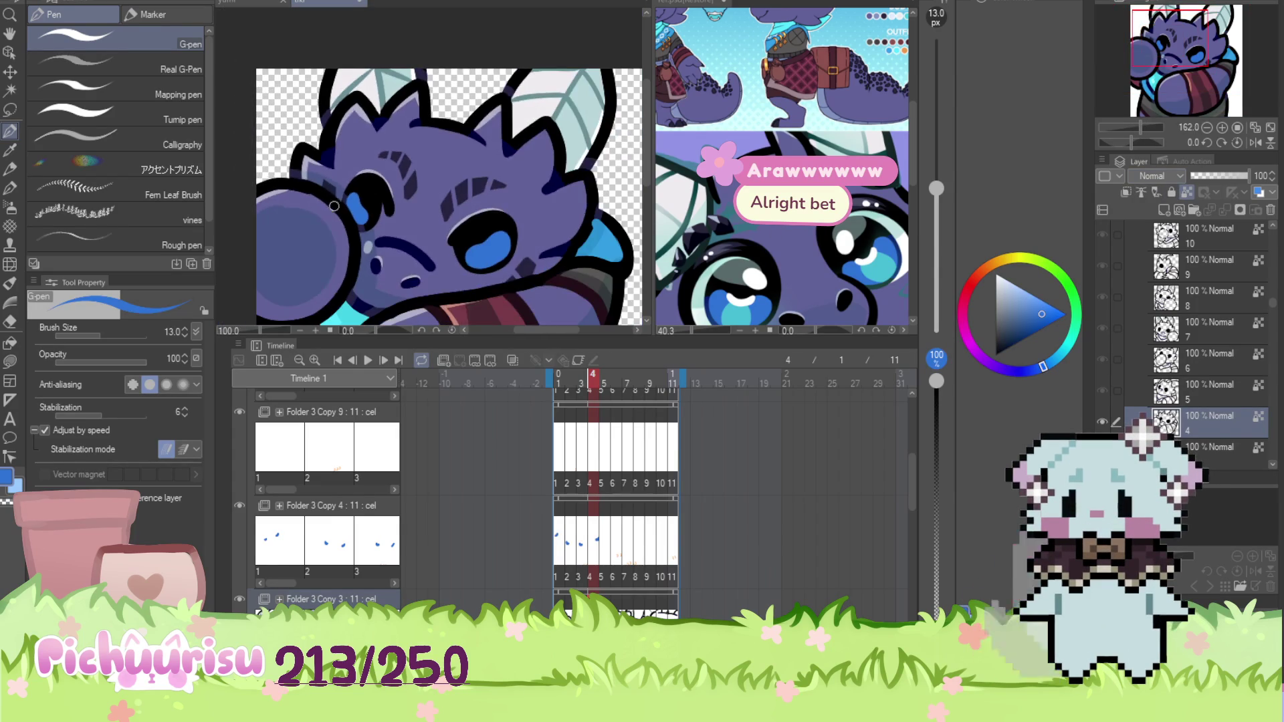
pyautogui.click(607, 541)
pyautogui.scroll(4, 440, 228)
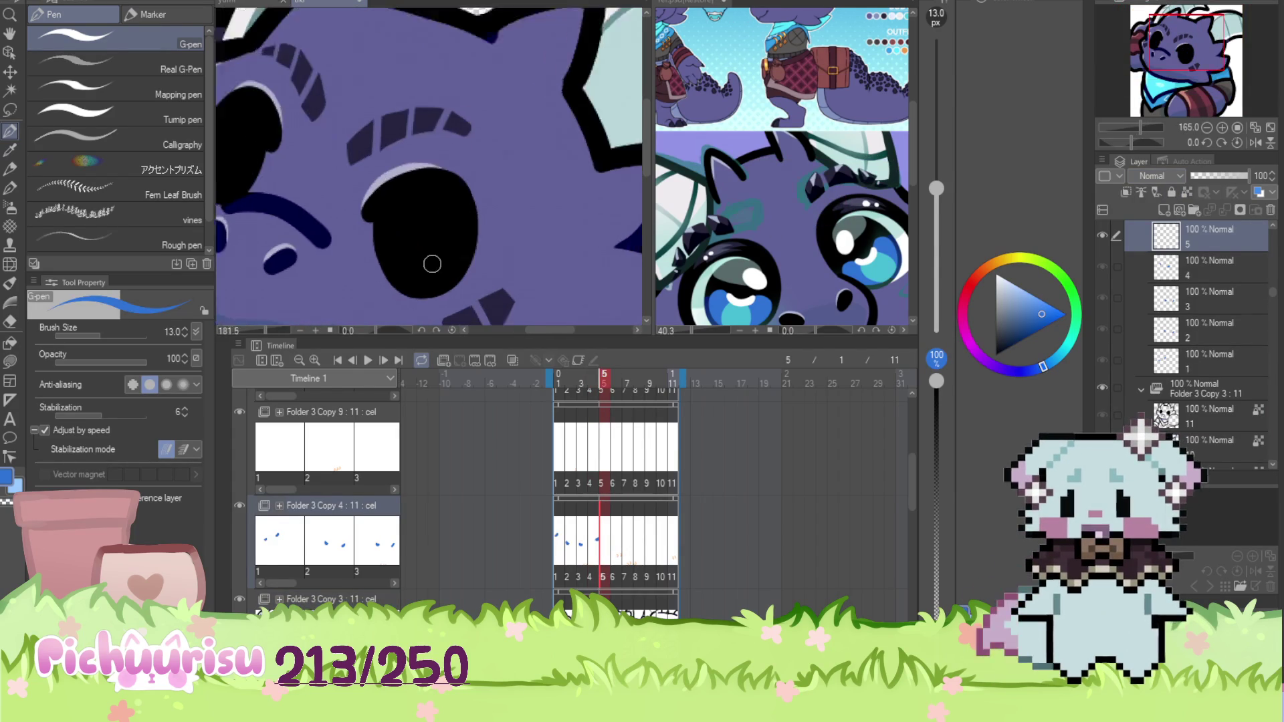
# Paint blue irises into both of the dragon's eyes on frame 5
pyautogui.moveTo(440, 228)
pyautogui.mouseDown()
pyautogui.moveTo(421, 280)
pyautogui.moveTo(414, 267)
pyautogui.mouseUp()
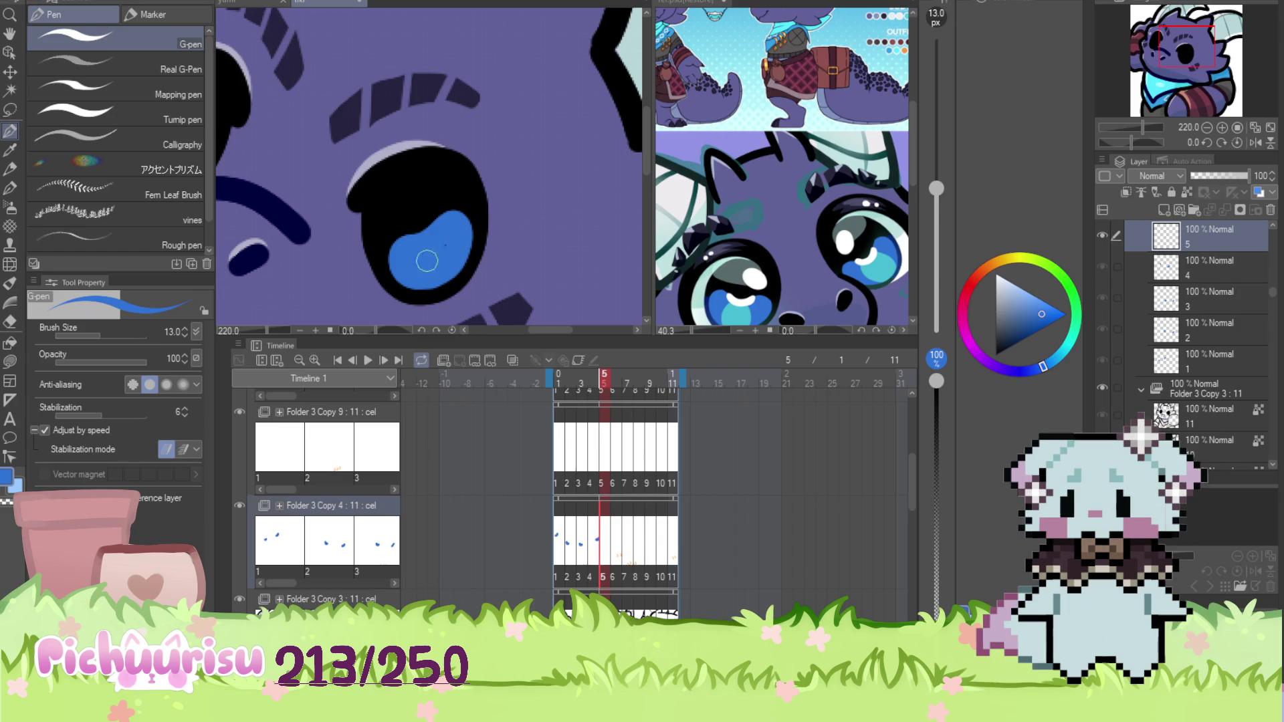
pyautogui.scroll(-3, 450, 241)
pyautogui.scroll(4, 310, 180)
pyautogui.moveTo(310, 181)
pyautogui.mouseDown()
pyautogui.moveTo(301, 200)
pyautogui.moveTo(320, 182)
pyautogui.mouseUp()
pyautogui.scroll(-2, 320, 218)
# On frame 6, draw a blue curl stroke in the eye, keeping blue as the colour
pyautogui.click(614, 529)
pyautogui.scroll(-2, 428, 168)
pyautogui.scroll(3, 488, 160)
pyautogui.moveTo(465, 216)
pyautogui.mouseDown()
pyautogui.moveTo(503, 213)
pyautogui.moveTo(488, 155)
pyautogui.moveTo(461, 201)
pyautogui.moveTo(471, 178)
pyautogui.mouseUp()
pyautogui.keyDown('alt'); pyautogui.click(475, 140); pyautogui.keyUp('alt')
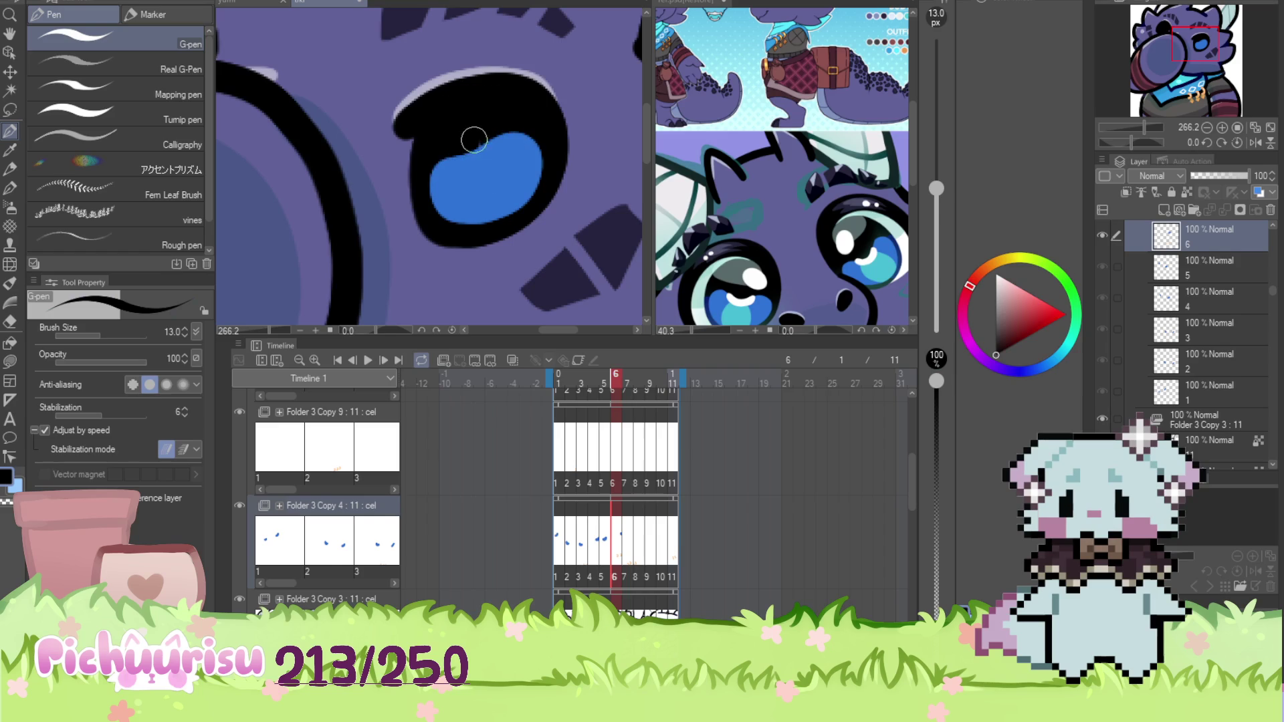
pyautogui.keyDown('alt'); pyautogui.click(485, 170); pyautogui.keyUp('alt')
pyautogui.scroll(1, 484, 170)
pyautogui.scroll(-2, 306, 144)
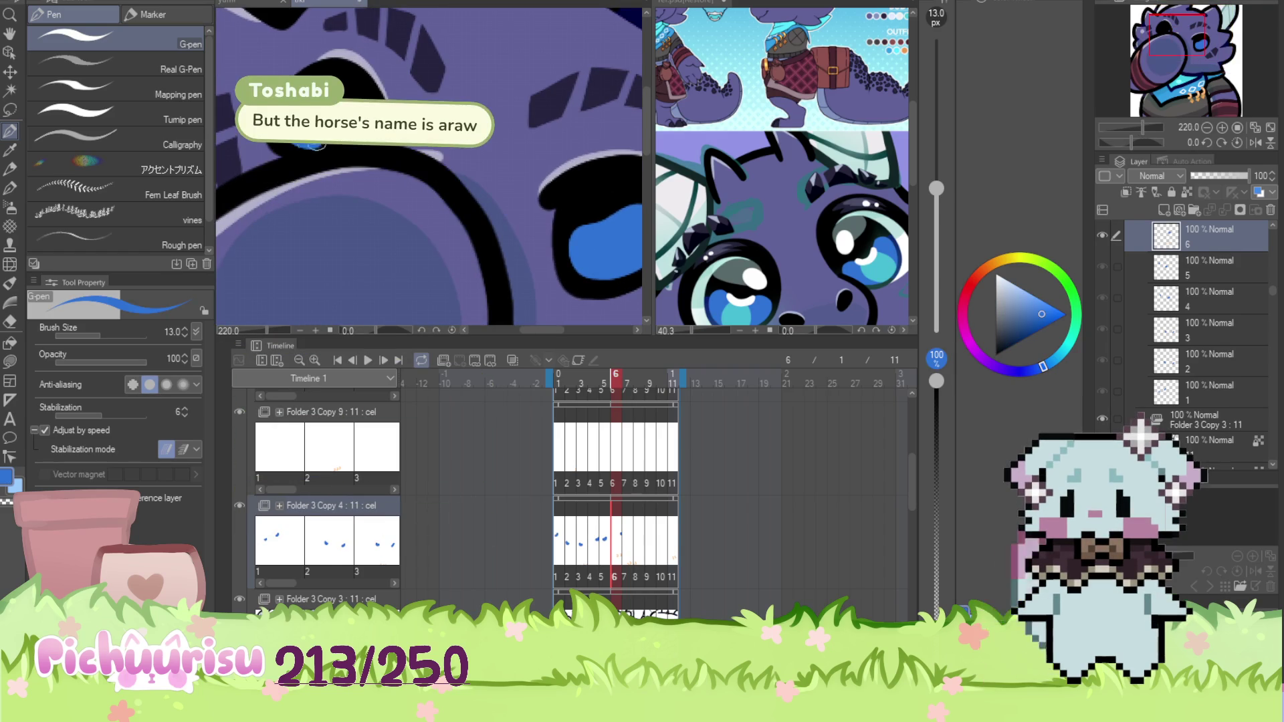
pyautogui.scroll(-5, 537, 321)
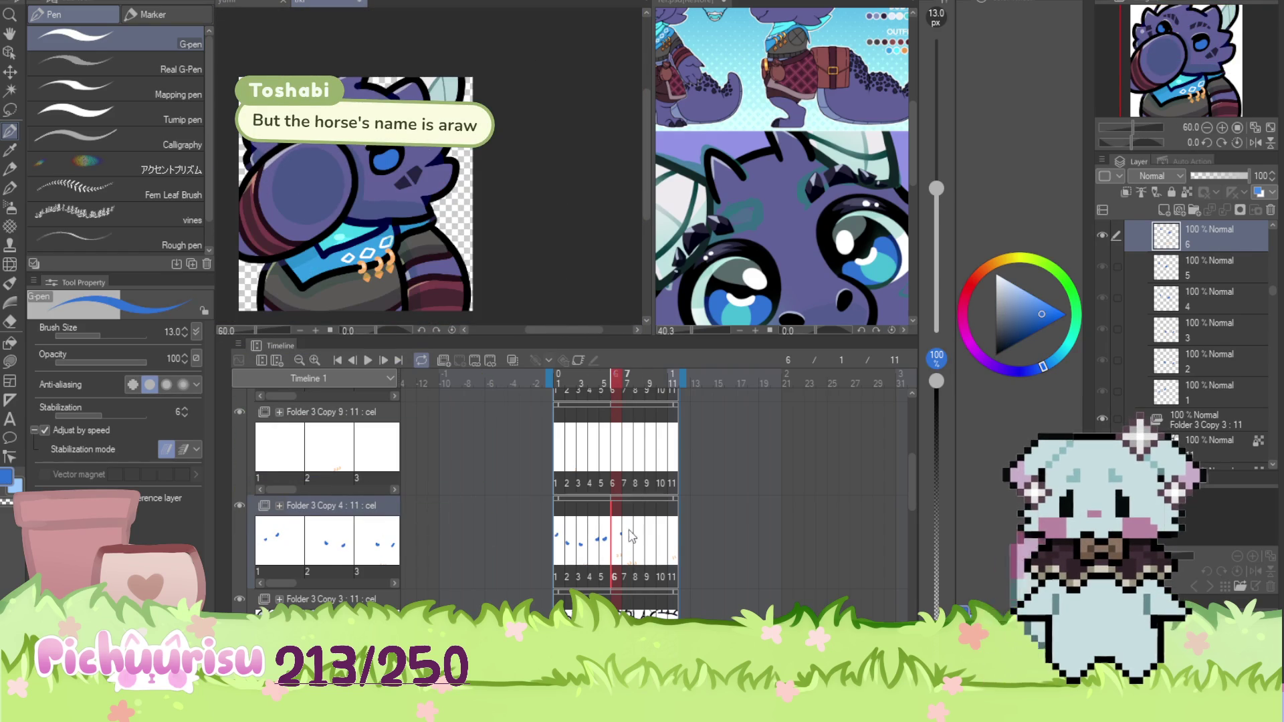
# Paint blue irises inside both of the dragon's eyes on frame 7
pyautogui.click(627, 525)
pyautogui.scroll(6, 361, 239)
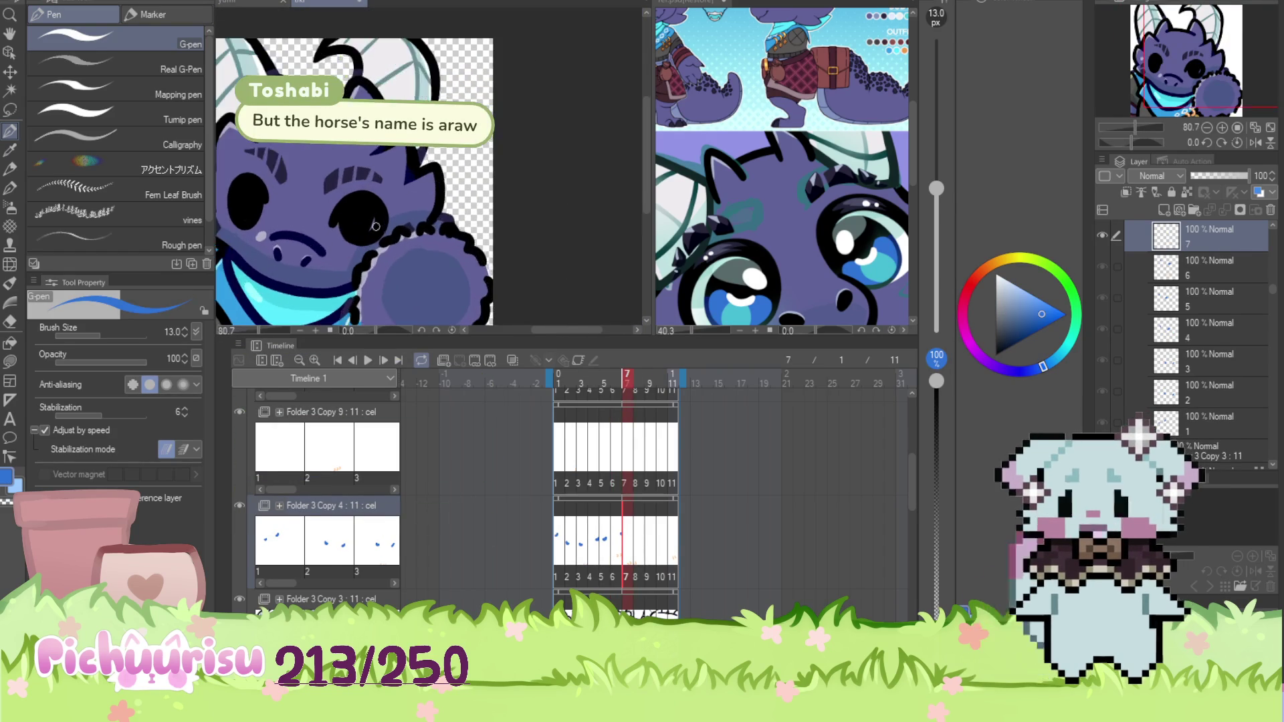
pyautogui.moveTo(383, 237); pyautogui.dragTo(384, 186)
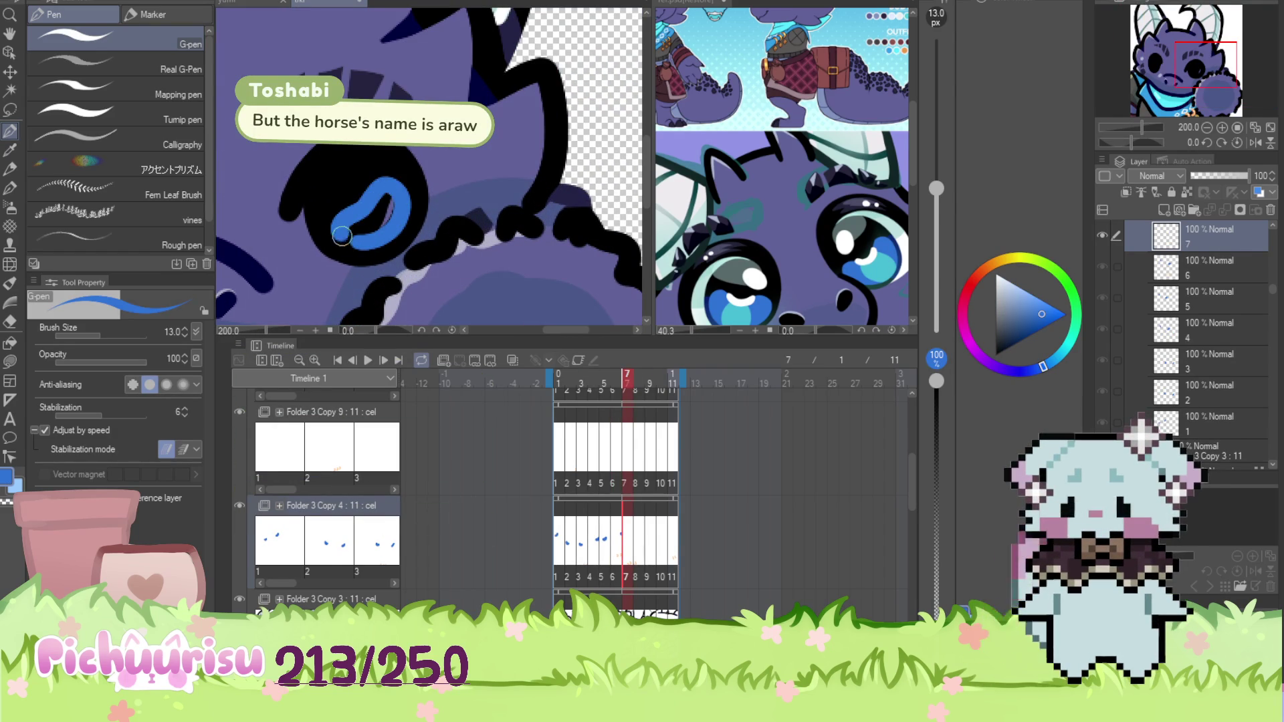
pyautogui.scroll(-3, 373, 226)
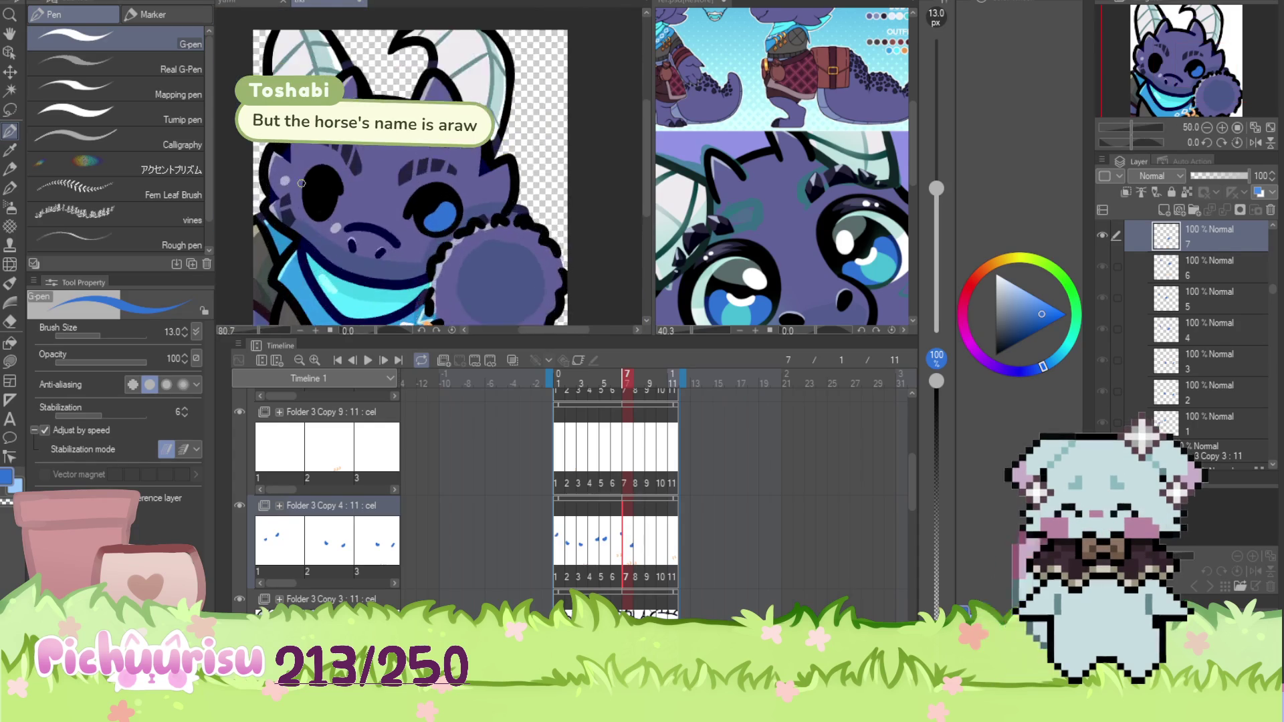
pyautogui.scroll(4, 300, 162)
pyautogui.moveTo(300, 163)
pyautogui.mouseDown()
pyautogui.moveTo(311, 224)
pyautogui.moveTo(321, 185)
pyautogui.mouseUp()
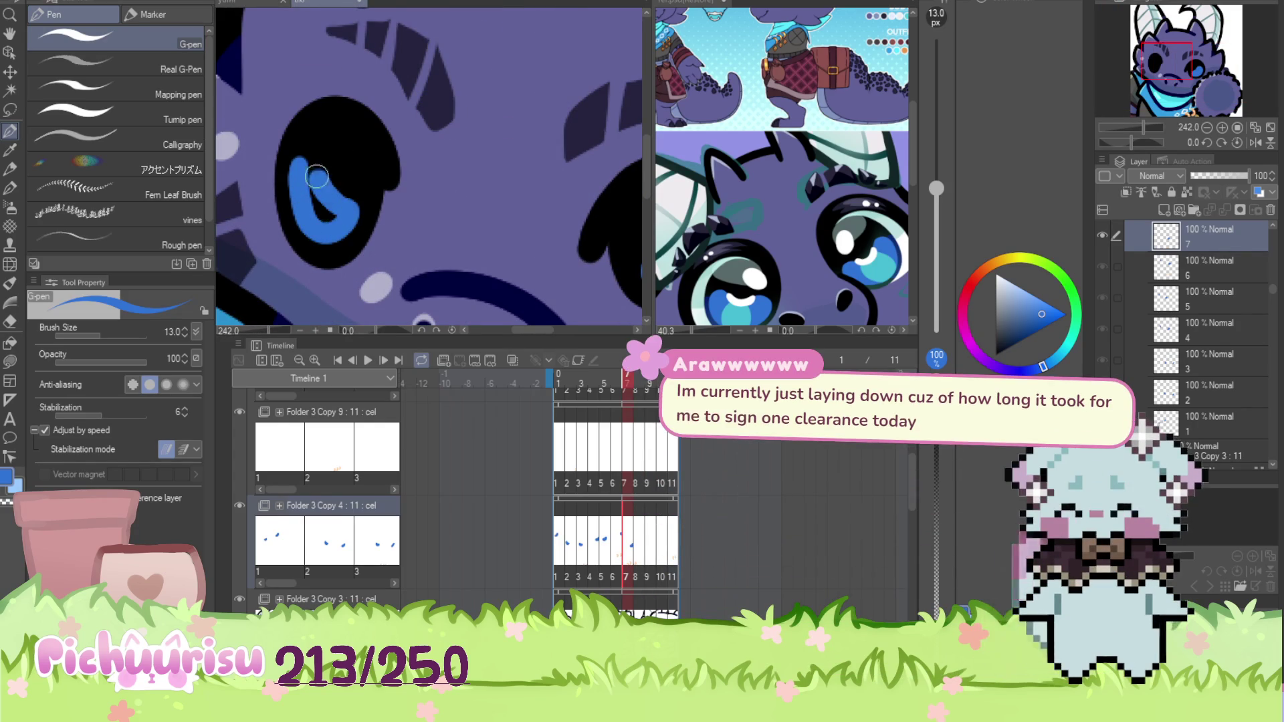
pyautogui.scroll(-3, 343, 212)
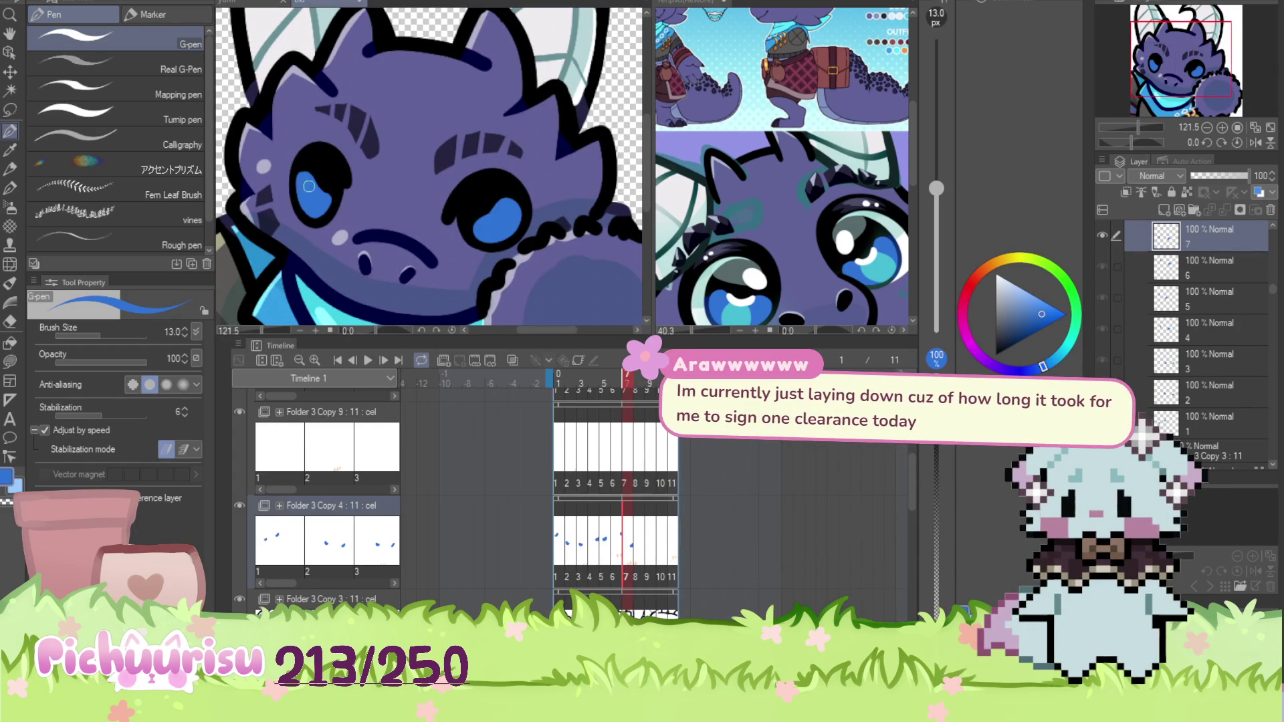
# Paint blue irises inside both of the dragon's eyes on frame 8
pyautogui.click(631, 509)
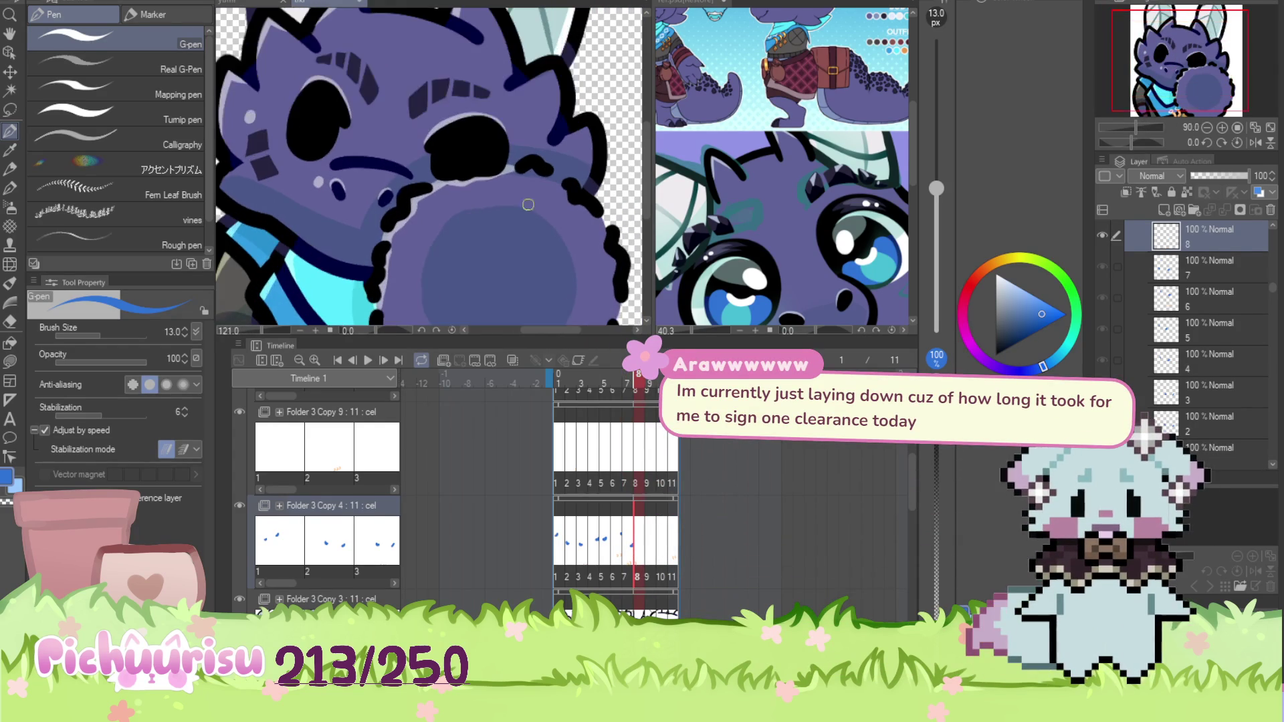
pyautogui.scroll(-1, 435, 140)
pyautogui.scroll(3, 432, 140)
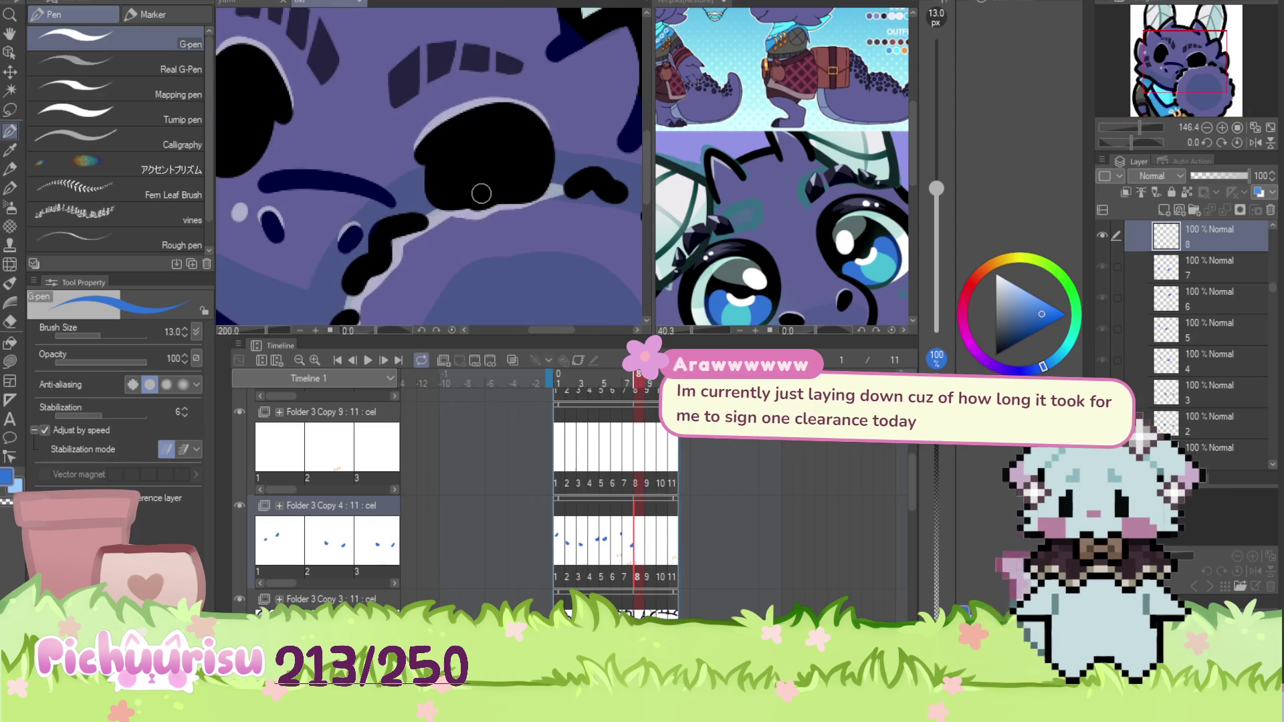
pyautogui.moveTo(494, 162); pyautogui.dragTo(470, 186)
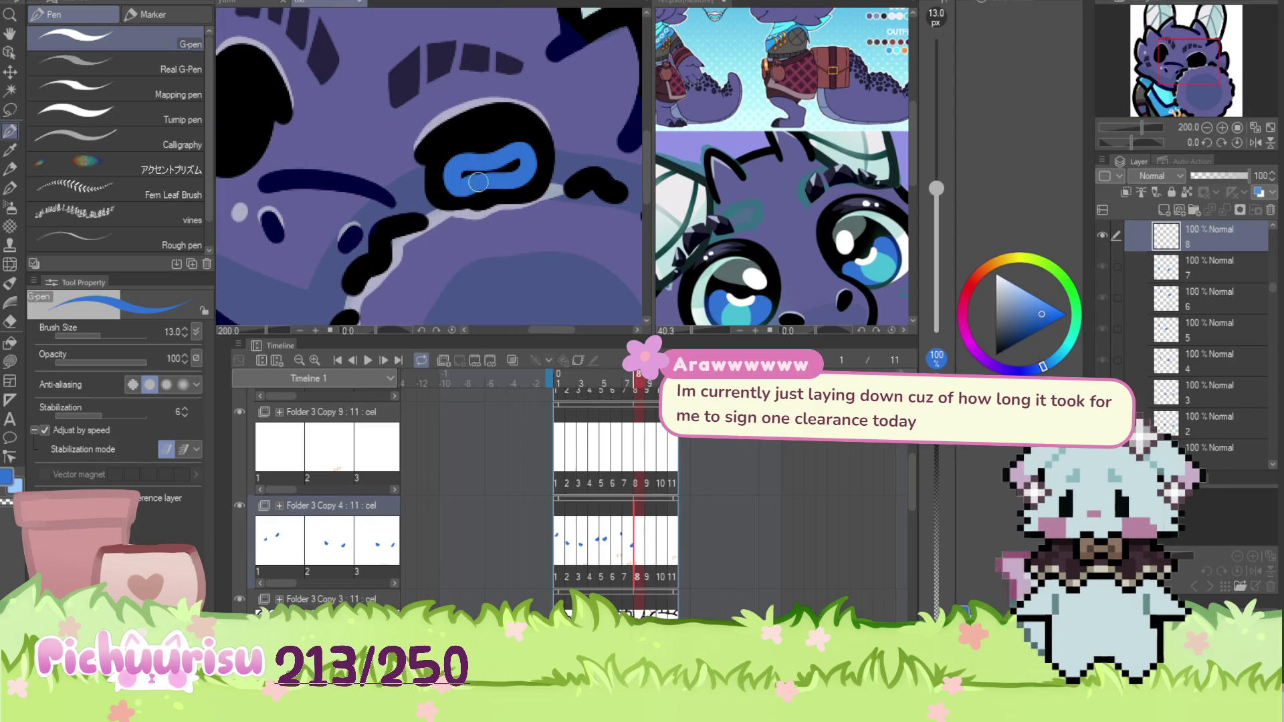
pyautogui.scroll(-3, 468, 176)
pyautogui.scroll(4, 350, 138)
pyautogui.moveTo(361, 111)
pyautogui.mouseDown()
pyautogui.moveTo(338, 189)
pyautogui.moveTo(355, 140)
pyautogui.mouseUp()
pyautogui.scroll(-3, 351, 155)
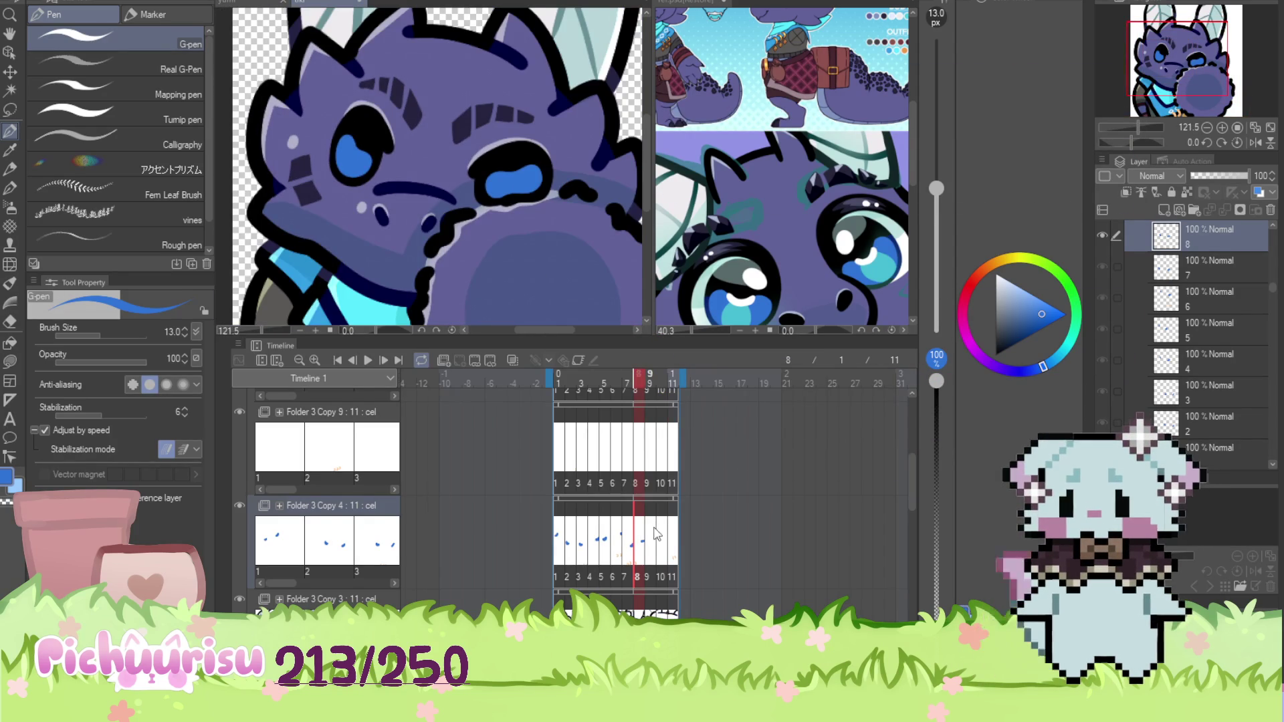
# Paint a blue iris on frame 9, then cover frame 10's brown iris and highlight with black
pyautogui.click(652, 533)
pyautogui.scroll(3, 411, 152)
pyautogui.moveTo(416, 170)
pyautogui.mouseDown()
pyautogui.moveTo(364, 142)
pyautogui.moveTo(338, 213)
pyautogui.moveTo(410, 176)
pyautogui.moveTo(370, 207)
pyautogui.mouseUp()
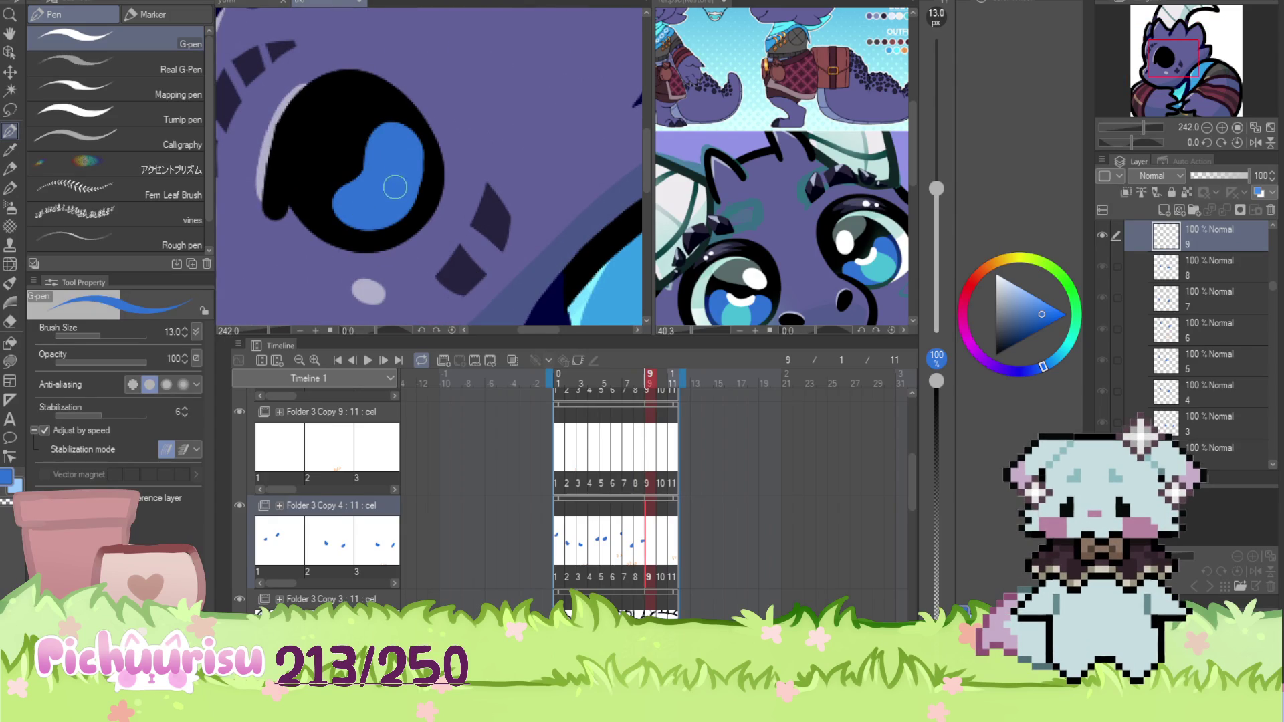
pyautogui.press('Right')
pyautogui.scroll(-5, 483, 211)
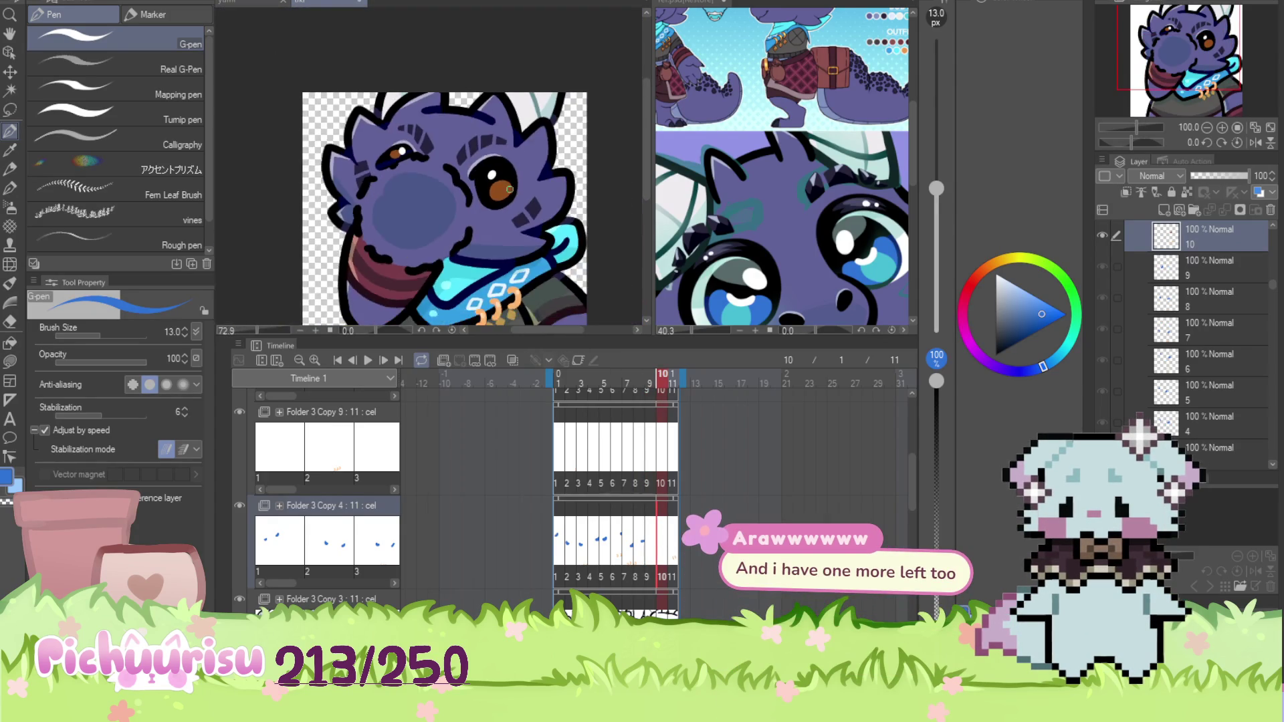
pyautogui.scroll(4, 483, 211)
pyautogui.moveTo(475, 216); pyautogui.dragTo(474, 185)
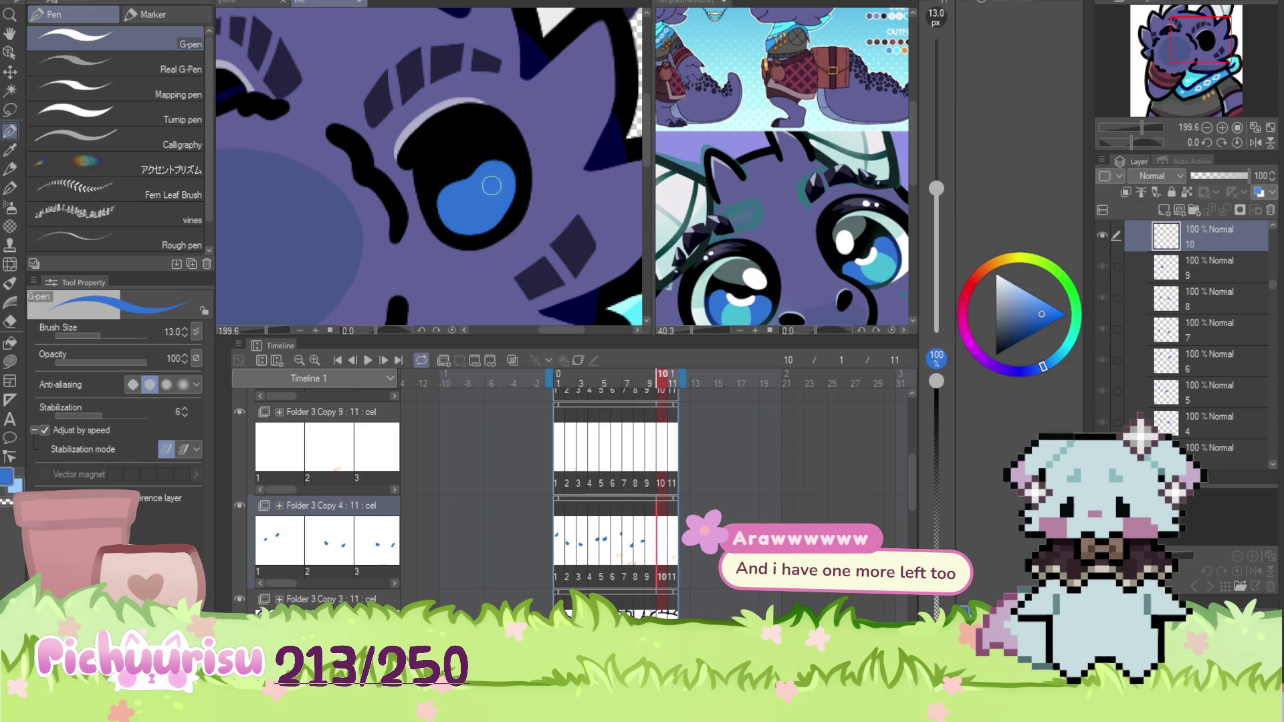
pyautogui.scroll(1, 492, 198)
pyautogui.scroll(-6, 327, 150)
# Paint a blue iris in the eye on frame 11 and sample light cyan from the reference eyes
pyautogui.press('Right')
pyautogui.scroll(7, 432, 249)
pyautogui.moveTo(431, 249)
pyautogui.mouseDown()
pyautogui.moveTo(471, 194)
pyautogui.moveTo(435, 181)
pyautogui.moveTo(436, 230)
pyautogui.mouseUp()
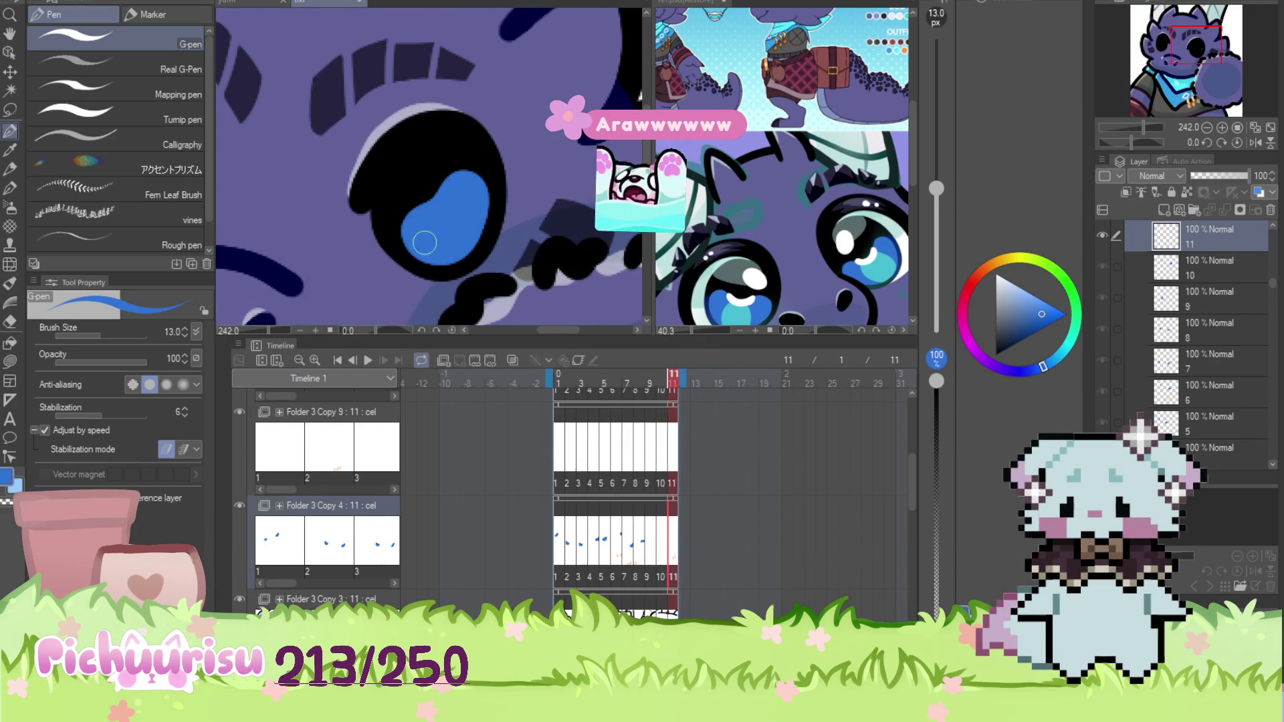
pyautogui.scroll(-4, 426, 238)
pyautogui.scroll(3, 289, 171)
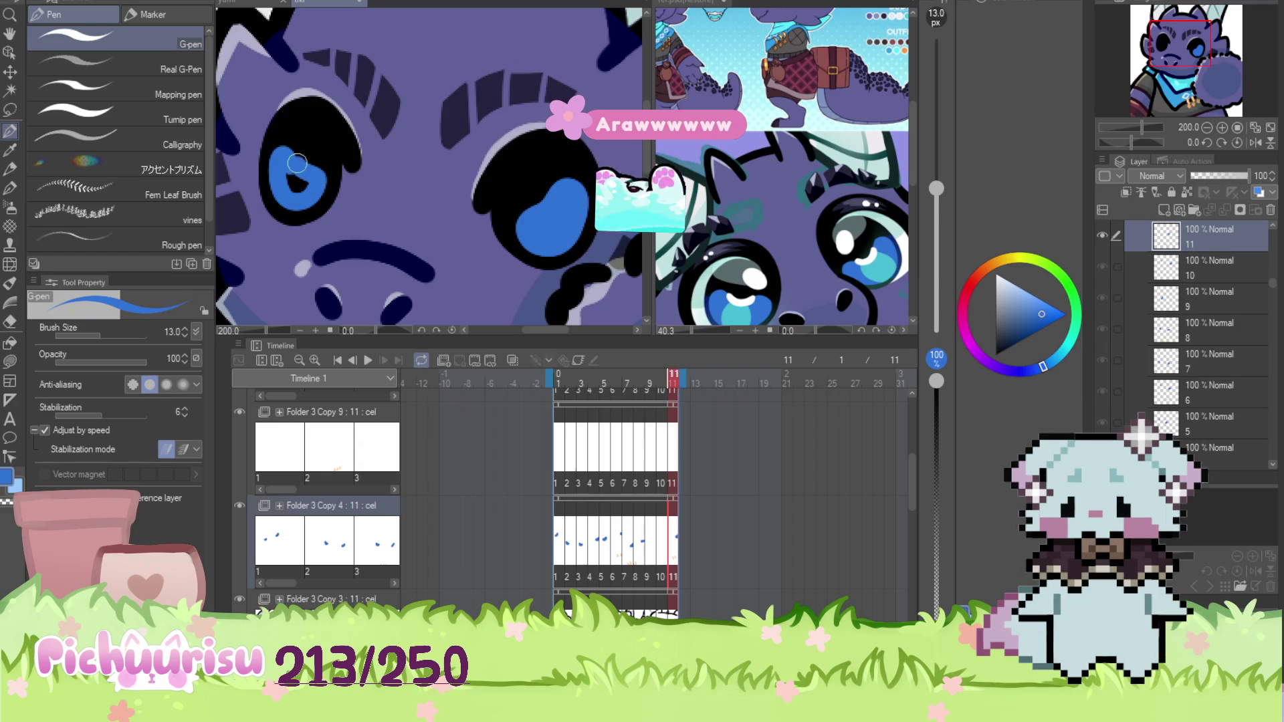
pyautogui.scroll(-5, 285, 162)
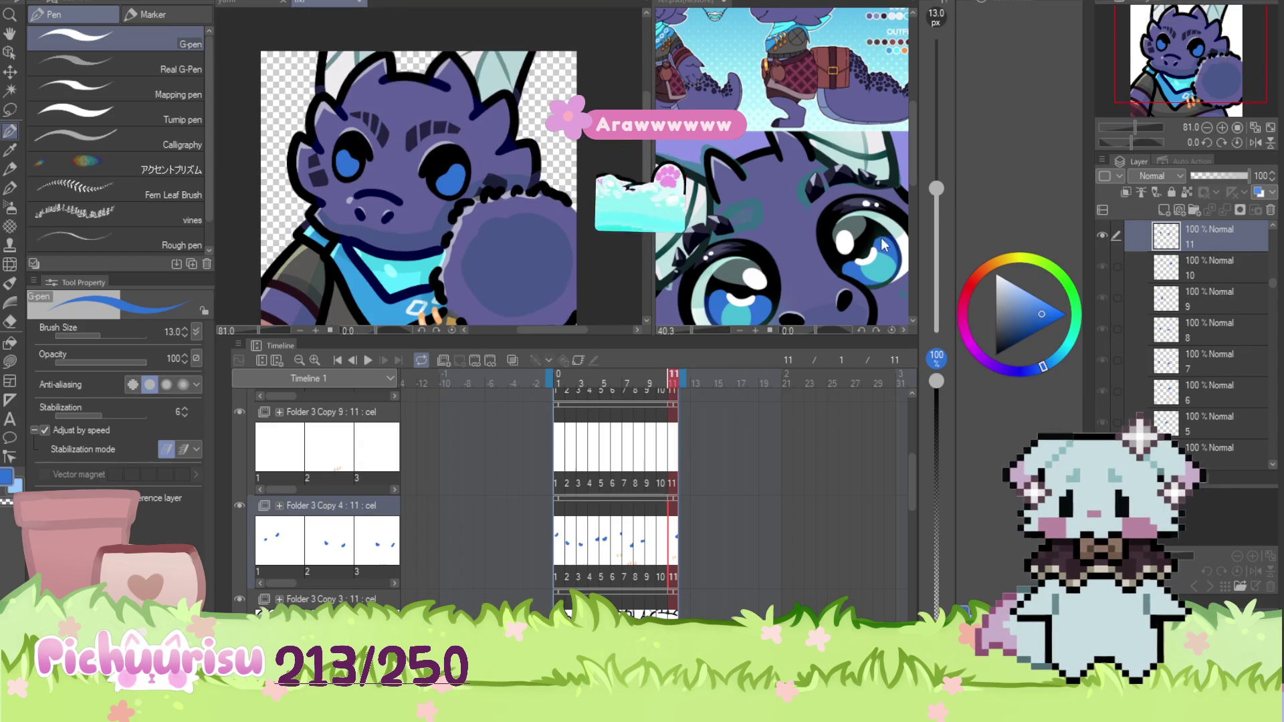
pyautogui.keyDown('alt'); pyautogui.click(885, 246); pyautogui.keyUp('alt')
pyautogui.click(529, 251)
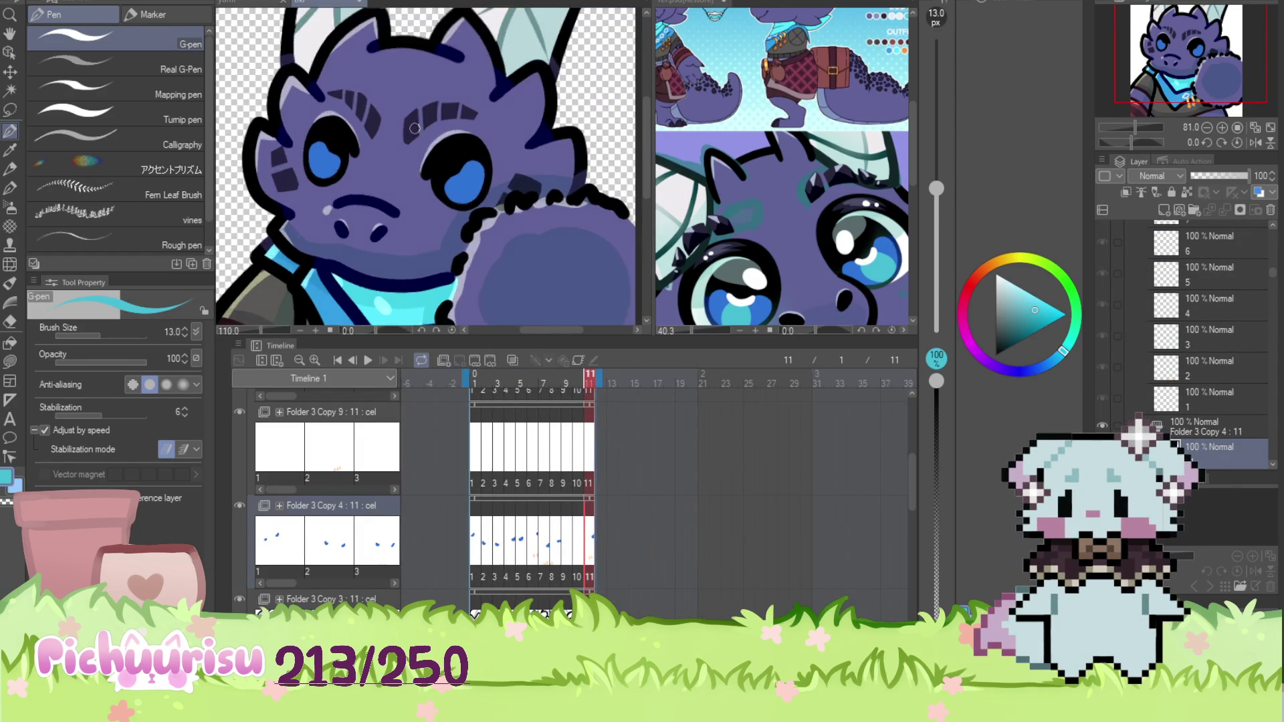
# Dab a light-cyan highlight inside the blue iris on frame 11
pyautogui.scroll(5, 479, 161)
pyautogui.click(466, 205)
pyautogui.scroll(3, 464, 205)
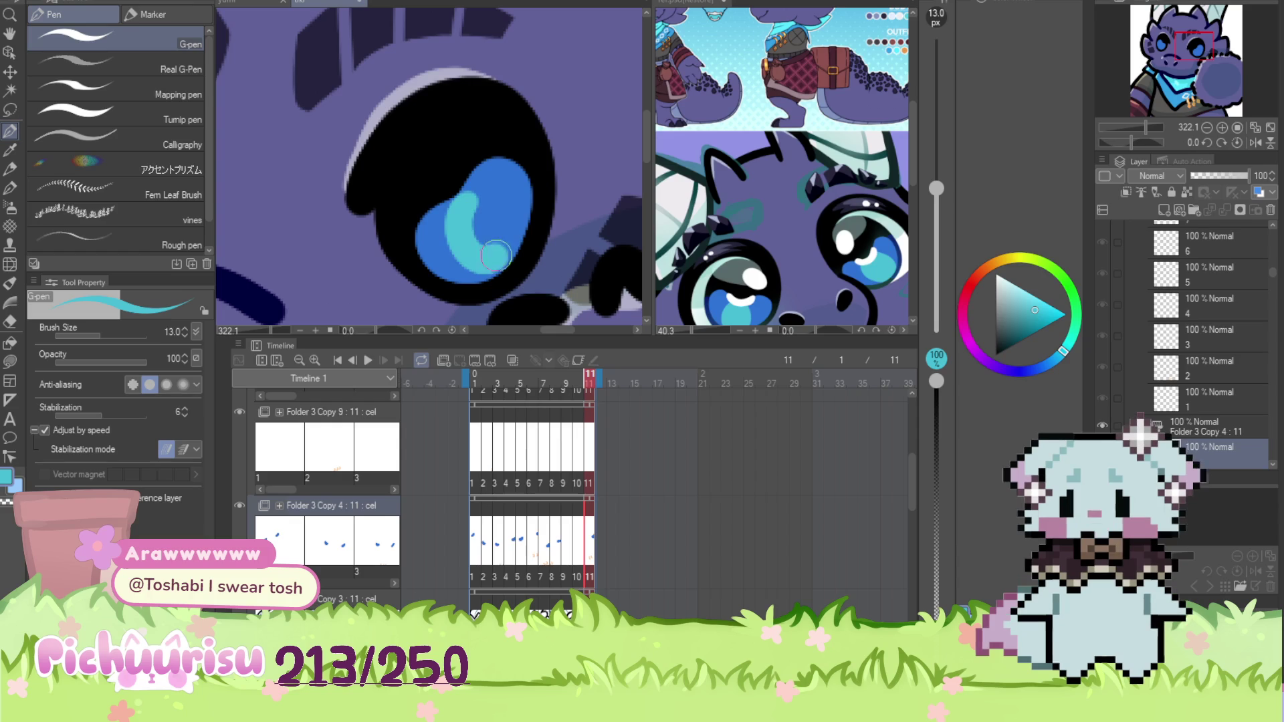
pyautogui.scroll(-4, 467, 220)
pyautogui.scroll(4, 330, 200)
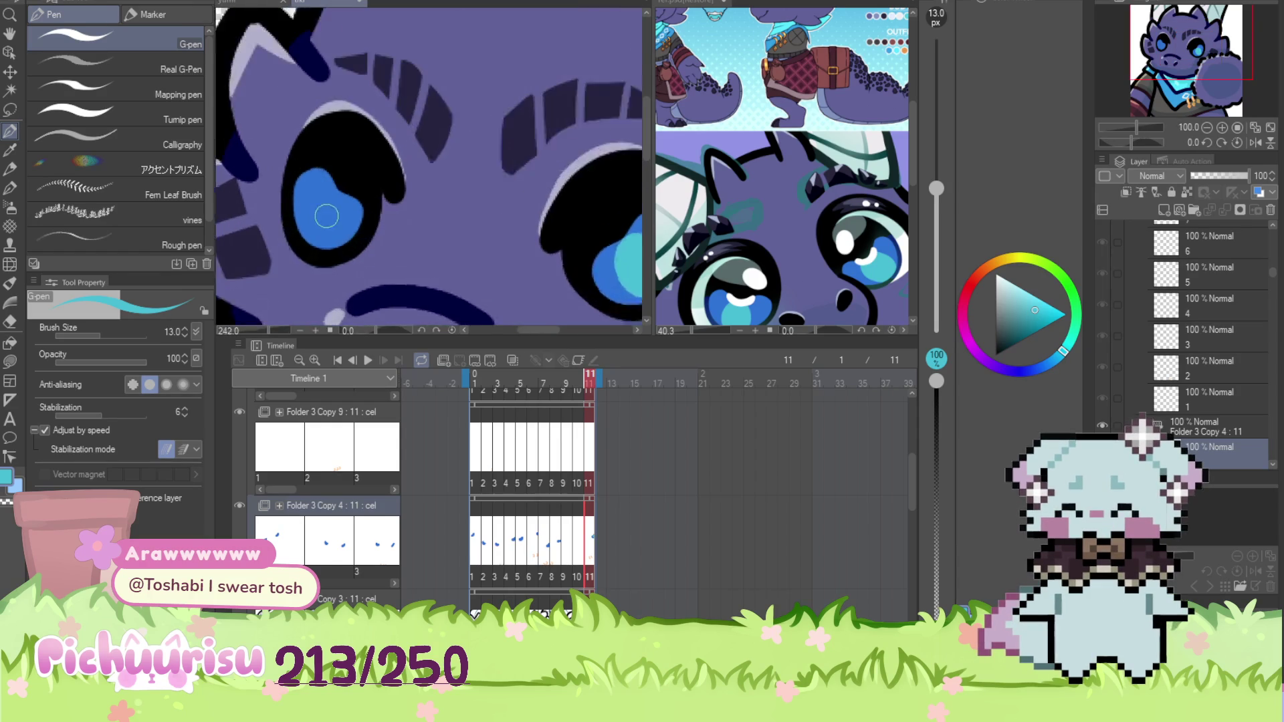
pyautogui.scroll(-3, 323, 222)
# Step back through frame 10 to frame 9 and paint a cyan highlight in its iris
pyautogui.press('Left')
pyautogui.scroll(3, 468, 175)
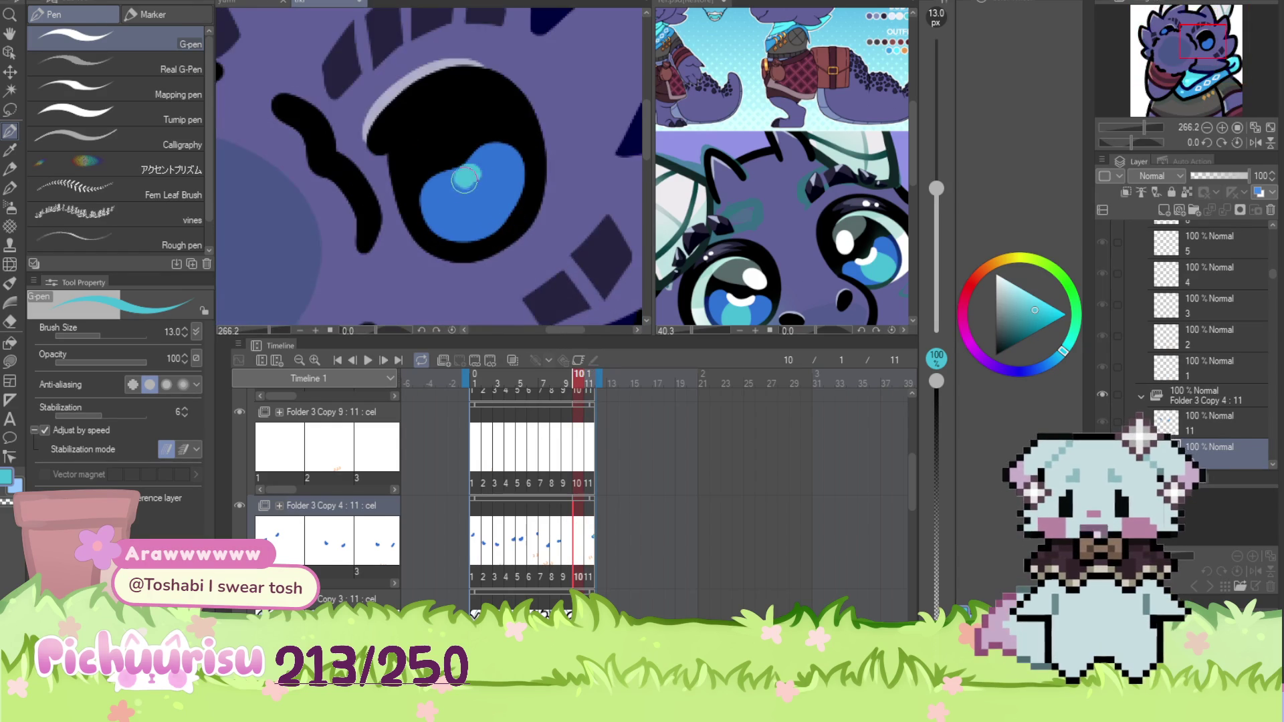
pyautogui.scroll(-4, 478, 176)
pyautogui.scroll(3, 276, 171)
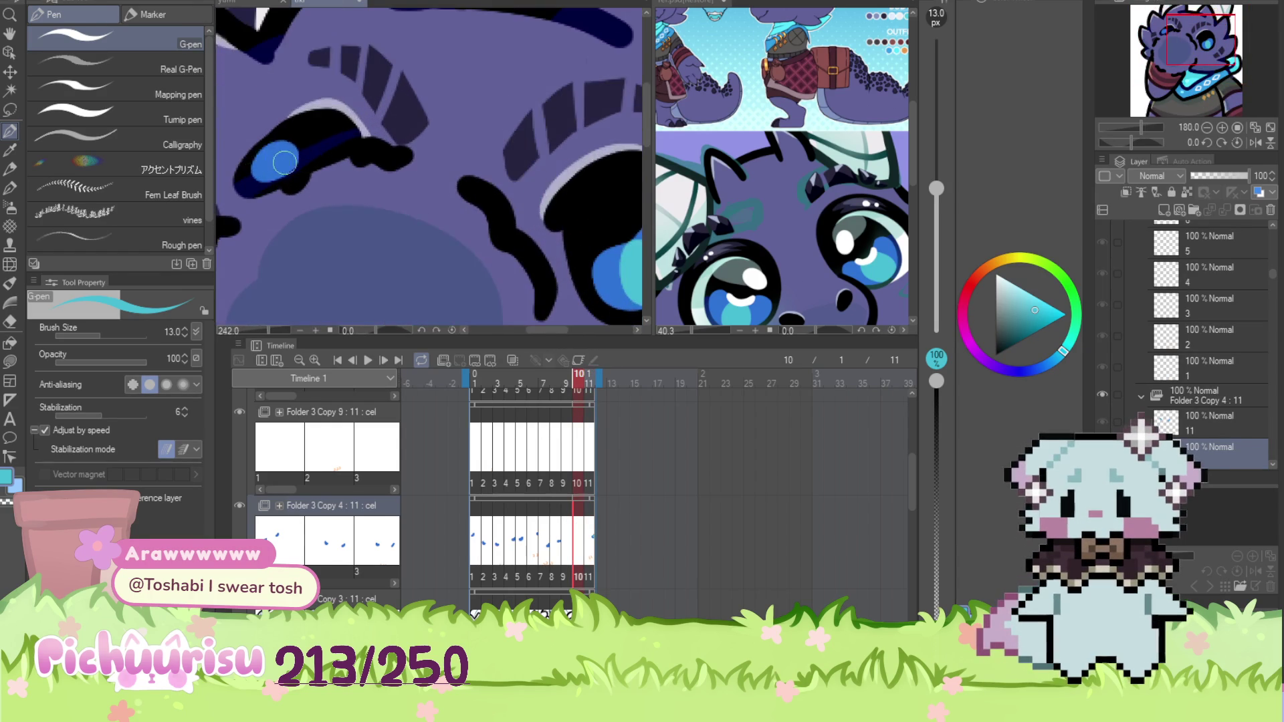
pyautogui.scroll(-2, 275, 171)
pyautogui.press('Left')
pyautogui.scroll(-3, 395, 161)
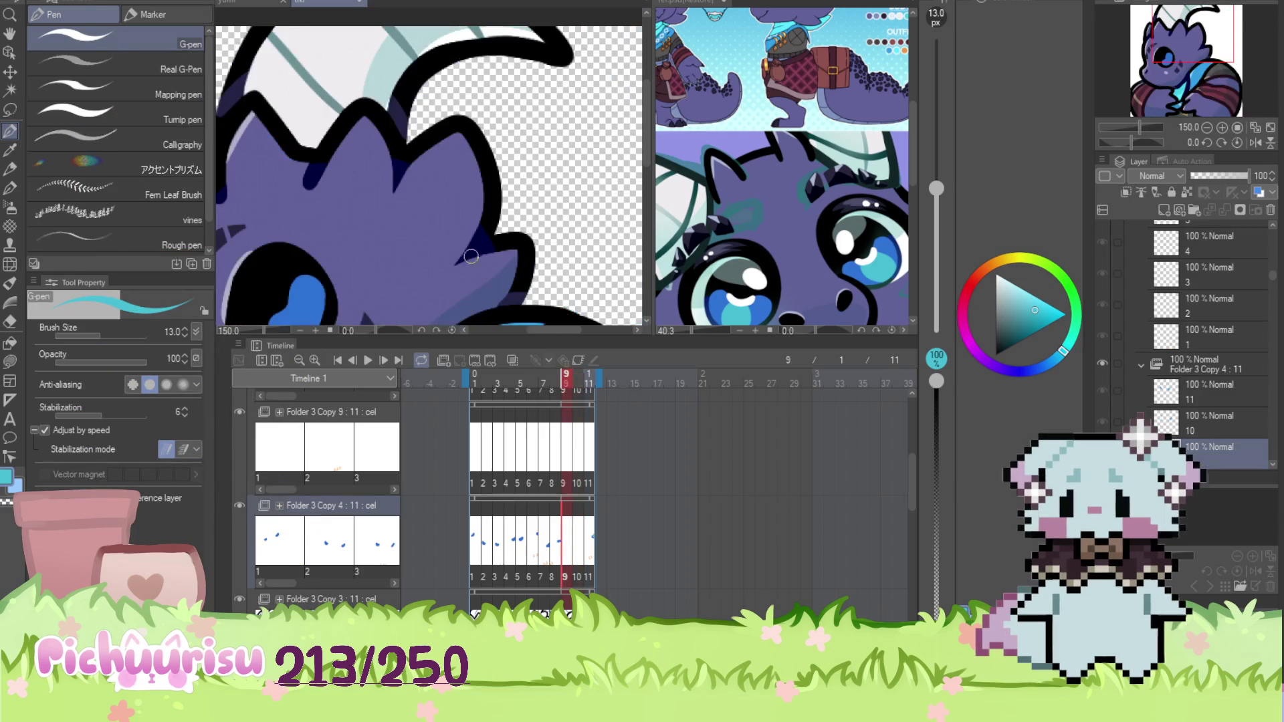
pyautogui.scroll(5, 361, 217)
pyautogui.moveTo(375, 194)
pyautogui.mouseDown()
pyautogui.moveTo(381, 228)
pyautogui.moveTo(408, 220)
pyautogui.moveTo(395, 209)
pyautogui.mouseUp()
pyautogui.scroll(-4, 395, 209)
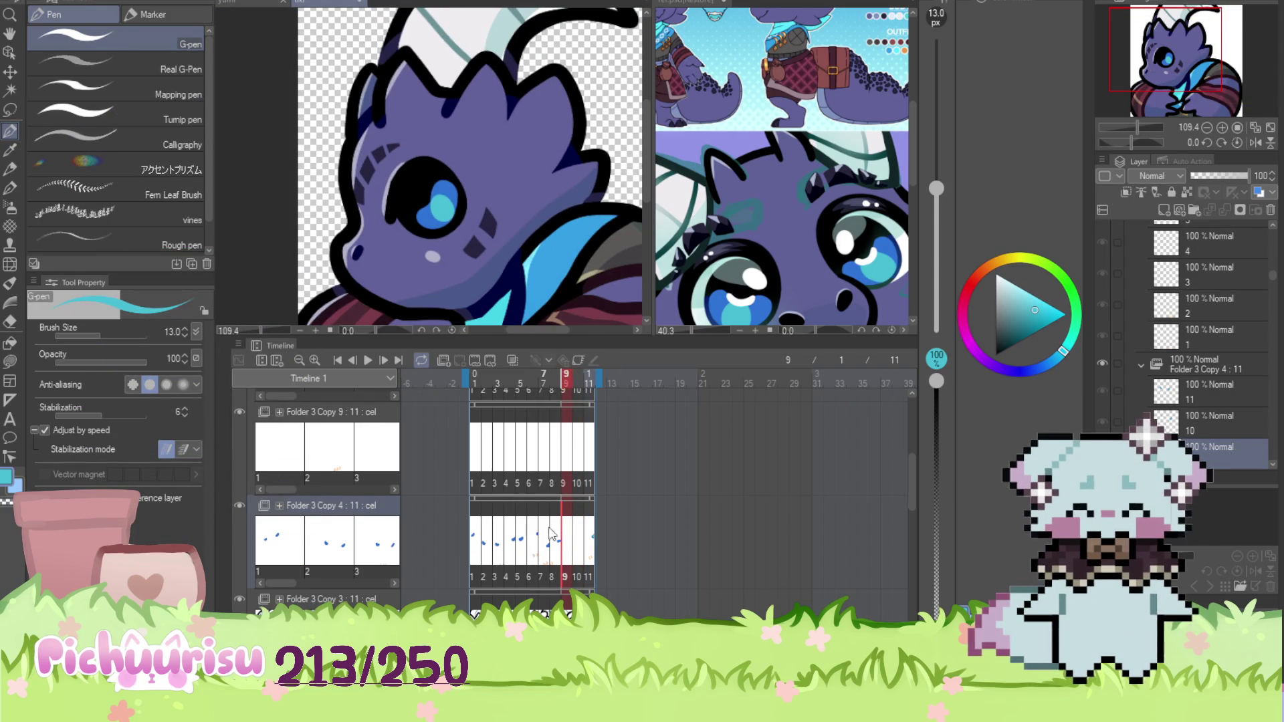
# Add cyan highlights to both the right and left irises on frame 8
pyautogui.click(547, 496)
pyautogui.scroll(4, 555, 220)
pyautogui.moveTo(545, 213)
pyautogui.mouseDown()
pyautogui.moveTo(521, 257)
pyautogui.moveTo(574, 243)
pyautogui.moveTo(575, 254)
pyautogui.mouseUp()
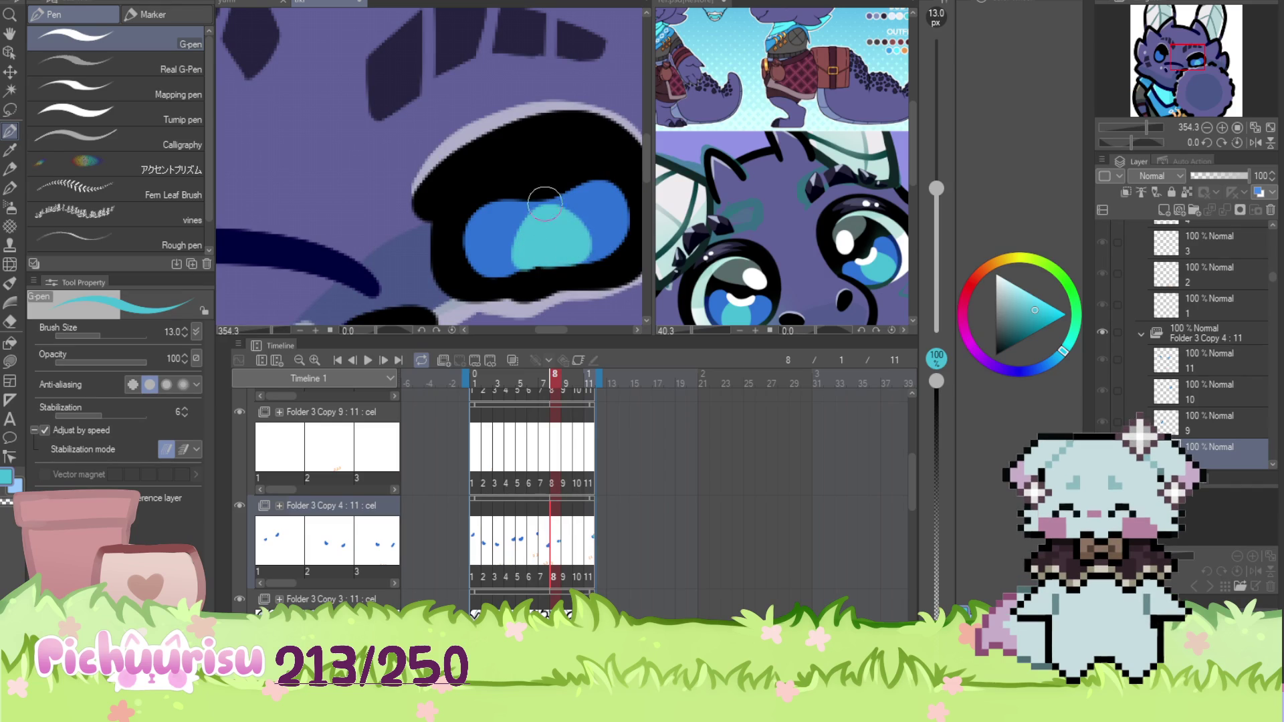
pyautogui.scroll(-3, 520, 191)
pyautogui.scroll(3, 332, 175)
pyautogui.moveTo(331, 200)
pyautogui.mouseDown()
pyautogui.moveTo(347, 154)
pyautogui.moveTo(304, 200)
pyautogui.moveTo(314, 194)
pyautogui.mouseUp()
pyautogui.scroll(-4, 314, 195)
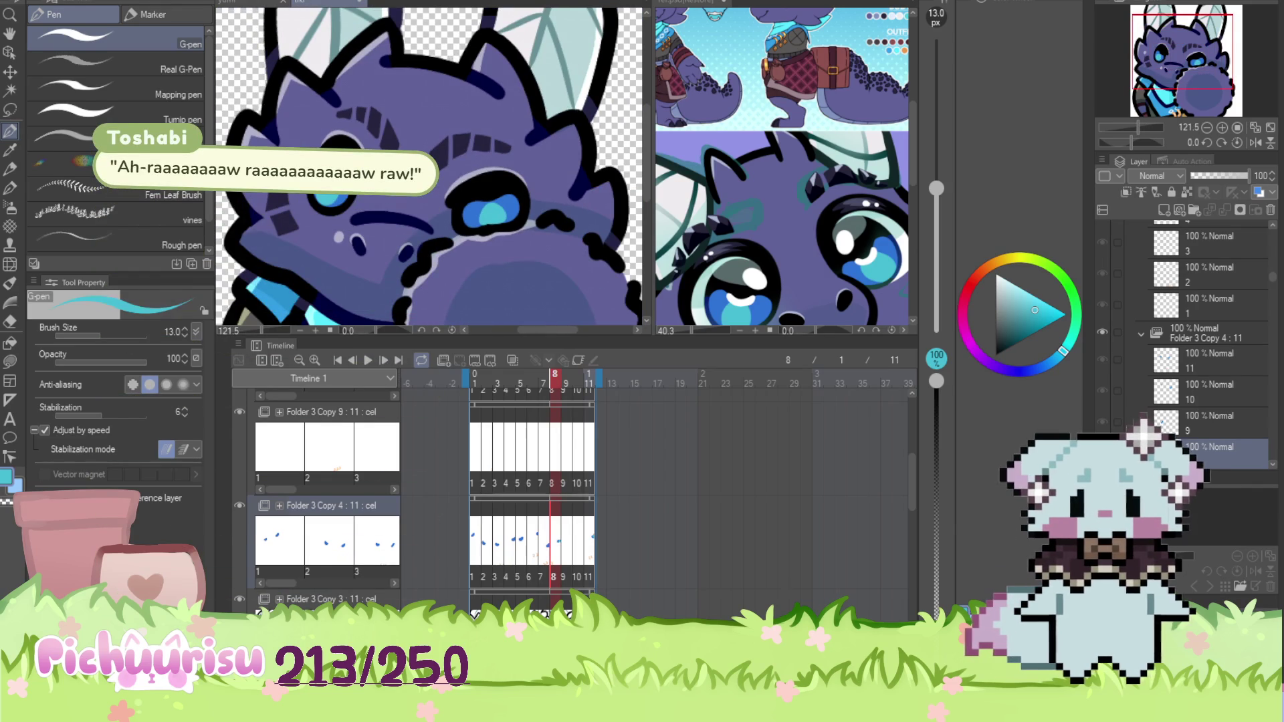
# Jump to frame 11 and select frame layers 6 through 1 together
pyautogui.press('Right')
pyautogui.press('Right')
pyautogui.press('Right')
pyautogui.scroll(-3, 1226, 351)
pyautogui.scroll(-2, 1213, 431)
pyautogui.keyDown('shift'); pyautogui.click(1217, 230); pyautogui.keyUp('shift')
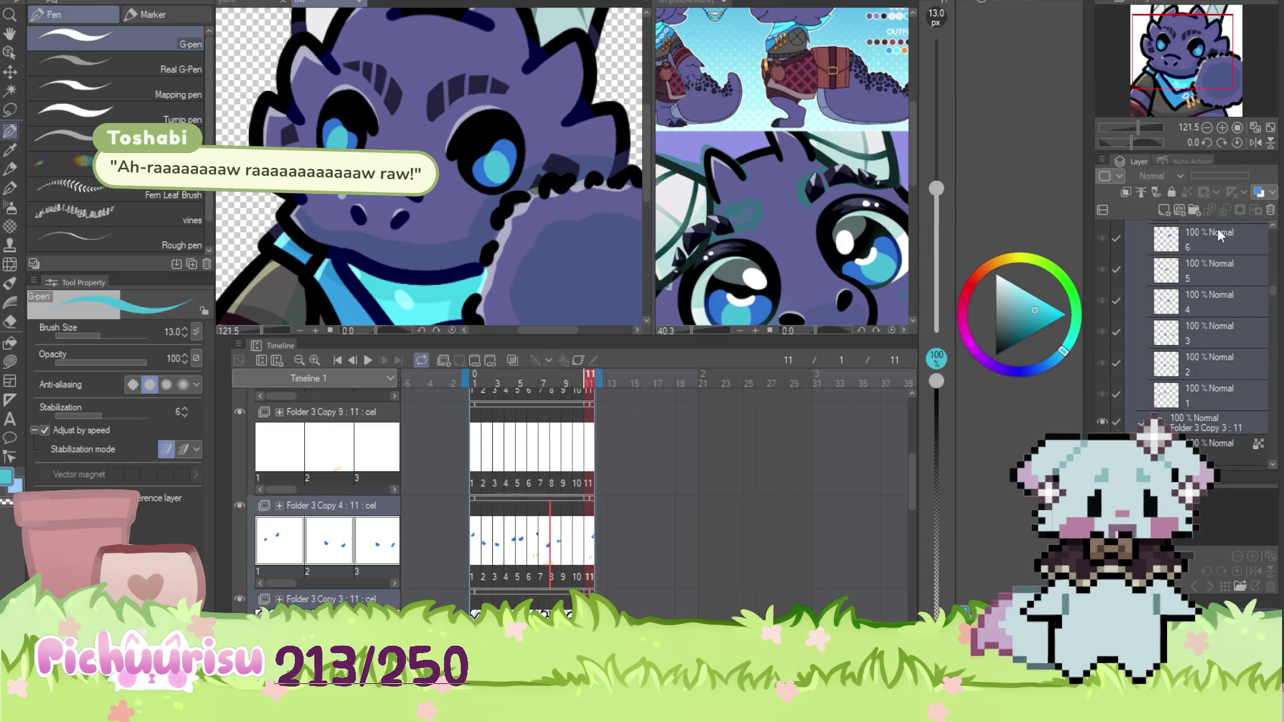
# Check frame 6, select the Folder 3 Copy 4 group and layer 11, then return to frame 1
pyautogui.scroll(-2, 1197, 285)
pyautogui.click(1204, 324)
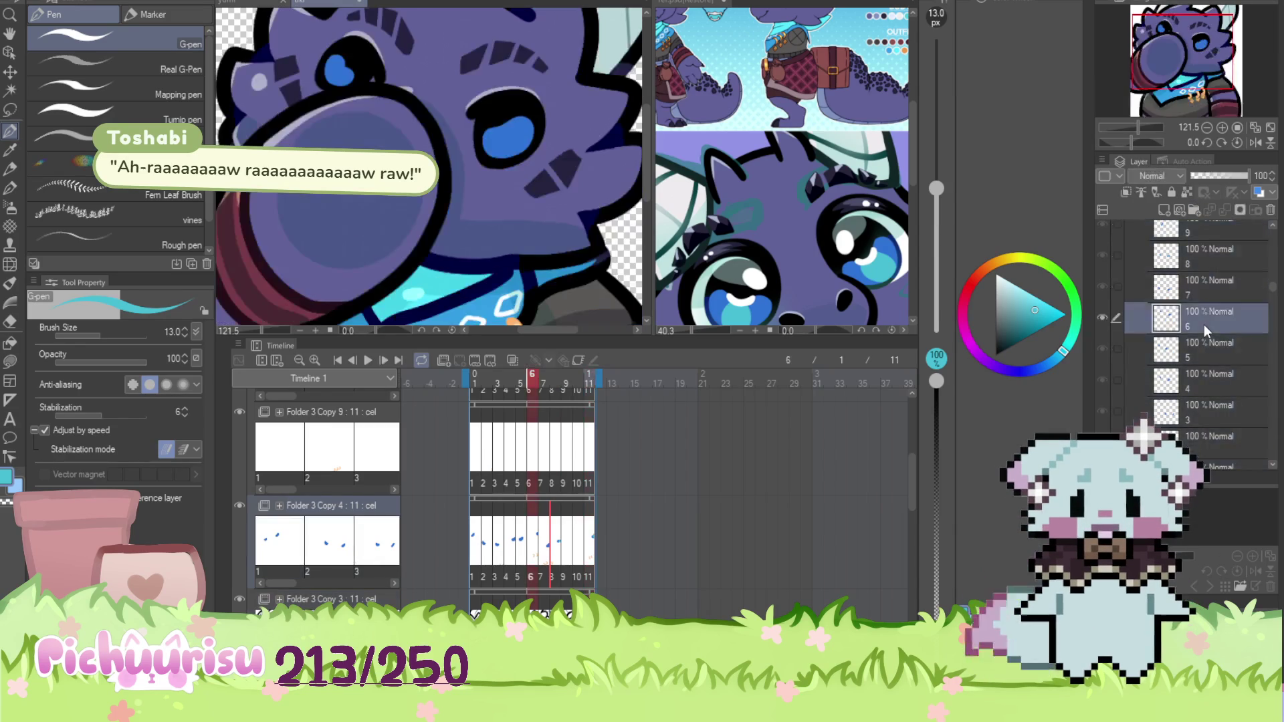
pyautogui.click(1226, 359)
pyautogui.scroll(3, 1231, 335)
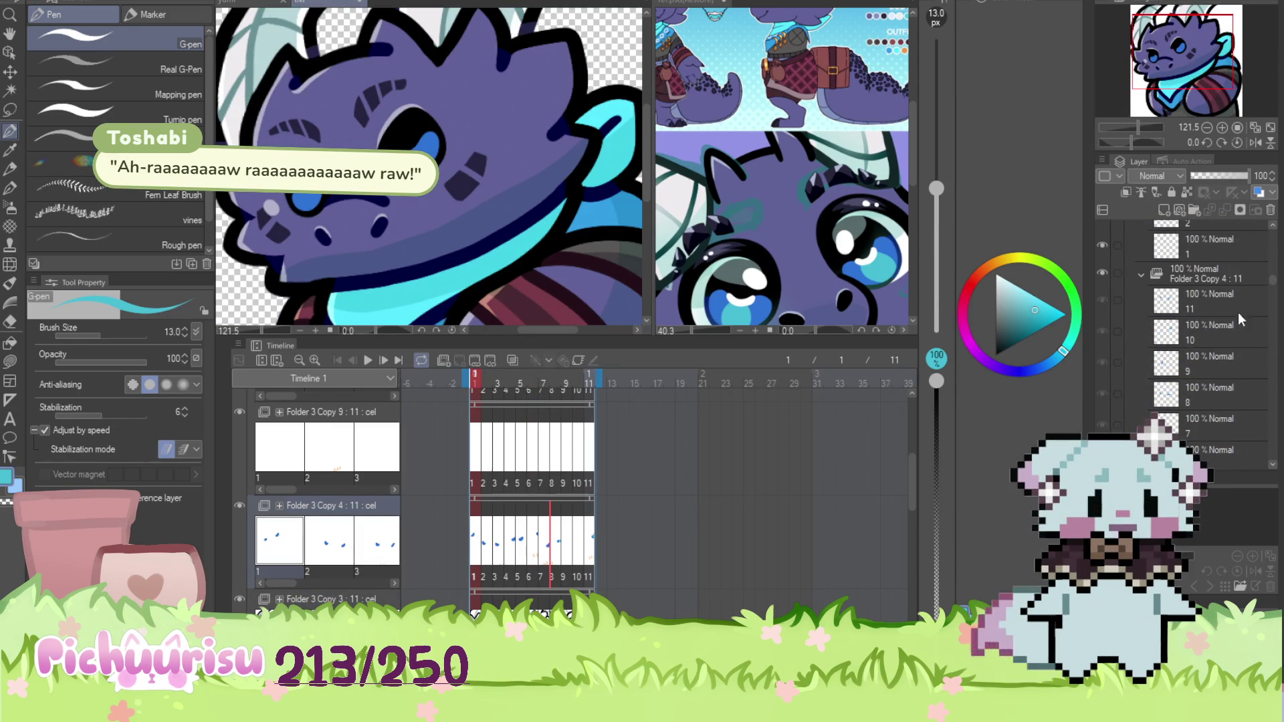
pyautogui.click(1200, 271)
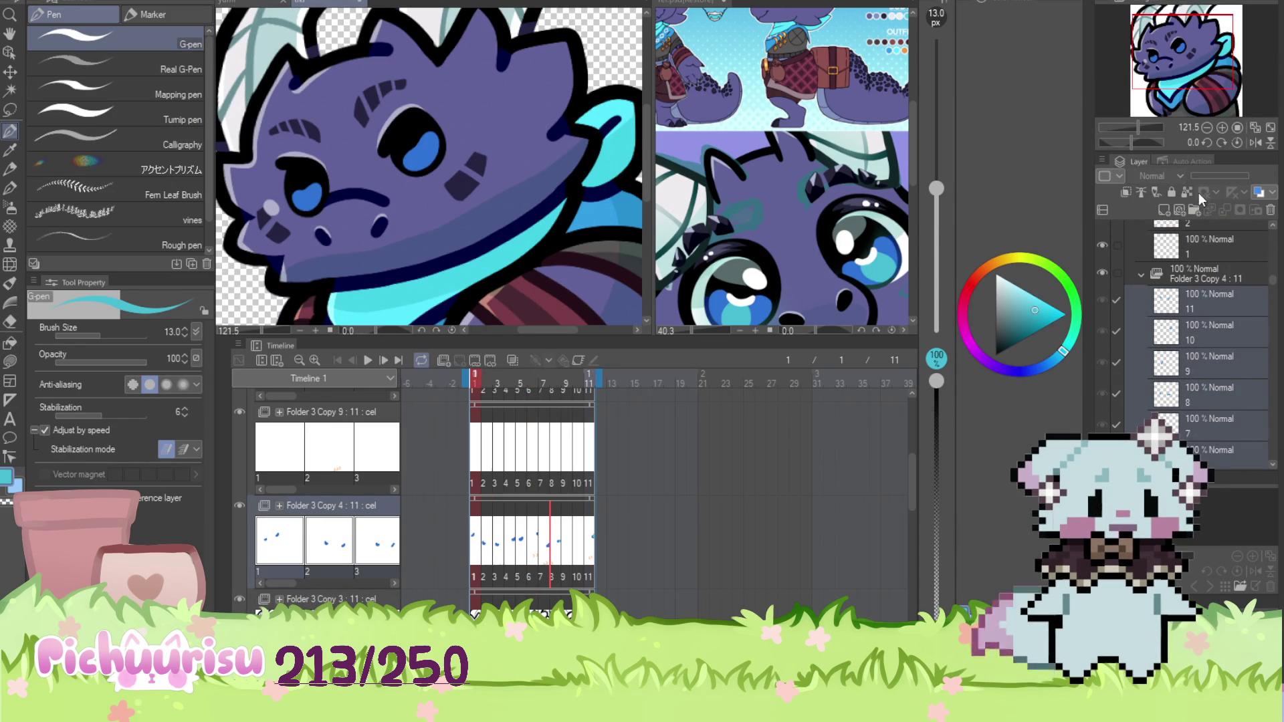
pyautogui.click(1182, 298)
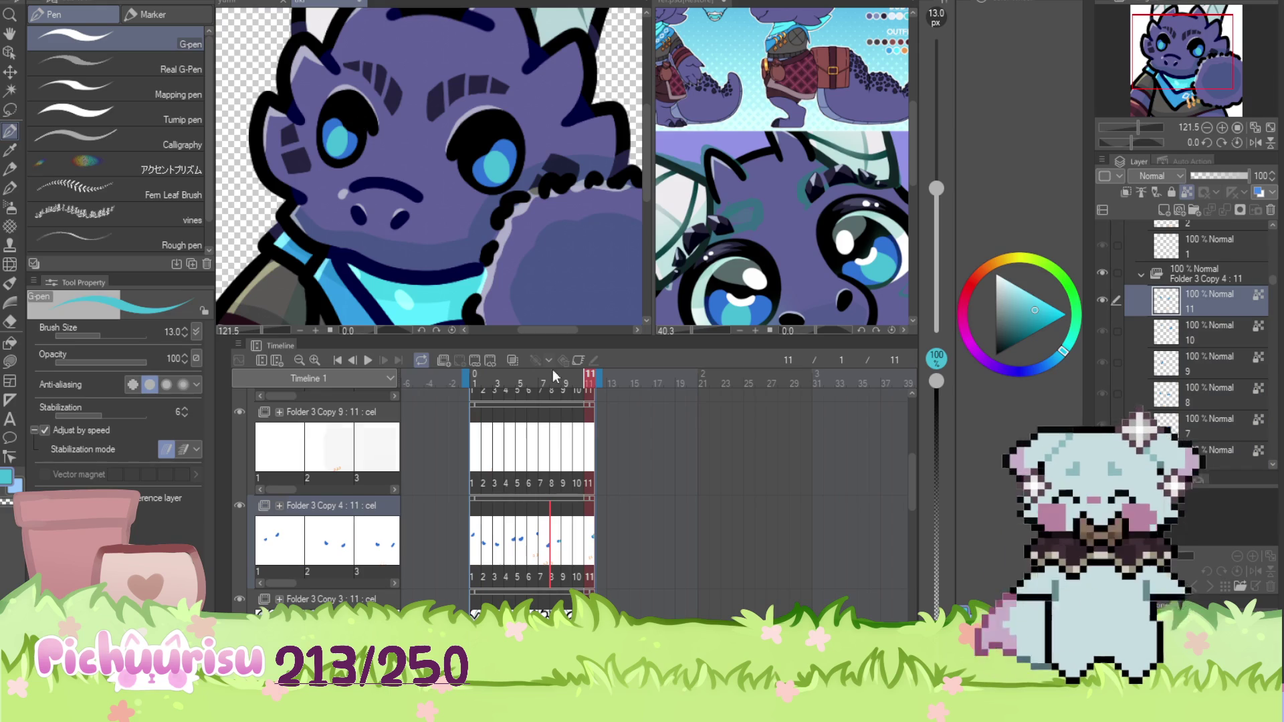
pyautogui.click(476, 538)
pyautogui.scroll(3, 426, 138)
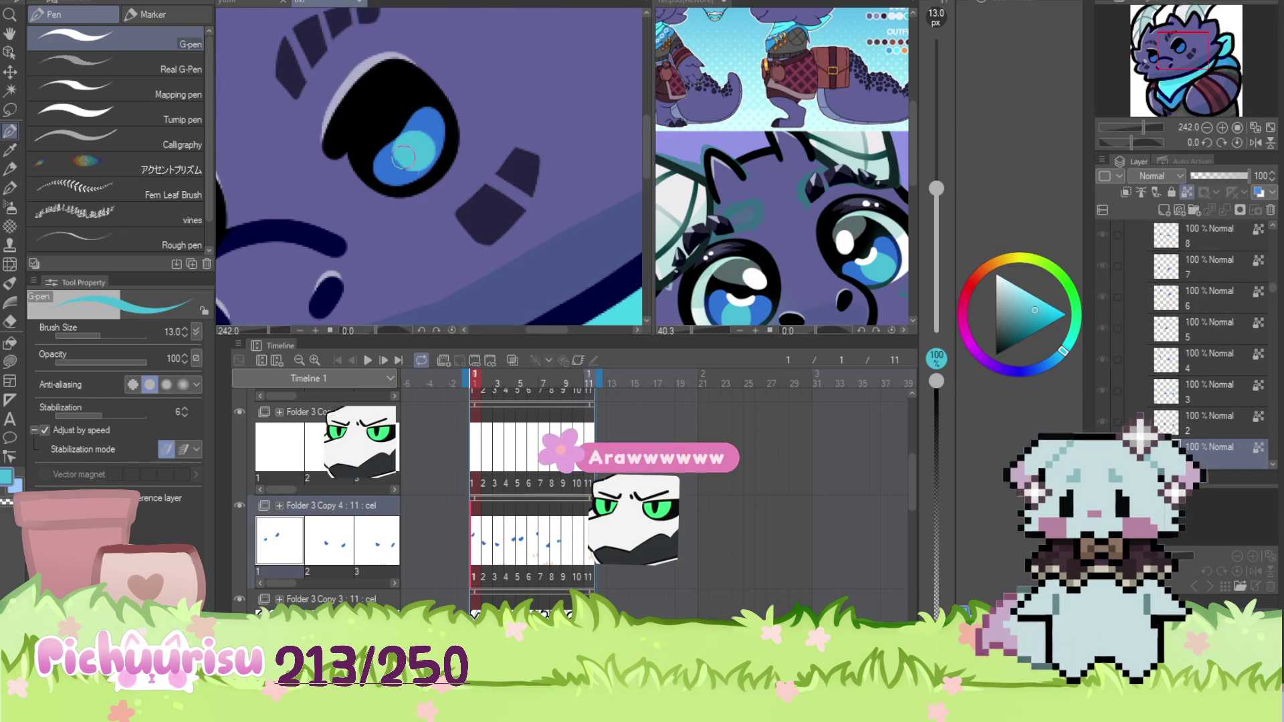
pyautogui.scroll(5, 426, 138)
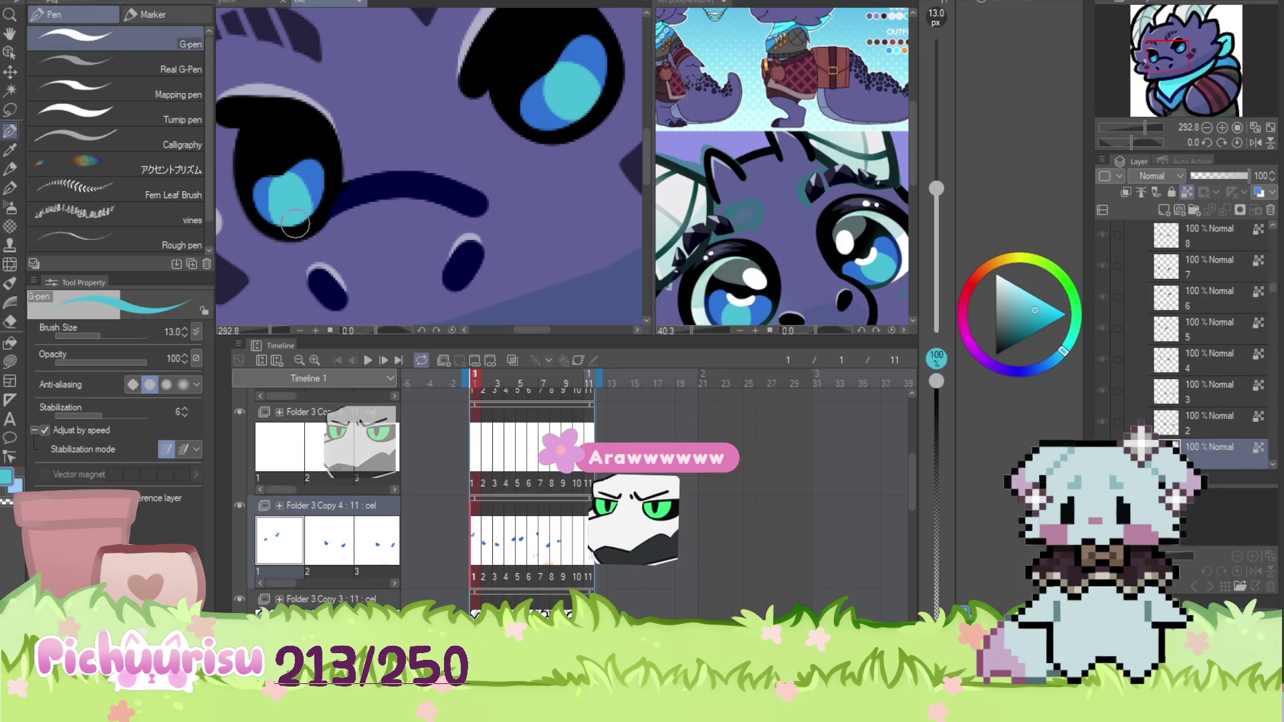
# Step to frames 2 and 3, painting a light cyan highlight on the iris
pyautogui.click(484, 535)
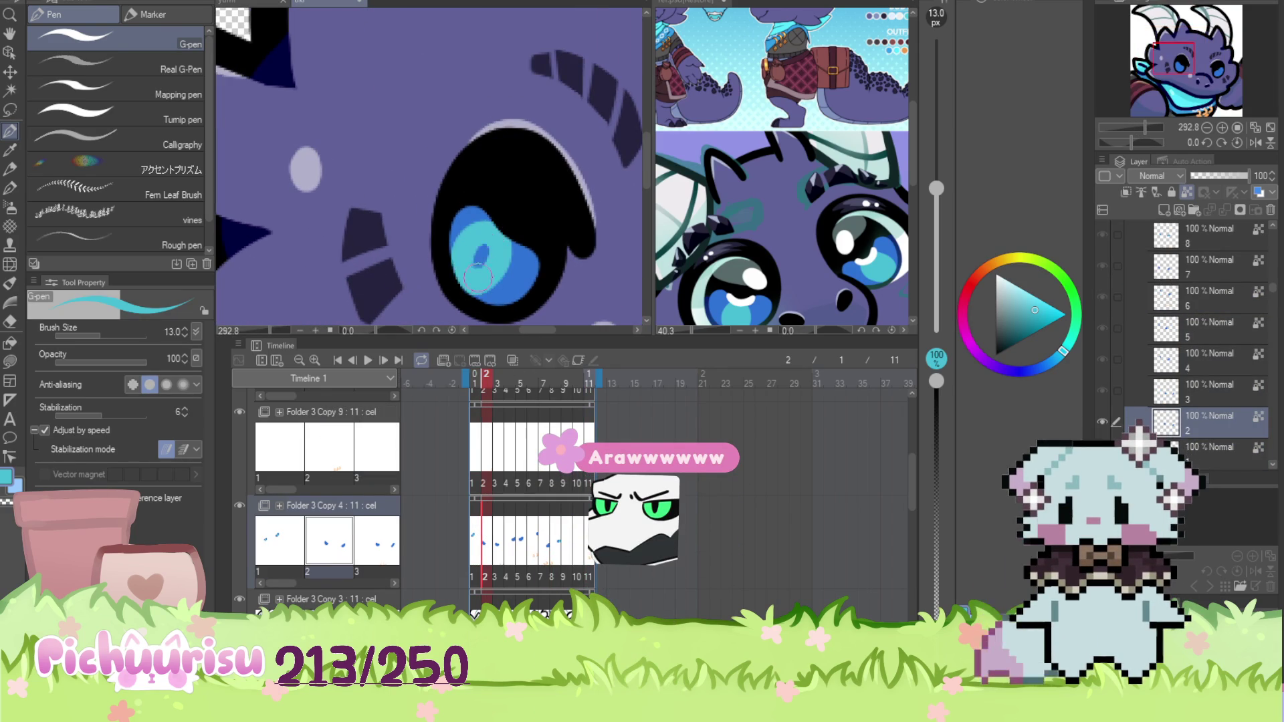
pyautogui.scroll(-4, 402, 141)
pyautogui.scroll(4, 402, 141)
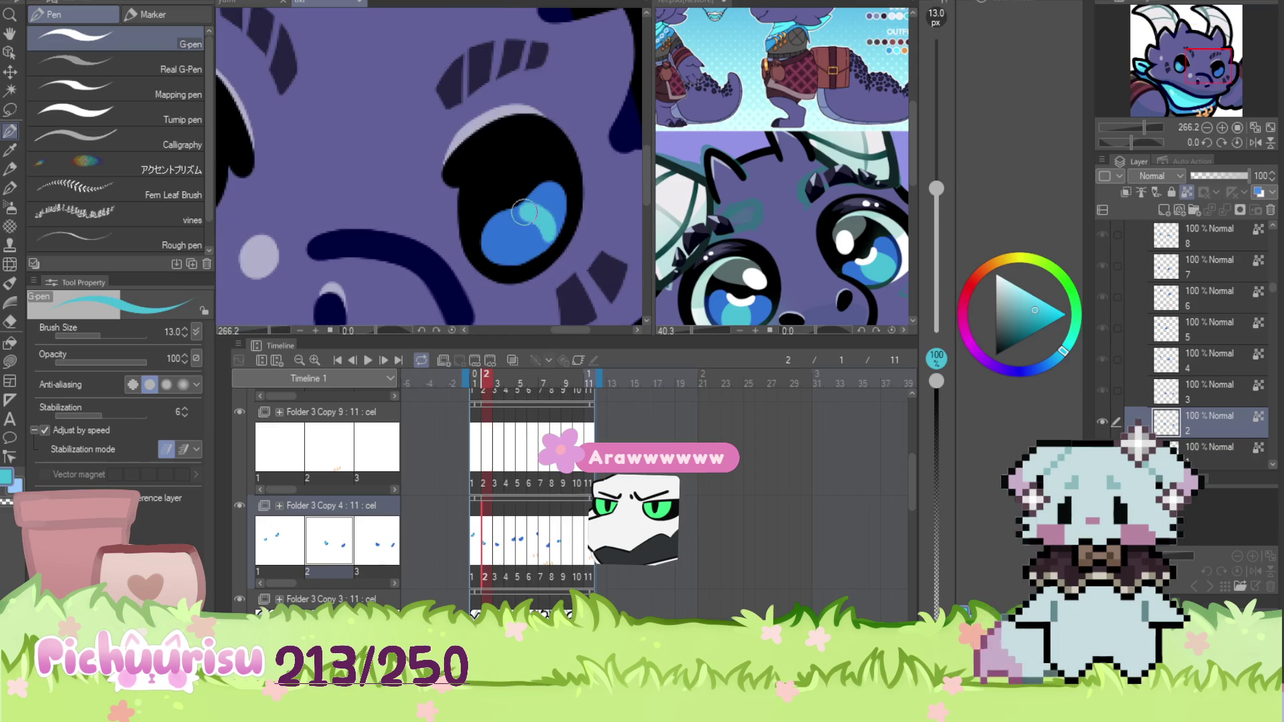
pyautogui.scroll(2, 535, 221)
pyautogui.press('.')
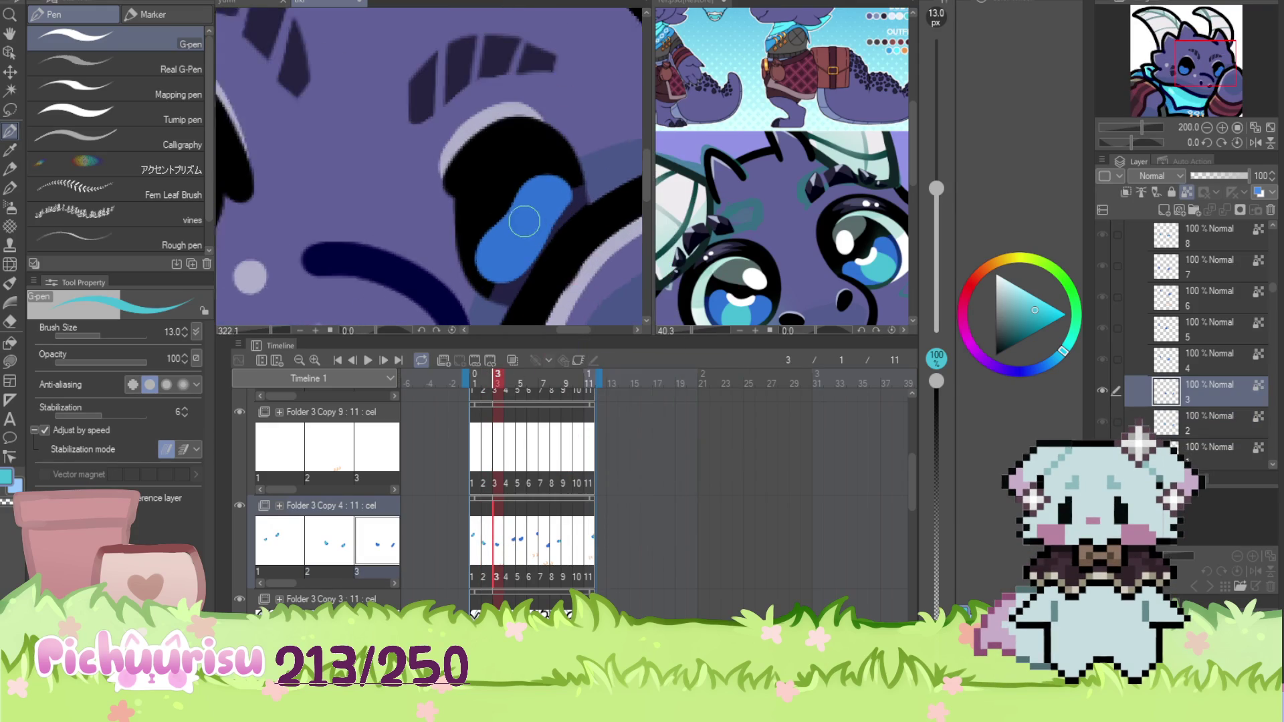
pyautogui.moveTo(538, 223); pyautogui.dragTo(542, 235)
pyautogui.scroll(-7, 548, 227)
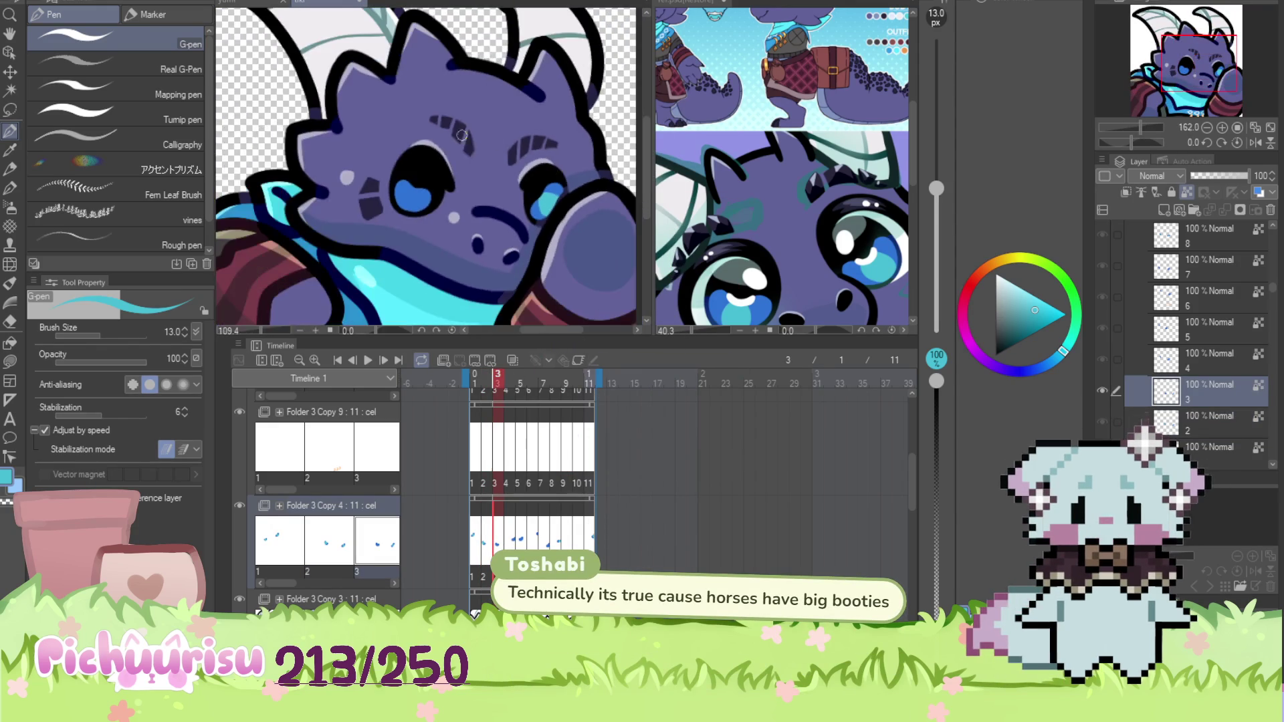
pyautogui.scroll(4, 395, 189)
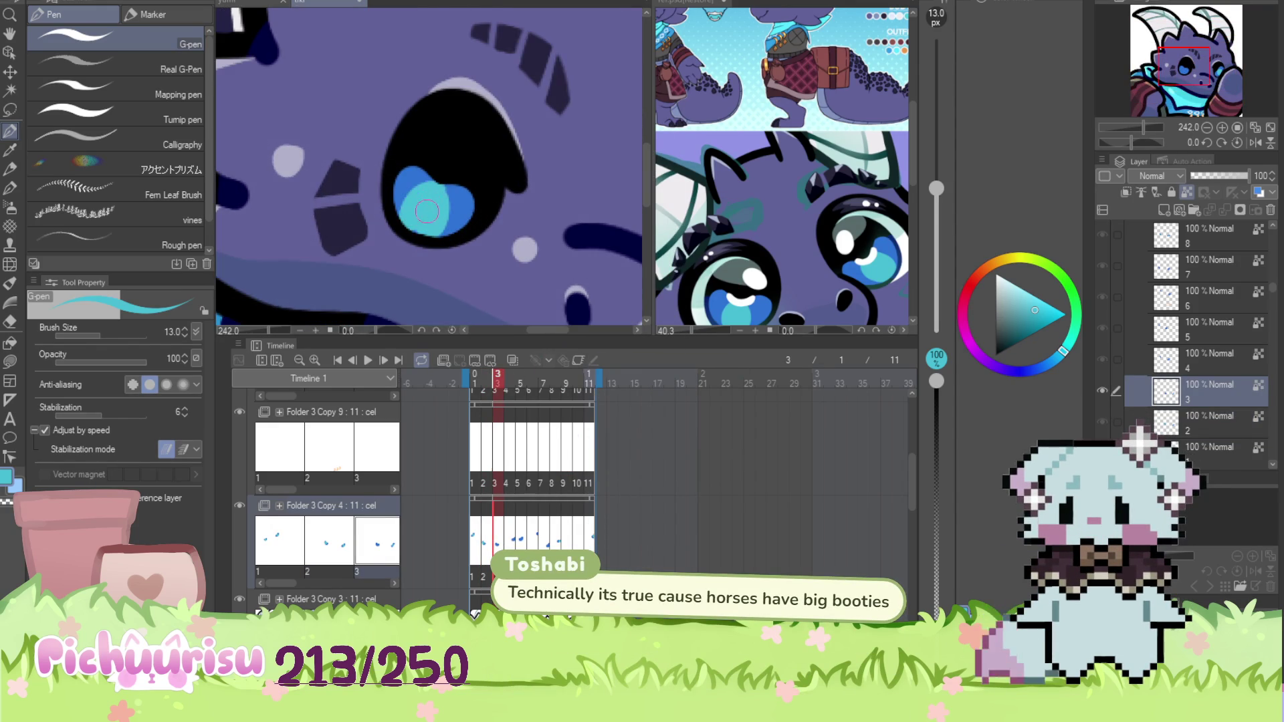
# Advance through frames 4 to 6 and paint a light cyan iris highlight on frame 6
pyautogui.press('.')
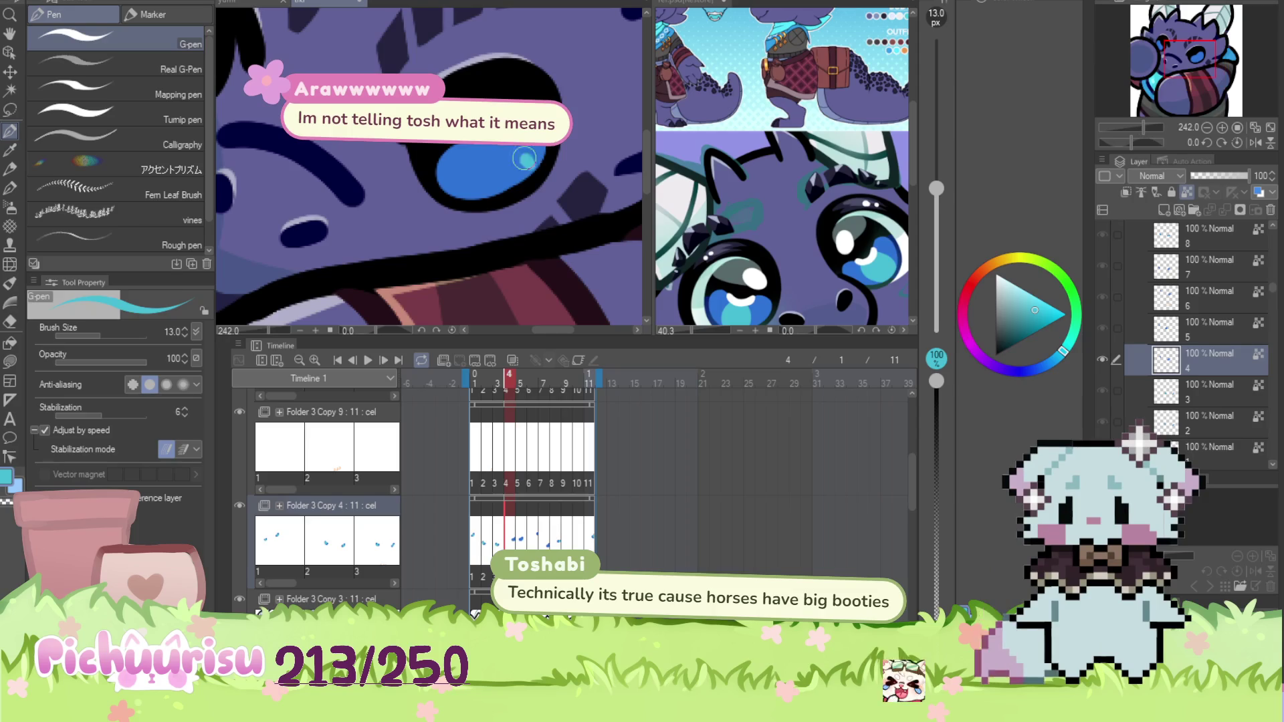
pyautogui.scroll(-4, 531, 165)
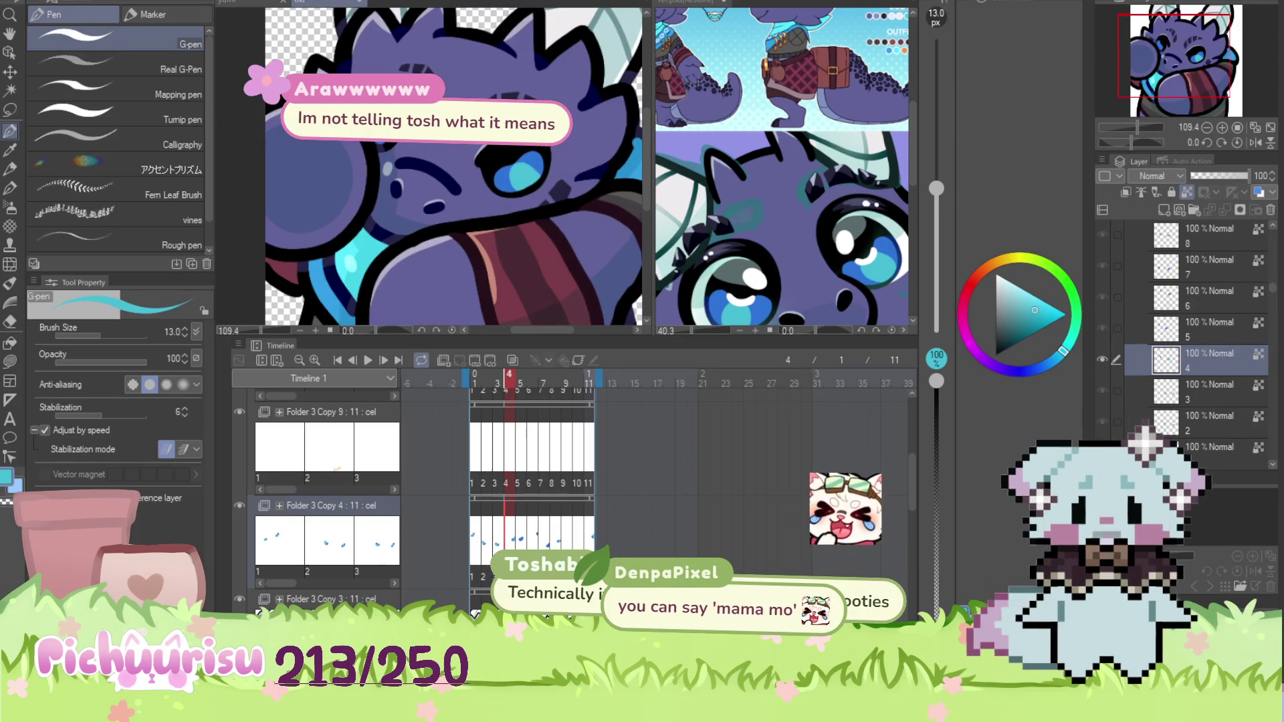
pyautogui.scroll(4, 508, 167)
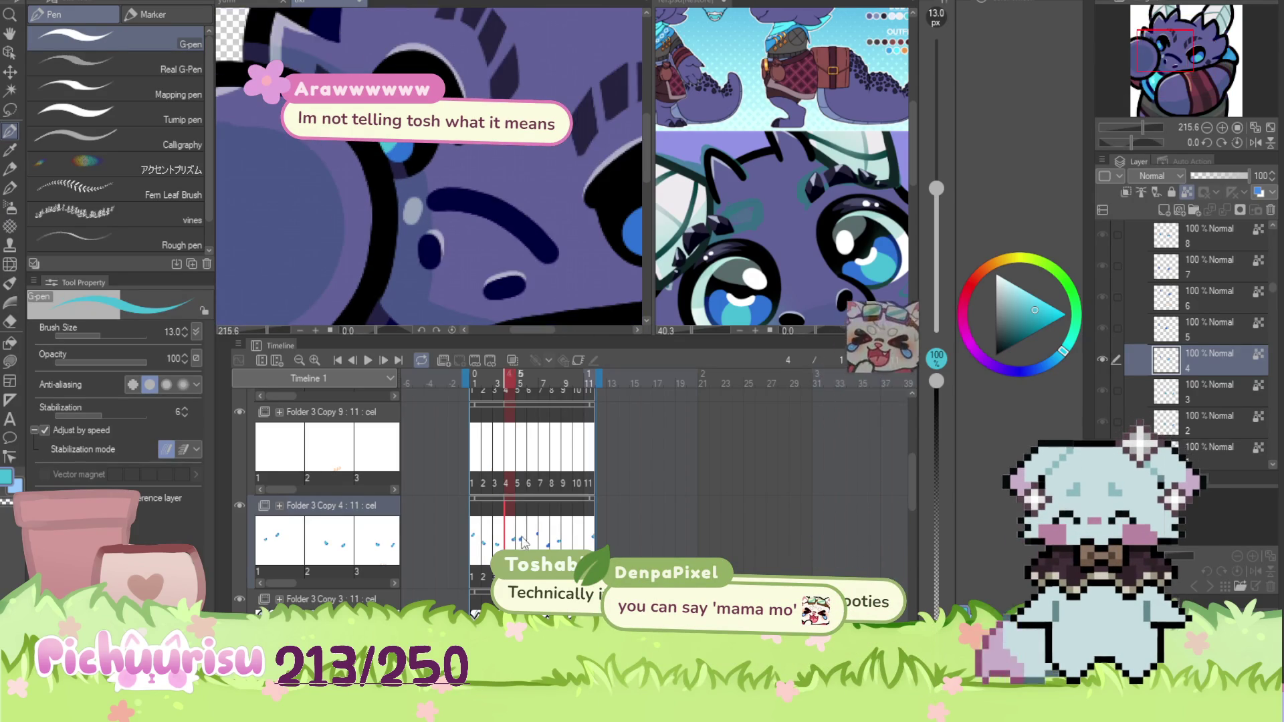
pyautogui.click(524, 542)
pyautogui.scroll(2, 555, 200)
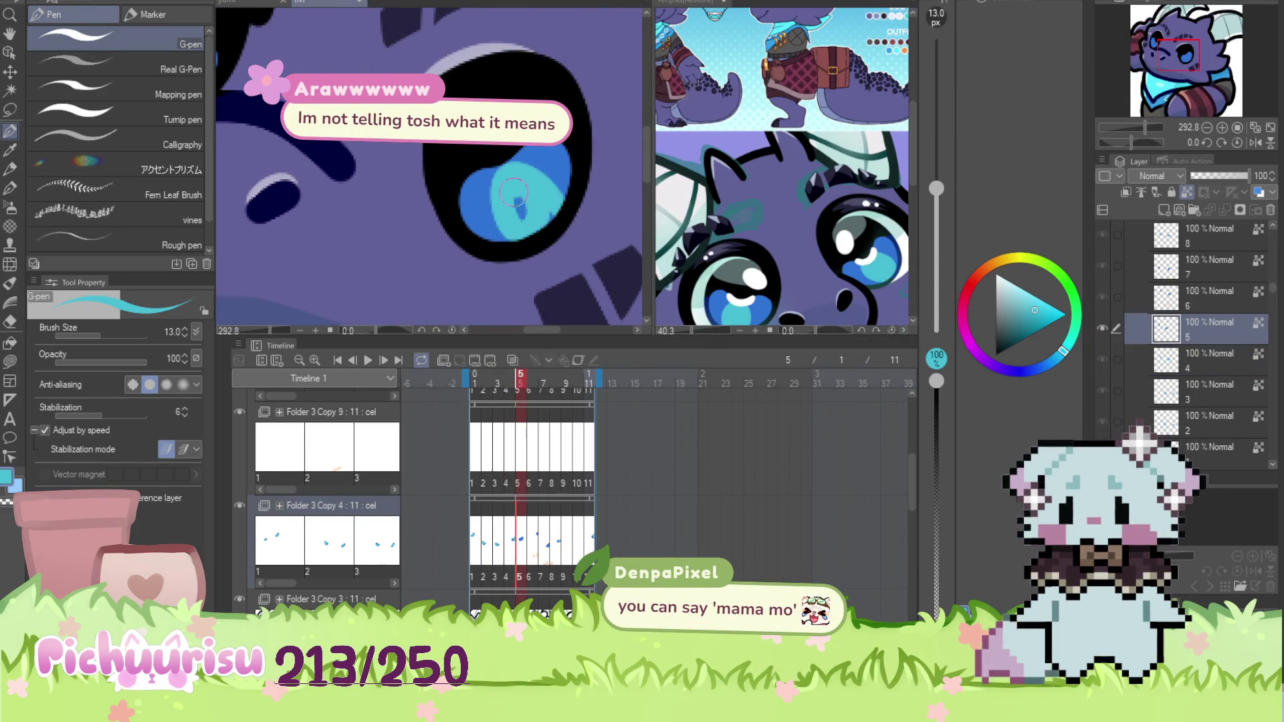
pyautogui.scroll(-1, 522, 183)
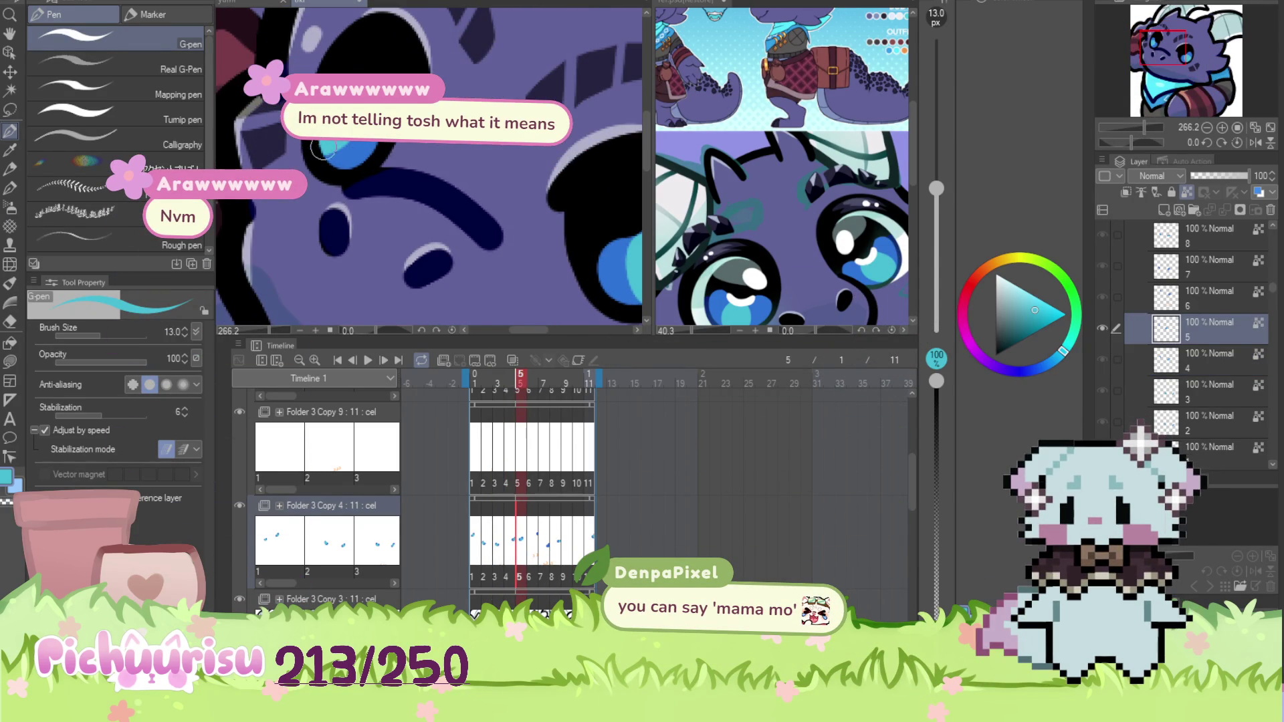
pyautogui.click(532, 542)
pyautogui.scroll(-2, 515, 193)
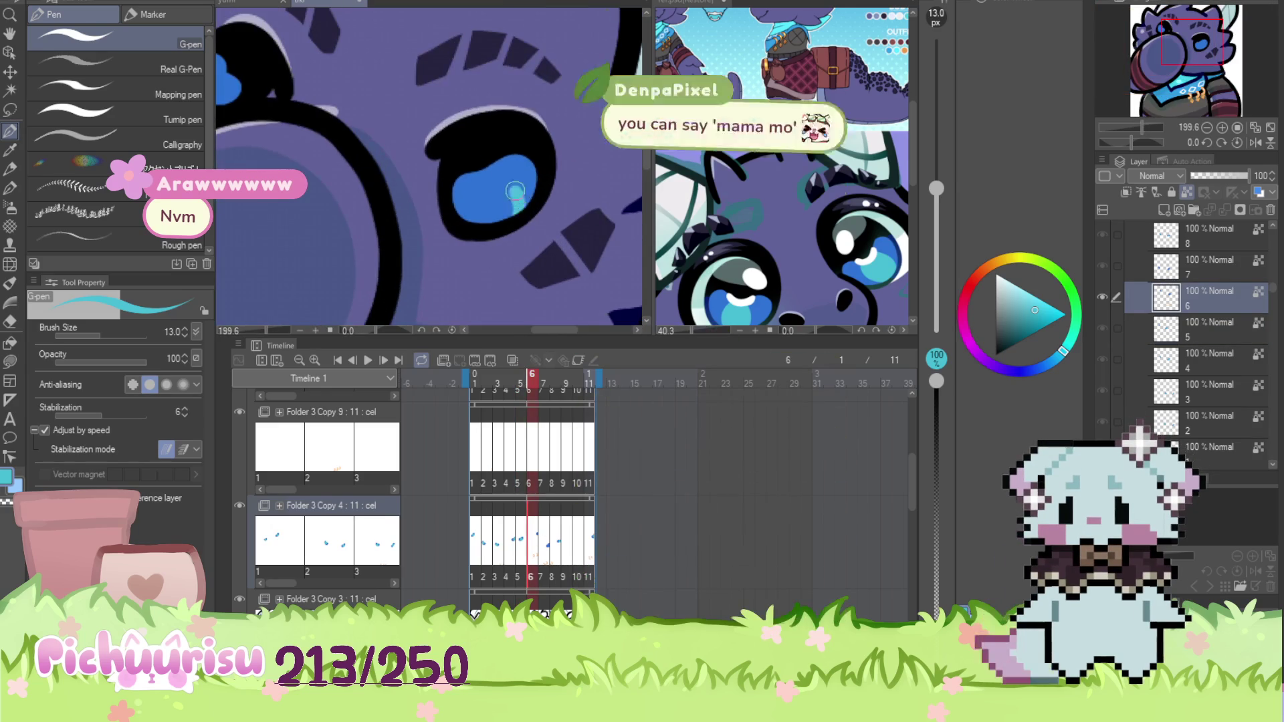
pyautogui.moveTo(516, 193); pyautogui.dragTo(497, 181)
pyautogui.scroll(-2, 486, 175)
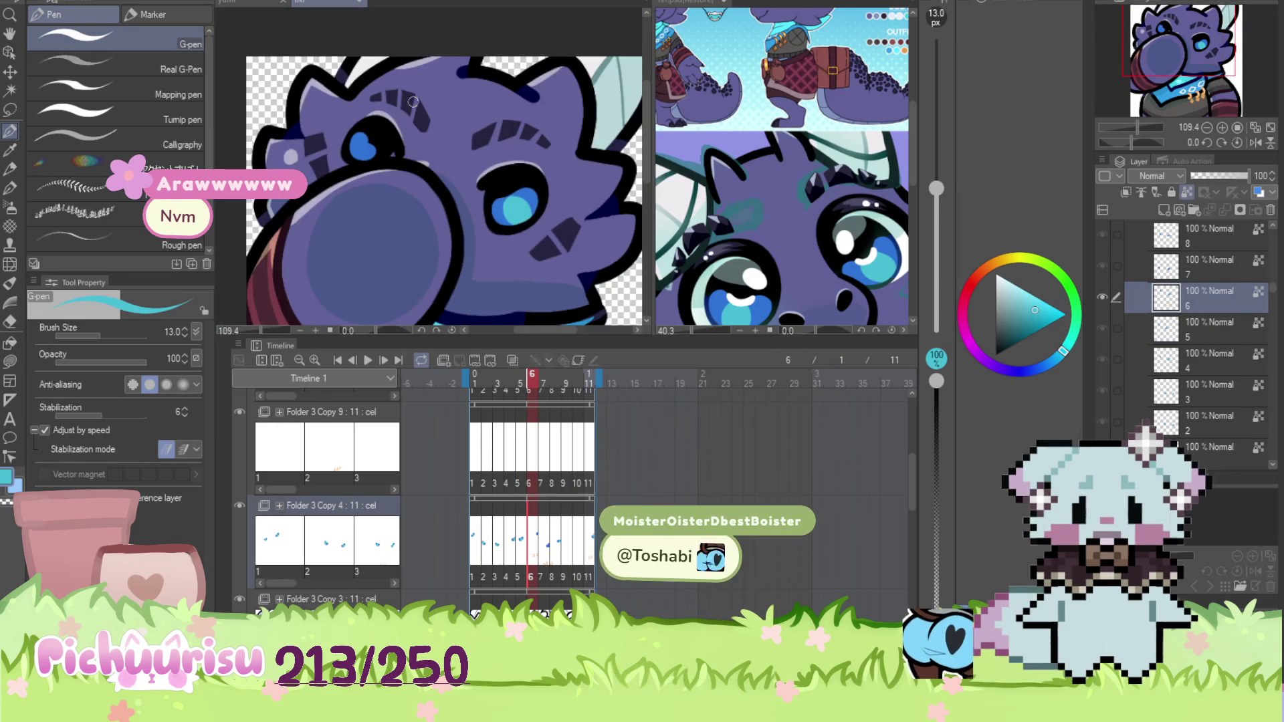
pyautogui.scroll(2, 354, 148)
pyautogui.scroll(-5, 354, 149)
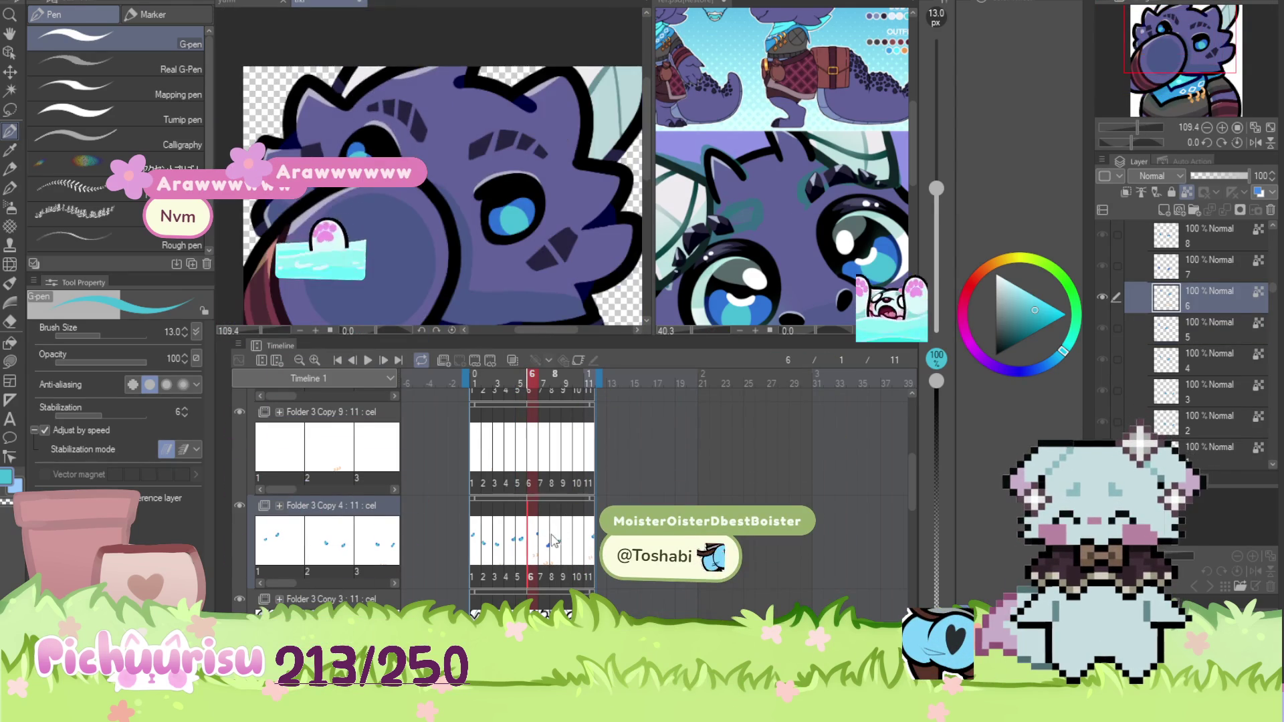
# Jump to frame 8, then go back to the first animation frame
pyautogui.click(553, 482)
pyautogui.click(473, 434)
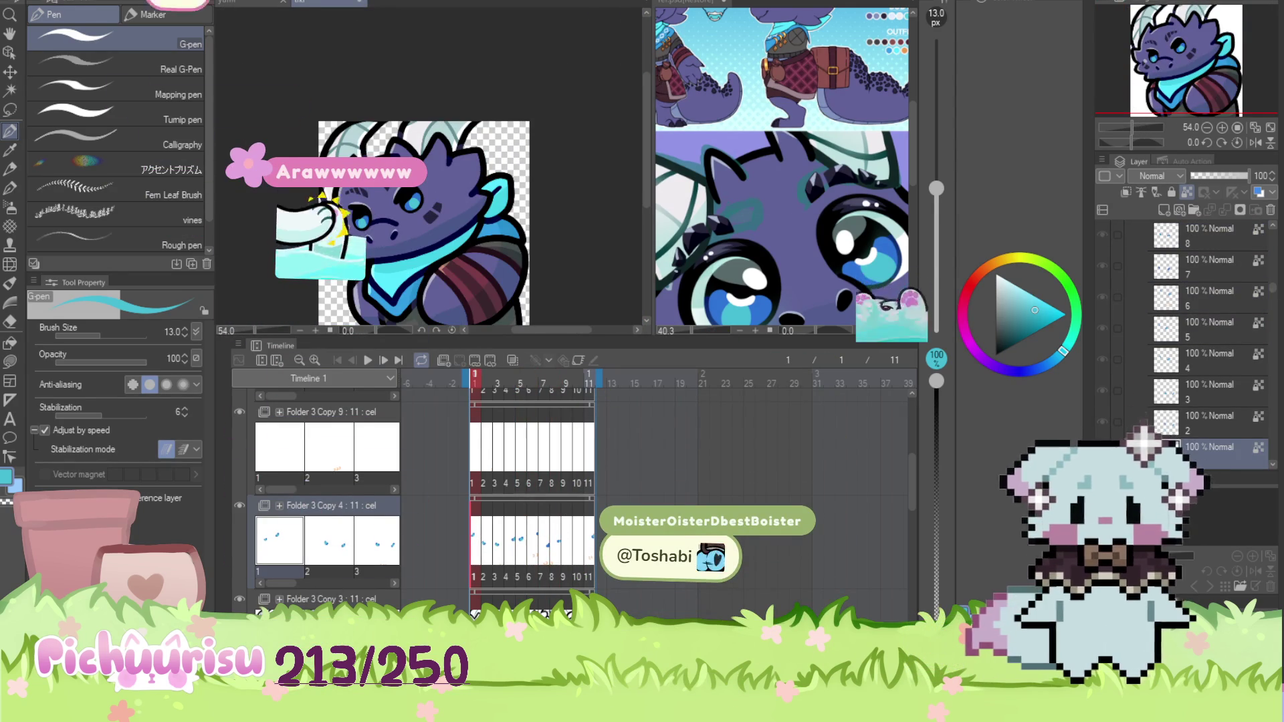
pyautogui.scroll(3, 1201, 328)
# Make layer 1 the only selected working layer in the Layer panel
pyautogui.click(1201, 328)
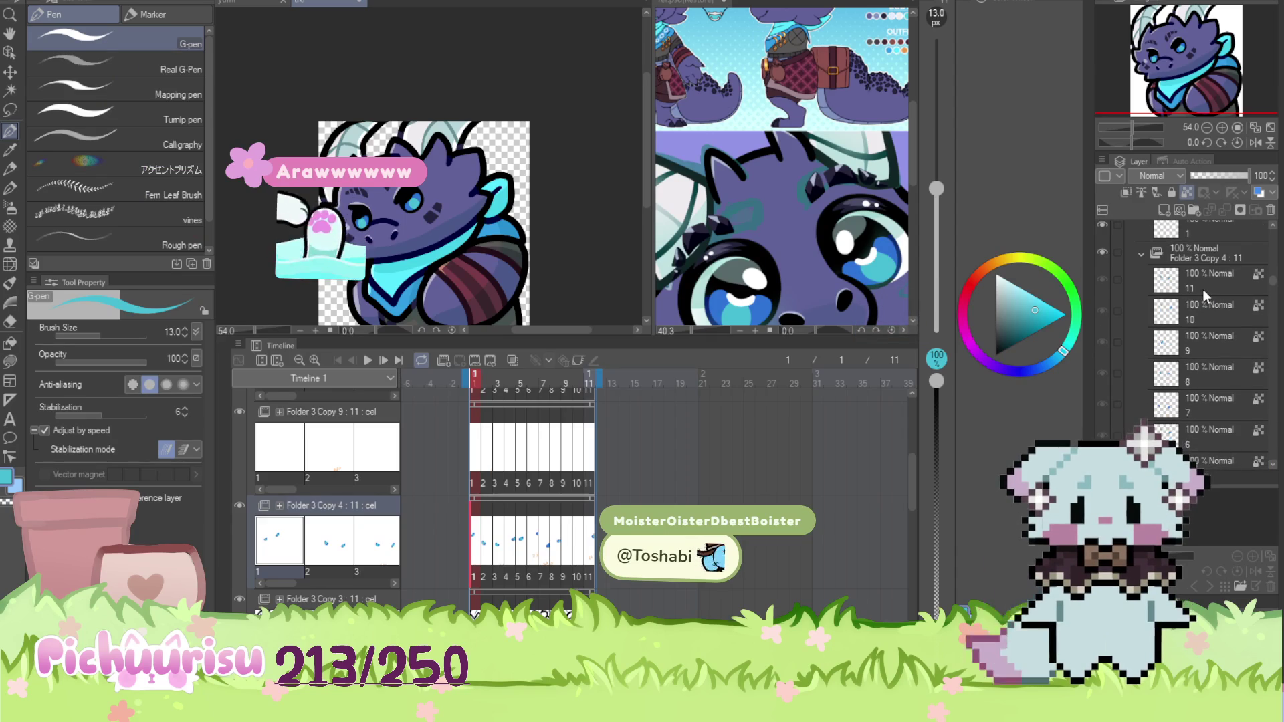
pyautogui.keyDown('shift'); pyautogui.click(1202, 291); pyautogui.keyUp('shift')
pyautogui.scroll(-3, 1237, 388)
pyautogui.keyDown('shift'); pyautogui.click(1207, 402); pyautogui.keyUp('shift')
pyautogui.click(1201, 399)
pyautogui.scroll(4, 430, 180)
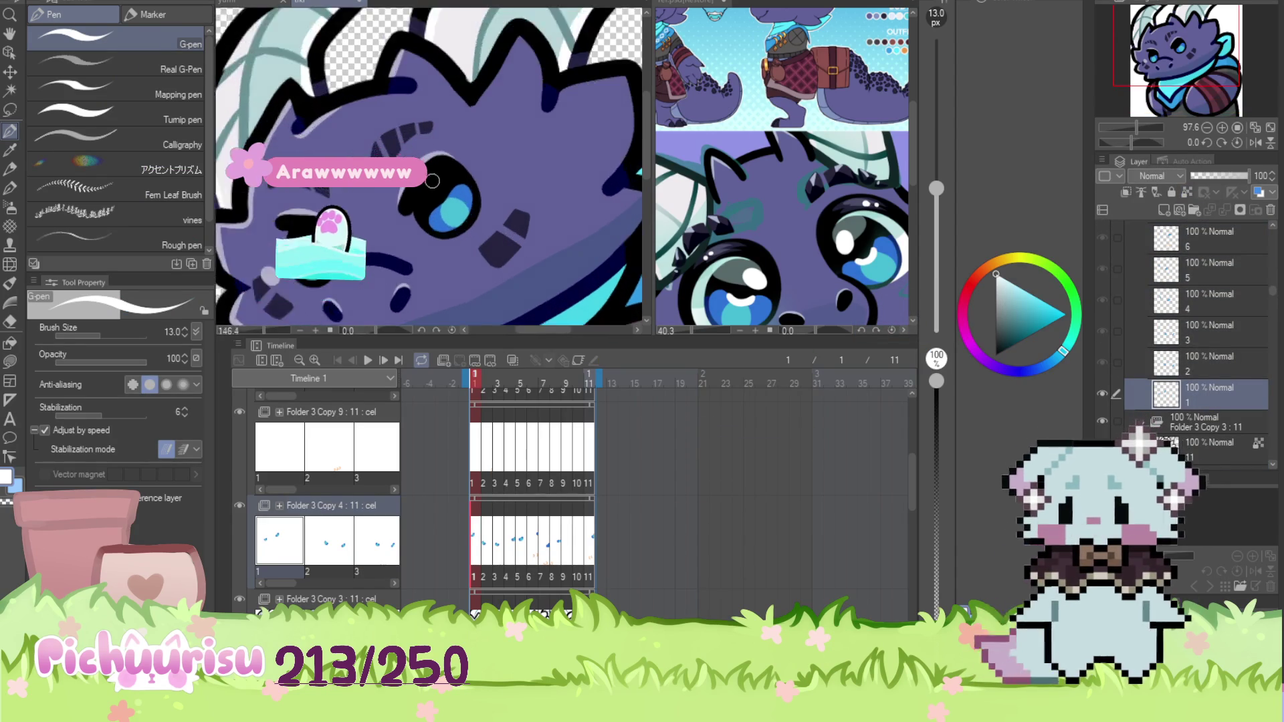
pyautogui.scroll(2, 430, 180)
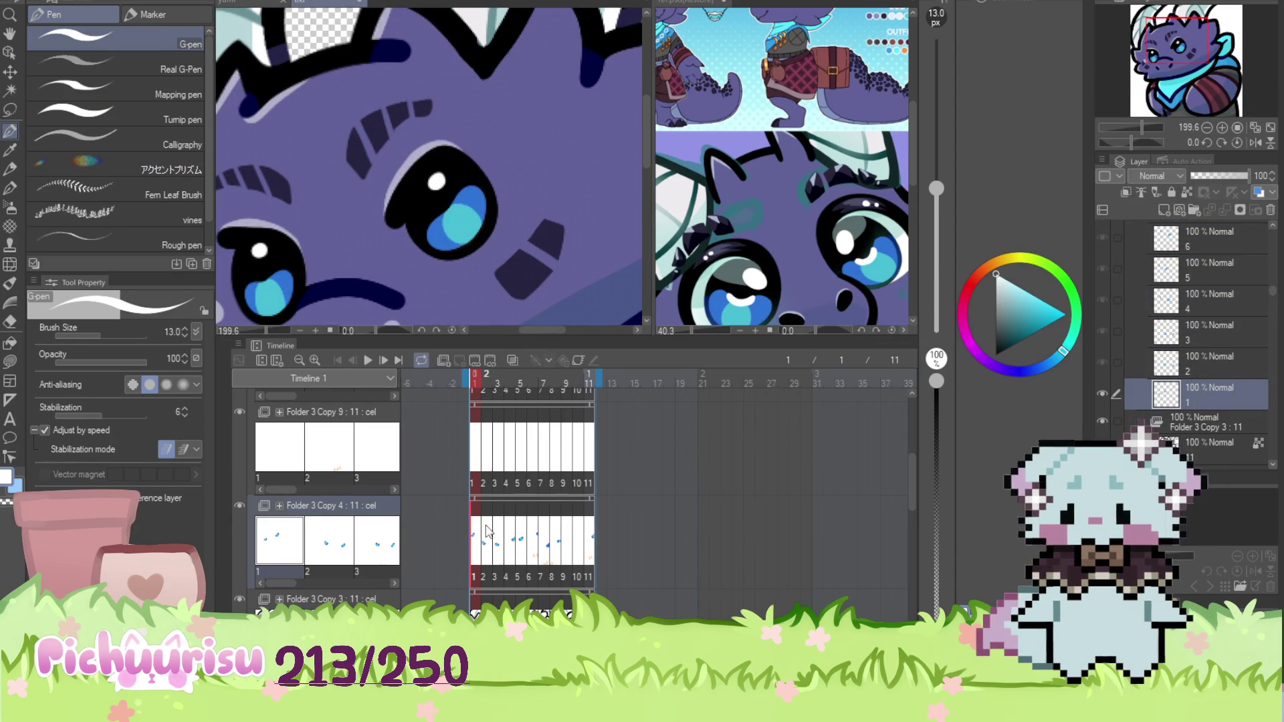
# Step through frames 2, 3, 4 and 5 of the dragon animation
pyautogui.click(487, 532)
pyautogui.scroll(-2, 576, 254)
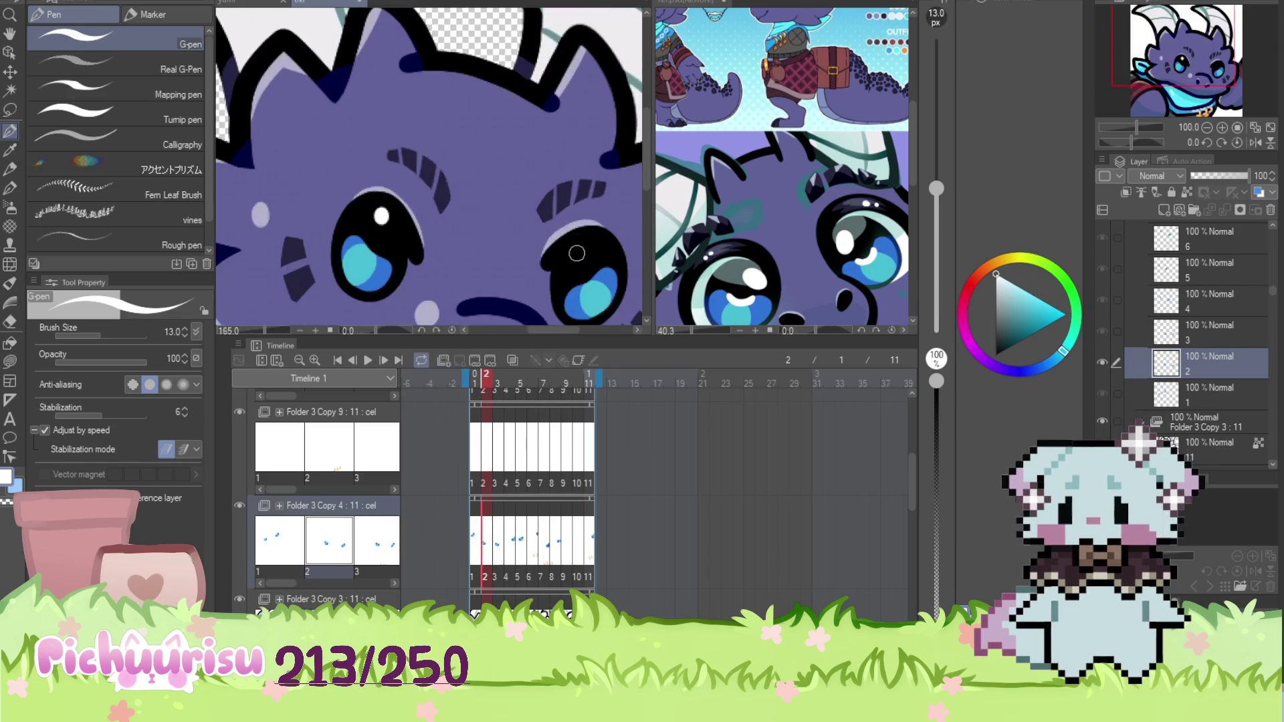
pyautogui.click(496, 532)
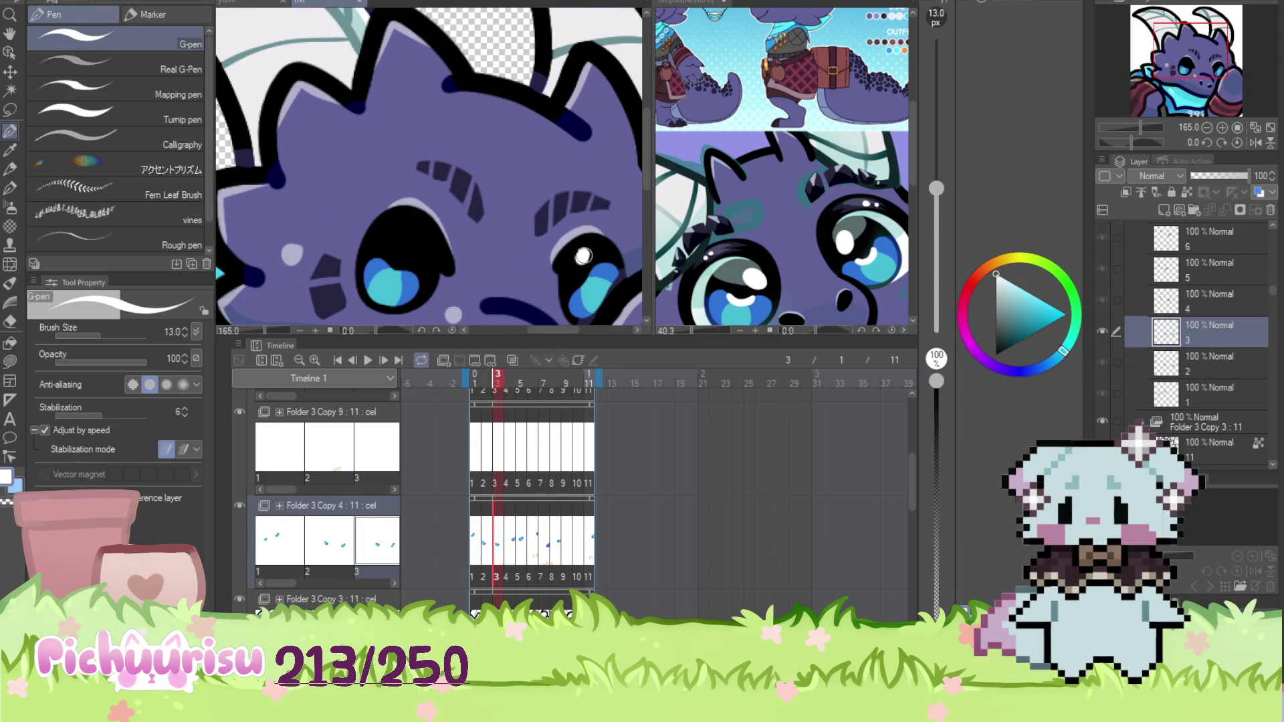
pyautogui.click(509, 539)
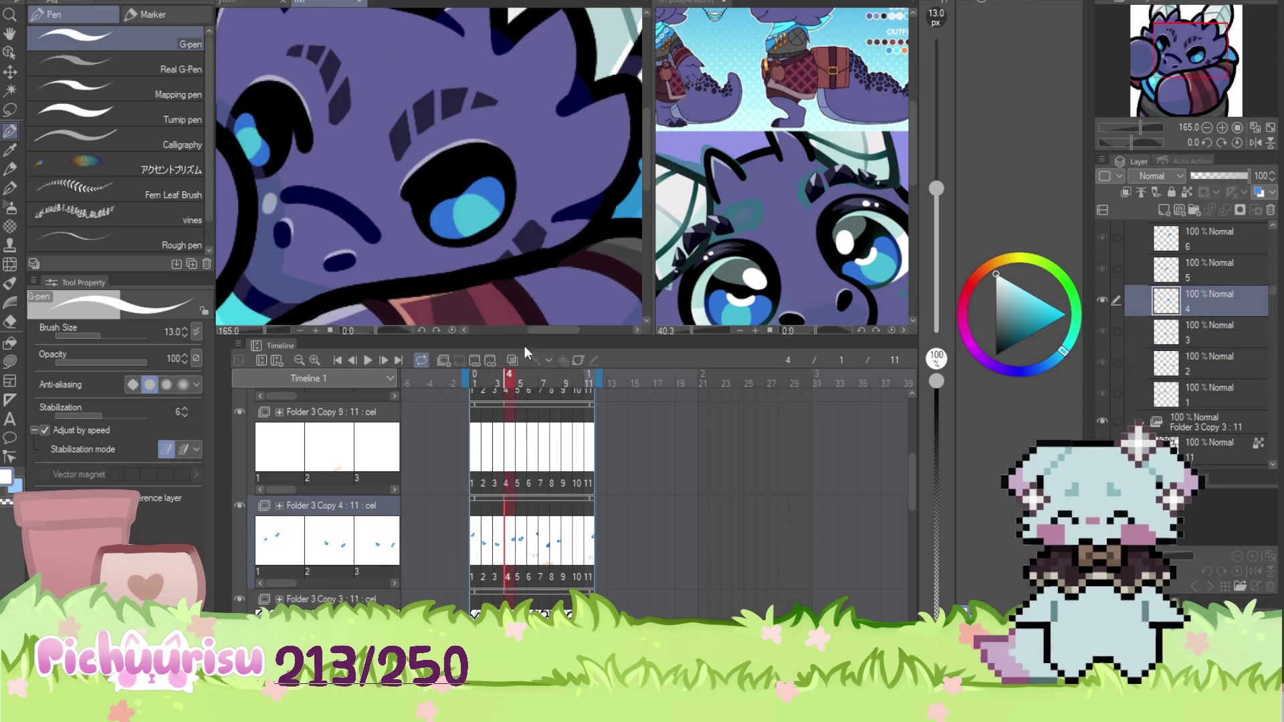
pyautogui.scroll(-1, 459, 171)
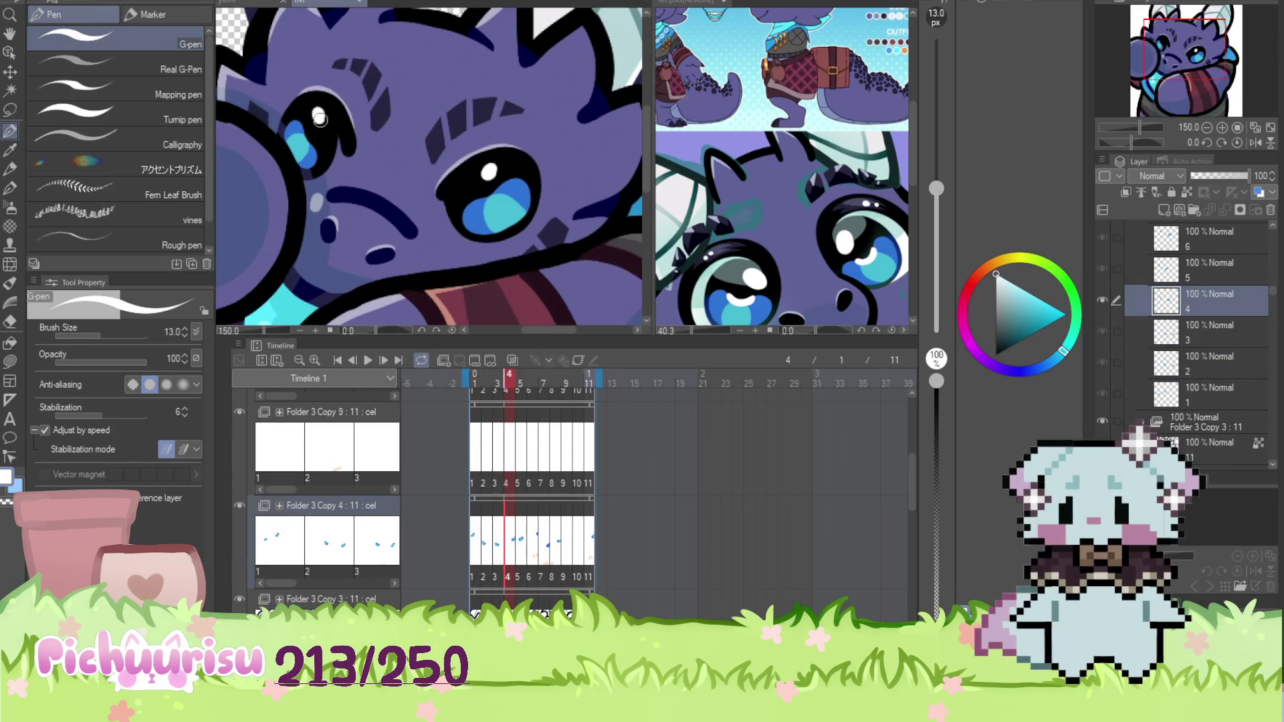
pyautogui.click(525, 491)
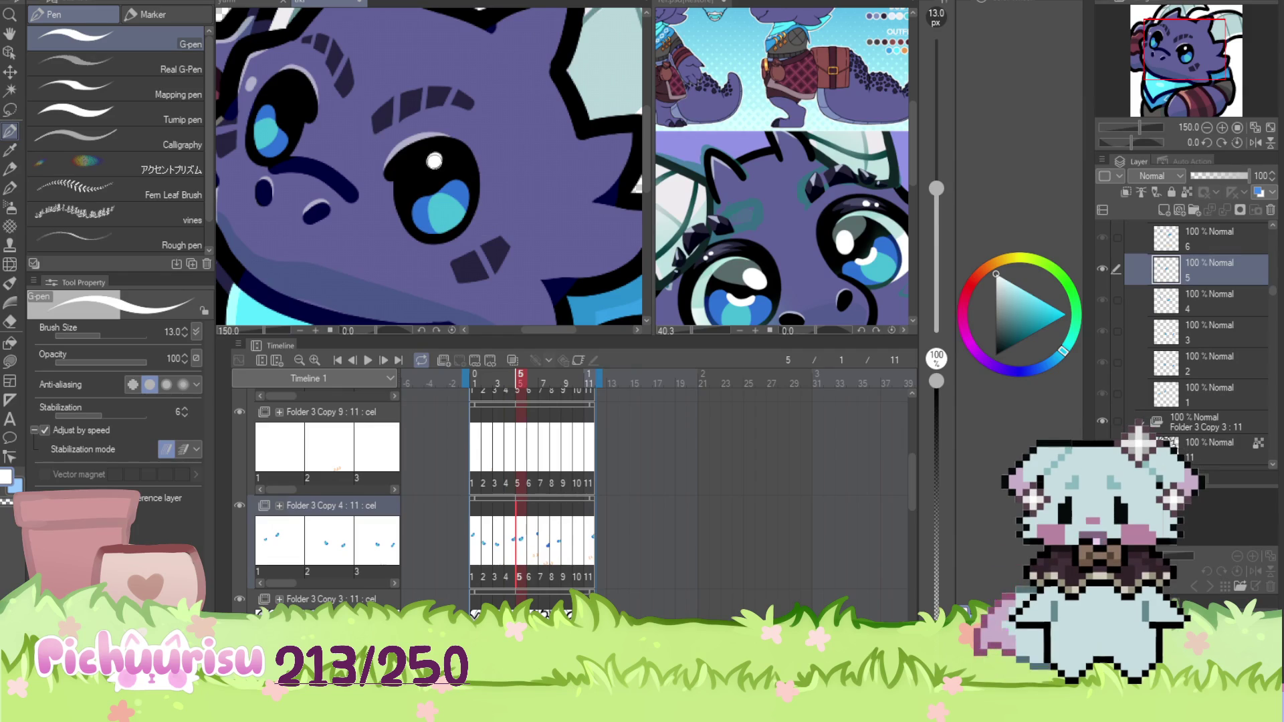
pyautogui.scroll(-1, 326, 109)
pyautogui.scroll(-1, 342, 134)
# Continue through frames 6 to 11, ending on the final frame
pyautogui.press('Right')
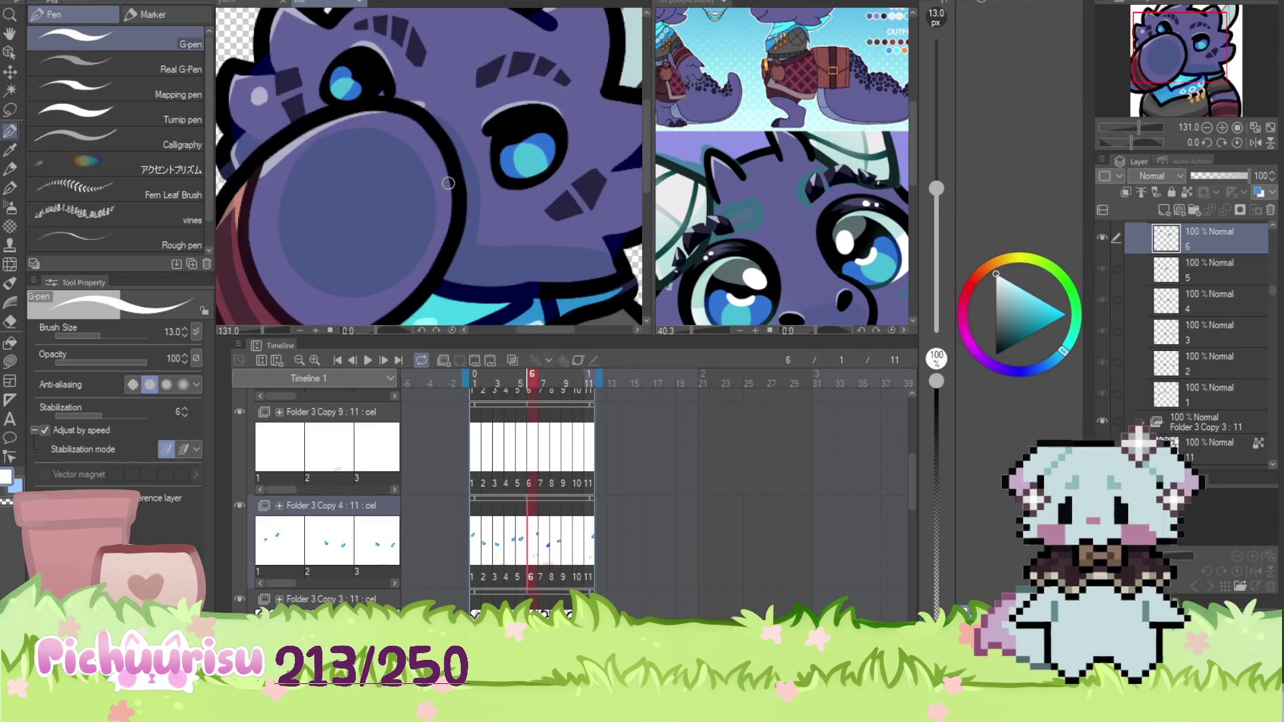
pyautogui.click(543, 543)
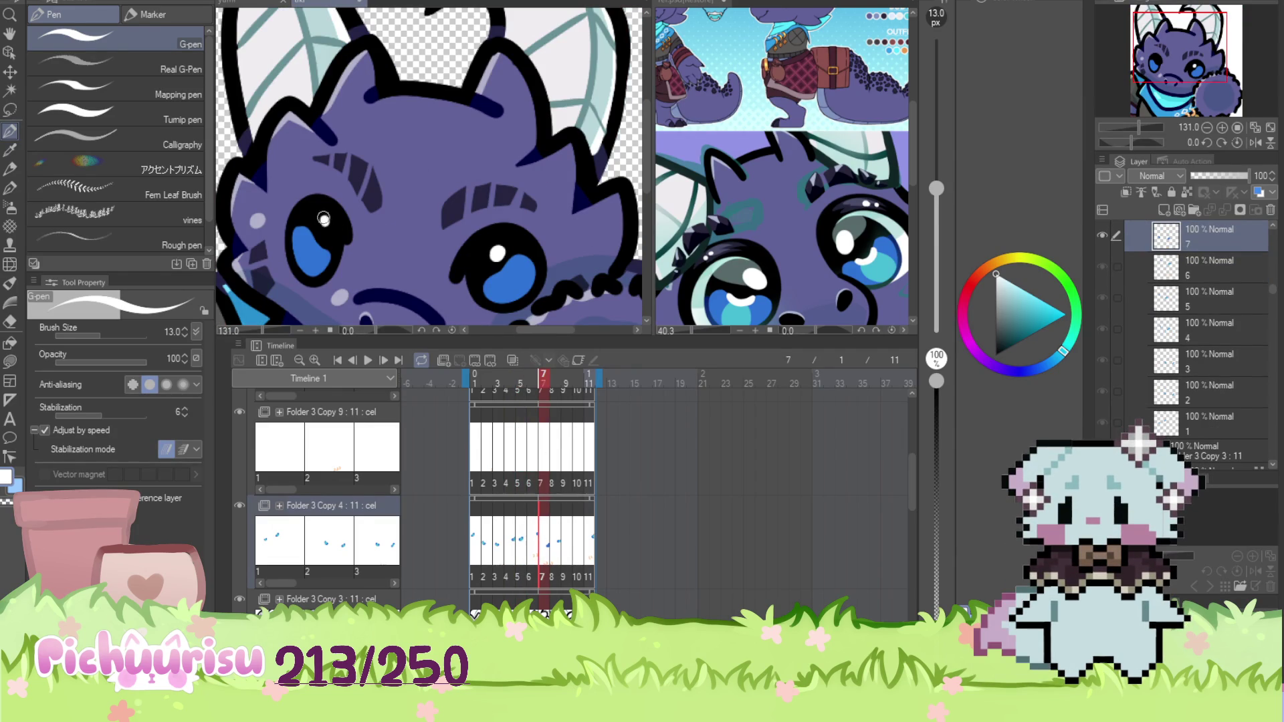
pyautogui.click(549, 529)
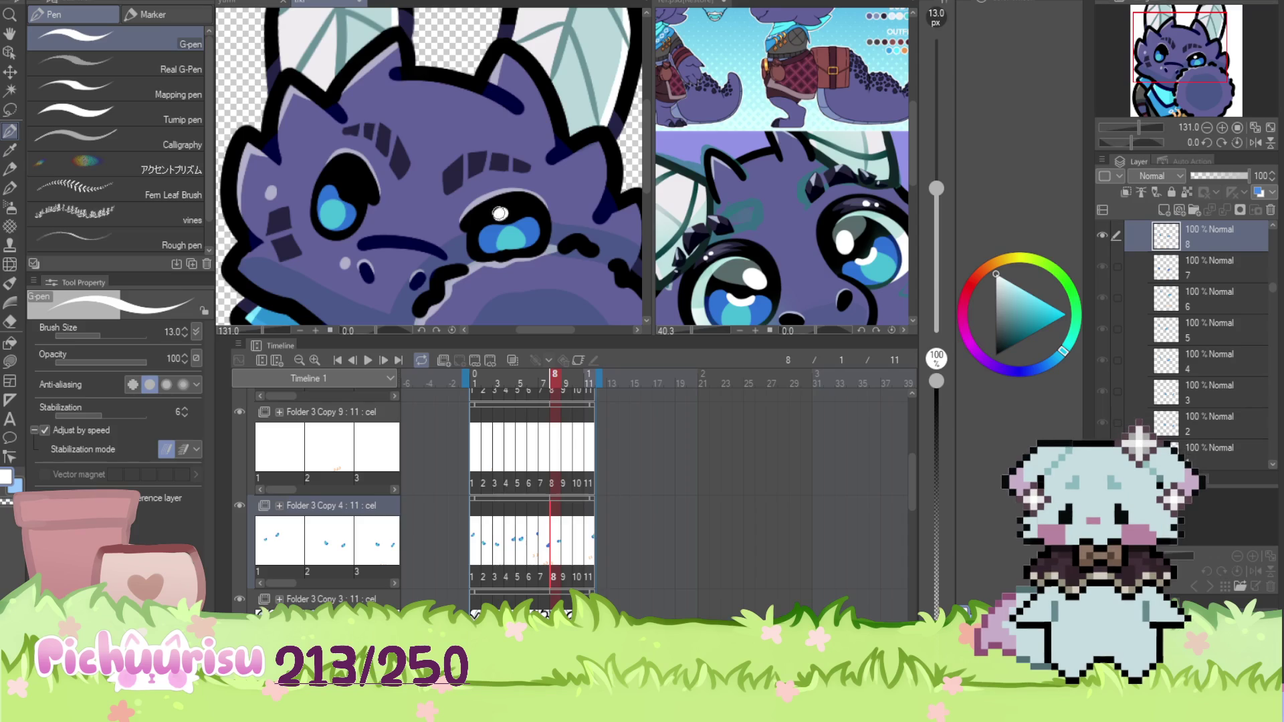
pyautogui.click(563, 530)
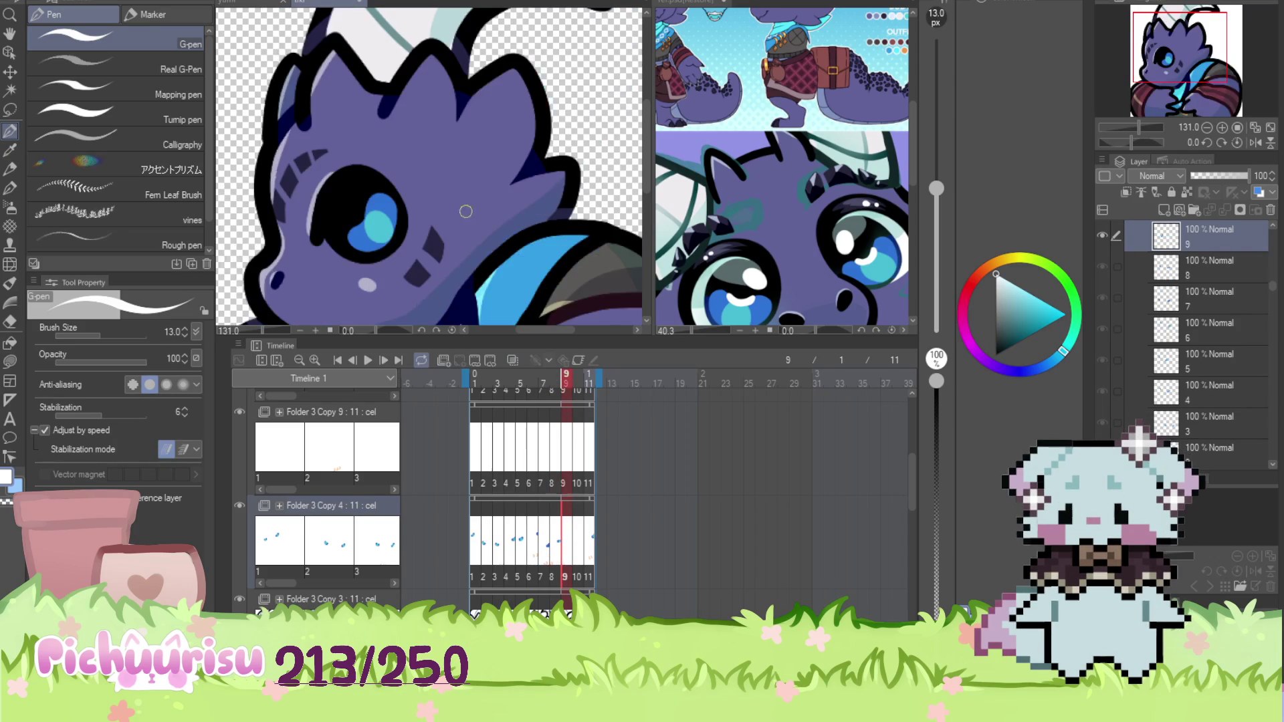
pyautogui.click(576, 531)
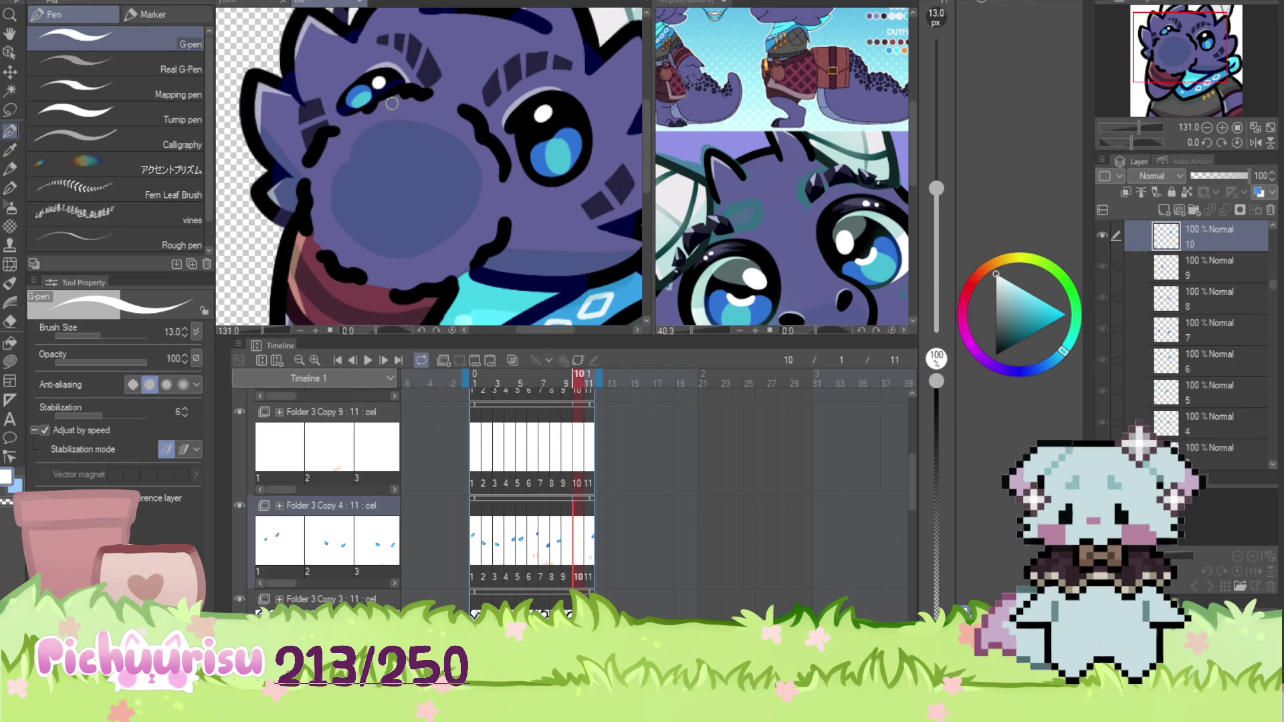
pyautogui.click(588, 537)
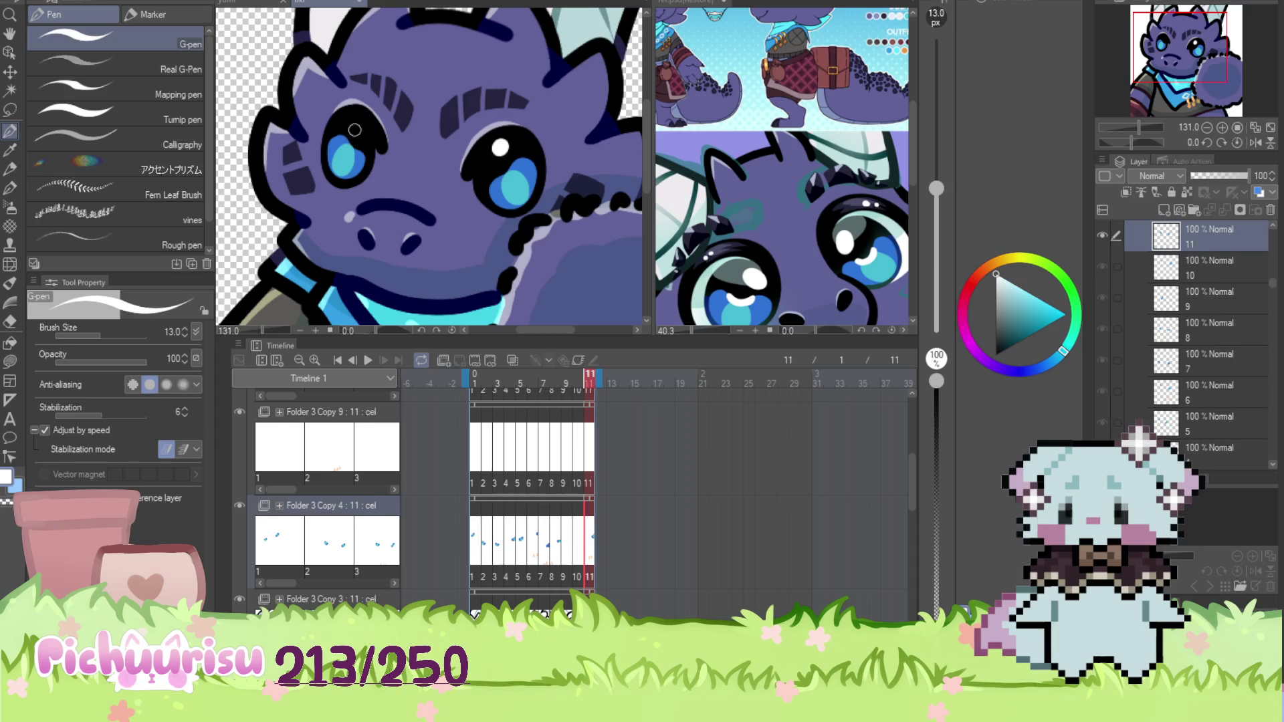
pyautogui.scroll(3, 331, 202)
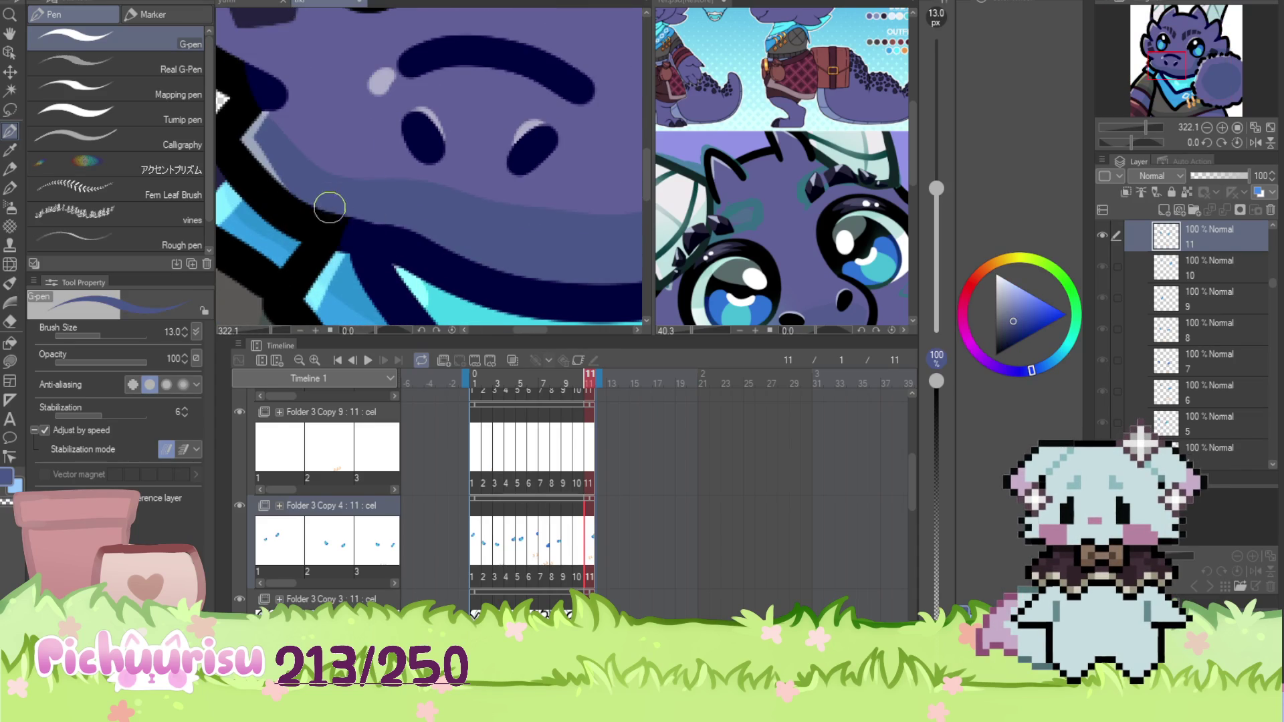
# Eyedrop the dragon face's purple, zoom around to inspect, then go to frame 11
pyautogui.keyDown('alt'); pyautogui.click(331, 202); pyautogui.keyUp('alt')
pyautogui.scroll(-3, 331, 202)
pyautogui.scroll(5, 331, 202)
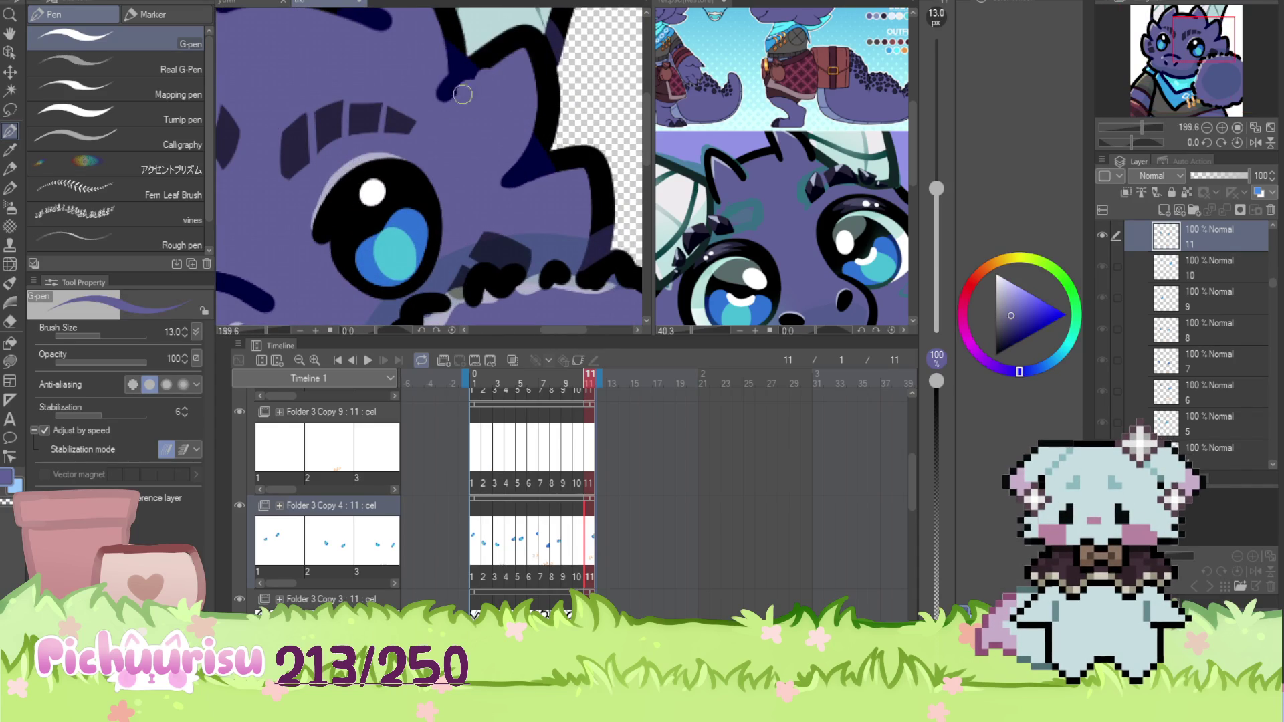
pyautogui.scroll(-5, 323, 34)
pyautogui.scroll(3, 323, 33)
pyautogui.scroll(-3, 321, 67)
pyautogui.scroll(4, 321, 67)
pyautogui.scroll(-5, 320, 112)
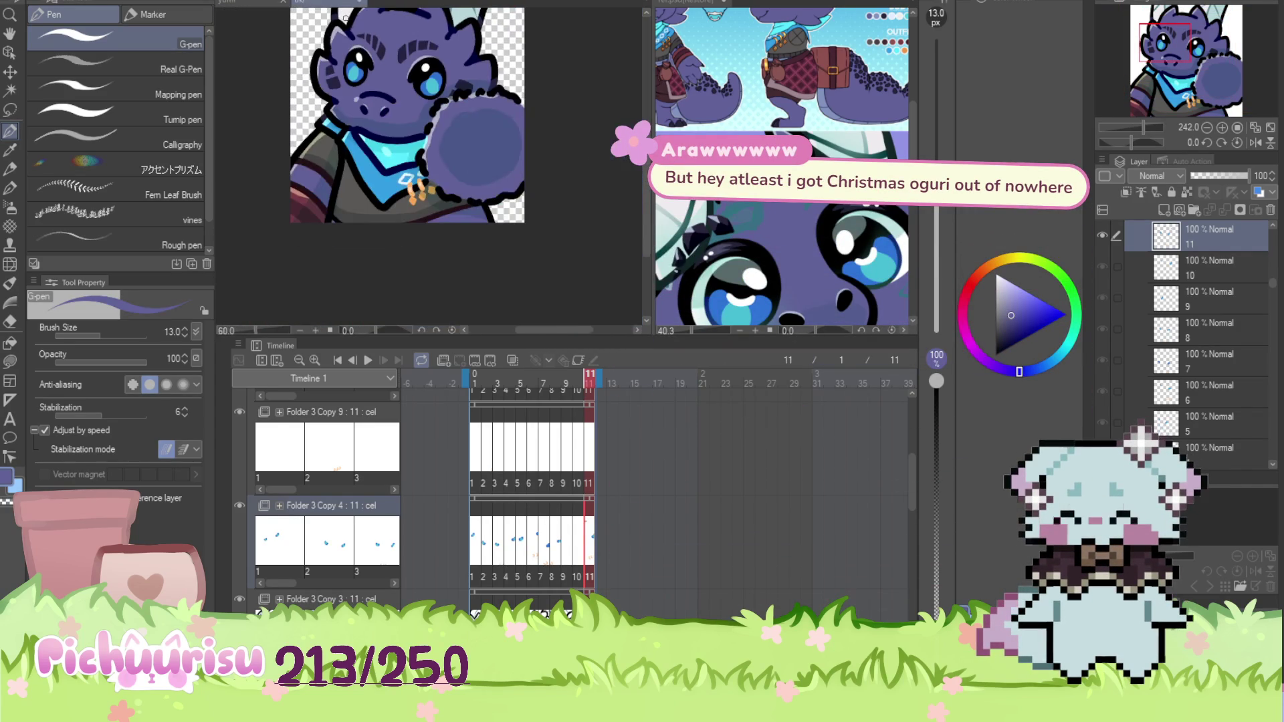
pyautogui.scroll(3, 454, 214)
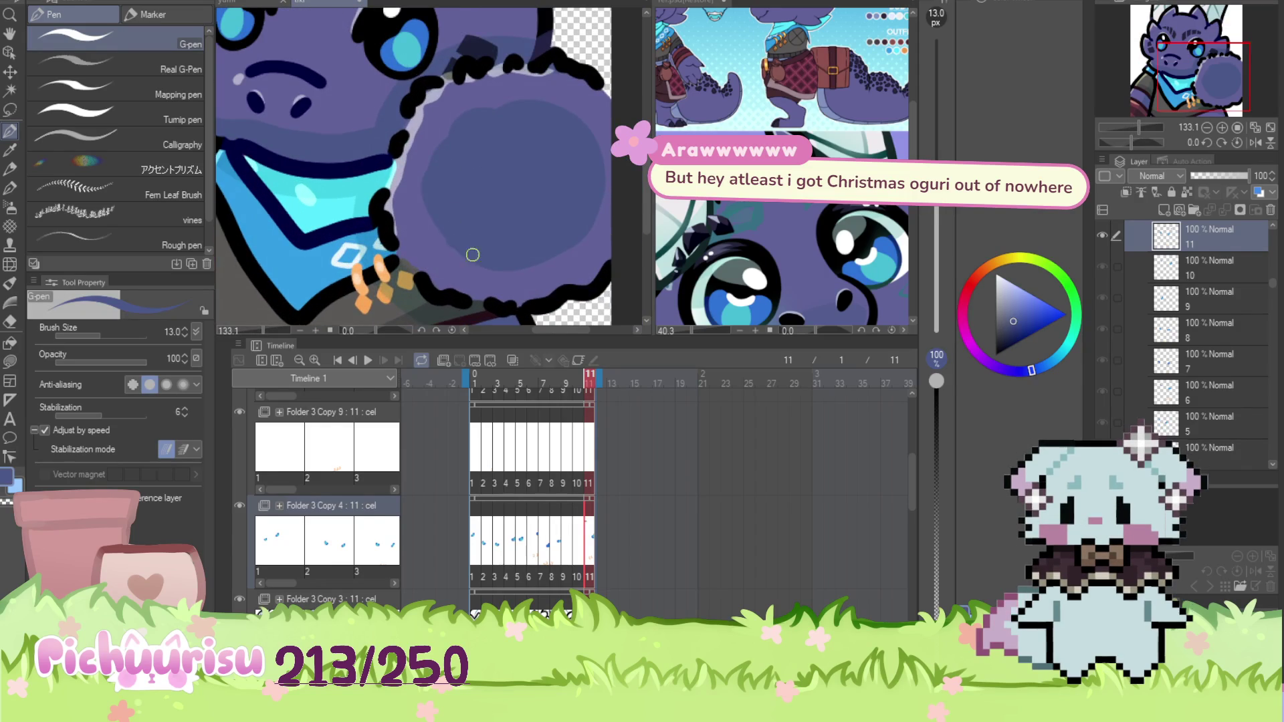
pyautogui.scroll(-4, 455, 214)
pyautogui.scroll(1, 355, 173)
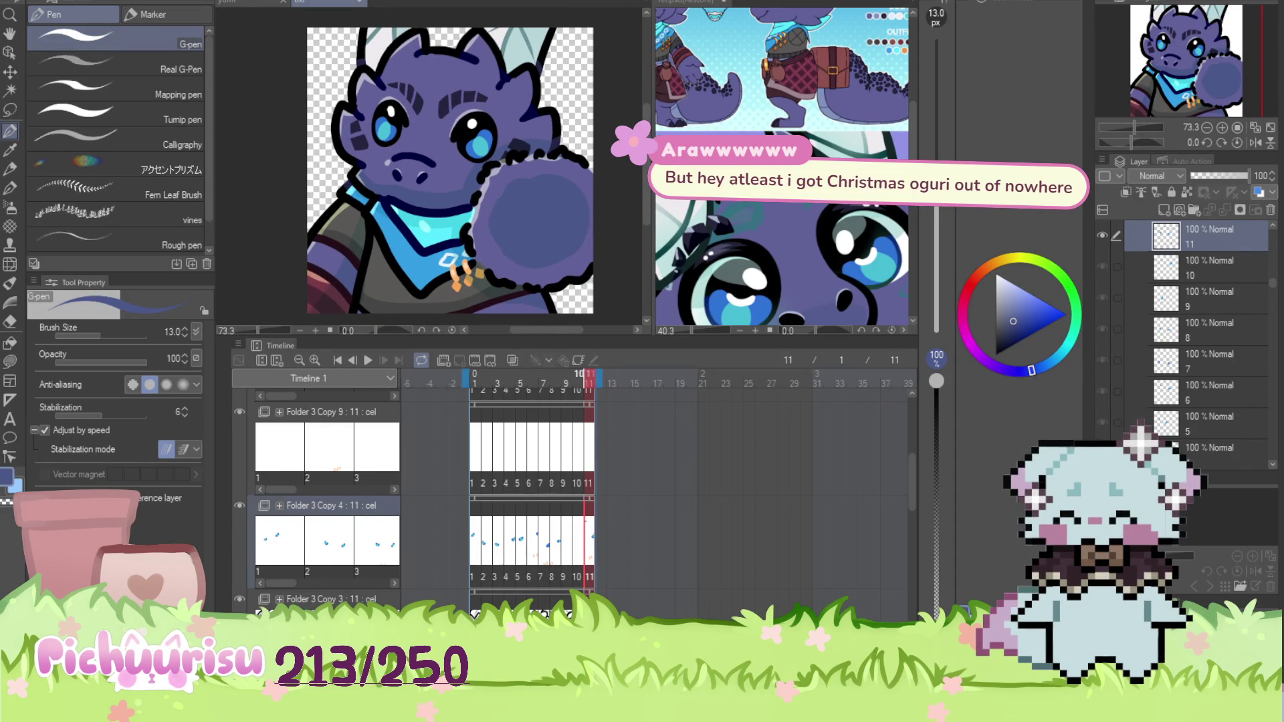
pyautogui.scroll(4, 497, 179)
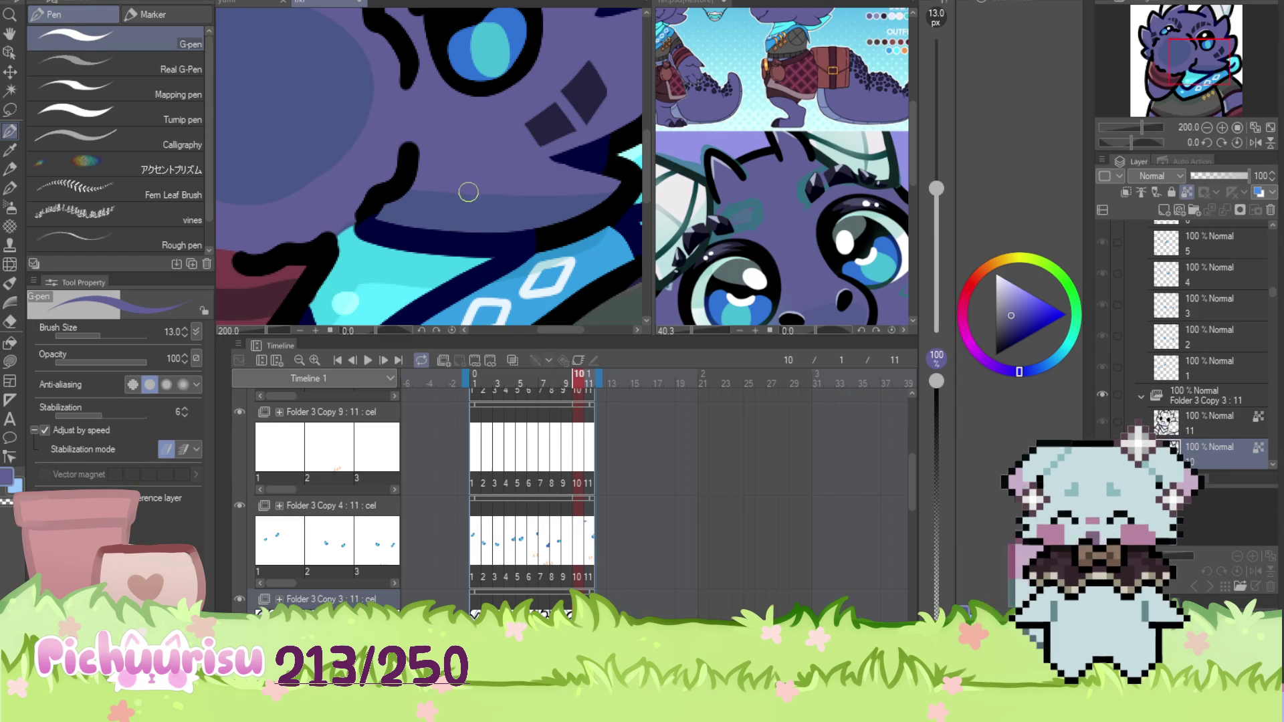
pyautogui.scroll(4, 608, 512)
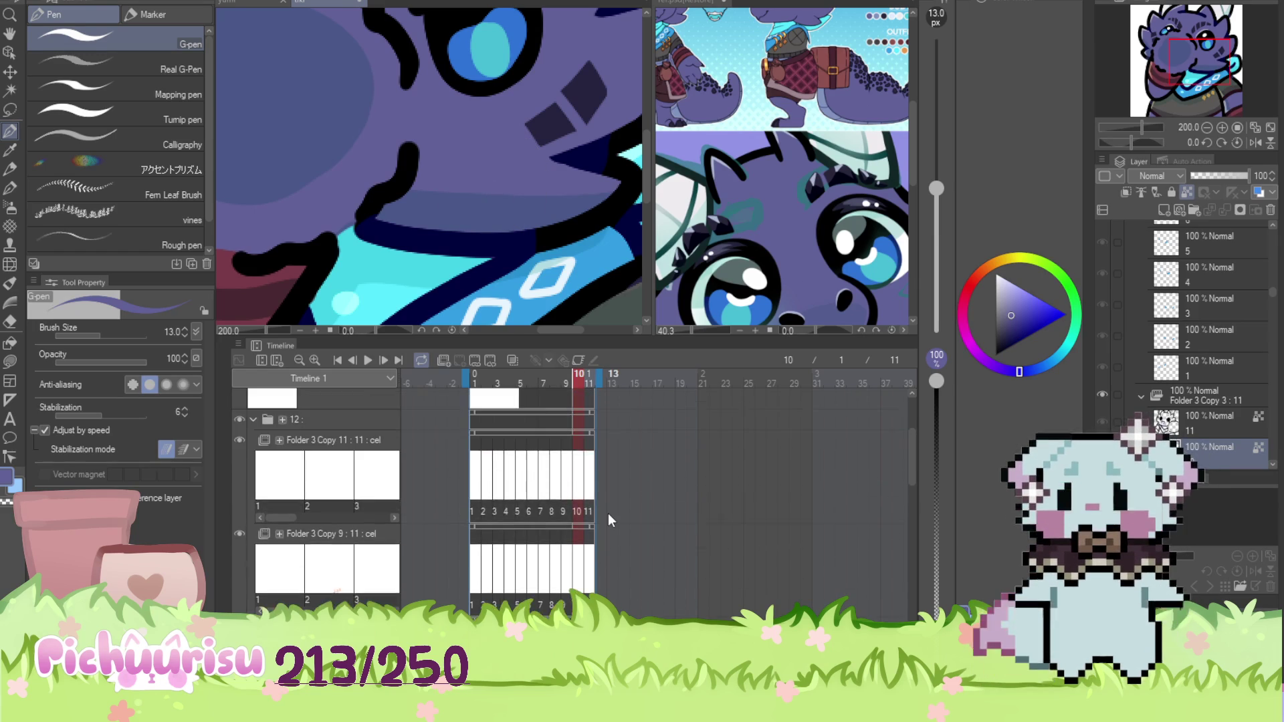
pyautogui.click(590, 518)
# Move back to frame 10, then frame 9, zooming in to inspect the dragon
pyautogui.click(578, 513)
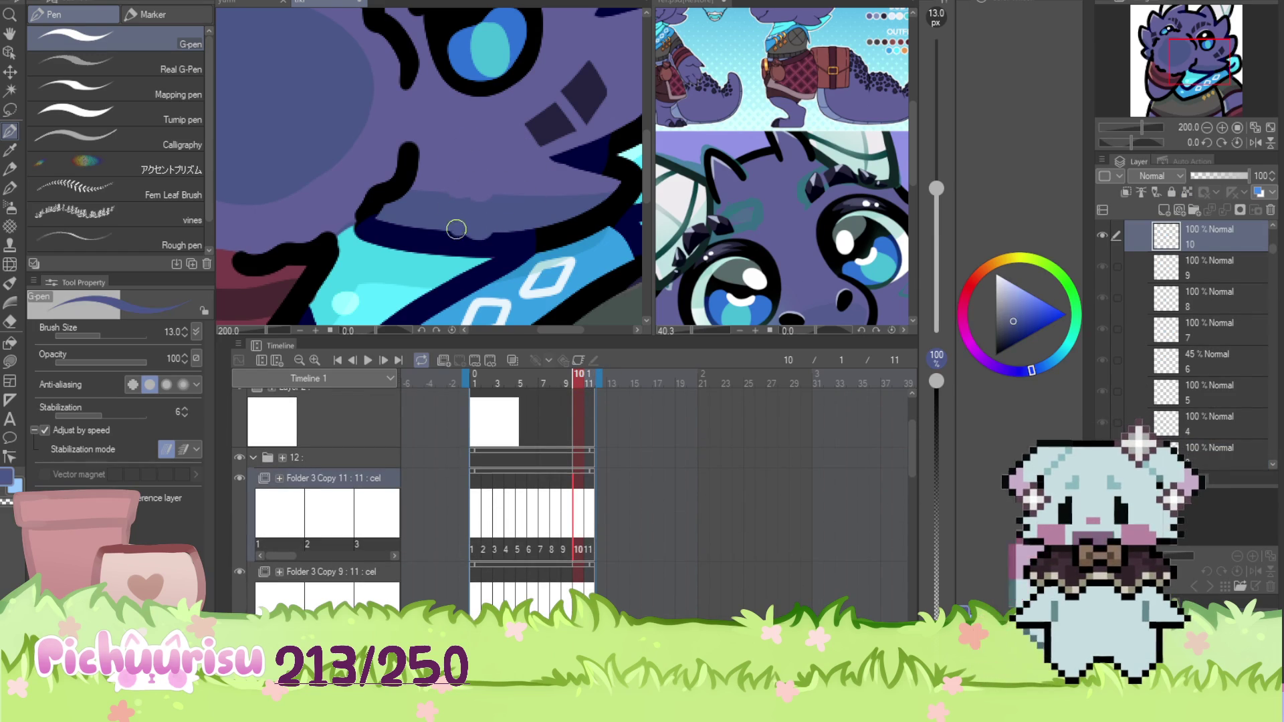
pyautogui.scroll(-4, 462, 228)
pyautogui.scroll(4, 397, 144)
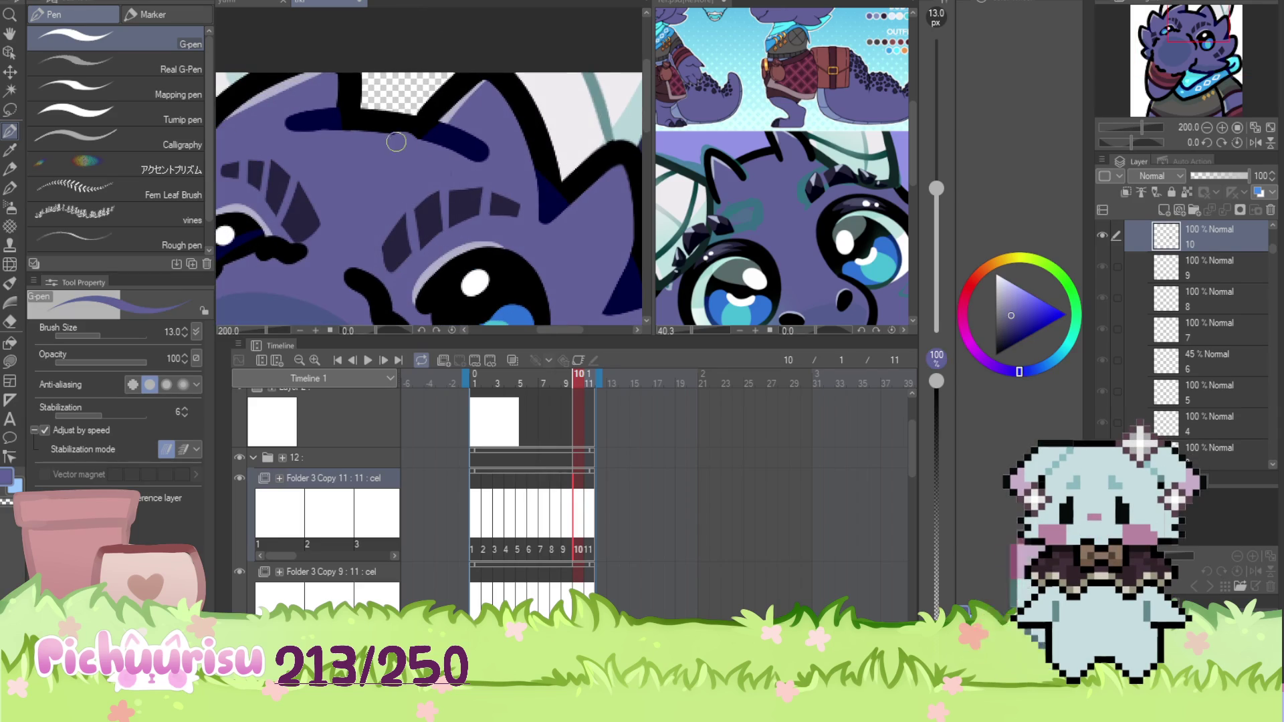
pyautogui.scroll(-2, 398, 145)
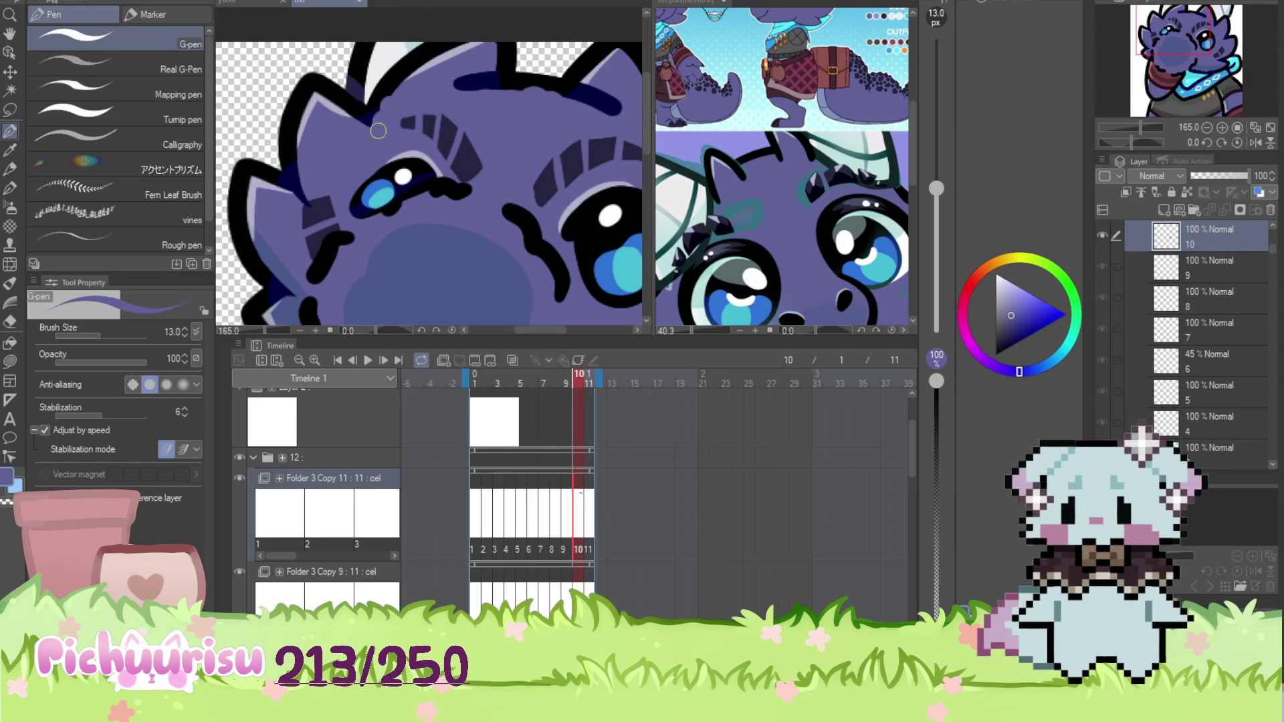
pyautogui.scroll(-3, 378, 129)
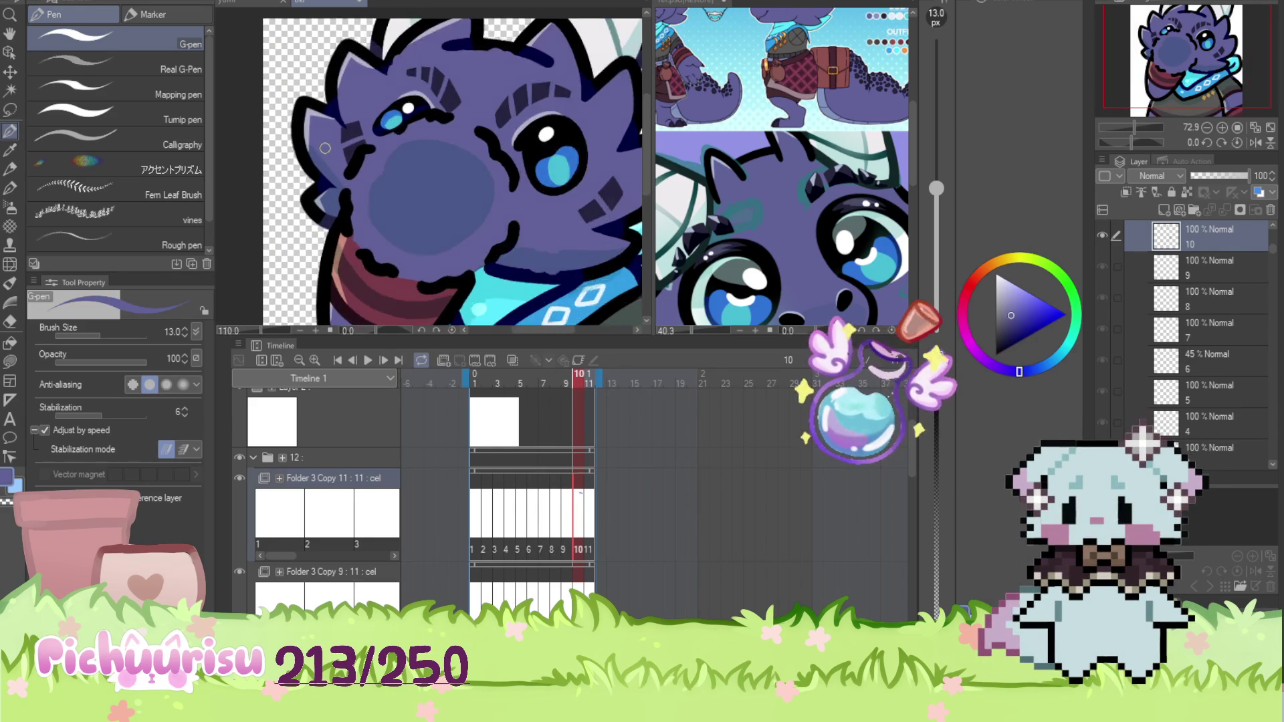
pyautogui.scroll(-4, 325, 147)
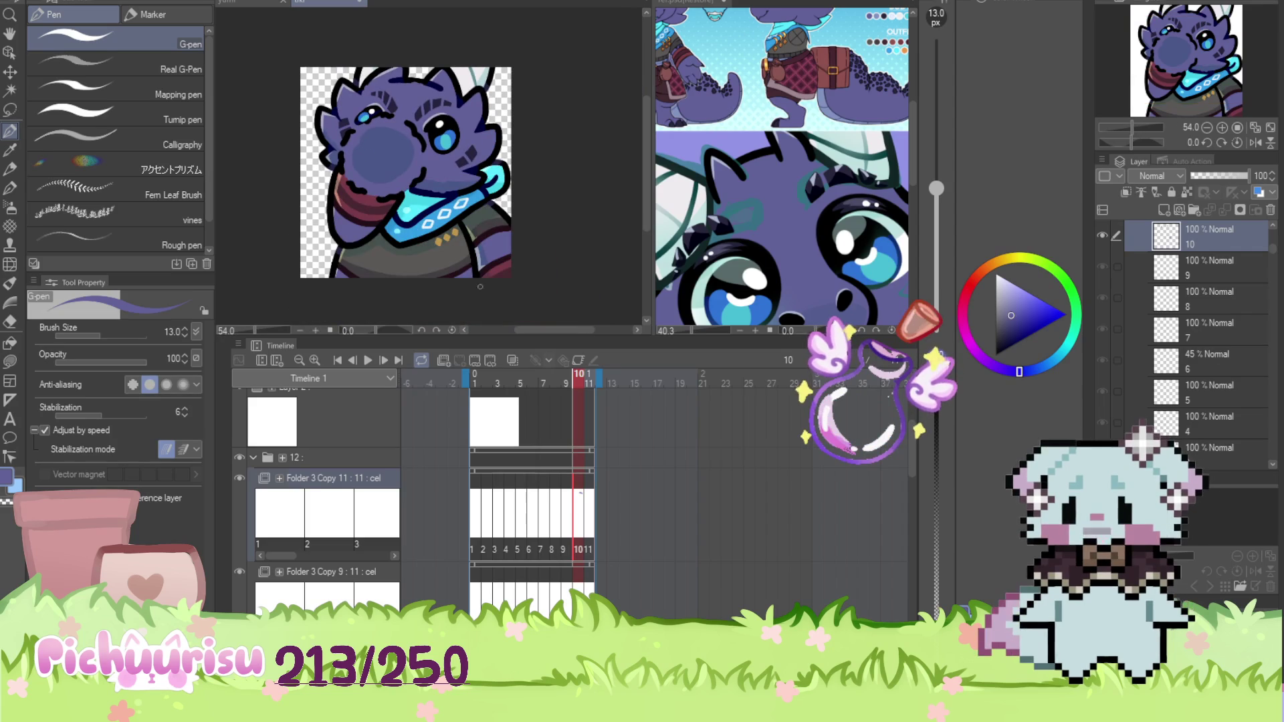
pyautogui.scroll(5, 354, 244)
pyautogui.scroll(-3, 315, 235)
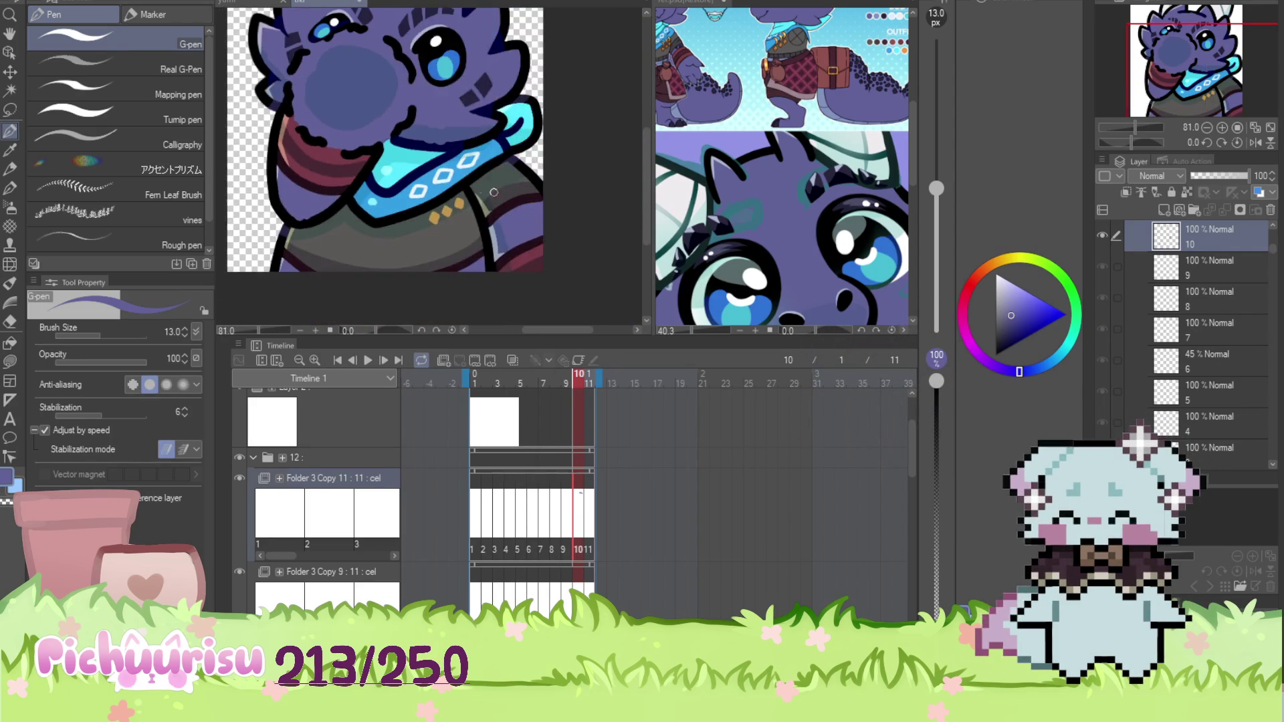
pyautogui.scroll(5, 499, 222)
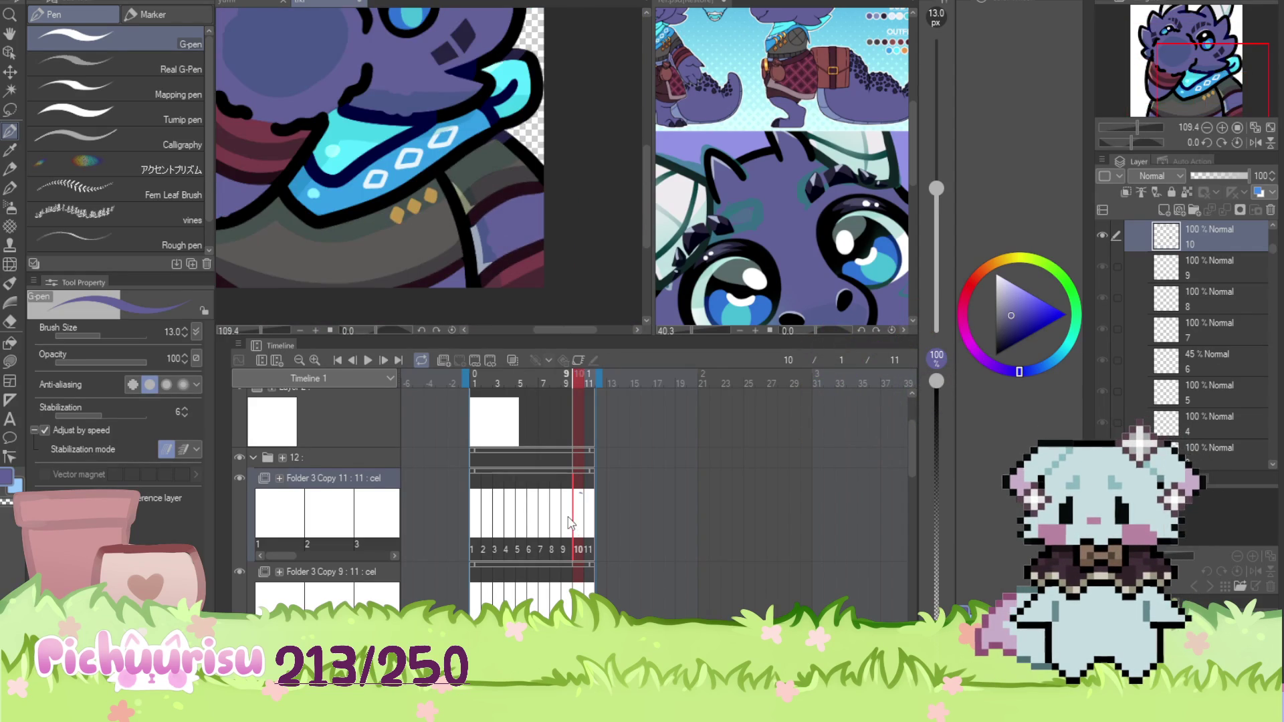
pyautogui.press('Left')
pyautogui.scroll(-3, 426, 257)
pyautogui.scroll(3, 462, 177)
pyautogui.scroll(-5, 461, 177)
pyautogui.scroll(3, 450, 178)
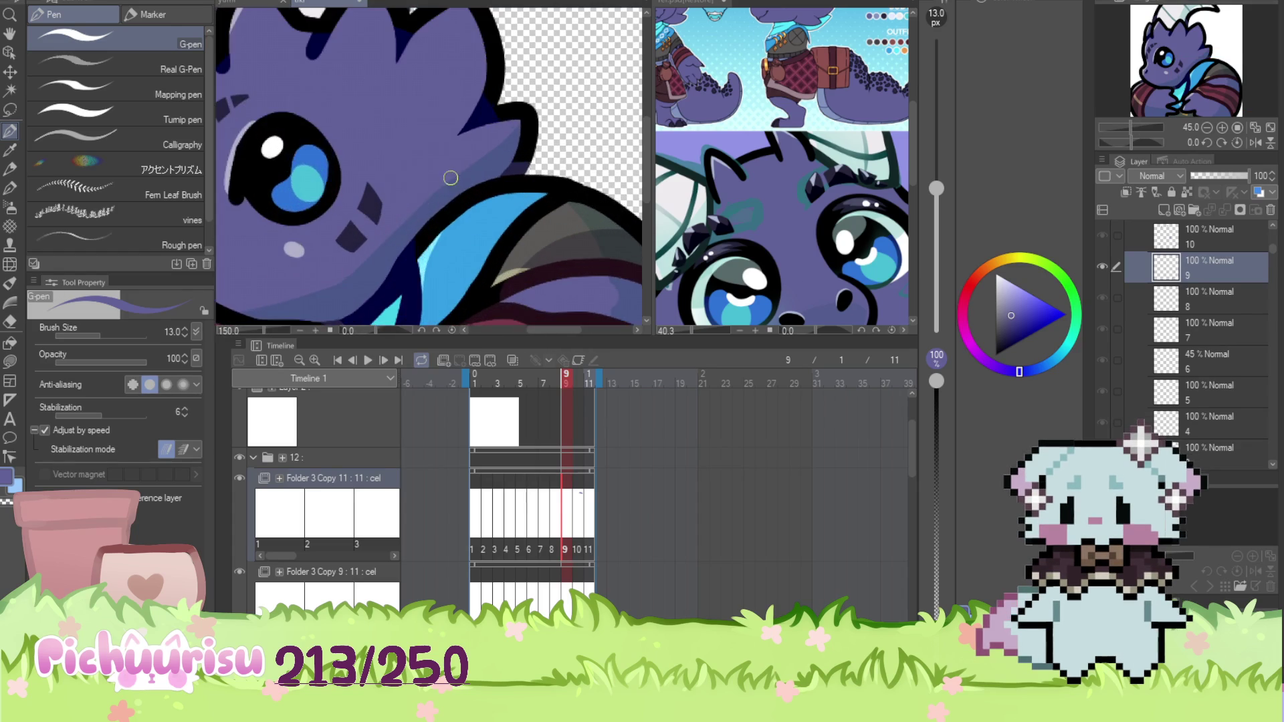
pyautogui.scroll(-3, 428, 188)
pyautogui.scroll(4, 387, 143)
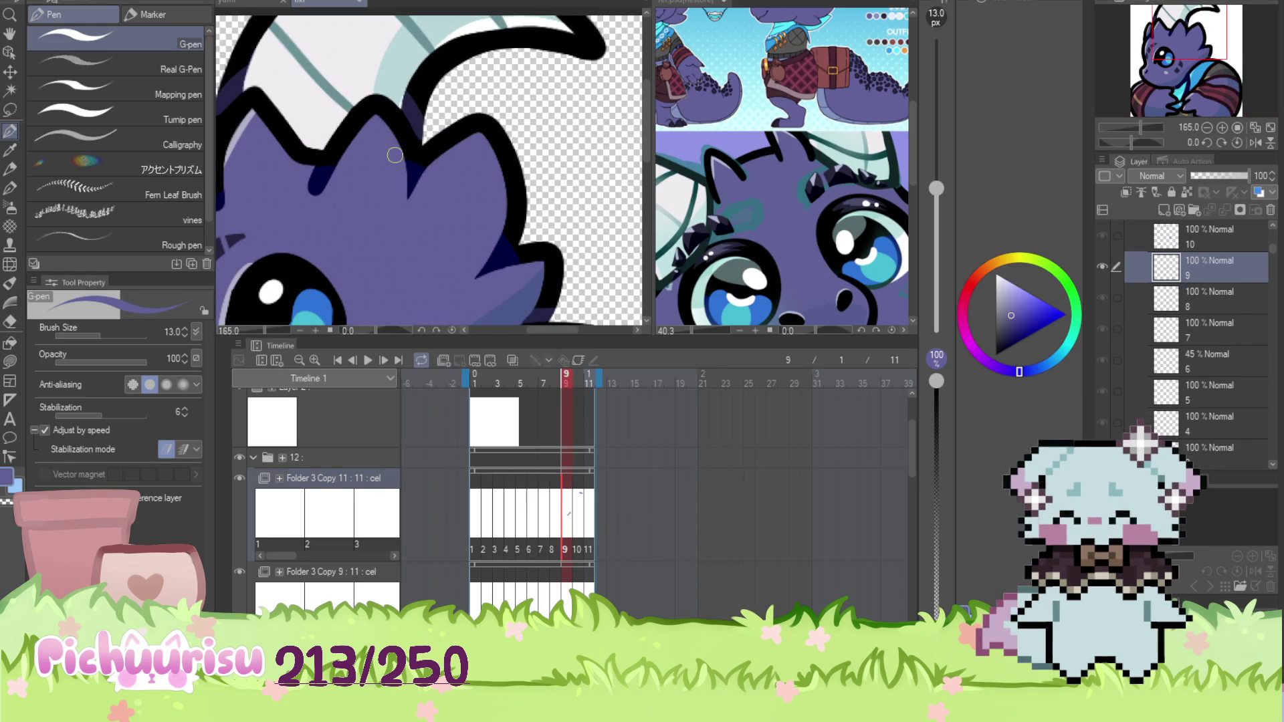
pyautogui.scroll(-3, 387, 143)
pyautogui.scroll(4, 355, 137)
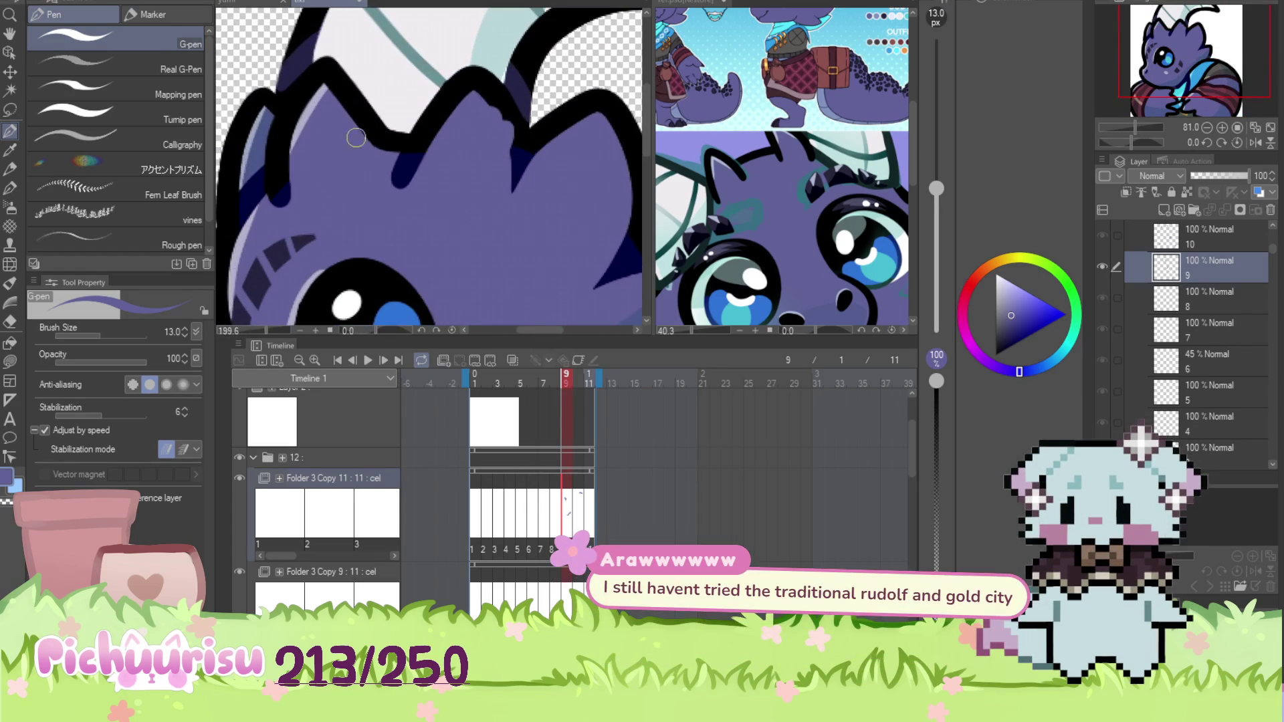
pyautogui.scroll(-3, 364, 127)
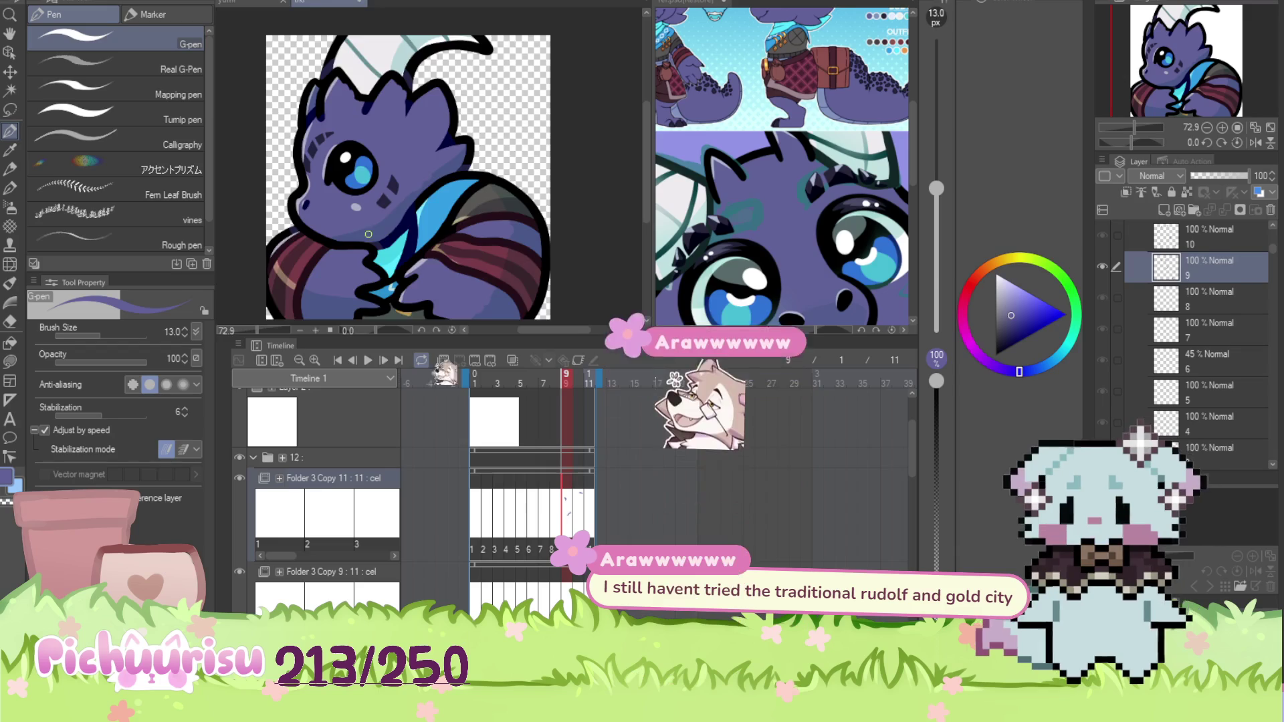
pyautogui.scroll(3, 359, 218)
pyautogui.scroll(-3, 359, 218)
pyautogui.scroll(2, 306, 235)
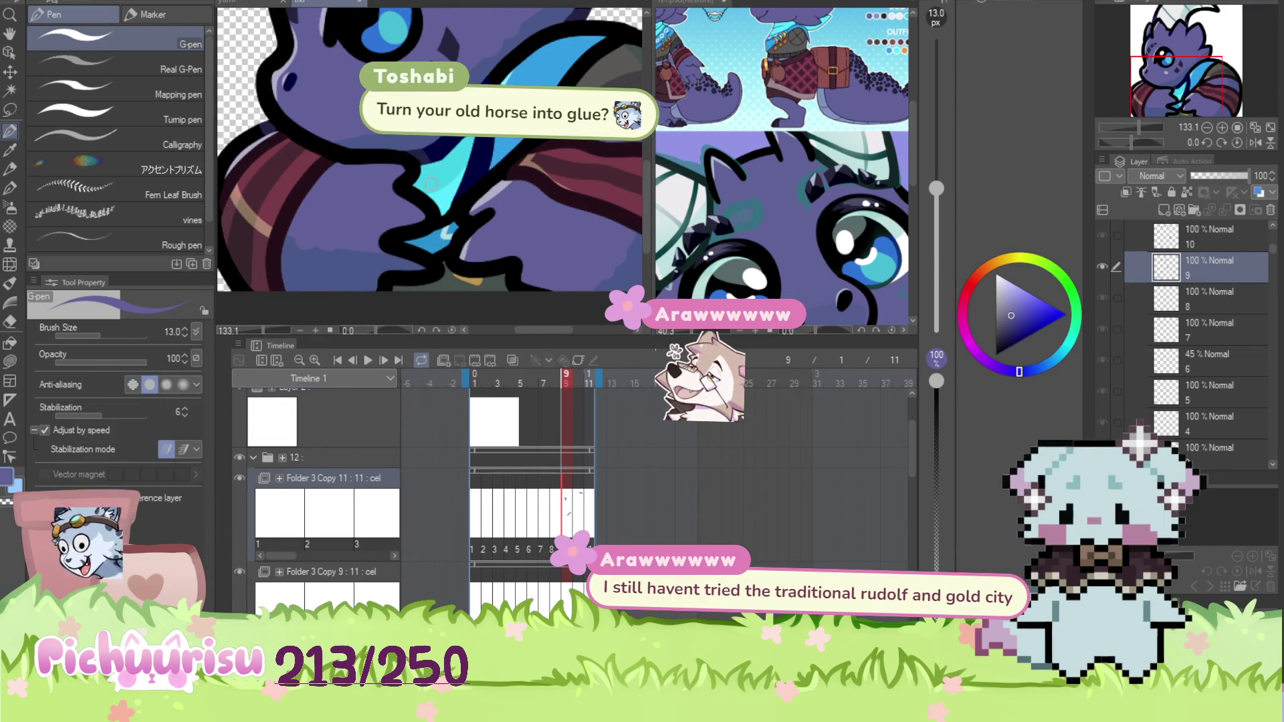
pyautogui.scroll(-2, 431, 150)
# Step back to frames 8 and 7, zooming around to check each drawing
pyautogui.hotkey('ctrl', 'Left')
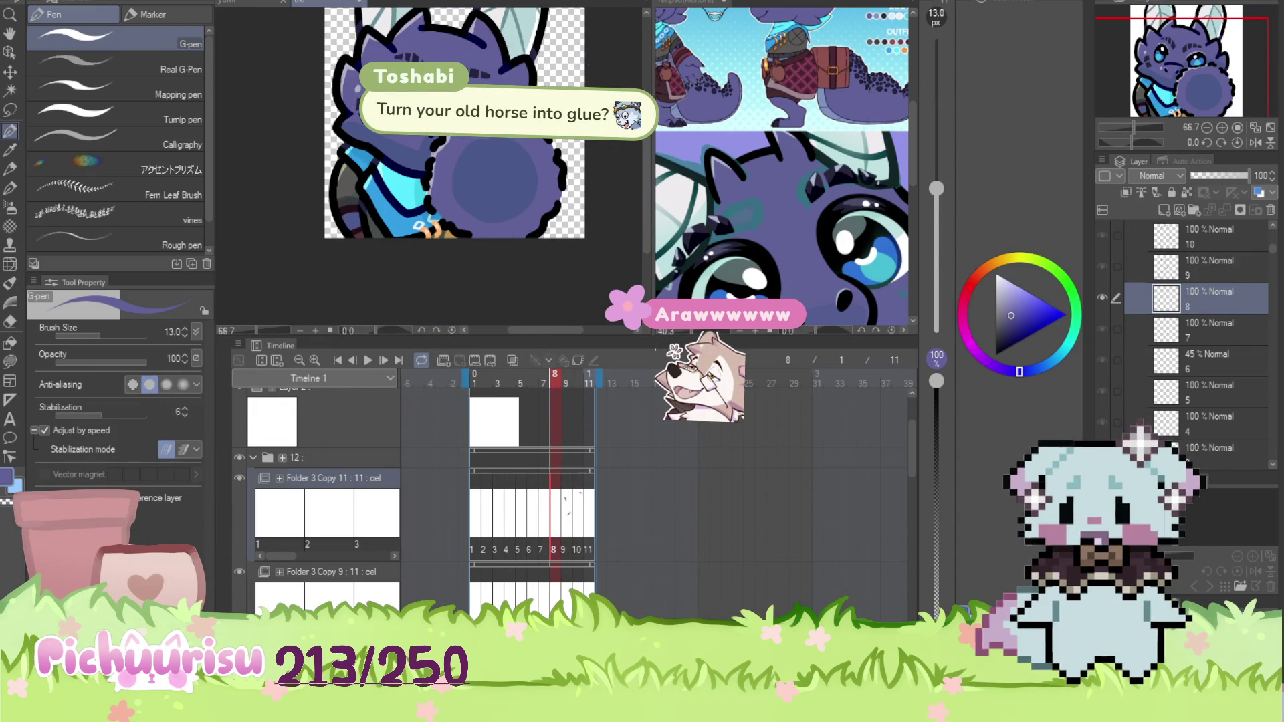
pyautogui.scroll(3, 371, 129)
pyautogui.scroll(-1, 366, 131)
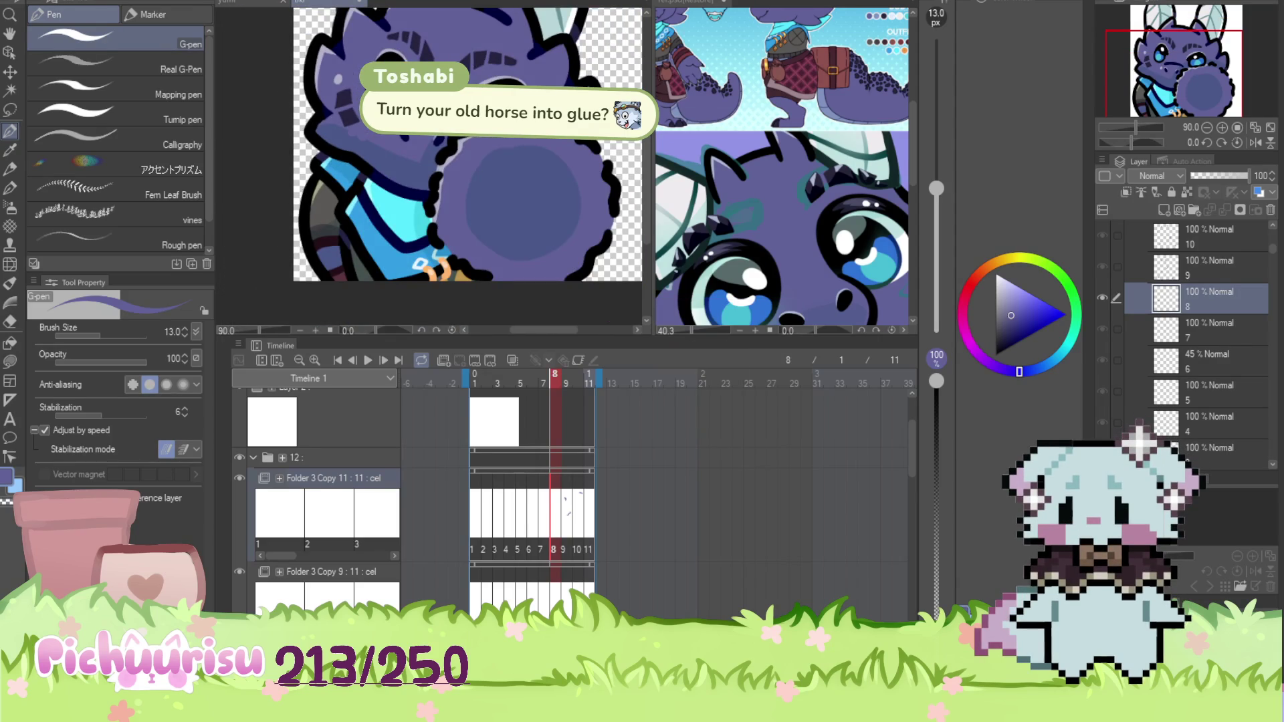
pyautogui.scroll(-1, 367, 132)
pyautogui.scroll(2, 367, 131)
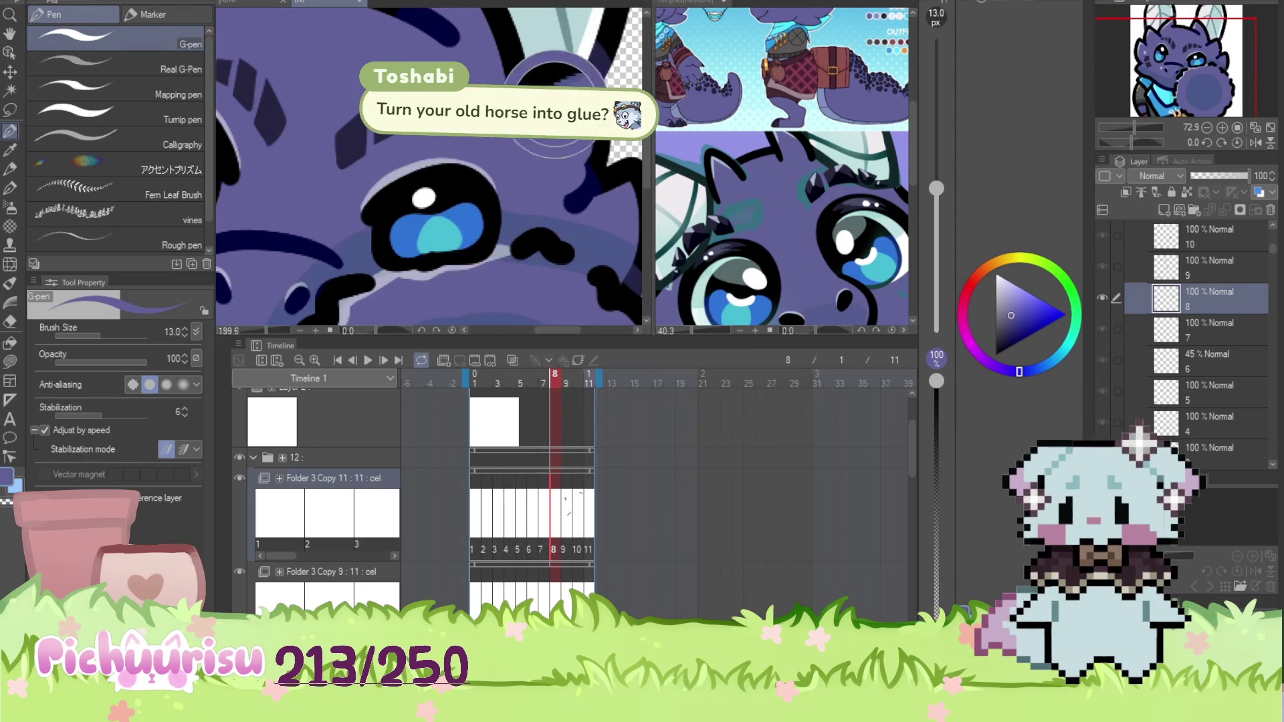
pyautogui.scroll(-2, 442, 84)
pyautogui.scroll(1, 441, 84)
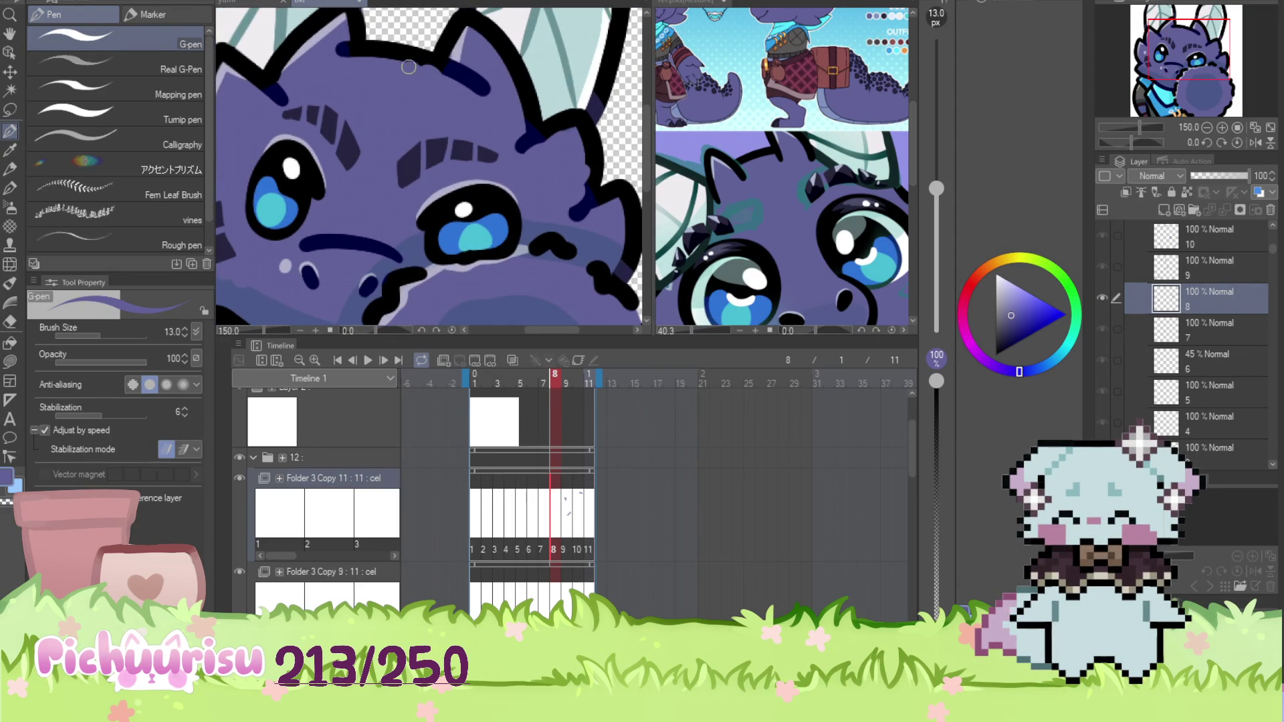
pyautogui.scroll(-2, 415, 69)
pyautogui.scroll(2, 294, 81)
pyautogui.scroll(-2, 307, 80)
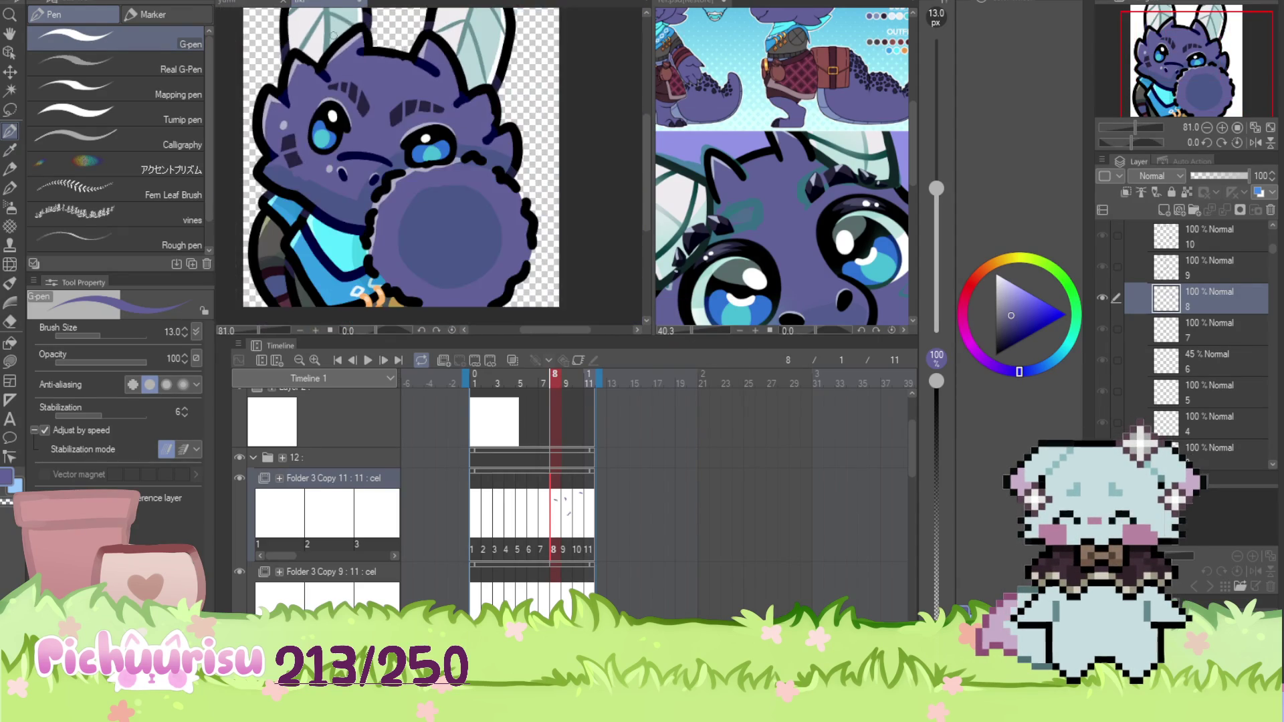
pyautogui.scroll(-1, 334, 40)
pyautogui.click(541, 529)
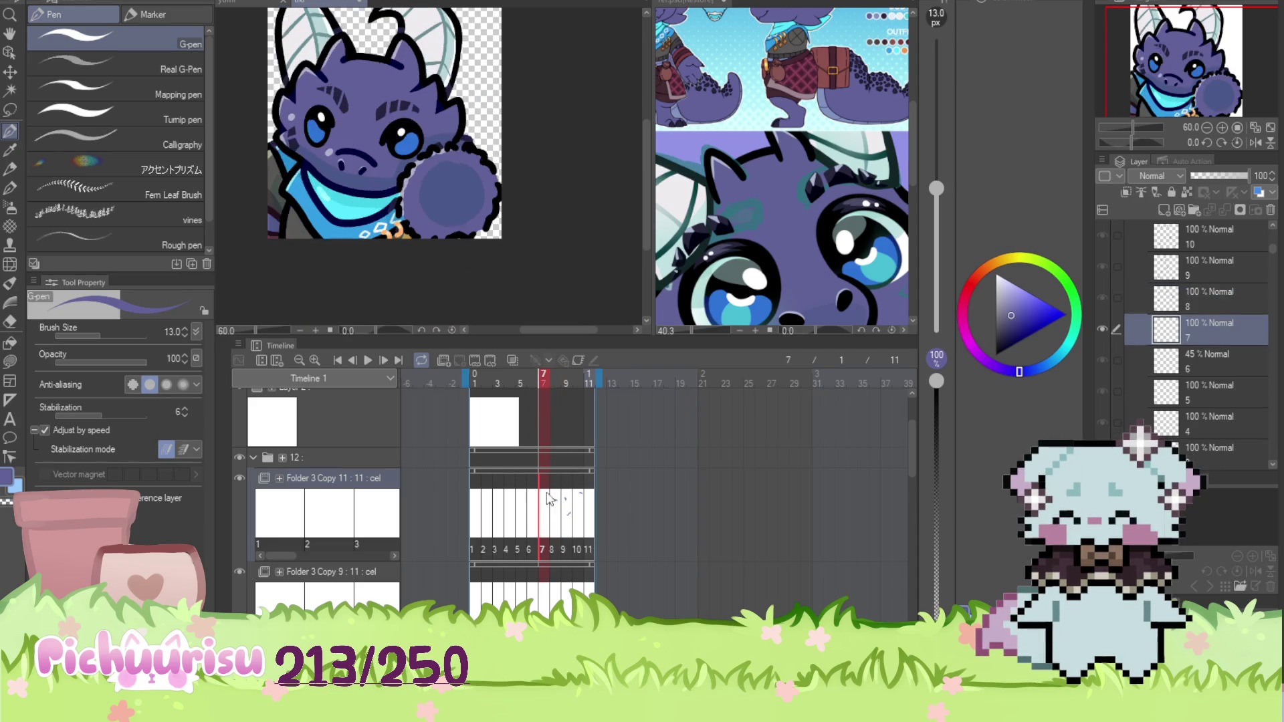
pyautogui.scroll(3, 323, 179)
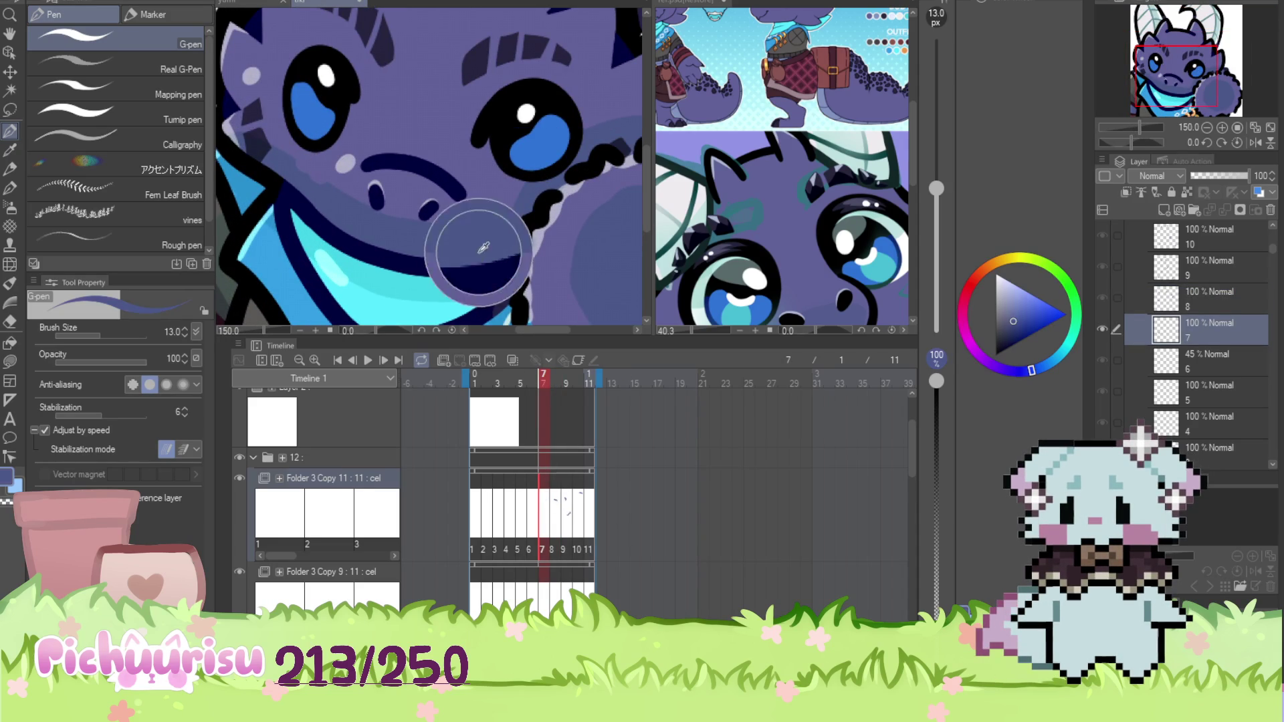
pyautogui.scroll(-2, 481, 154)
pyautogui.scroll(1, 496, 139)
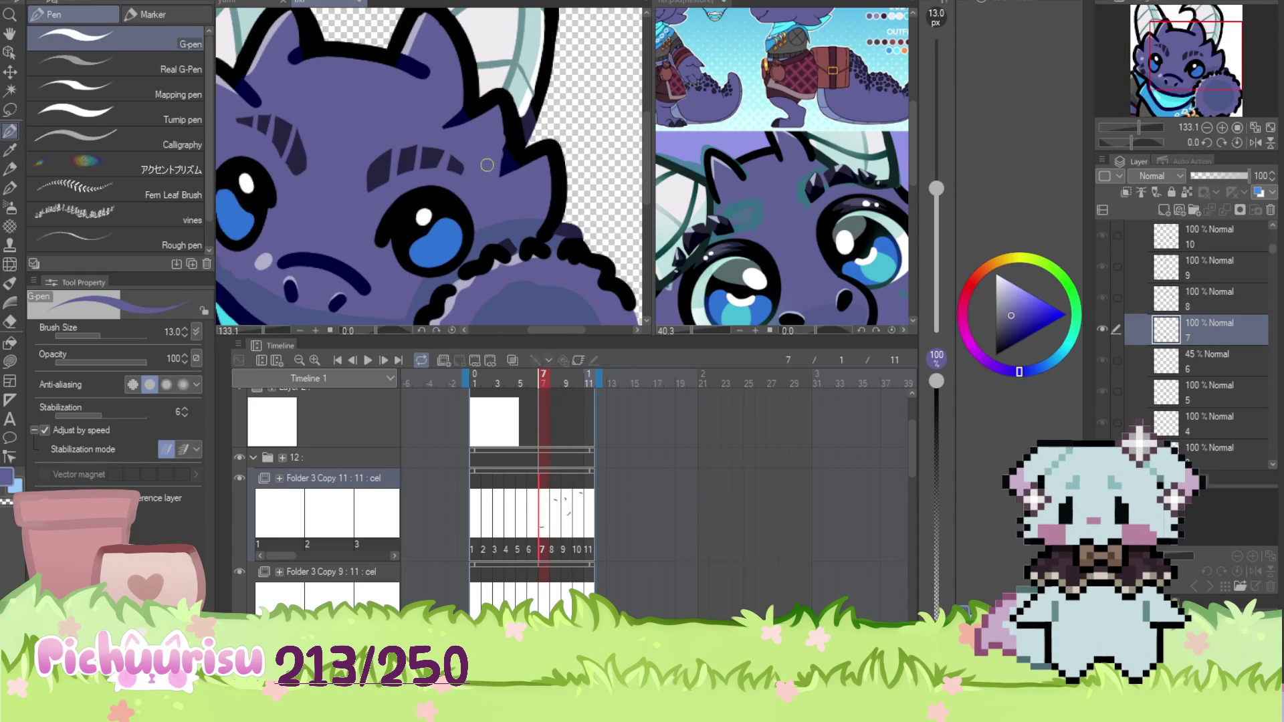
pyautogui.scroll(-2, 487, 166)
pyautogui.scroll(2, 402, 154)
pyautogui.scroll(-2, 335, 134)
pyautogui.scroll(2, 292, 123)
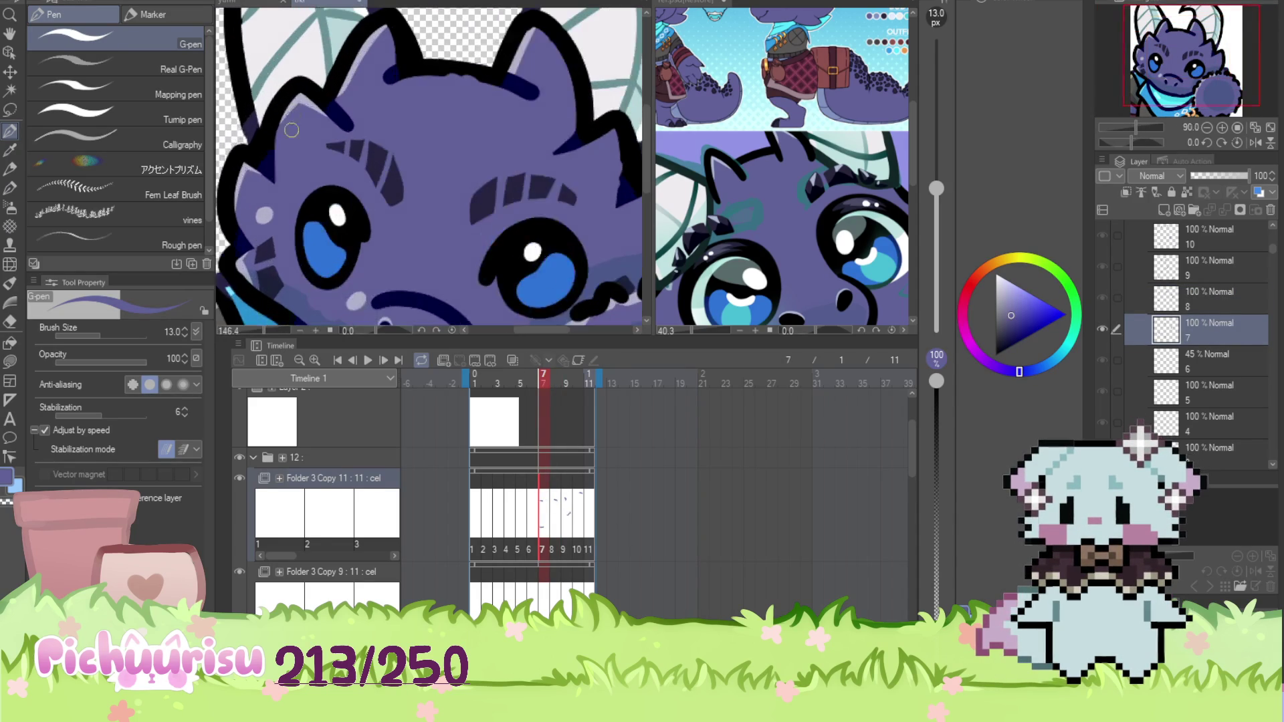
pyautogui.scroll(-2, 324, 82)
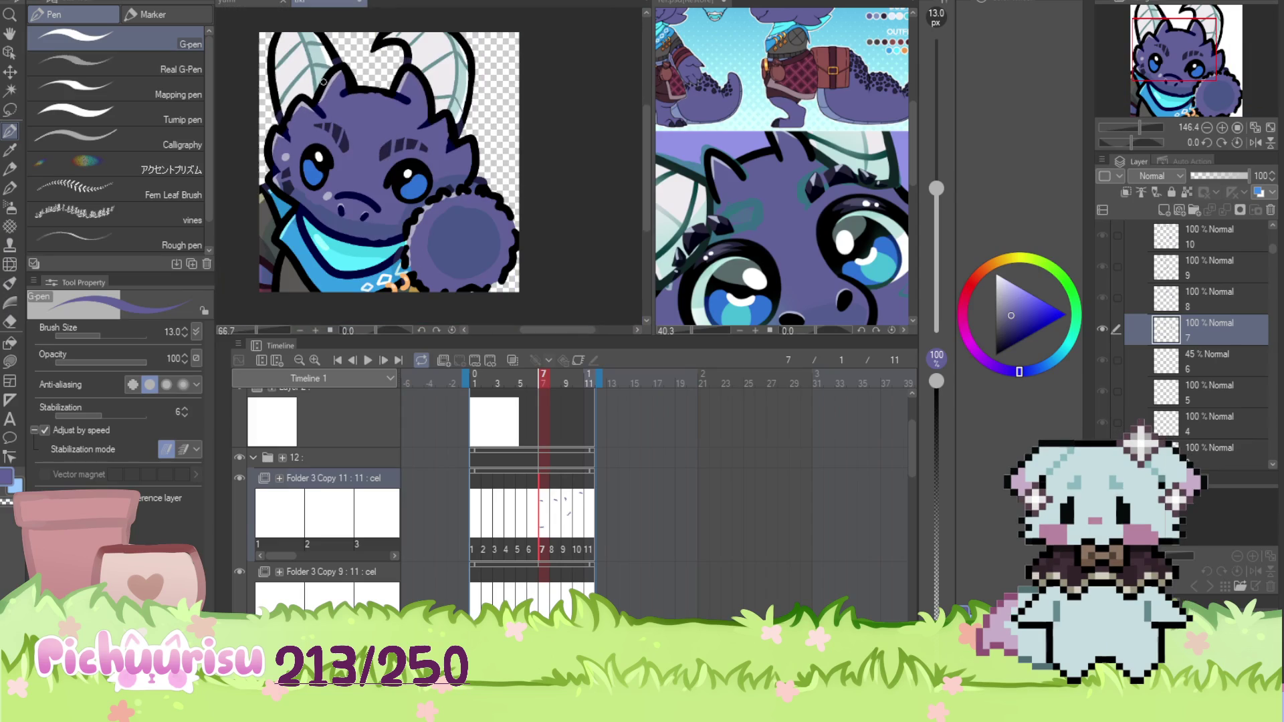
# Switch to frame 6, inspect the dragon's muzzle, and eyedrop a drawing colour from it
pyautogui.click(533, 520)
pyautogui.scroll(2, 426, 171)
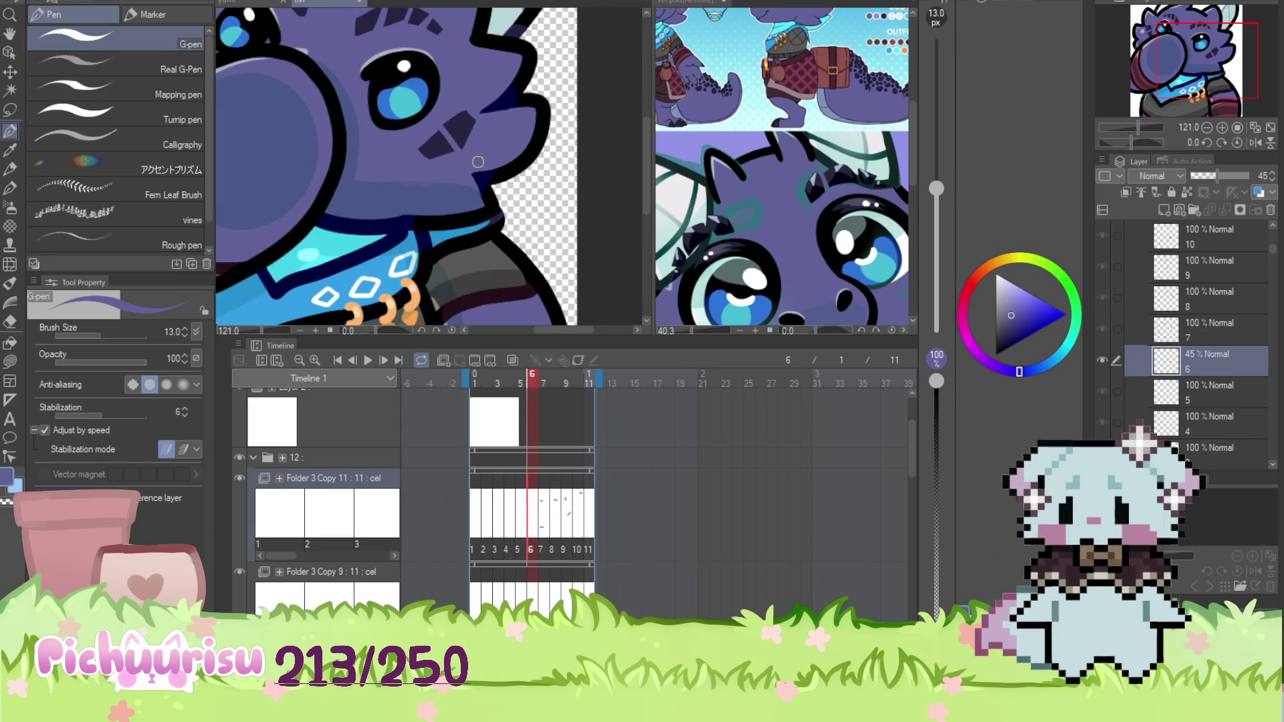
pyautogui.scroll(2, 455, 170)
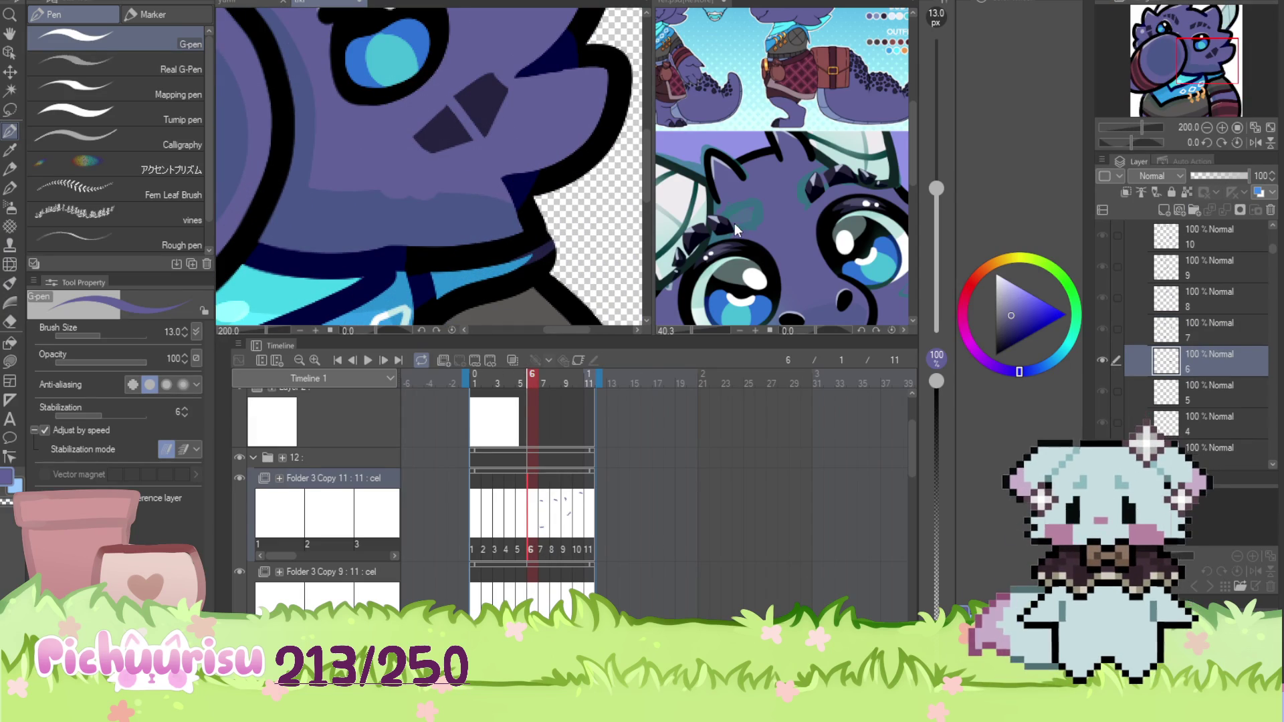
pyautogui.scroll(1, 576, 141)
pyautogui.scroll(-4, 490, 194)
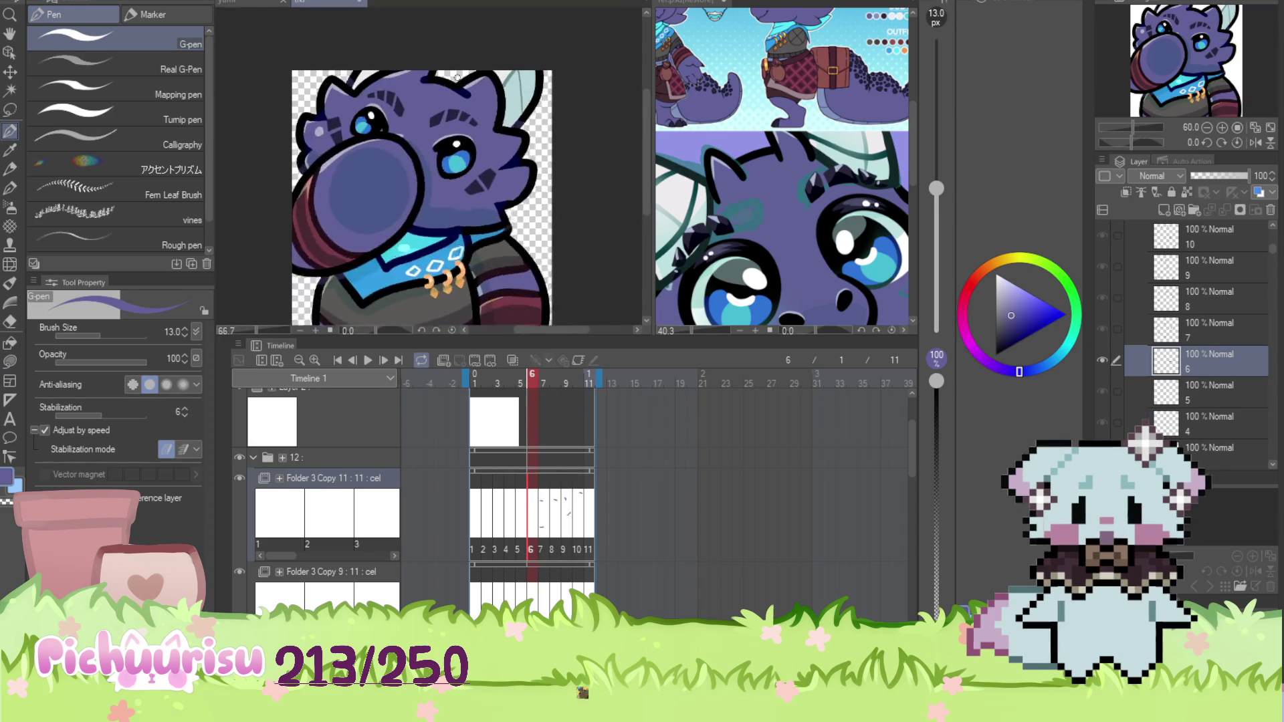
pyautogui.scroll(6, 438, 110)
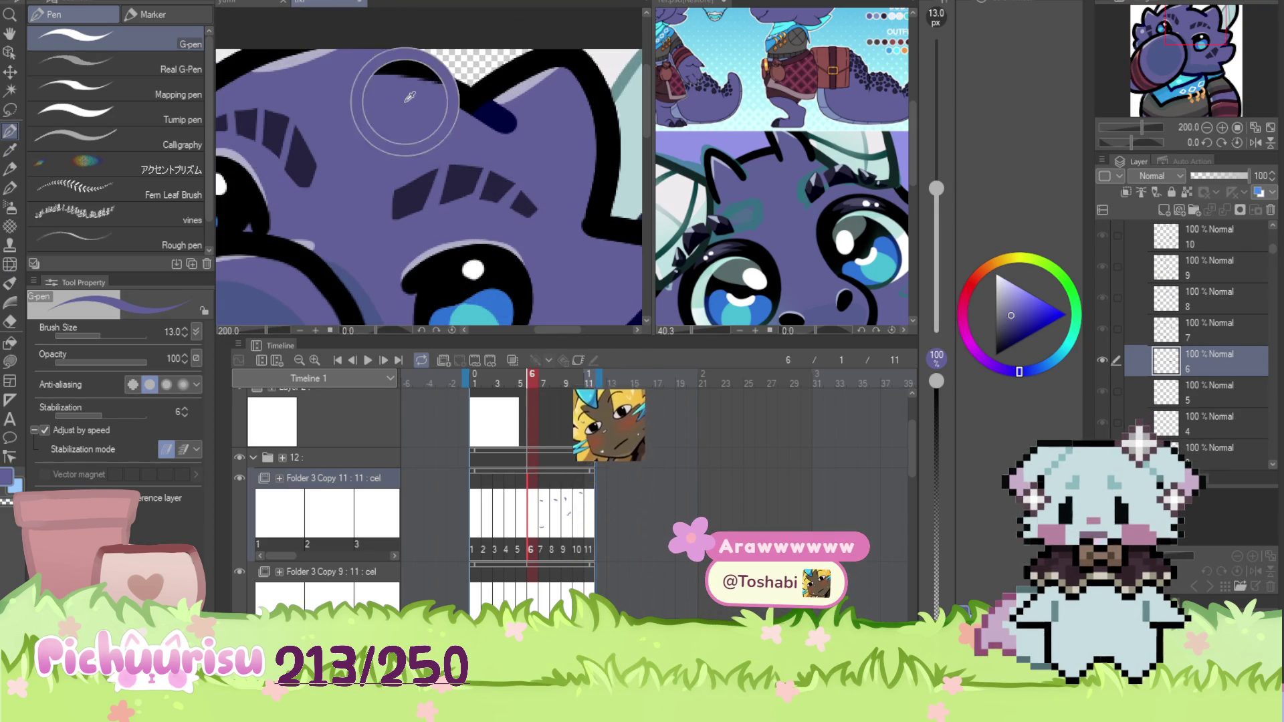
pyautogui.scroll(-3, 381, 107)
pyautogui.scroll(3, 384, 111)
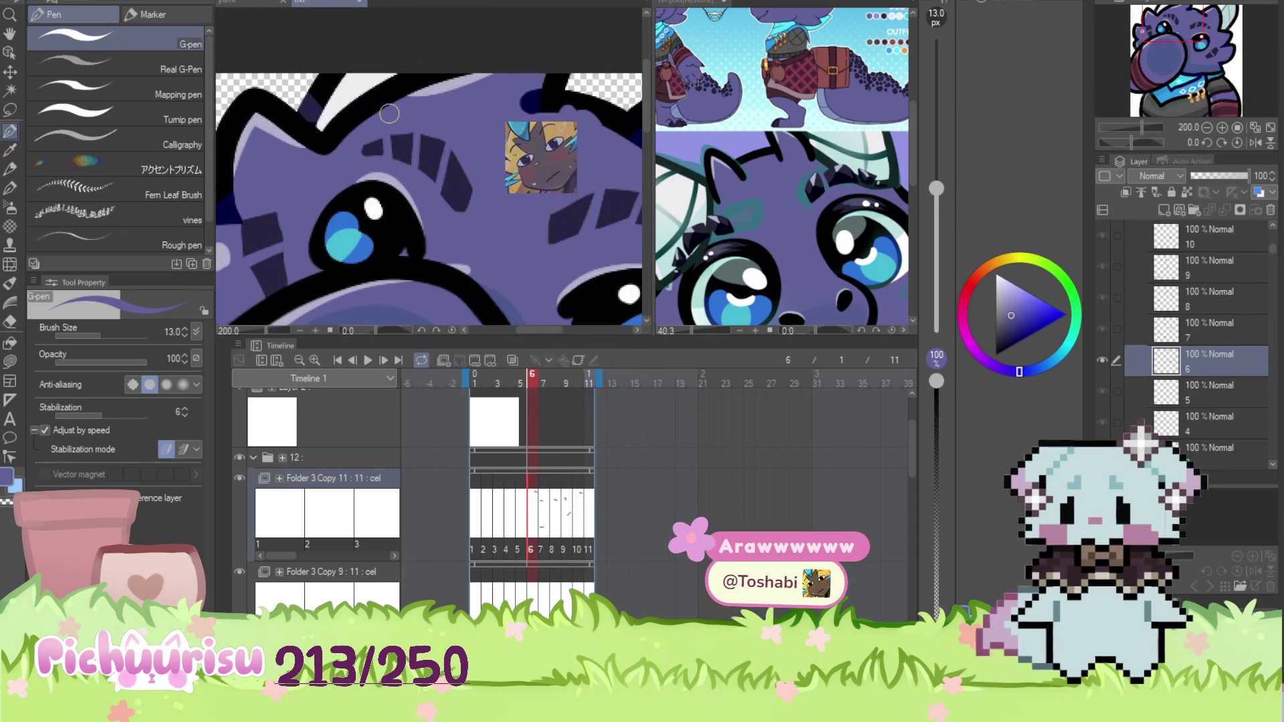
pyautogui.scroll(-4, 344, 96)
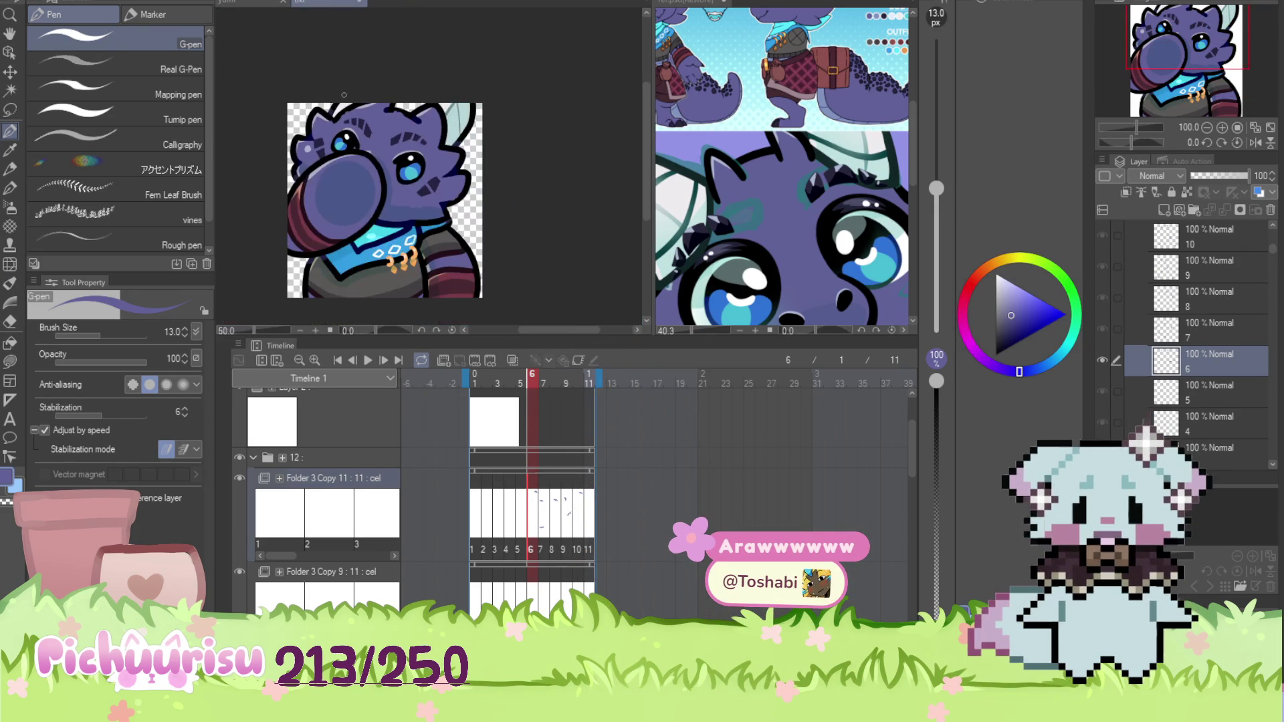
pyautogui.scroll(3, 321, 224)
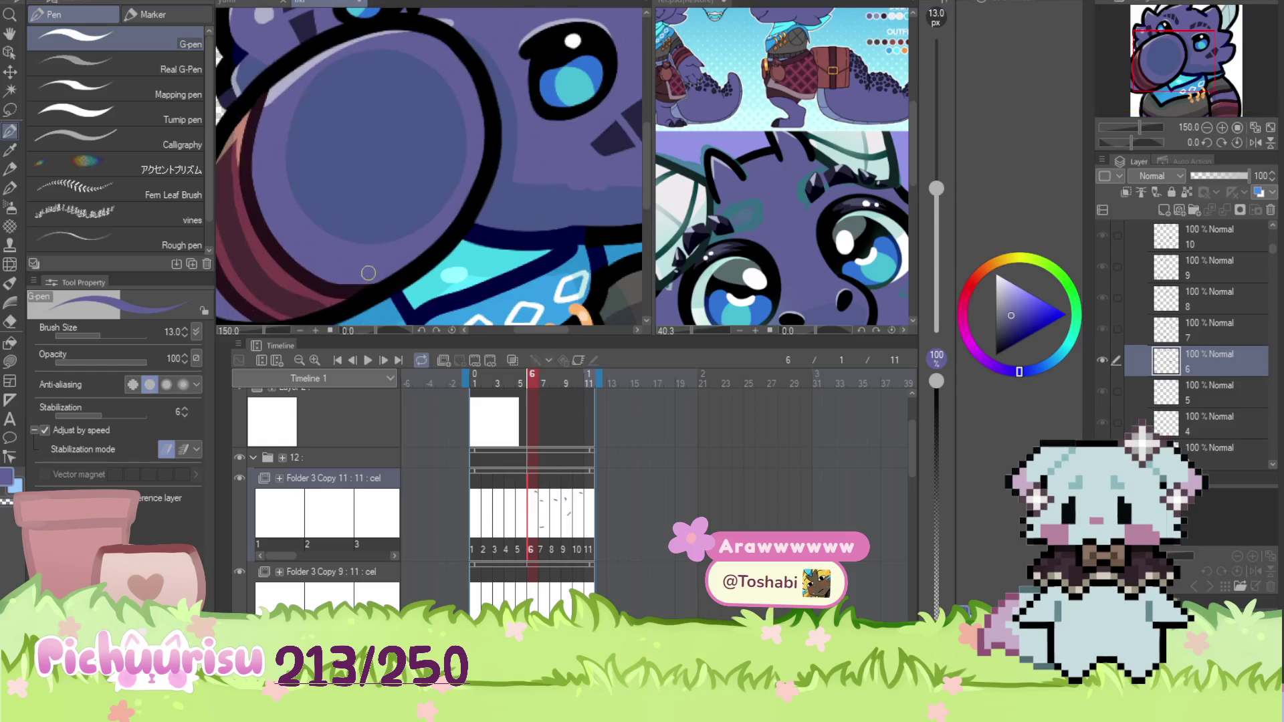
pyautogui.keyDown('alt'); pyautogui.click(333, 234); pyautogui.keyUp('alt')
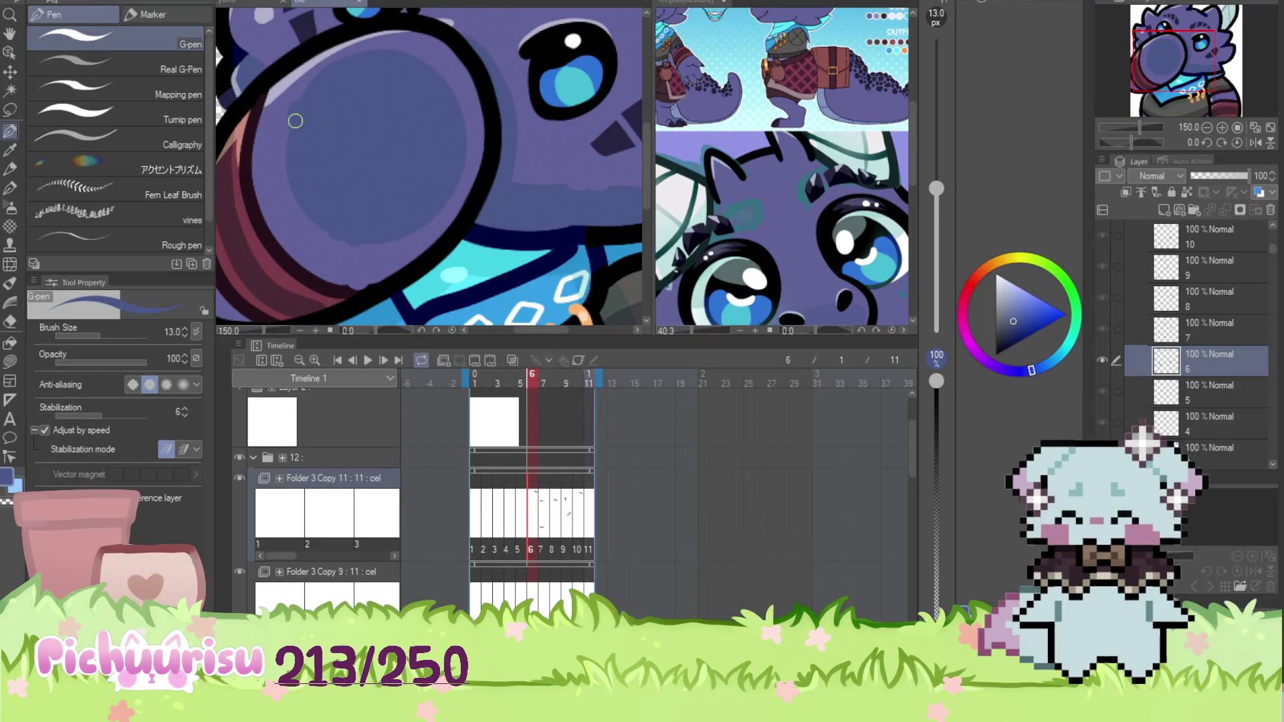
pyautogui.scroll(-2, 431, 75)
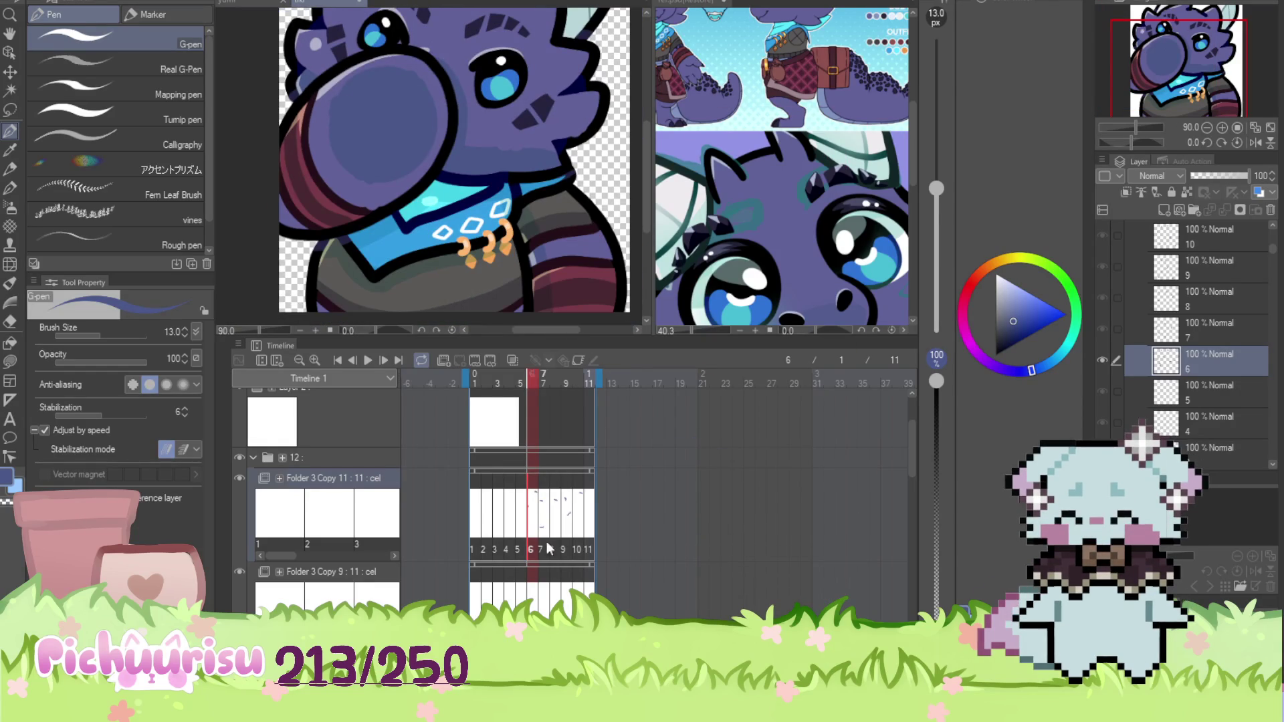
# Show frame 5 of the dragon animation and inspect its head spikes and outlines up close
pyautogui.click(524, 507)
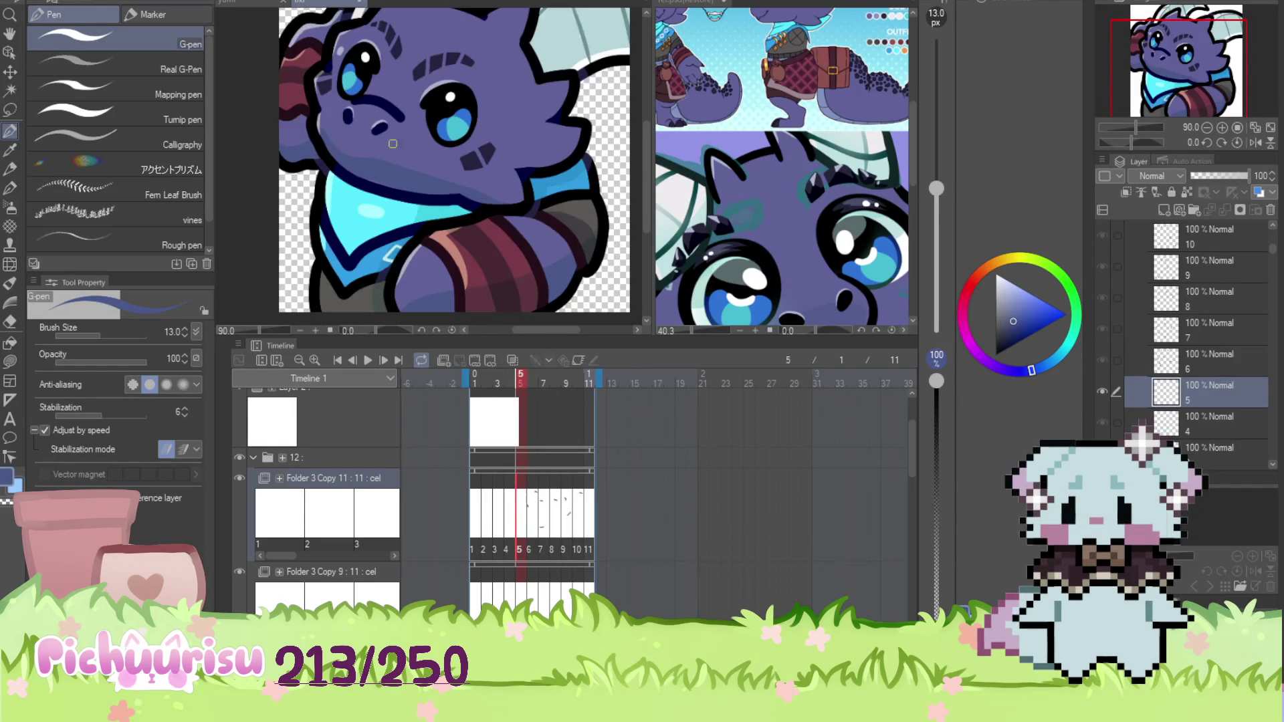
pyautogui.scroll(4, 392, 137)
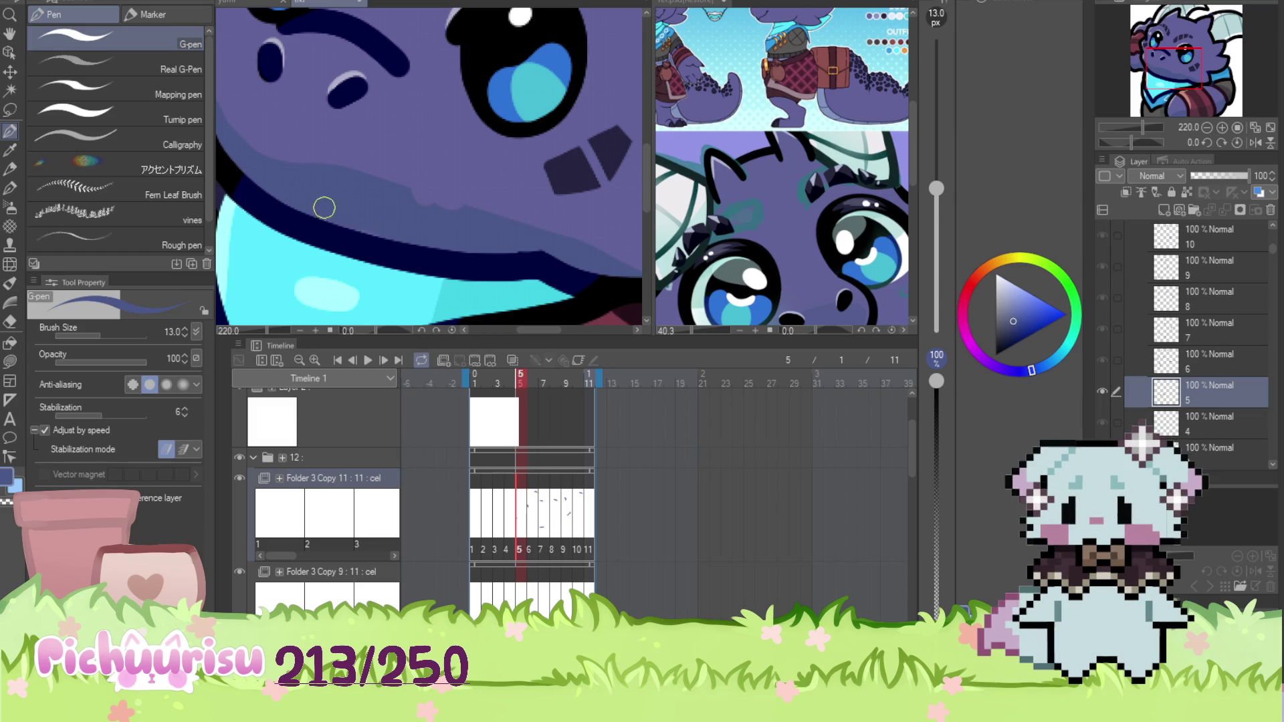
pyautogui.scroll(-4, 375, 230)
pyautogui.scroll(3, 438, 75)
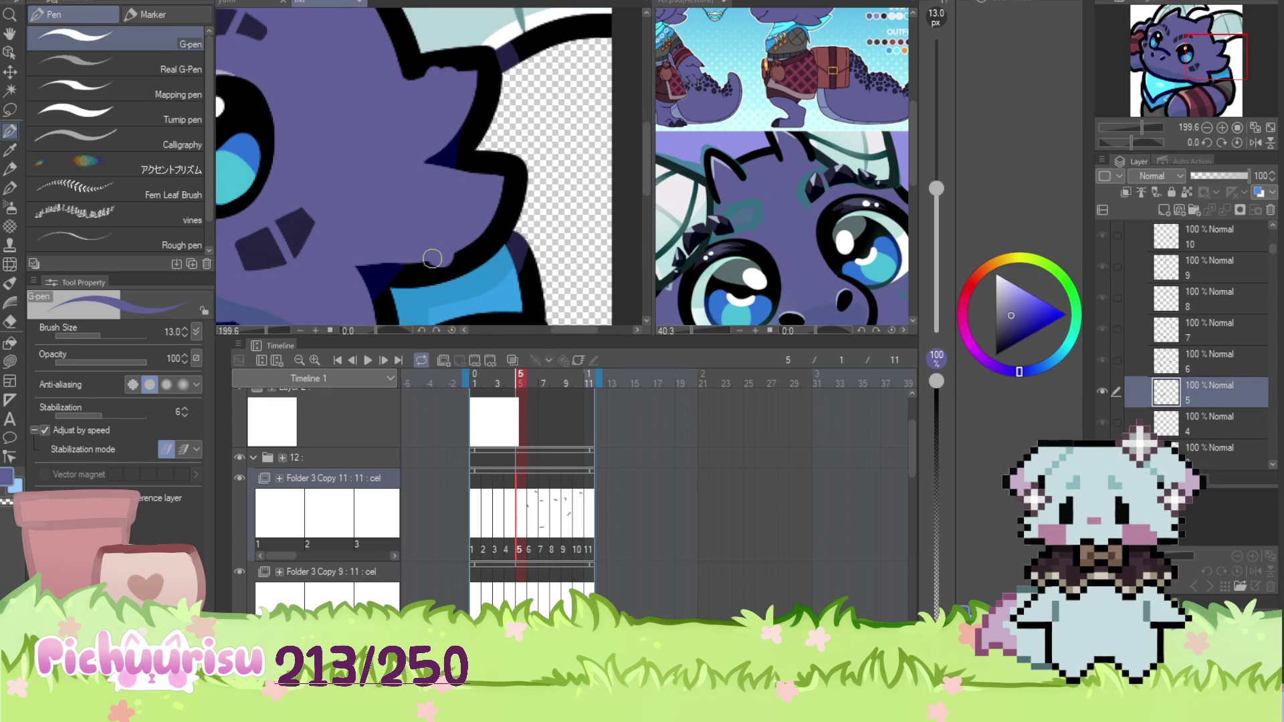
pyautogui.scroll(-3, 436, 259)
pyautogui.scroll(3, 342, 108)
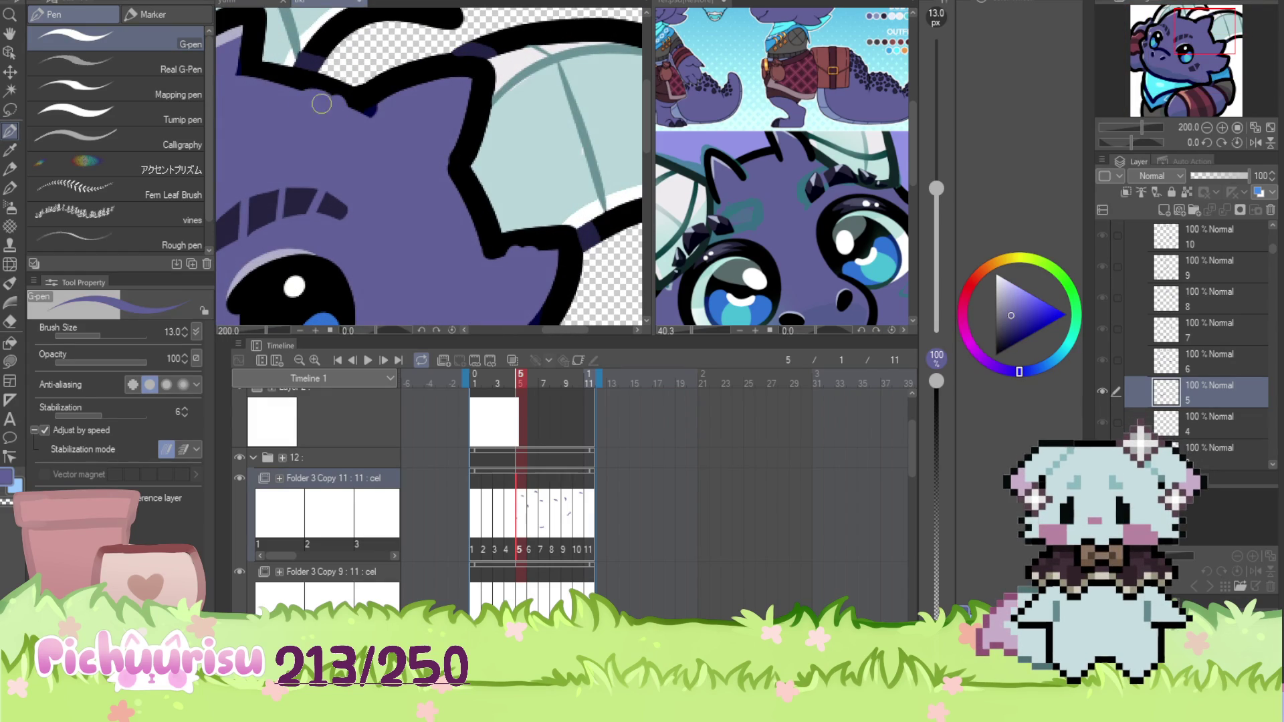
pyautogui.scroll(-3, 461, 223)
pyautogui.scroll(3, 425, 156)
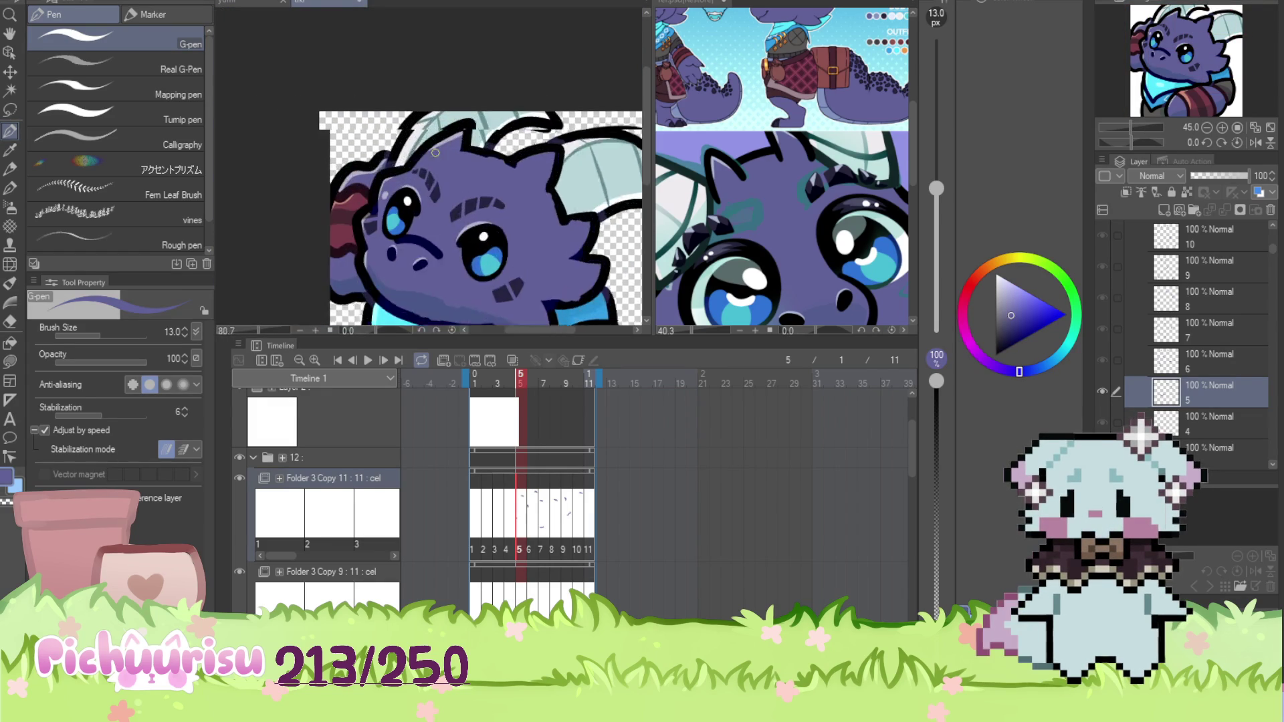
pyautogui.scroll(-4, 415, 166)
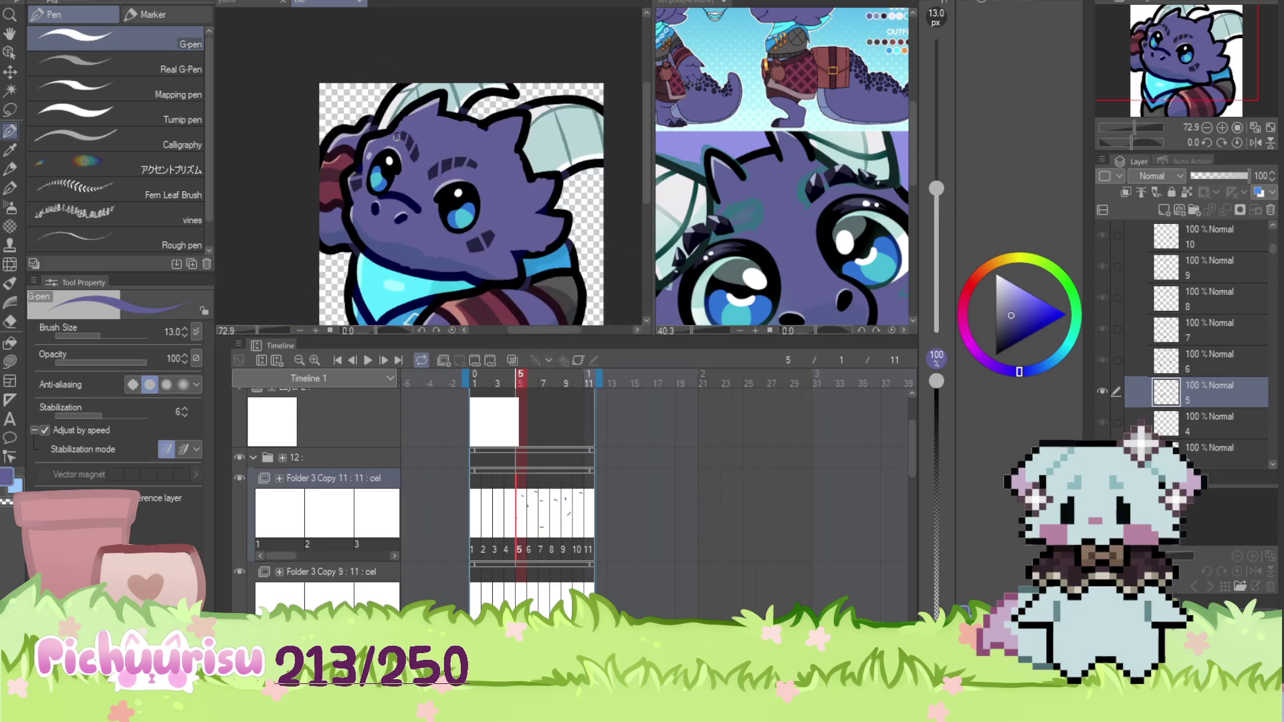
pyautogui.scroll(3, 365, 230)
pyautogui.scroll(-4, 331, 220)
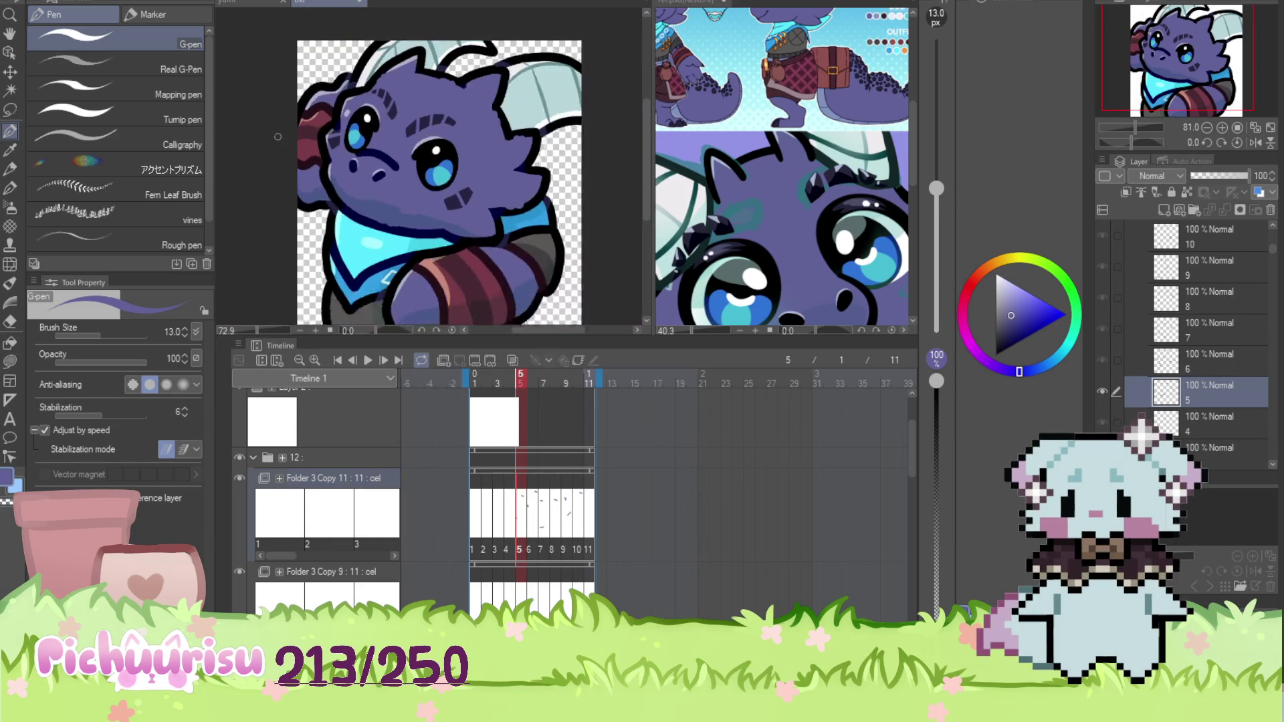
pyautogui.scroll(4, 474, 238)
pyautogui.scroll(-2, 486, 238)
pyautogui.scroll(2, 469, 254)
pyautogui.scroll(-4, 416, 299)
# Step back to frame 4 and inspect the head spikes and arm
pyautogui.press('Left')
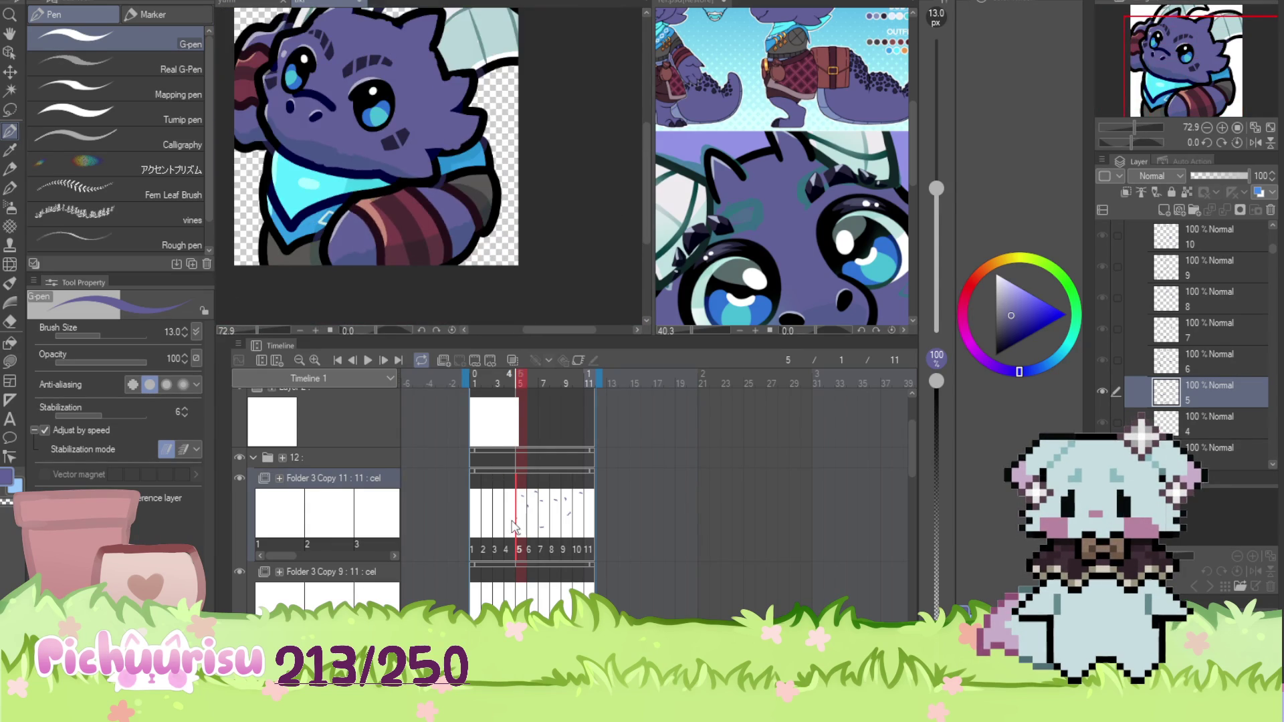
pyautogui.scroll(2, 356, 228)
pyautogui.scroll(1, 402, 200)
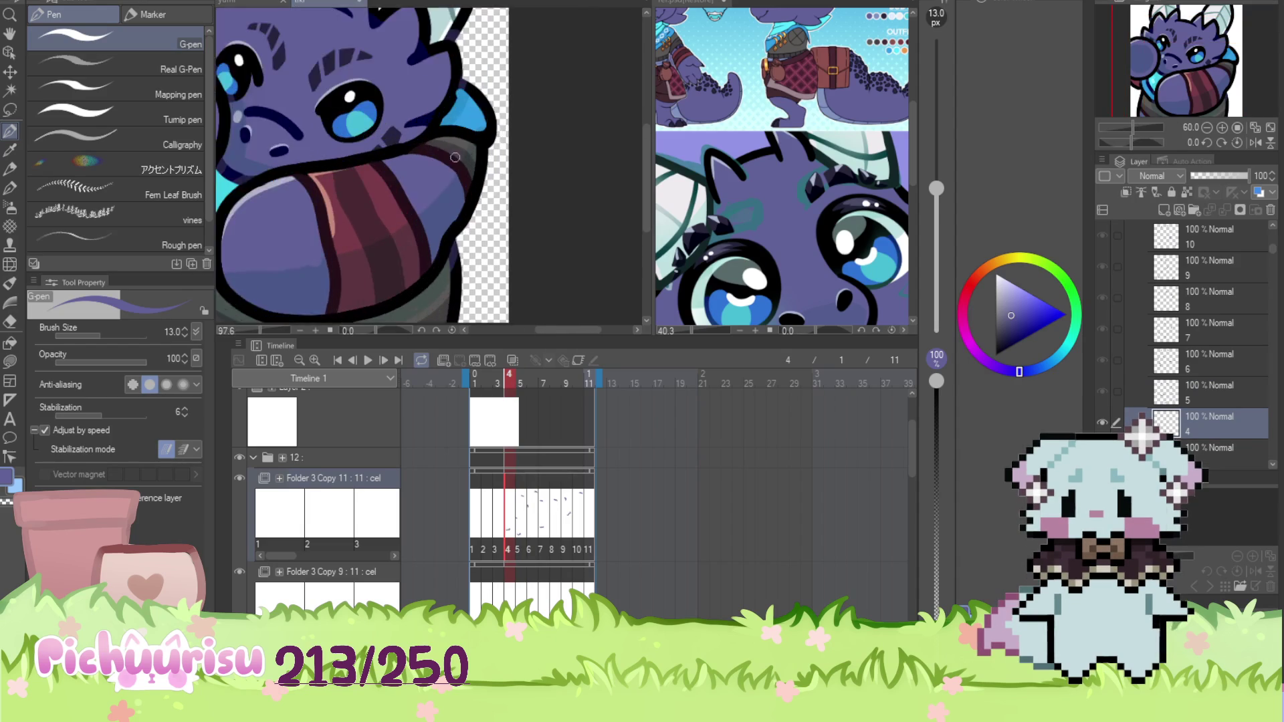
pyautogui.scroll(-2, 429, 206)
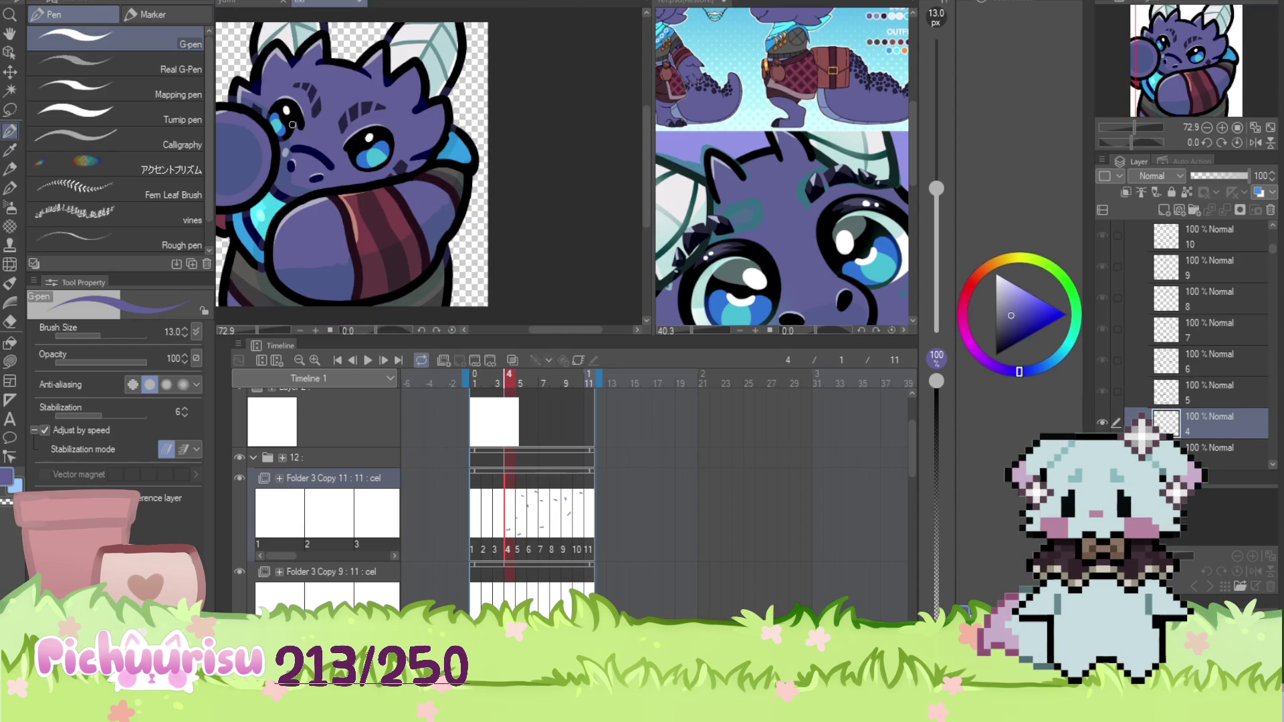
pyautogui.scroll(3, 292, 137)
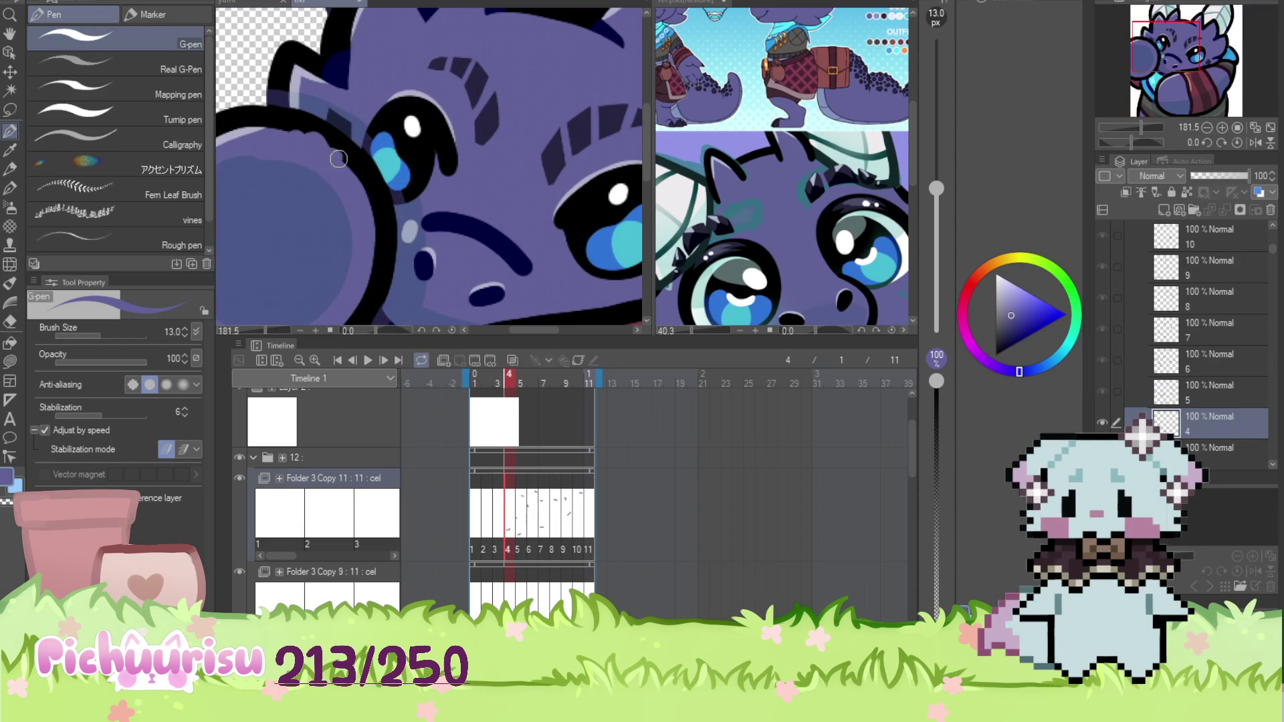
pyautogui.scroll(-1, 290, 248)
# Eyedrop the dragon's purple body, a face colour, outline black, then purple again
pyautogui.keyDown('alt'); pyautogui.click(290, 248); pyautogui.keyUp('alt')
pyautogui.scroll(-2, 290, 248)
pyautogui.scroll(3, 327, 153)
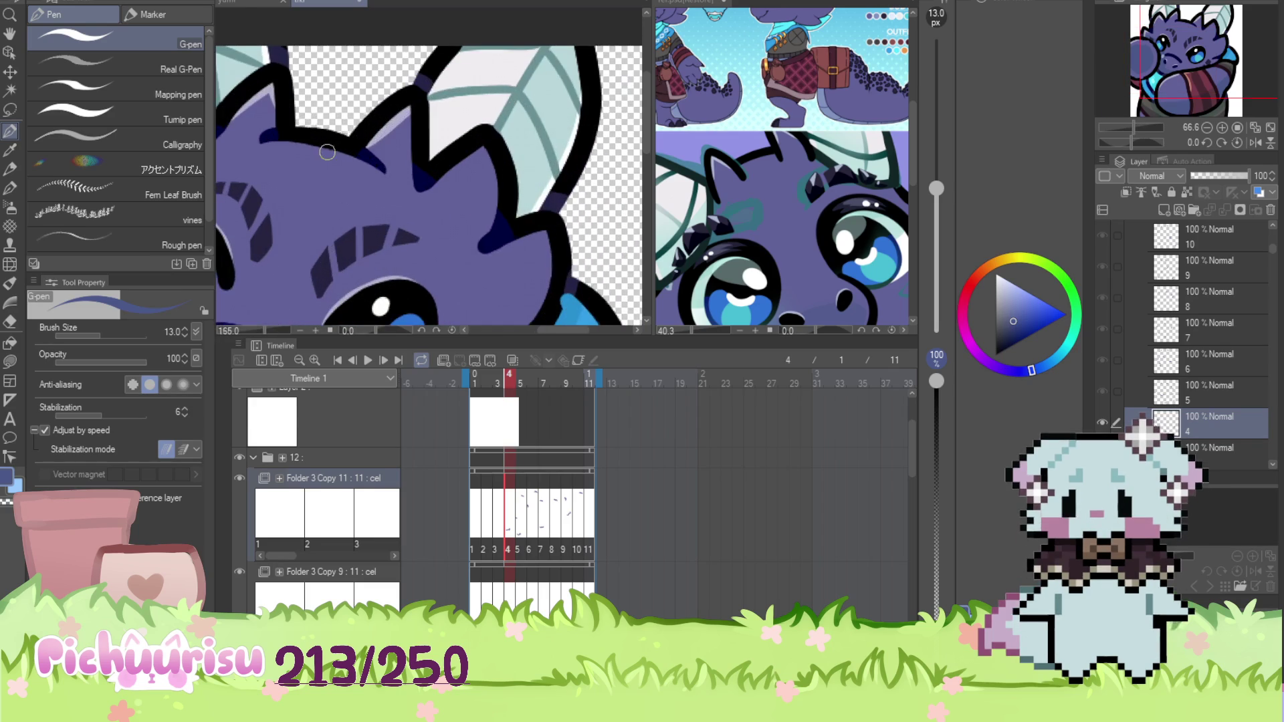
pyautogui.keyDown('alt'); pyautogui.click(327, 152); pyautogui.keyUp('alt')
pyautogui.scroll(1, 348, 174)
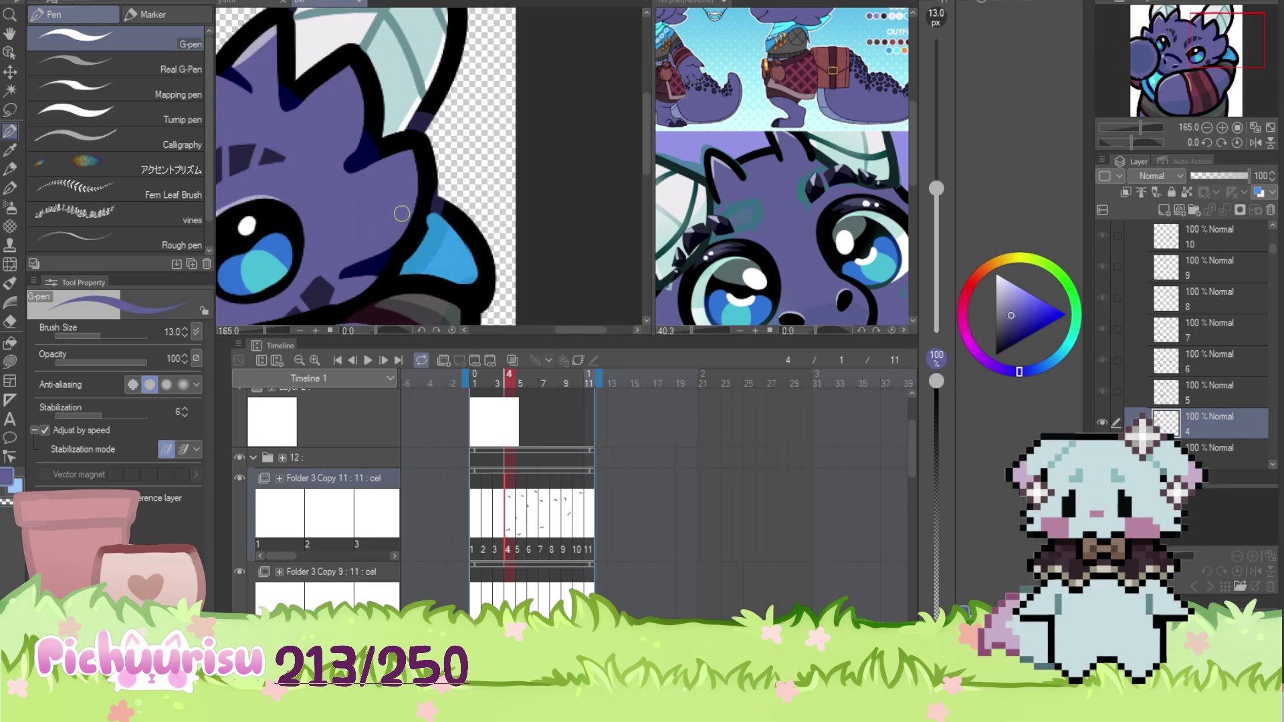
pyautogui.scroll(5, 427, 192)
pyautogui.keyDown('alt'); pyautogui.click(428, 192); pyautogui.keyUp('alt')
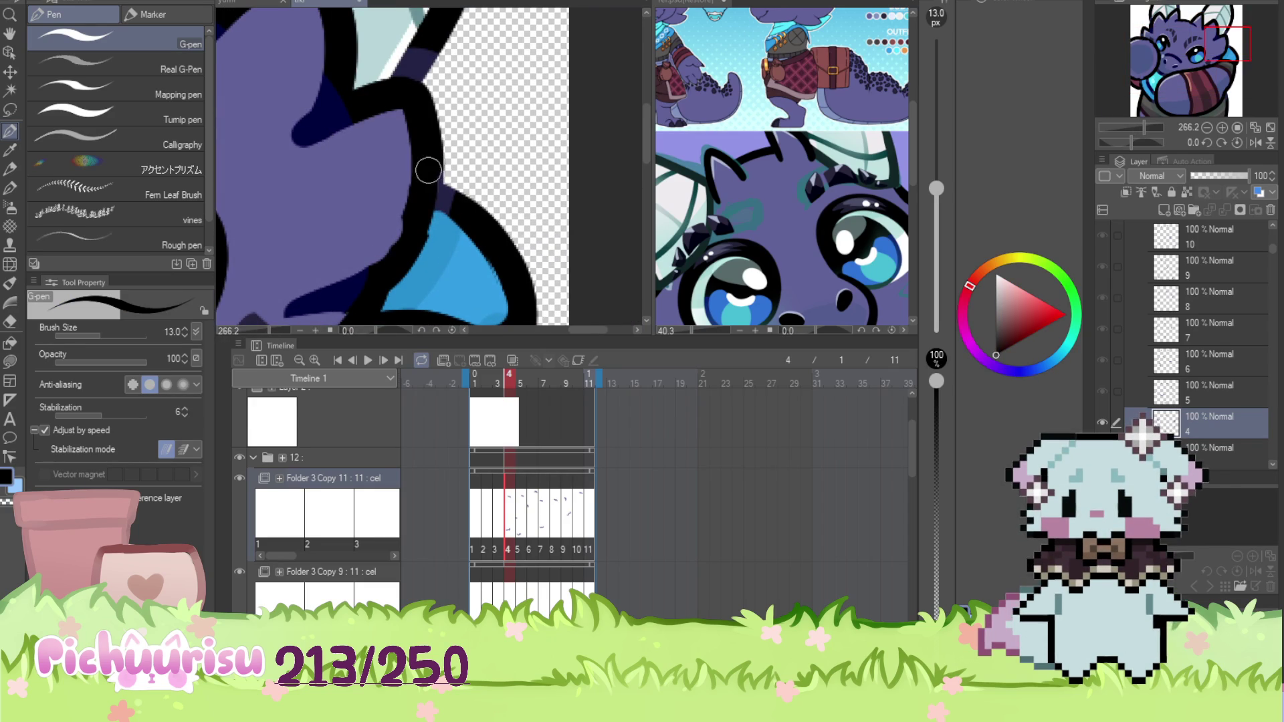
pyautogui.scroll(-4, 417, 244)
pyautogui.scroll(2, 335, 134)
pyautogui.keyDown('alt'); pyautogui.click(335, 135); pyautogui.keyUp('alt')
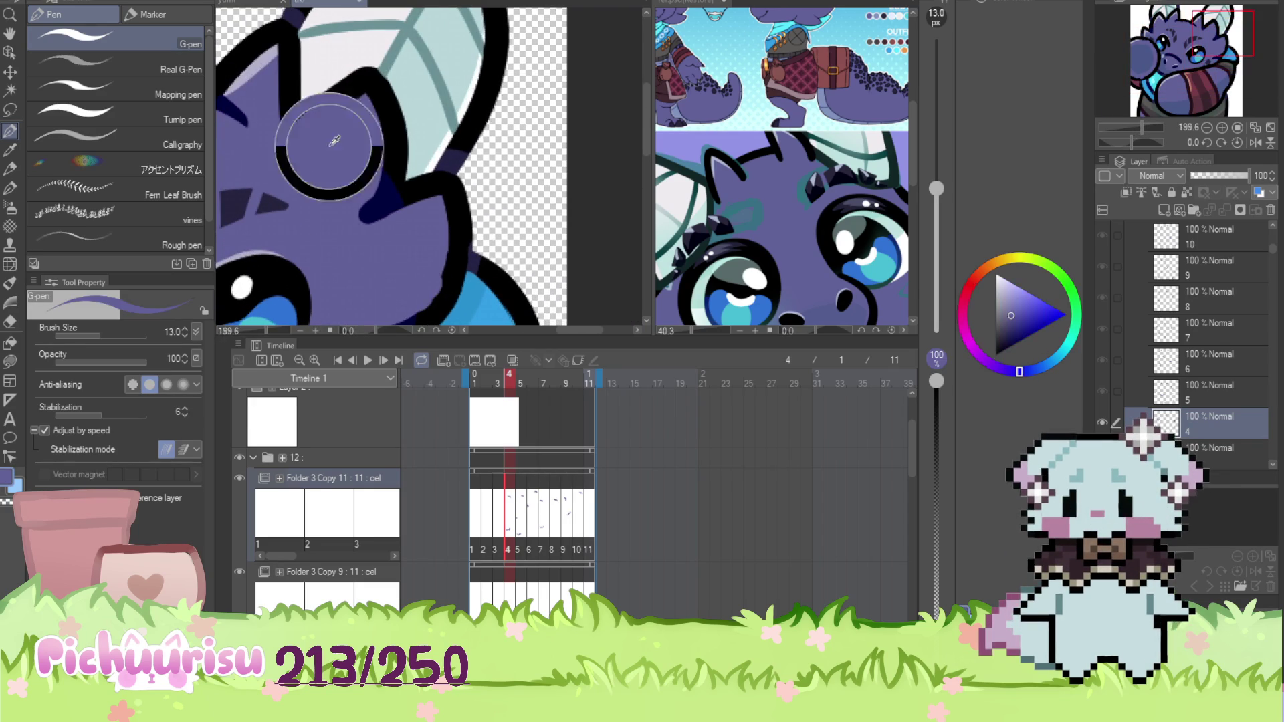
pyautogui.scroll(-2, 386, 119)
pyautogui.scroll(-2, 386, 119)
pyautogui.scroll(3, 361, 101)
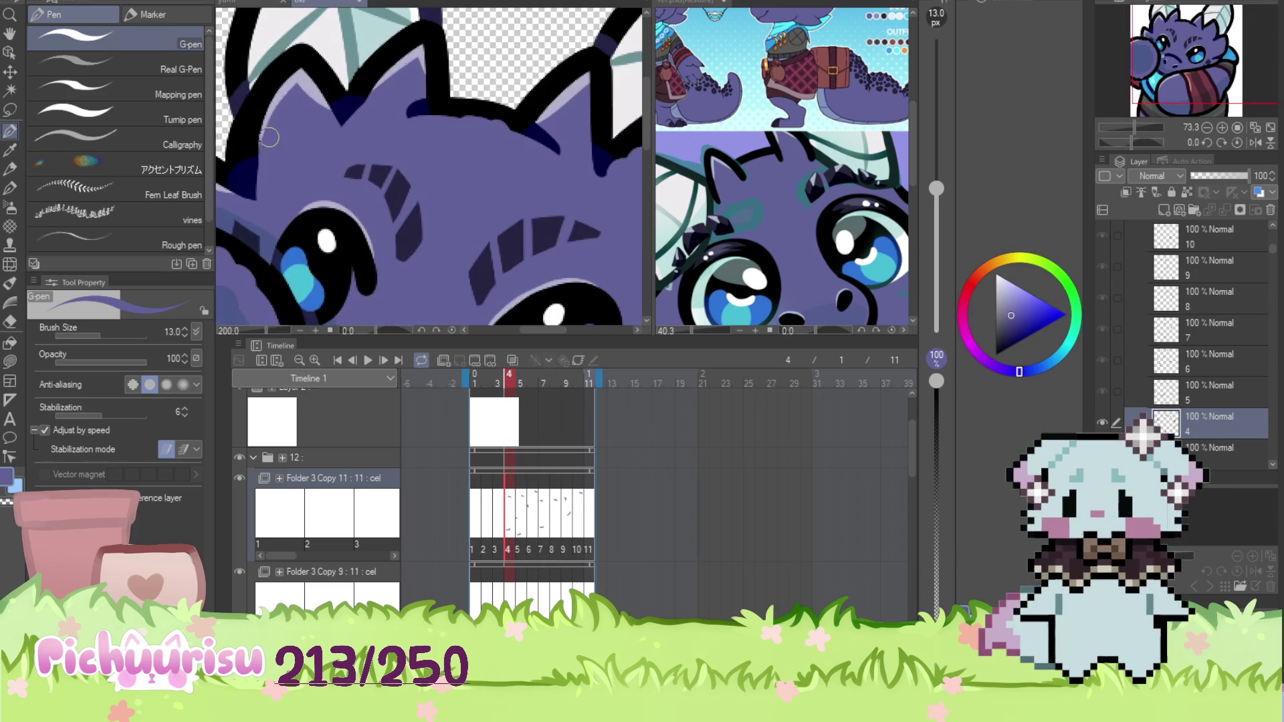
pyautogui.scroll(-3, 342, 86)
pyautogui.scroll(-2, 342, 86)
# Show frame 3 of the dragon animation and zoom in on its lineart
pyautogui.click(499, 514)
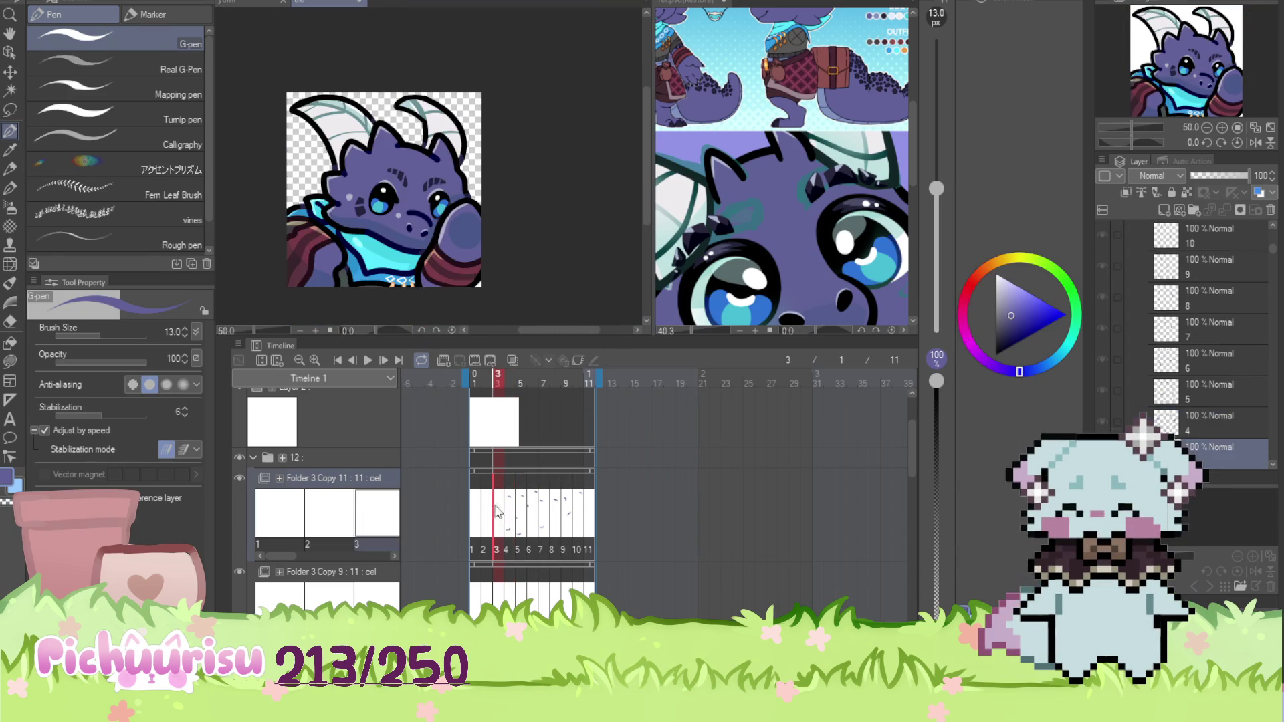
pyautogui.scroll(4, 380, 261)
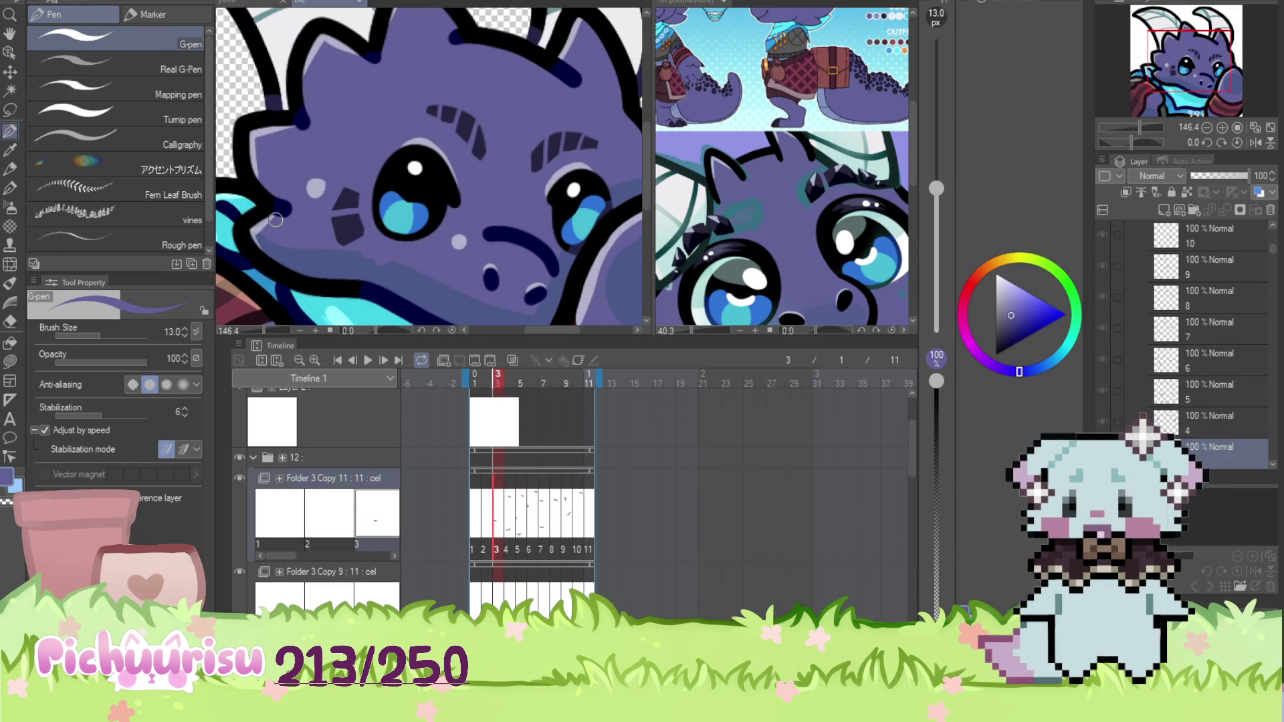
pyautogui.scroll(-2, 348, 160)
pyautogui.scroll(2, 405, 92)
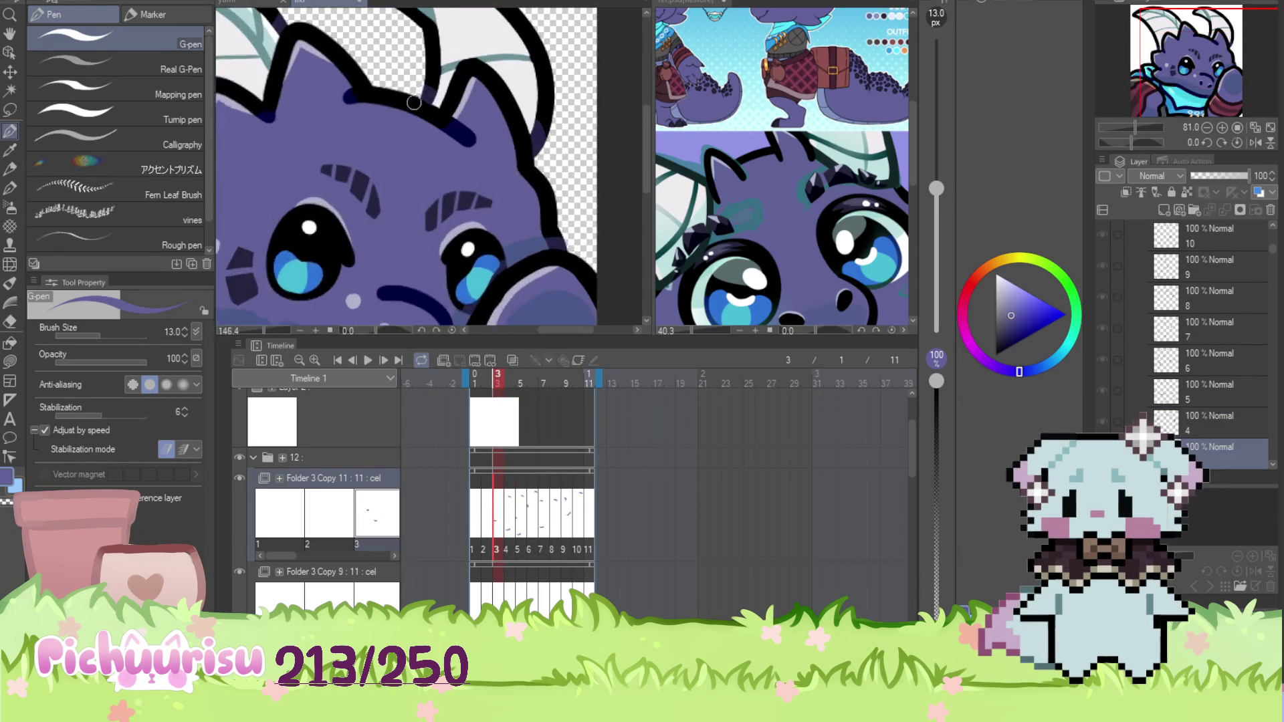
pyautogui.scroll(1, 405, 92)
pyautogui.scroll(-3, 359, 102)
pyautogui.scroll(2, 279, 162)
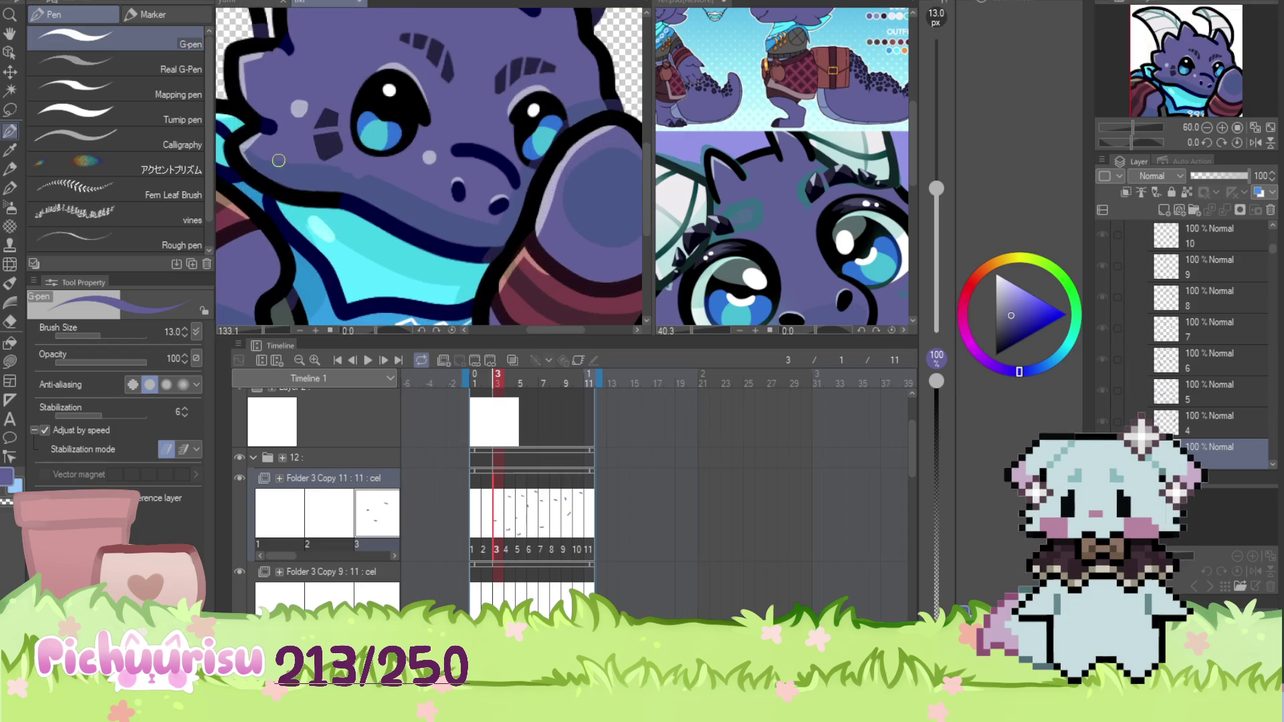
pyautogui.scroll(-2, 280, 161)
pyautogui.scroll(3, 467, 214)
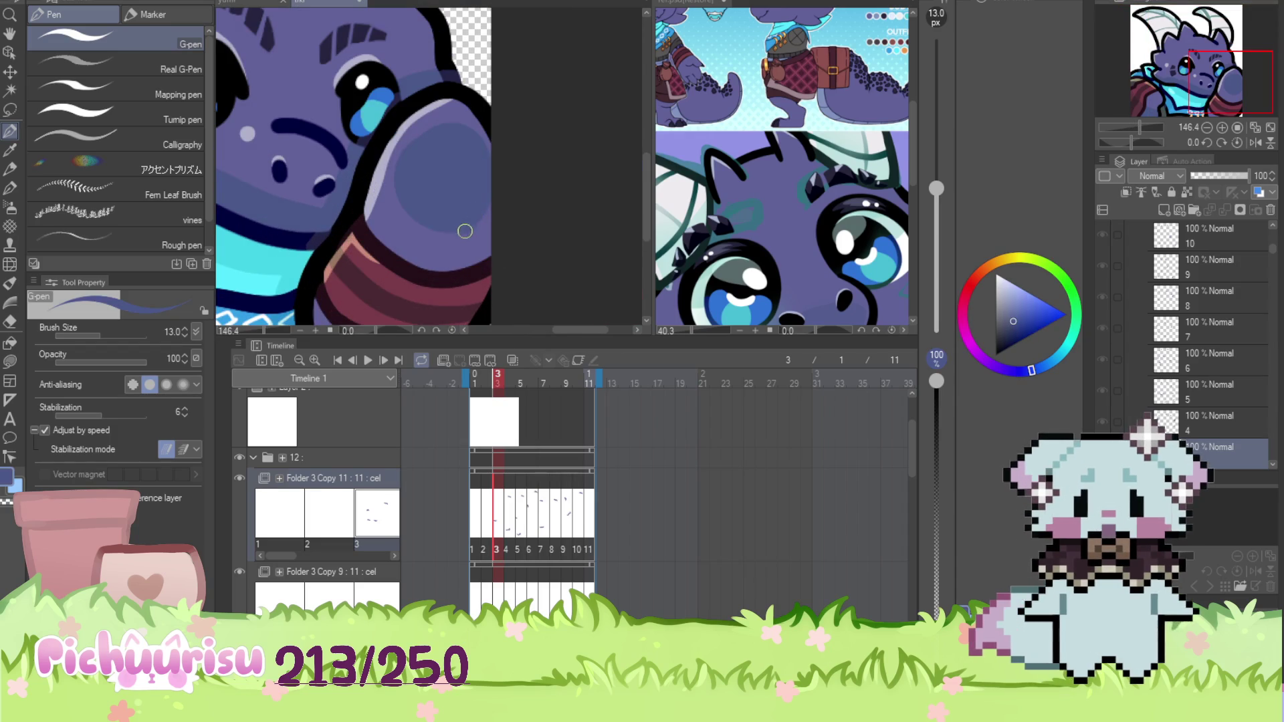
# Pick a slightly different drawing colour on the colour wheel
pyautogui.keyDown('alt'); pyautogui.click(407, 245); pyautogui.keyUp('alt')
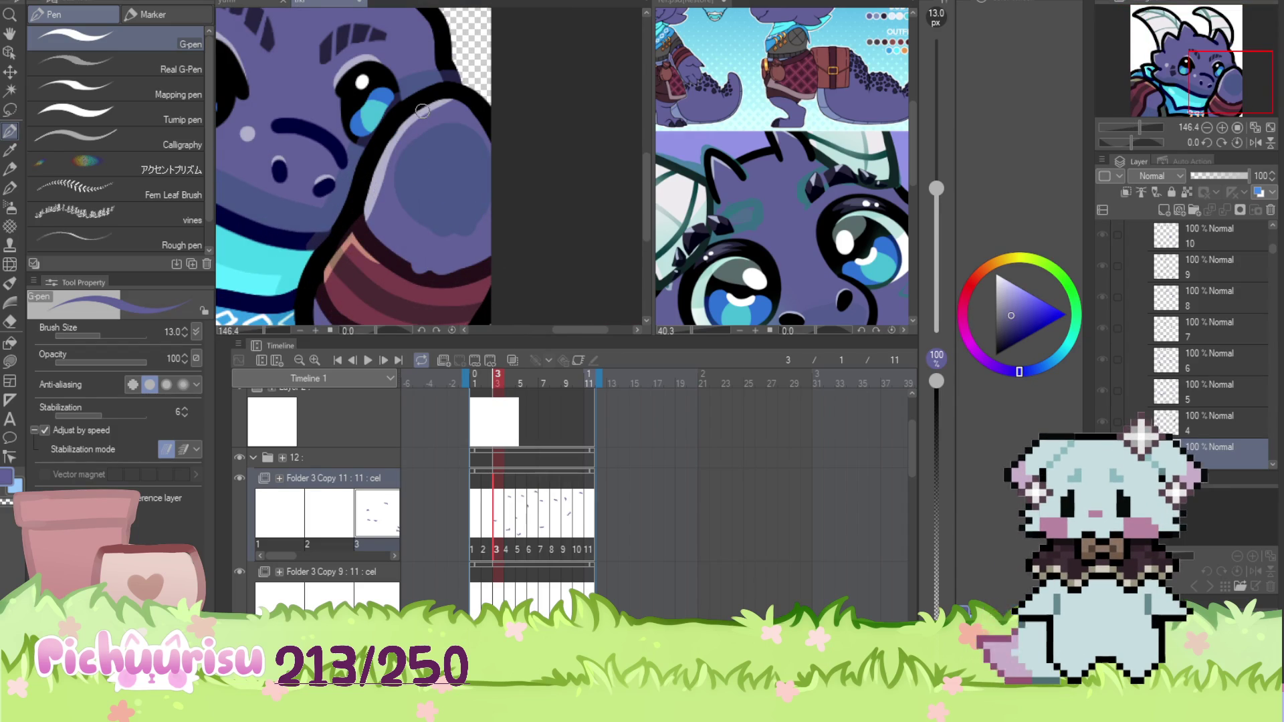
pyautogui.scroll(2, 422, 110)
pyautogui.scroll(-3, 478, 128)
pyautogui.scroll(2, 320, 208)
pyautogui.scroll(-3, 336, 220)
pyautogui.scroll(4, 308, 167)
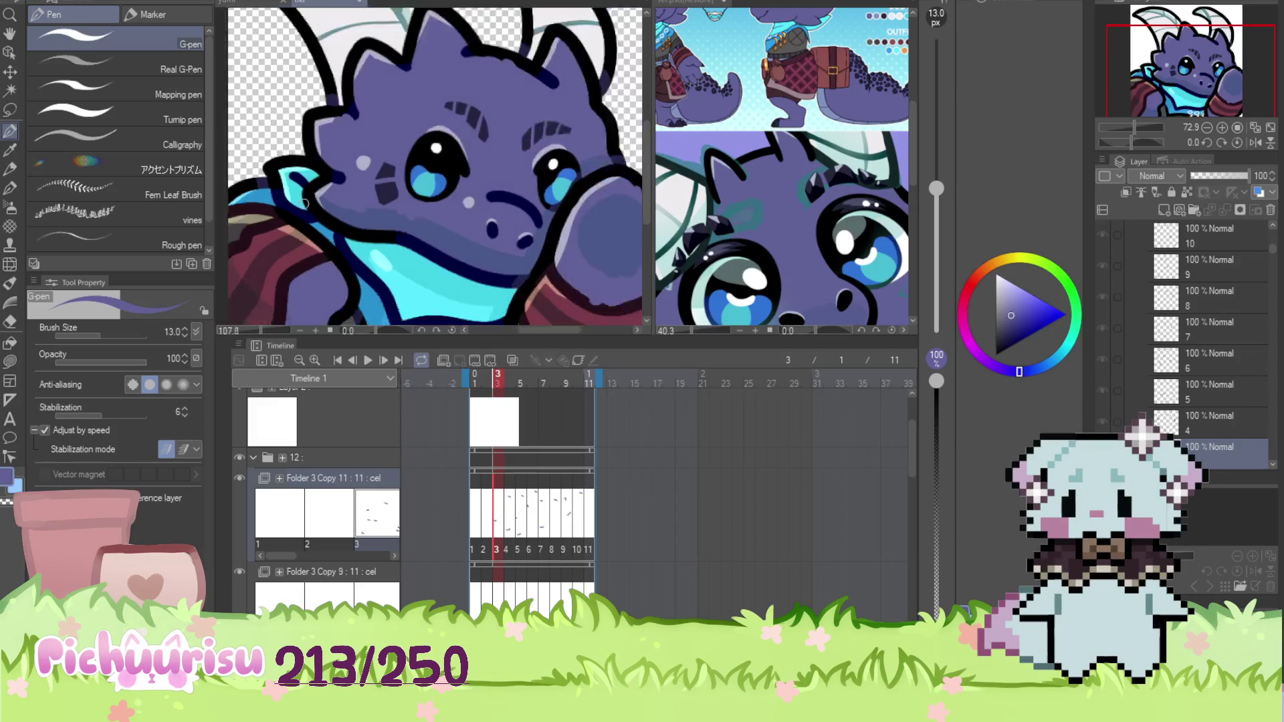
pyautogui.scroll(-2, 304, 171)
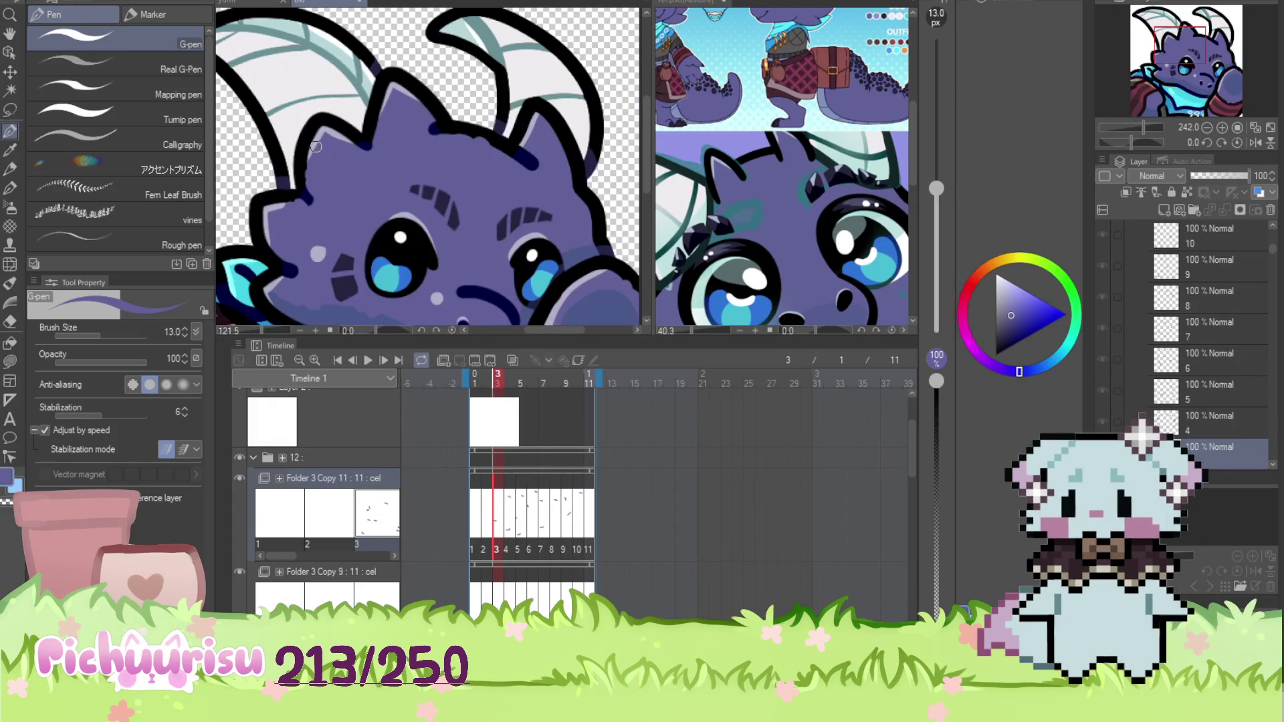
# Show frame 2, inspect its lineart up close, and adjust the drawing colour slightly
pyautogui.click(484, 521)
pyautogui.scroll(2, 482, 145)
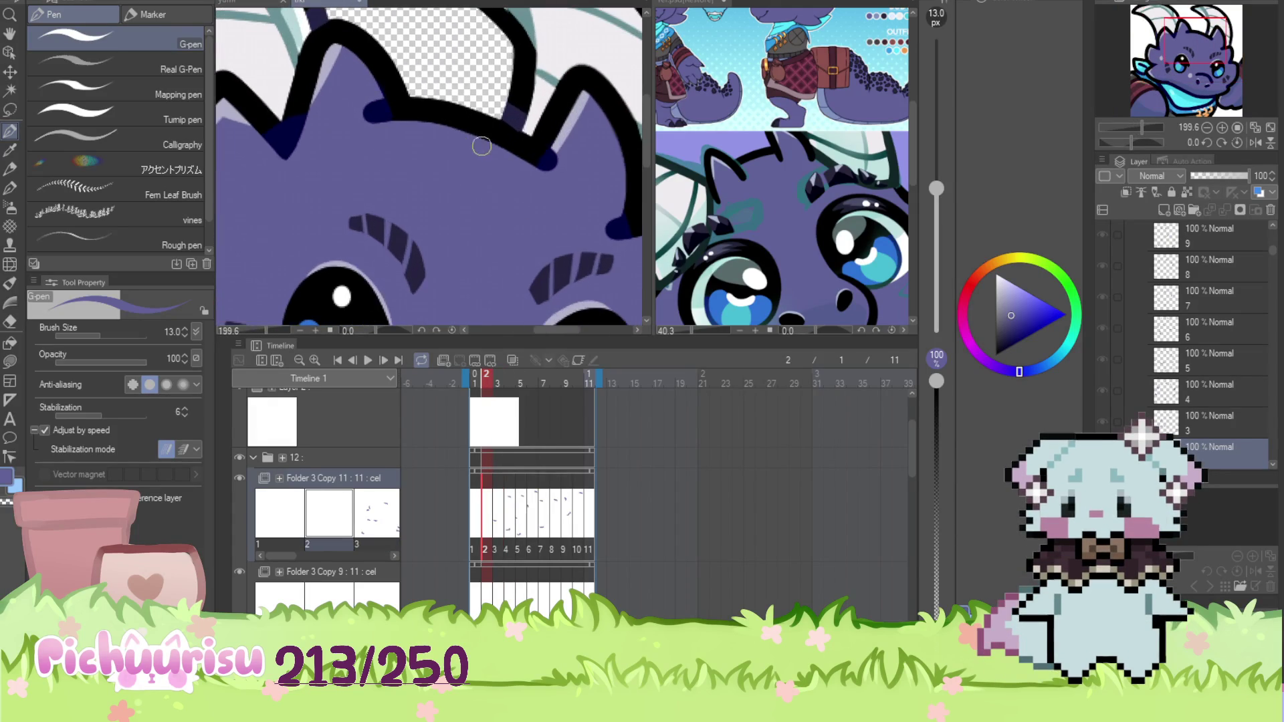
pyautogui.scroll(-3, 425, 127)
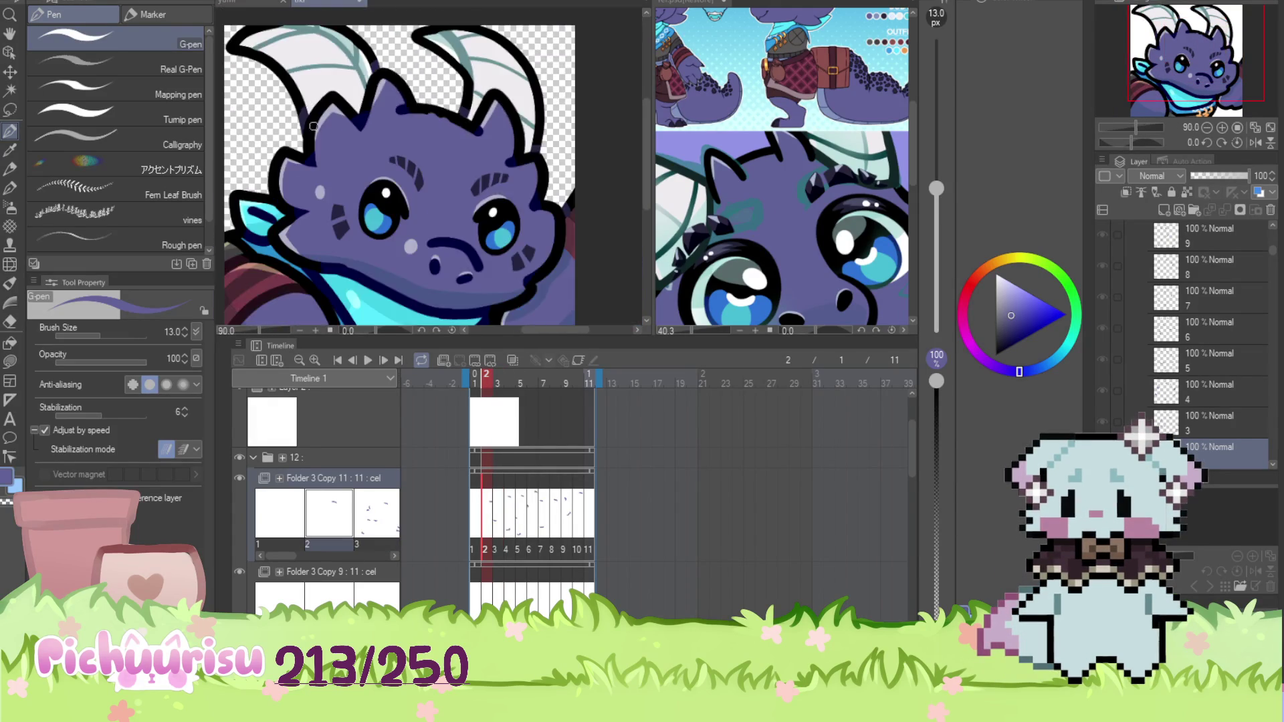
pyautogui.scroll(2, 304, 199)
pyautogui.scroll(-2, 304, 199)
pyautogui.scroll(3, 304, 199)
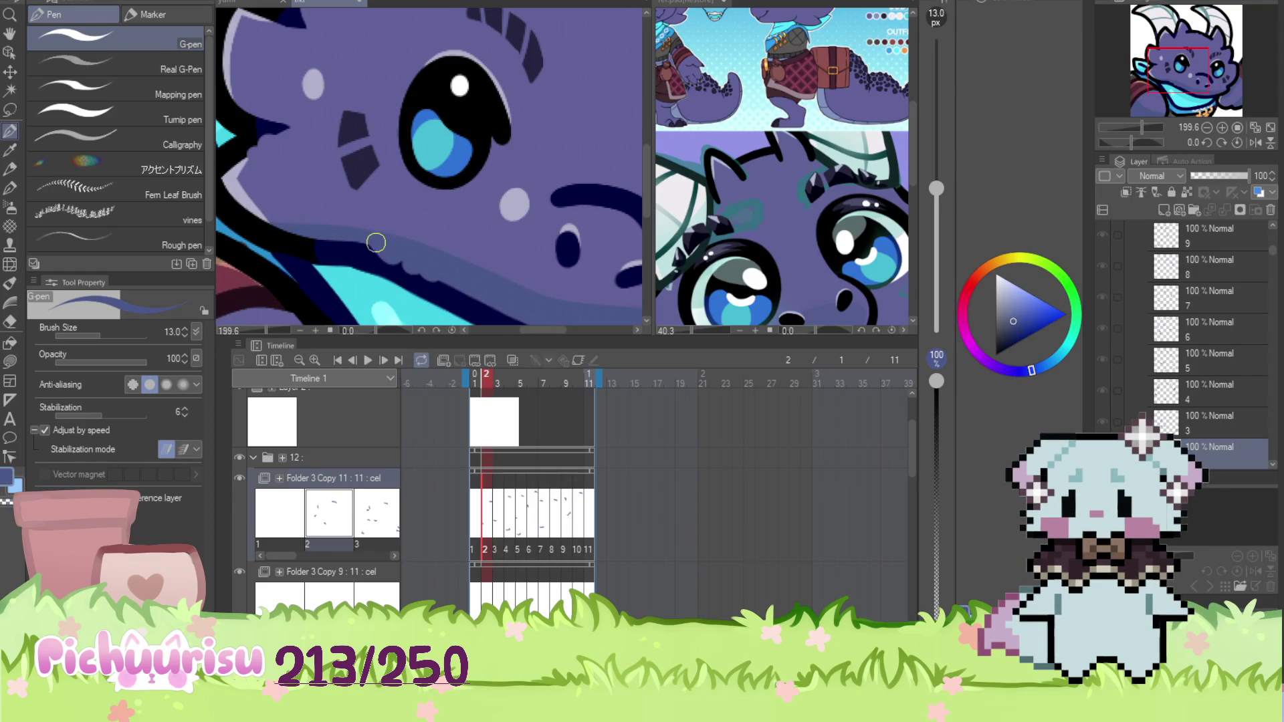
pyautogui.scroll(-3, 383, 252)
pyautogui.scroll(3, 482, 118)
pyautogui.keyDown('alt'); pyautogui.click(482, 117); pyautogui.keyUp('alt')
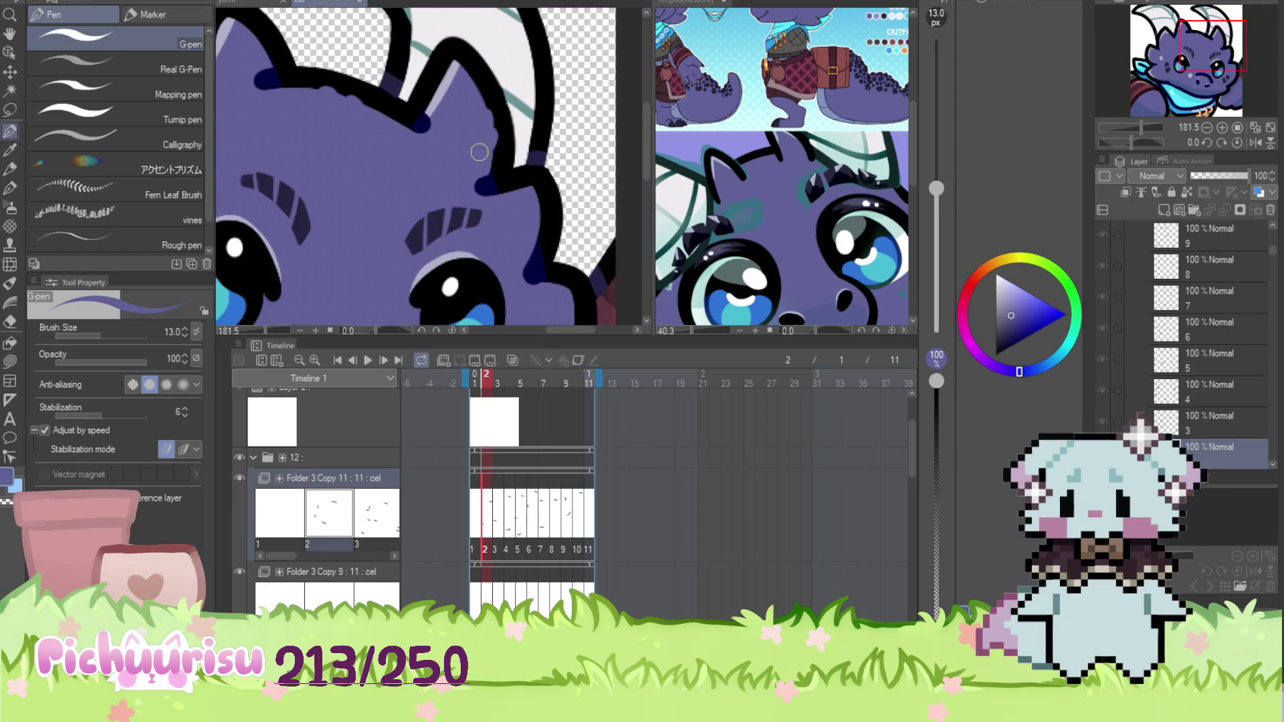
# Zoom in and out to inspect the frame 2 drawing
pyautogui.scroll(-3, 481, 152)
pyautogui.scroll(2, 481, 152)
pyautogui.scroll(-3, 522, 239)
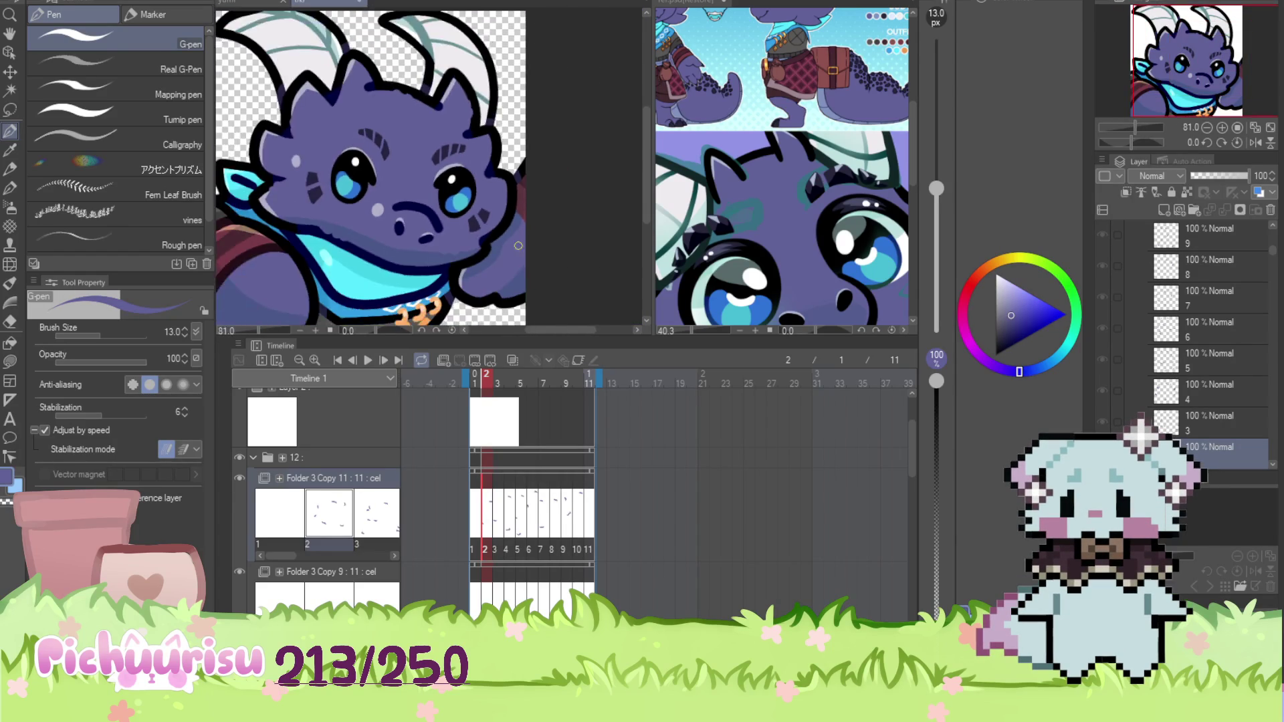
pyautogui.scroll(2, 523, 239)
pyautogui.scroll(-2, 516, 264)
pyautogui.scroll(2, 297, 248)
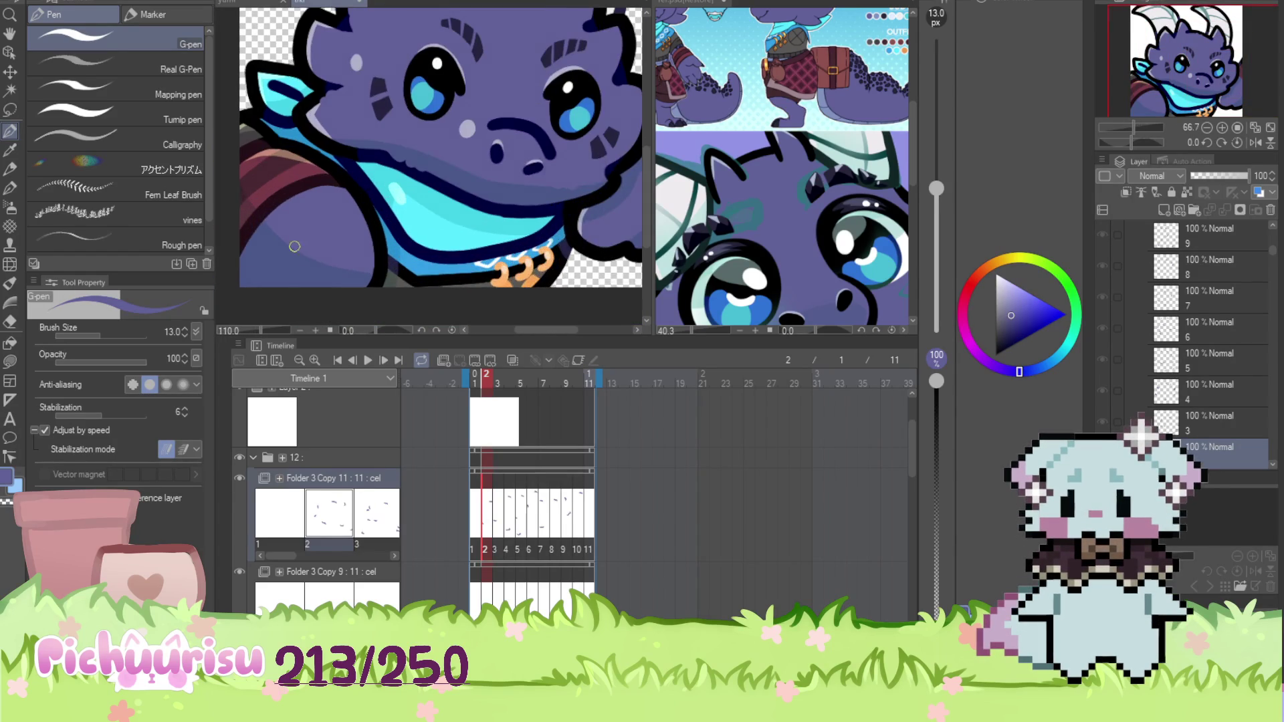
pyautogui.scroll(-2, 305, 243)
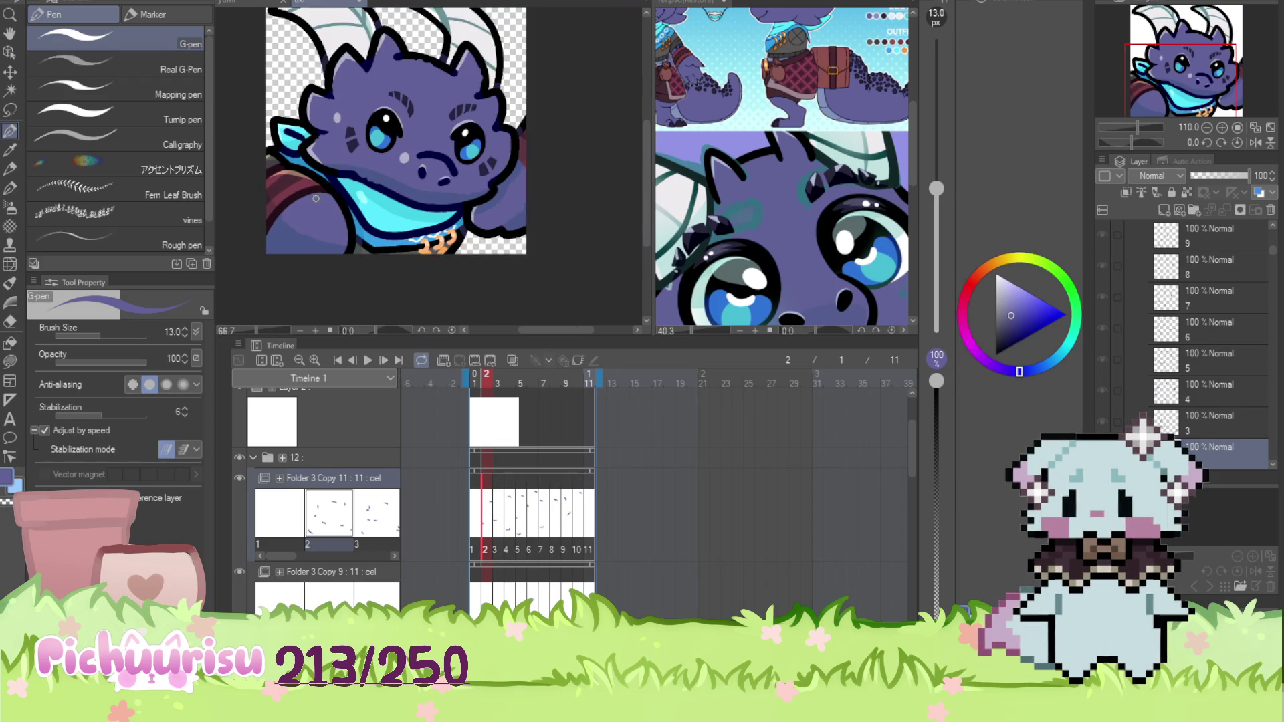
pyautogui.scroll(1, 350, 220)
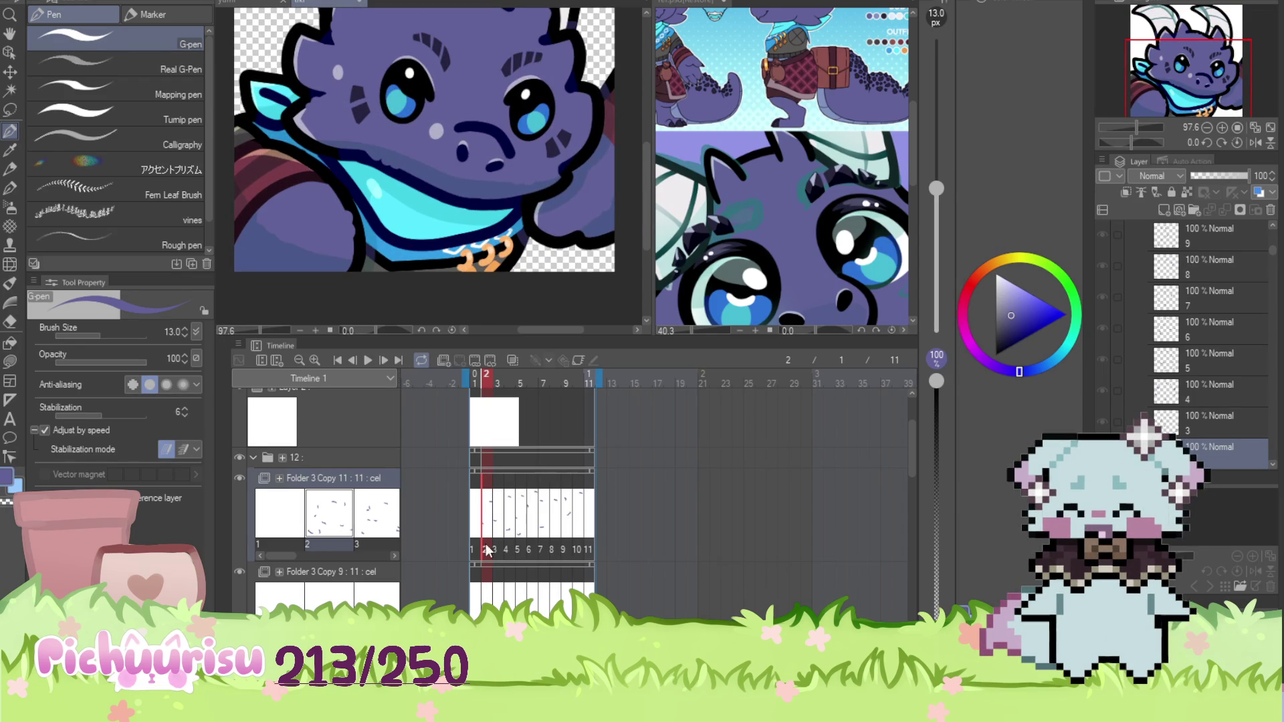
# Show frame 1 and zoom out to 45% so the whole dragon is visible
pyautogui.click(474, 530)
pyautogui.scroll(3, 345, 240)
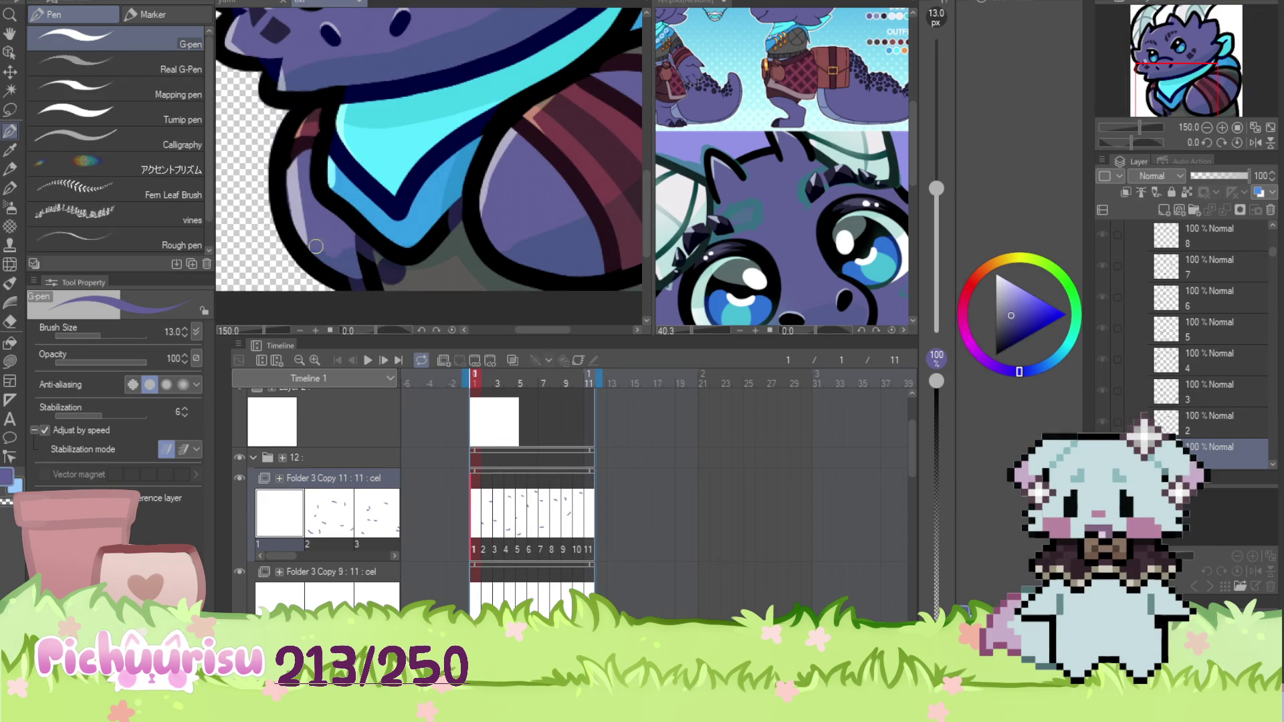
pyautogui.scroll(-3, 321, 247)
pyautogui.scroll(3, 407, 214)
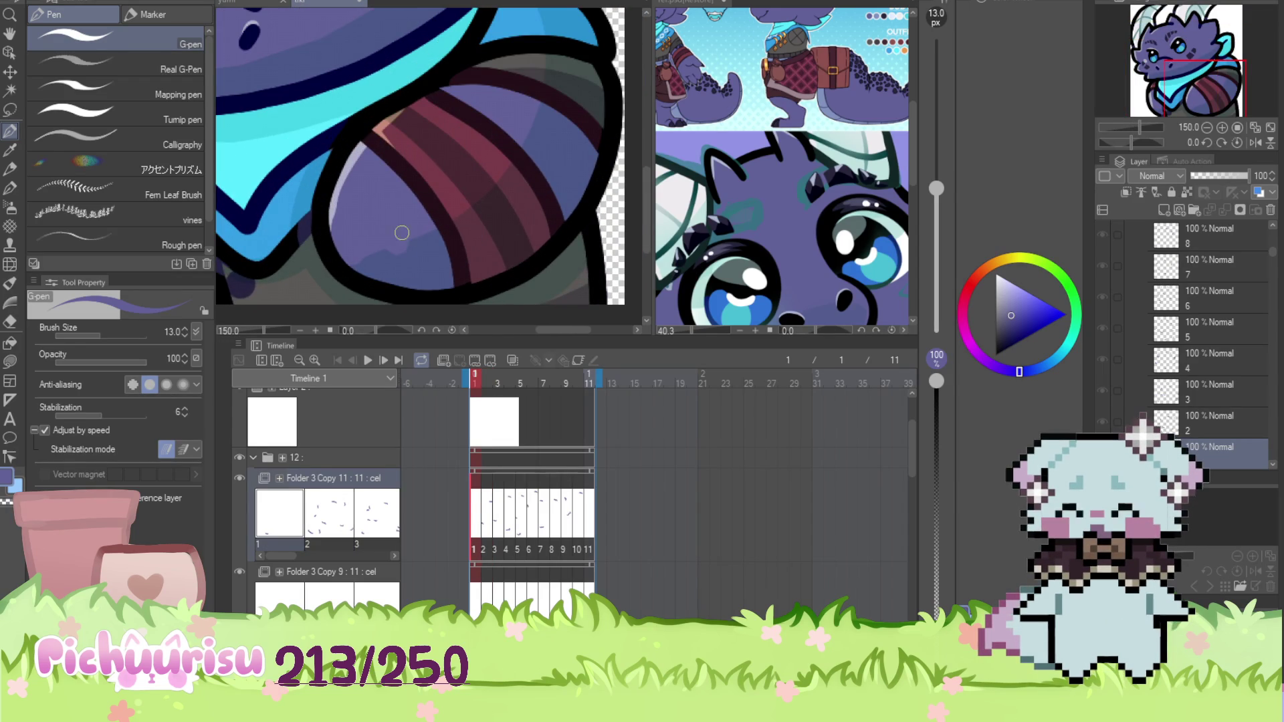
pyautogui.scroll(-4, 403, 236)
pyautogui.scroll(3, 404, 214)
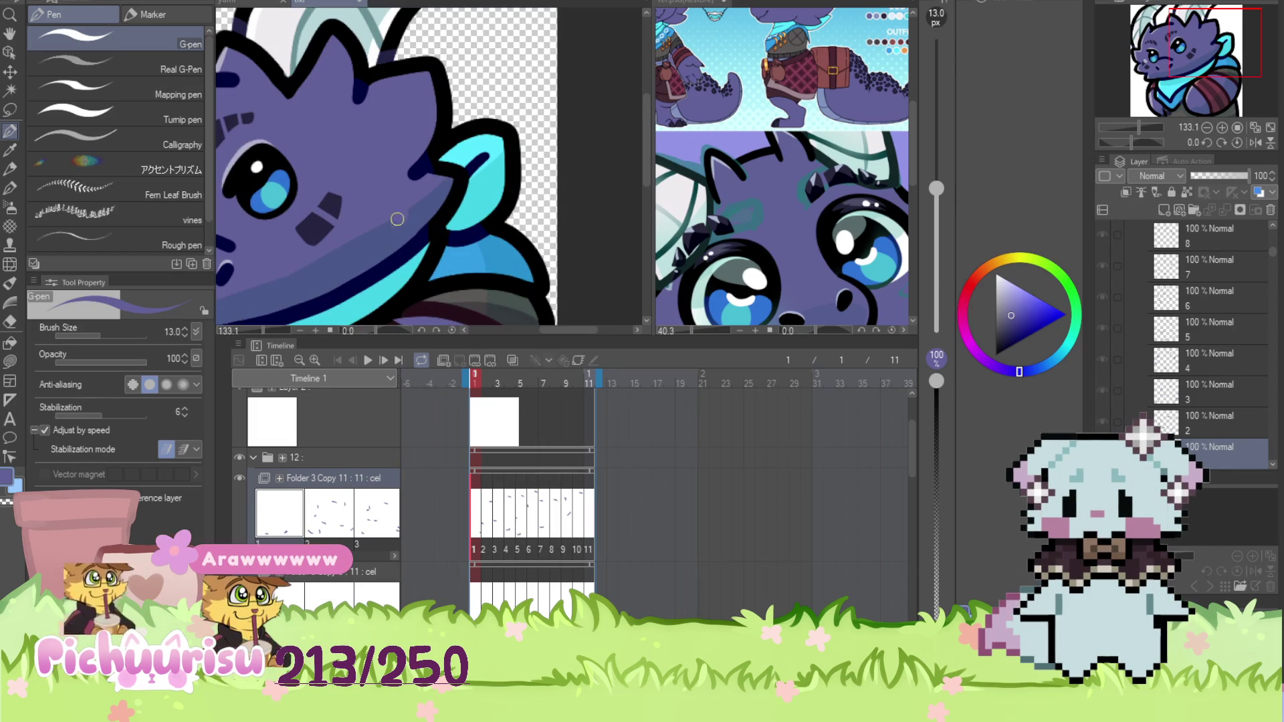
pyautogui.scroll(-3, 404, 214)
pyautogui.scroll(4, 374, 193)
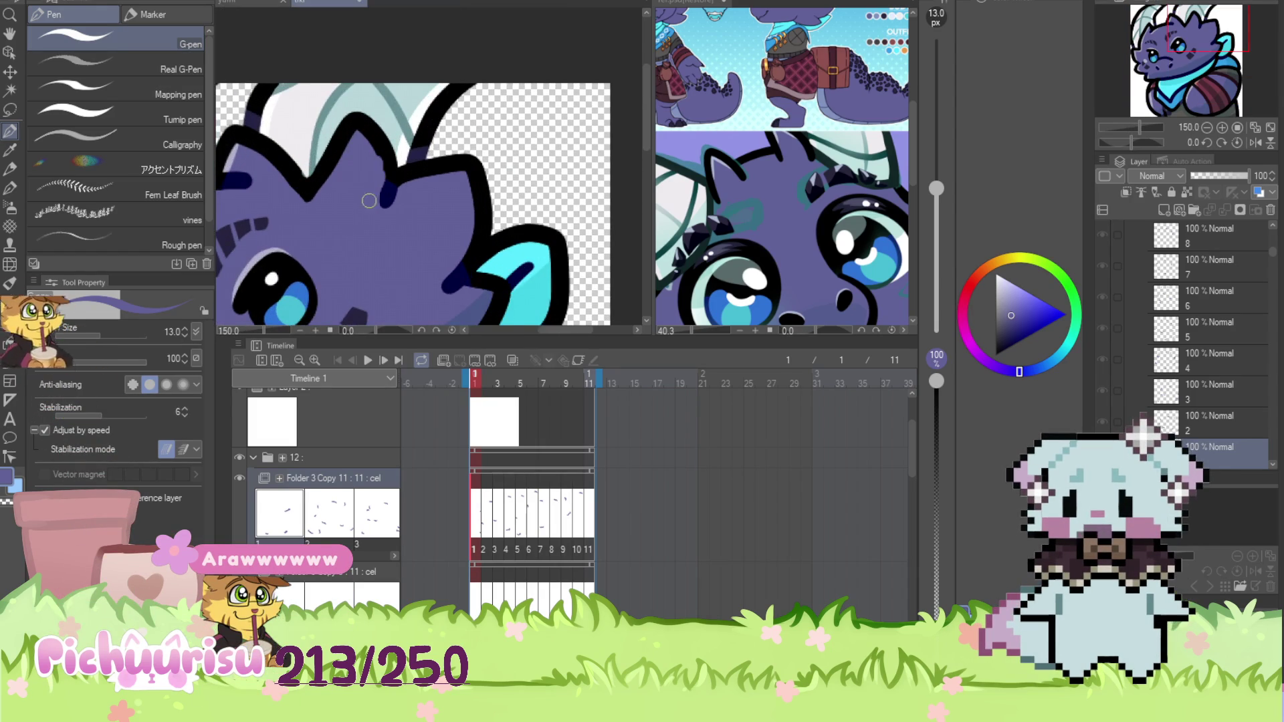
pyautogui.scroll(-3, 374, 193)
pyautogui.scroll(3, 344, 158)
pyautogui.scroll(-1, 363, 111)
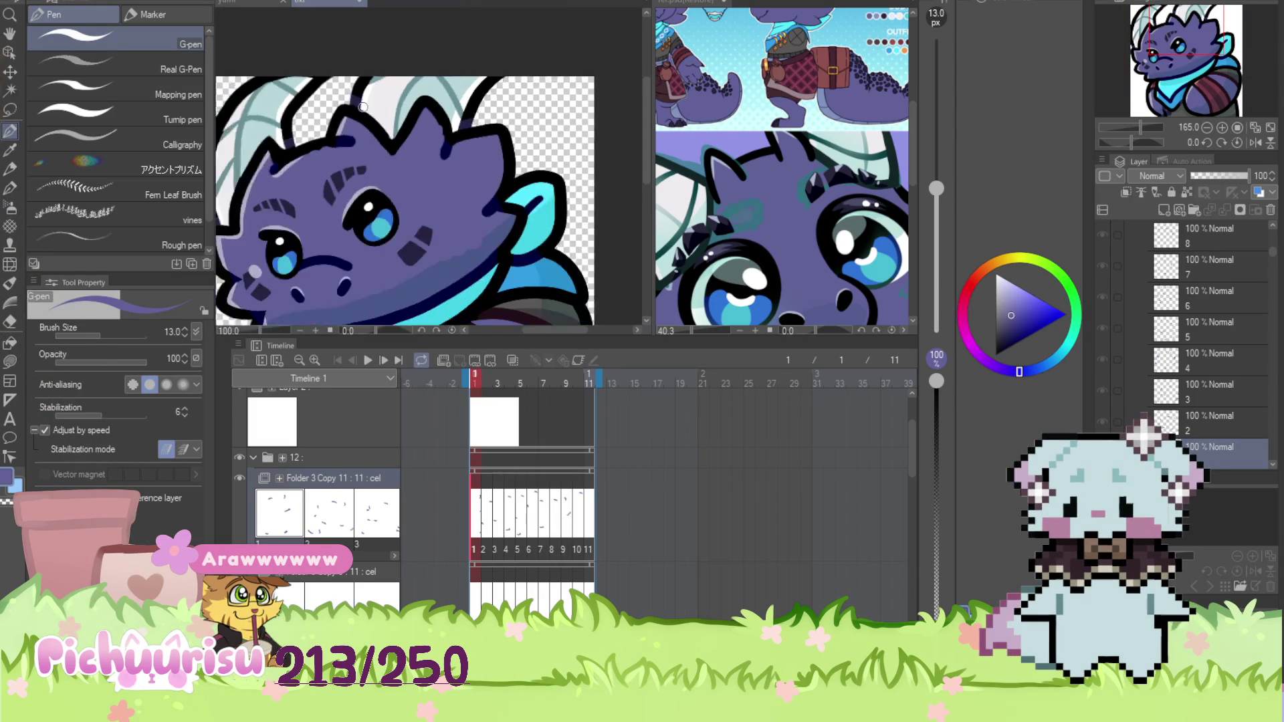
pyautogui.scroll(-2, 363, 110)
pyautogui.scroll(3, 388, 161)
pyautogui.scroll(-2, 412, 206)
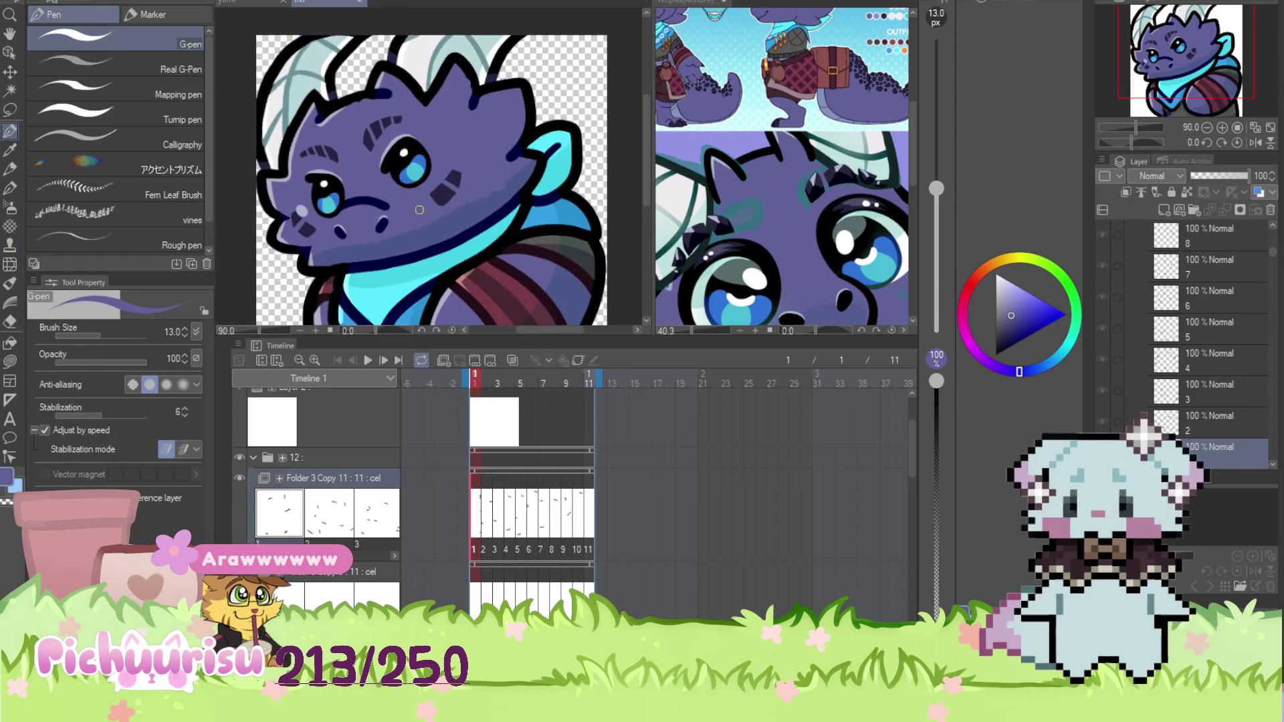
pyautogui.scroll(2, 412, 206)
pyautogui.scroll(-3, 440, 195)
pyautogui.scroll(4, 401, 167)
pyautogui.scroll(-5, 315, 118)
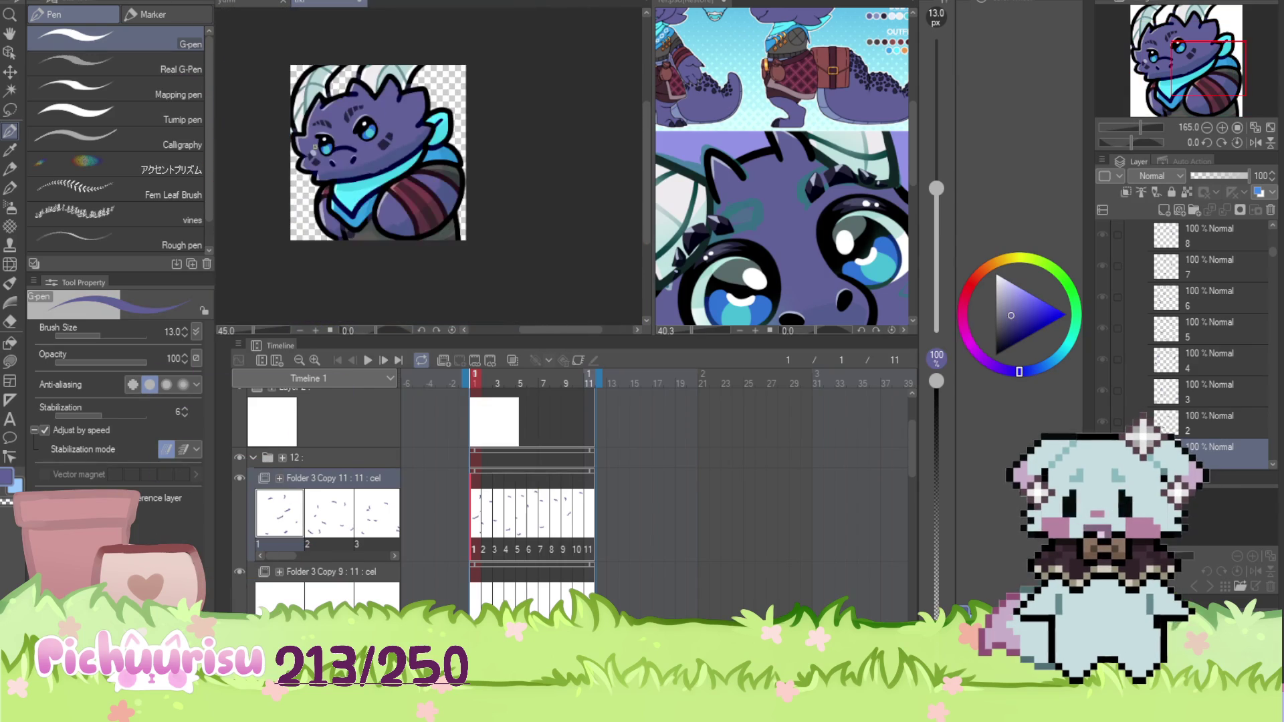
# Preview the dragon animation playback, then stop it
pyautogui.click(368, 361)
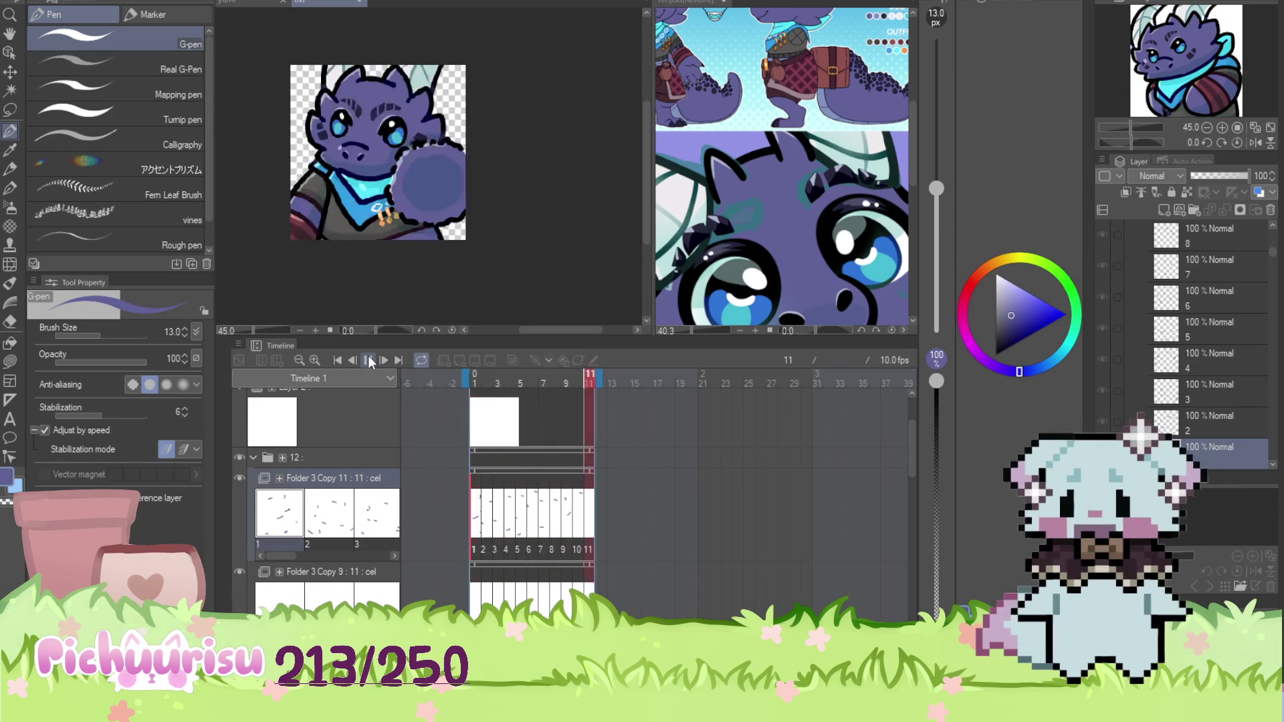
pyautogui.click(369, 361)
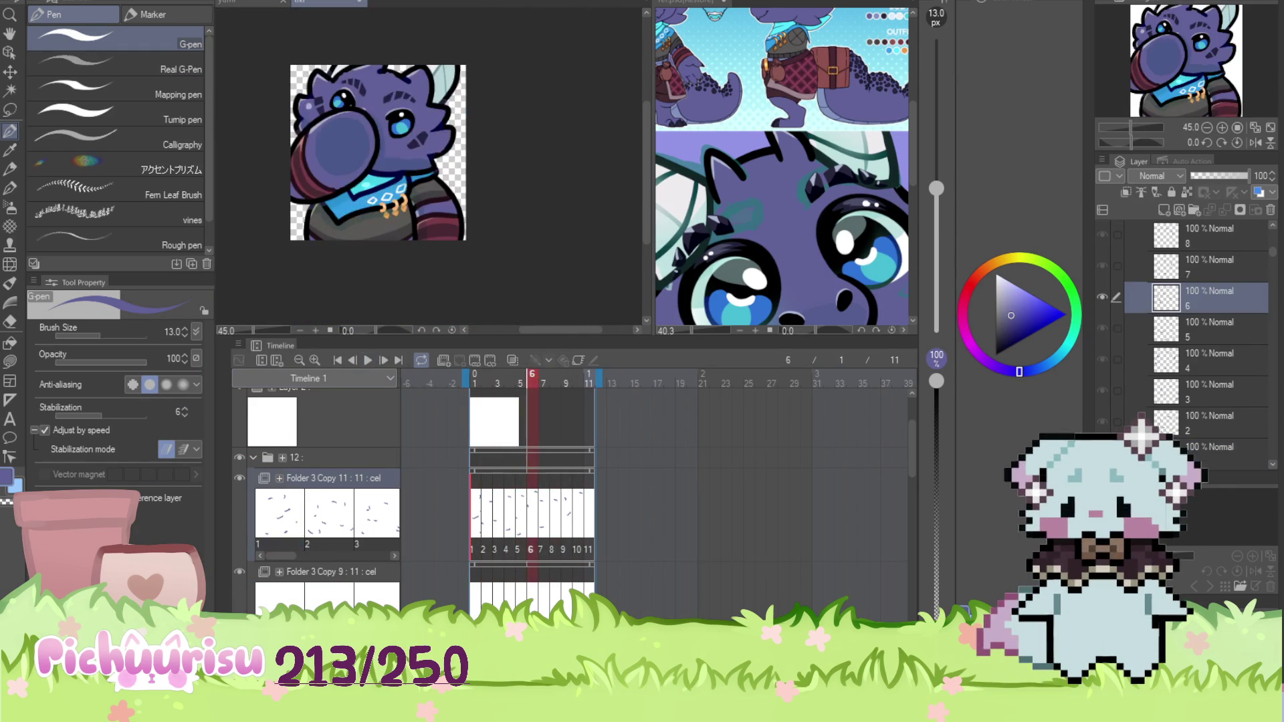
pyautogui.scroll(-5, 1205, 303)
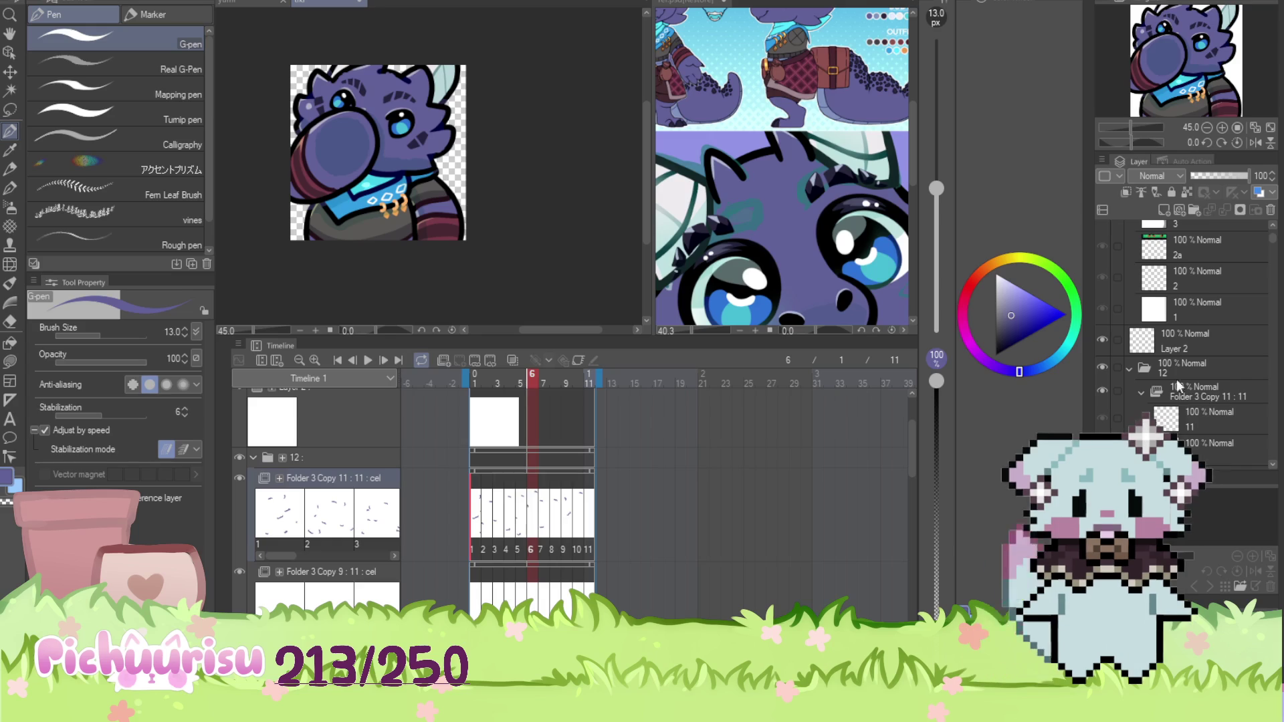
# Select the folder 12 group and make the green background layer visible
pyautogui.click(1172, 366)
pyautogui.scroll(-2, 537, 278)
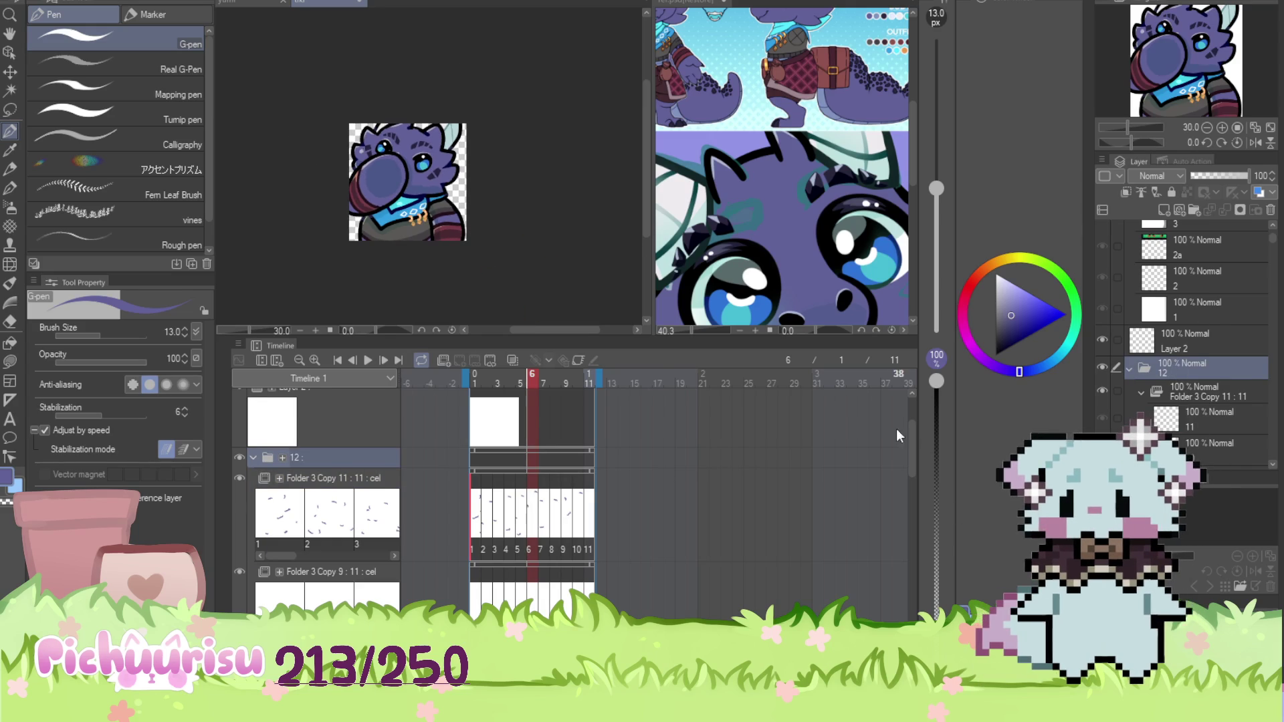
pyautogui.moveTo(914, 439); pyautogui.dragTo(913, 622)
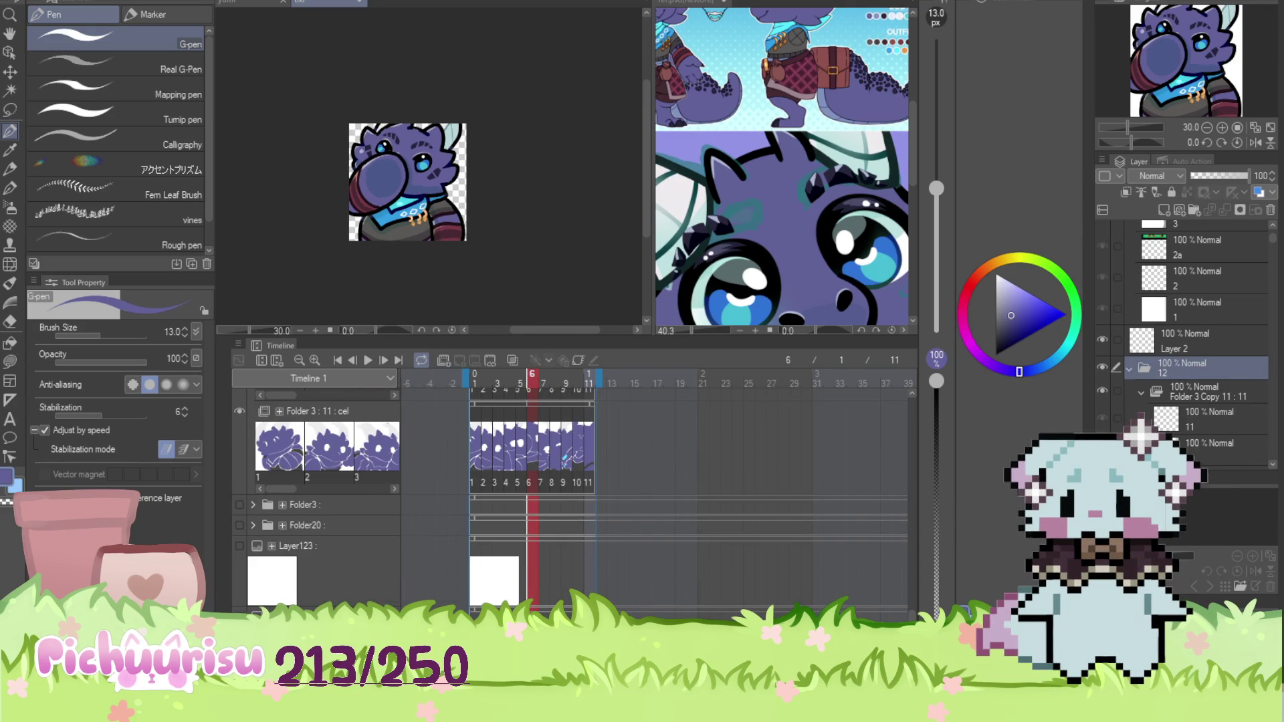
pyautogui.click(1102, 443)
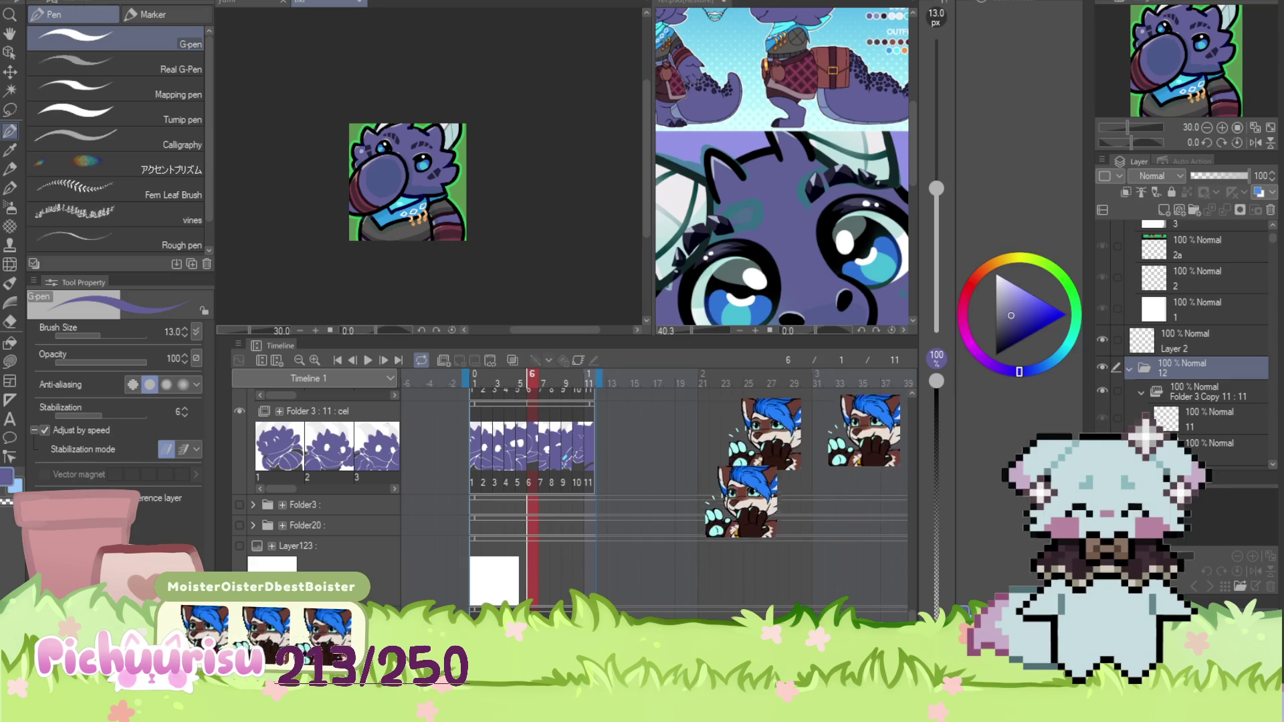
# Move from frame 1 to frame 2 and zoom in on the outline
pyautogui.scroll(3, 412, 203)
pyautogui.click(476, 383)
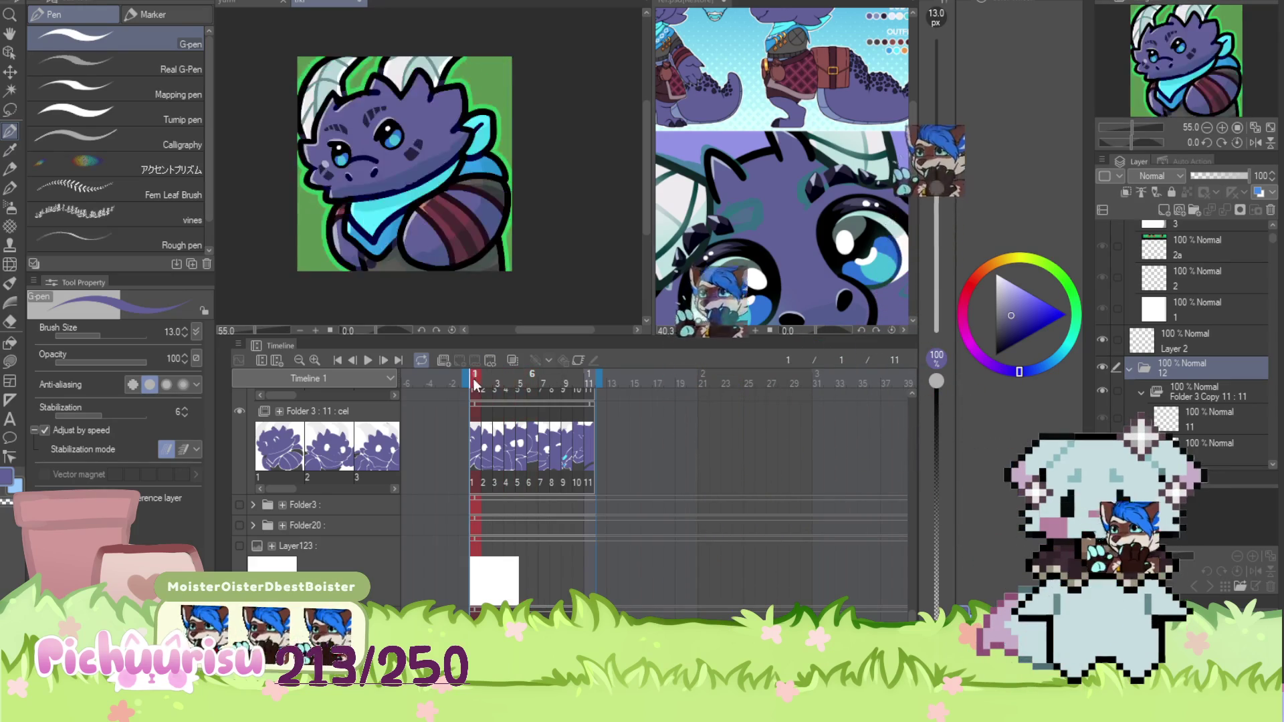
pyautogui.click(488, 379)
pyautogui.scroll(3, 465, 51)
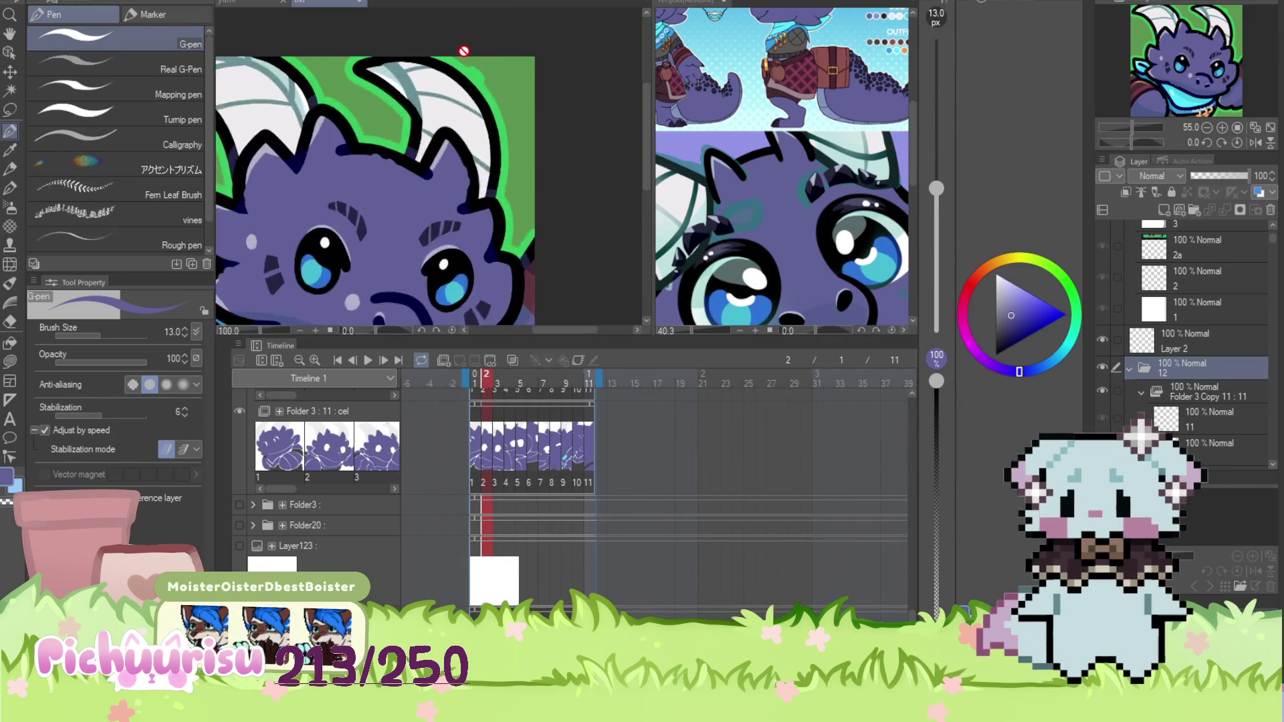
pyautogui.scroll(5, 389, 164)
# Erase the green bump above frame 2's black outline with an ~18 px eraser, then show frame 3
pyautogui.press('e')
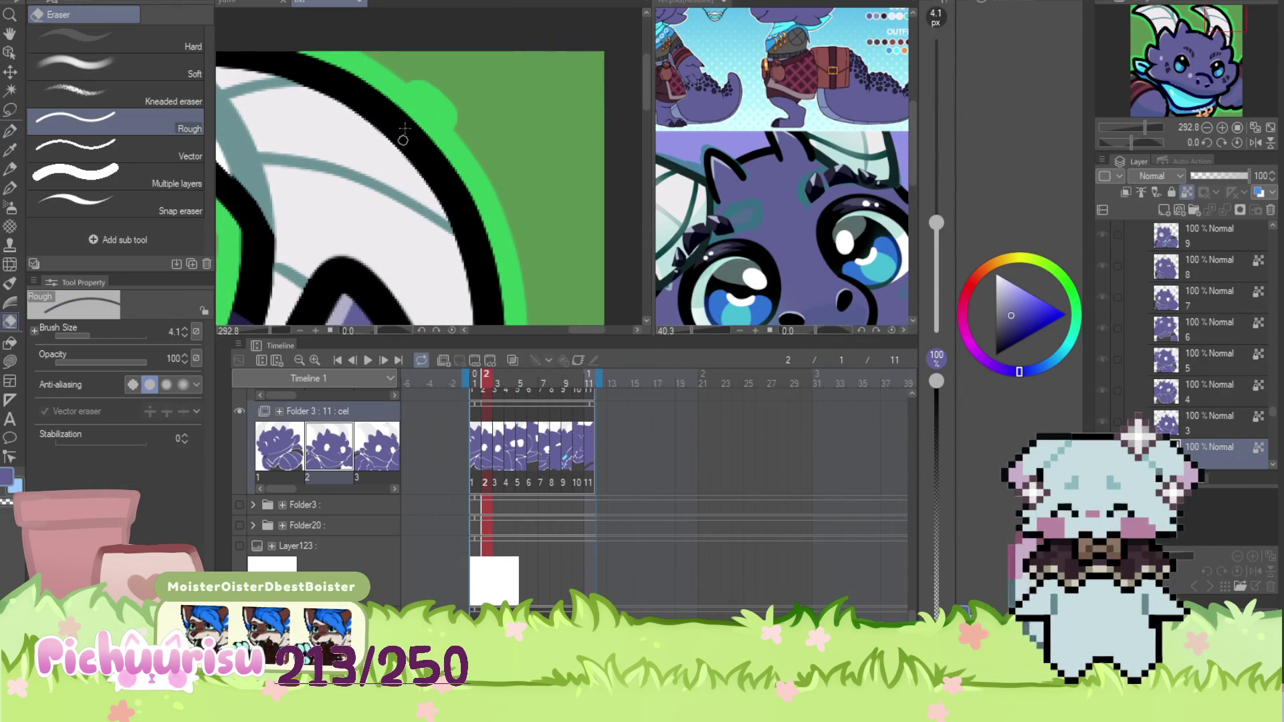
pyautogui.moveTo(94, 339); pyautogui.dragTo(108, 339)
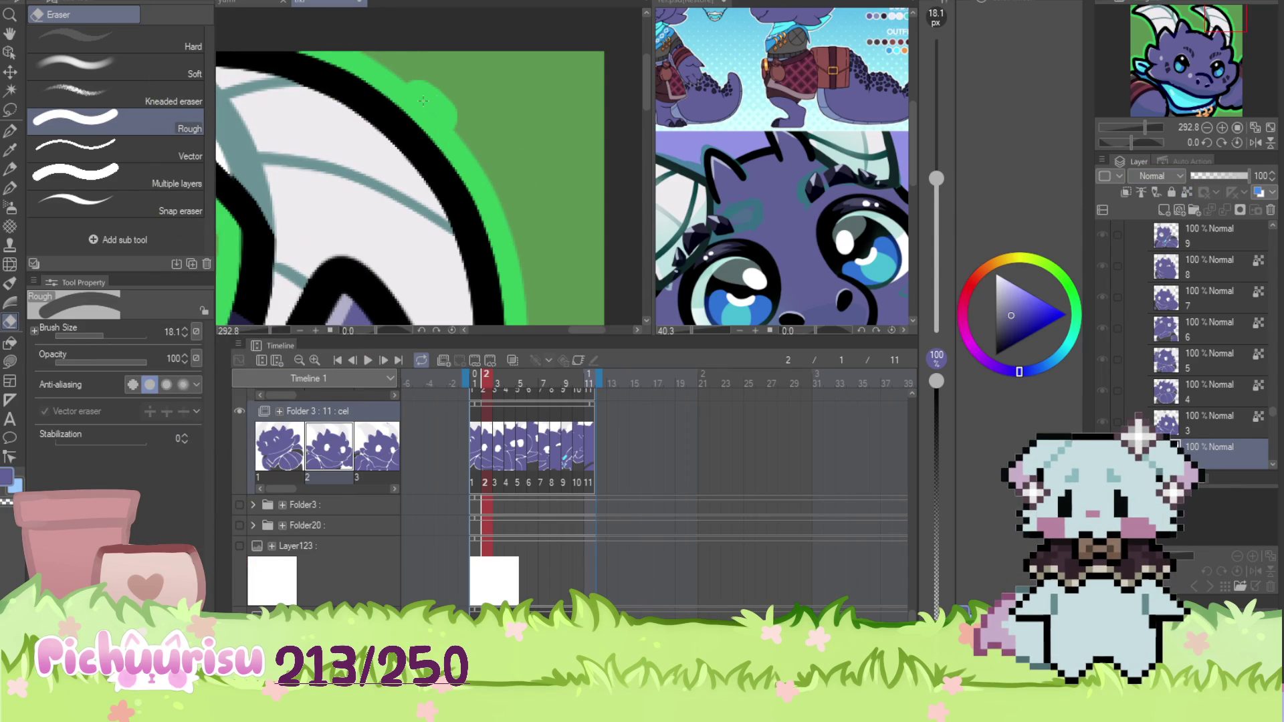
pyautogui.hotkey('alt', '[')
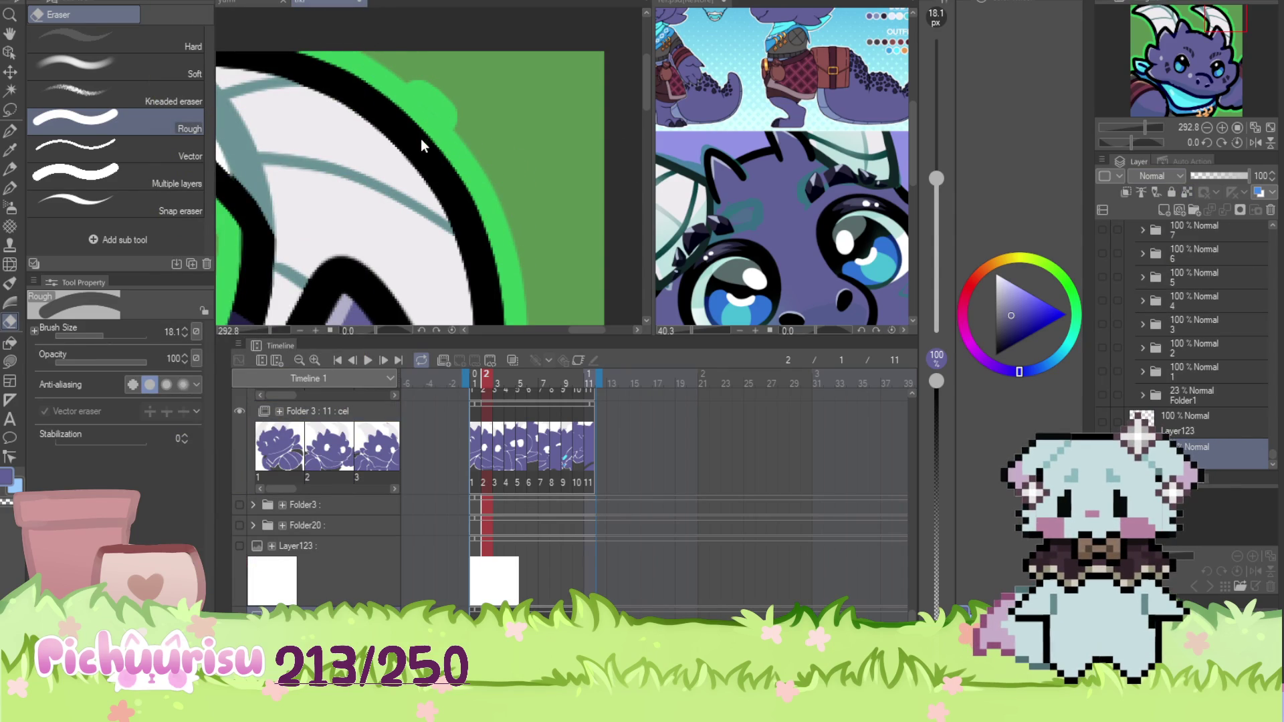
pyautogui.hotkey('alt', '[')
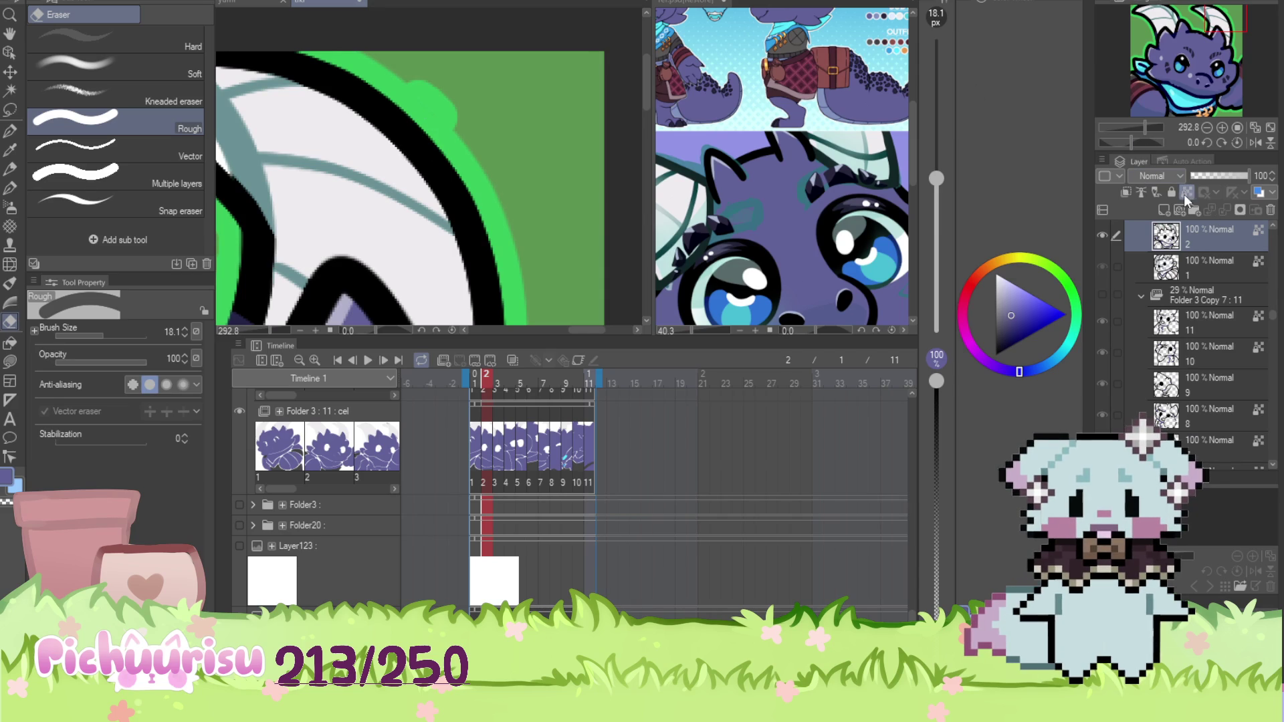
pyautogui.moveTo(459, 140); pyautogui.dragTo(463, 142)
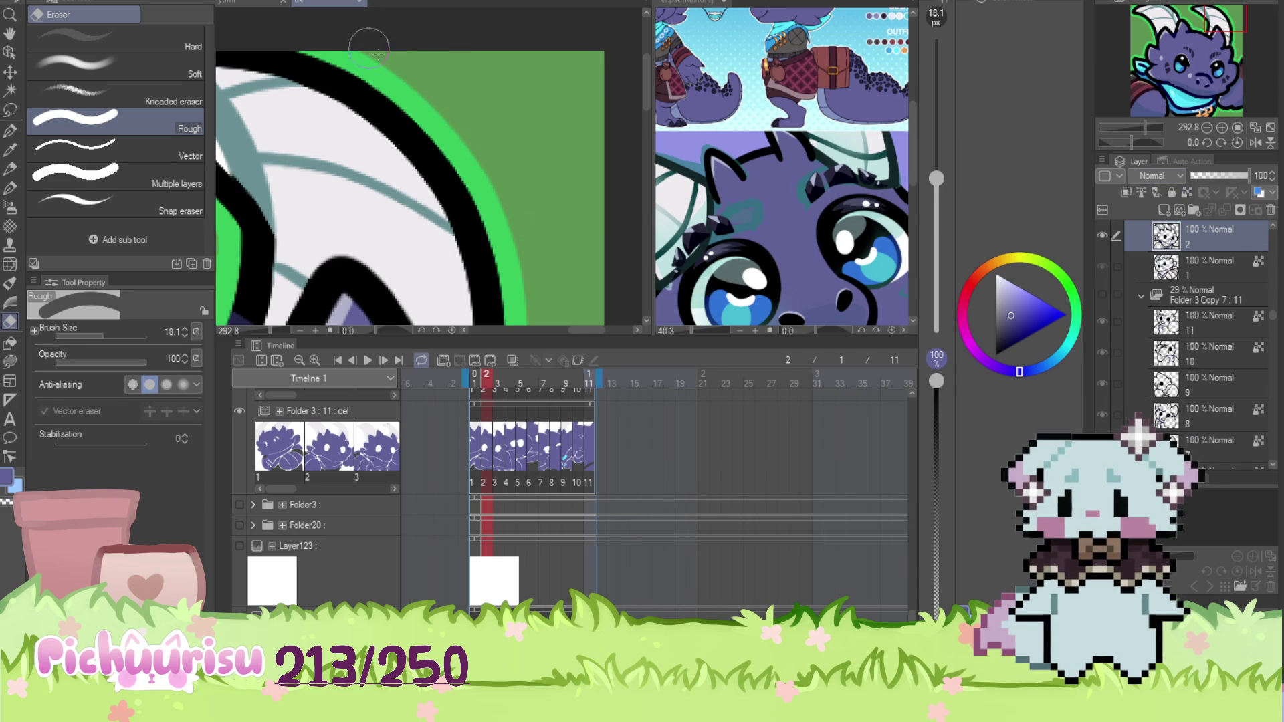
pyautogui.scroll(-5, 469, 154)
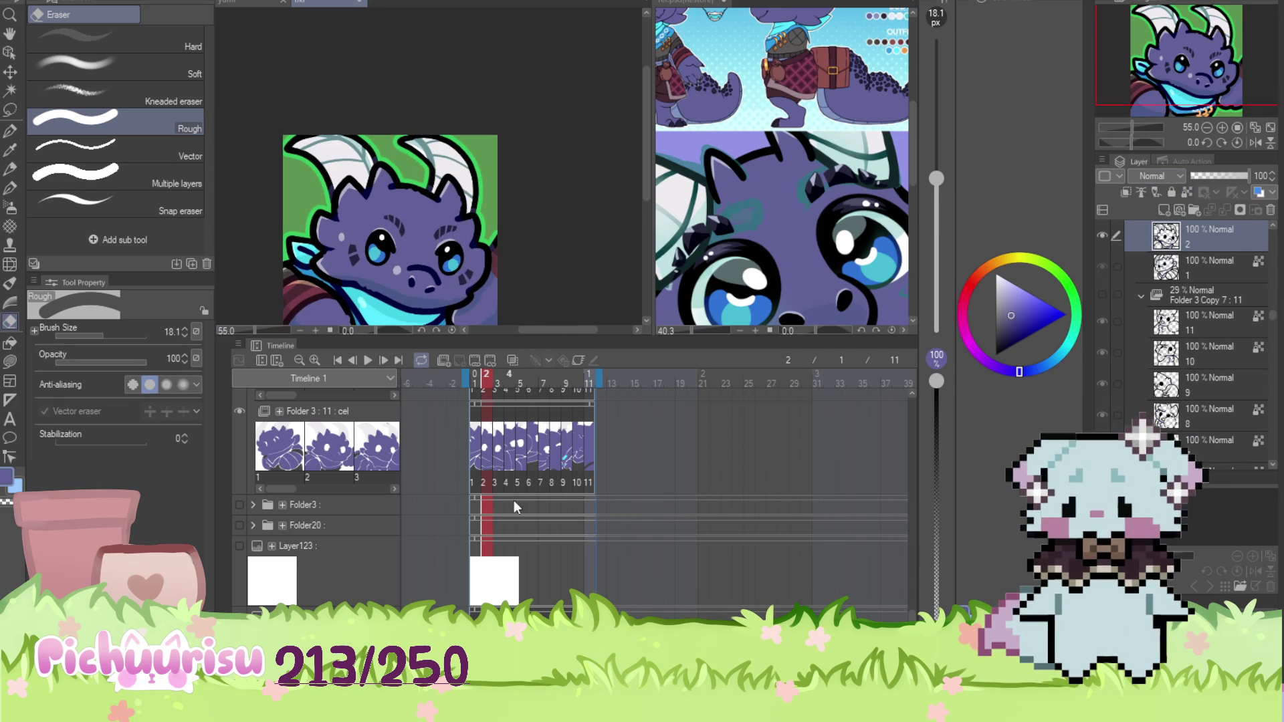
pyautogui.click(500, 462)
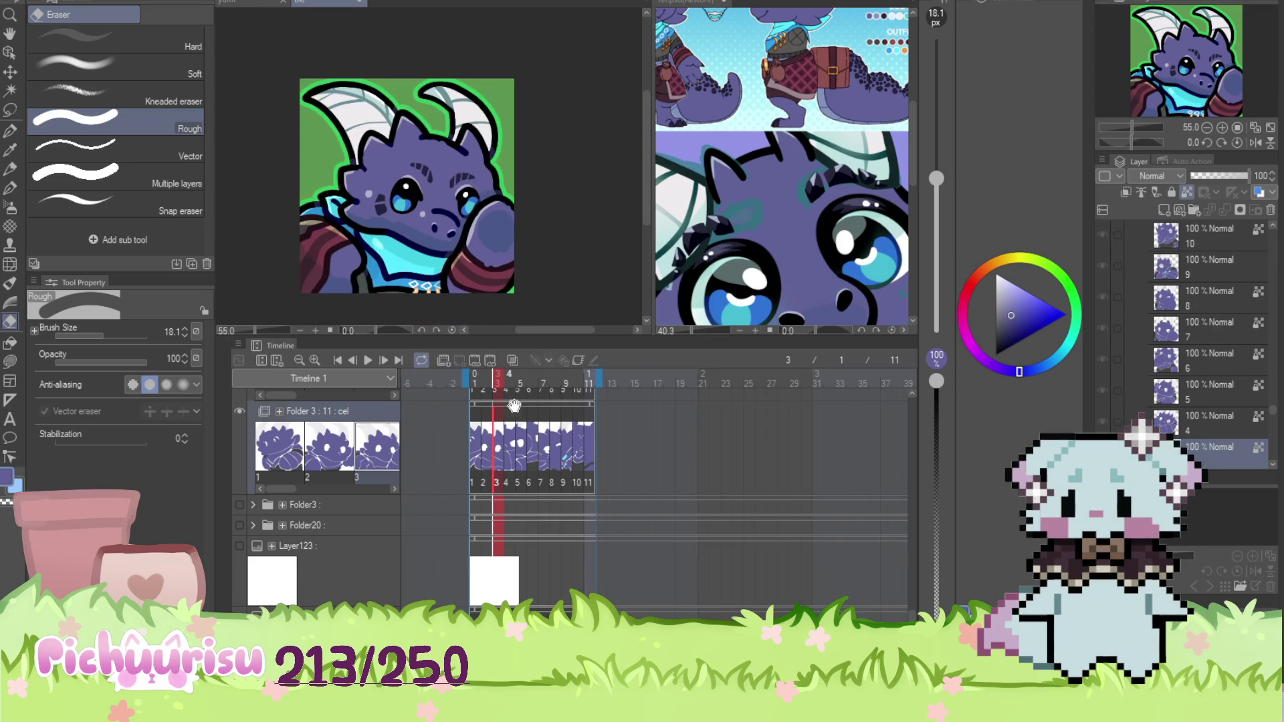
# Step through the dragon animation frame by frame from 4 to the final frame 11
pyautogui.click(511, 434)
pyautogui.click(521, 438)
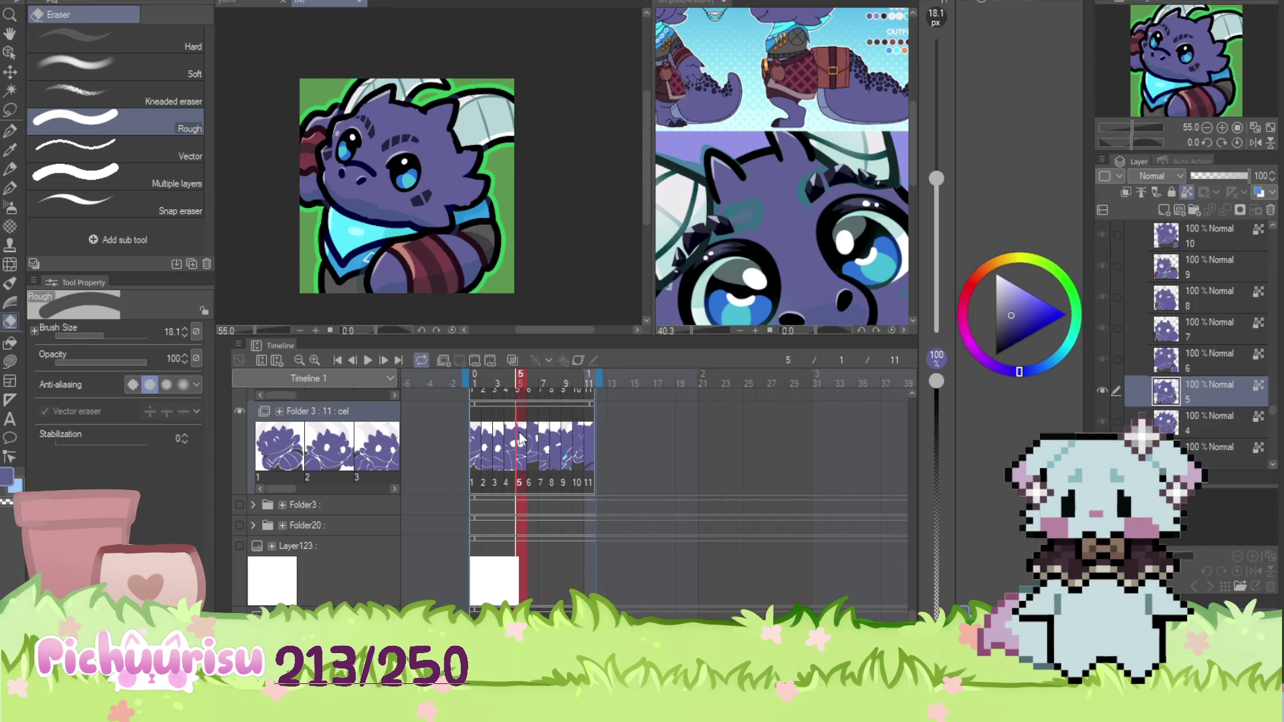
pyautogui.click(531, 439)
pyautogui.click(543, 442)
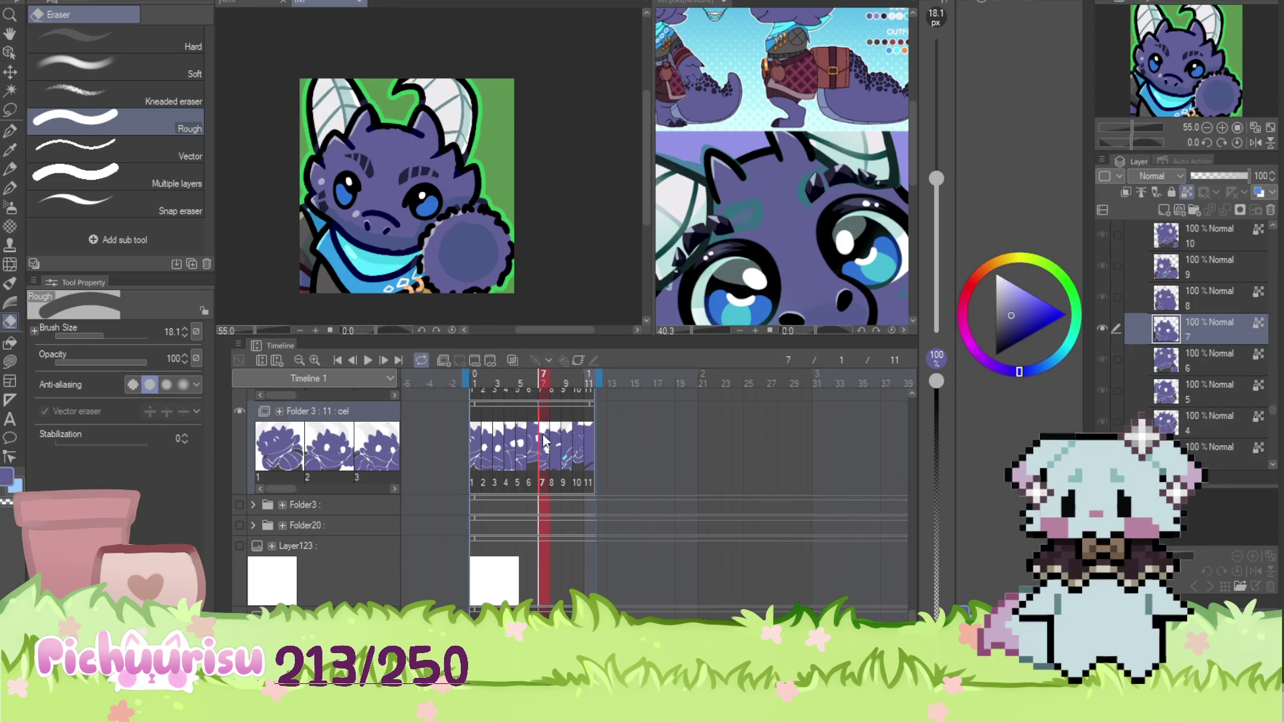
pyautogui.click(553, 441)
pyautogui.click(564, 443)
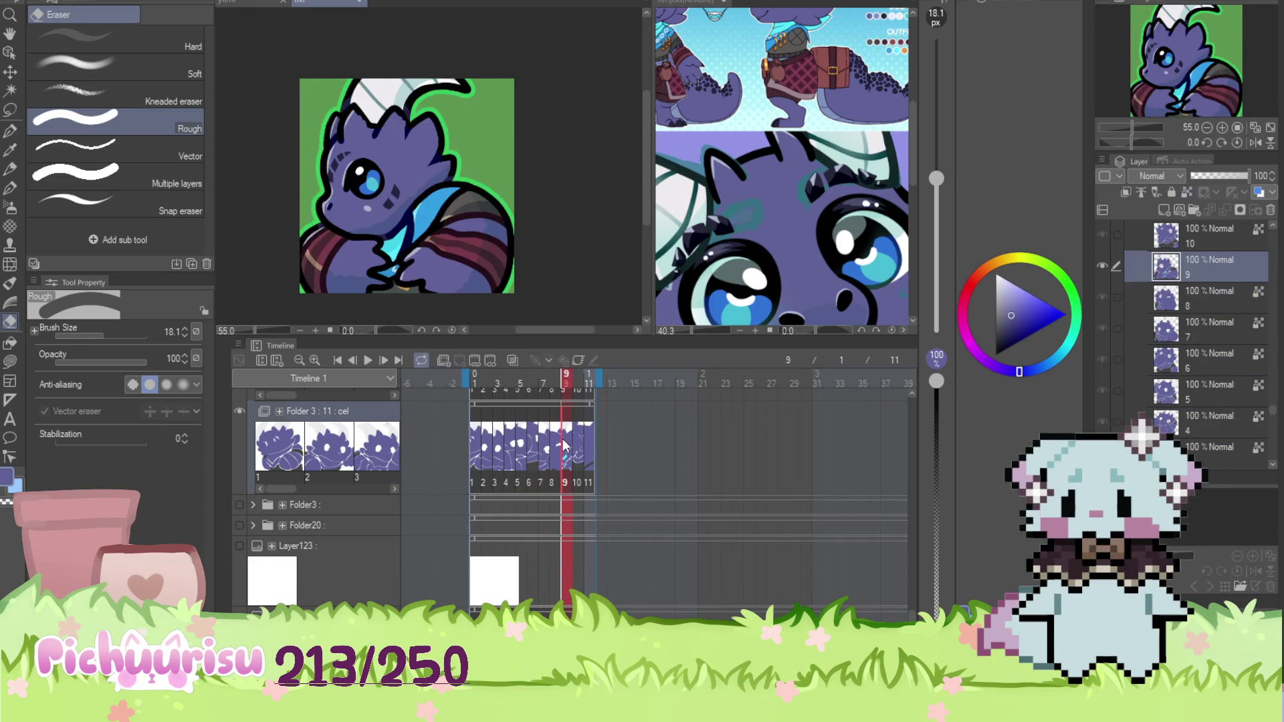
pyautogui.click(576, 440)
pyautogui.click(589, 441)
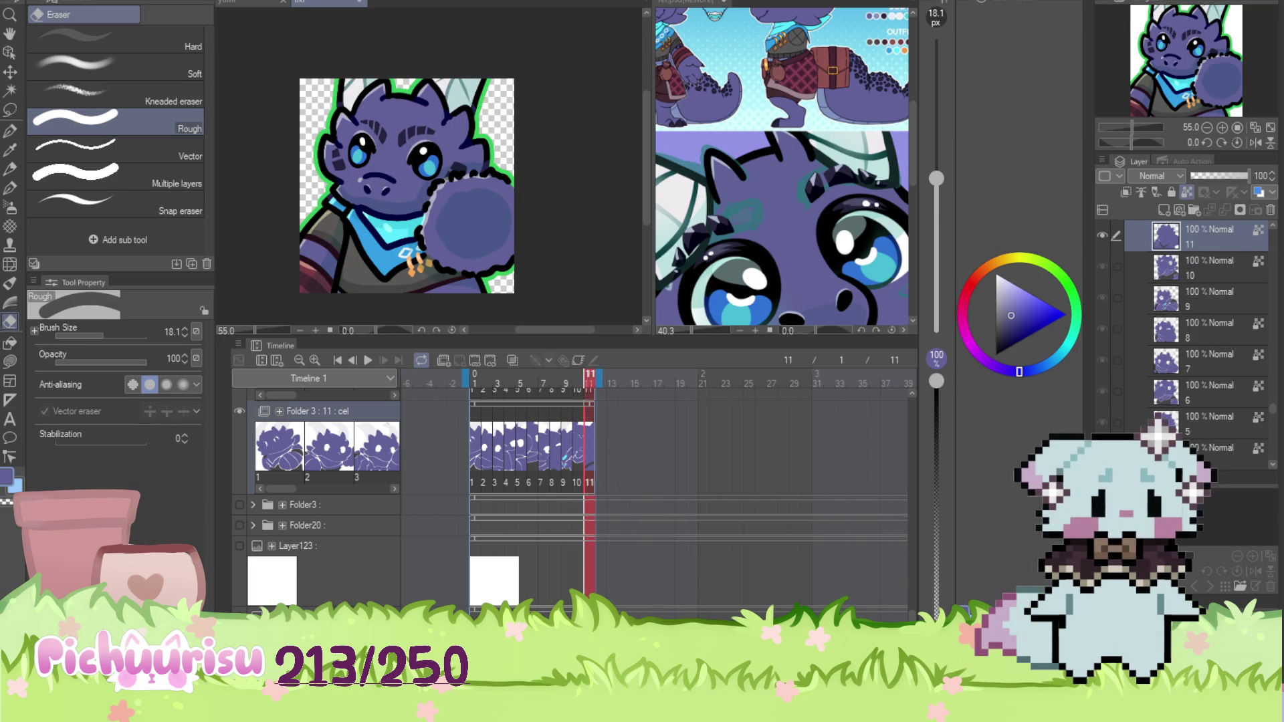
pyautogui.scroll(1, 827, 391)
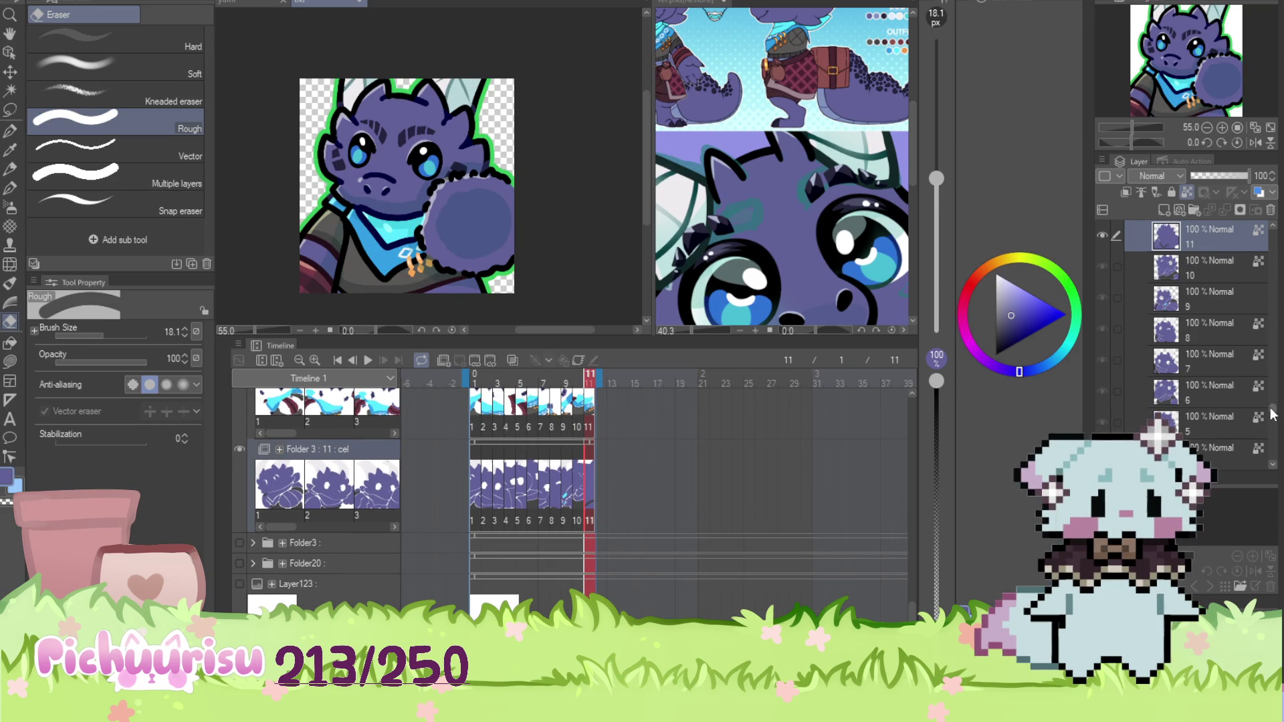
pyautogui.scroll(-2, 1203, 334)
pyautogui.scroll(-4, 1232, 317)
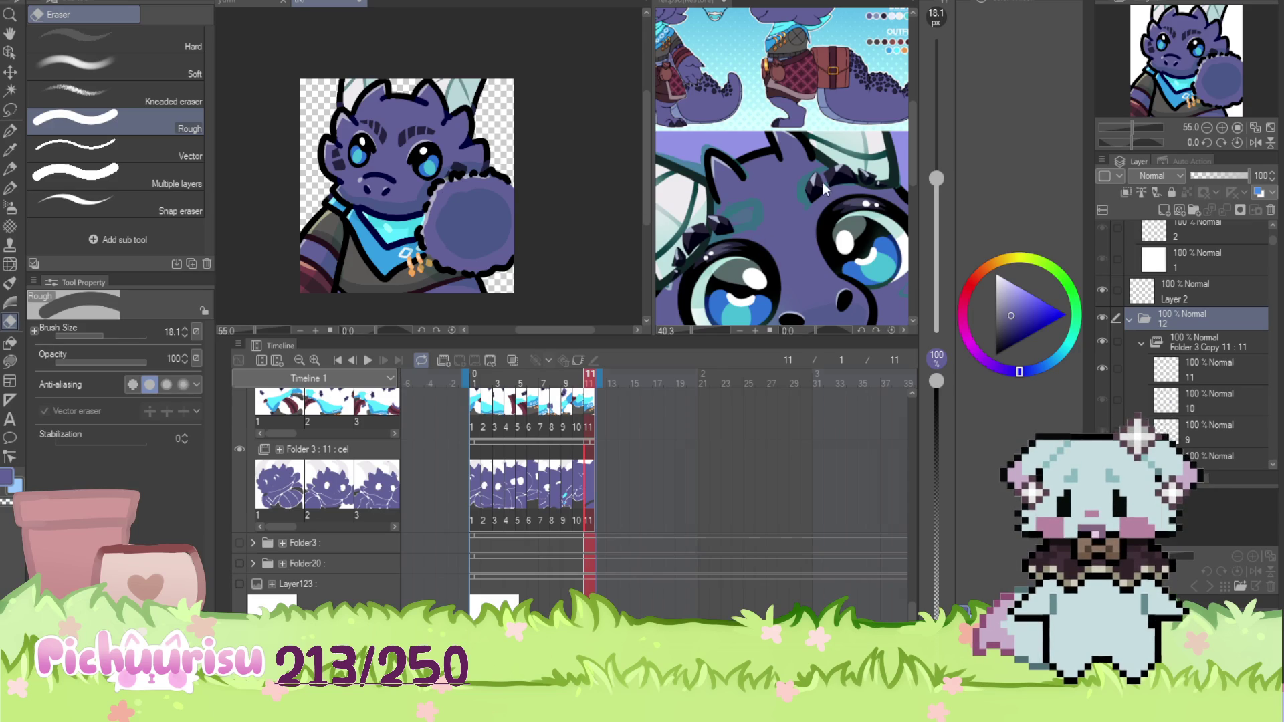
# Zoom the Tikri reference canvas out to the full character sheet, then return to the animation
pyautogui.click(804, 140)
pyautogui.scroll(1, 805, 140)
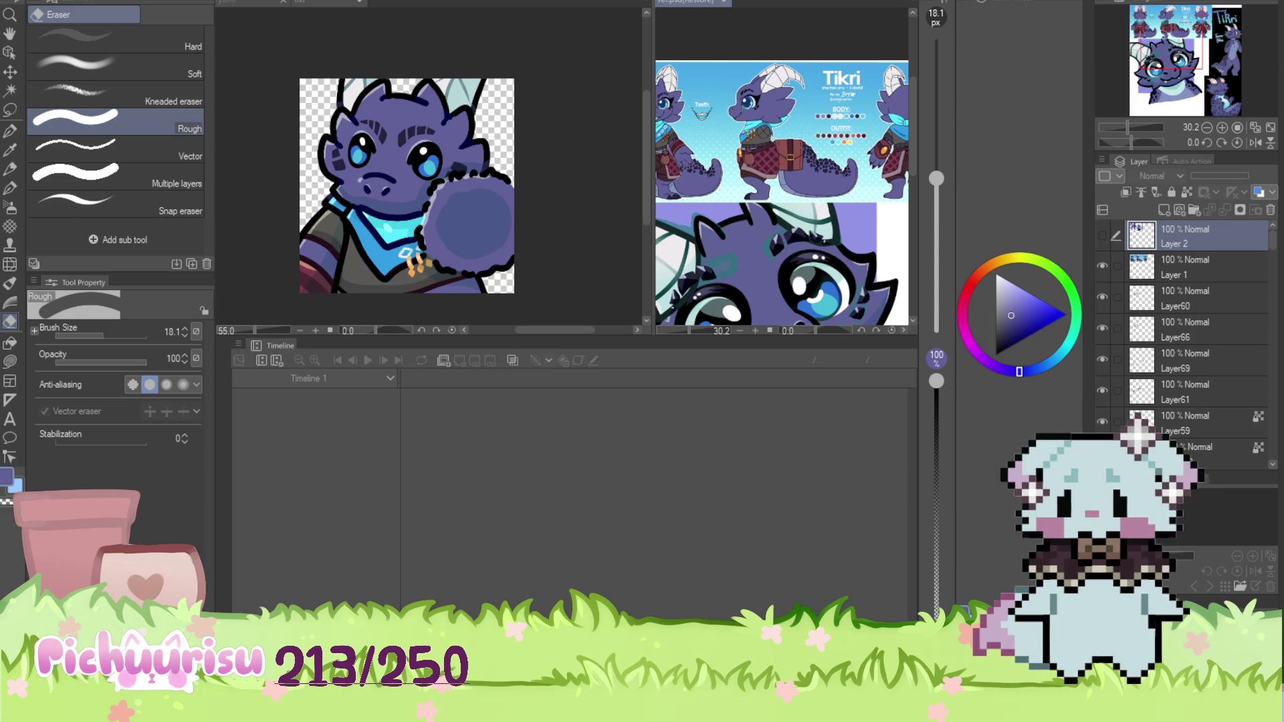
pyautogui.click(546, 251)
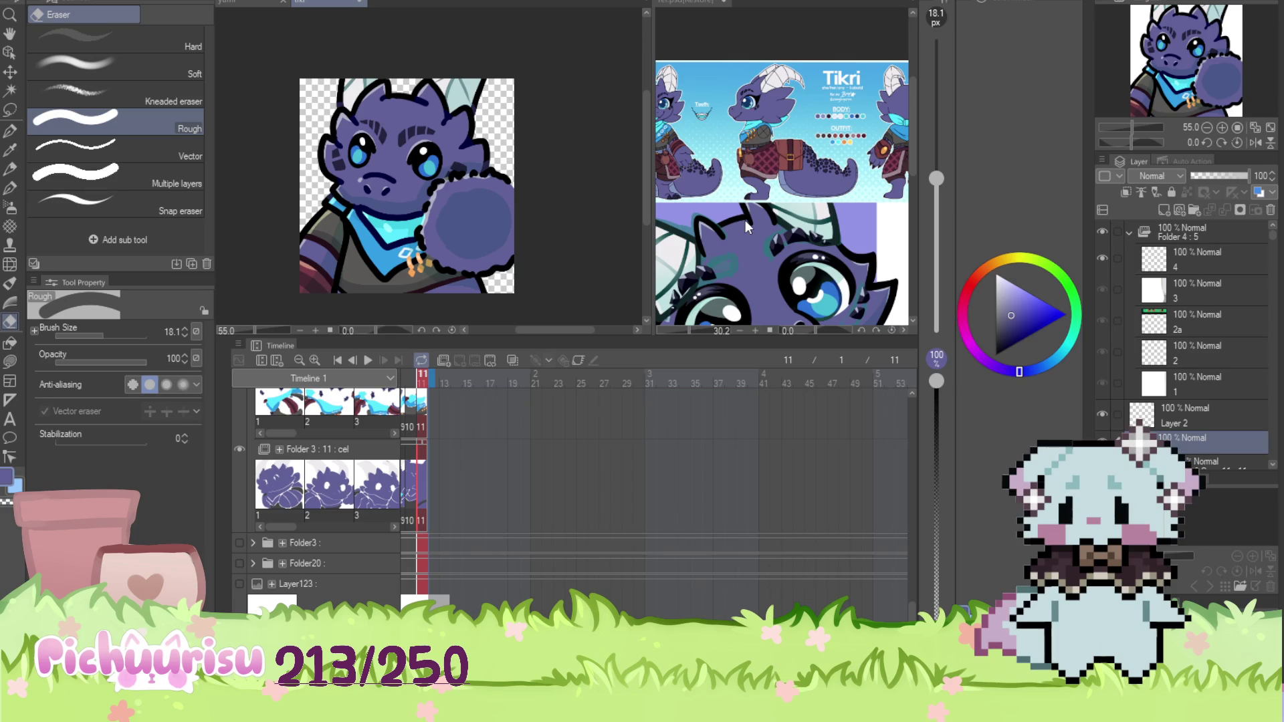
# Scrub the dragon animation from frame 2 to frame 9
pyautogui.hscroll(-5, 546, 468)
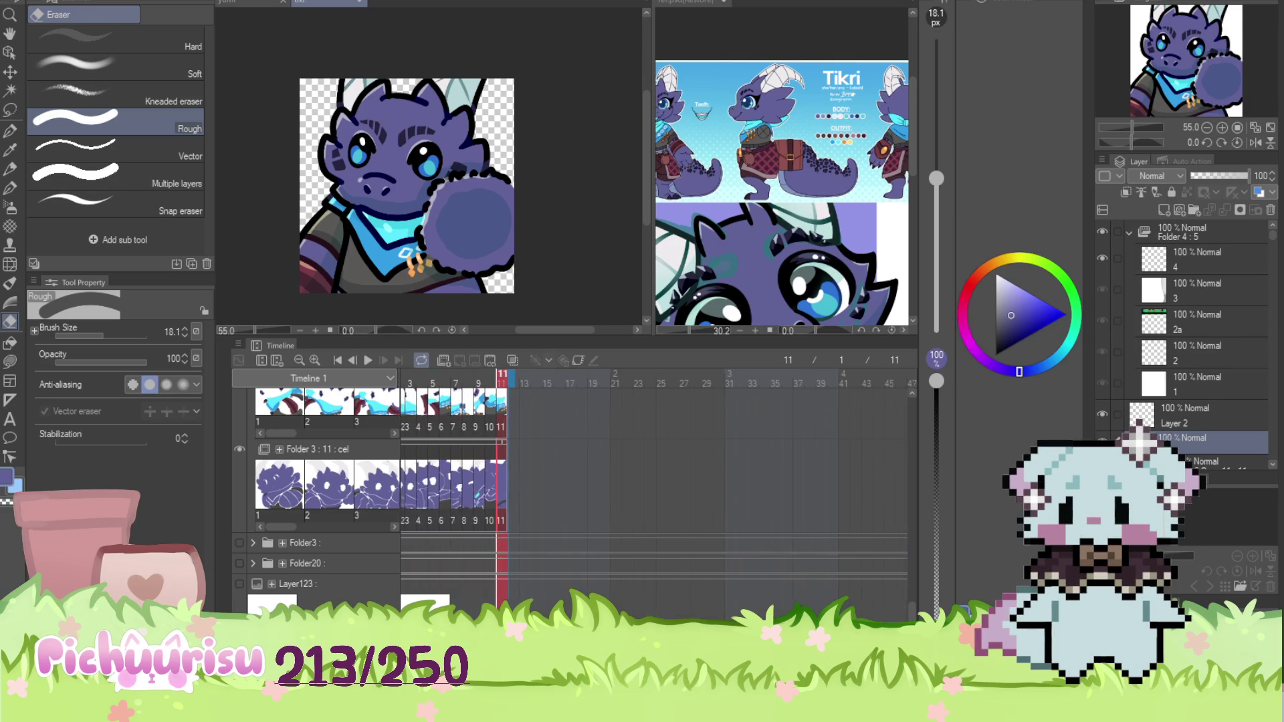
pyautogui.click(545, 376)
pyautogui.moveTo(546, 382)
pyautogui.mouseDown()
pyautogui.moveTo(634, 388)
pyautogui.moveTo(544, 383)
pyautogui.mouseUp()
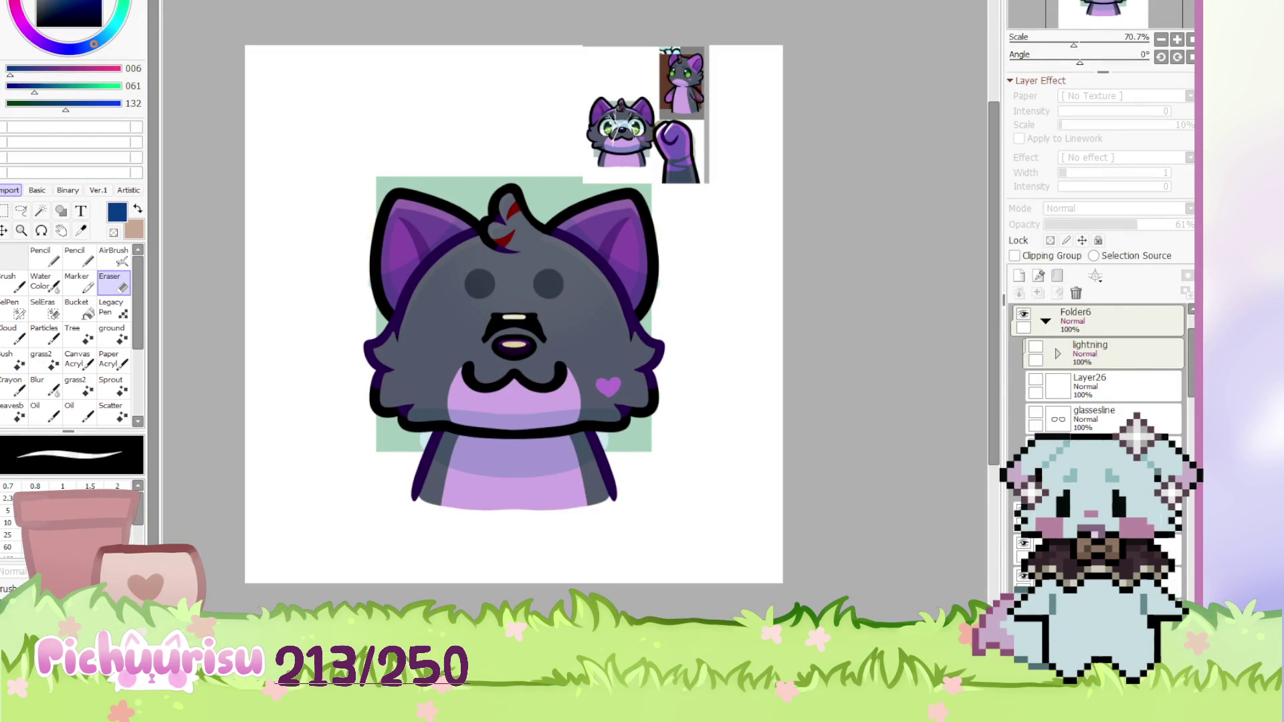
# Make Folder7's star glasses visible and hide the starsglasseslight shine layer inside it
pyautogui.scroll(2, 1096, 368)
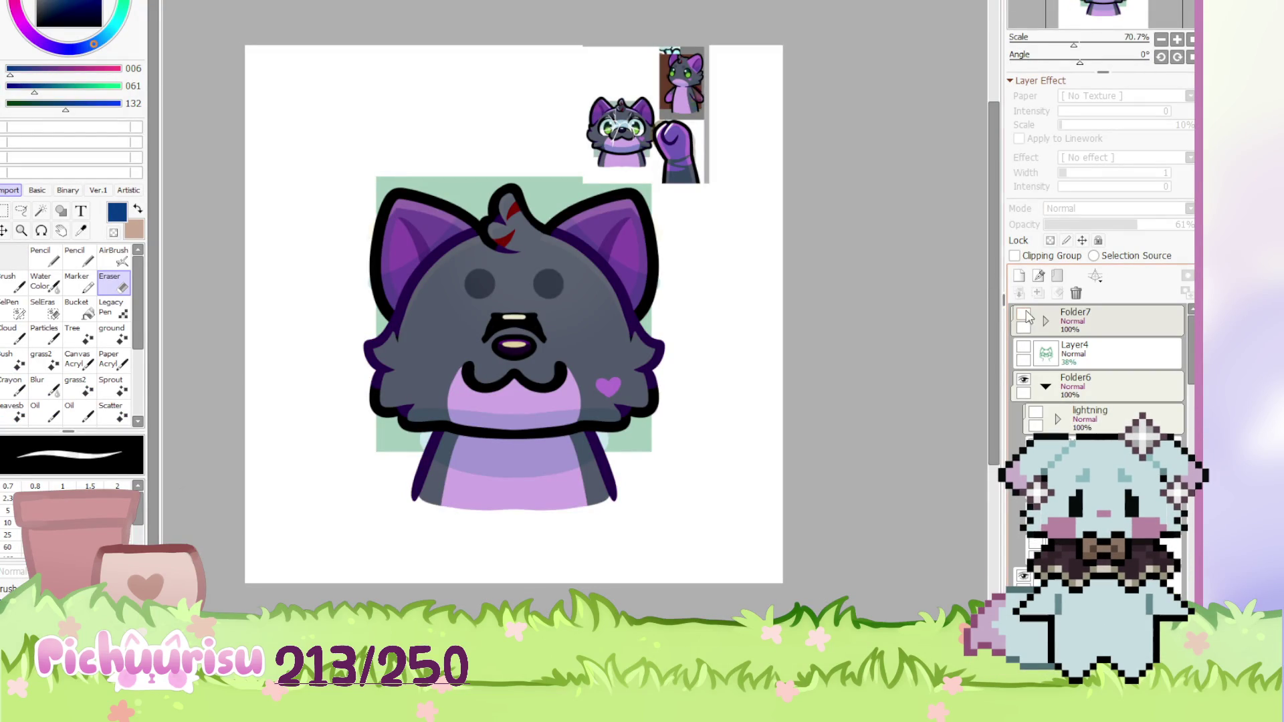
pyautogui.click(1023, 315)
pyautogui.click(1045, 321)
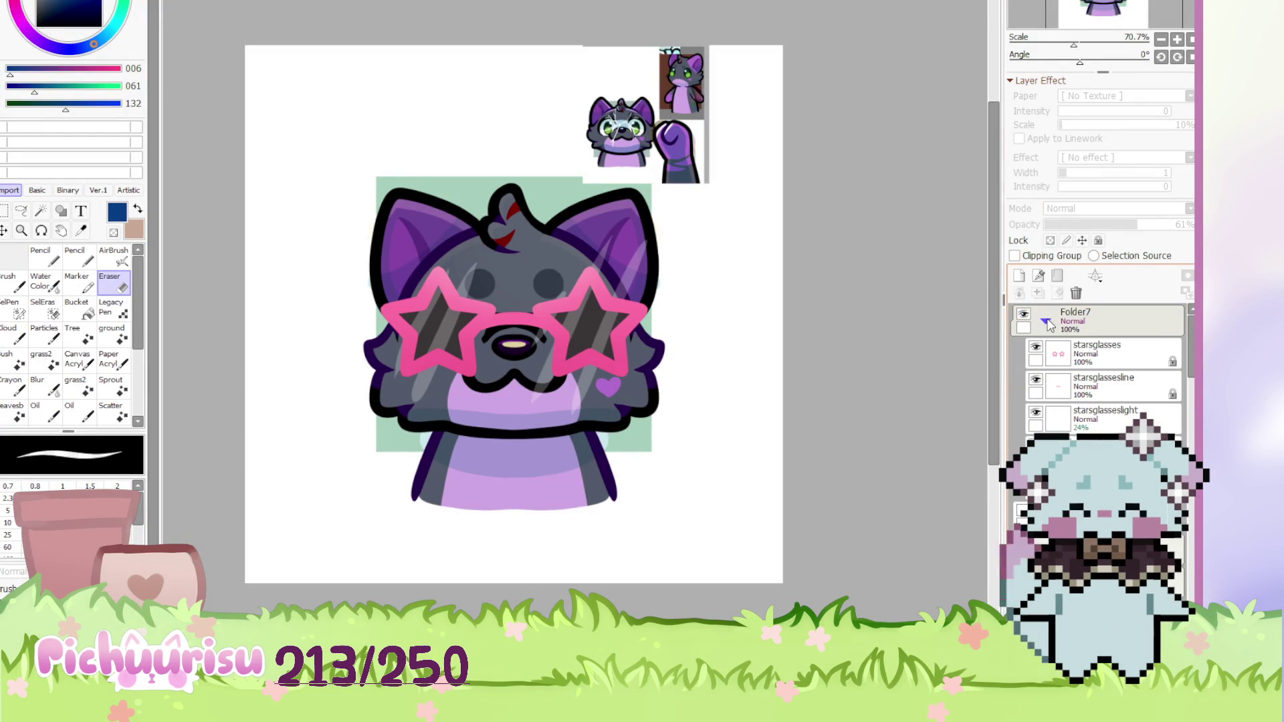
pyautogui.click(1037, 416)
pyautogui.scroll(-2, 708, 331)
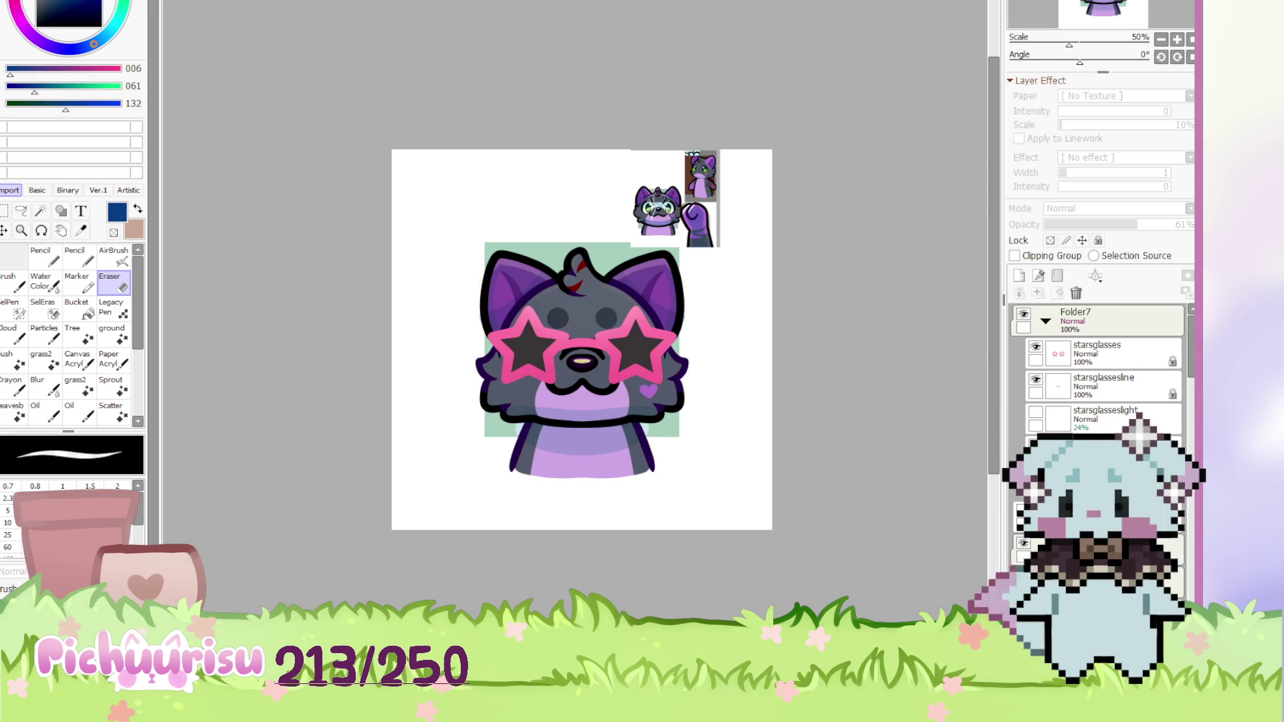
pyautogui.scroll(-2, 543, 313)
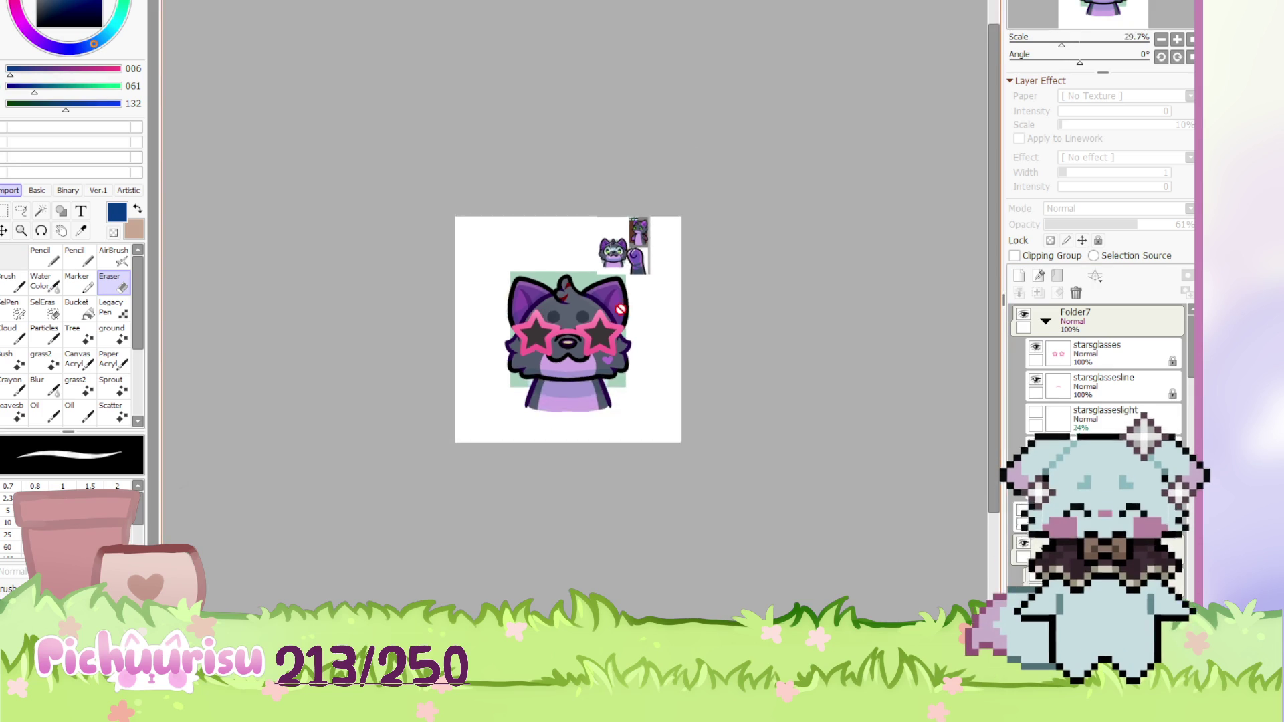
# Switch to the Whismur document tab with Ctrl+Tab
pyautogui.scroll(2, 639, 309)
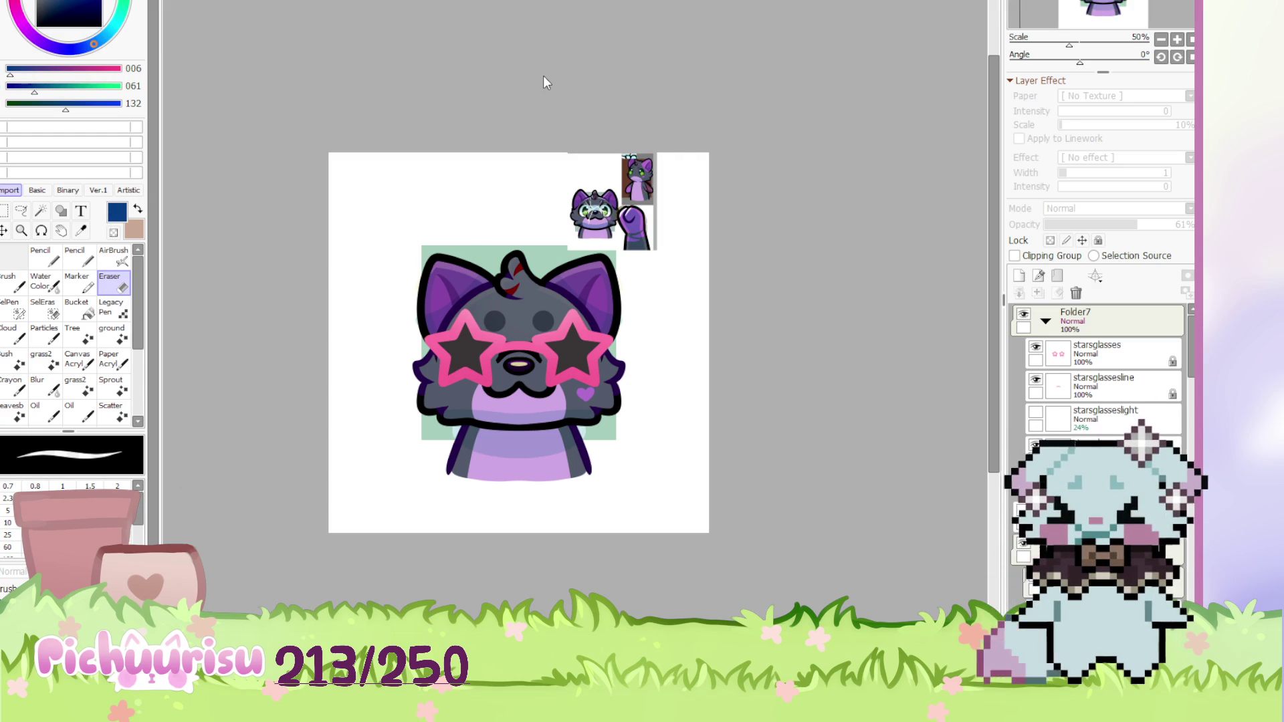
pyautogui.hotkey('ctrl', 'Tab')
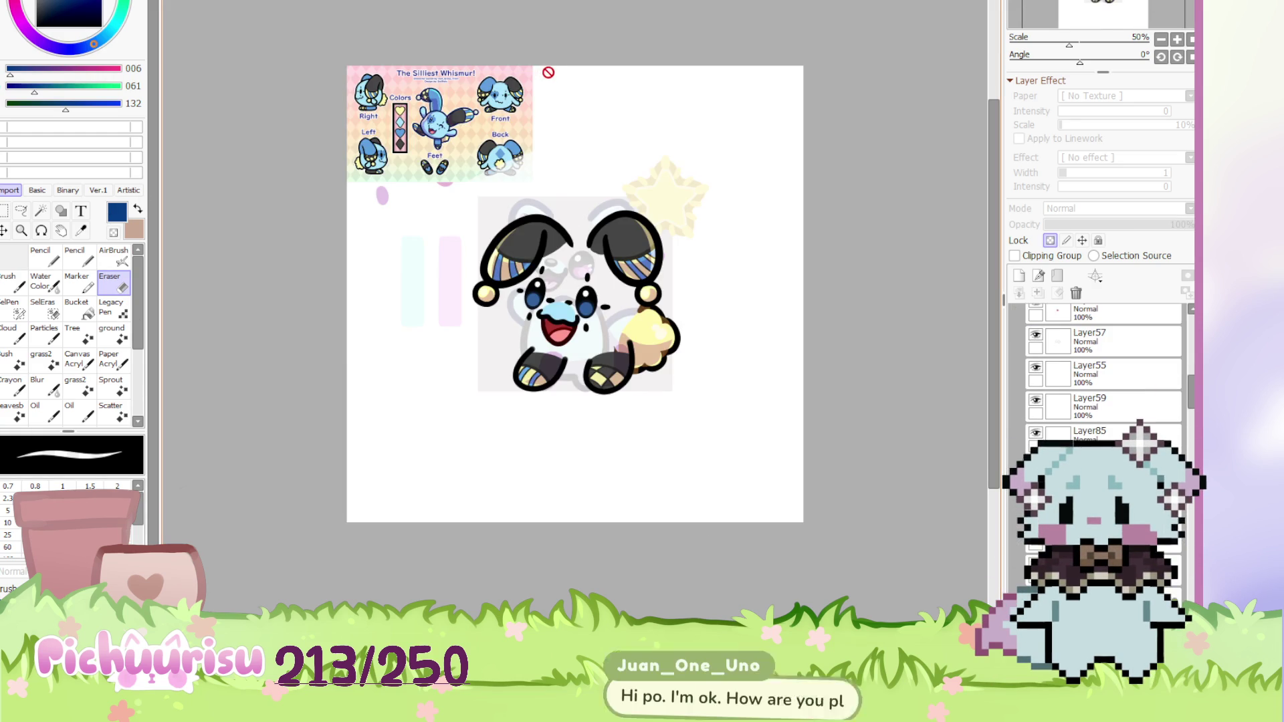
# Make Folder9 (arms) and Folder10 (body) visible, then return to the star-glasses cat
pyautogui.scroll(5, 1190, 409)
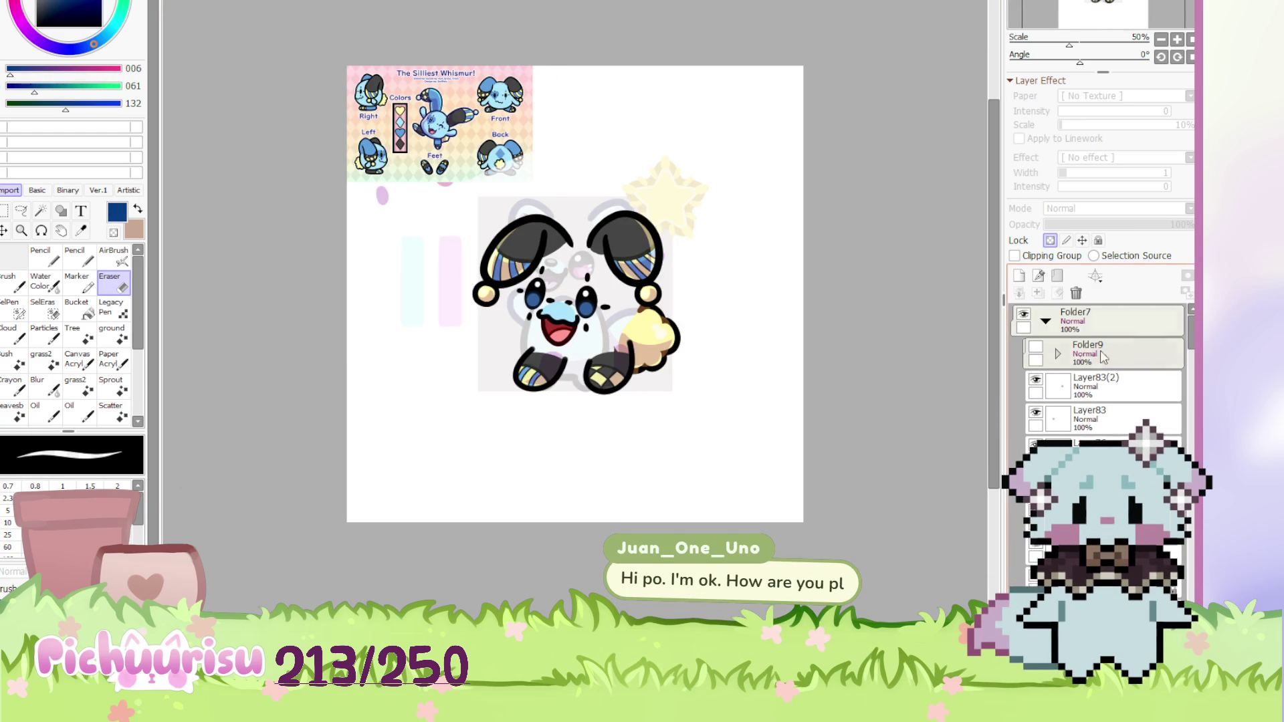
pyautogui.click(1035, 349)
pyautogui.scroll(-3, 1036, 354)
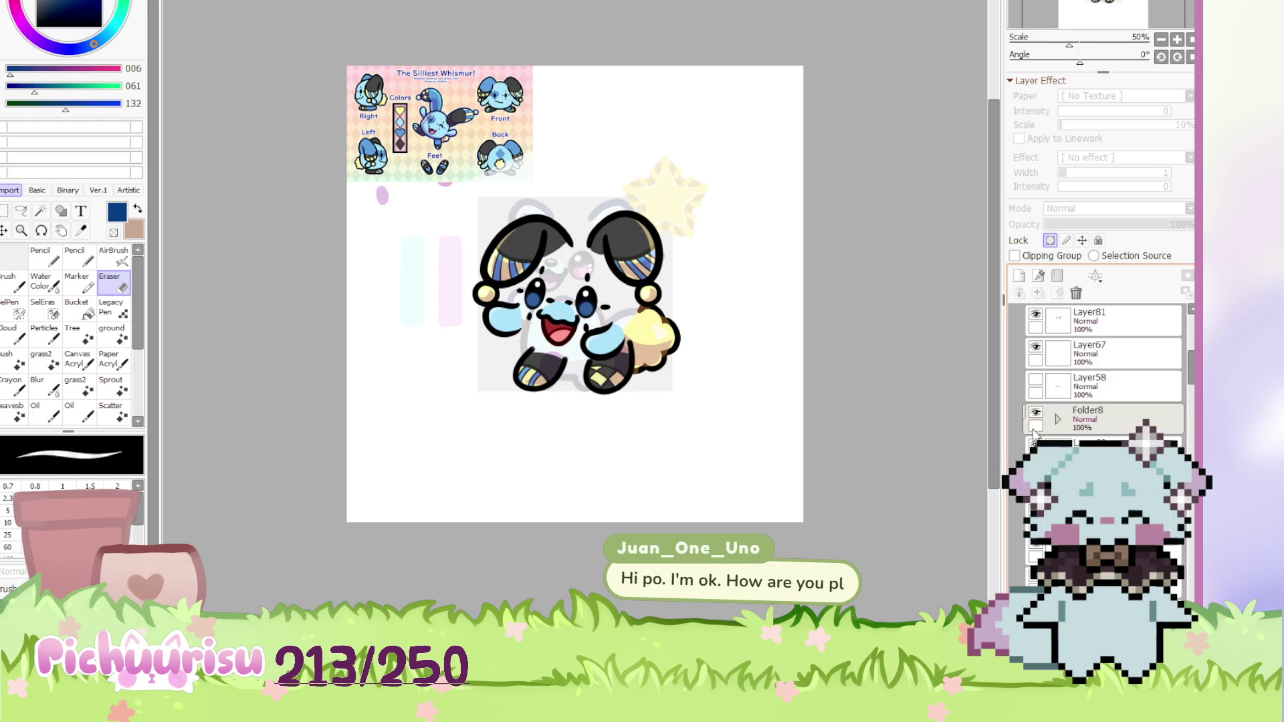
pyautogui.scroll(2, 1035, 353)
pyautogui.click(1035, 379)
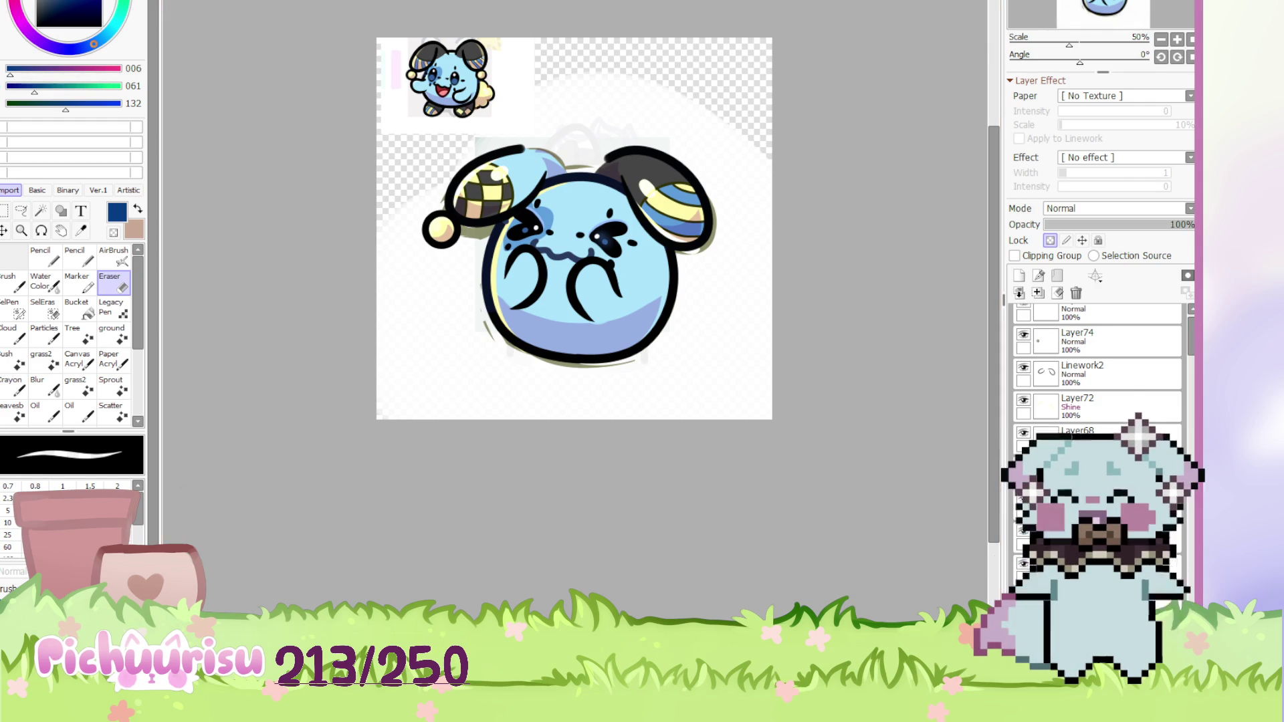
pyautogui.hotkey('ctrl', 'Tab')
# Toggle the head artwork off and on to compare, then fade the head group to 37% opacity
pyautogui.scroll(2, 491, 305)
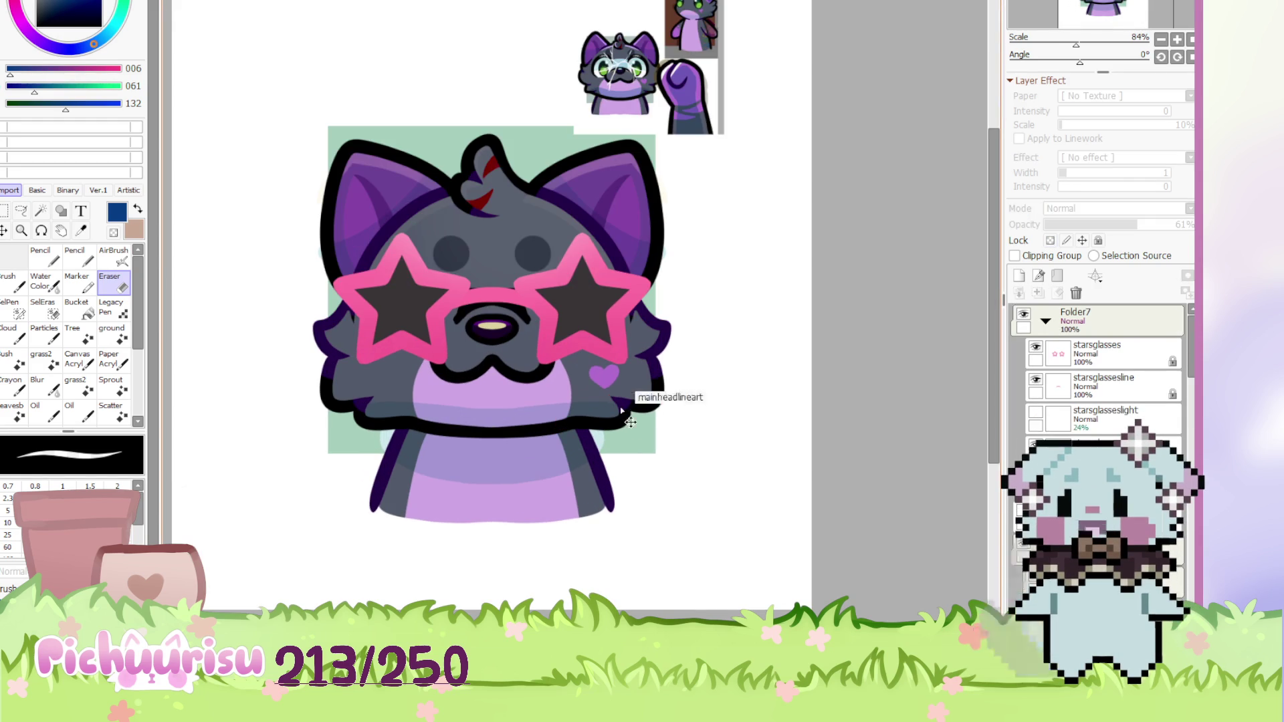
pyautogui.click(1084, 372)
pyautogui.click(1023, 370)
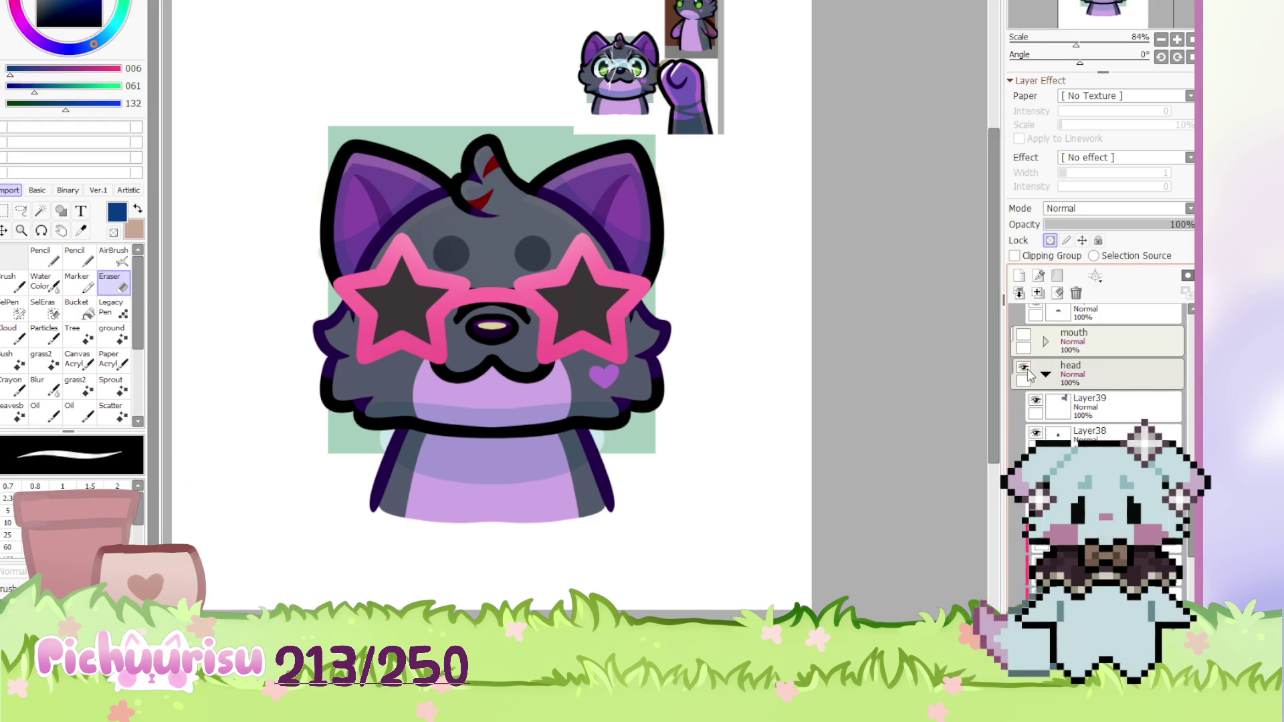
pyautogui.click(1023, 370)
pyautogui.click(1023, 370)
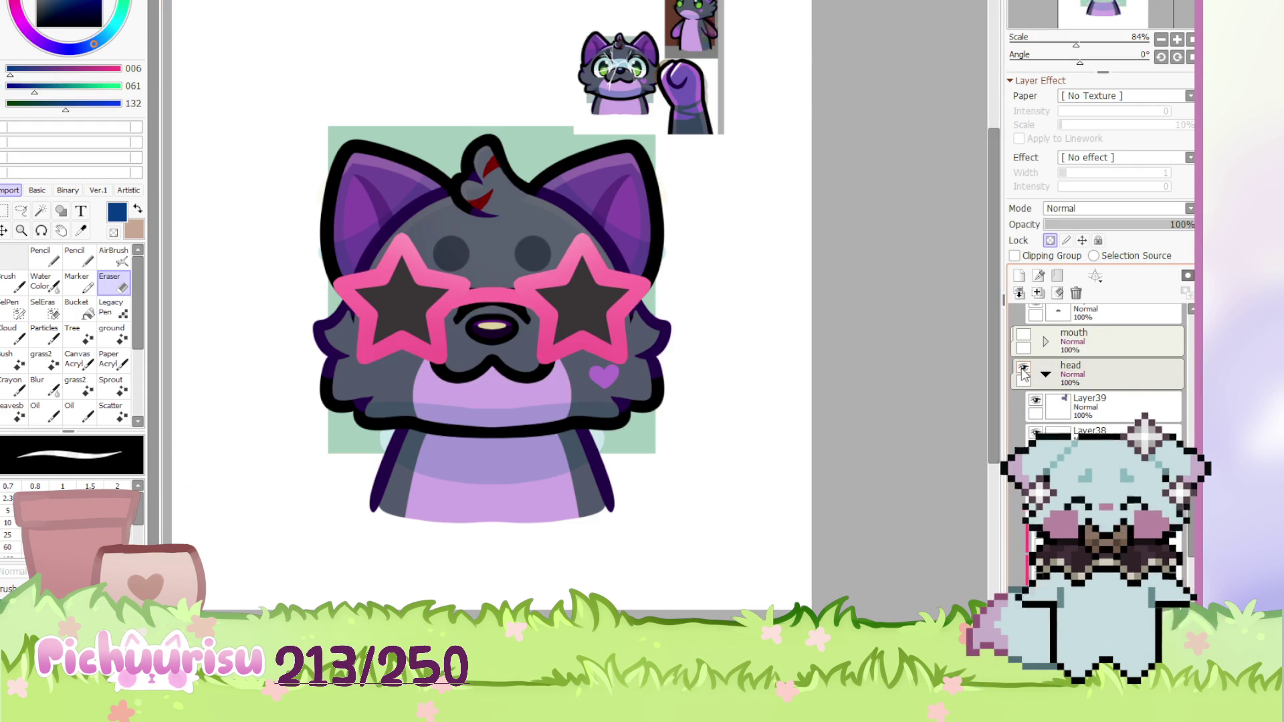
pyautogui.click(1023, 370)
pyautogui.click(1033, 374)
pyautogui.moveTo(1137, 225)
pyautogui.mouseDown()
pyautogui.moveTo(1060, 216)
pyautogui.moveTo(1080, 224)
pyautogui.mouseUp()
# Move the small Whismur layer down and right onto the canvas
pyautogui.scroll(-1, 1078, 400)
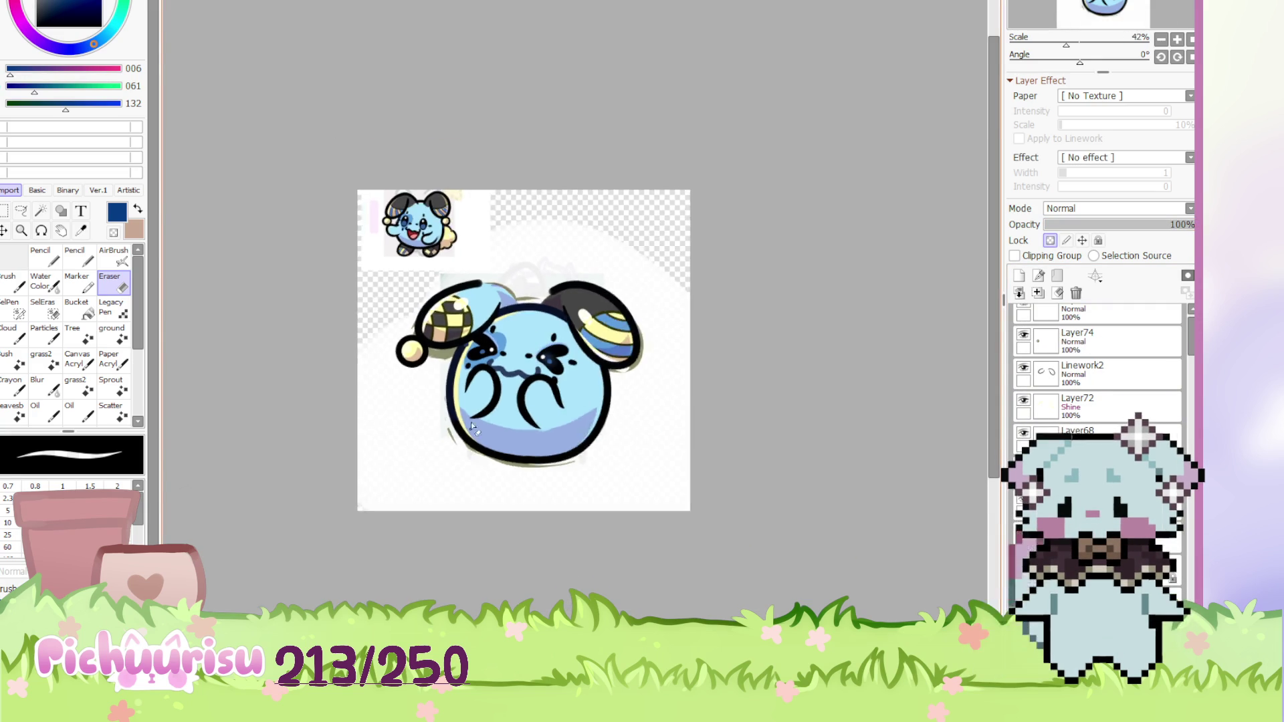
pyautogui.scroll(1, 470, 423)
pyautogui.keyDown('ctrl'); pyautogui.click(408, 236); pyautogui.keyUp('ctrl')
pyautogui.moveTo(407, 235)
pyautogui.mouseDown()
pyautogui.moveTo(646, 311)
pyautogui.moveTo(652, 327)
pyautogui.mouseUp()
# Bring the purple-grey cat emote document to the front
pyautogui.scroll(2, 650, 331)
pyautogui.scroll(-2, 649, 334)
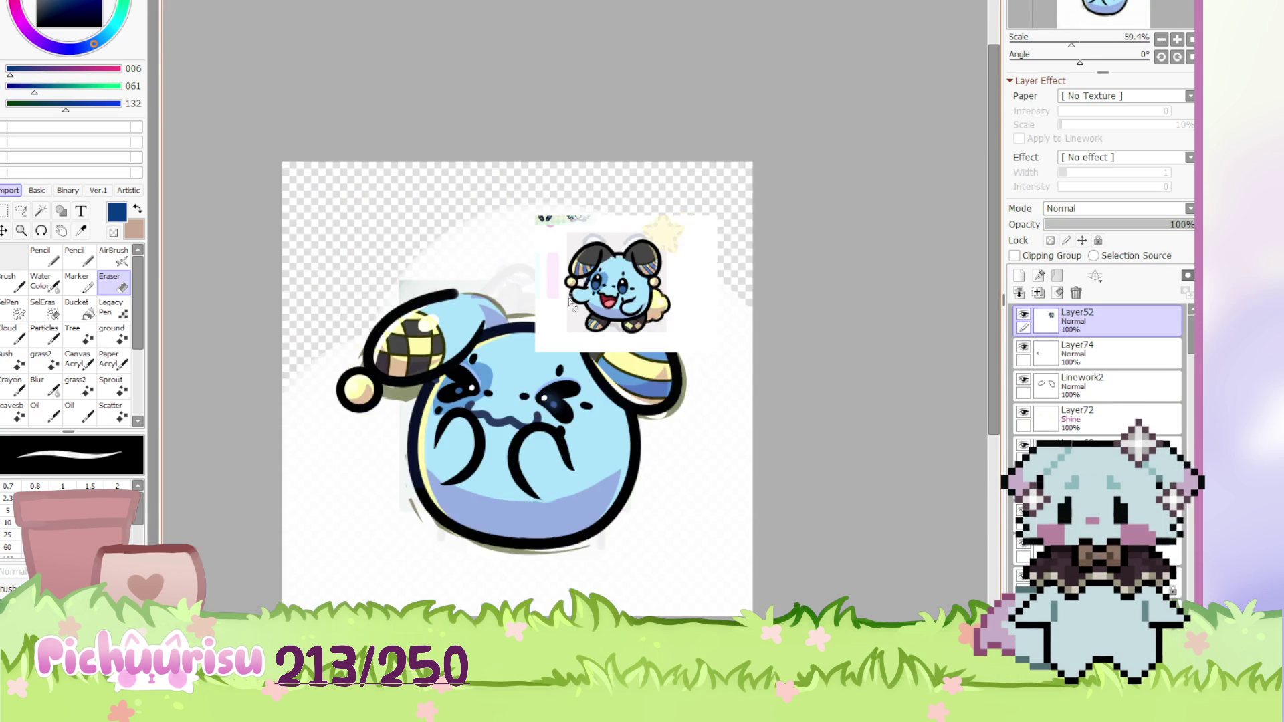
pyautogui.scroll(1, 649, 334)
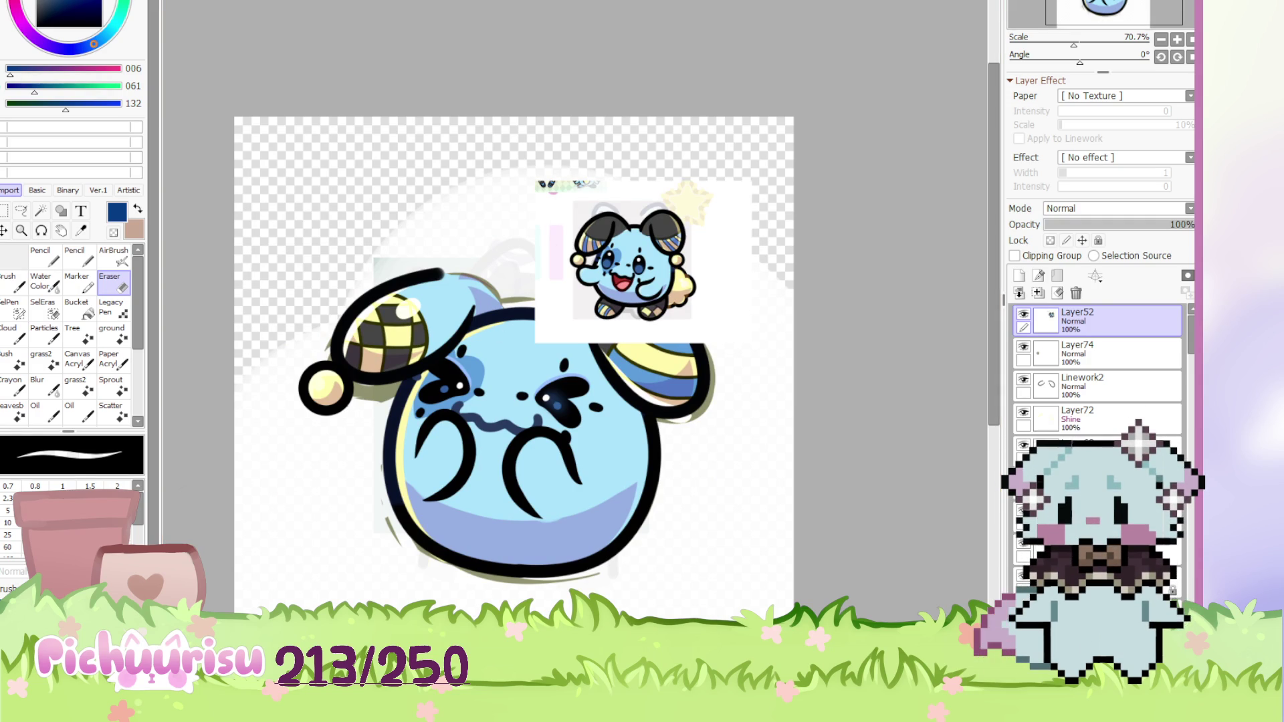
pyautogui.click(253, 564)
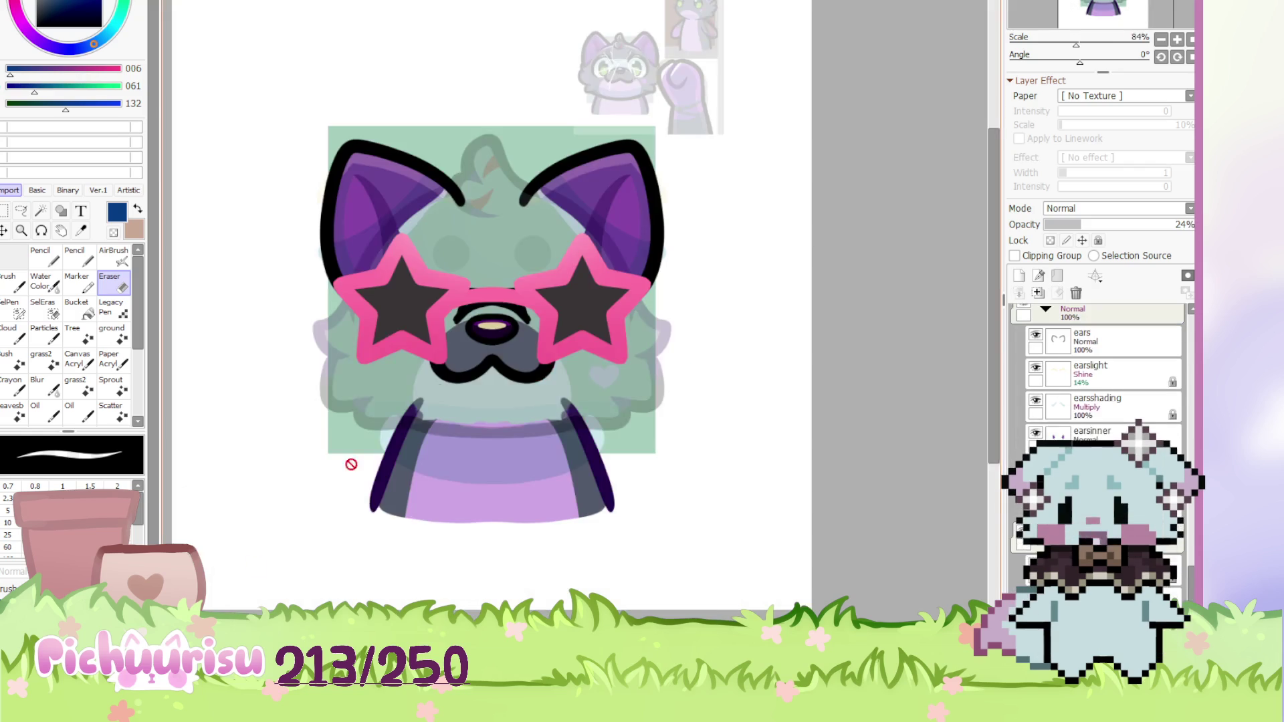
# Paste the copied blue creature emote as a new layer on the cat canvas
pyautogui.keyDown('ctrl'); pyautogui.click(429, 346); pyautogui.keyUp('ctrl')
pyautogui.scroll(2, 428, 321)
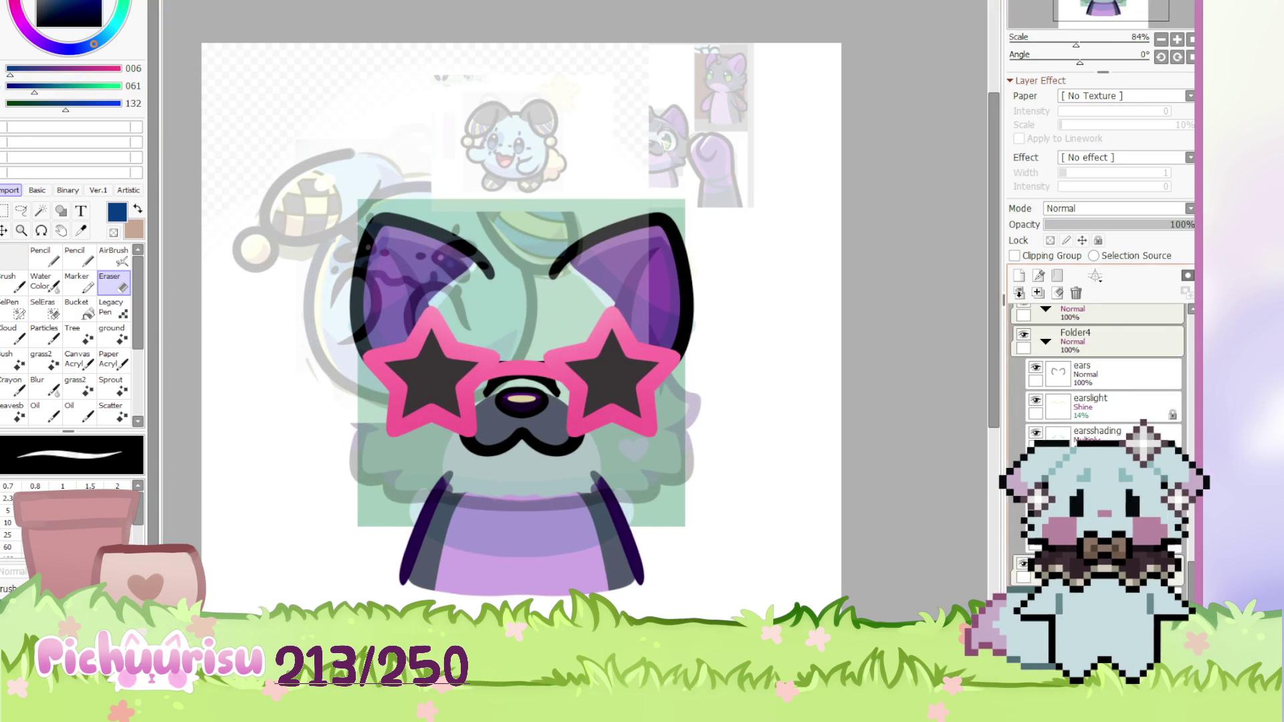
pyautogui.scroll(3, 1104, 375)
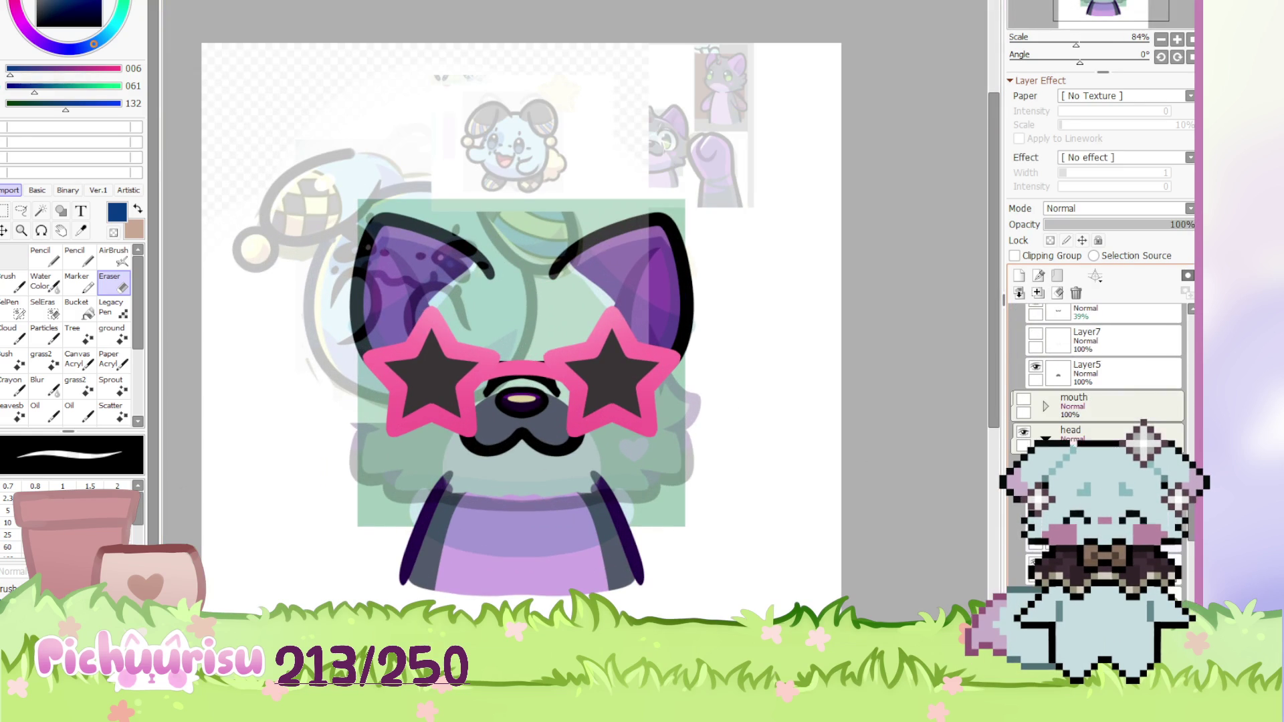
pyautogui.scroll(5, 1141, 416)
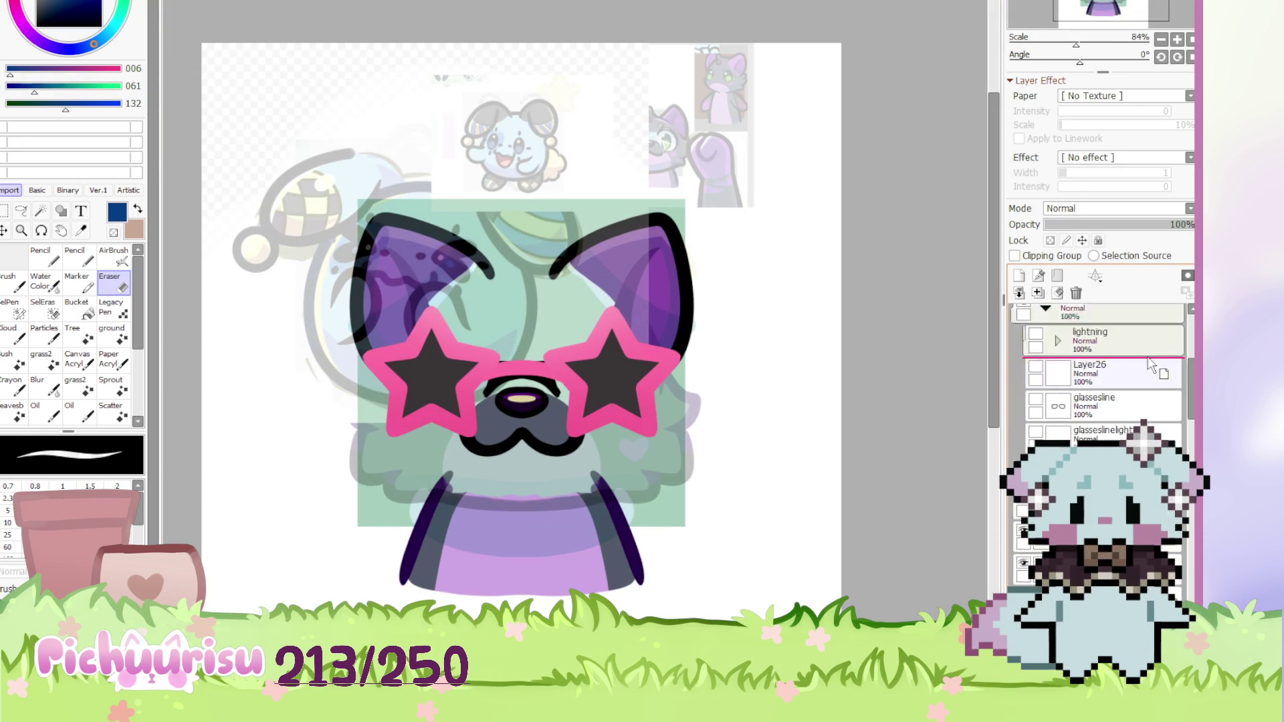
pyautogui.hotkey('ctrl', 'v')
pyautogui.moveTo(374, 294)
pyautogui.mouseDown()
pyautogui.moveTo(719, 137)
pyautogui.moveTo(489, 306)
pyautogui.mouseUp()
# Shrink the pasted blue creature image and place it in the top-right corner
pyautogui.hotkey('ctrl', 't')
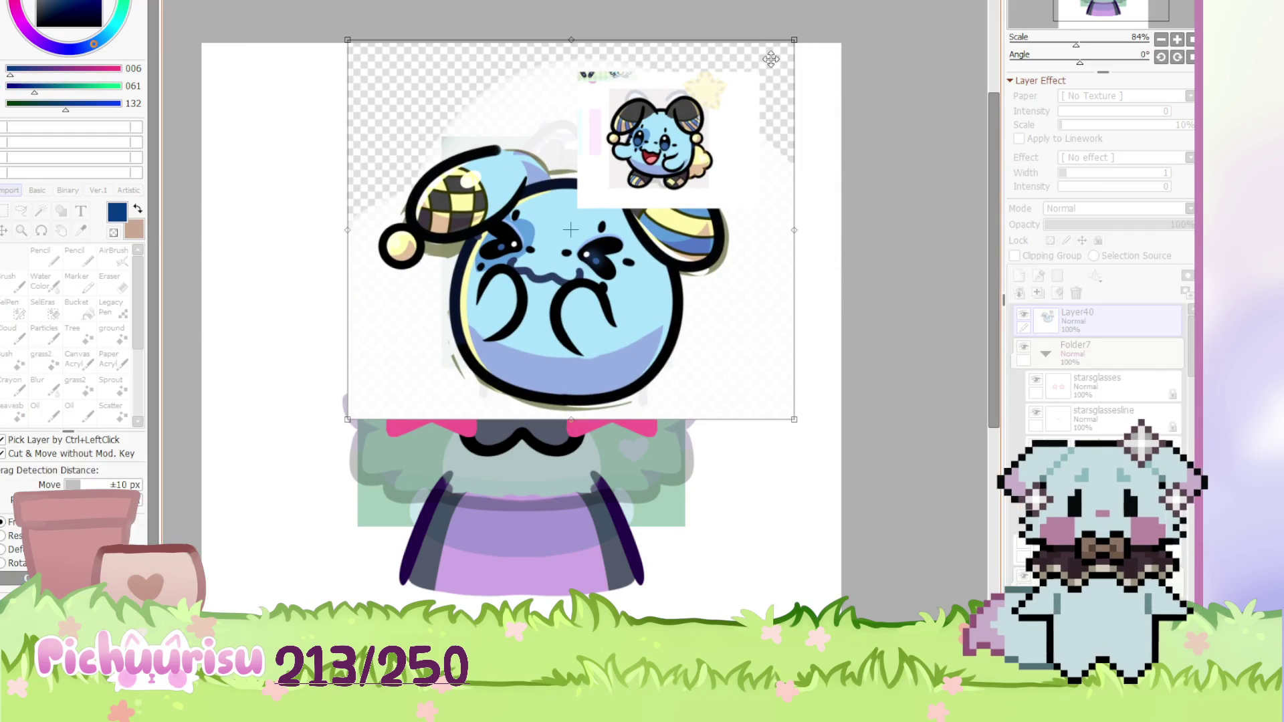
pyautogui.moveTo(796, 58); pyautogui.dragTo(600, 225)
pyautogui.moveTo(487, 267); pyautogui.dragTo(778, 82)
pyautogui.press('Return')
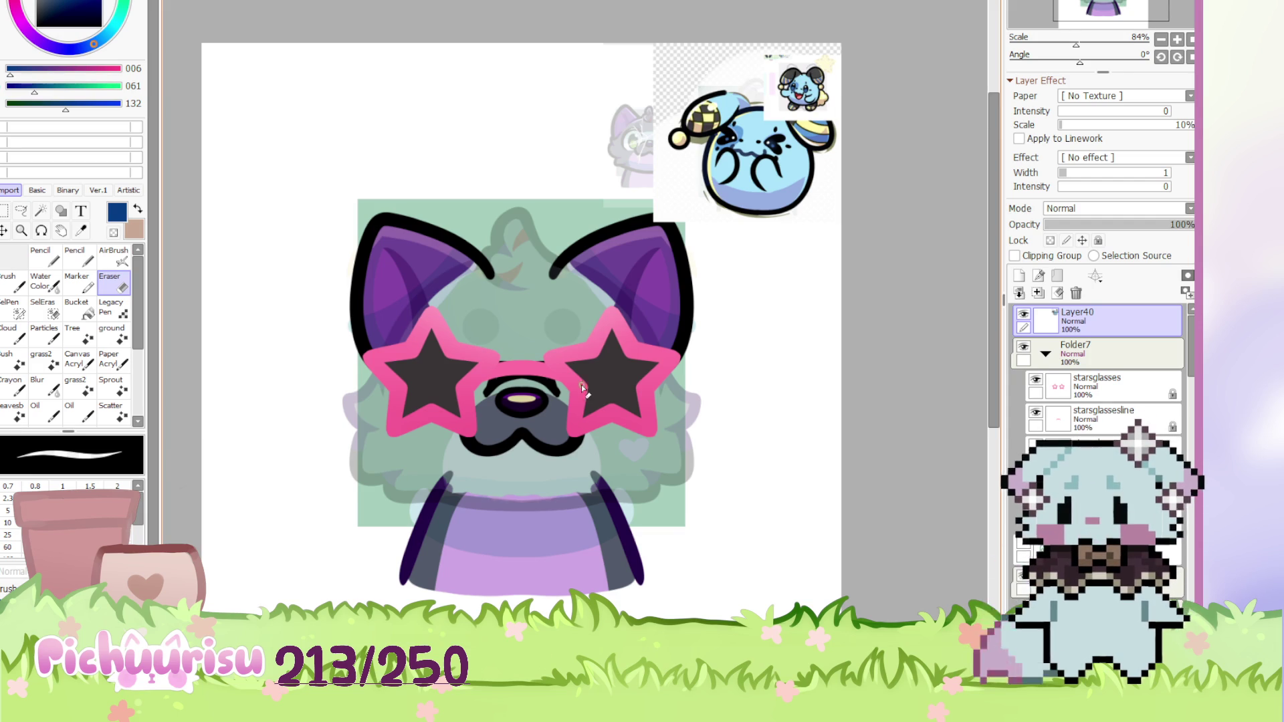
# Select Layer24, which holds the cat's black mouth line
pyautogui.scroll(2, 756, 238)
pyautogui.scroll(-3, 493, 418)
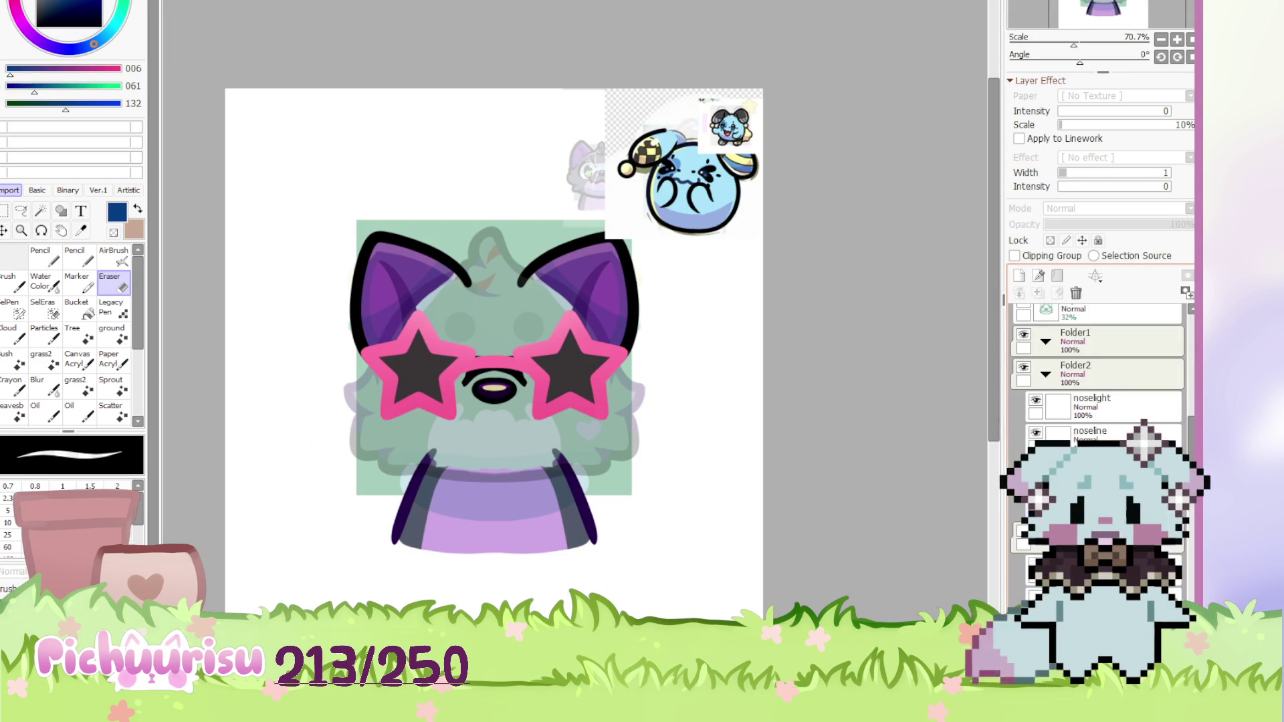
pyautogui.scroll(3, 508, 375)
pyautogui.keyDown('ctrl'); pyautogui.click(495, 386); pyautogui.keyUp('ctrl')
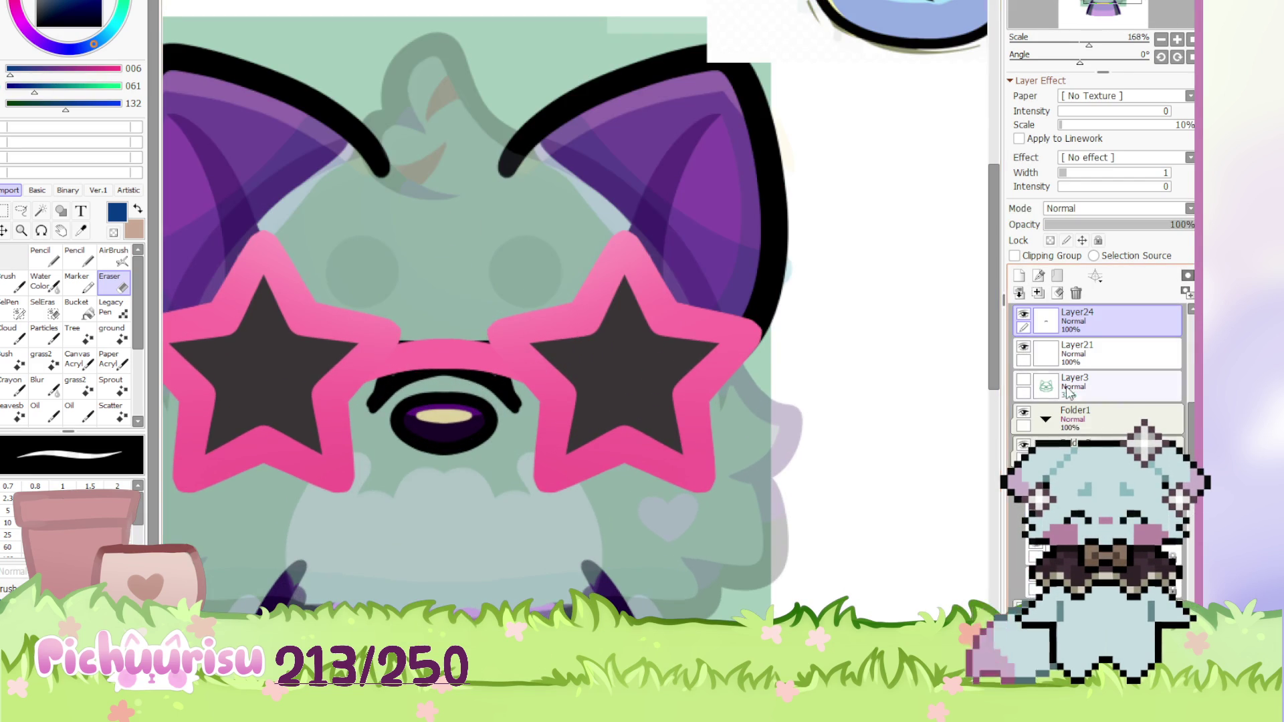
# Hide the black mouth line and select Layer40, undoing an accidental new layer
pyautogui.click(1023, 315)
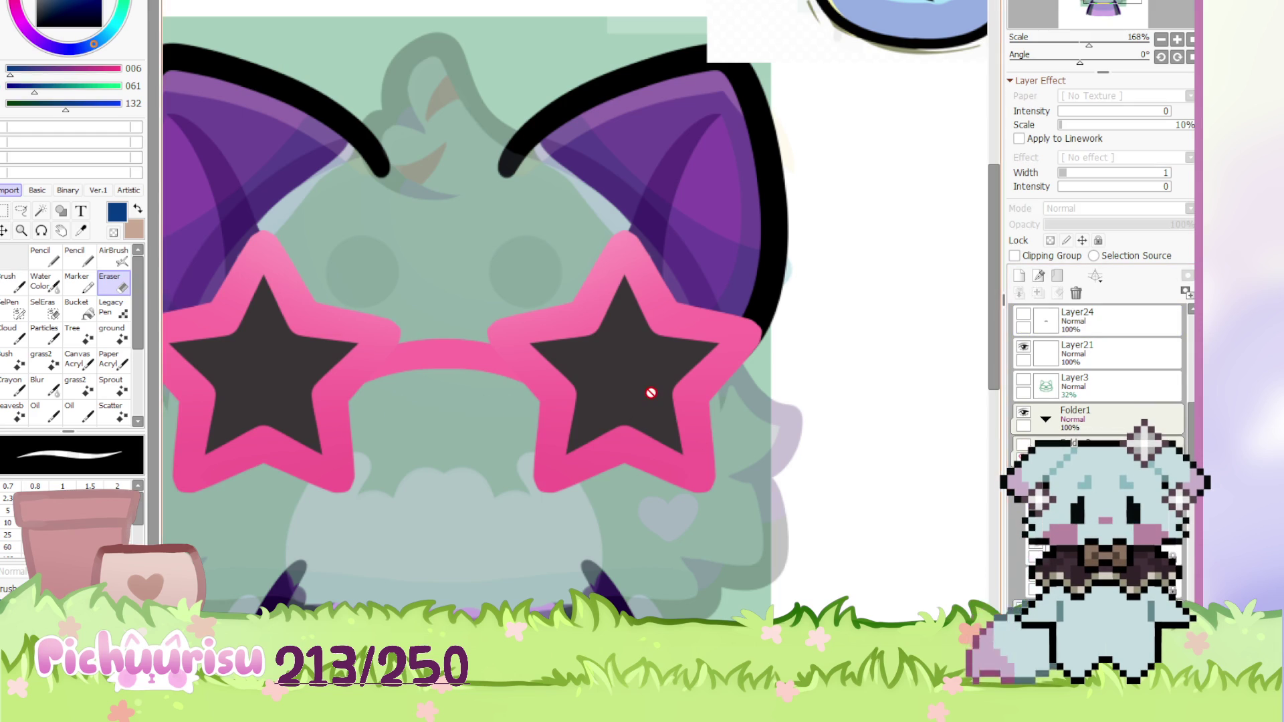
pyautogui.scroll(-3, 651, 393)
pyautogui.scroll(5, 1097, 368)
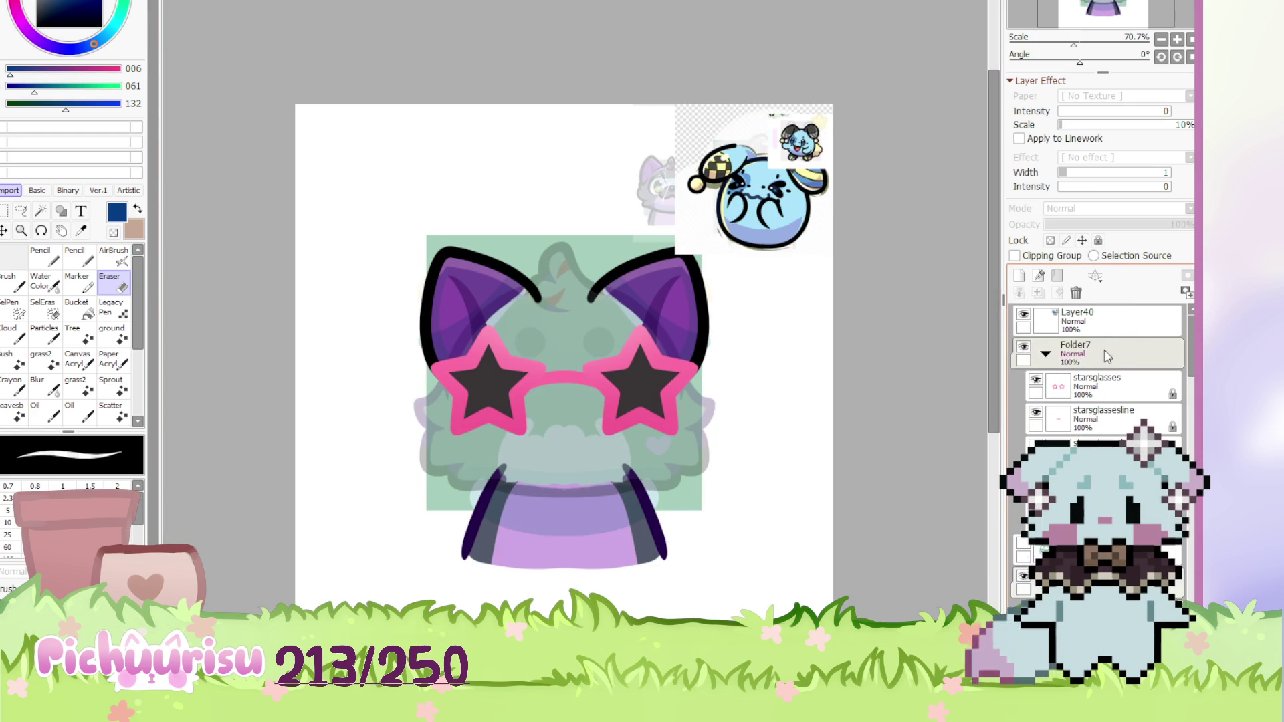
pyautogui.click(1110, 328)
pyautogui.click(1019, 276)
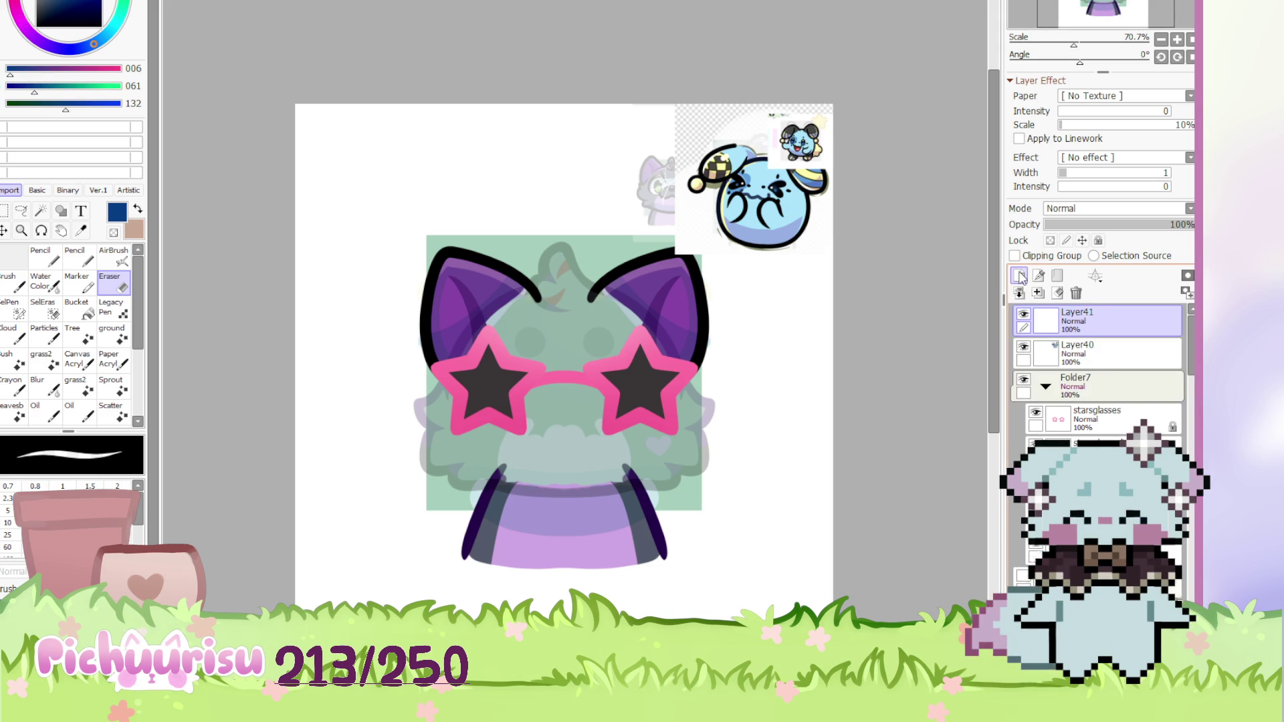
pyautogui.hotkey('ctrl', 'z')
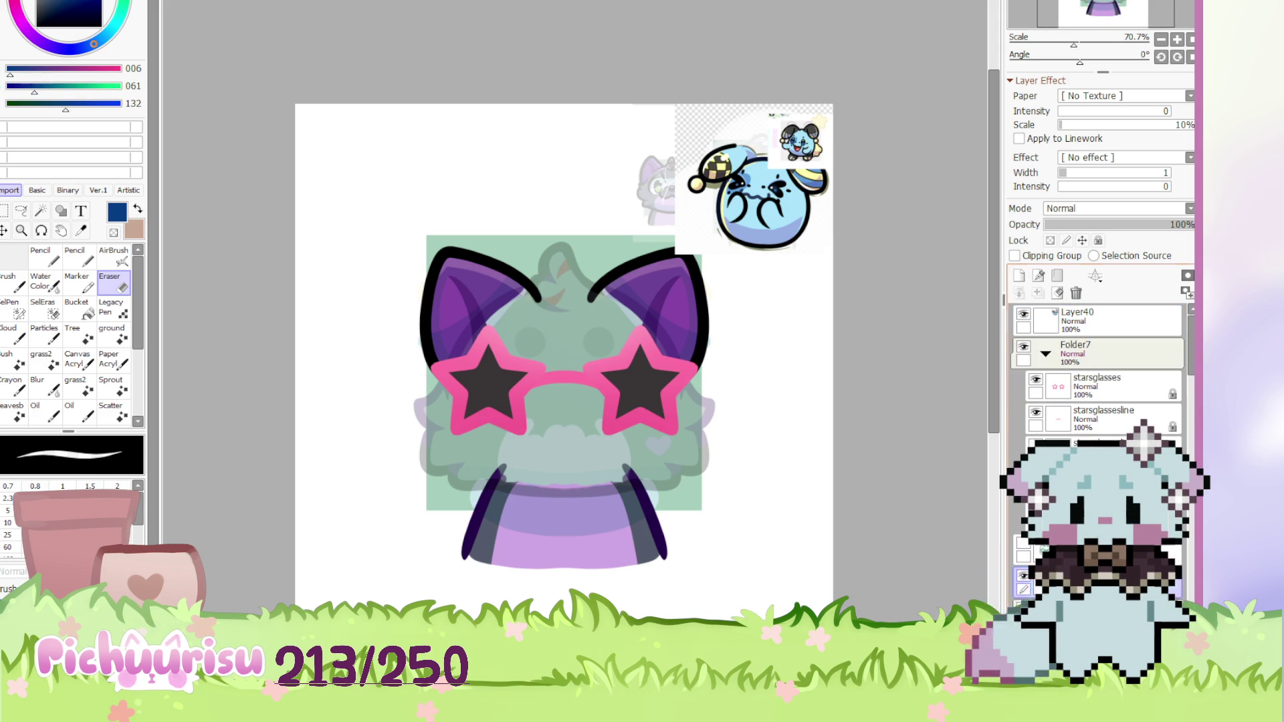
pyautogui.scroll(1, 736, 460)
pyautogui.scroll(-5, 1038, 427)
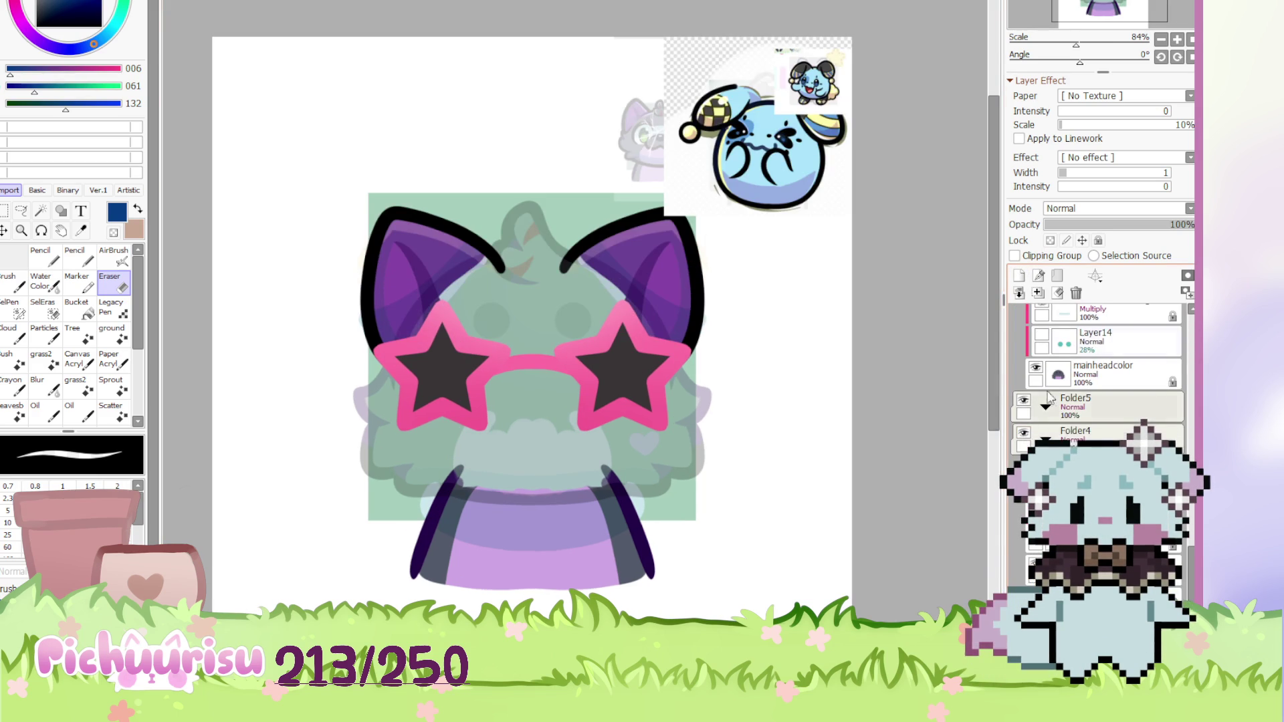
# Clear the black and tan ear outlines and hide the purple ears layer
pyautogui.click(1057, 294)
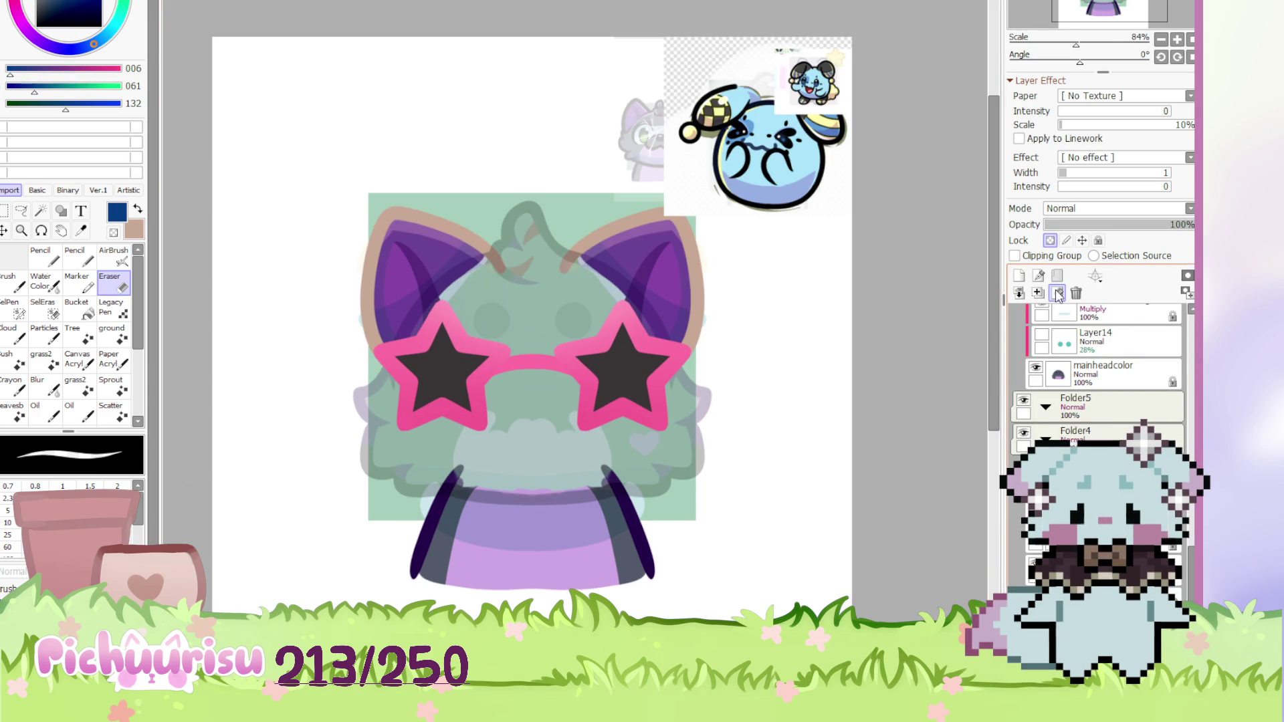
pyautogui.click(1050, 240)
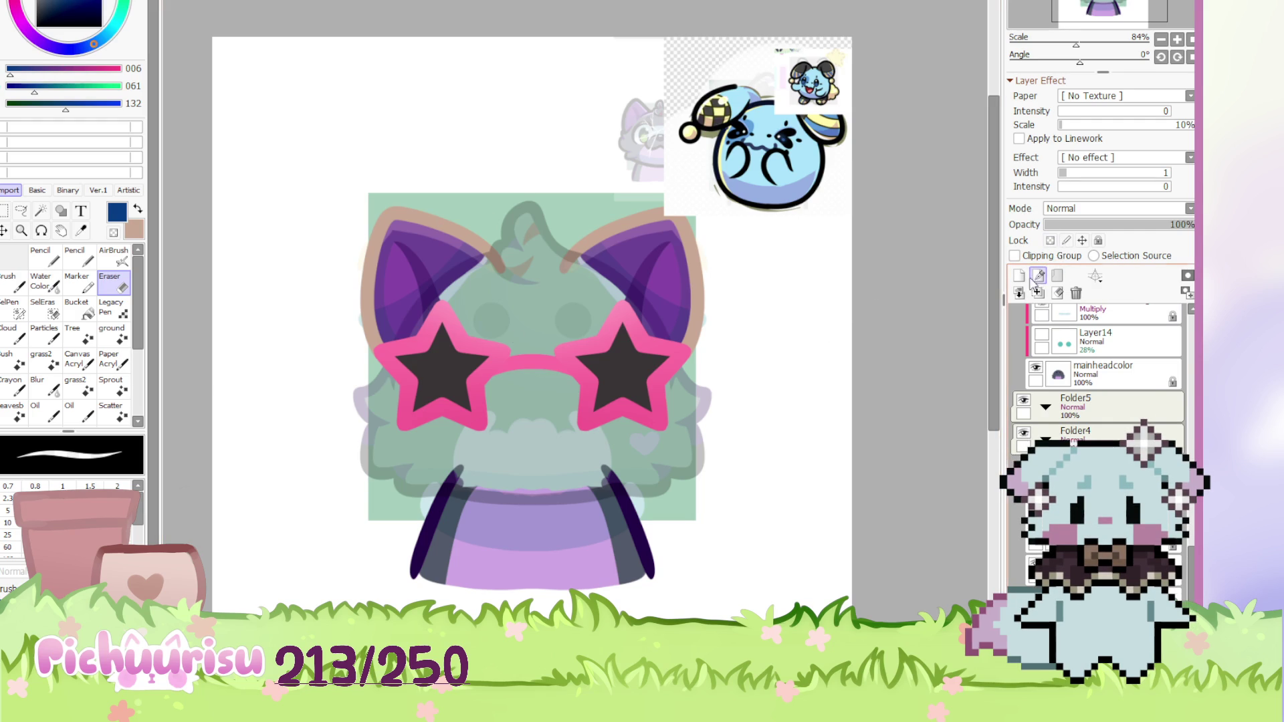
pyautogui.click(1056, 294)
pyautogui.scroll(-3, 1097, 401)
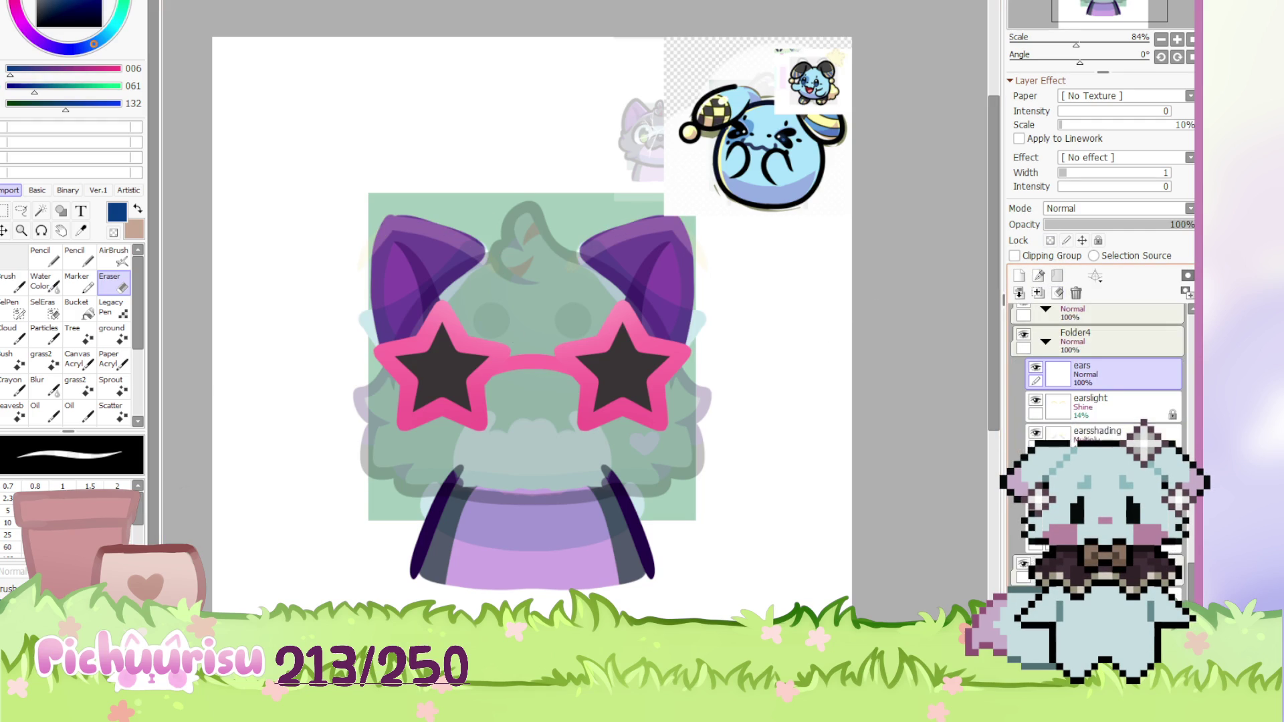
pyautogui.click(1035, 432)
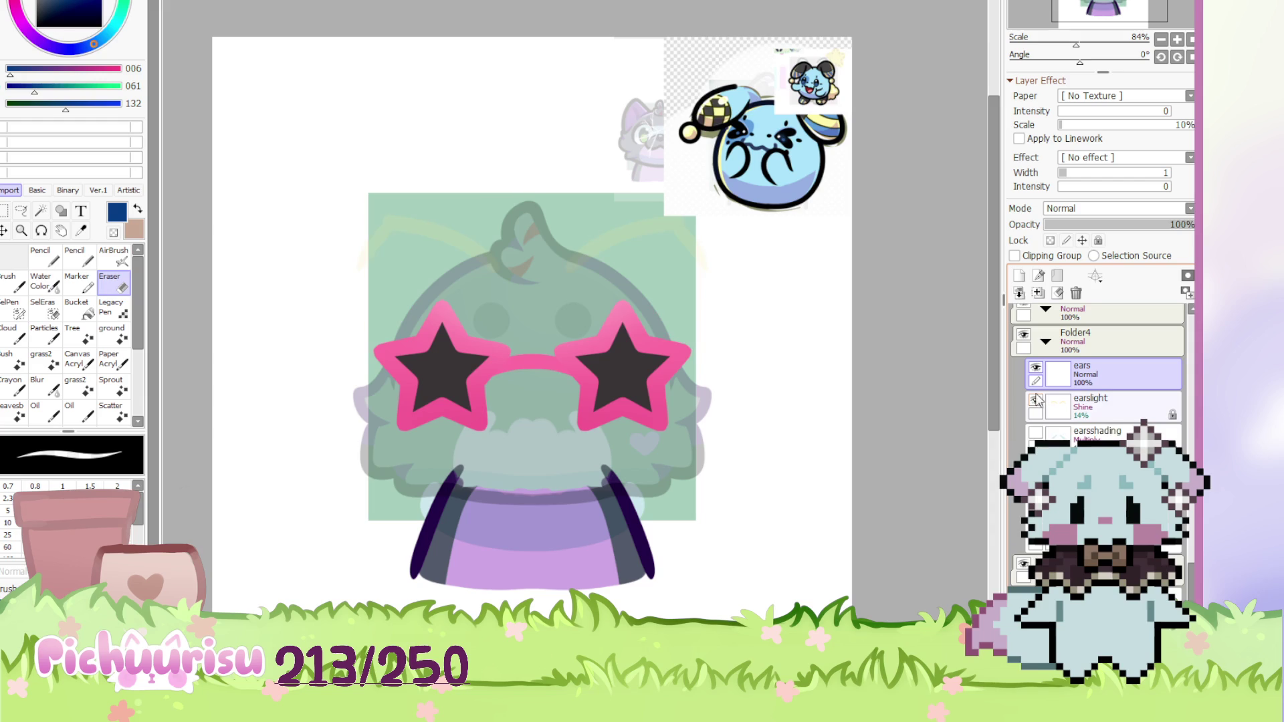
pyautogui.scroll(5, 1037, 409)
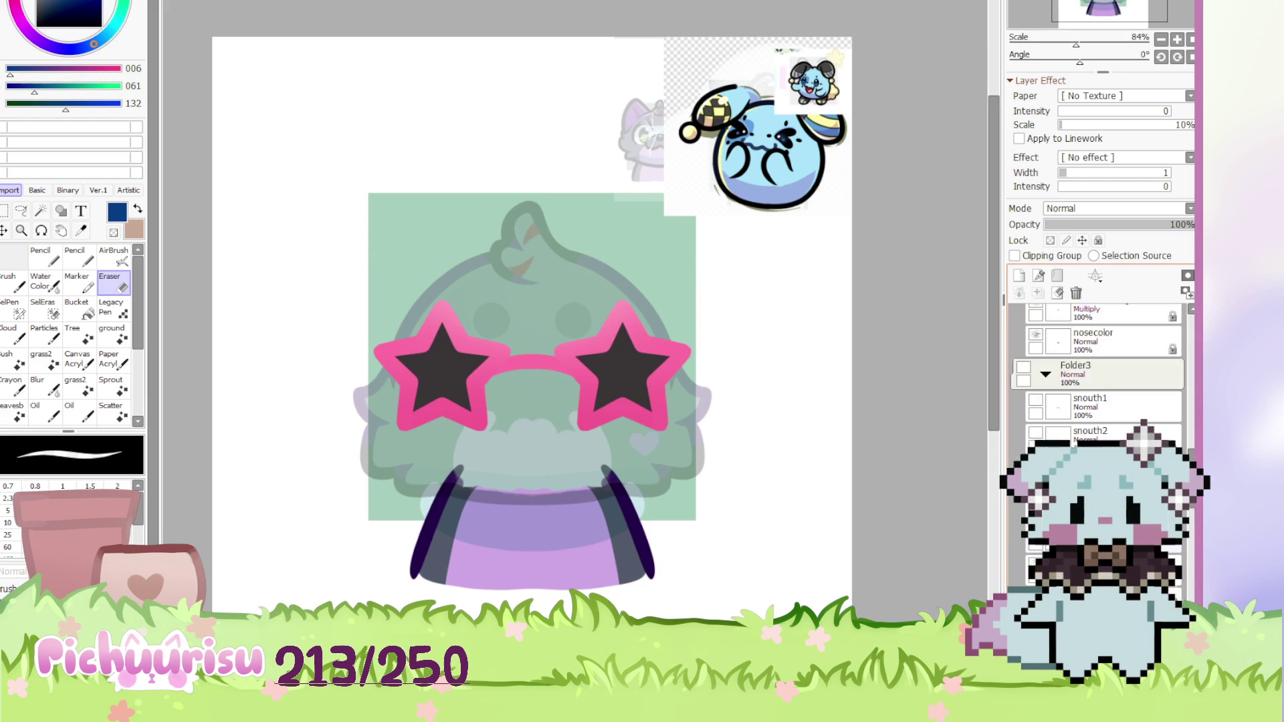
pyautogui.scroll(-3, 1097, 374)
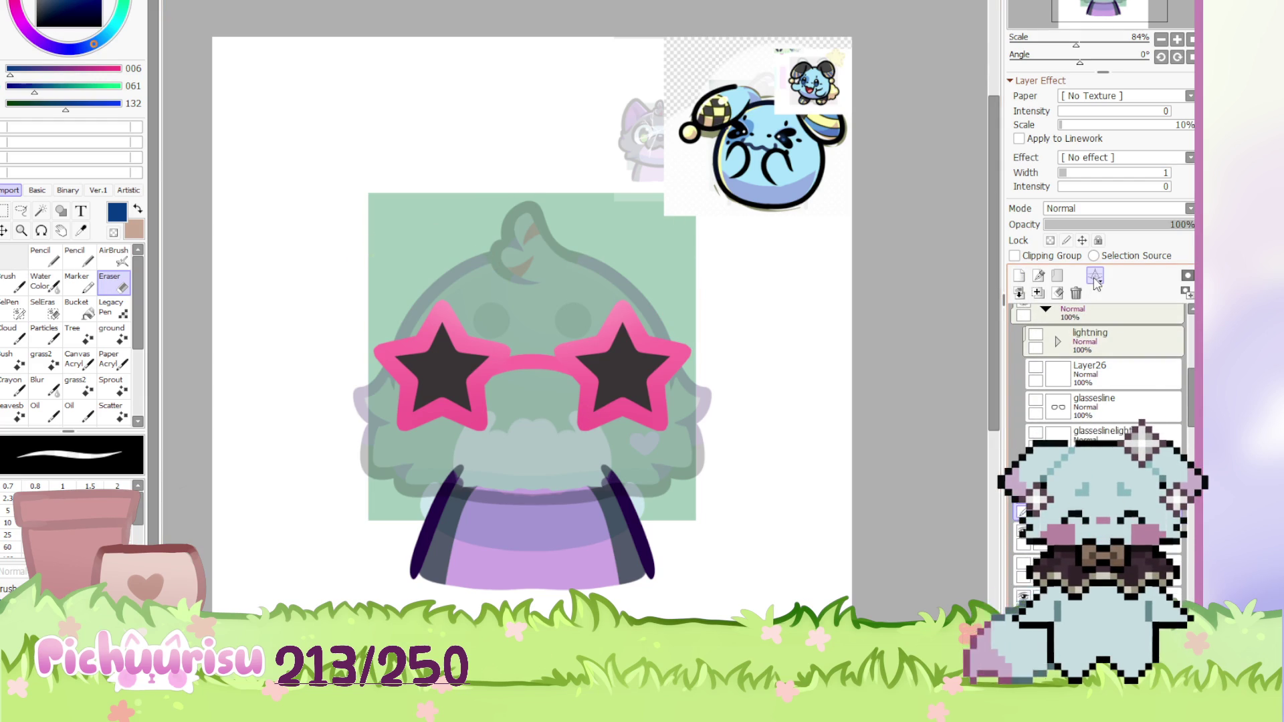
# Shift the starsglasses layer slightly left and down on the cat's face
pyautogui.scroll(5, 549, 373)
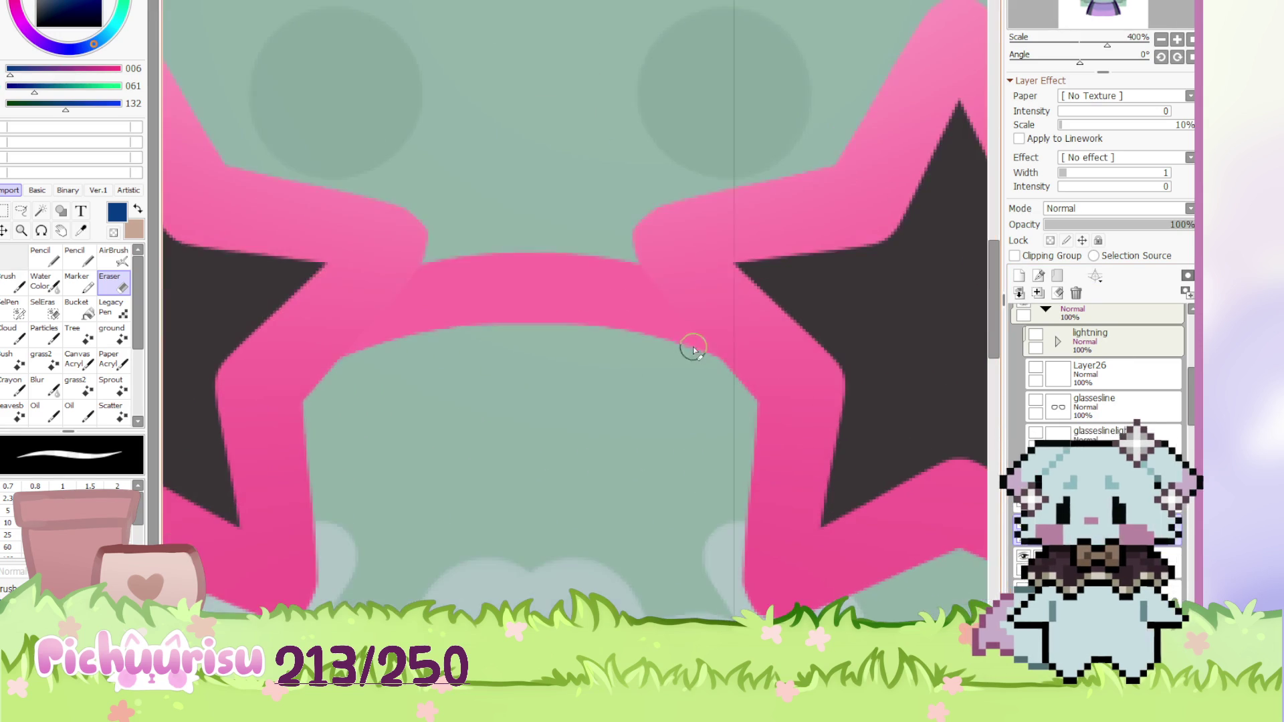
pyautogui.keyDown('ctrl'); pyautogui.click(694, 344); pyautogui.keyUp('ctrl')
pyautogui.moveTo(697, 341)
pyautogui.mouseDown()
pyautogui.moveTo(573, 379)
pyautogui.moveTo(702, 412)
pyautogui.mouseUp()
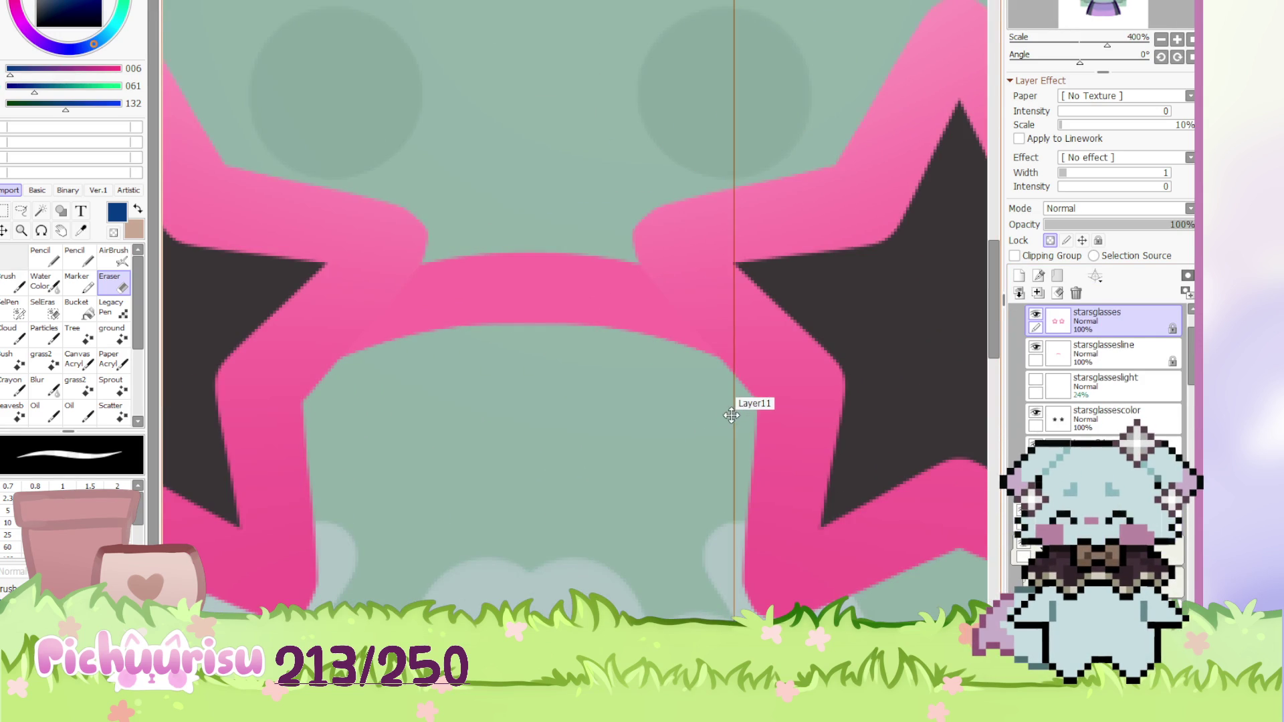
pyautogui.scroll(5, 523, 549)
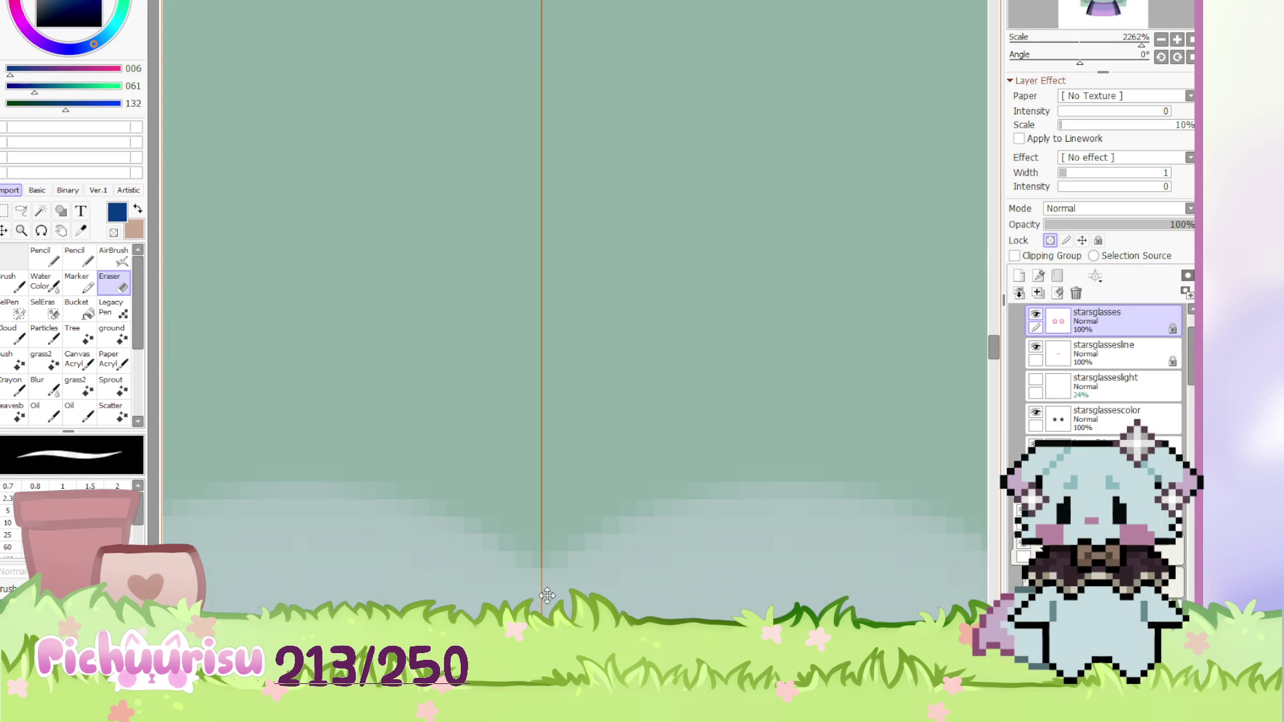
pyautogui.scroll(-12, 480, 384)
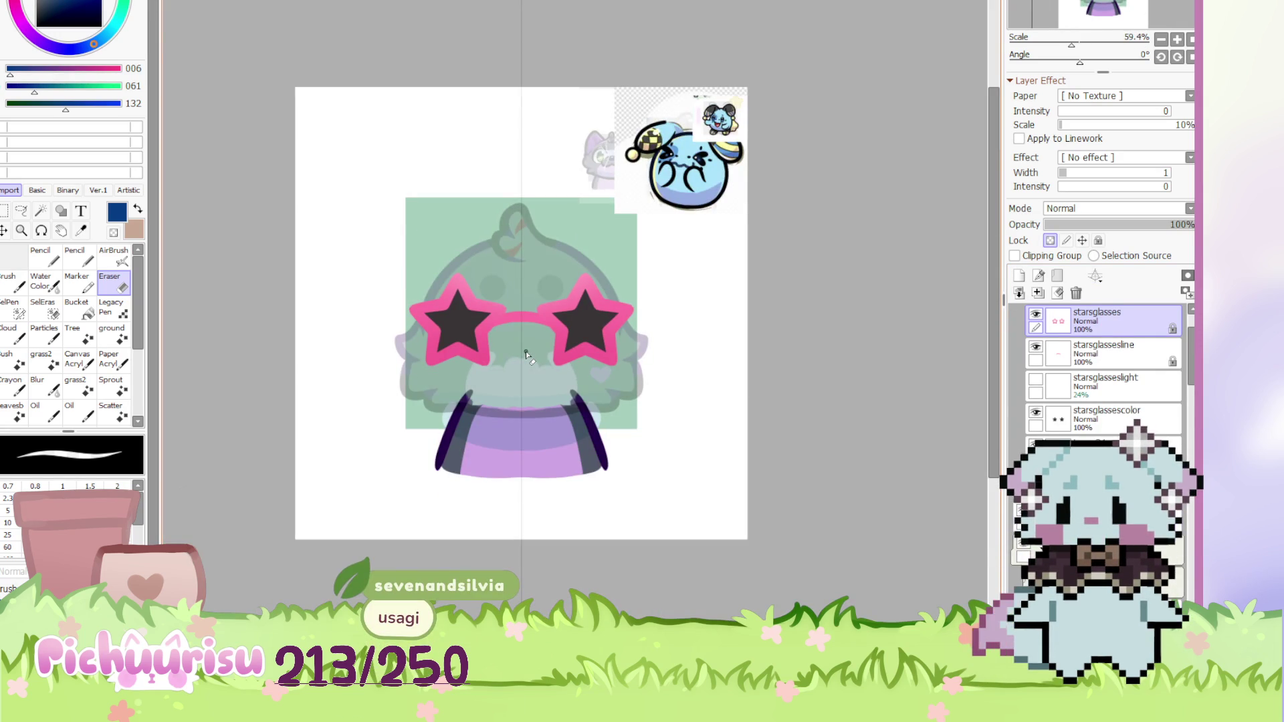
pyautogui.click(1103, 476)
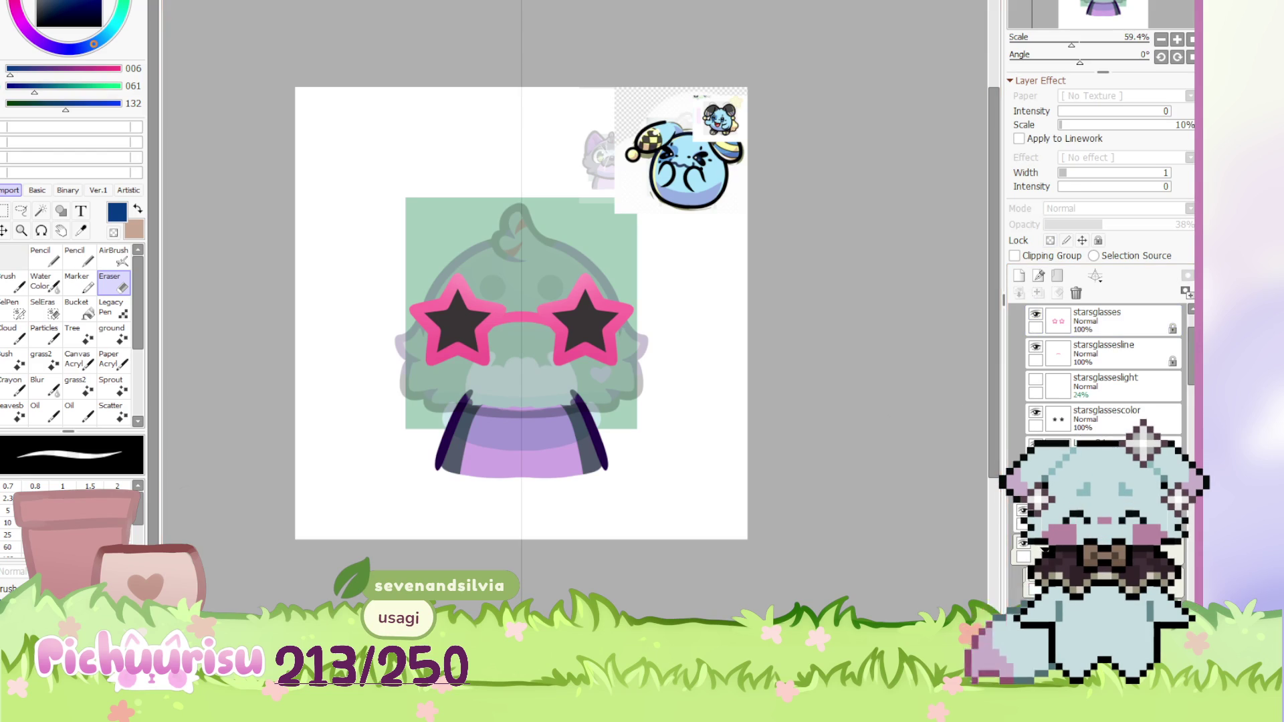
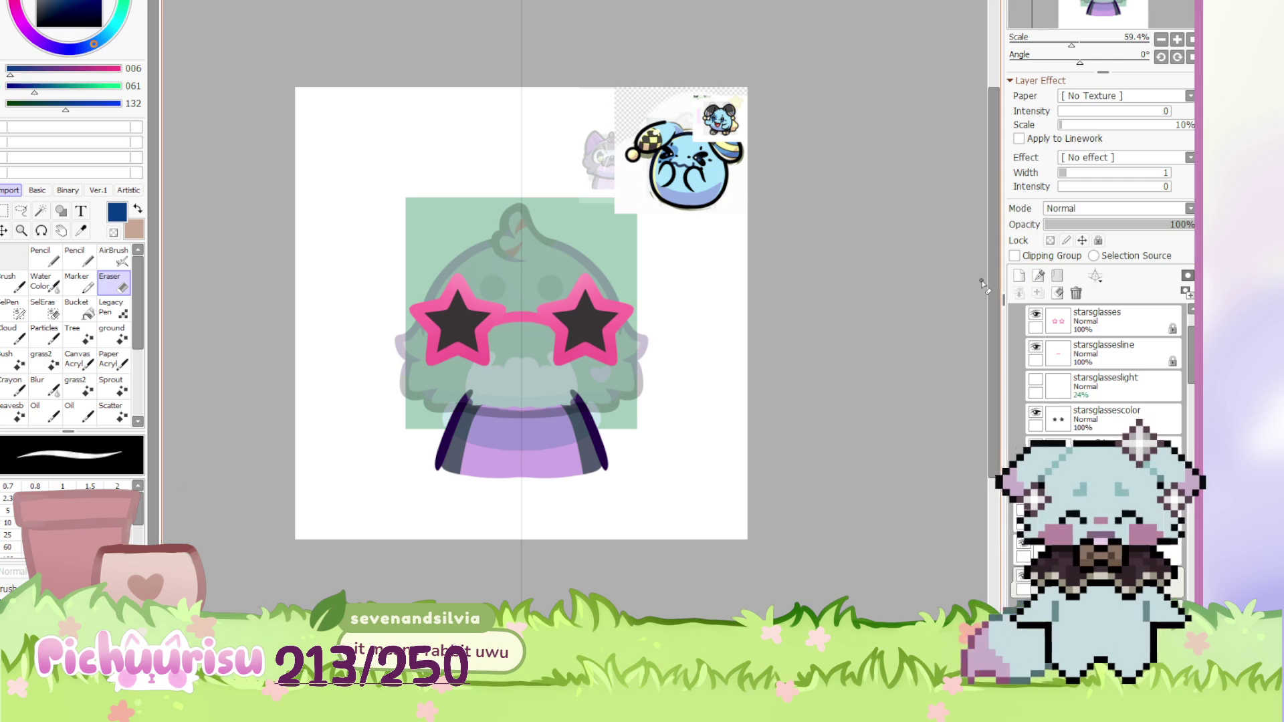
# In black with the mirrored pencil, draw an oval head outline, undoing and retrying several times
pyautogui.click(17, 124)
pyautogui.scroll(3, 537, 217)
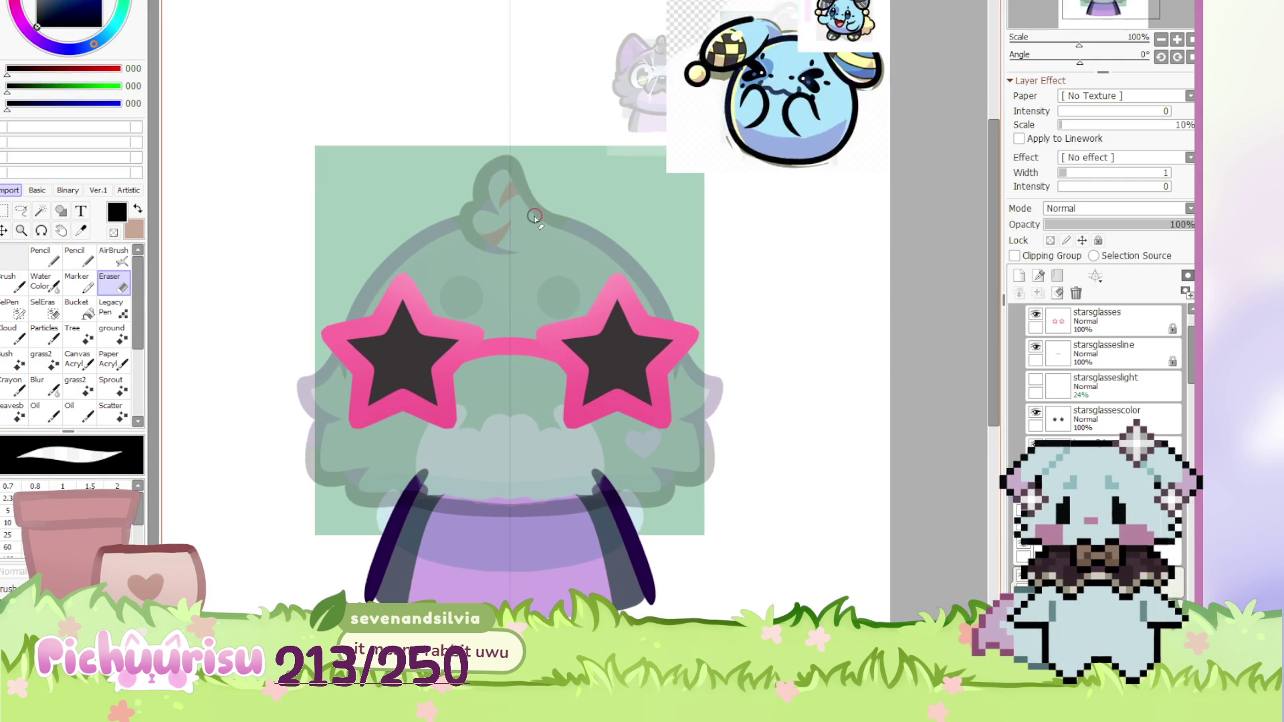
pyautogui.press('n')
pyautogui.moveTo(508, 206)
pyautogui.mouseDown()
pyautogui.moveTo(334, 348)
pyautogui.moveTo(428, 496)
pyautogui.mouseUp()
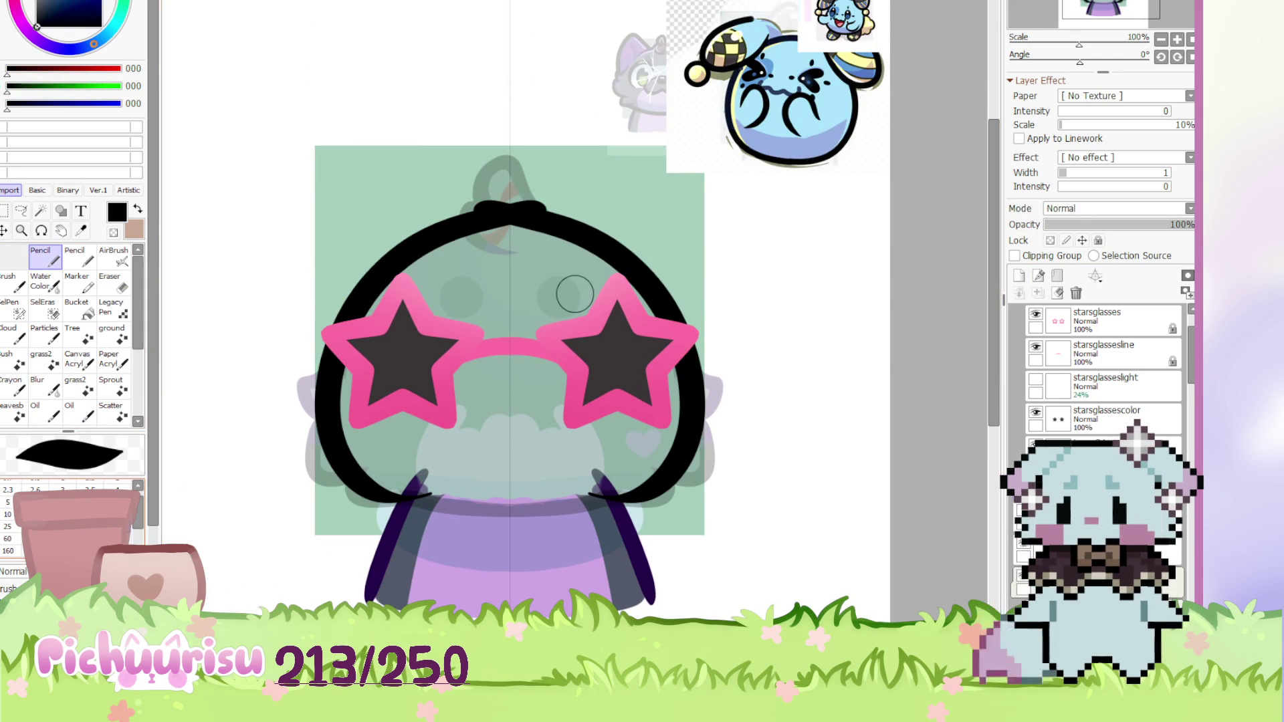
pyautogui.hotkey('ctrl', 'z')
pyautogui.moveTo(509, 206)
pyautogui.mouseDown()
pyautogui.moveTo(311, 375)
pyautogui.moveTo(502, 512)
pyautogui.mouseUp()
pyautogui.hotkey('ctrl', 'z')
pyautogui.moveTo(512, 206); pyautogui.dragTo(574, 543)
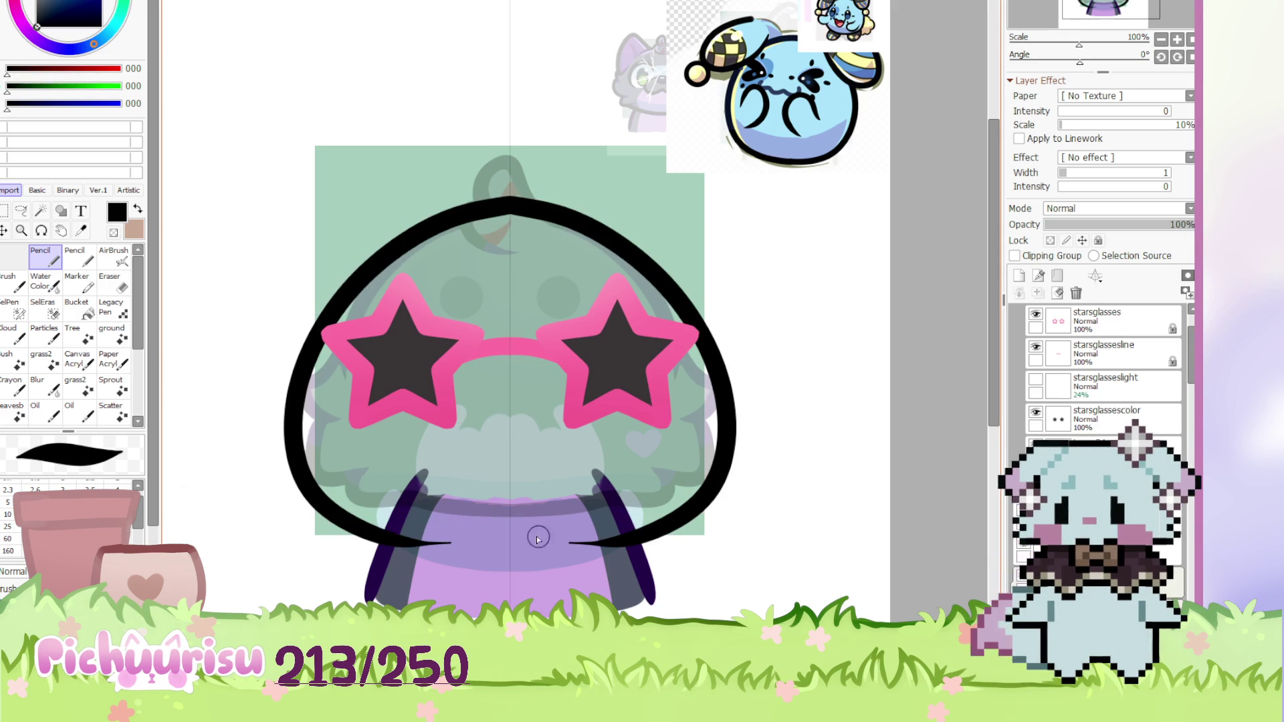
pyautogui.hotkey('ctrl', 'z')
pyautogui.moveTo(509, 202)
pyautogui.mouseDown()
pyautogui.moveTo(468, 221)
pyautogui.moveTo(476, 529)
pyautogui.mouseUp()
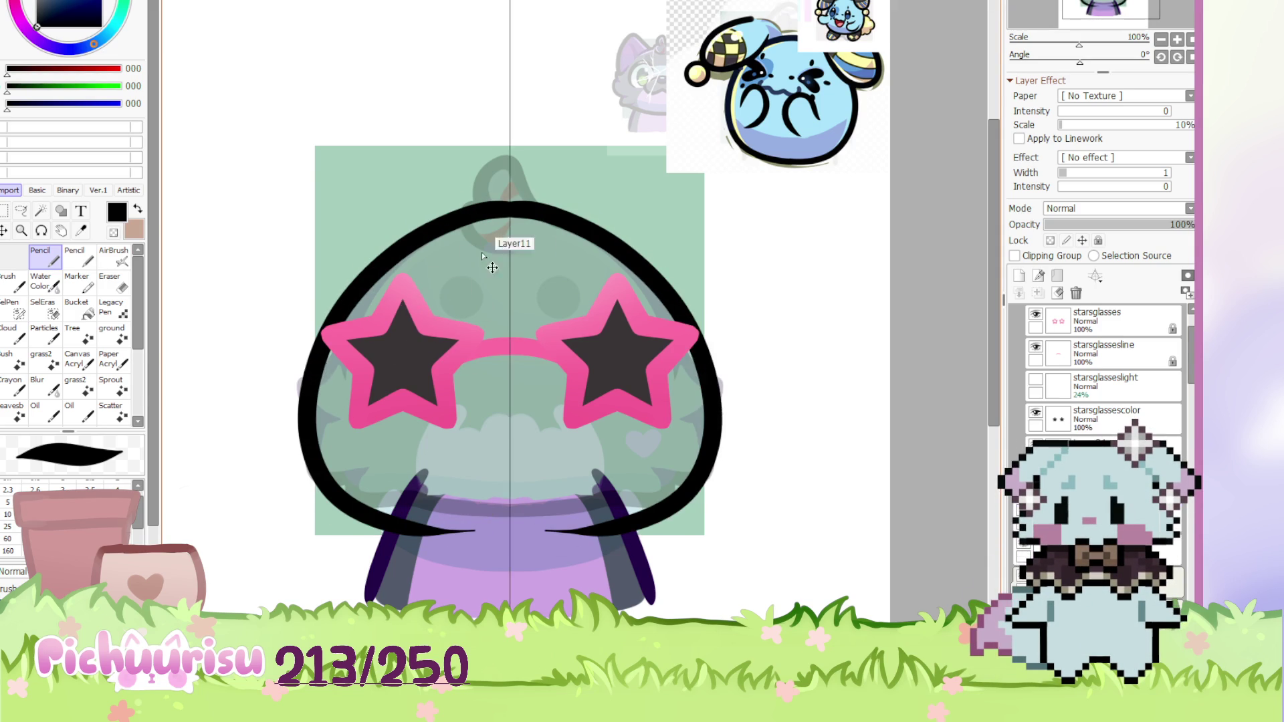
pyautogui.hotkey('ctrl', 'z')
pyautogui.moveTo(508, 214)
pyautogui.mouseDown()
pyautogui.moveTo(568, 515)
pyautogui.moveTo(522, 535)
pyautogui.mouseUp()
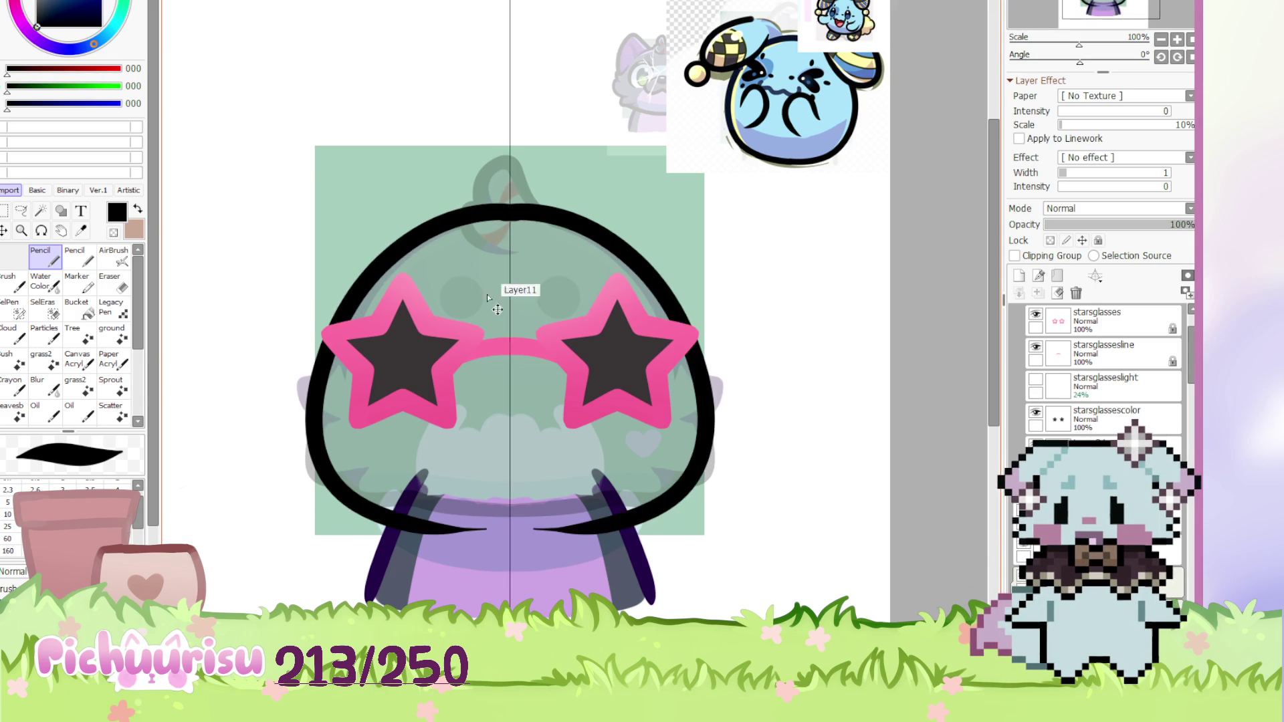
pyautogui.hotkey('ctrl', 'z')
pyautogui.moveTo(512, 204)
pyautogui.mouseDown()
pyautogui.moveTo(695, 343)
pyautogui.moveTo(558, 522)
pyautogui.mouseUp()
pyautogui.hotkey('ctrl', 'z')
pyautogui.moveTo(511, 204)
pyautogui.mouseDown()
pyautogui.moveTo(636, 278)
pyautogui.moveTo(461, 520)
pyautogui.mouseUp()
pyautogui.hotkey('ctrl', 'z')
pyautogui.moveTo(512, 204)
pyautogui.mouseDown()
pyautogui.moveTo(612, 244)
pyautogui.moveTo(453, 493)
pyautogui.mouseUp()
pyautogui.hotkey('ctrl', 'z')
pyautogui.moveTo(511, 204)
pyautogui.mouseDown()
pyautogui.moveTo(472, 208)
pyautogui.moveTo(294, 468)
pyautogui.moveTo(495, 531)
pyautogui.moveTo(521, 207)
pyautogui.moveTo(361, 284)
pyautogui.moveTo(495, 532)
pyautogui.mouseUp()
pyautogui.hotkey('ctrl', 'z')
pyautogui.hotkey('ctrl', 'z')
pyautogui.moveTo(517, 209)
pyautogui.mouseDown()
pyautogui.moveTo(652, 271)
pyautogui.moveTo(554, 524)
pyautogui.mouseUp()
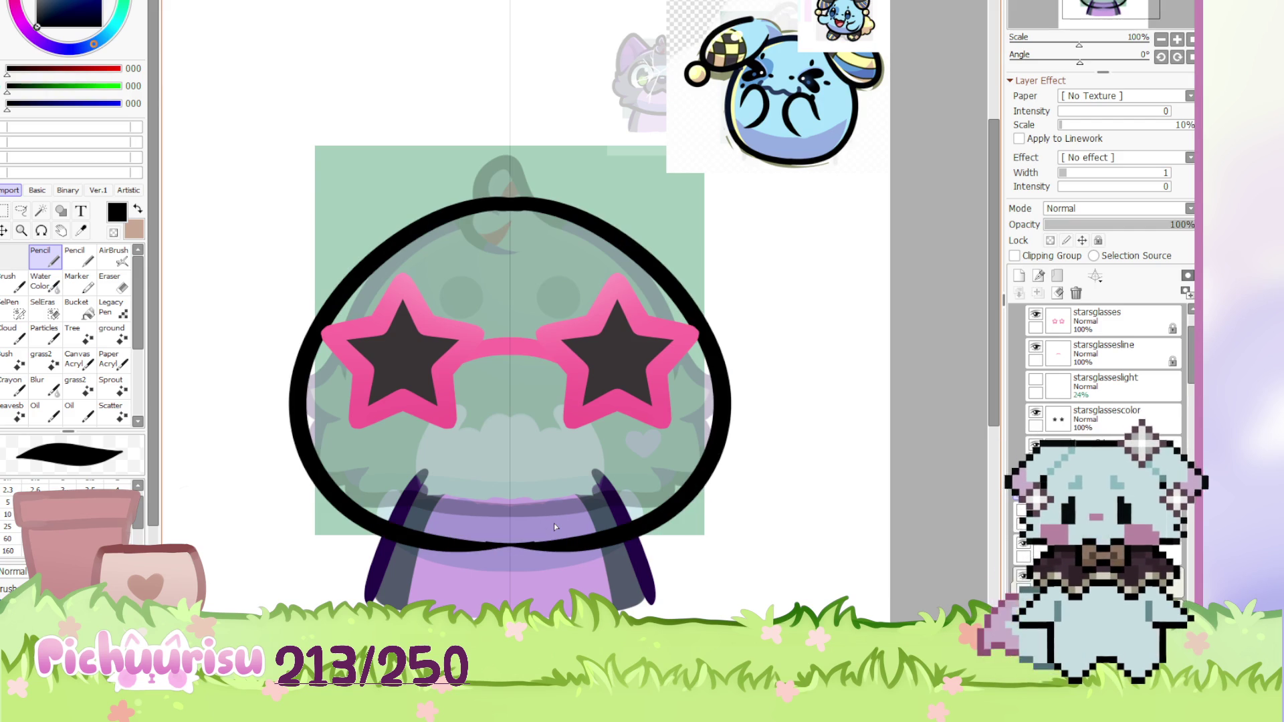
pyautogui.hotkey('ctrl', 'z')
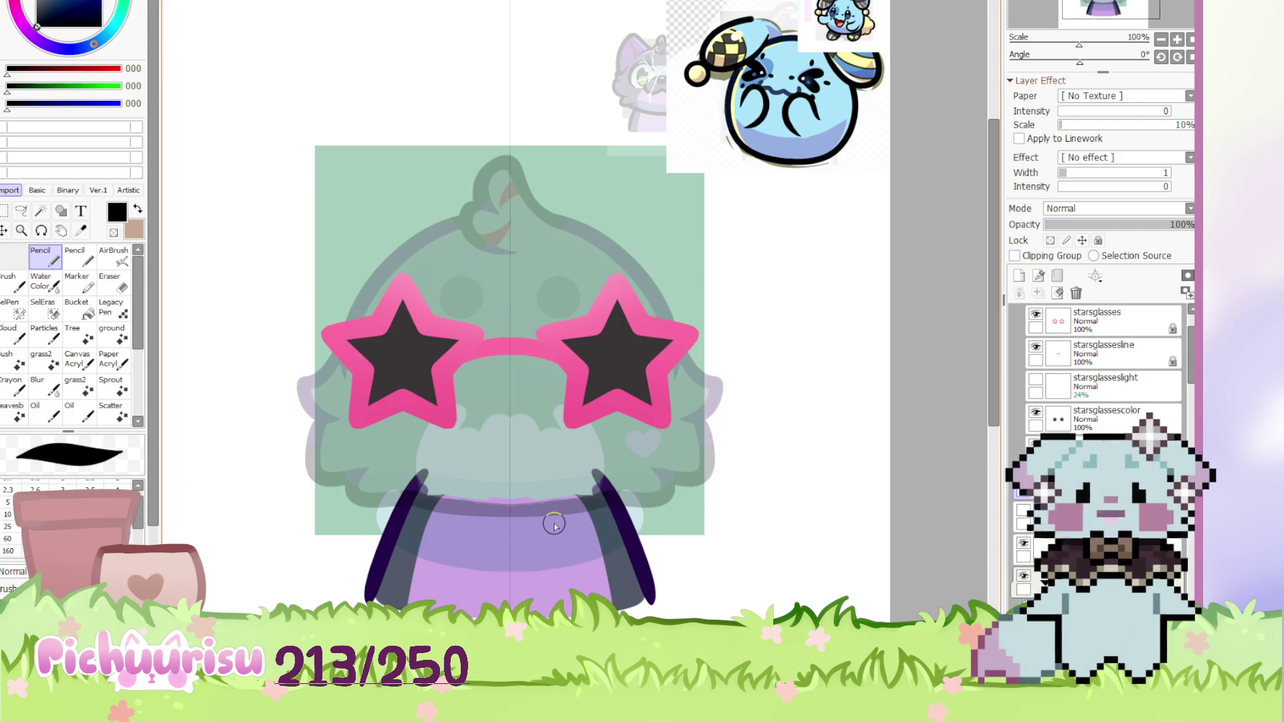
pyautogui.moveTo(509, 206)
pyautogui.mouseDown()
pyautogui.moveTo(322, 314)
pyautogui.moveTo(505, 555)
pyautogui.mouseUp()
pyautogui.hotkey('ctrl', 'z')
pyautogui.moveTo(507, 198)
pyautogui.mouseDown()
pyautogui.moveTo(441, 213)
pyautogui.moveTo(455, 556)
pyautogui.moveTo(645, 539)
pyautogui.moveTo(509, 191)
pyautogui.moveTo(529, 202)
pyautogui.moveTo(622, 545)
pyautogui.moveTo(562, 550)
pyautogui.mouseUp()
pyautogui.hotkey('ctrl', 'z')
pyautogui.hotkey('ctrl', 'z')
pyautogui.hotkey('ctrl', 'z')
pyautogui.moveTo(509, 195)
pyautogui.mouseDown()
pyautogui.moveTo(719, 473)
pyautogui.moveTo(662, 555)
pyautogui.moveTo(504, 201)
pyautogui.moveTo(715, 529)
pyautogui.moveTo(662, 556)
pyautogui.moveTo(549, 204)
pyautogui.moveTo(559, 528)
pyautogui.moveTo(539, 531)
pyautogui.mouseUp()
pyautogui.hotkey('ctrl', 'z')
pyautogui.hotkey('ctrl', 'z')
pyautogui.hotkey('ctrl', 'z')
# Tilt the view and draw a large thick circle around the head and star glasses
pyautogui.hotkey('ctrl', 'z')
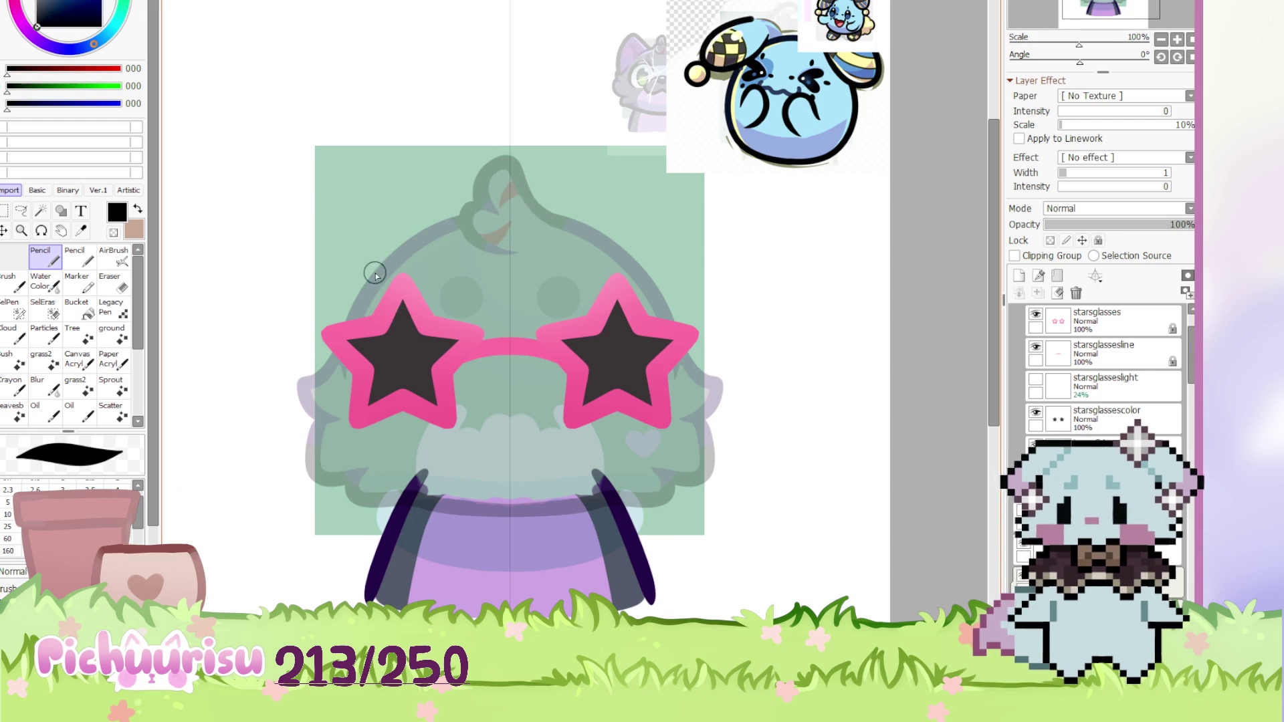
pyautogui.press('-')
pyautogui.moveTo(523, 215); pyautogui.dragTo(615, 208)
pyautogui.press('+')
pyautogui.press('+')
pyautogui.moveTo(667, 94)
pyautogui.mouseDown()
pyautogui.moveTo(711, 195)
pyautogui.moveTo(258, 453)
pyautogui.moveTo(250, 438)
pyautogui.moveTo(516, 544)
pyautogui.moveTo(664, 96)
pyautogui.moveTo(687, 134)
pyautogui.moveTo(261, 529)
pyautogui.mouseUp()
pyautogui.hotkey('ctrl', 'z')
pyautogui.hotkey('ctrl', 'z')
pyautogui.hotkey('ctrl', 'z')
pyautogui.moveTo(659, 109)
pyautogui.mouseDown()
pyautogui.moveTo(678, 130)
pyautogui.moveTo(252, 491)
pyautogui.moveTo(204, 405)
pyautogui.mouseUp()
pyautogui.scroll(-3, 396, 268)
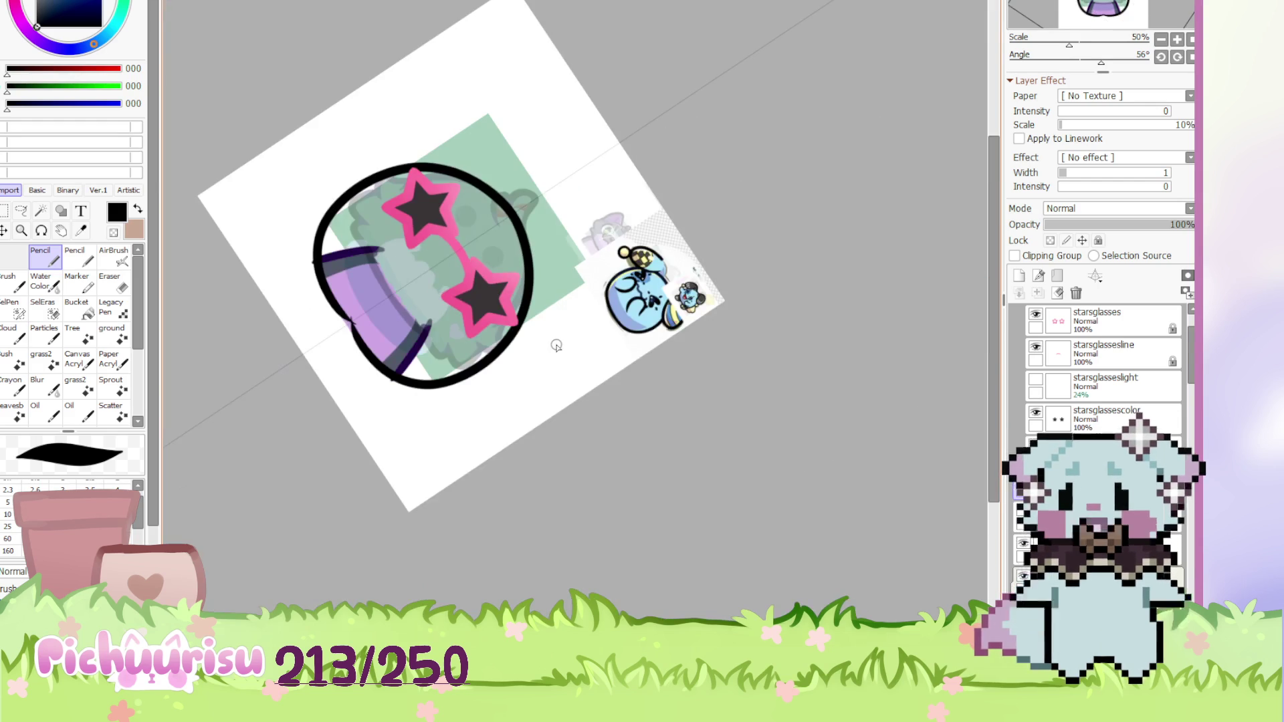
# With the view upright, draw a mirrored curly mouth line beneath the star glasses
pyautogui.click(1191, 40)
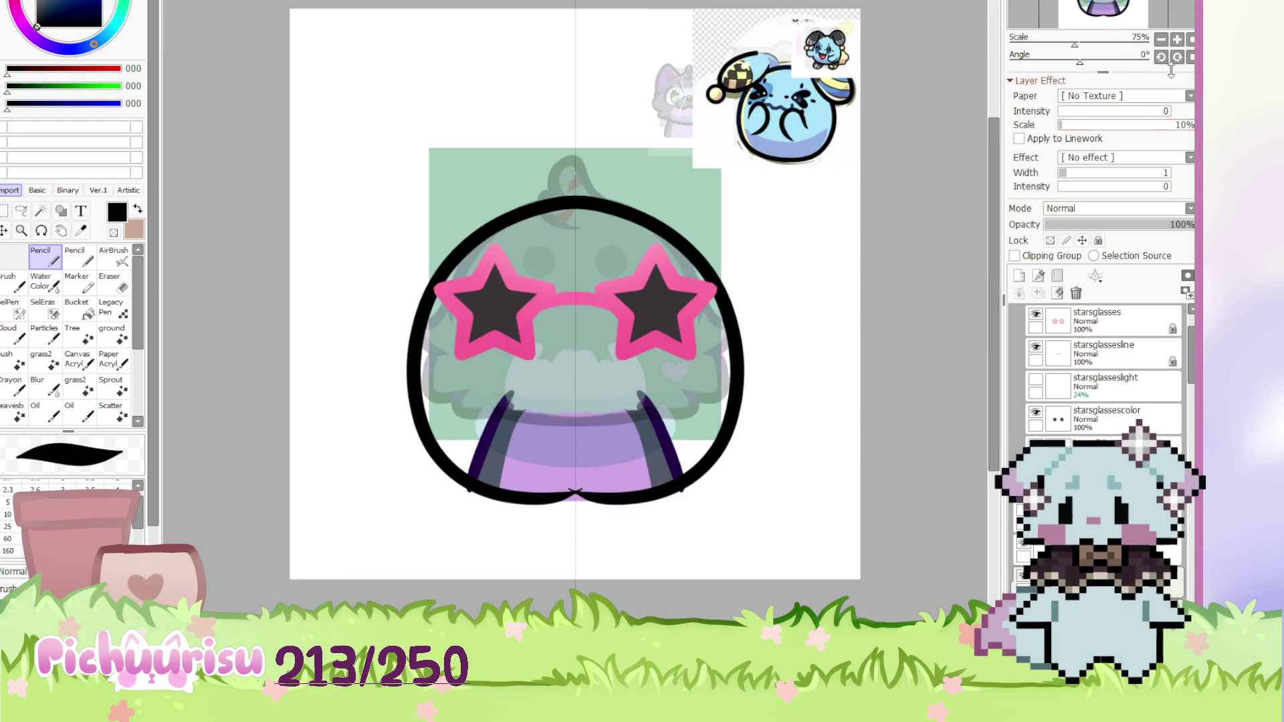
pyautogui.scroll(3, 662, 506)
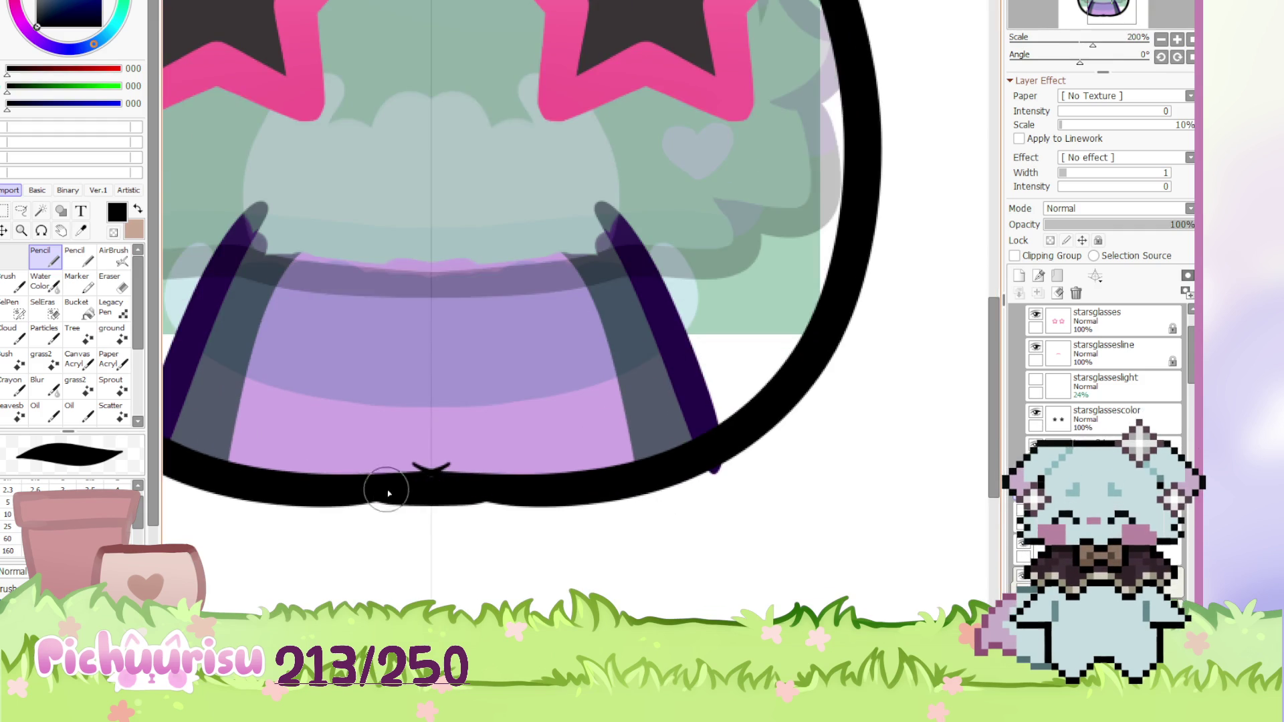
pyautogui.scroll(-4, 430, 417)
pyautogui.scroll(6, 487, 349)
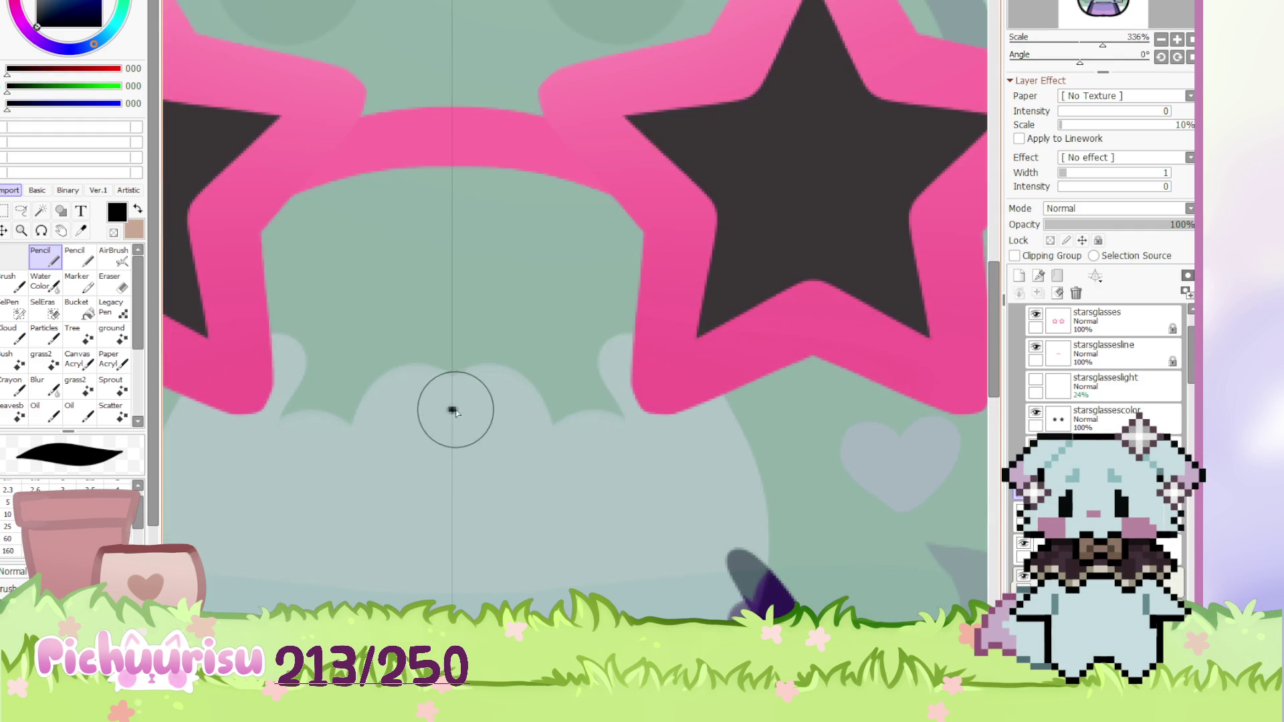
pyautogui.moveTo(555, 378); pyautogui.dragTo(261, 409)
pyautogui.scroll(-4, 361, 307)
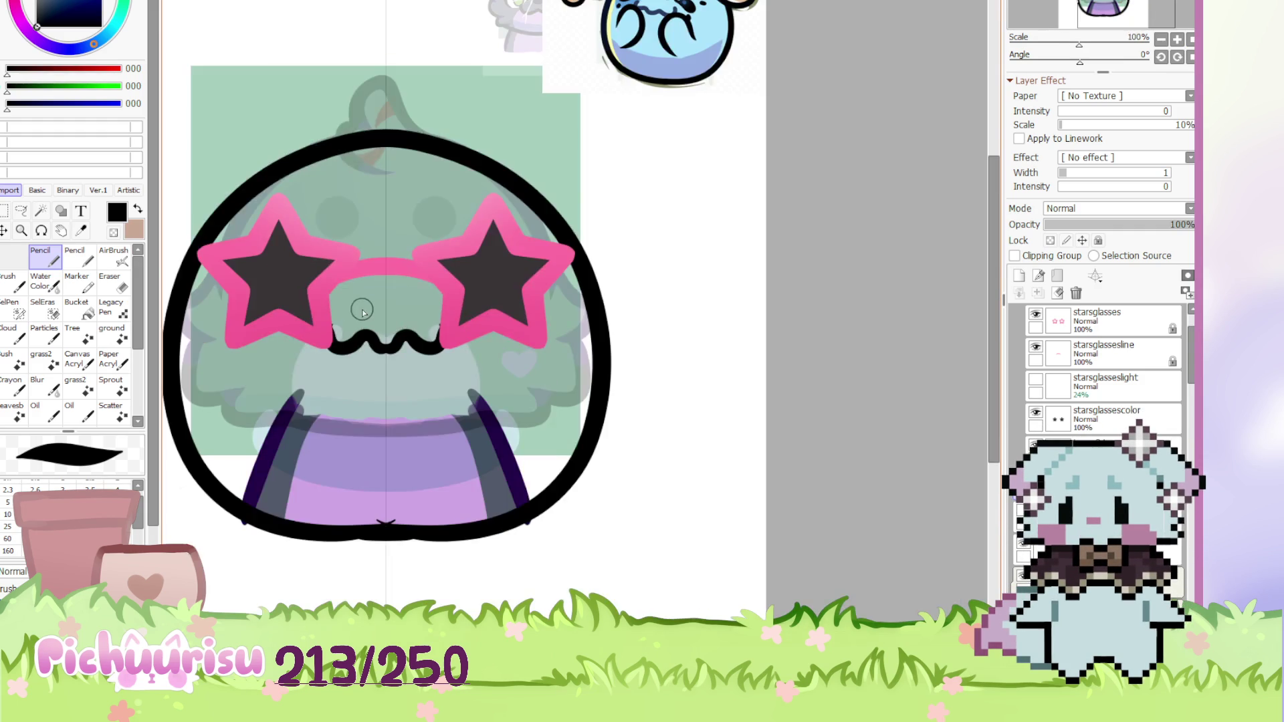
pyautogui.scroll(4, 353, 307)
pyautogui.hotkey('ctrl', 'z')
pyautogui.moveTo(328, 311)
pyautogui.mouseDown()
pyautogui.moveTo(294, 359)
pyautogui.moveTo(480, 428)
pyautogui.mouseUp()
pyautogui.hotkey('ctrl', 'z')
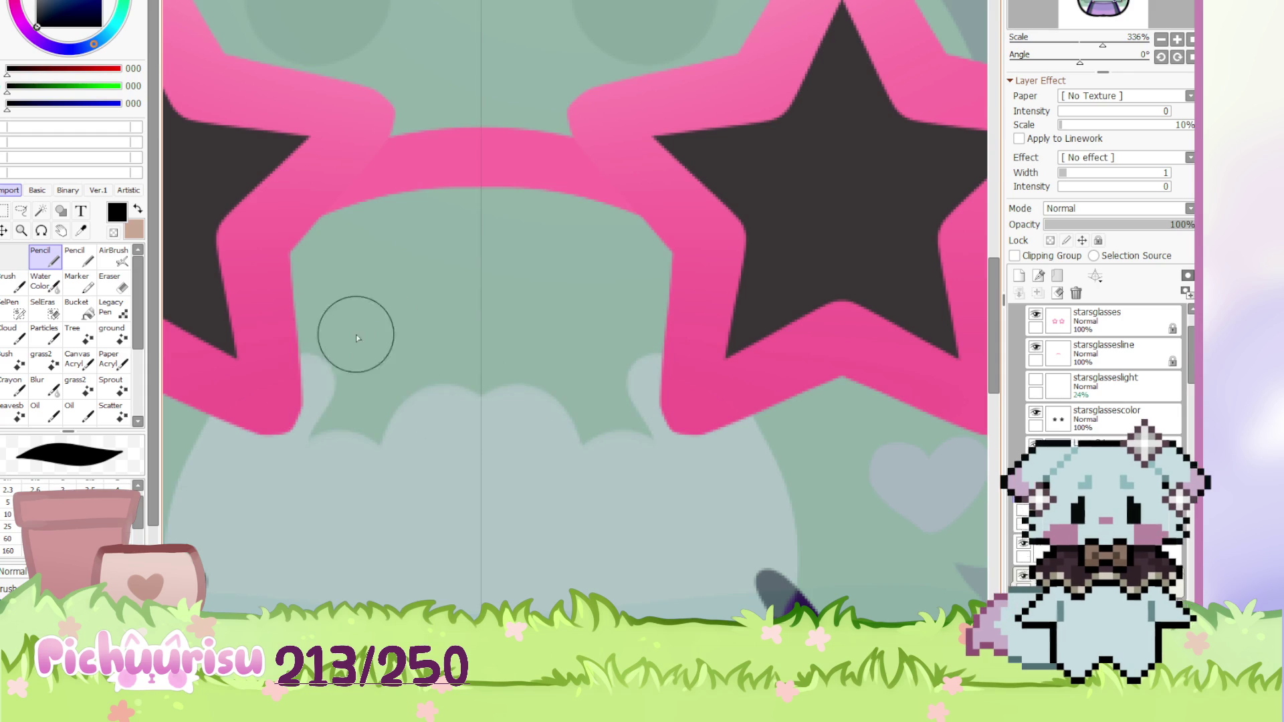
pyautogui.scroll(-4, 356, 358)
pyautogui.scroll(5, 342, 342)
pyautogui.moveTo(341, 341)
pyautogui.mouseDown()
pyautogui.moveTo(315, 339)
pyautogui.moveTo(481, 407)
pyautogui.moveTo(499, 350)
pyautogui.mouseUp()
pyautogui.scroll(-5, 498, 349)
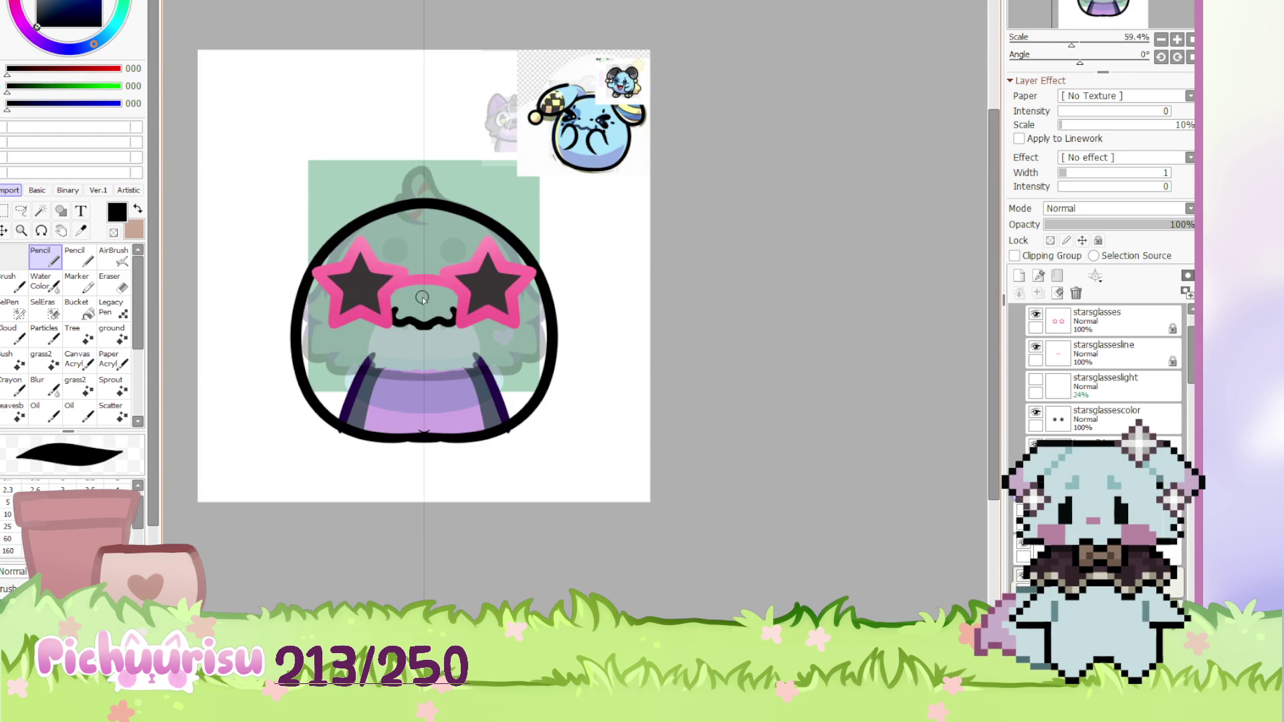
pyautogui.scroll(4, 425, 296)
# Erase the lower-middle and upper edges of the curly mouth line to tidy it
pyautogui.press('e')
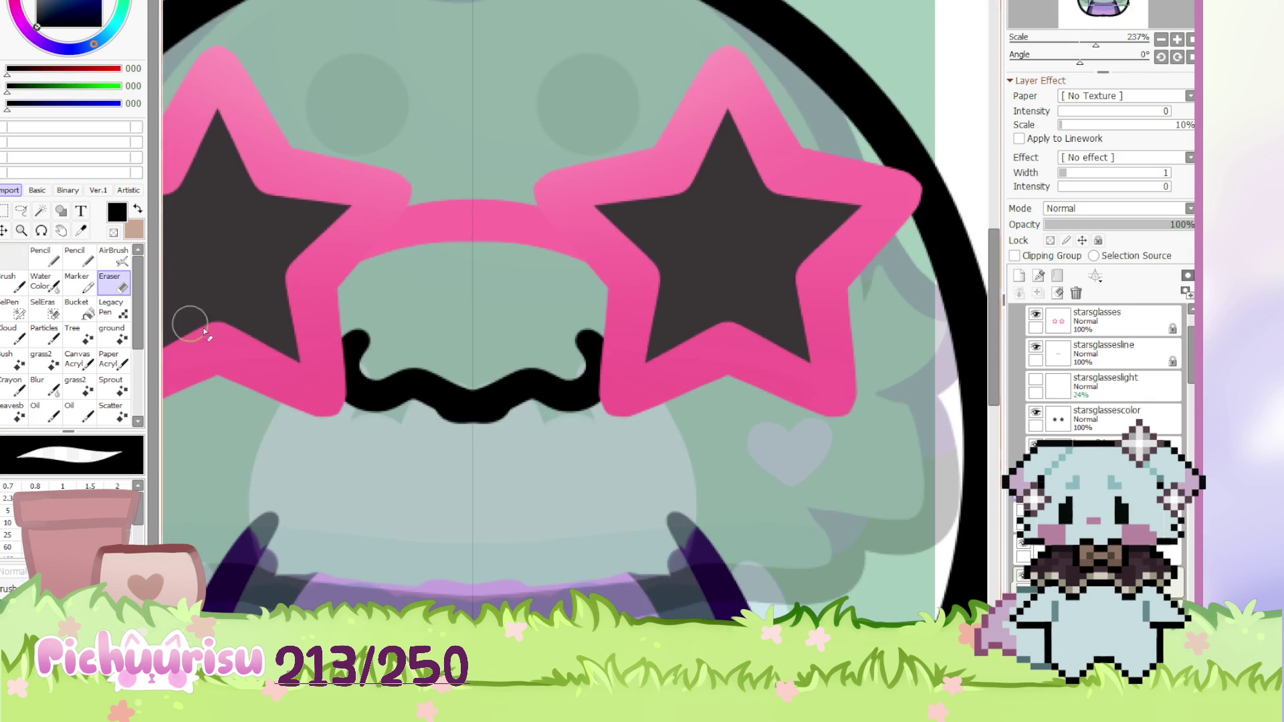
pyautogui.scroll(2, 409, 420)
pyautogui.moveTo(410, 420)
pyautogui.mouseDown()
pyautogui.moveTo(404, 430)
pyautogui.moveTo(544, 473)
pyautogui.mouseUp()
pyautogui.scroll(-1, 324, 306)
pyautogui.scroll(2, 311, 334)
pyautogui.moveTo(310, 335); pyautogui.dragTo(669, 343)
pyautogui.scroll(-7, 333, 298)
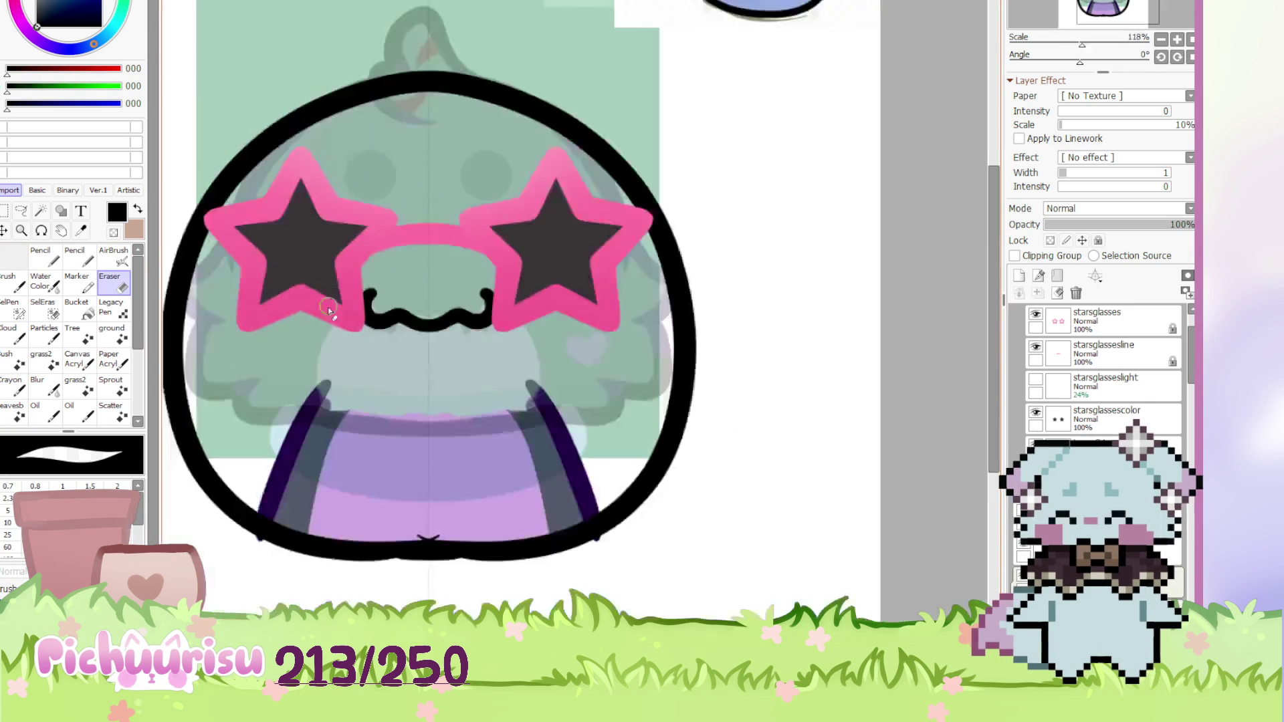
# Try deleting the mouth area with a freehand selection, then undo the deletion
pyautogui.press('n')
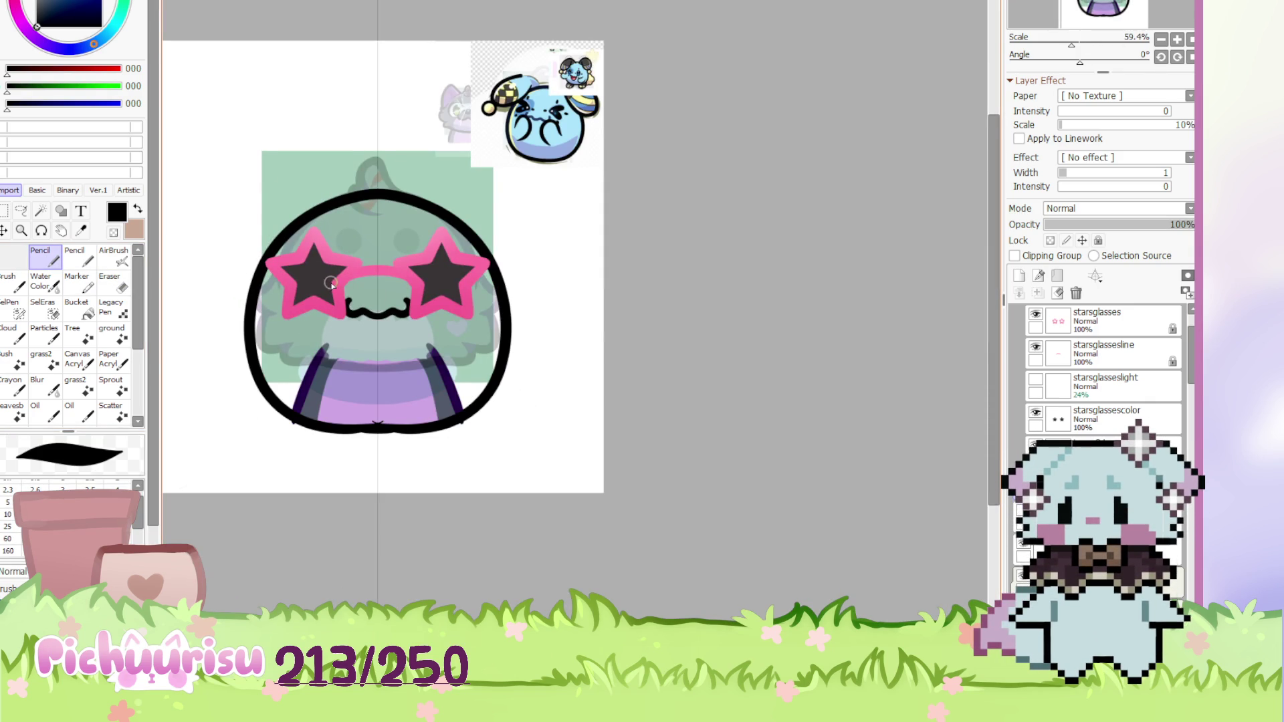
pyautogui.scroll(1, 331, 284)
pyautogui.scroll(-2, 375, 292)
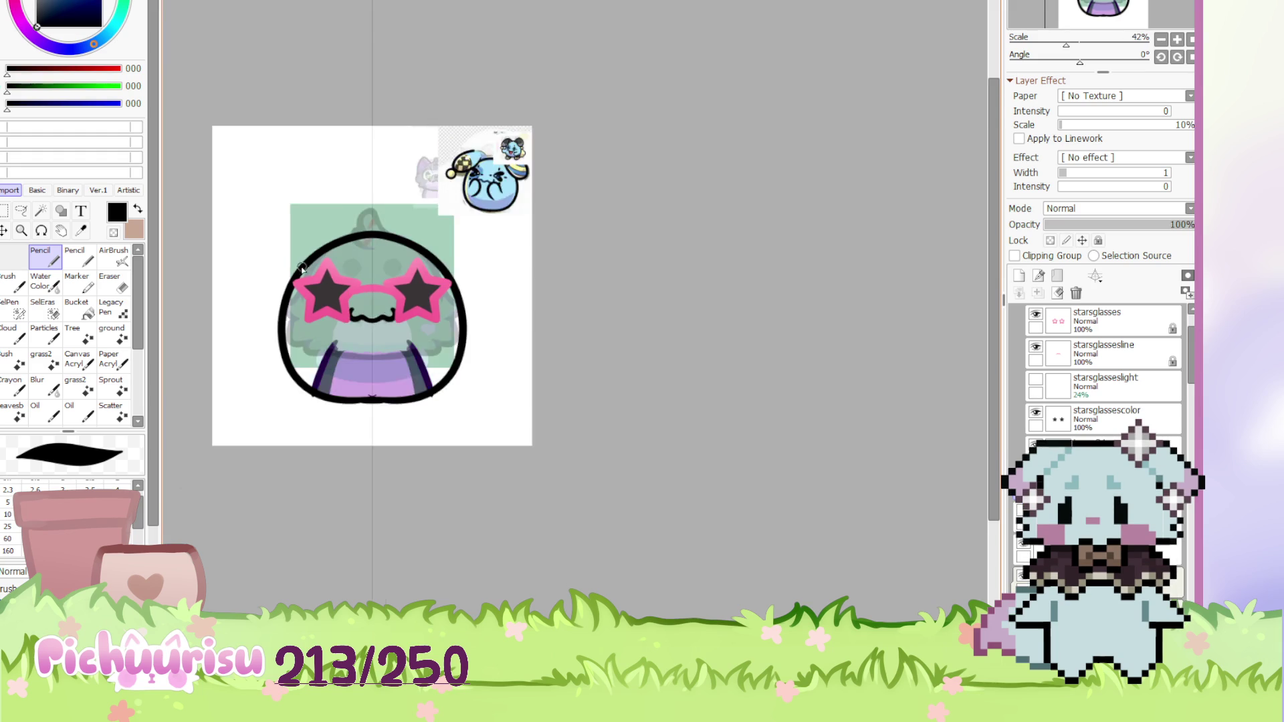
pyautogui.scroll(2, 352, 262)
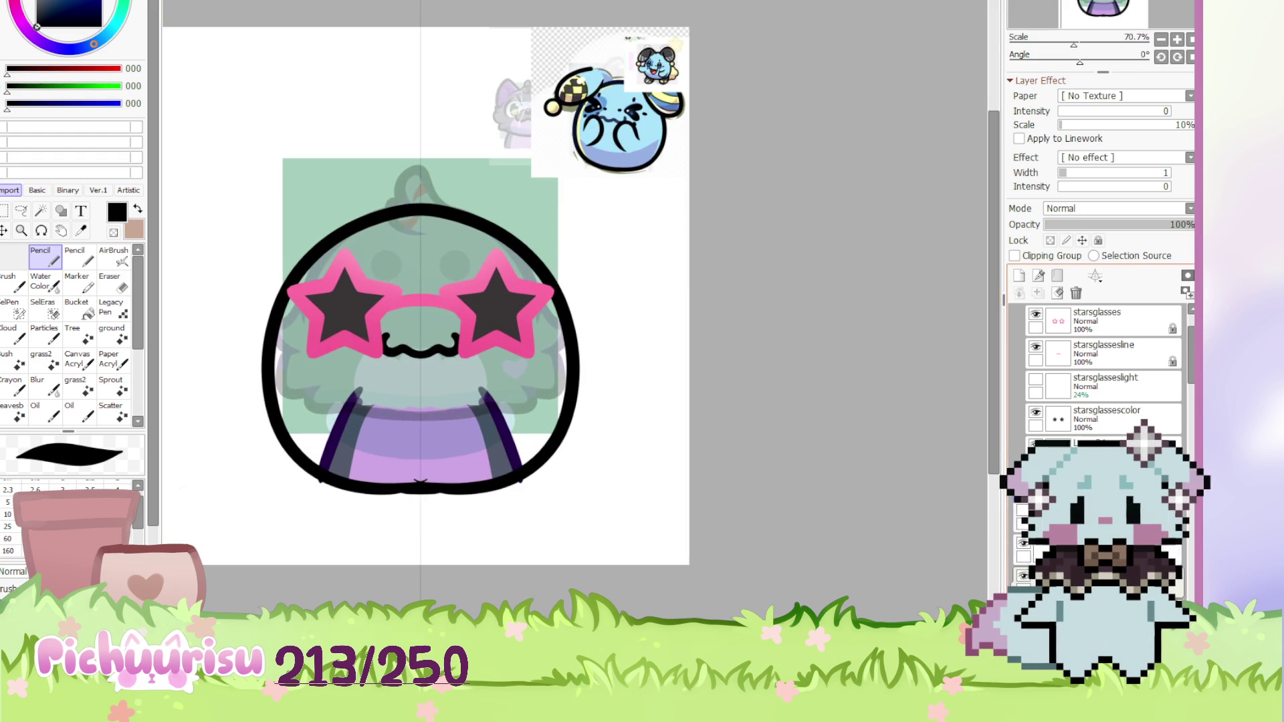
pyautogui.scroll(2, 242, 329)
pyautogui.press('l')
pyautogui.moveTo(438, 303); pyautogui.dragTo(443, 300)
pyautogui.press('Delete')
pyautogui.hotkey('ctrl', 'd')
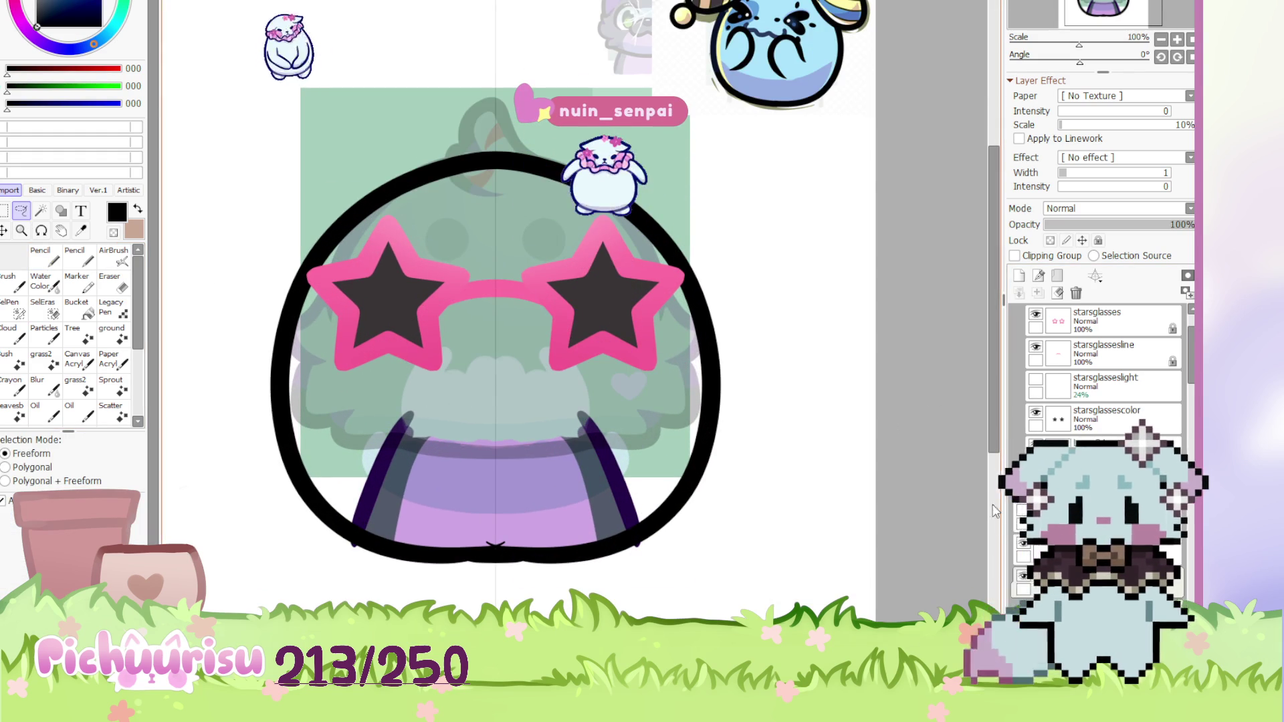
pyautogui.hotkey('ctrl', 'z')
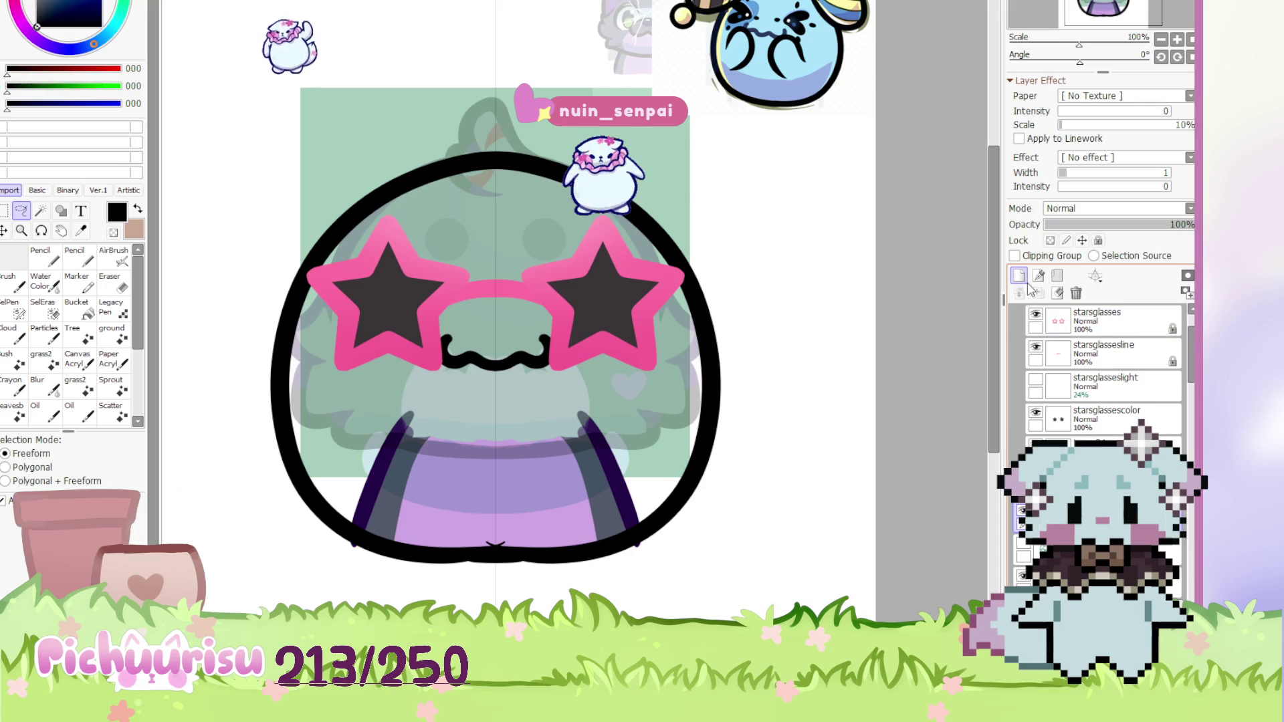
pyautogui.scroll(4, 484, 365)
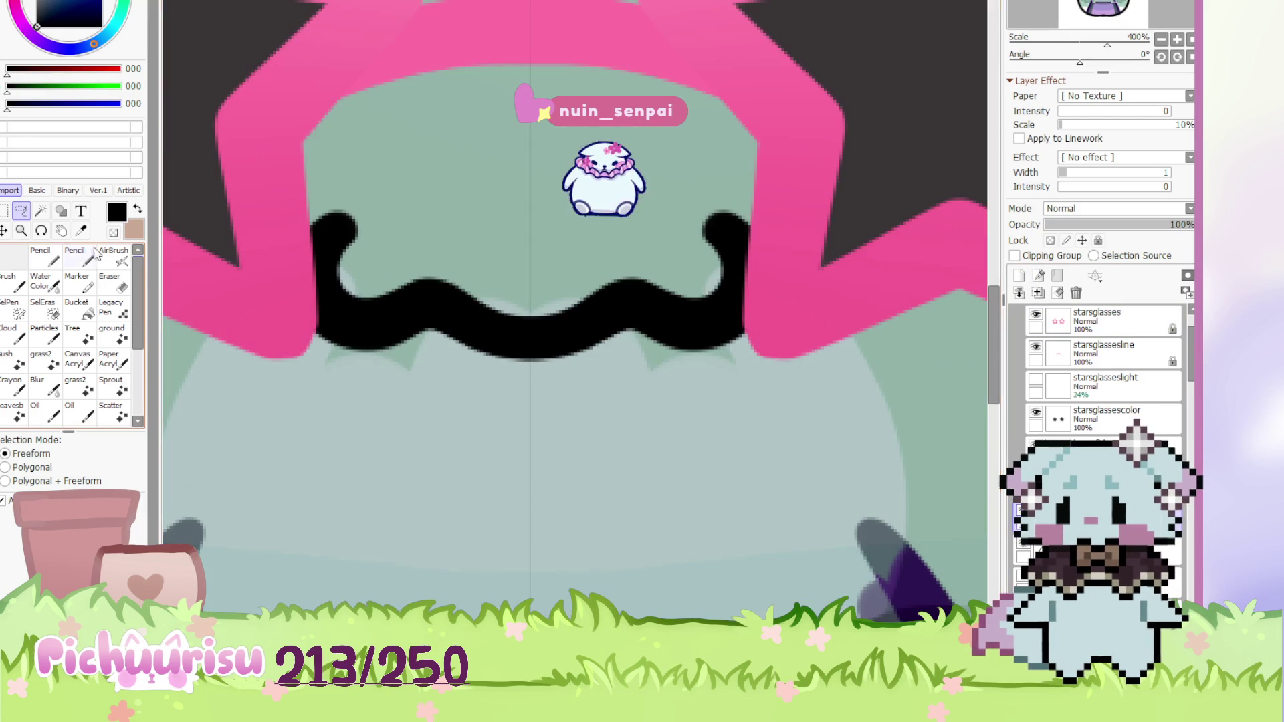
# Draw a U-shaped lower mouth under the wavy line and sample dark red from the reference
pyautogui.click(42, 257)
pyautogui.moveTo(335, 264)
pyautogui.mouseDown()
pyautogui.moveTo(411, 479)
pyautogui.moveTo(574, 511)
pyautogui.mouseUp()
pyautogui.scroll(-10, 431, 380)
pyautogui.scroll(1, 436, 385)
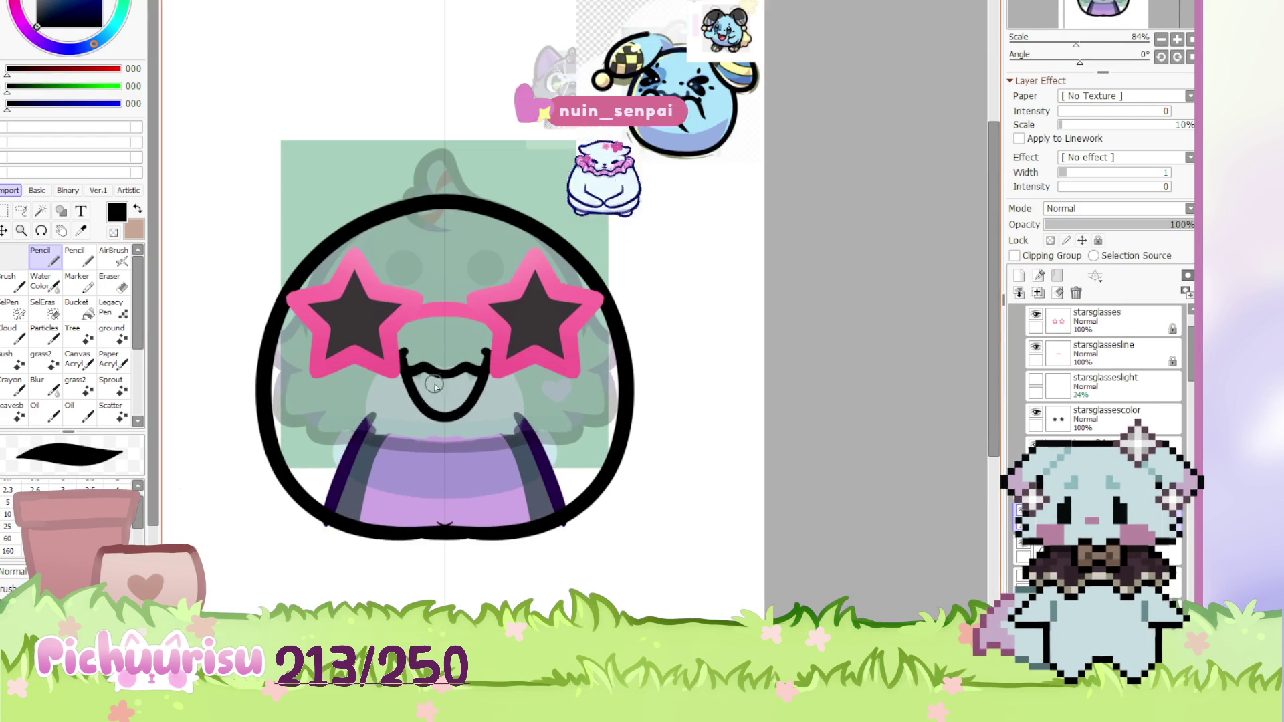
pyautogui.scroll(5, 639, 99)
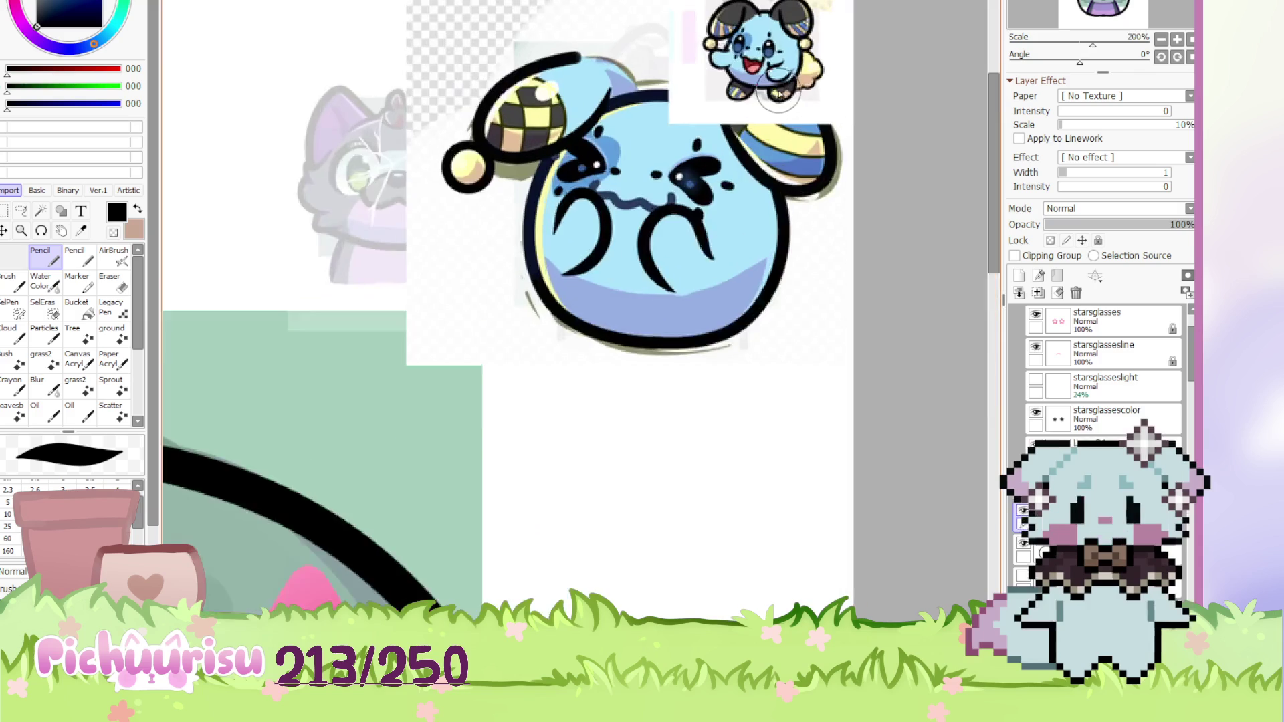
pyautogui.keyDown('alt'); pyautogui.click(638, 99); pyautogui.keyUp('alt')
pyautogui.scroll(-6, 639, 99)
pyautogui.scroll(-1, 639, 98)
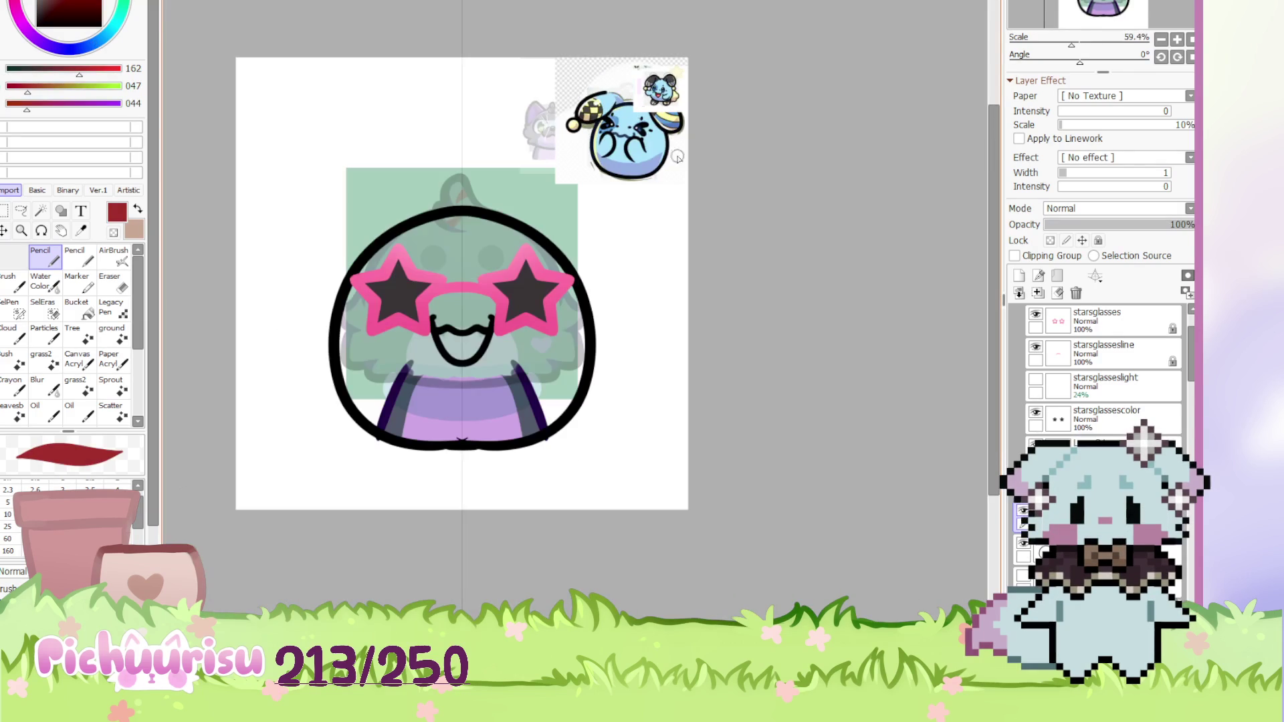
# On a new layer, fill the mouth interior dark red and paint a pink tongue
pyautogui.click(1020, 277)
pyautogui.scroll(6, 462, 335)
pyautogui.moveTo(435, 394)
pyautogui.mouseDown()
pyautogui.moveTo(461, 402)
pyautogui.moveTo(401, 388)
pyautogui.moveTo(371, 336)
pyautogui.moveTo(468, 331)
pyautogui.mouseUp()
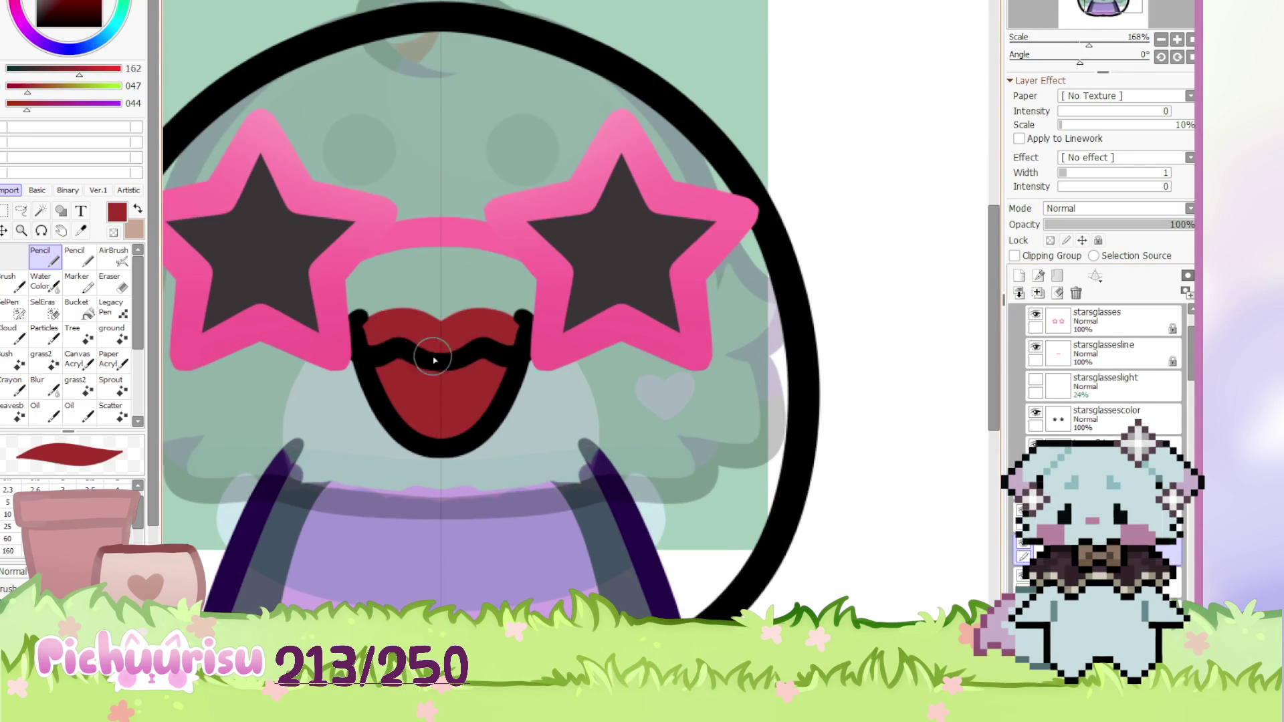
pyautogui.scroll(-5, 401, 321)
pyautogui.scroll(6, 534, 172)
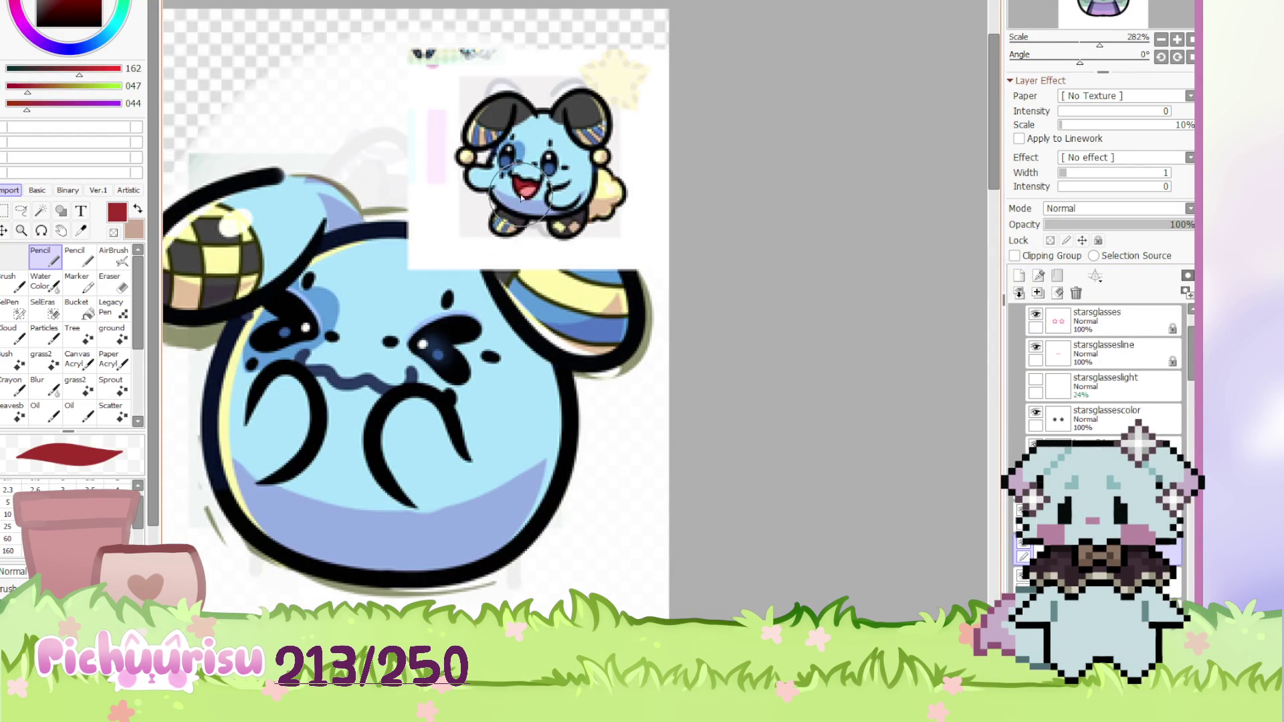
pyautogui.keyDown('alt'); pyautogui.click(526, 184); pyautogui.keyUp('alt')
pyautogui.scroll(-11, 542, 200)
pyautogui.scroll(12, 399, 377)
pyautogui.moveTo(416, 387); pyautogui.dragTo(421, 431)
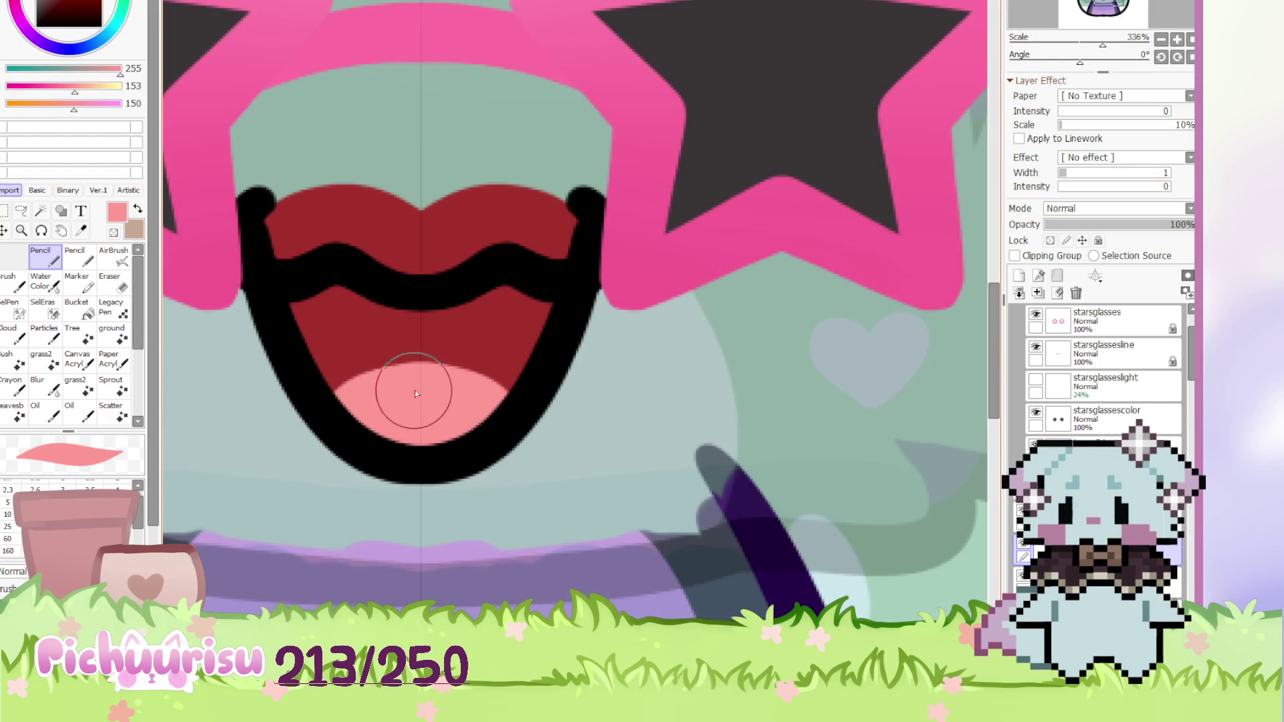
pyautogui.scroll(-5, 408, 395)
# Shade a dark-red band along the top of the tongue using deeper red shades
pyautogui.keyDown('alt'); pyautogui.click(344, 286); pyautogui.keyUp('alt')
pyautogui.keyDown('alt'); pyautogui.click(468, 317); pyautogui.keyUp('alt')
pyautogui.scroll(5, 416, 373)
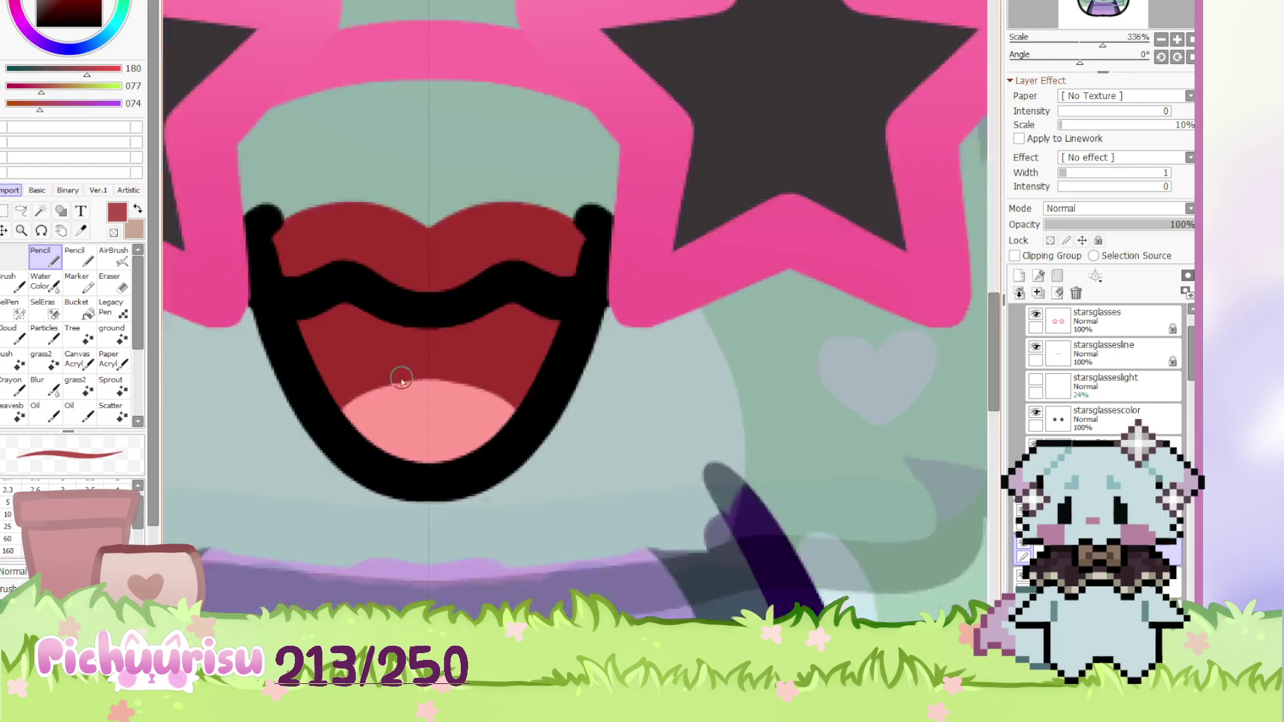
pyautogui.moveTo(301, 439); pyautogui.dragTo(566, 369)
pyautogui.scroll(-5, 566, 370)
pyautogui.scroll(3, 372, 352)
pyautogui.keyDown('alt'); pyautogui.click(373, 352); pyautogui.keyUp('alt')
pyautogui.scroll(3, 315, 453)
pyautogui.moveTo(315, 453)
pyautogui.mouseDown()
pyautogui.moveTo(511, 373)
pyautogui.moveTo(301, 467)
pyautogui.moveTo(588, 384)
pyautogui.mouseUp()
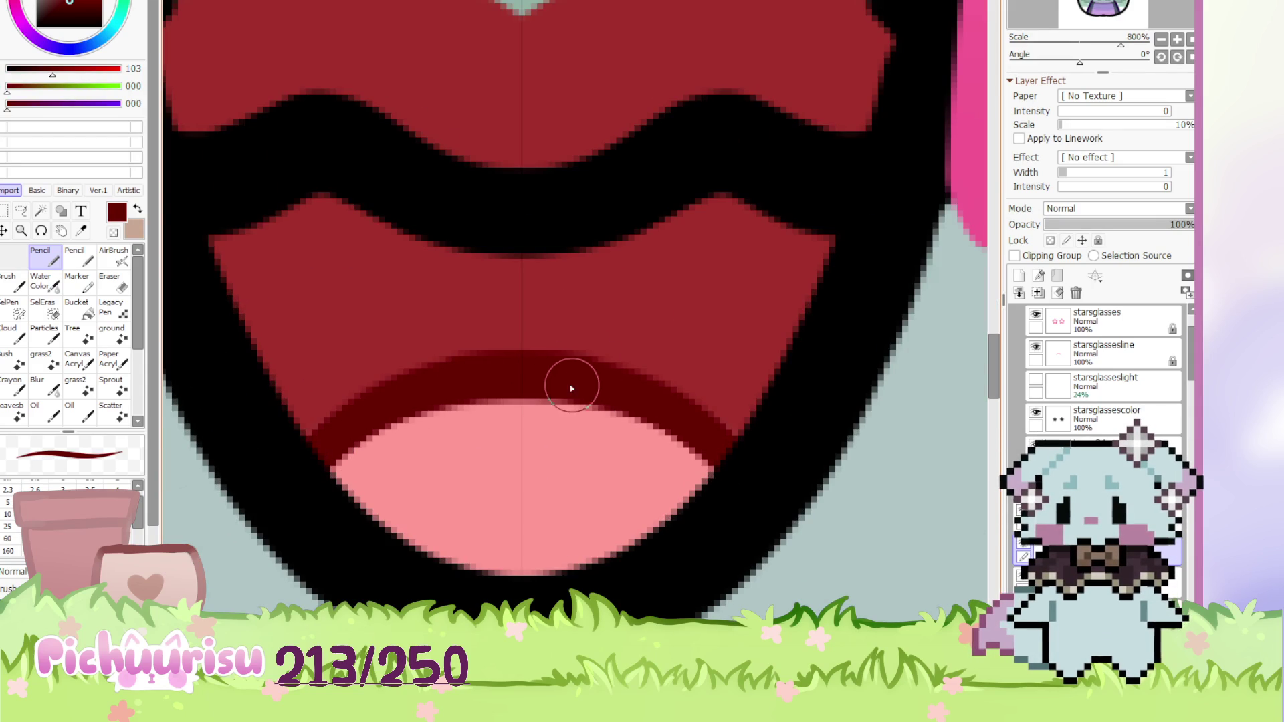
pyautogui.keyDown('alt'); pyautogui.click(308, 395); pyautogui.keyUp('alt')
pyautogui.scroll(-3, 470, 326)
pyautogui.scroll(5, 401, 341)
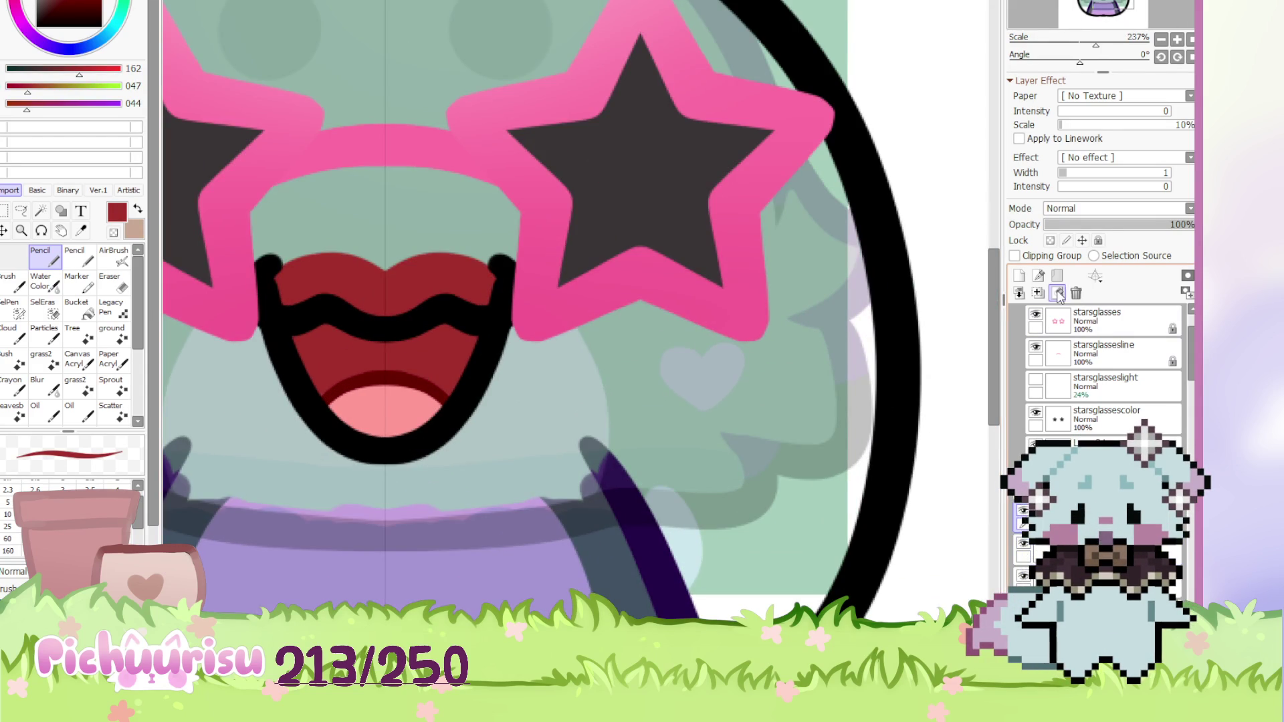
# Clear the black lower mouth lineart and redraw the mouth outline in dark red
pyautogui.click(1058, 293)
pyautogui.keyDown('alt'); pyautogui.click(428, 381); pyautogui.keyUp('alt')
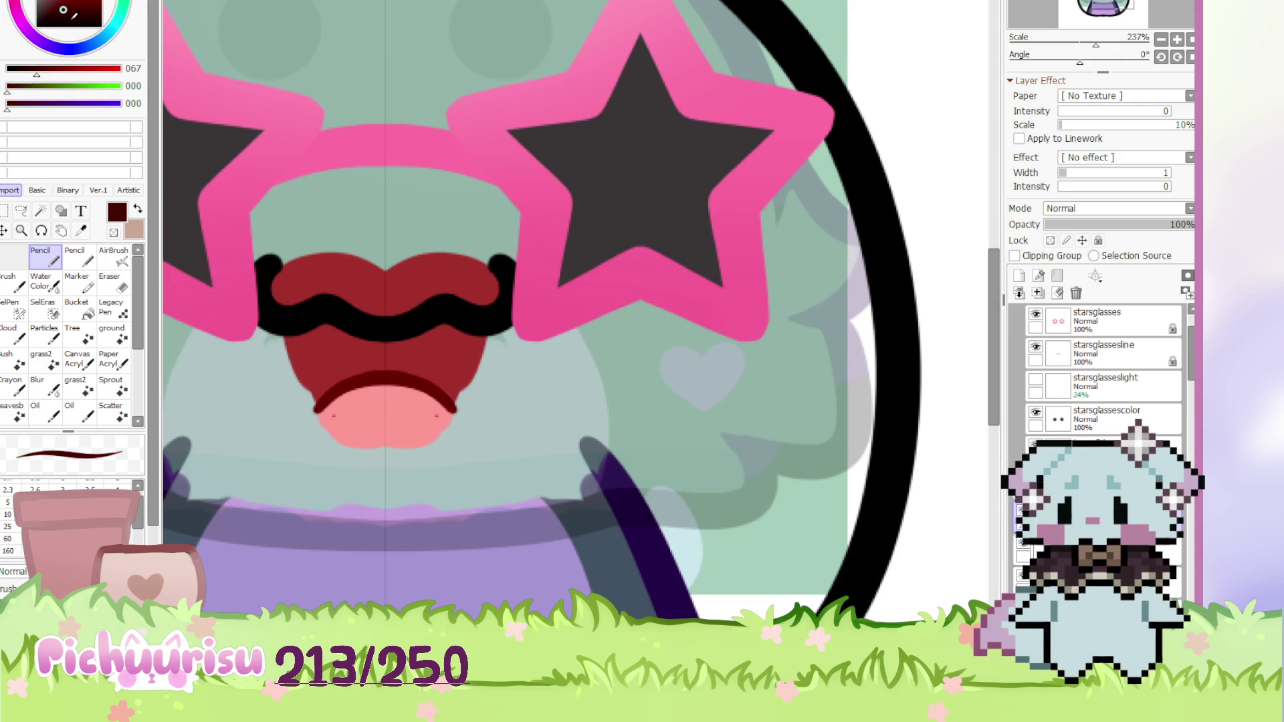
pyautogui.scroll(2, 576, 294)
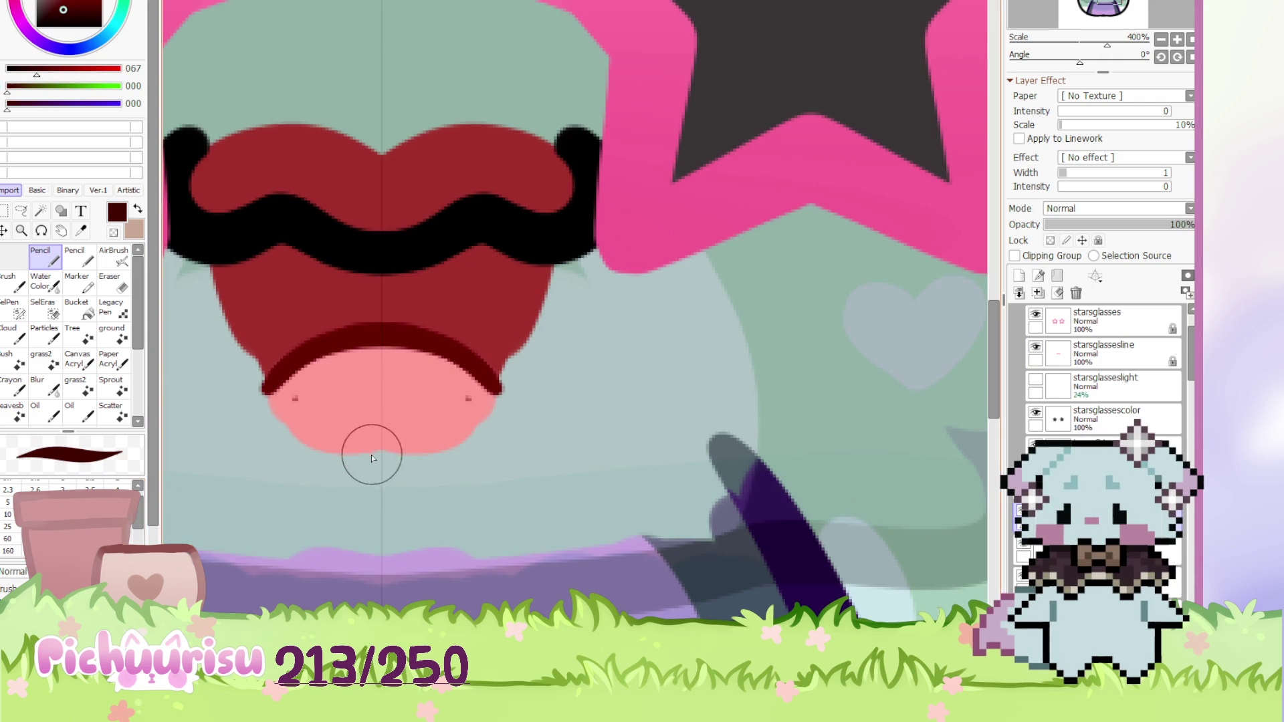
pyautogui.moveTo(262, 401); pyautogui.dragTo(515, 376)
pyautogui.hotkey('ctrl', 'z')
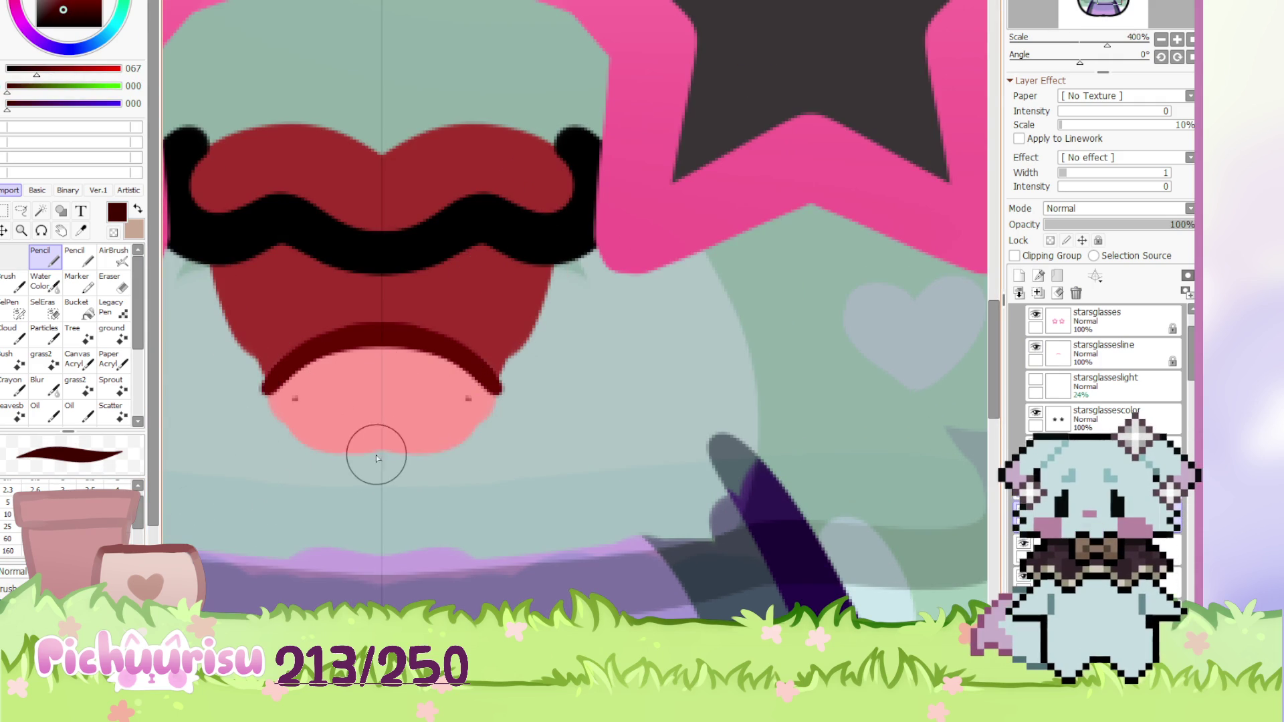
pyautogui.hotkey('ctrl', 'z')
pyautogui.hotkey('ctrl', 'z')
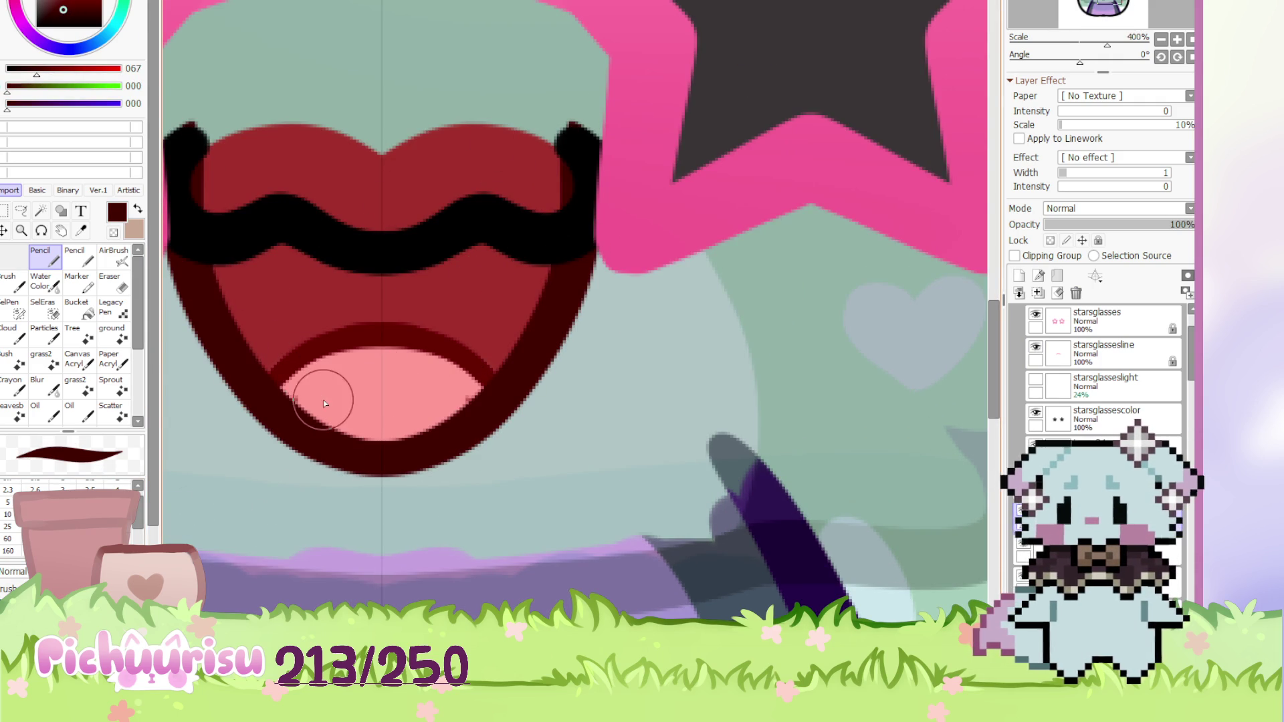
pyautogui.scroll(2, 323, 400)
pyautogui.keyDown('alt'); pyautogui.click(362, 440); pyautogui.keyUp('alt')
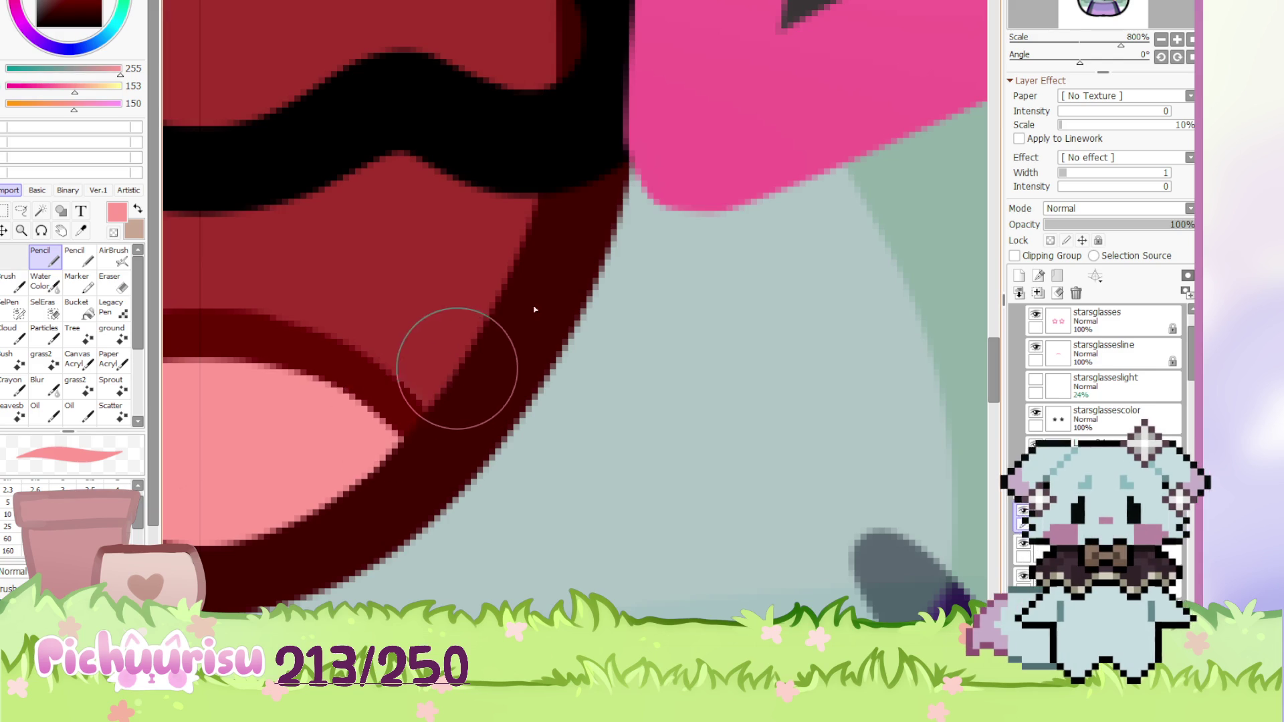
pyautogui.scroll(-6, 469, 362)
pyautogui.scroll(1, 469, 362)
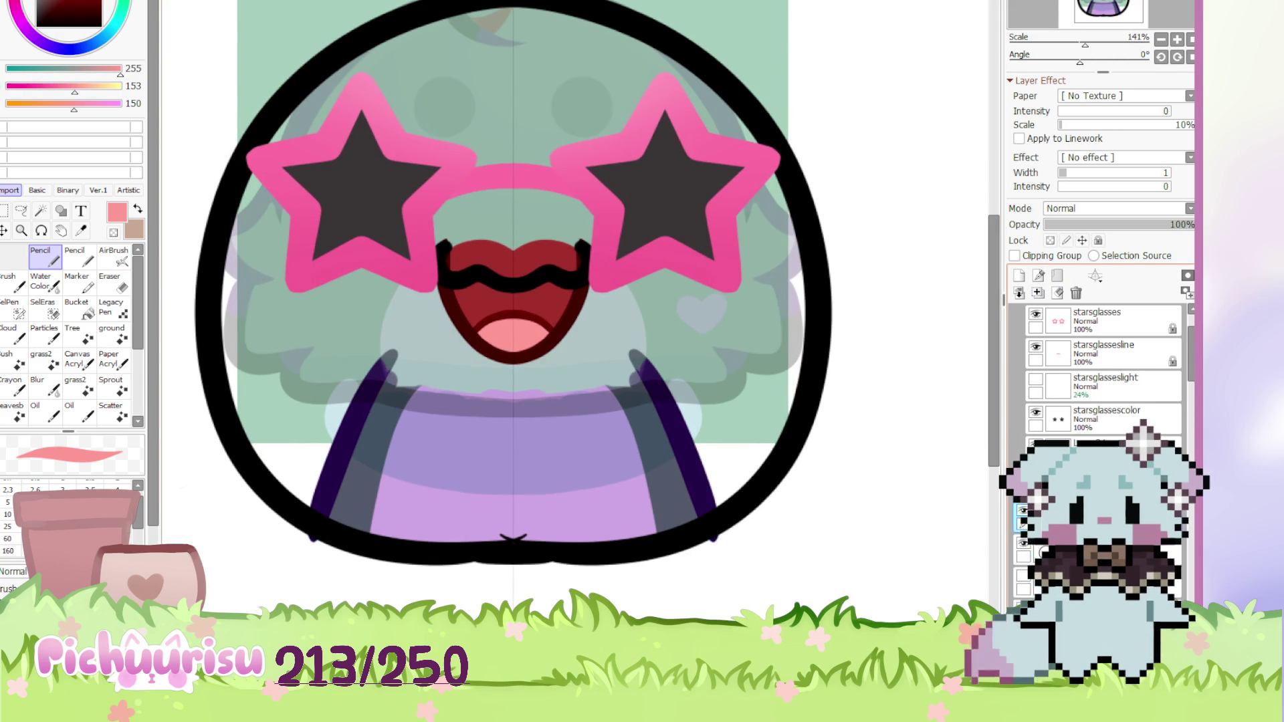
pyautogui.scroll(-3, 742, 113)
pyautogui.scroll(4, 742, 114)
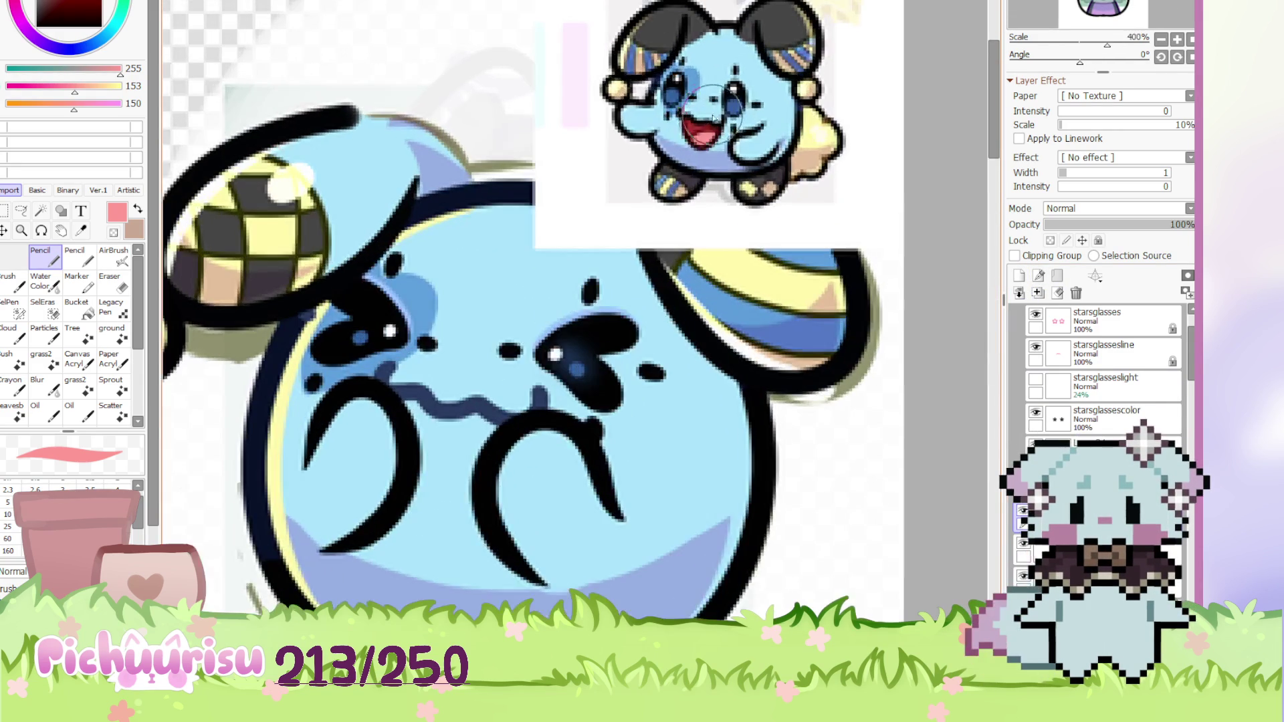
# Sample light blue from the reference puppy and paint it into the upper mouth area
pyautogui.keyDown('alt'); pyautogui.click(696, 101); pyautogui.keyUp('alt')
pyautogui.scroll(-3, 696, 100)
pyautogui.scroll(5, 372, 408)
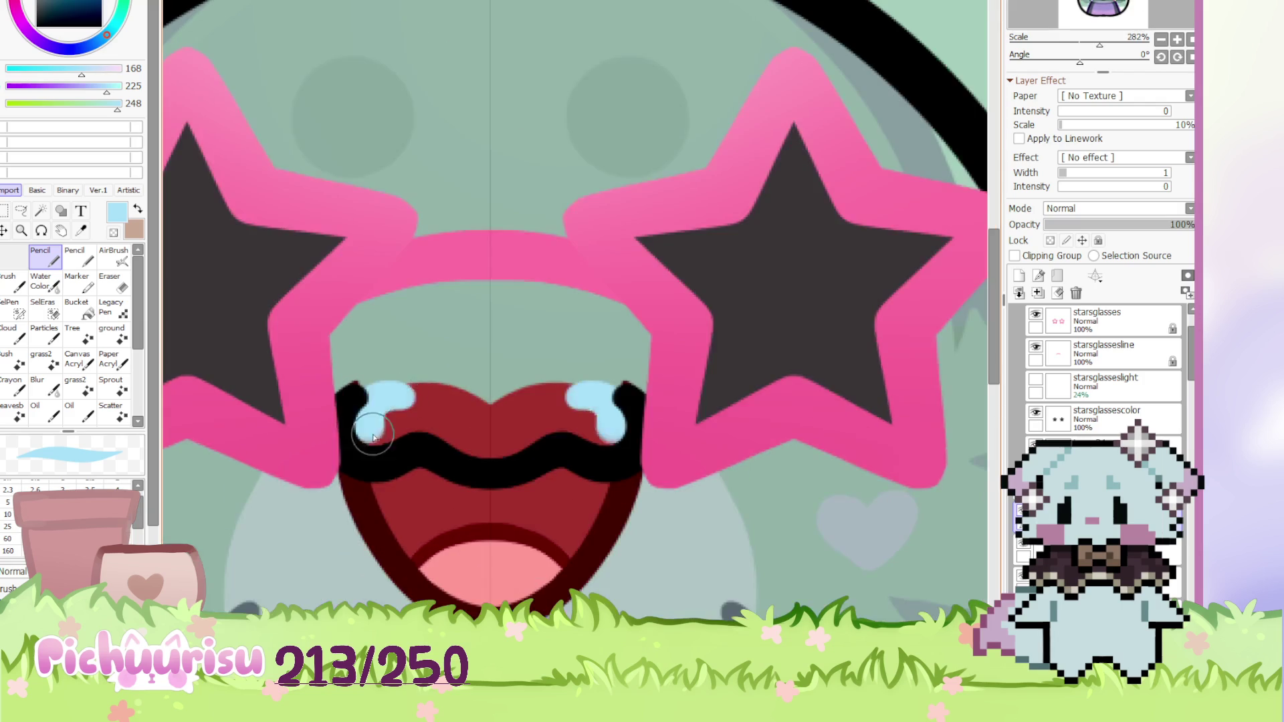
pyautogui.moveTo(373, 408)
pyautogui.mouseDown()
pyautogui.moveTo(481, 387)
pyautogui.moveTo(447, 432)
pyautogui.mouseUp()
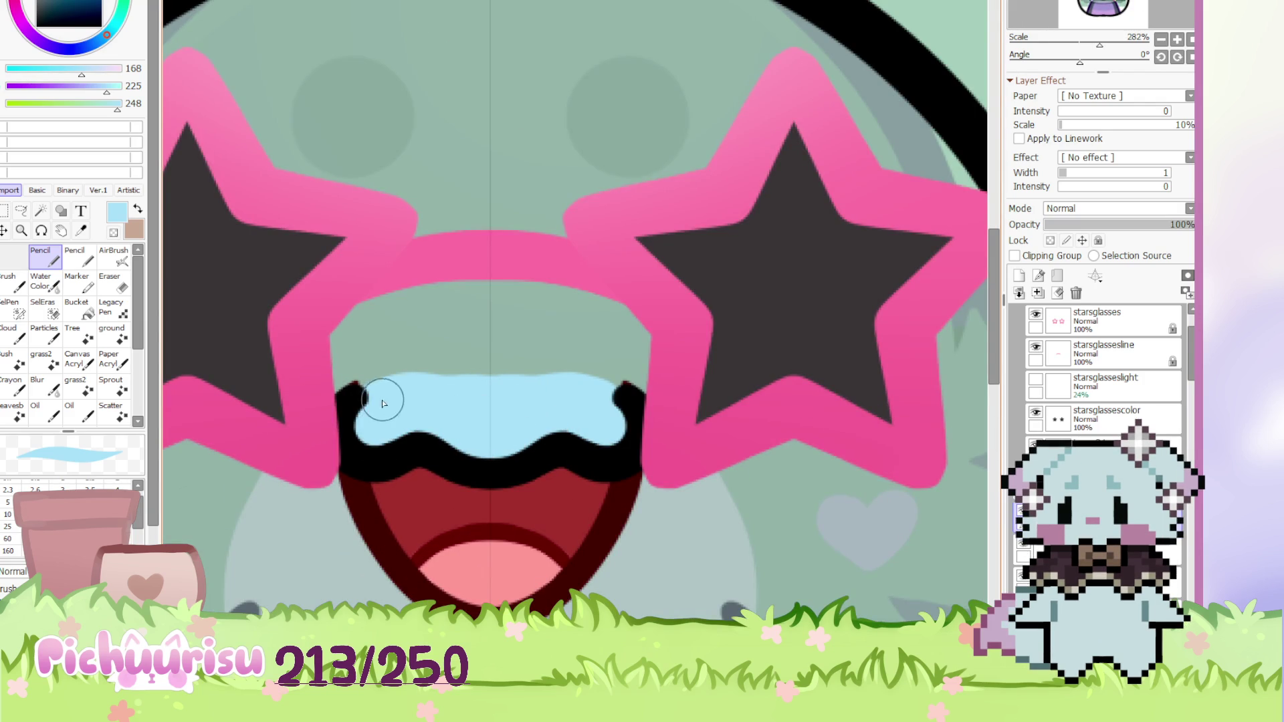
pyautogui.moveTo(368, 395)
pyautogui.mouseDown()
pyautogui.moveTo(459, 381)
pyautogui.moveTo(361, 404)
pyautogui.moveTo(381, 367)
pyautogui.moveTo(449, 365)
pyautogui.mouseUp()
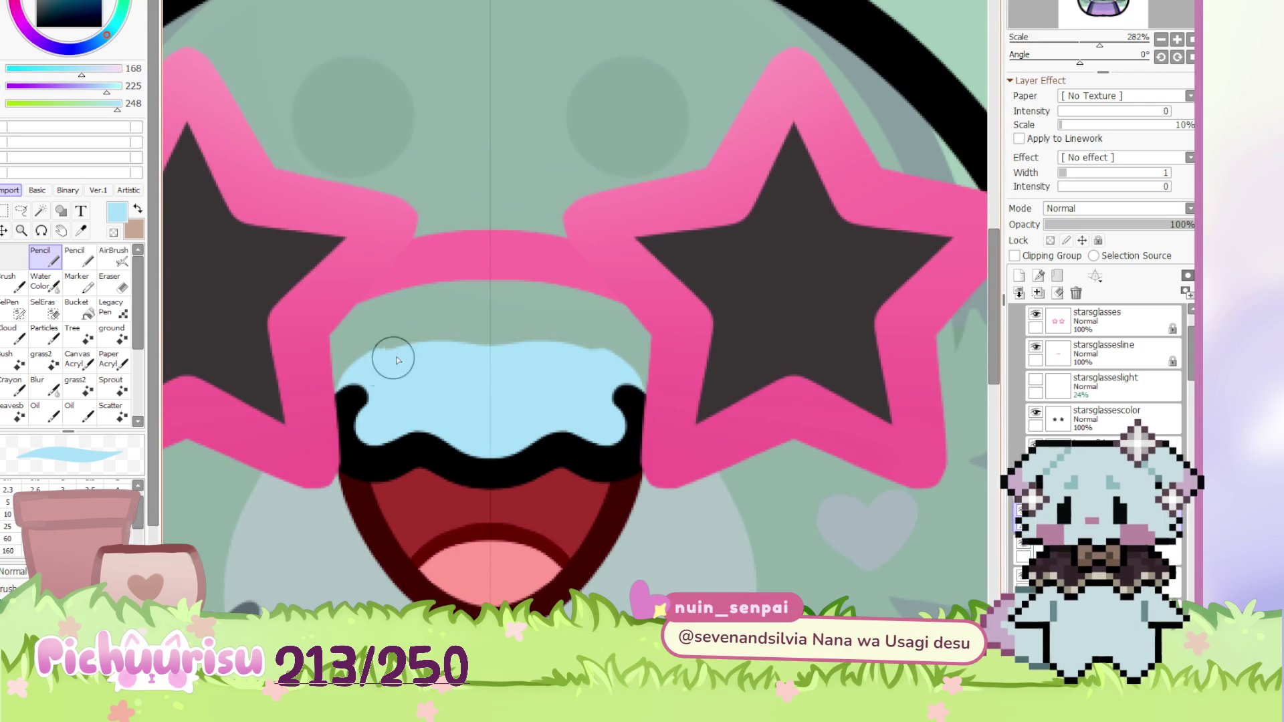
pyautogui.scroll(-6, 401, 347)
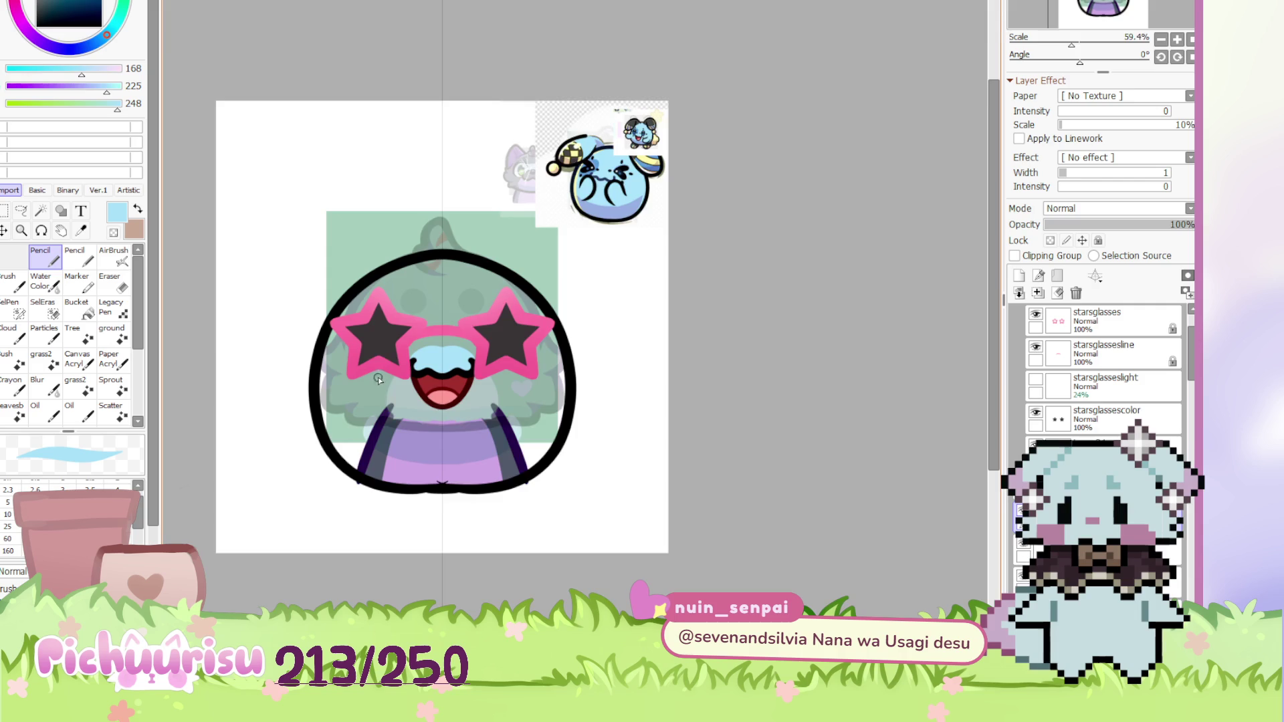
pyautogui.scroll(4, 505, 287)
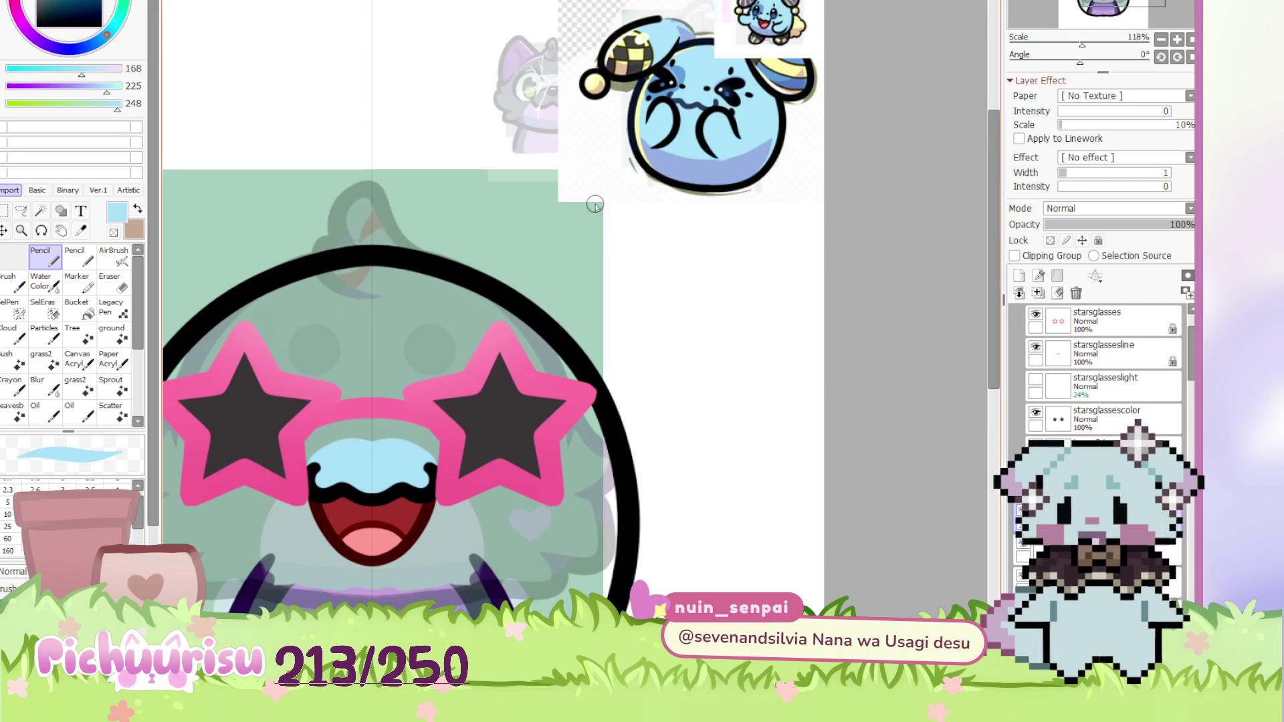
pyautogui.scroll(-4, 595, 205)
pyautogui.scroll(2, 565, 269)
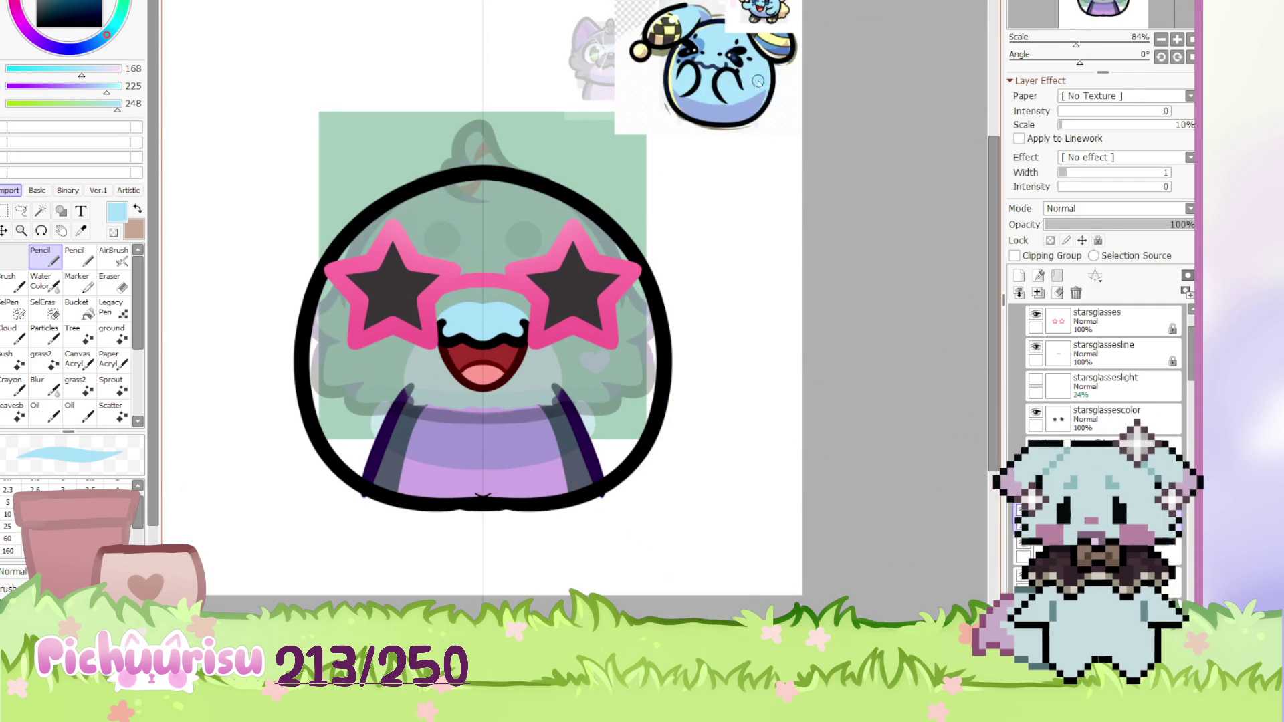
# On a new layer, paint the face, head top and hair sides light blue, then add a shading layer
pyautogui.click(1039, 276)
pyautogui.moveTo(414, 301)
pyautogui.mouseDown()
pyautogui.moveTo(468, 374)
pyautogui.moveTo(521, 281)
pyautogui.moveTo(442, 348)
pyautogui.mouseUp()
pyautogui.moveTo(361, 267); pyautogui.dragTo(401, 227)
pyautogui.moveTo(582, 201)
pyautogui.mouseDown()
pyautogui.moveTo(462, 199)
pyautogui.moveTo(481, 254)
pyautogui.moveTo(395, 253)
pyautogui.mouseUp()
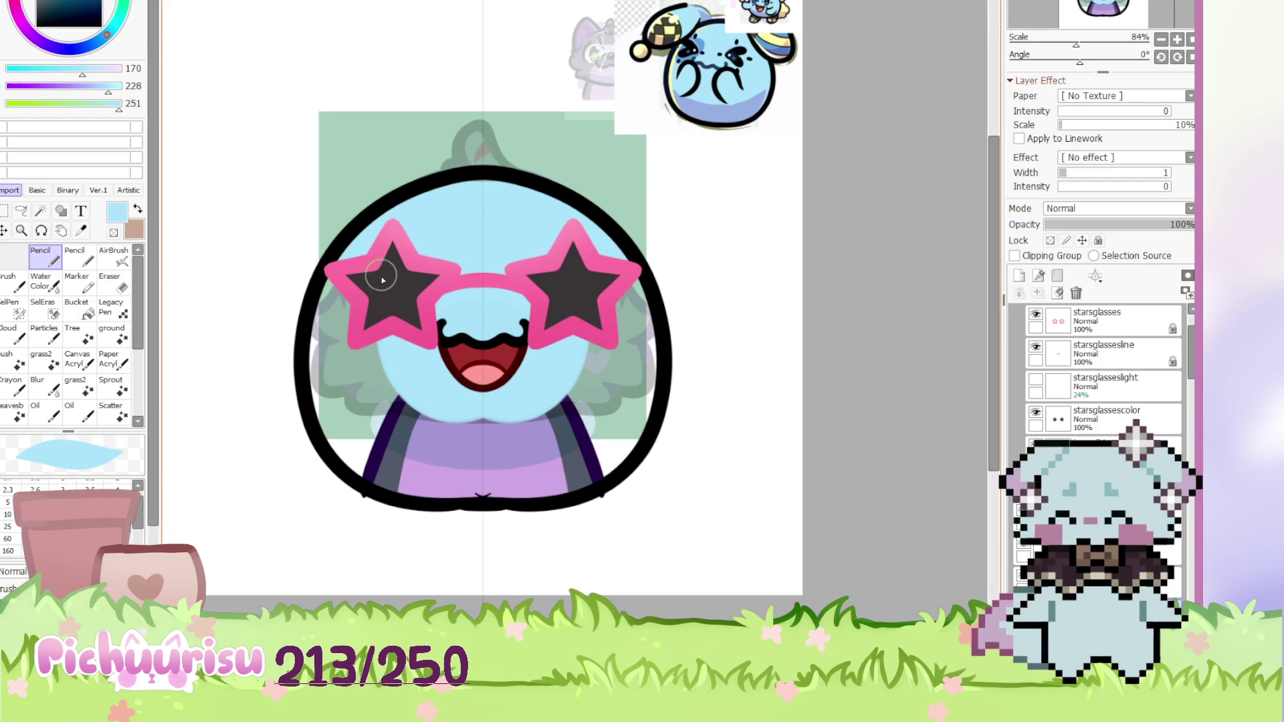
pyautogui.moveTo(346, 322)
pyautogui.mouseDown()
pyautogui.moveTo(328, 347)
pyautogui.moveTo(331, 401)
pyautogui.moveTo(354, 435)
pyautogui.moveTo(397, 450)
pyautogui.moveTo(439, 428)
pyautogui.moveTo(433, 493)
pyautogui.moveTo(453, 417)
pyautogui.mouseUp()
pyautogui.scroll(-1, 381, 402)
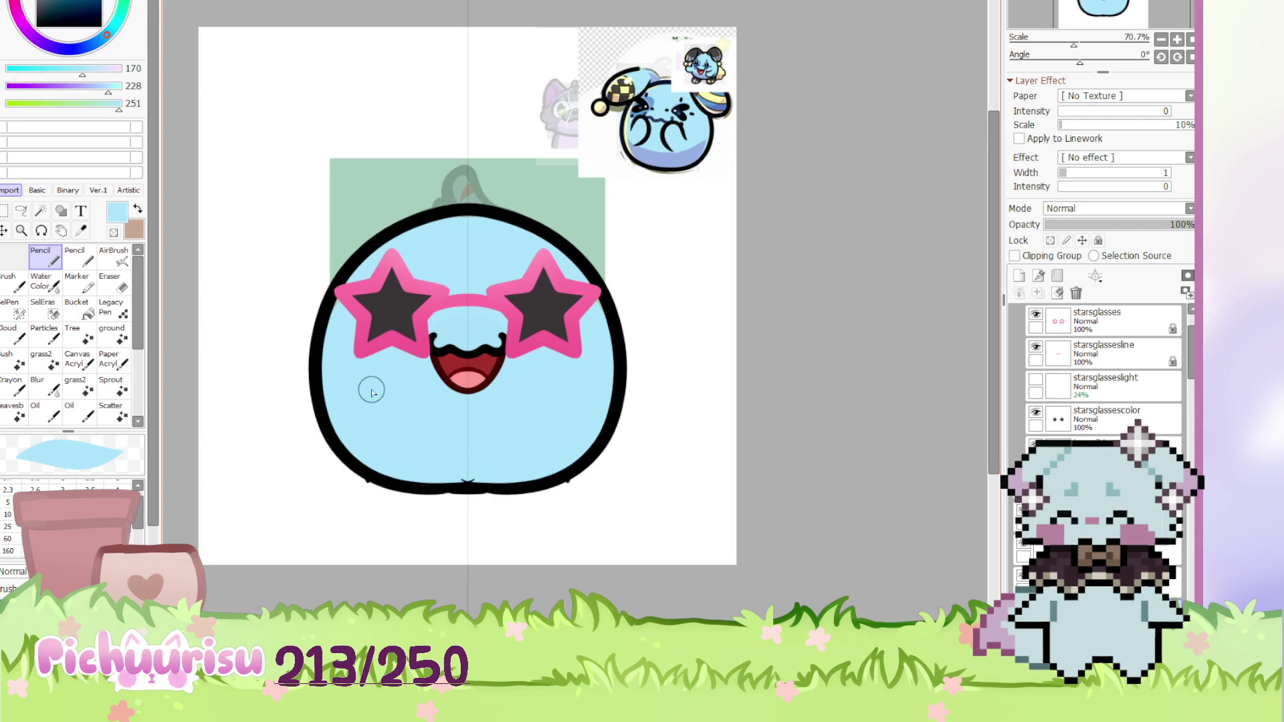
pyautogui.click(1020, 277)
pyautogui.scroll(-1, 1074, 212)
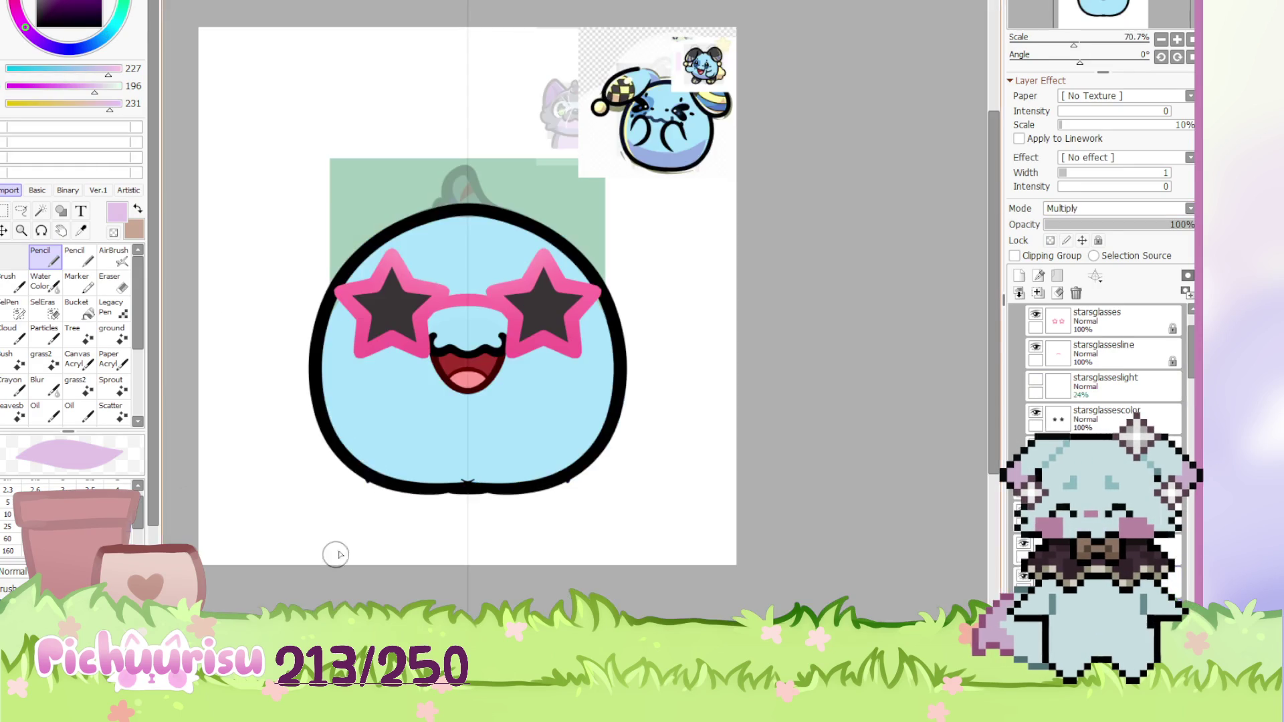
# Paint a wide purple band across the lower face on the Multiply layer
pyautogui.scroll(3, 426, 414)
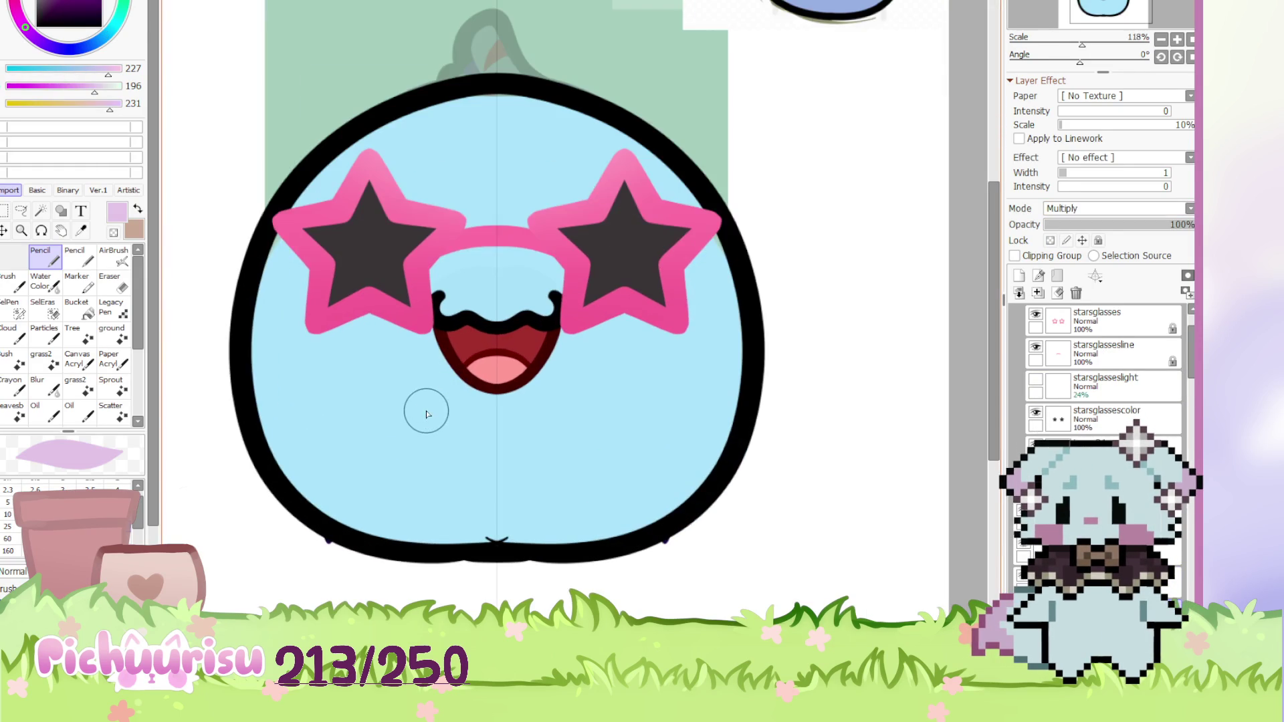
pyautogui.moveTo(249, 364); pyautogui.dragTo(536, 415)
pyautogui.moveTo(491, 450)
pyautogui.mouseDown()
pyautogui.moveTo(493, 474)
pyautogui.moveTo(452, 525)
pyautogui.moveTo(361, 525)
pyautogui.moveTo(303, 478)
pyautogui.mouseUp()
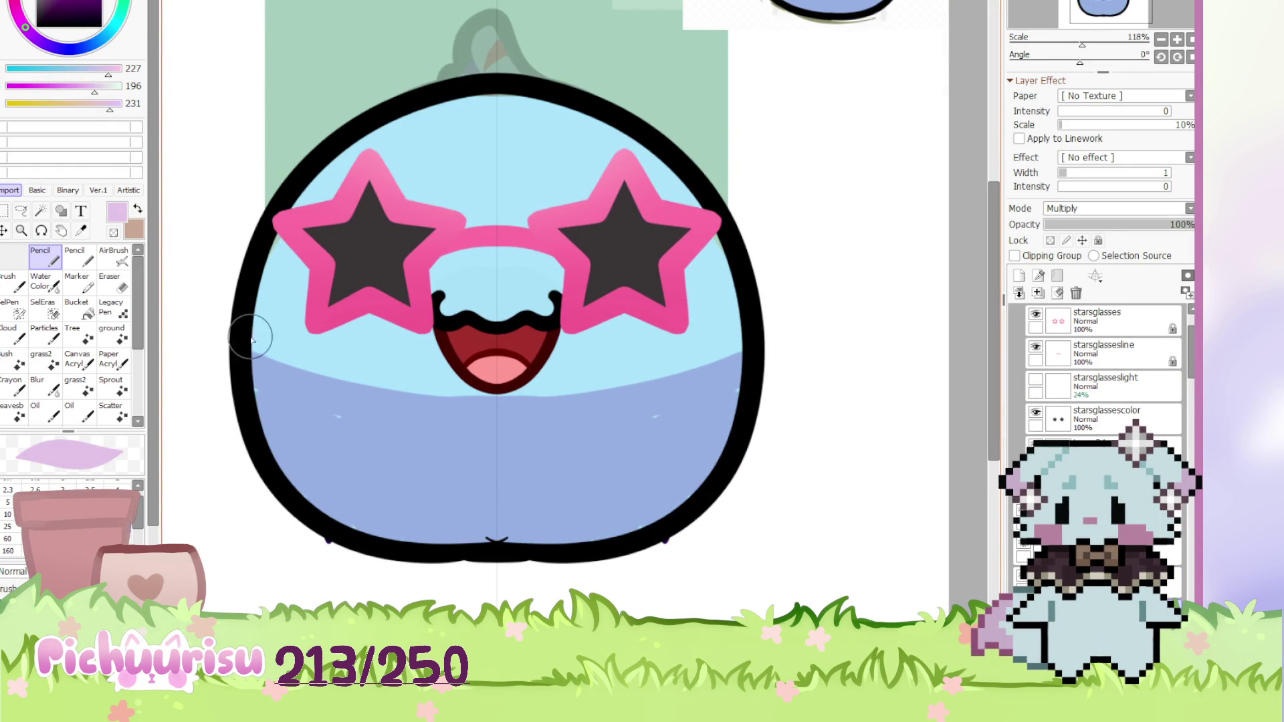
pyautogui.moveTo(251, 340); pyautogui.dragTo(558, 400)
# Erase the purple's upper edge lower and trim its edges along both sides
pyautogui.press('e')
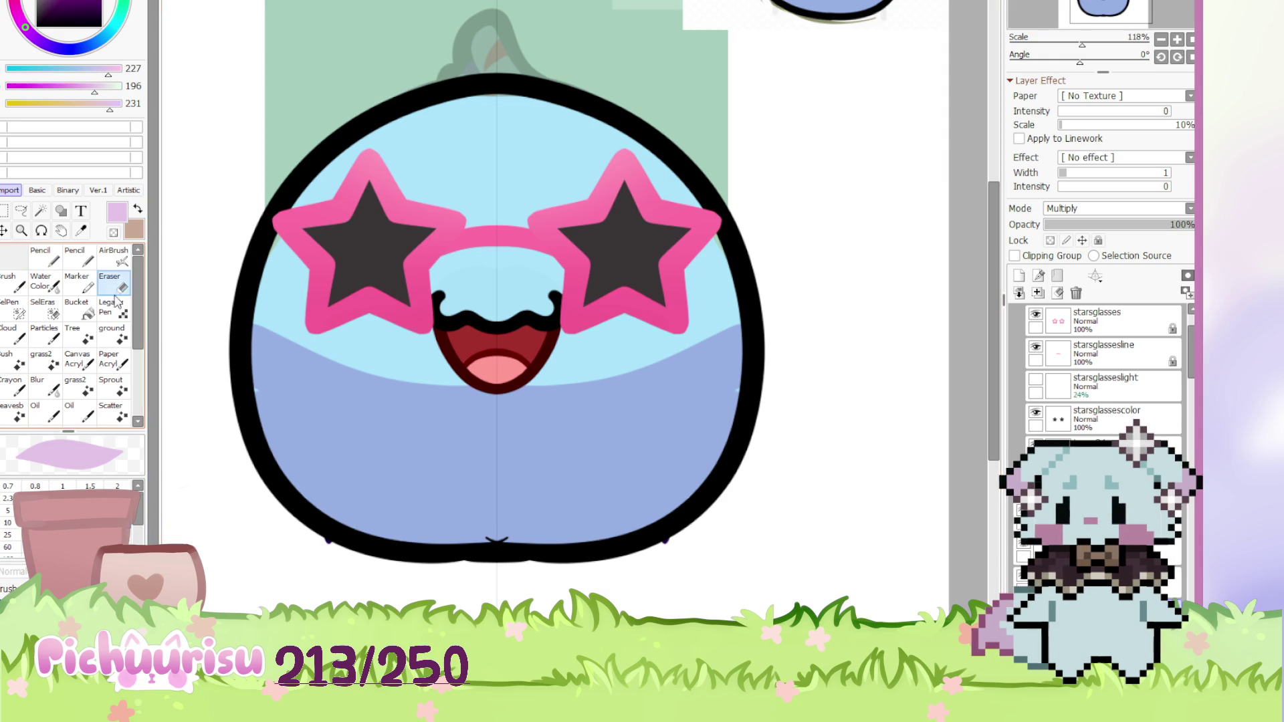
pyautogui.scroll(2, 252, 338)
pyautogui.scroll(-1, 252, 338)
pyautogui.moveTo(221, 317); pyautogui.dragTo(542, 402)
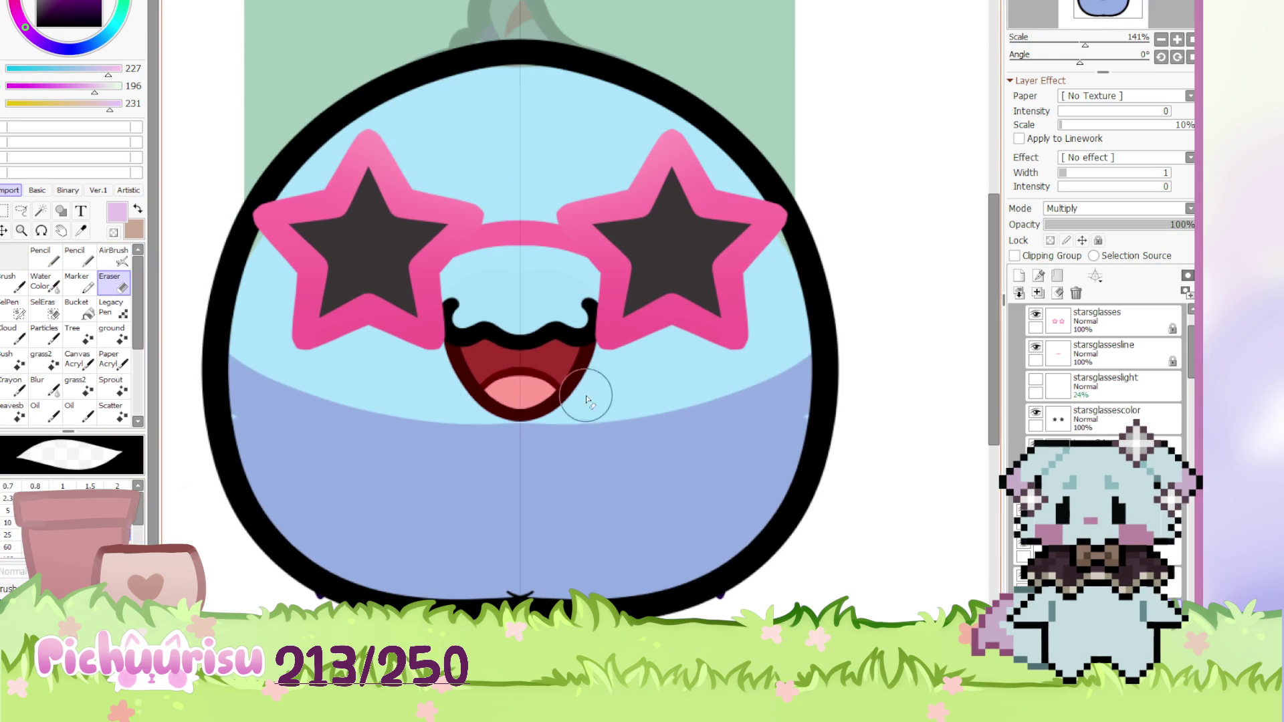
pyautogui.moveTo(811, 324); pyautogui.dragTo(776, 514)
pyautogui.scroll(-4, 295, 364)
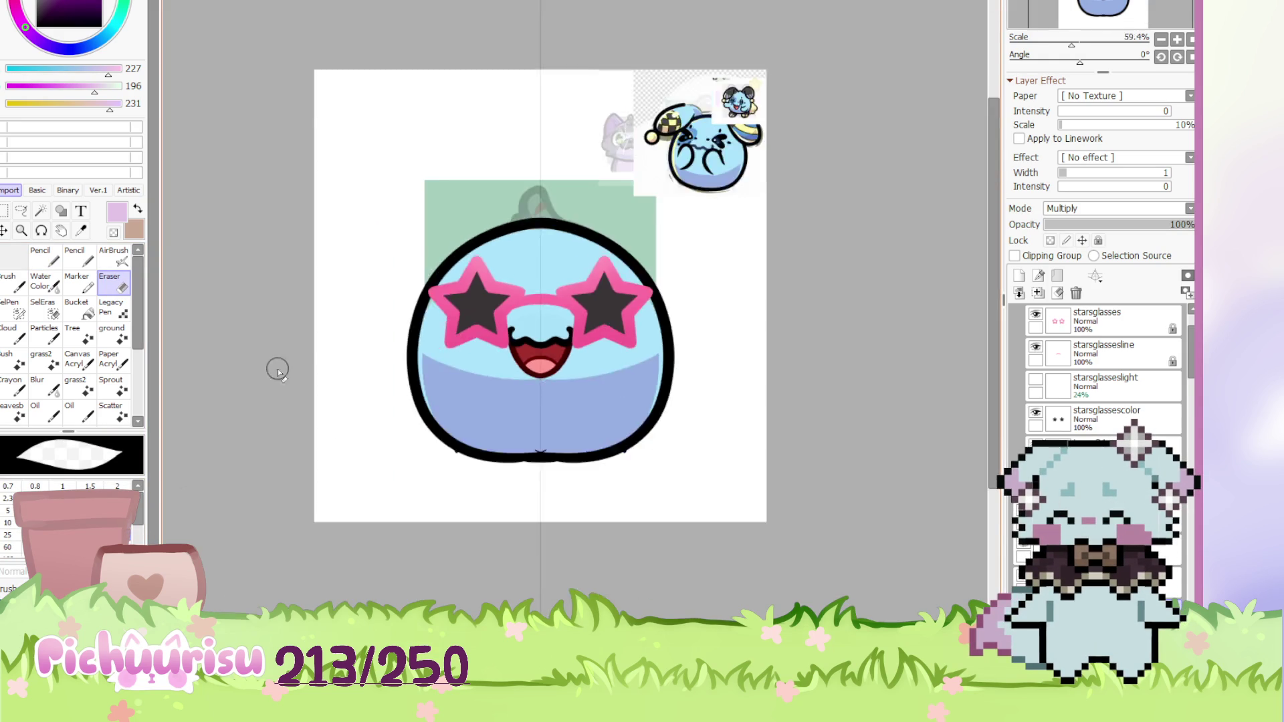
pyautogui.scroll(4, 420, 373)
# Erase the band's top edge into a curve below the mouth, undoing missed strokes
pyautogui.moveTo(212, 400); pyautogui.dragTo(539, 418)
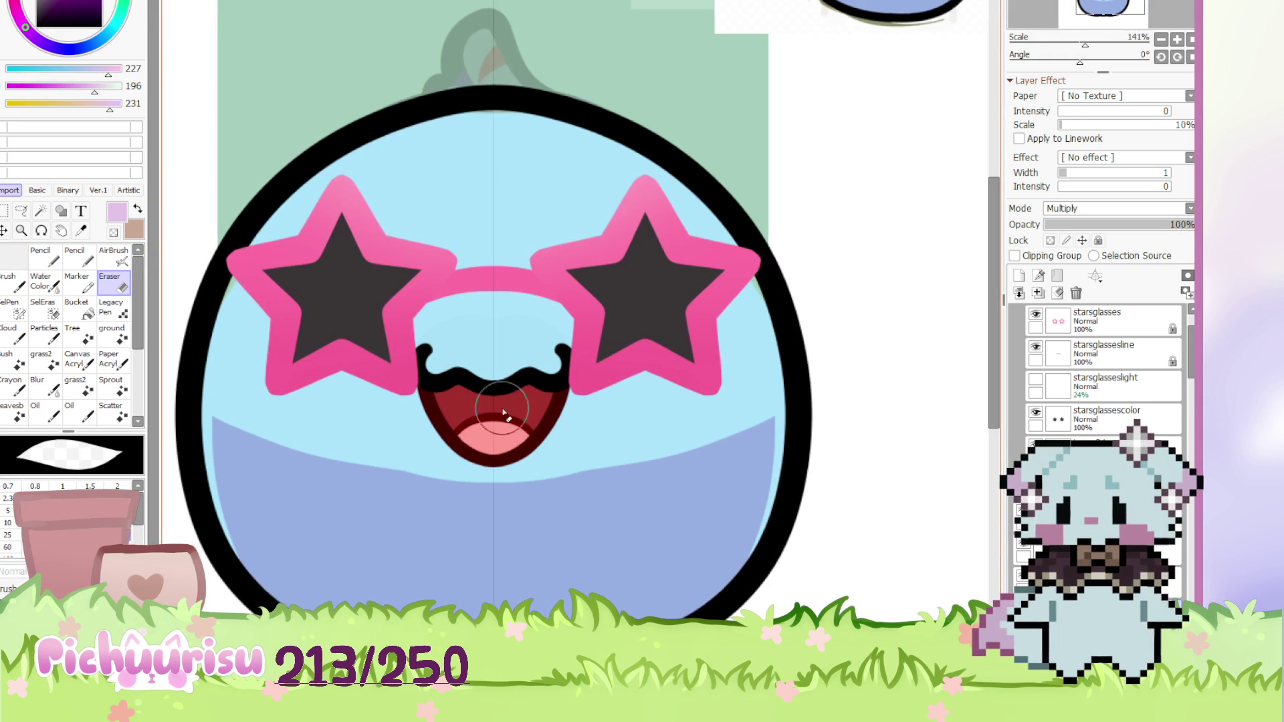
pyautogui.hotkey('ctrl', 'z')
pyautogui.moveTo(187, 401); pyautogui.dragTo(589, 439)
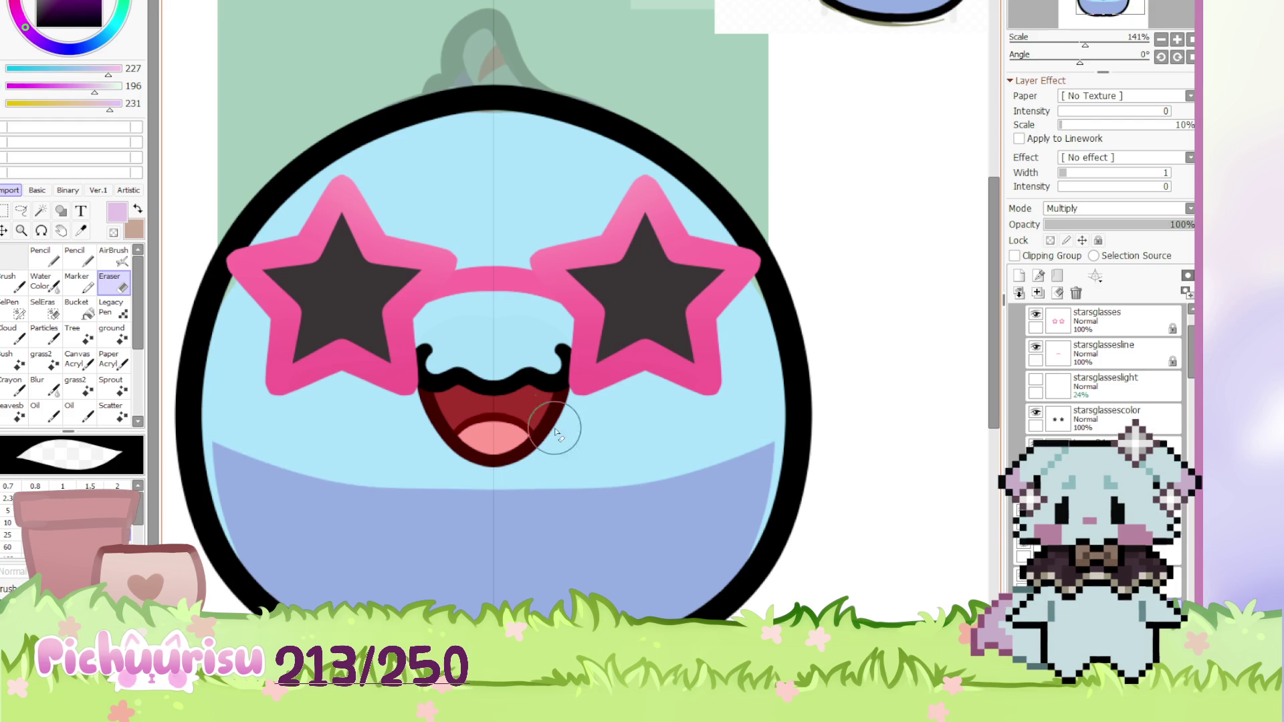
pyautogui.hotkey('ctrl', 'z')
pyautogui.moveTo(224, 425); pyautogui.dragTo(468, 482)
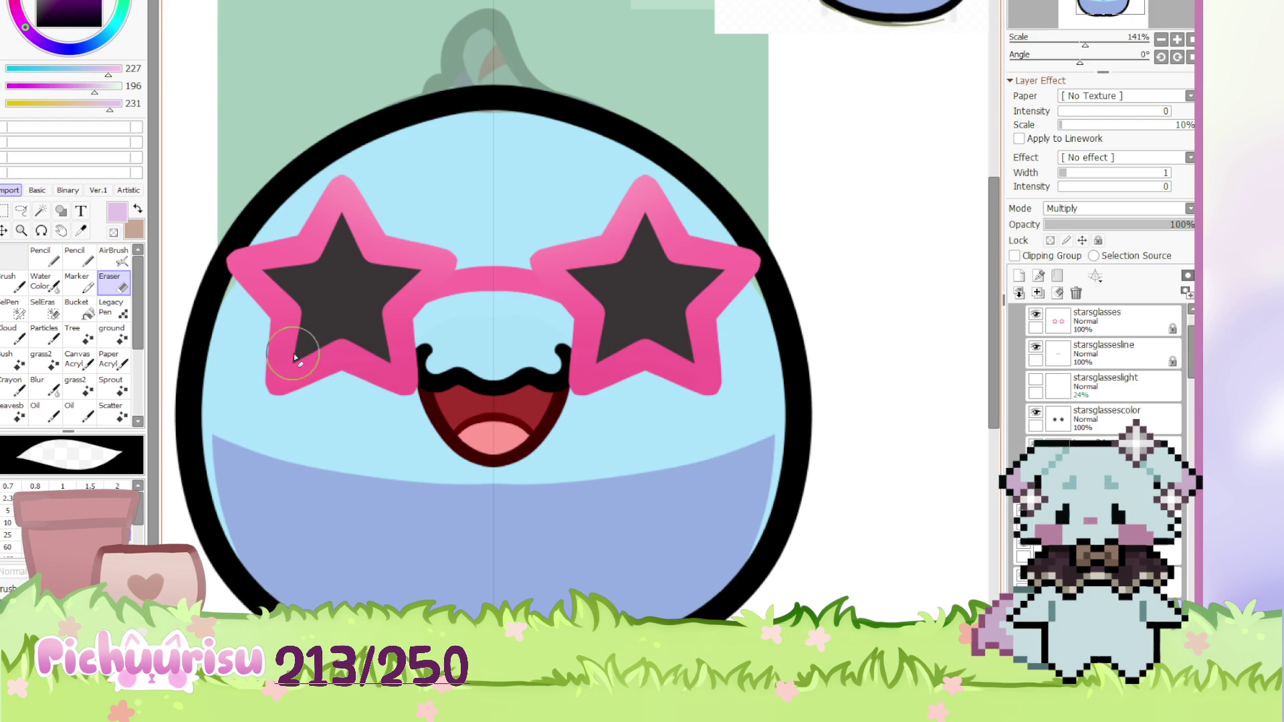
pyautogui.scroll(-3, 282, 351)
pyautogui.click(54, 263)
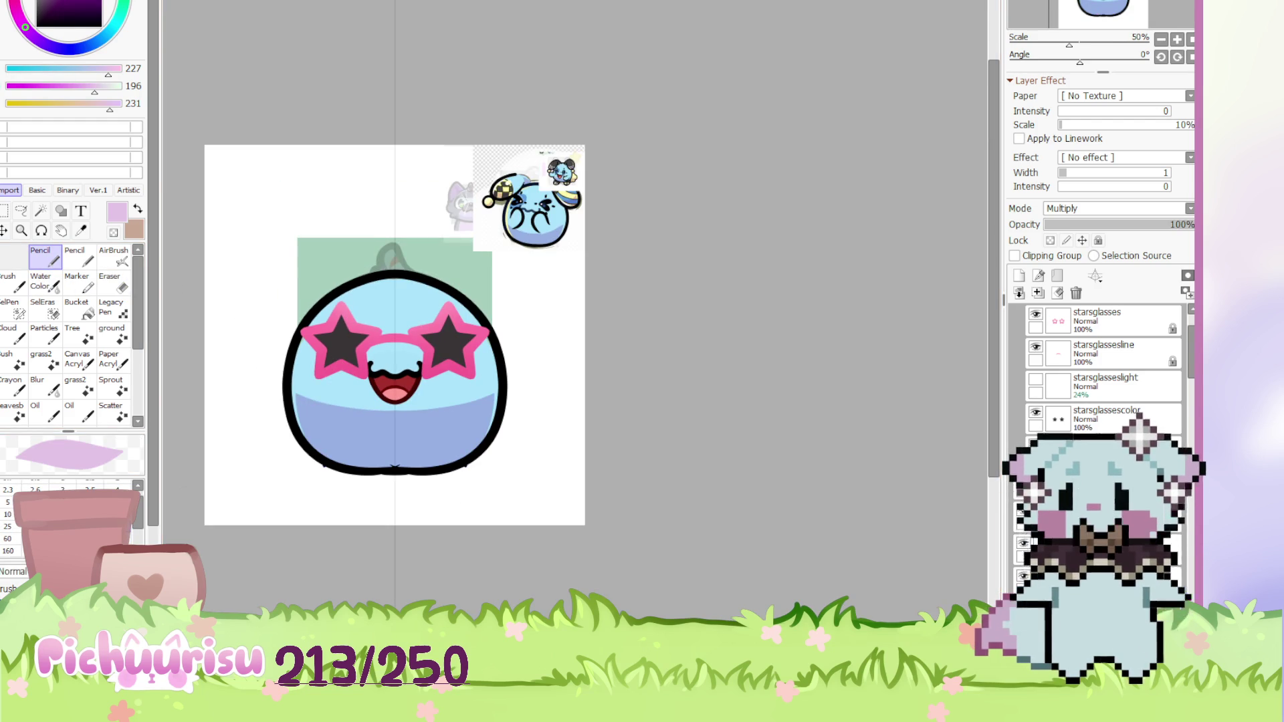
pyautogui.moveTo(669, 200)
pyautogui.mouseDown()
pyautogui.moveTo(600, 352)
pyautogui.moveTo(538, 148)
pyautogui.mouseUp()
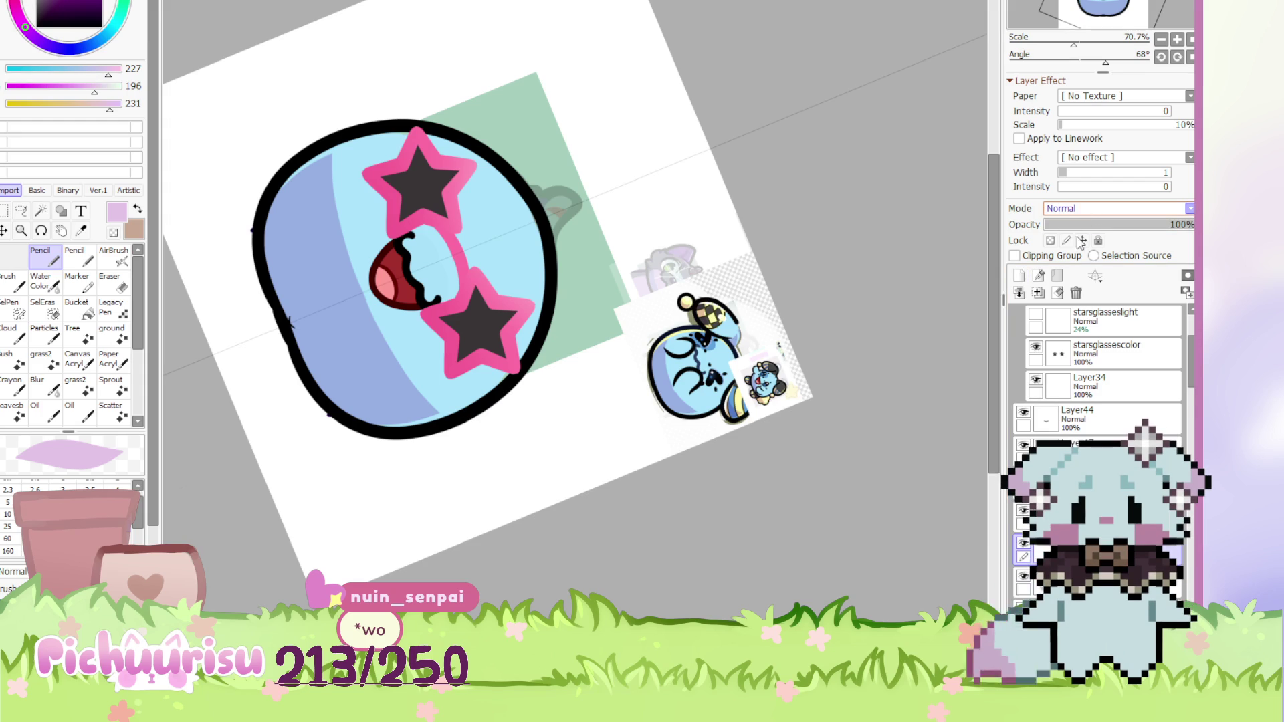
# Eyedrop the pale yellow and paint a highlight down the inside of the right edge
pyautogui.scroll(-3, 1117, 208)
pyautogui.scroll(2, 541, 221)
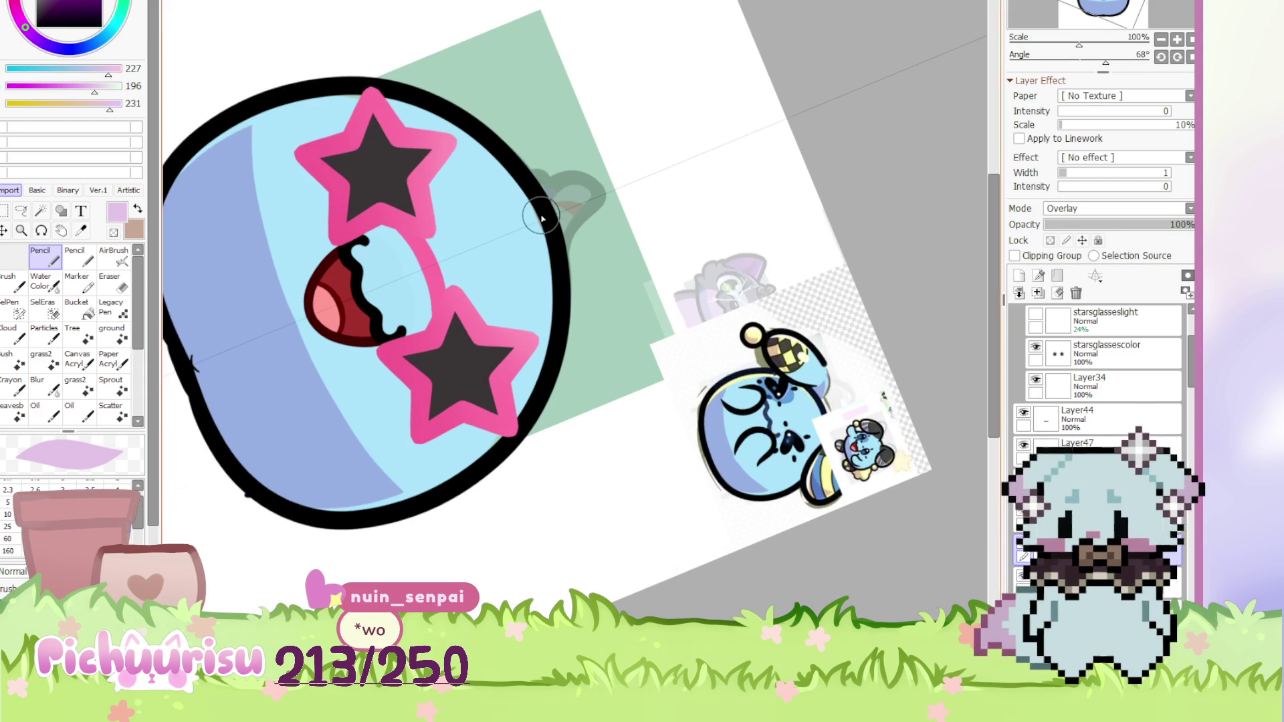
pyautogui.scroll(1, 729, 386)
pyautogui.keyDown('alt'); pyautogui.click(729, 387); pyautogui.keyUp('alt')
pyautogui.scroll(-2, 729, 386)
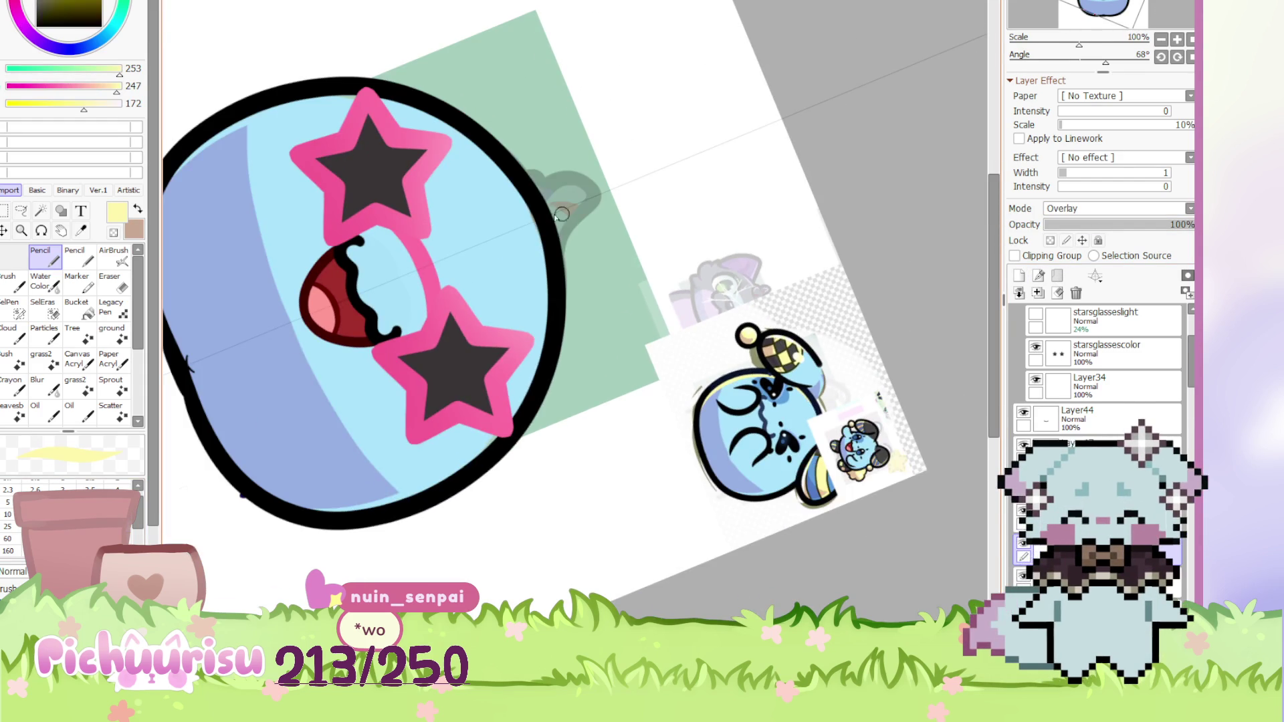
pyautogui.moveTo(421, 113)
pyautogui.mouseDown()
pyautogui.moveTo(535, 364)
pyautogui.moveTo(538, 351)
pyautogui.mouseUp()
pyautogui.moveTo(385, 100); pyautogui.dragTo(512, 424)
# Add a thin white rim stroke inside the outline and reset the canvas rotation upright
pyautogui.scroll(-2, 636, 379)
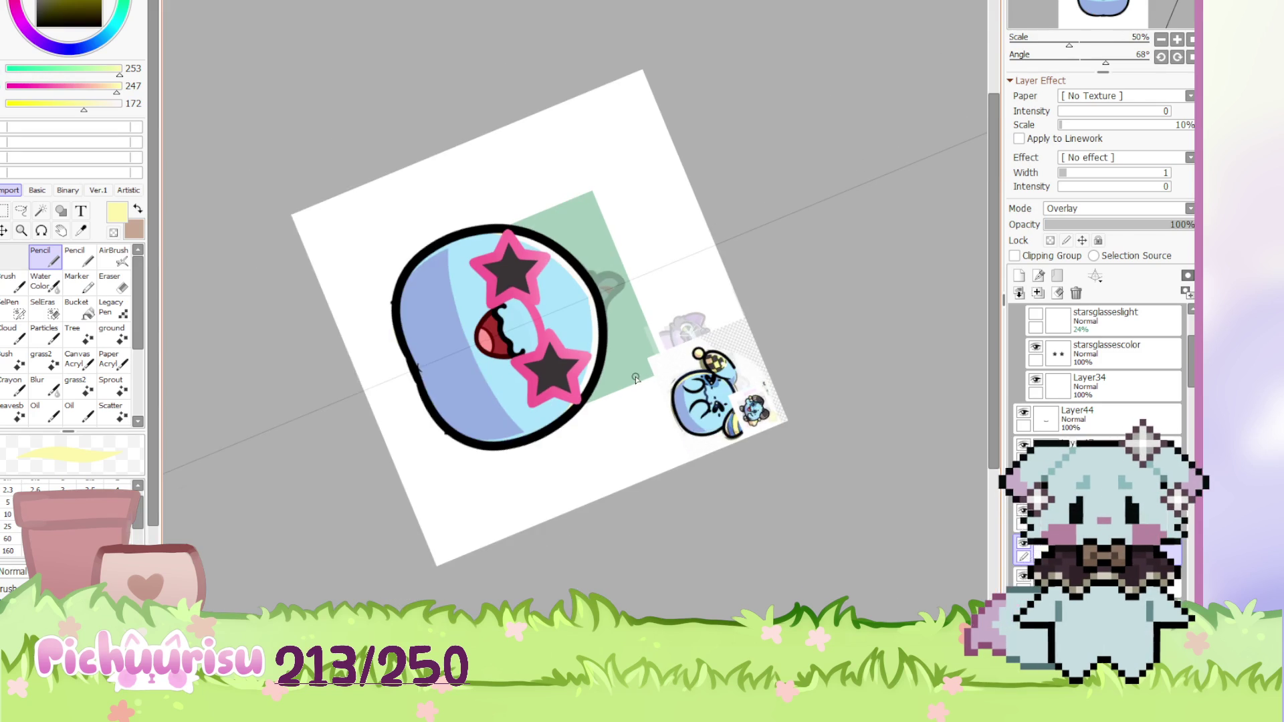
pyautogui.scroll(4, 620, 388)
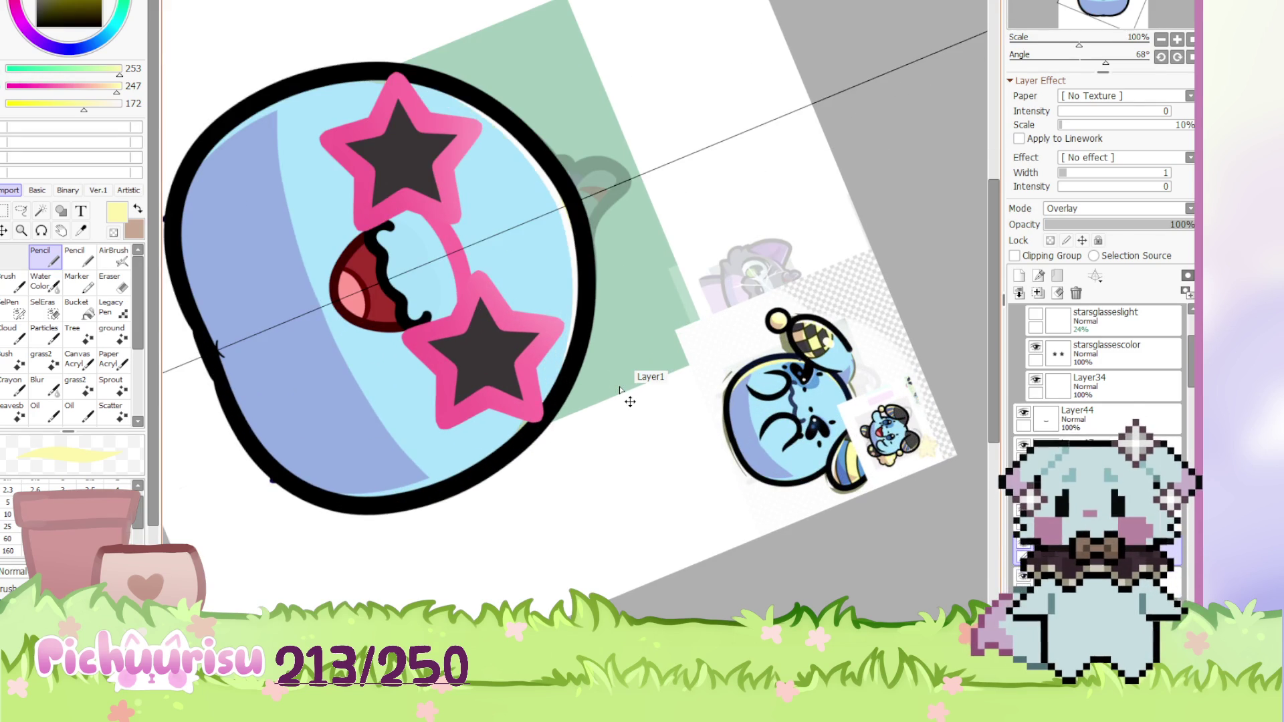
pyautogui.scroll(1, 563, 351)
pyautogui.scroll(1, 550, 169)
pyautogui.moveTo(572, 211)
pyautogui.mouseDown()
pyautogui.moveTo(578, 349)
pyautogui.moveTo(558, 408)
pyautogui.mouseUp()
pyautogui.scroll(-6, 490, 484)
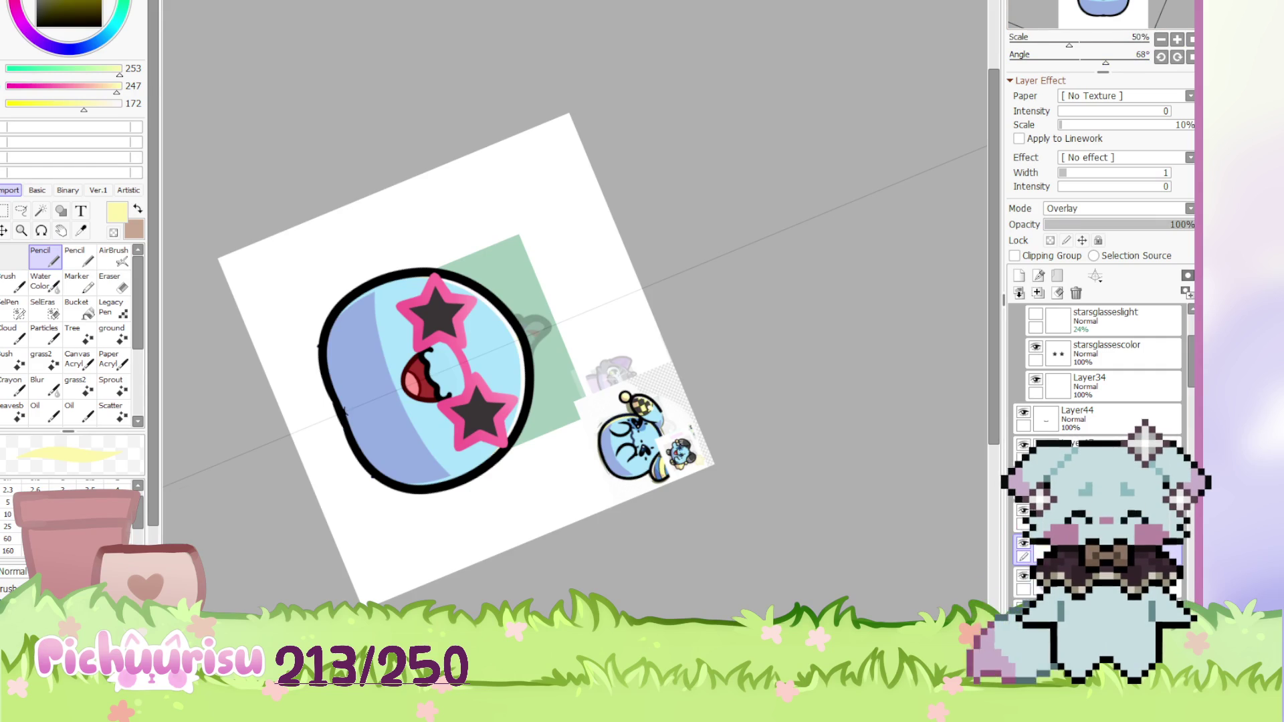
pyautogui.press('Home')
pyautogui.scroll(7, 496, 279)
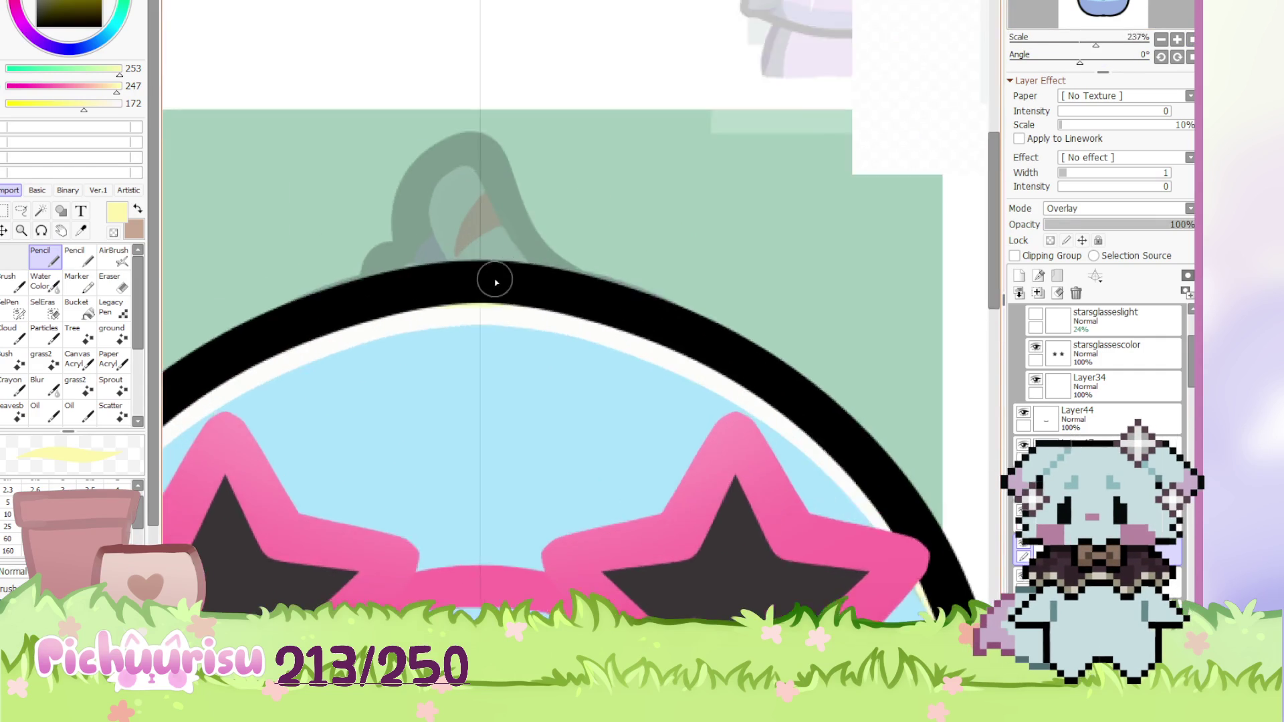
pyautogui.scroll(-4, 410, 304)
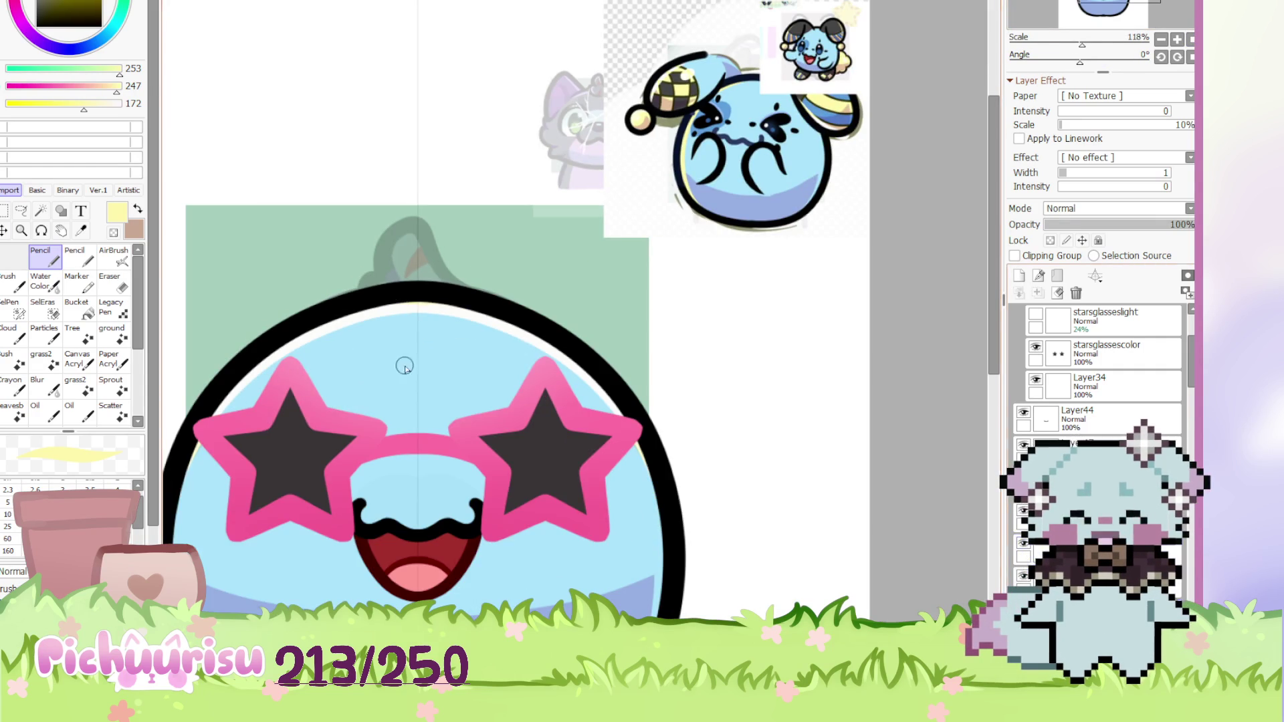
# Airbrush a soft lighter tint of the face blue onto the top of the head
pyautogui.keyDown('alt'); pyautogui.click(410, 304); pyautogui.keyUp('alt')
pyautogui.scroll(-6, 392, 314)
pyautogui.scroll(3, 392, 315)
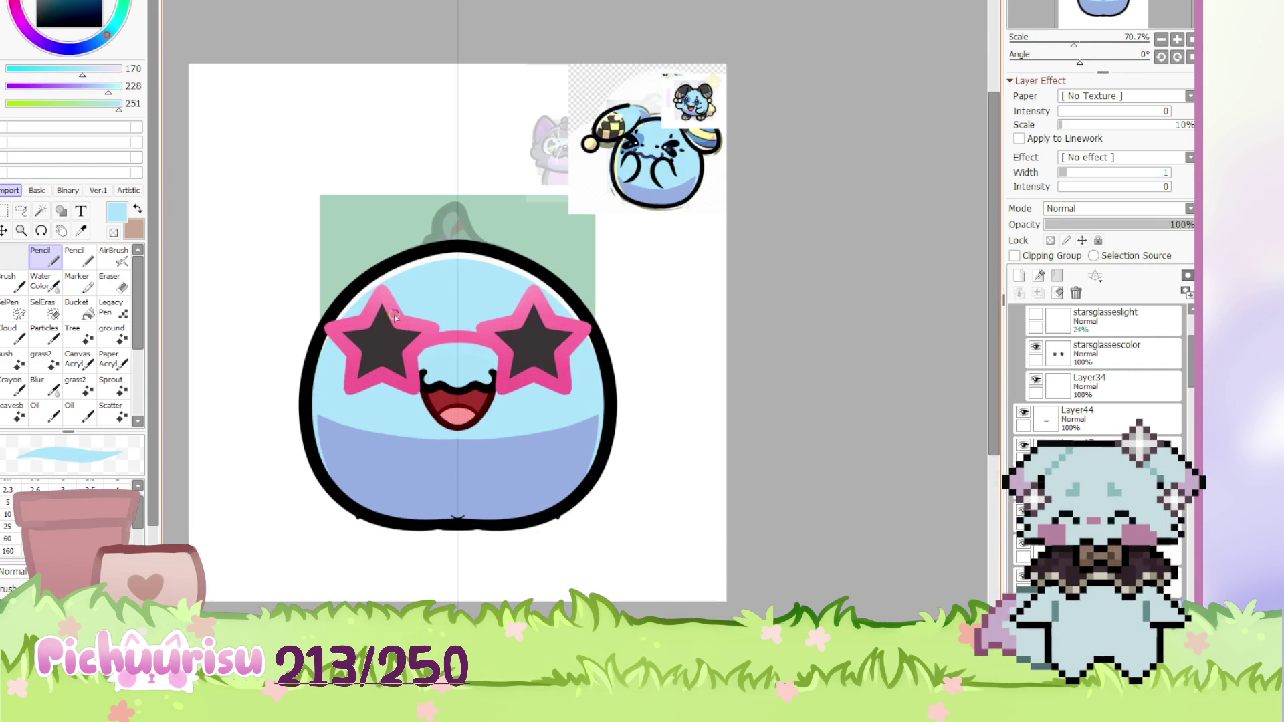
pyautogui.scroll(-2, 1097, 434)
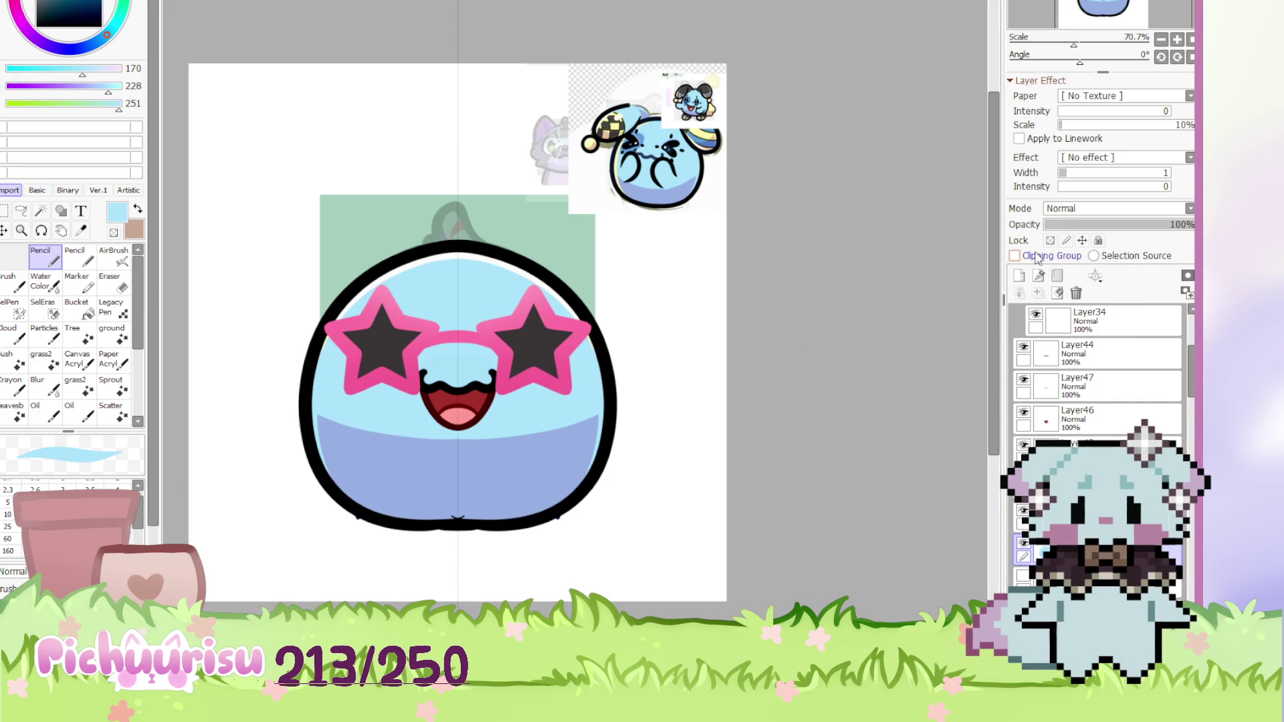
pyautogui.keyDown('alt'); pyautogui.click(482, 277); pyautogui.keyUp('alt')
pyautogui.click(113, 256)
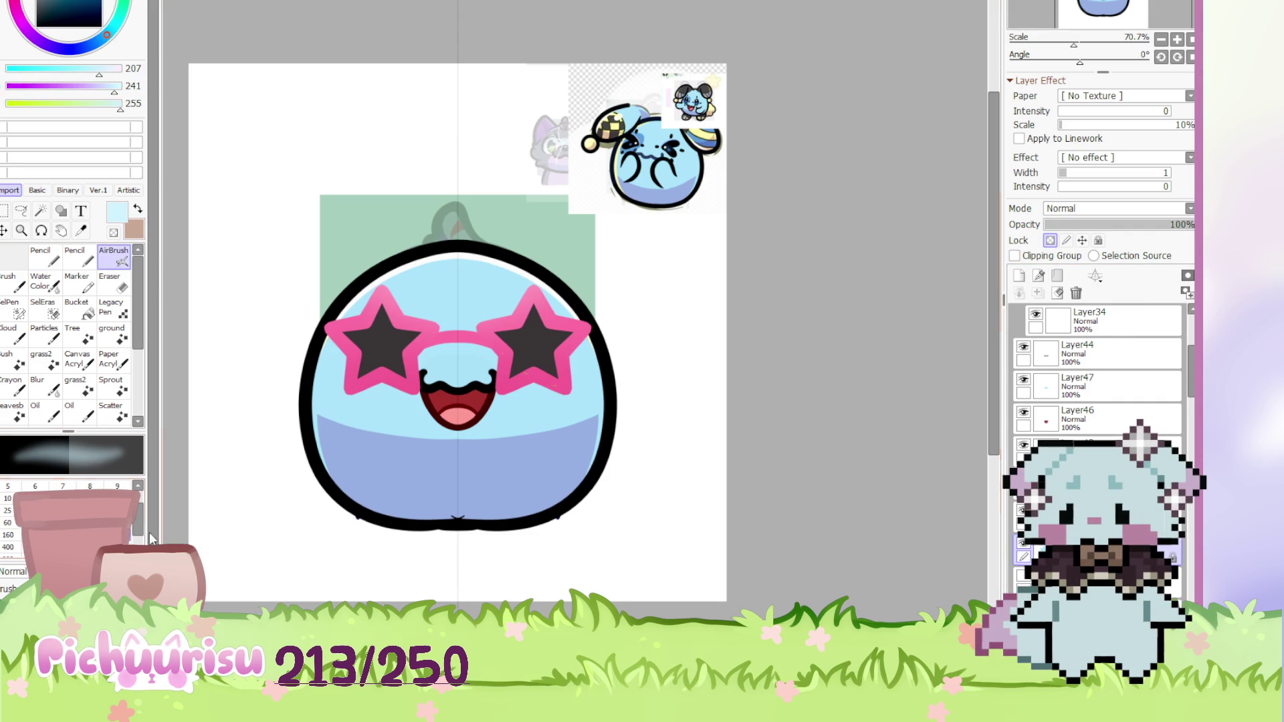
pyautogui.moveTo(462, 288); pyautogui.dragTo(428, 267)
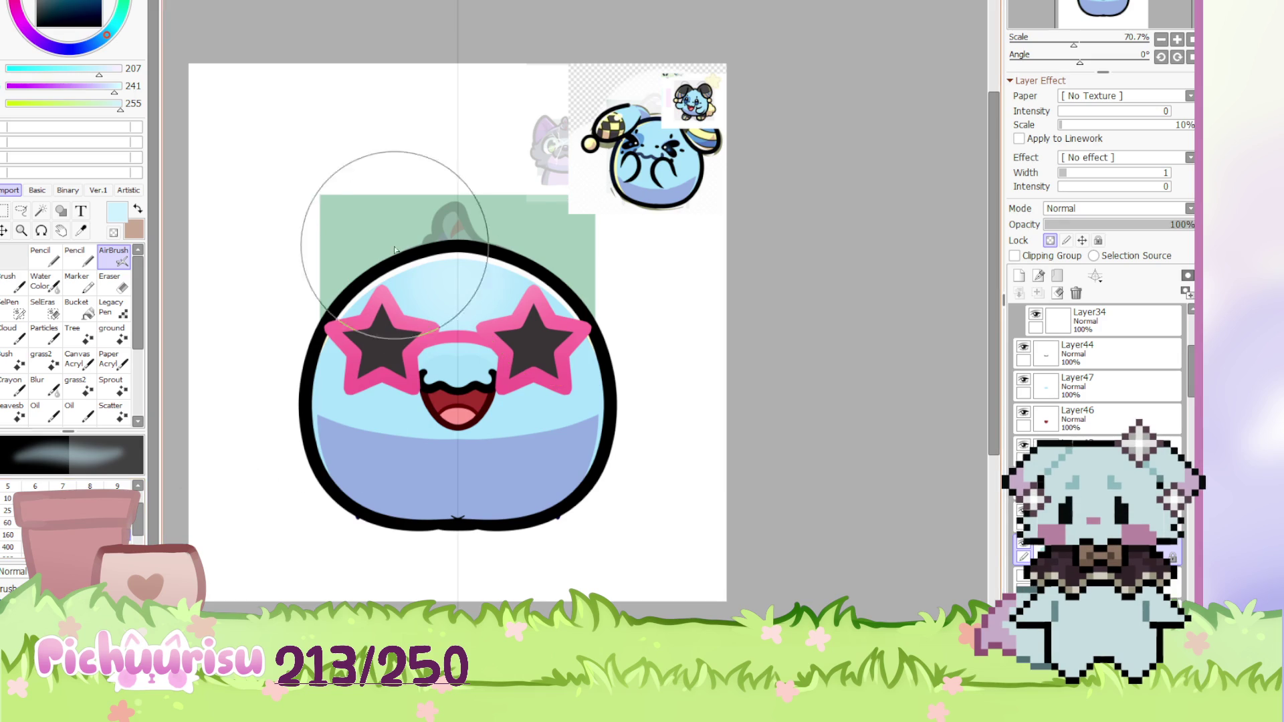
pyautogui.scroll(-4, 327, 201)
pyautogui.scroll(2, 350, 268)
# Draw a rectangle selection over the left face and pick a medium blue from the reference
pyautogui.keyDown('alt'); pyautogui.click(372, 314); pyautogui.keyUp('alt')
pyautogui.scroll(-1, 386, 226)
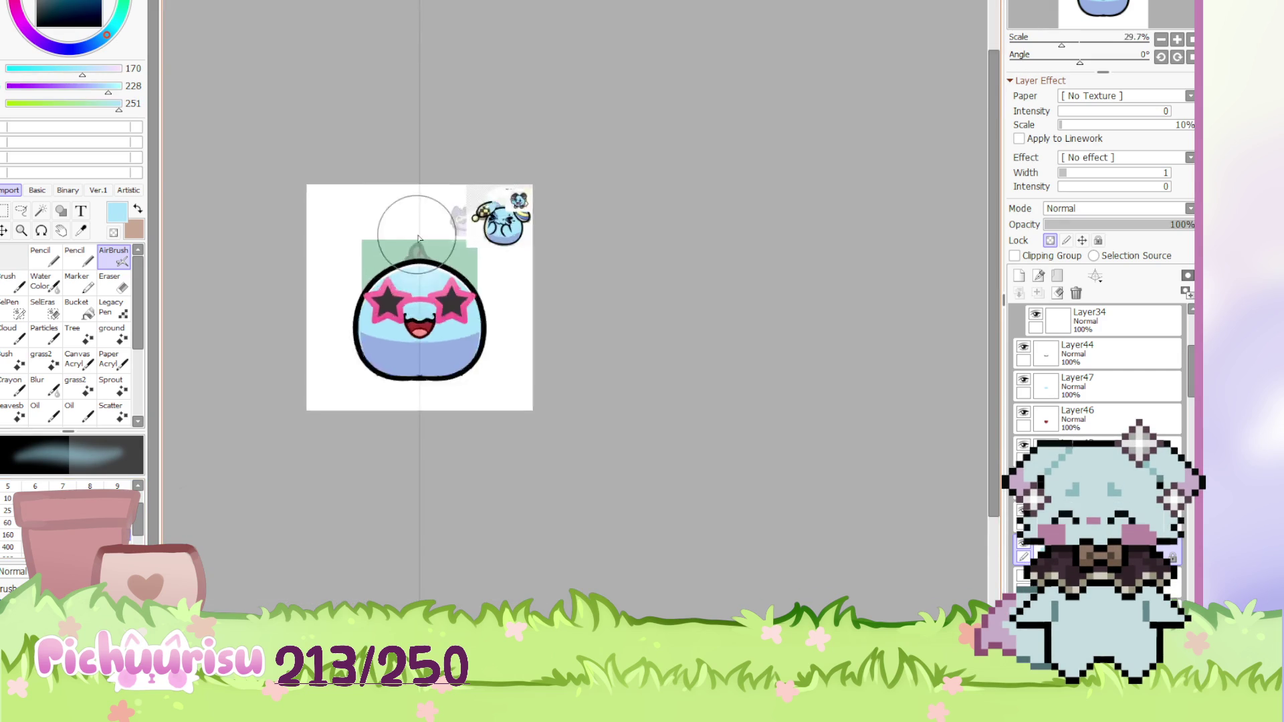
pyautogui.scroll(1, 252, 287)
pyautogui.click(5, 211)
pyautogui.scroll(2, 315, 287)
pyautogui.moveTo(310, 272)
pyautogui.mouseDown()
pyautogui.moveTo(428, 442)
pyautogui.moveTo(432, 474)
pyautogui.mouseUp()
pyautogui.scroll(3, 722, 118)
pyautogui.scroll(6, 721, 118)
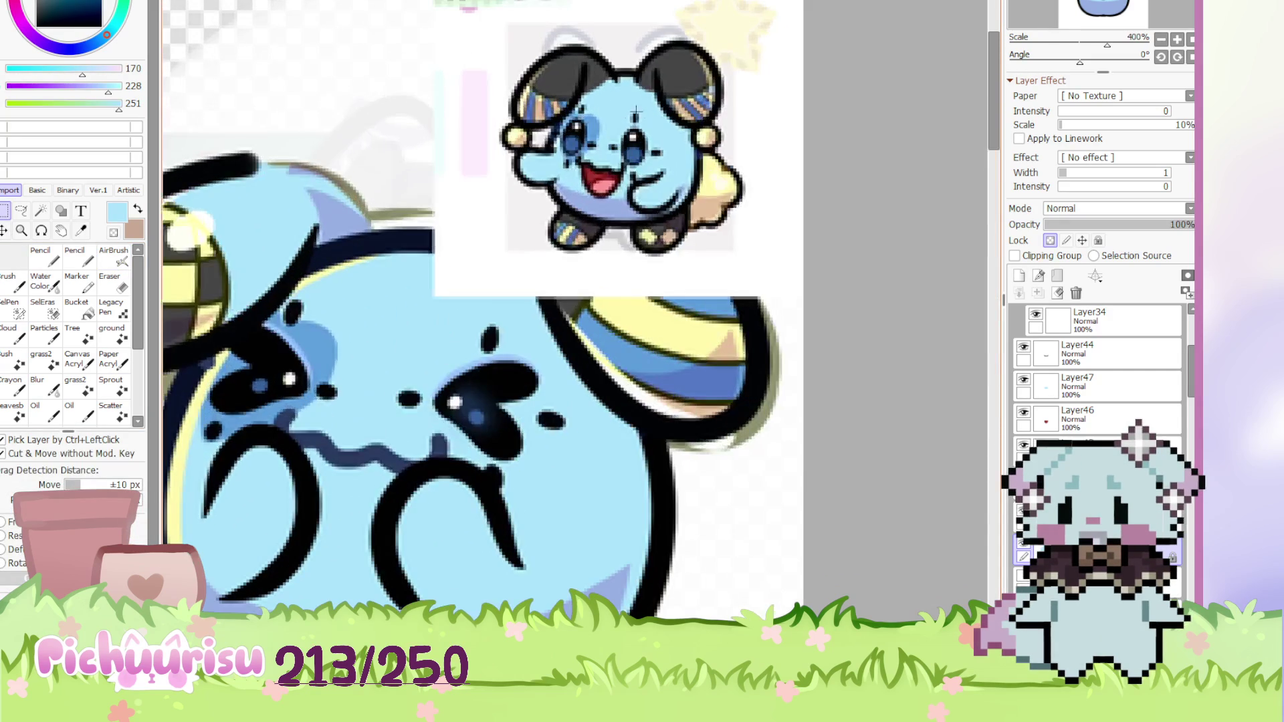
pyautogui.keyDown('alt'); pyautogui.click(592, 127); pyautogui.keyUp('alt')
pyautogui.scroll(-8, 592, 127)
# Paint blue behind the left star lens with a larger Pencil
pyautogui.press('n')
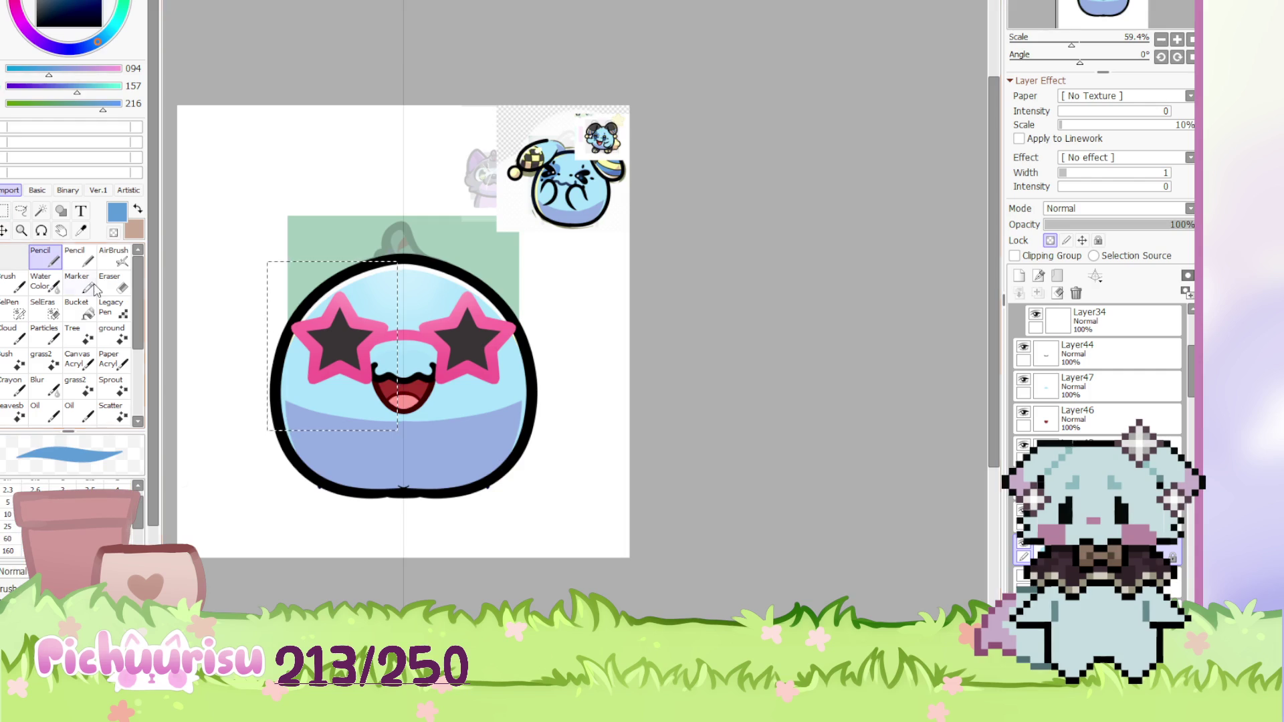
pyautogui.scroll(2, 324, 327)
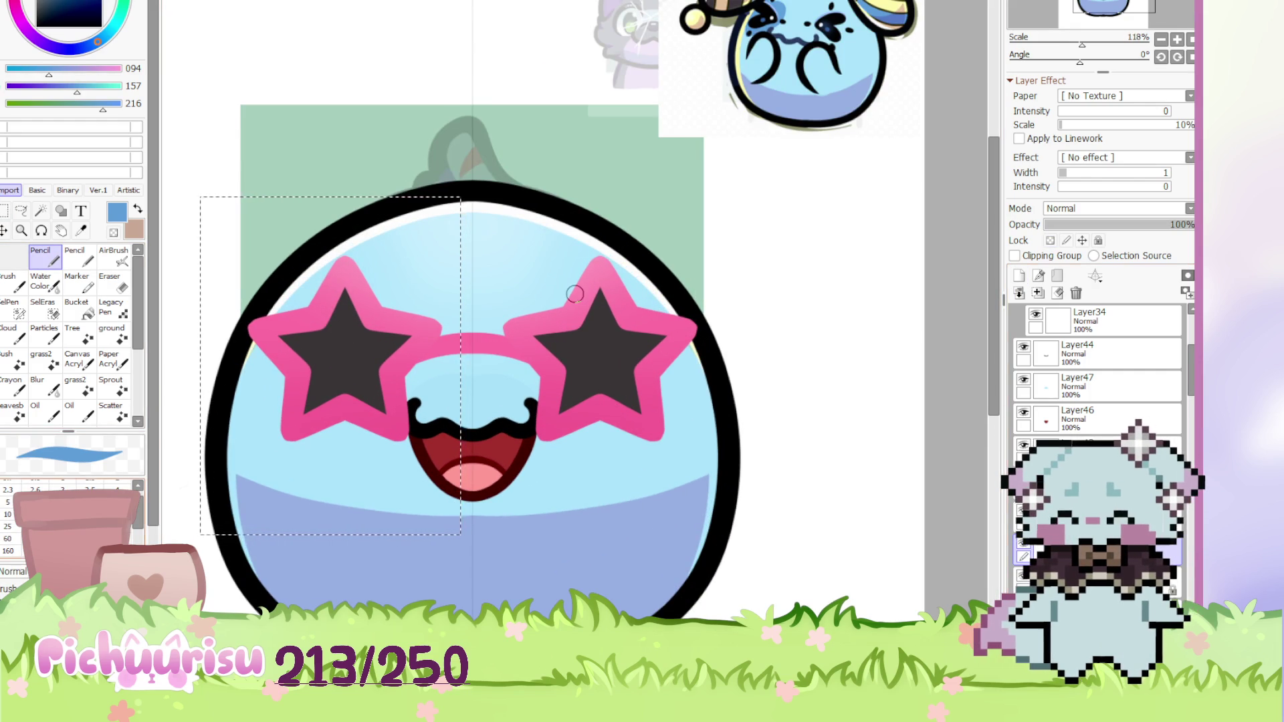
pyautogui.press(']')
pyautogui.press(']')
pyautogui.press(']')
pyautogui.moveTo(344, 291); pyautogui.dragTo(286, 348)
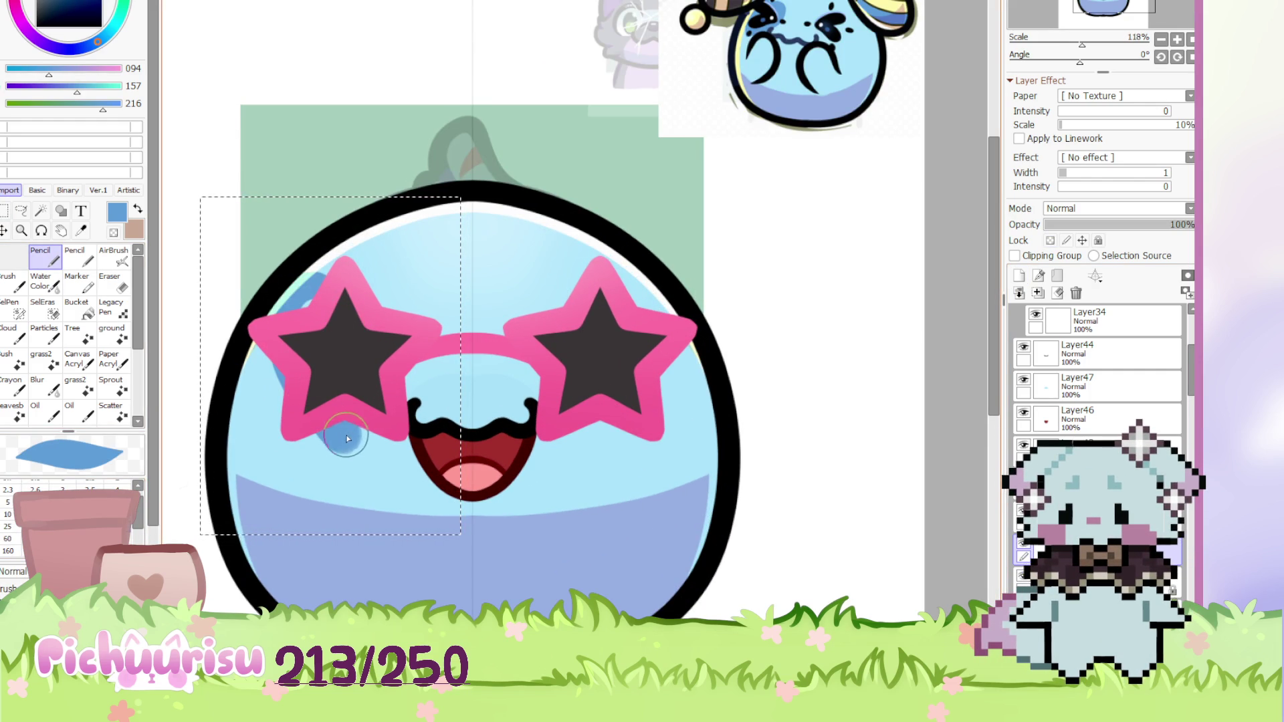
pyautogui.moveTo(415, 317); pyautogui.dragTo(389, 357)
pyautogui.scroll(-2, 308, 318)
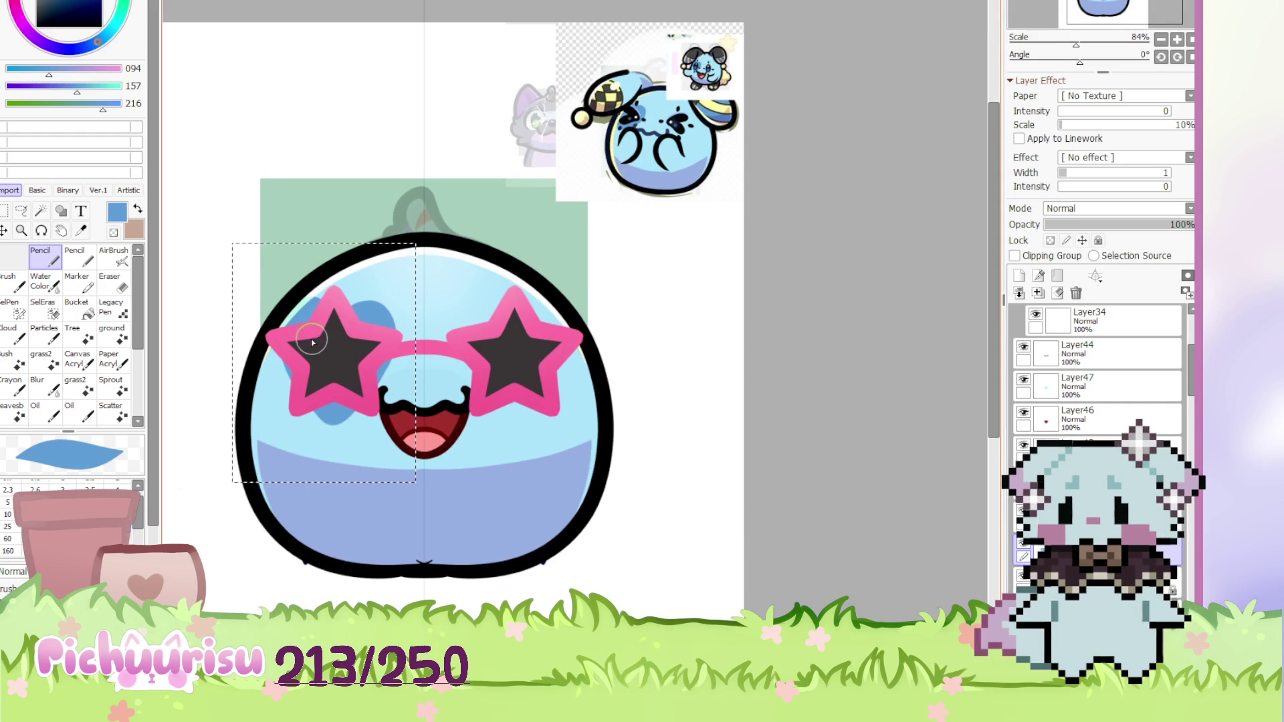
pyautogui.scroll(4, 318, 353)
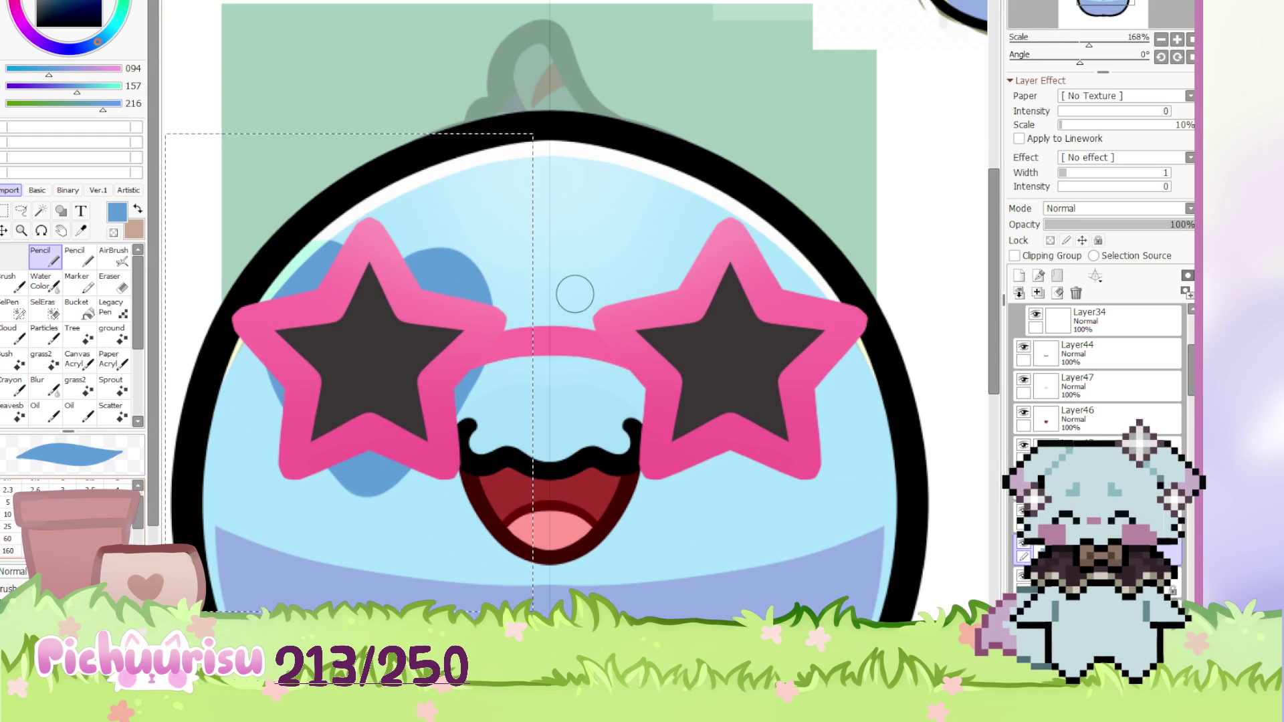
# Undo those strokes and repaint a blue patch looping behind the left star
pyautogui.hotkey('ctrl', 'z')
pyautogui.moveTo(314, 253)
pyautogui.mouseDown()
pyautogui.moveTo(270, 335)
pyautogui.moveTo(348, 487)
pyautogui.moveTo(482, 281)
pyautogui.moveTo(463, 318)
pyautogui.mouseUp()
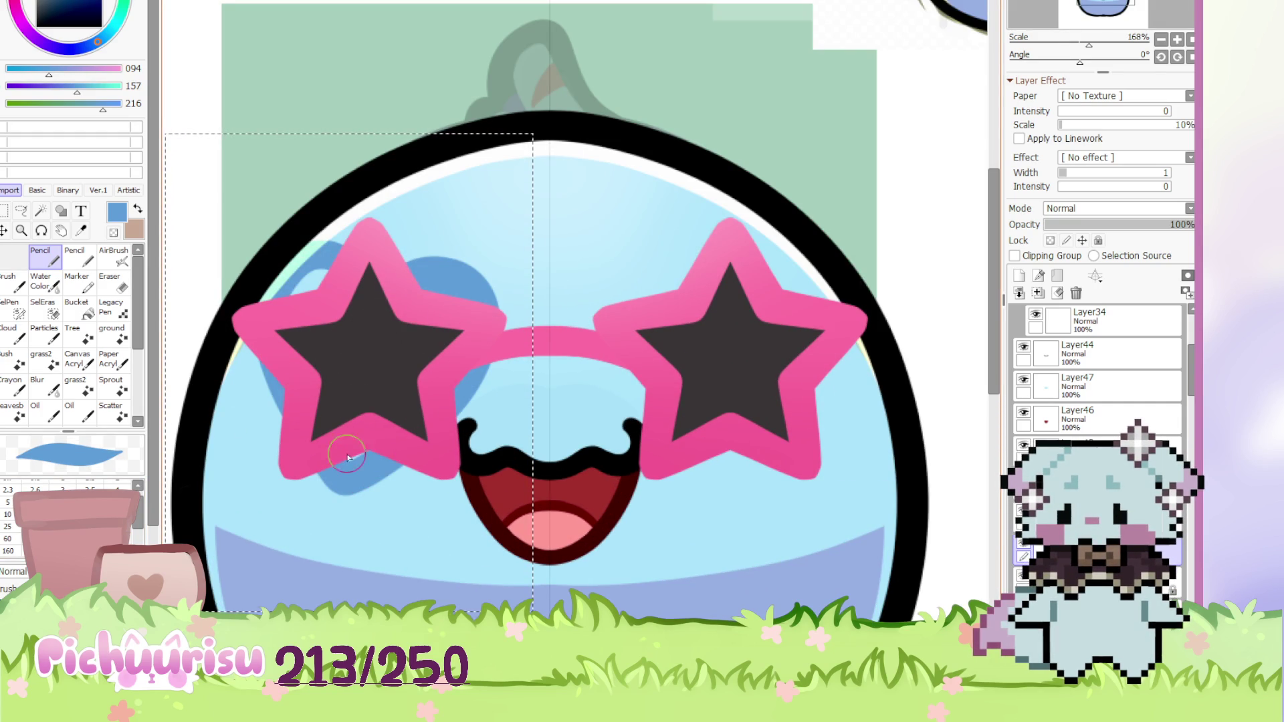
pyautogui.scroll(-5, 311, 343)
pyautogui.scroll(1, 201, 265)
pyautogui.click(5, 211)
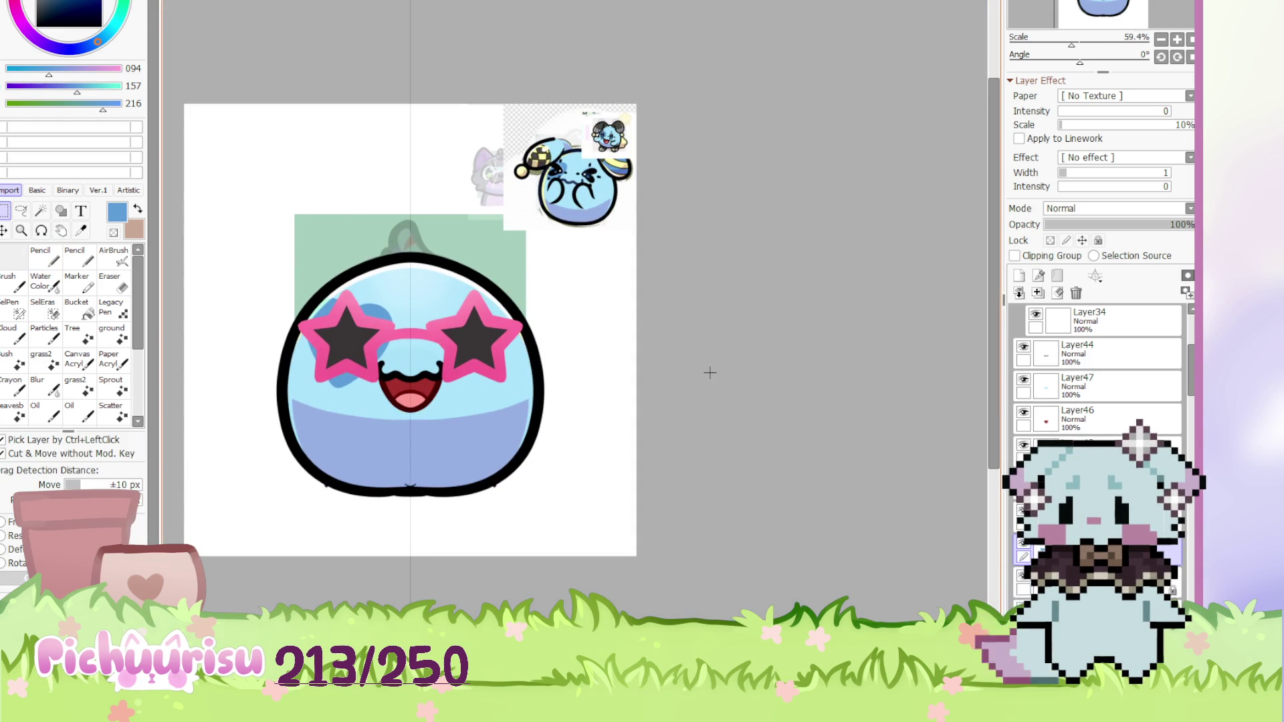
pyautogui.scroll(-1, 710, 372)
pyautogui.scroll(8, 602, 334)
pyautogui.scroll(-7, 492, 308)
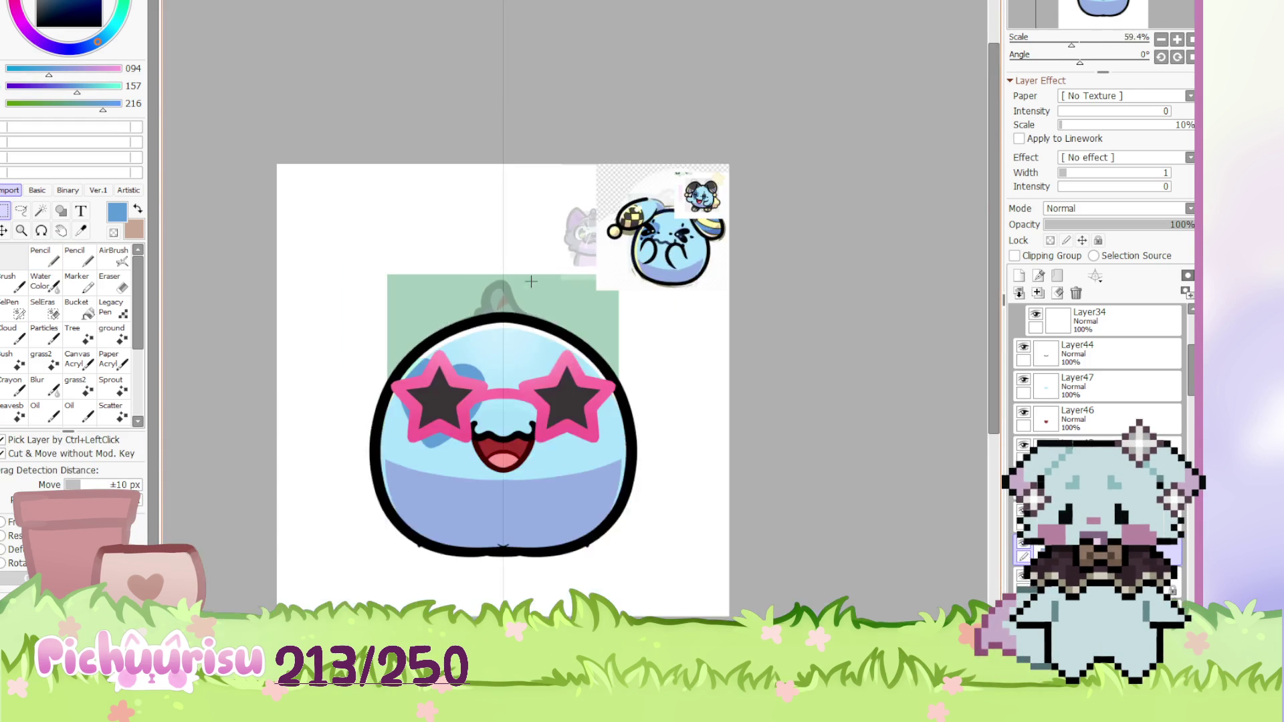
pyautogui.scroll(2, 728, 176)
pyautogui.scroll(-1, 728, 175)
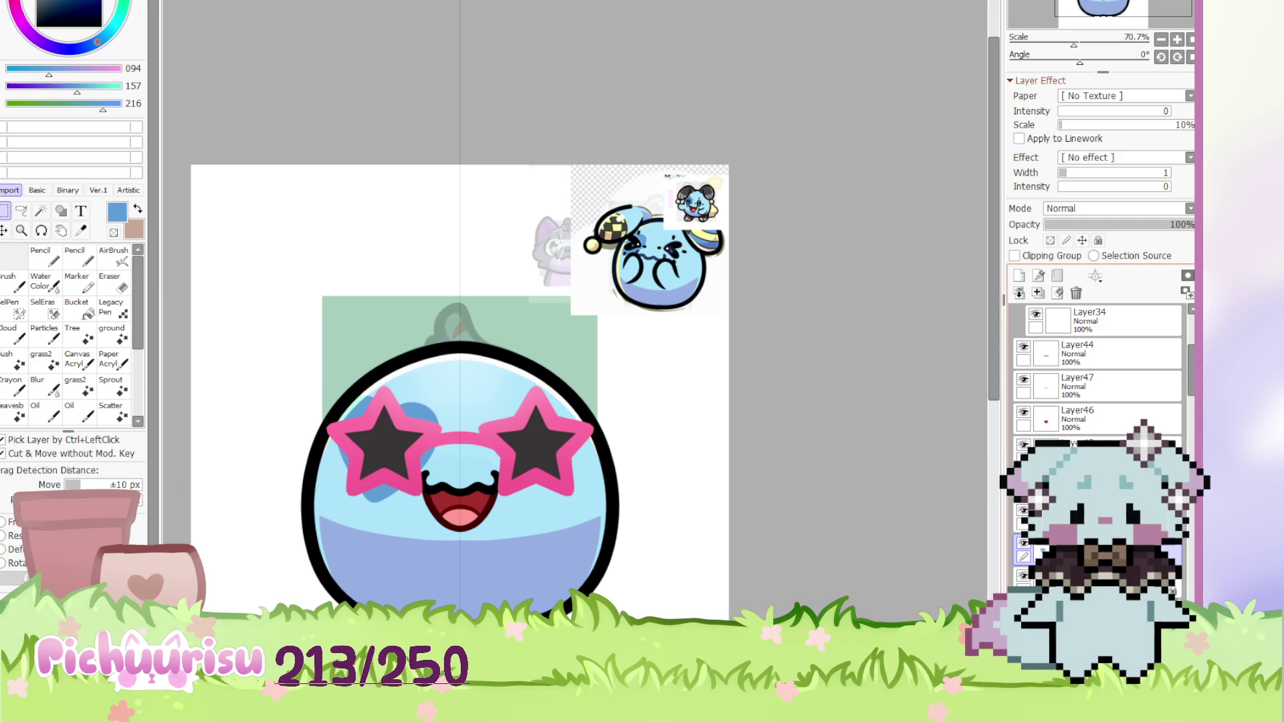
# Sketch bold mirrored navy floppy-ear outlines above the head with the Pencil
pyautogui.press('n')
pyautogui.moveTo(418, 347)
pyautogui.mouseDown()
pyautogui.moveTo(399, 334)
pyautogui.moveTo(267, 329)
pyautogui.moveTo(331, 422)
pyautogui.mouseUp()
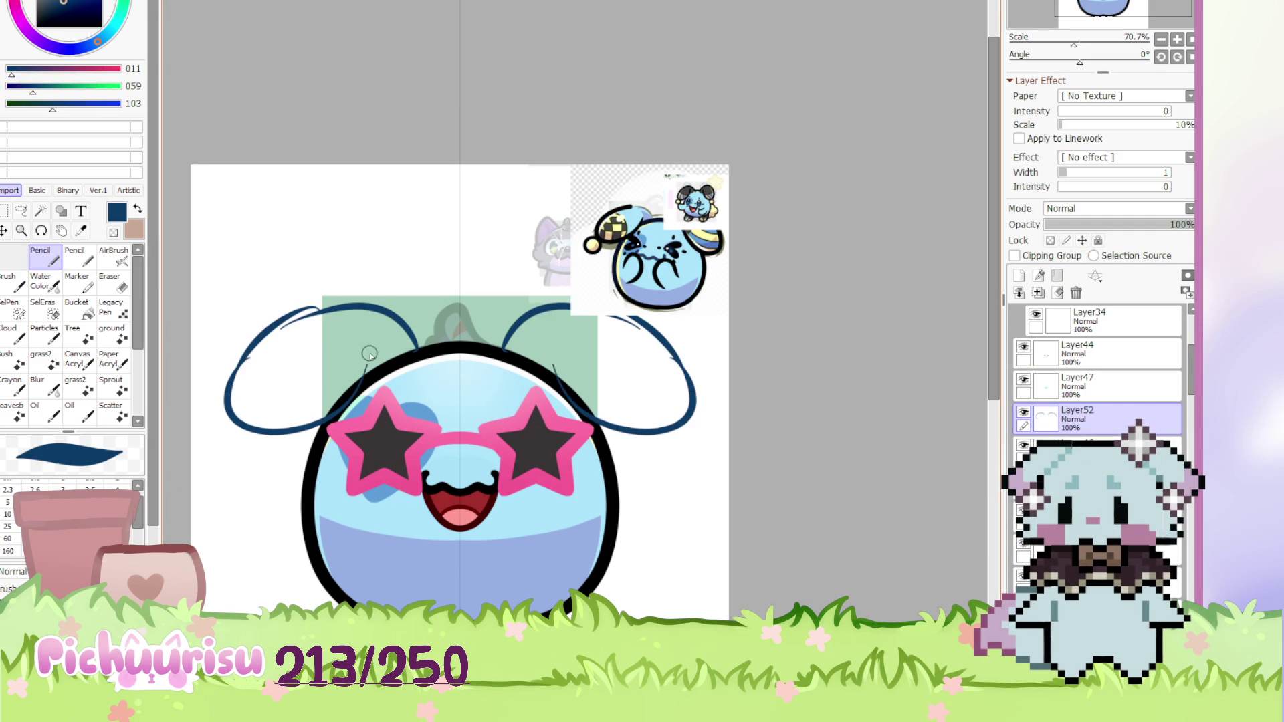
pyautogui.moveTo(373, 367); pyautogui.dragTo(287, 432)
pyautogui.moveTo(375, 322)
pyautogui.mouseDown()
pyautogui.moveTo(247, 361)
pyautogui.moveTo(402, 329)
pyautogui.mouseUp()
pyautogui.moveTo(254, 354)
pyautogui.mouseDown()
pyautogui.moveTo(402, 327)
pyautogui.moveTo(227, 388)
pyautogui.moveTo(314, 423)
pyautogui.mouseUp()
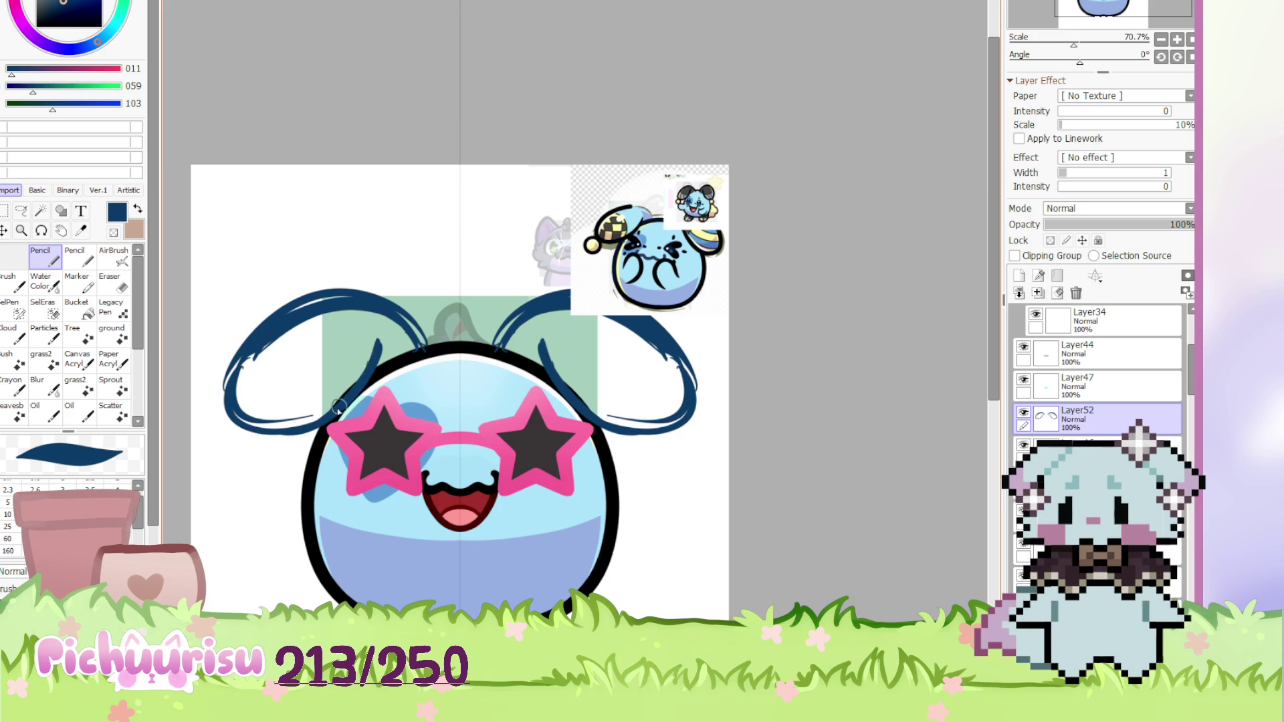
pyautogui.scroll(-4, 362, 386)
pyautogui.scroll(3, 271, 338)
# Lower the ear sketch layer's opacity to 72% and sample black from the head outline
pyautogui.moveTo(1180, 224)
pyautogui.mouseDown()
pyautogui.moveTo(1130, 225)
pyautogui.moveTo(1156, 229)
pyautogui.mouseUp()
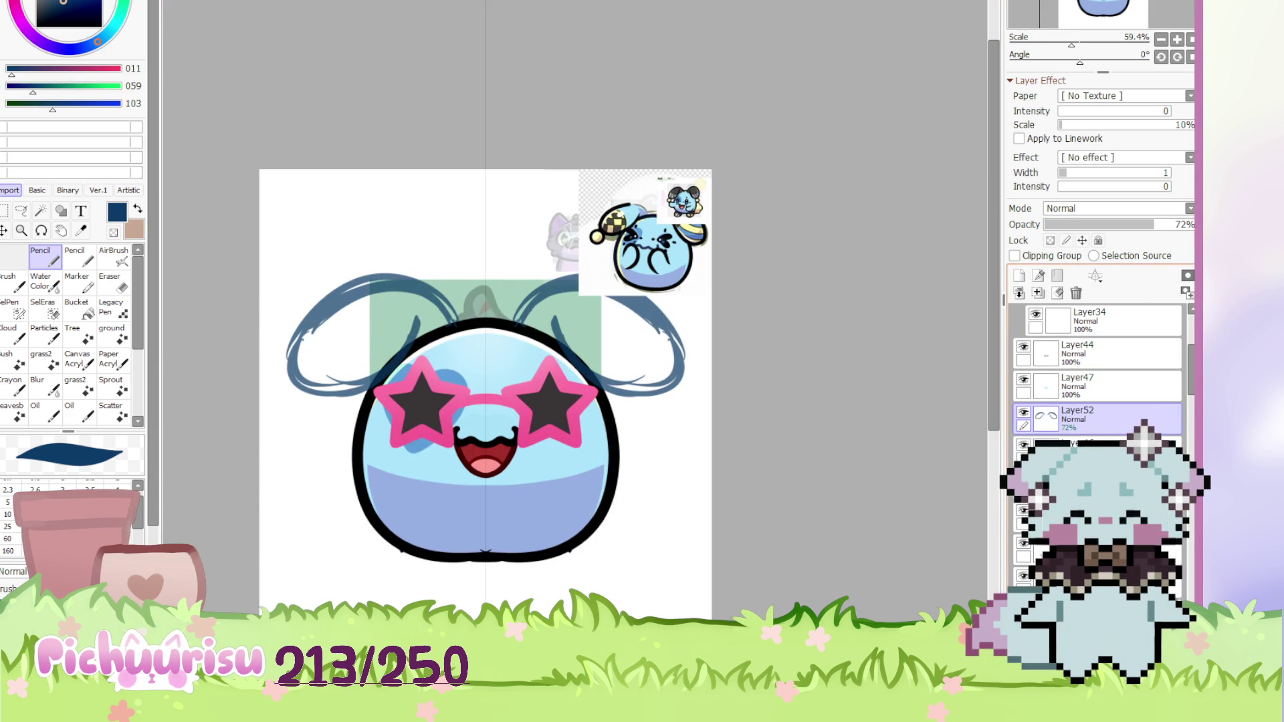
pyautogui.scroll(-1, 1097, 362)
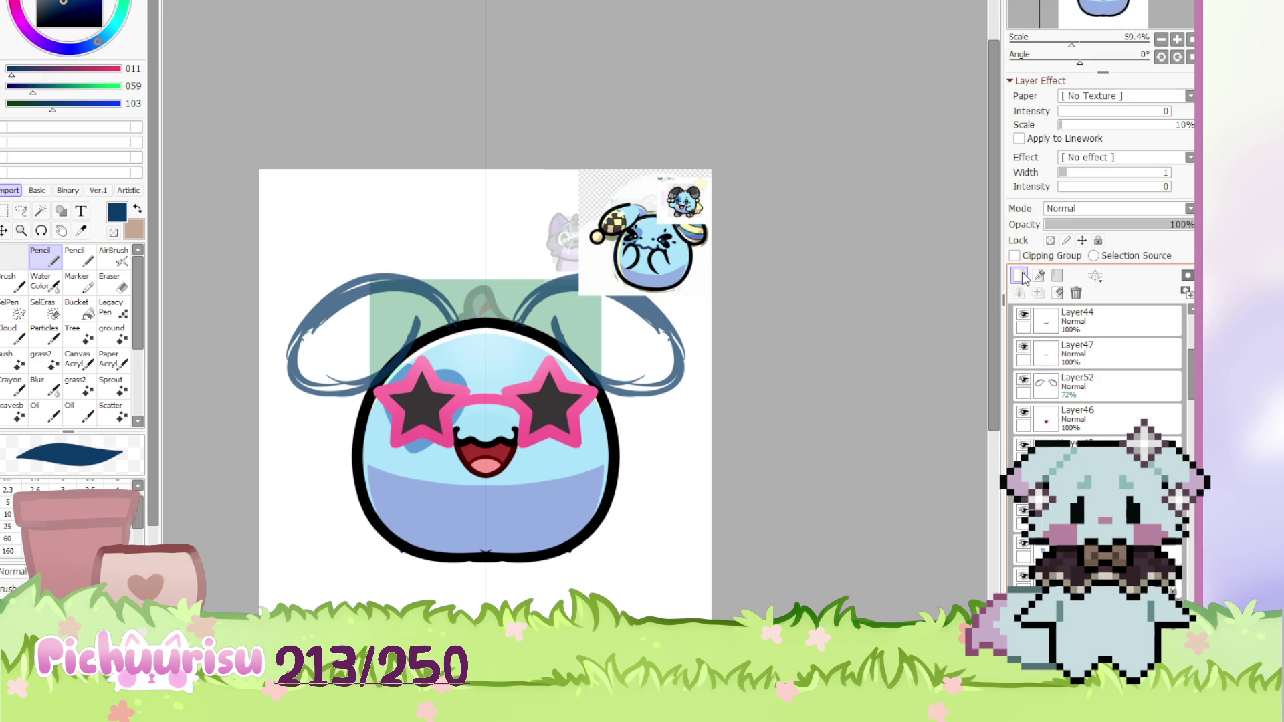
pyautogui.scroll(1, 440, 307)
pyautogui.keyDown('alt'); pyautogui.click(421, 351); pyautogui.keyUp('alt')
pyautogui.scroll(7, 302, 242)
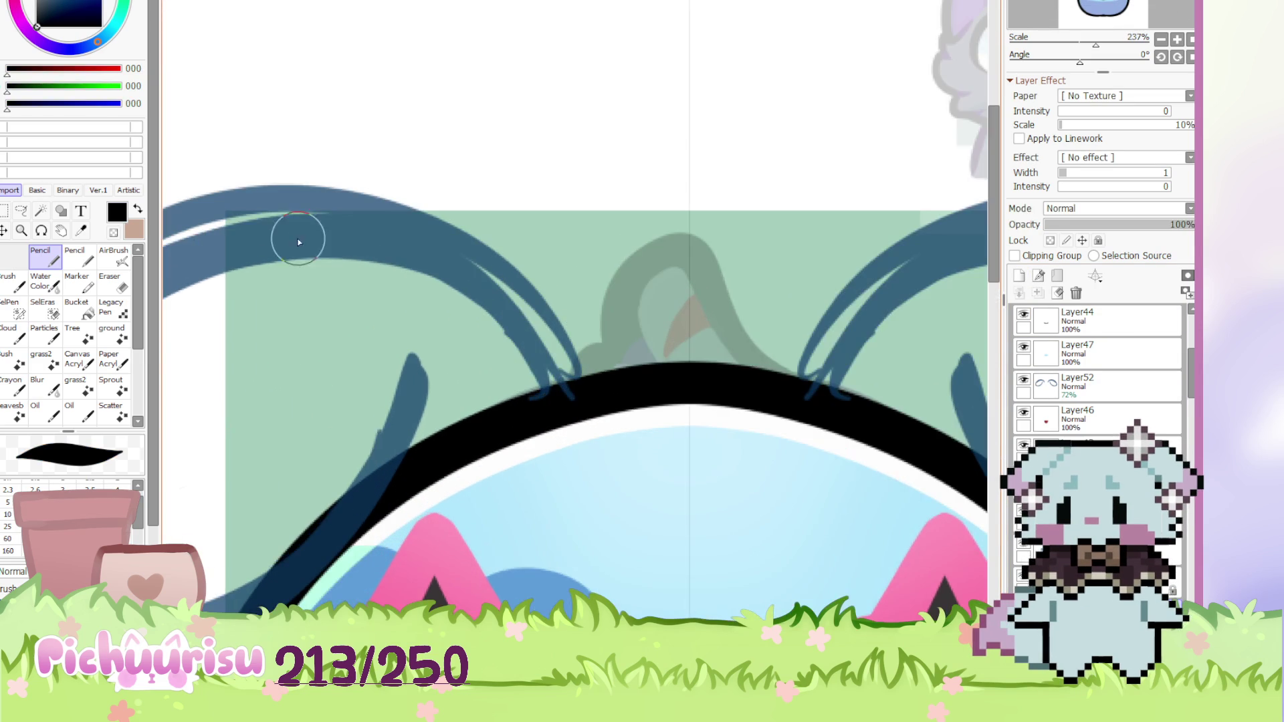
pyautogui.scroll(-5, 330, 228)
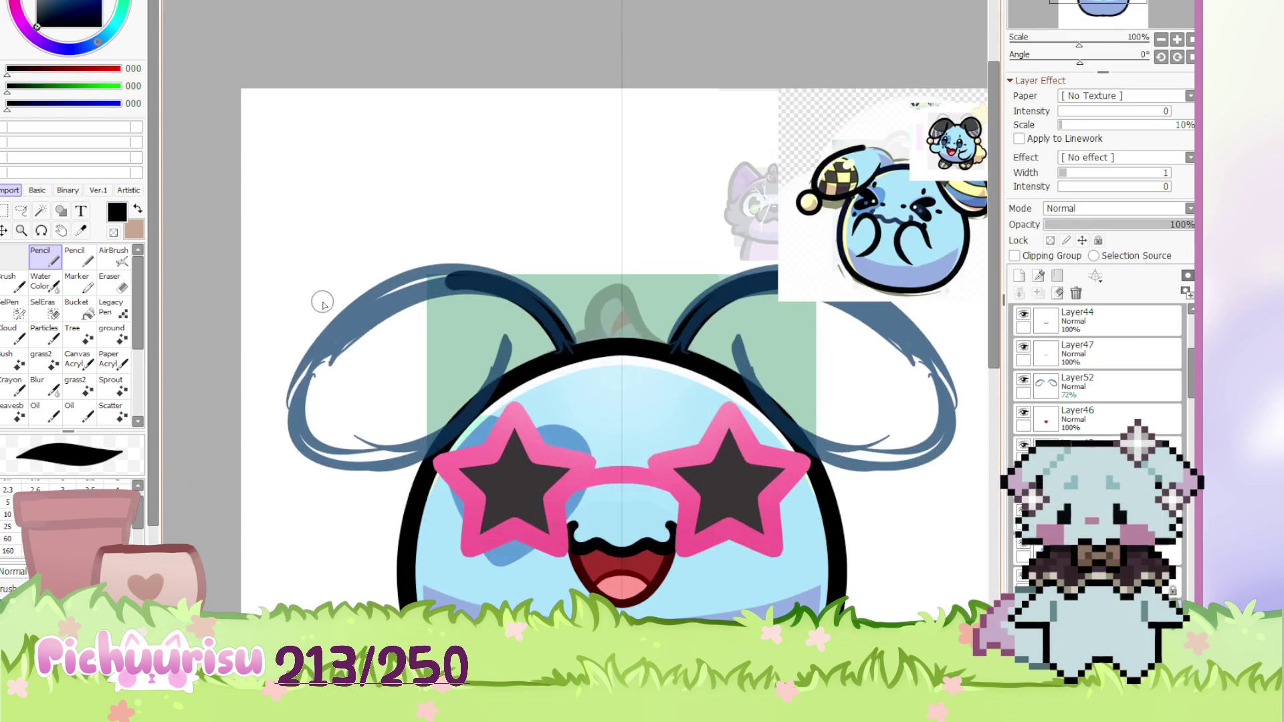
pyautogui.scroll(5, 422, 290)
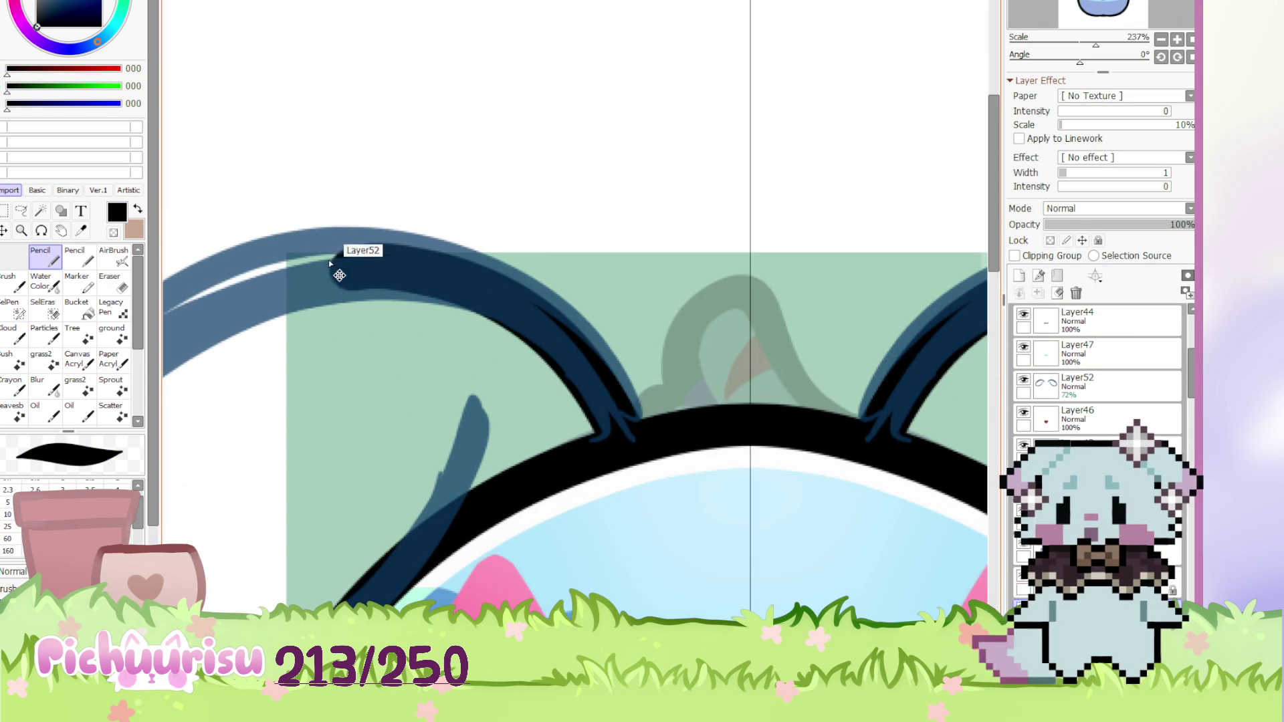
# Undo and redraw the left ear's outer outline further left
pyautogui.hotkey('ctrl', 'z')
pyautogui.moveTo(322, 261); pyautogui.dragTo(616, 410)
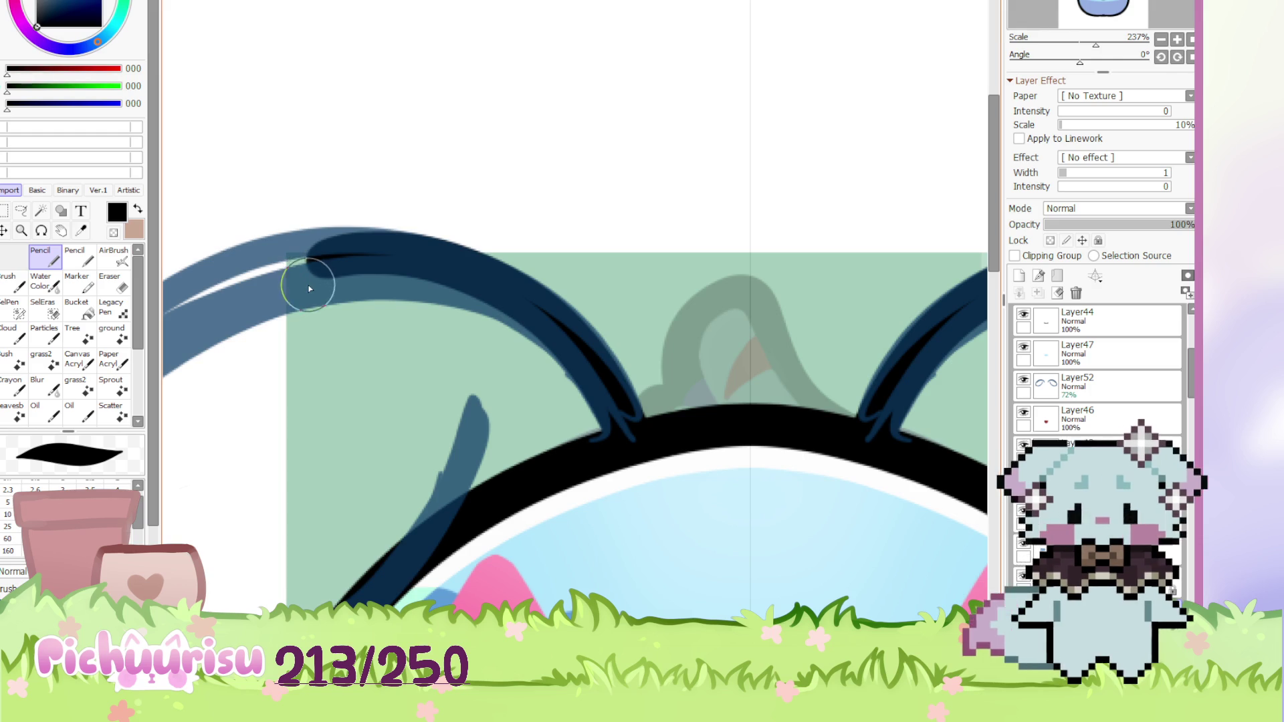
pyautogui.scroll(-6, 314, 286)
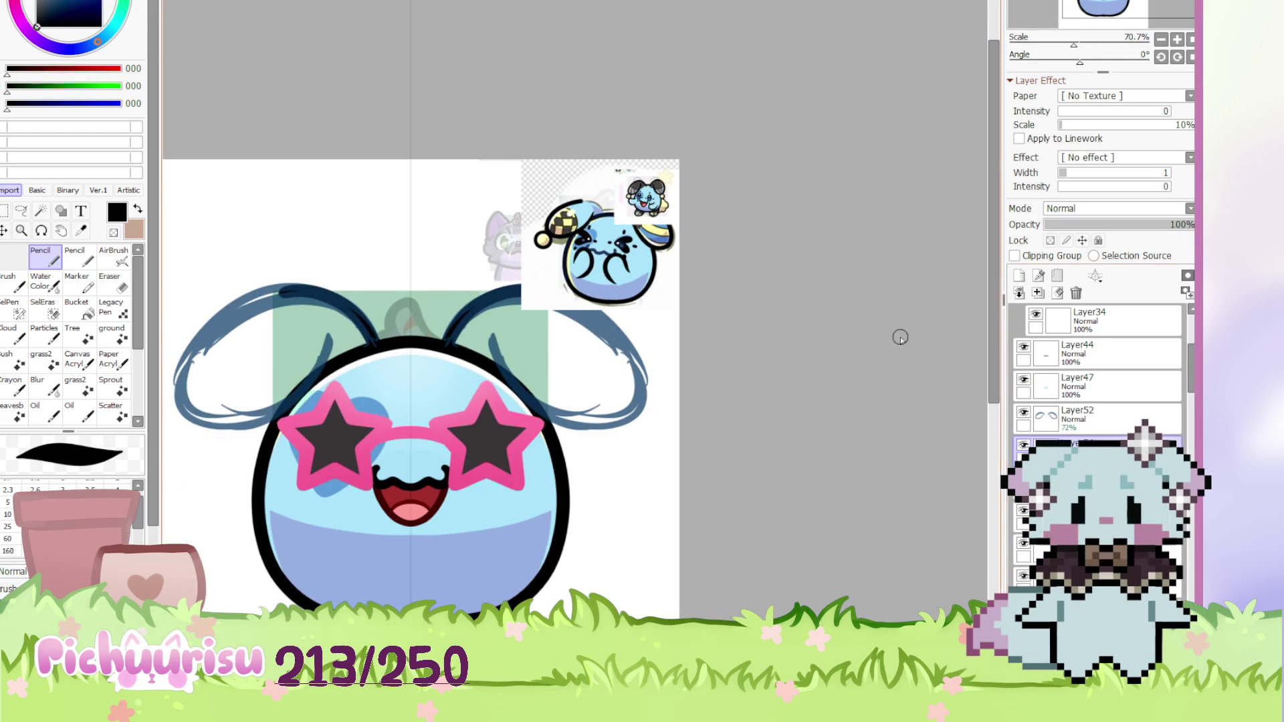
pyautogui.scroll(-1, 917, 330)
pyautogui.scroll(5, 416, 326)
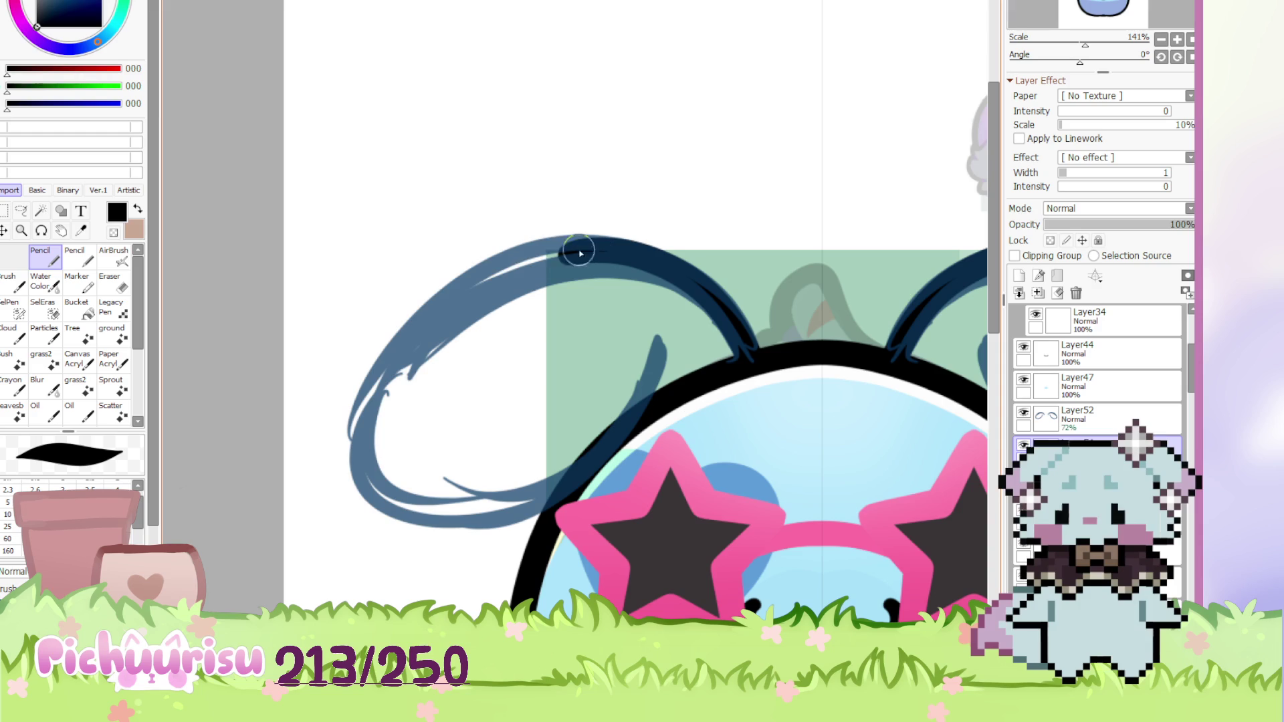
# Redraw the left ear's outline from top to bottom, undoing unsatisfactory attempts
pyautogui.moveTo(580, 253)
pyautogui.mouseDown()
pyautogui.moveTo(372, 454)
pyautogui.moveTo(668, 358)
pyautogui.moveTo(669, 338)
pyautogui.mouseUp()
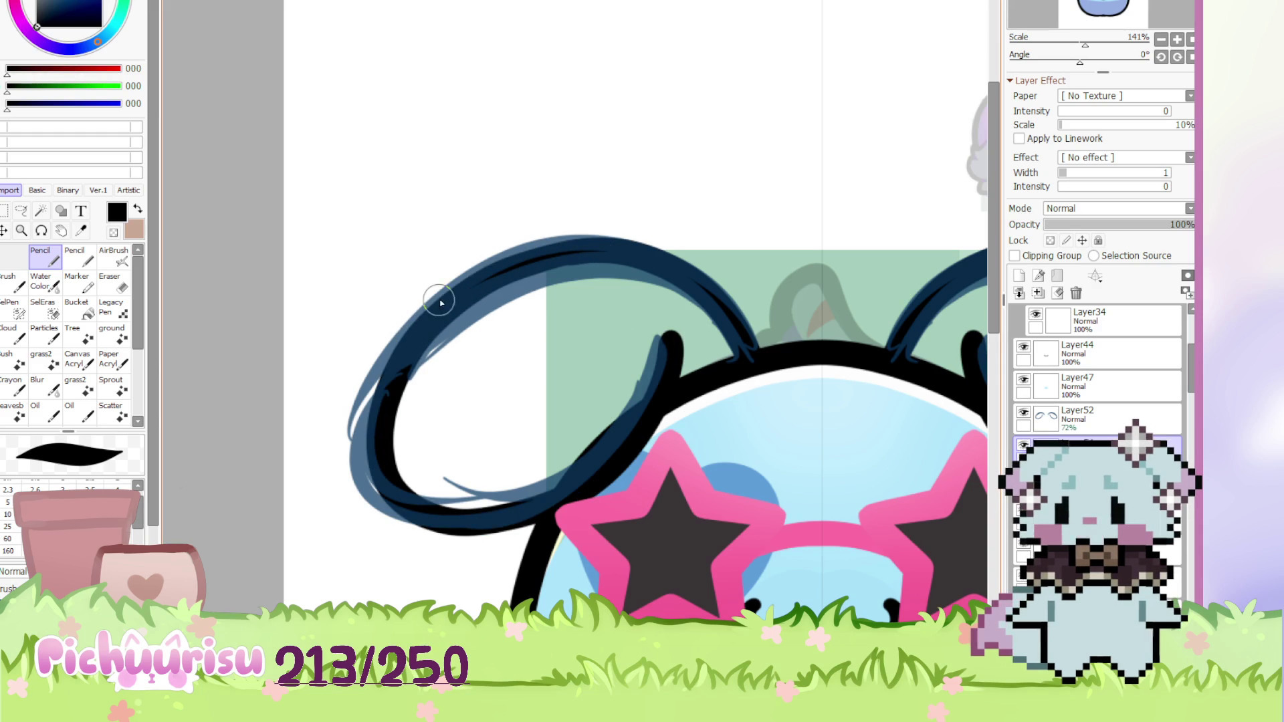
pyautogui.hotkey('ctrl', 'z')
pyautogui.moveTo(546, 255); pyautogui.dragTo(384, 498)
pyautogui.hotkey('ctrl', 'z')
pyautogui.moveTo(592, 252)
pyautogui.mouseDown()
pyautogui.moveTo(438, 304)
pyautogui.moveTo(541, 507)
pyautogui.moveTo(661, 341)
pyautogui.mouseUp()
pyautogui.scroll(-3, 317, 328)
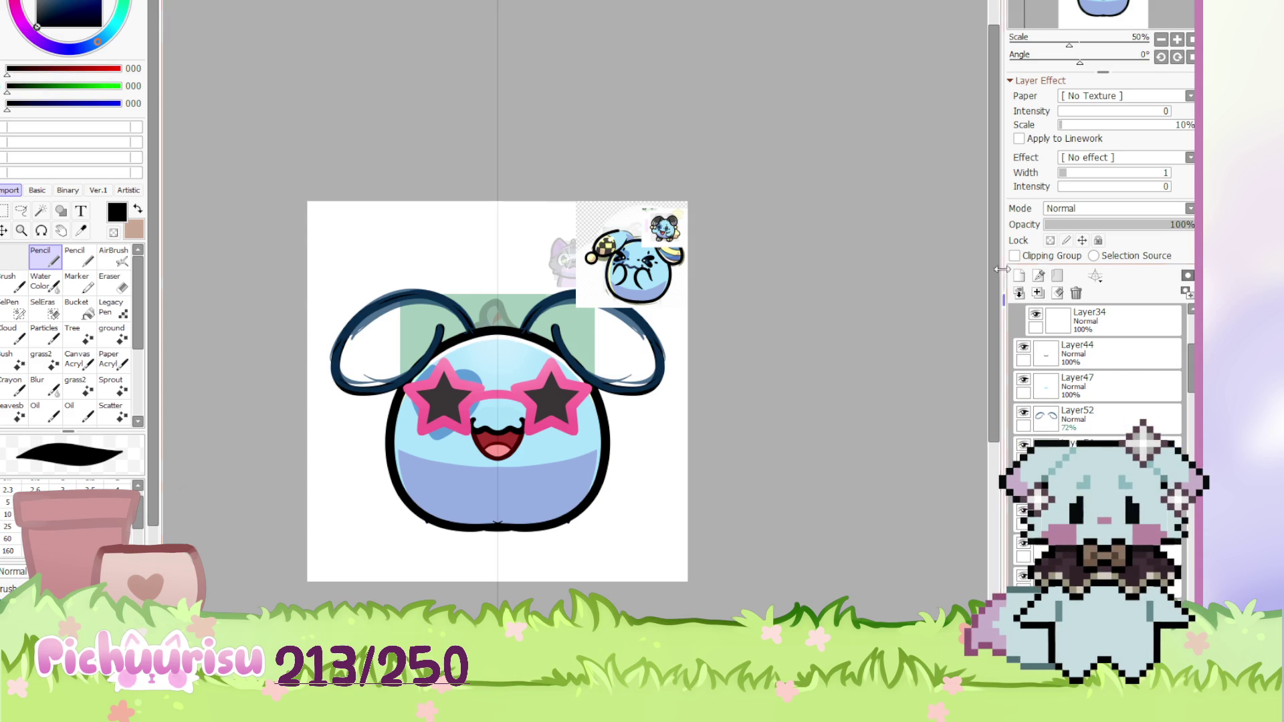
pyautogui.scroll(3, 642, 240)
pyautogui.keyDown('alt'); pyautogui.click(639, 238); pyautogui.keyUp('alt')
pyautogui.scroll(-2, 639, 238)
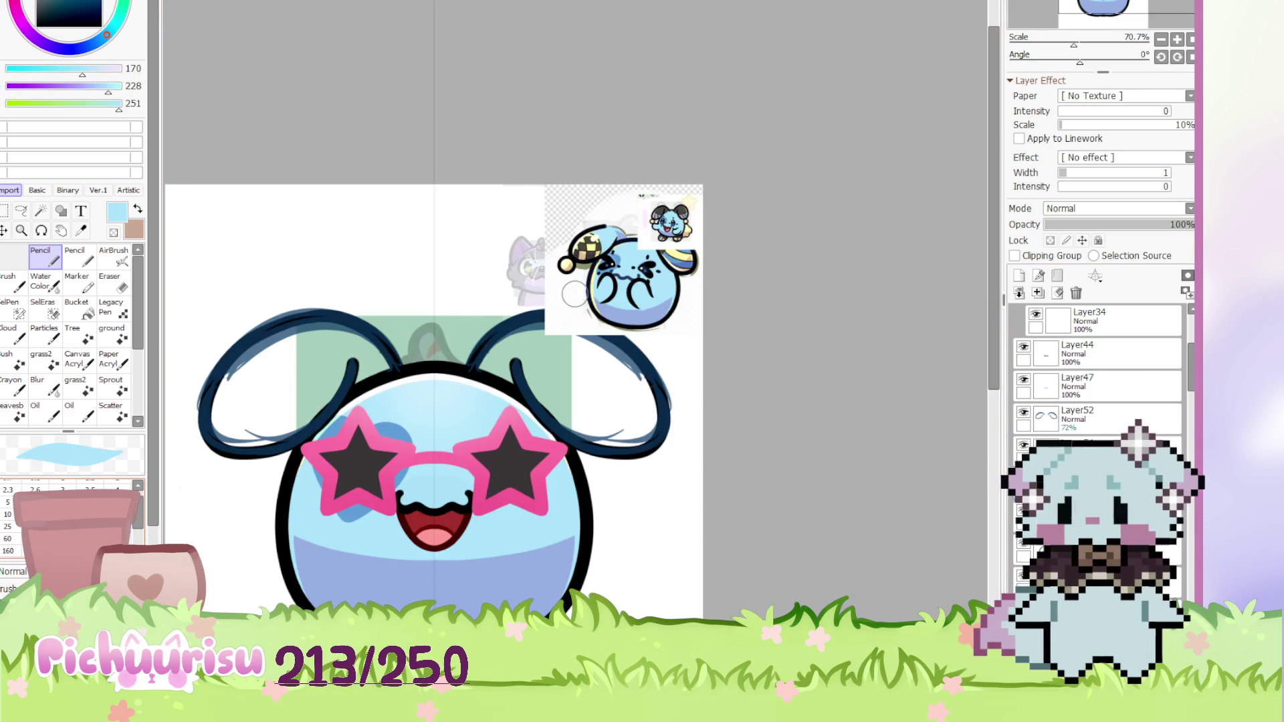
# Paint light blue inside both ears and hide the dark blue ear sketch layer
pyautogui.moveTo(305, 401); pyautogui.dragTo(332, 387)
pyautogui.moveTo(315, 344)
pyautogui.mouseDown()
pyautogui.moveTo(271, 358)
pyautogui.moveTo(315, 361)
pyautogui.moveTo(281, 401)
pyautogui.moveTo(243, 380)
pyautogui.moveTo(251, 438)
pyautogui.moveTo(301, 428)
pyautogui.mouseUp()
pyautogui.click(1024, 414)
# Return to the Pencil and switch over to the reference puppy document
pyautogui.scroll(1, 304, 318)
pyautogui.scroll(5, 308, 307)
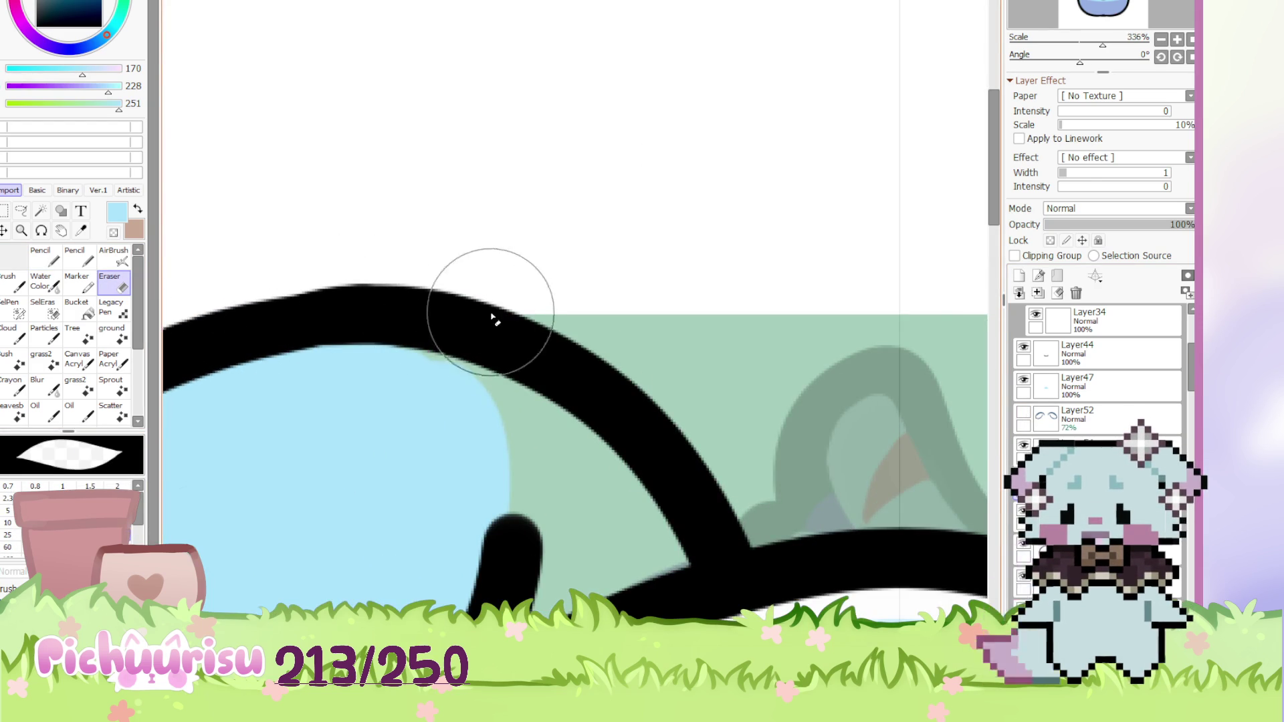
pyautogui.scroll(-8, 488, 321)
pyautogui.press('n')
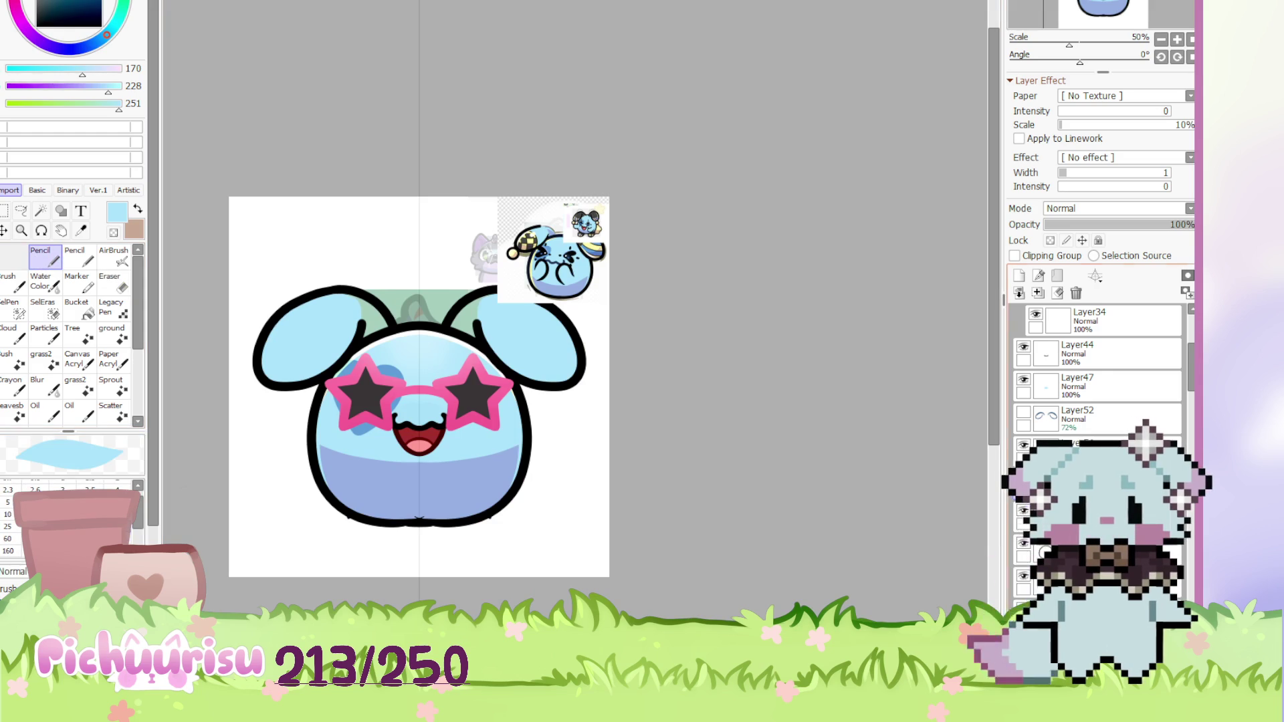
pyautogui.scroll(4, 1097, 368)
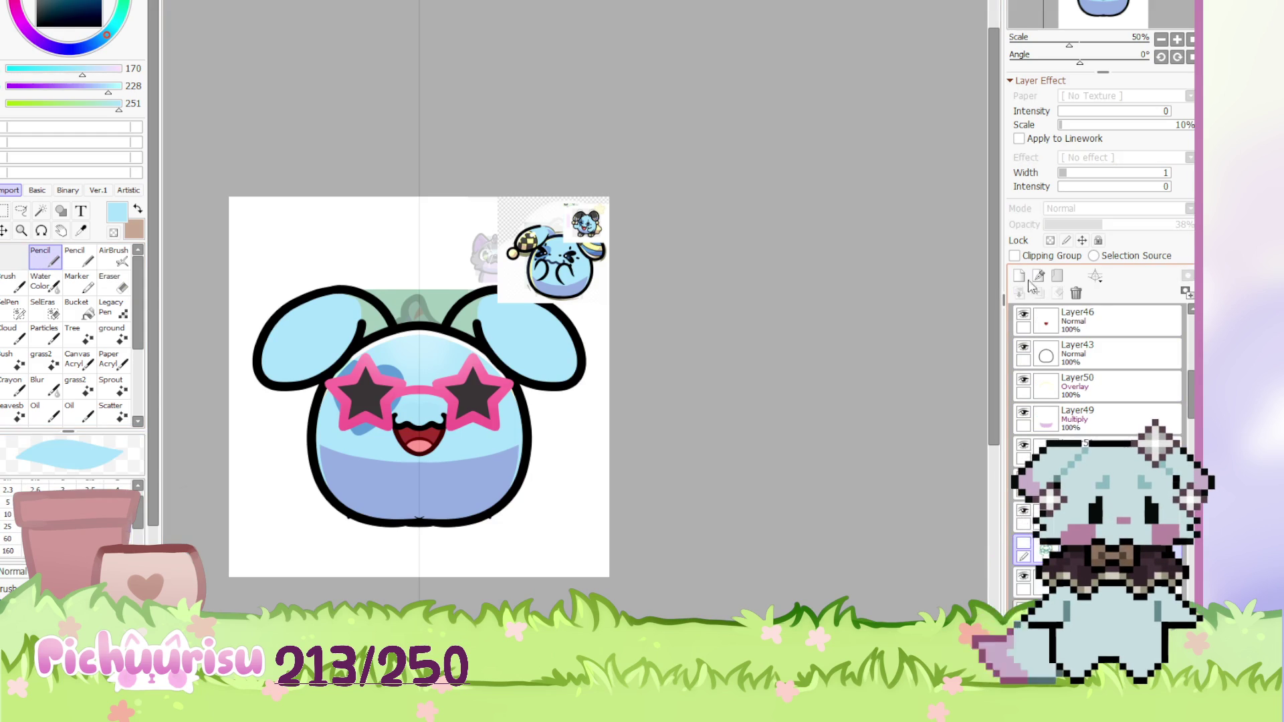
pyautogui.scroll(5, 361, 314)
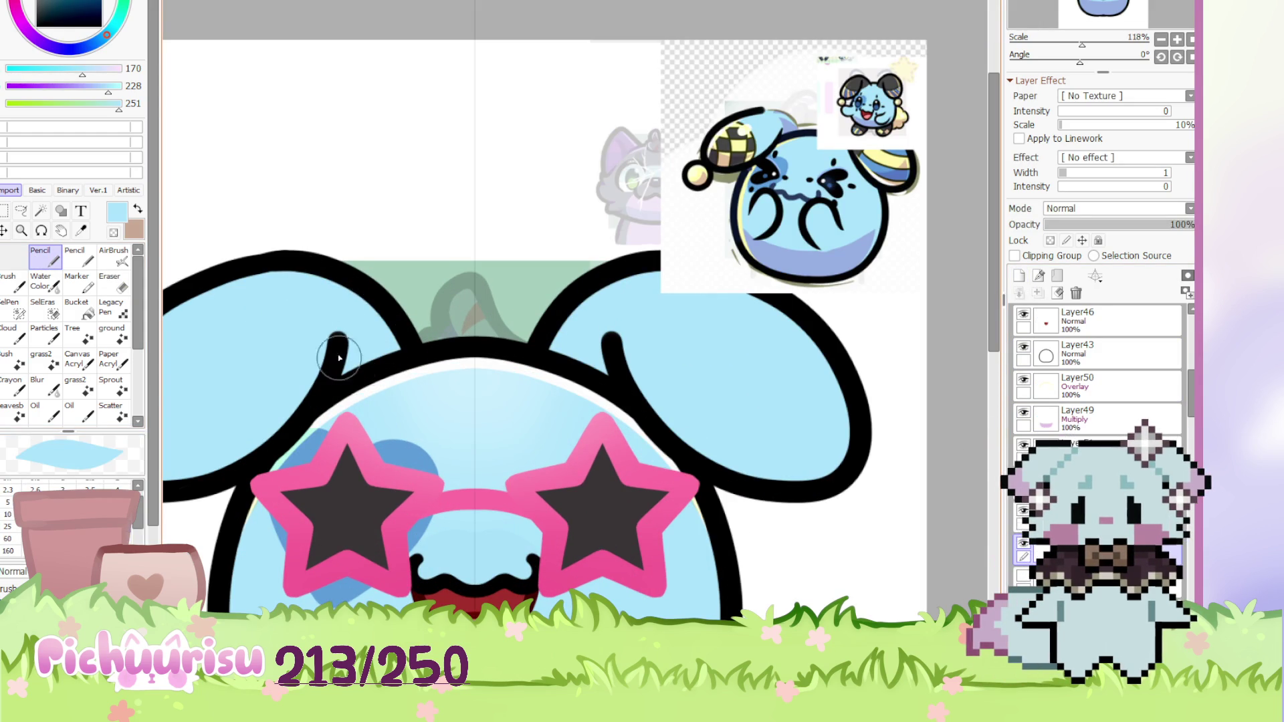
pyautogui.scroll(-3, 523, 339)
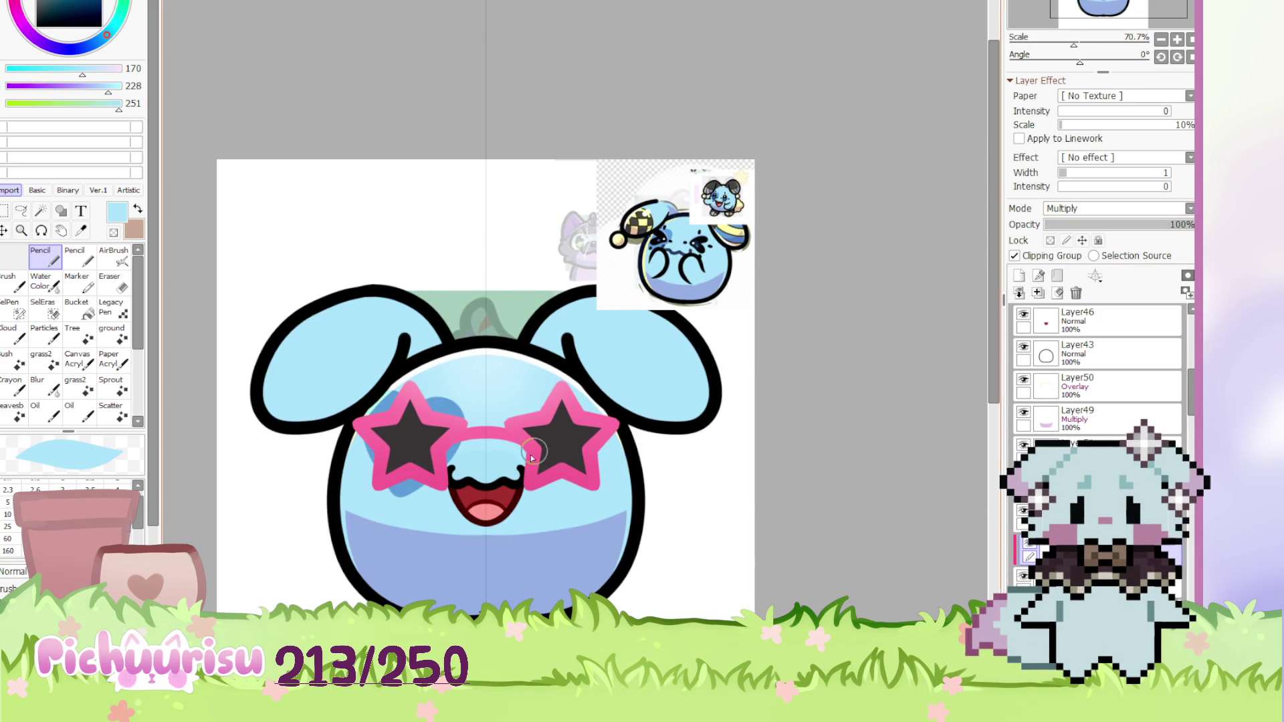
pyautogui.hotkey('ctrl', 'Tab')
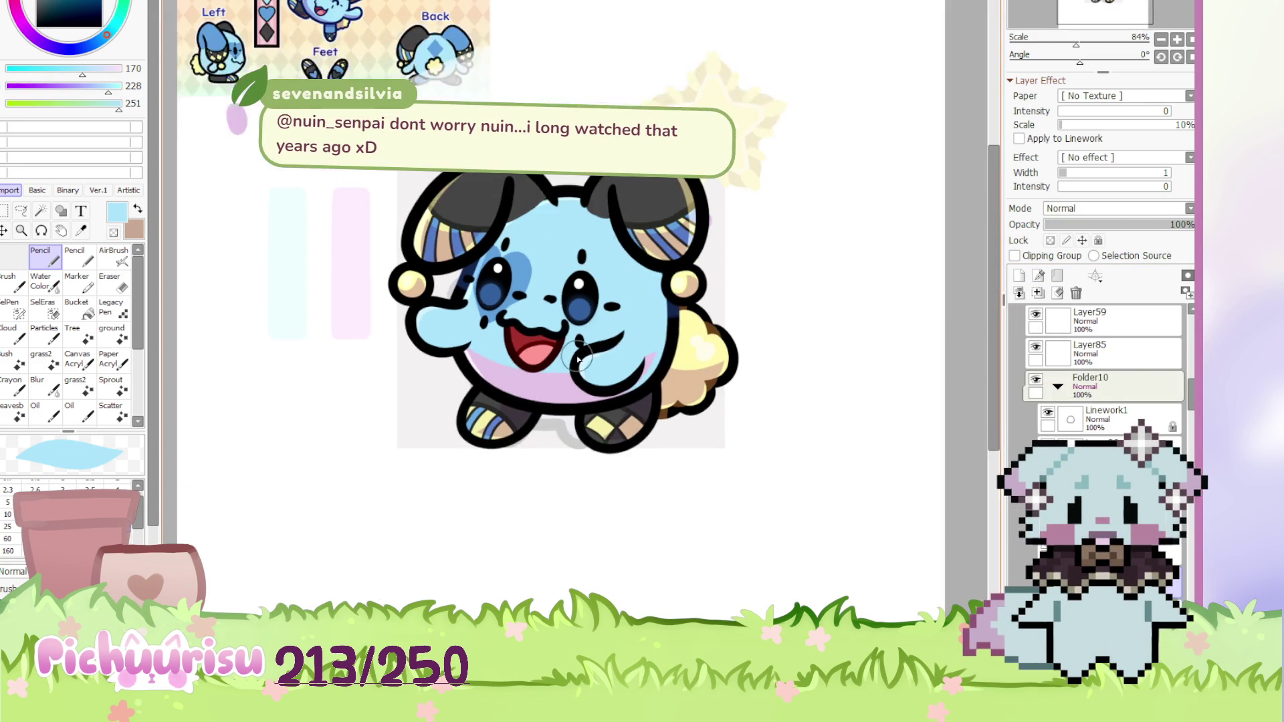
# Pick the lavender belly colour from the reference and return to the star-glasses document
pyautogui.scroll(3, 523, 393)
pyautogui.keyDown('alt'); pyautogui.click(483, 410); pyautogui.keyUp('alt')
pyautogui.hotkey('ctrl', 'Tab')
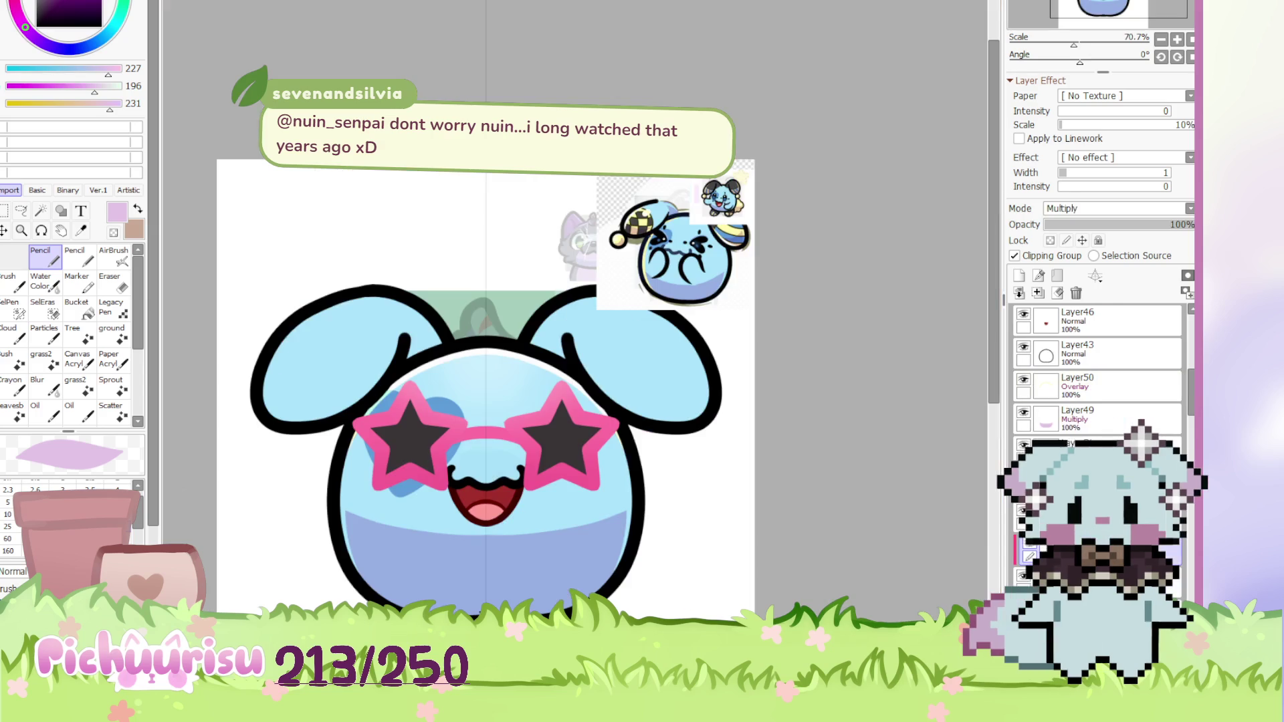
pyautogui.scroll(7, 384, 473)
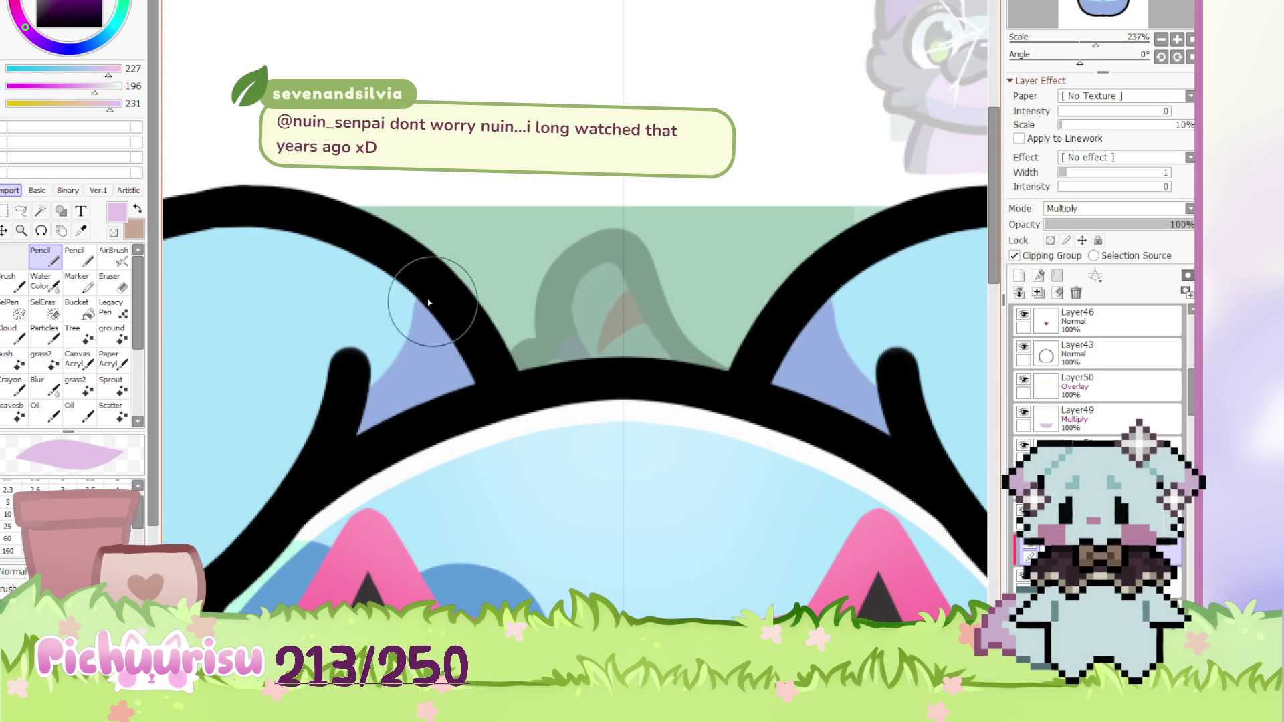
# On Layer54, erase to reshape the left ear's inner lines and shift the outlines over the fill
pyautogui.press('e')
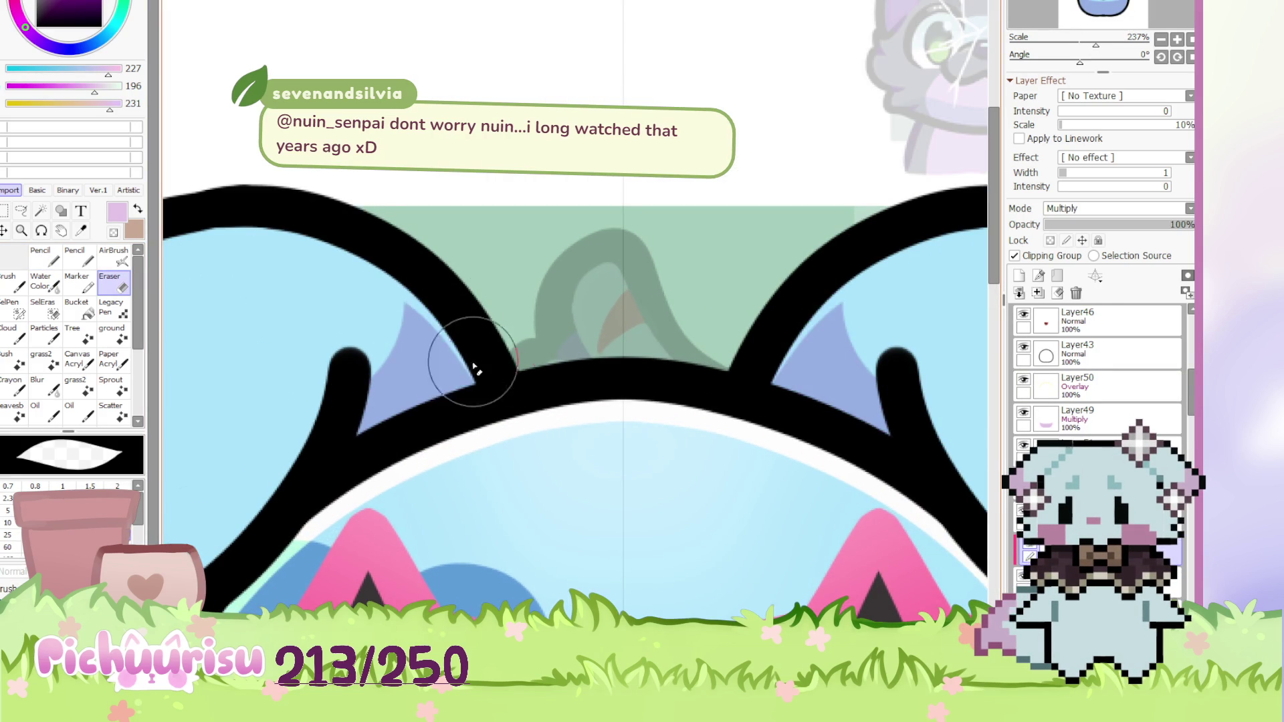
pyautogui.press('Home')
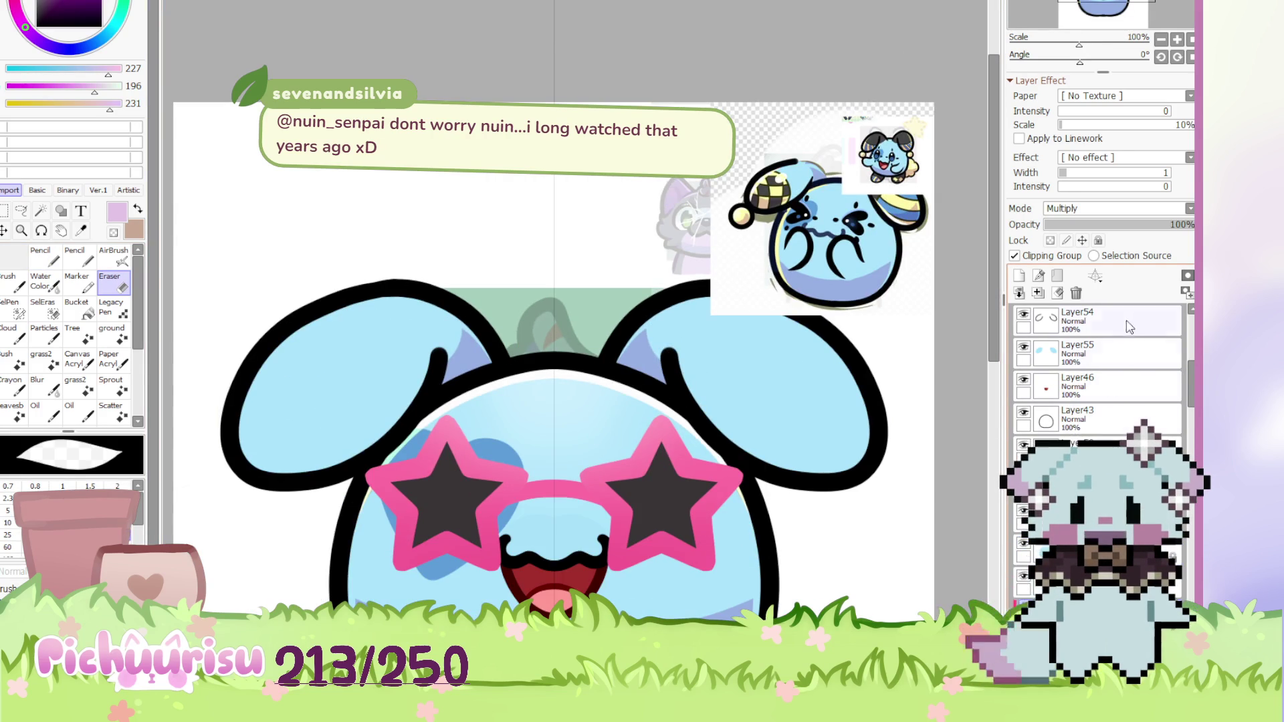
pyautogui.click(1114, 321)
pyautogui.scroll(3, 409, 301)
pyautogui.scroll(2, 409, 301)
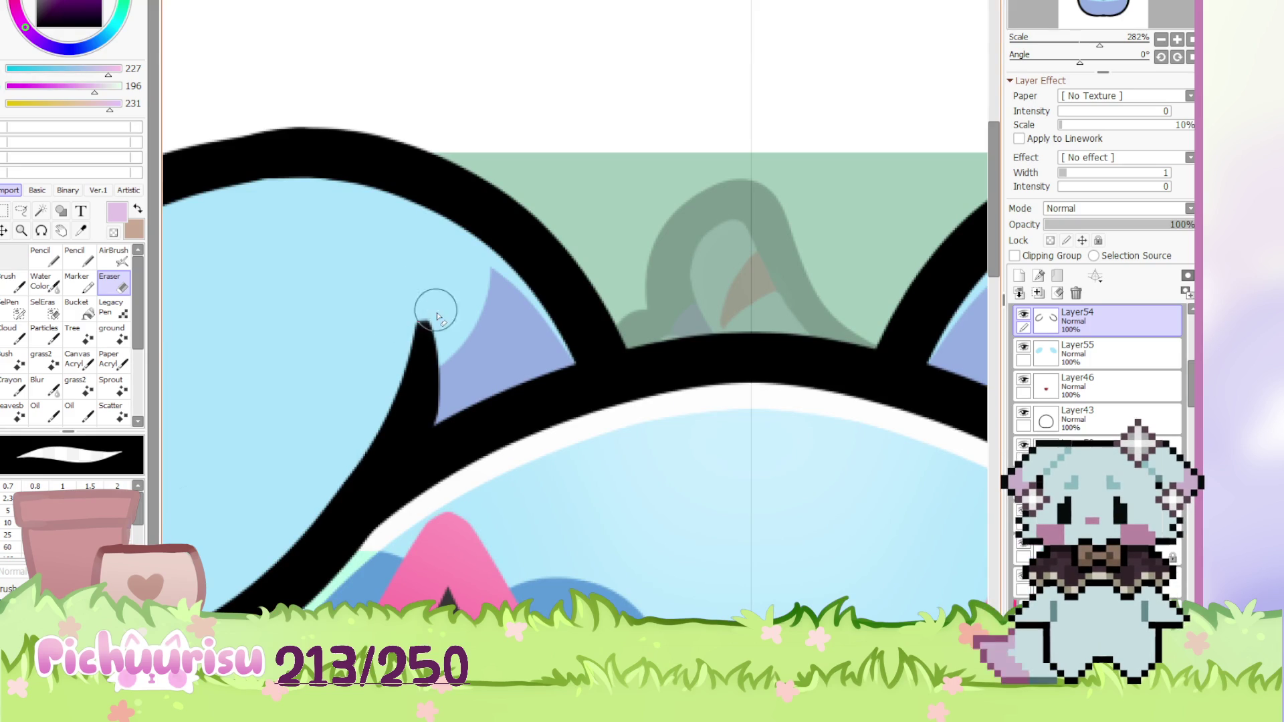
pyautogui.moveTo(426, 324); pyautogui.dragTo(442, 341)
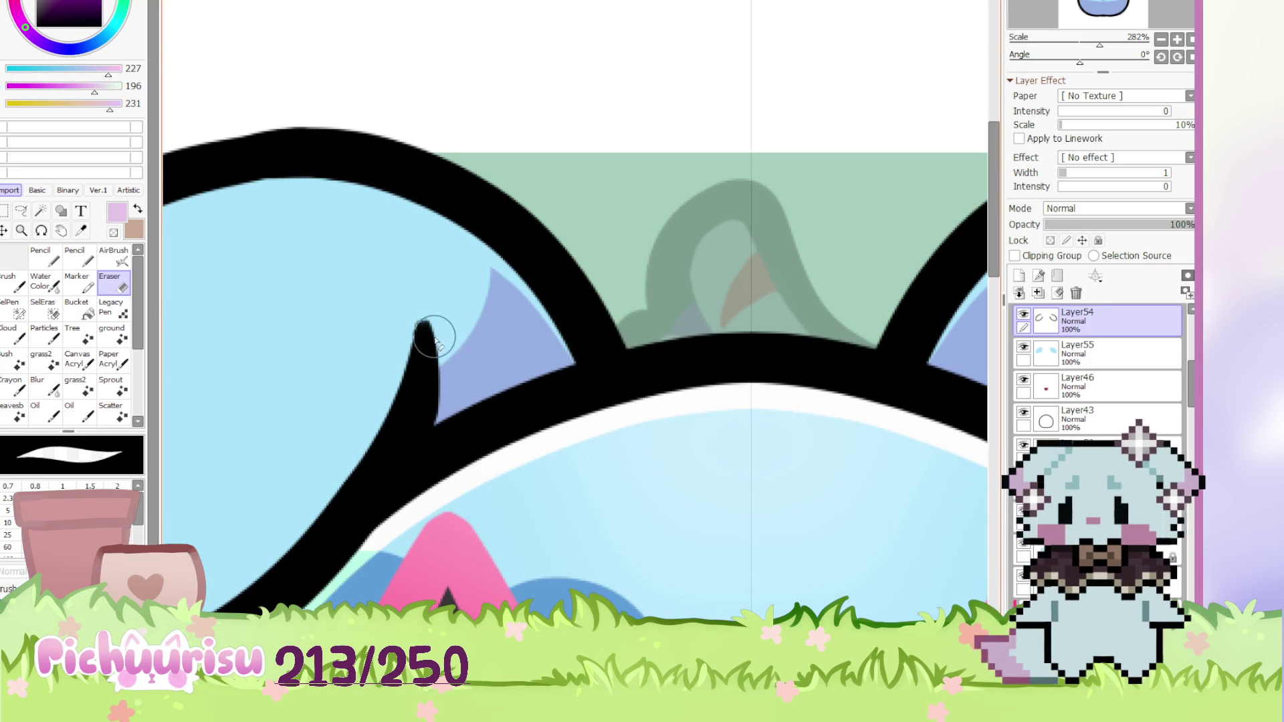
pyautogui.moveTo(433, 421)
pyautogui.mouseDown()
pyautogui.moveTo(419, 324)
pyautogui.moveTo(434, 348)
pyautogui.mouseUp()
pyautogui.scroll(-5, 432, 368)
pyautogui.moveTo(386, 421)
pyautogui.mouseDown()
pyautogui.moveTo(375, 361)
pyautogui.moveTo(388, 386)
pyautogui.mouseUp()
# Add a new layer above ear fill Layer55 and set it as a Clipping Group
pyautogui.scroll(-4, 463, 439)
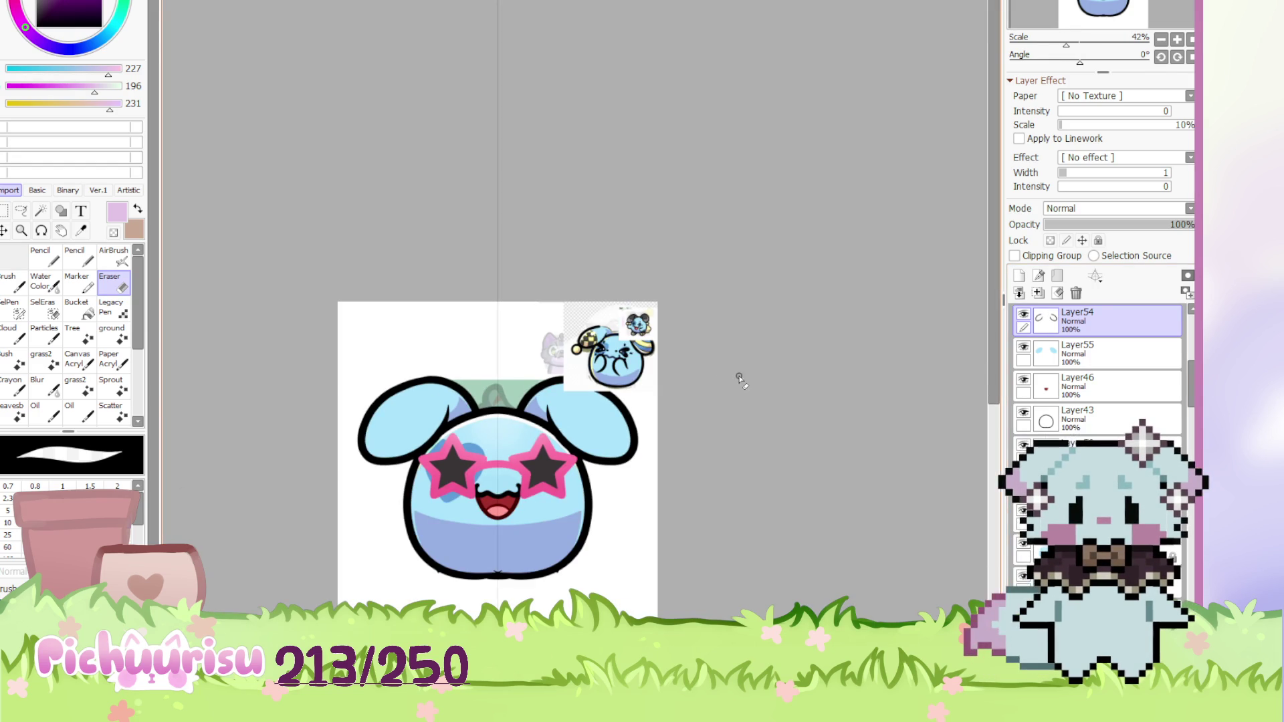
pyautogui.scroll(2, 656, 344)
pyautogui.scroll(2, 745, 281)
pyautogui.scroll(-2, 384, 455)
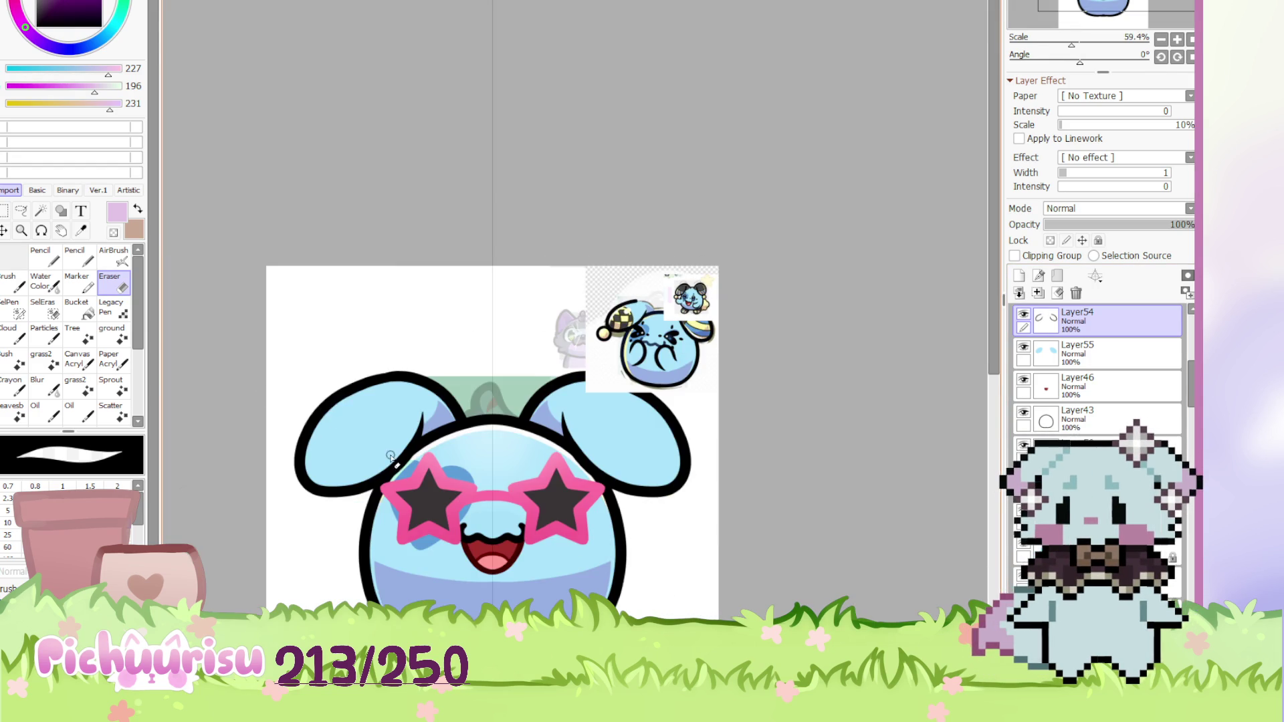
pyautogui.keyDown('ctrl'); pyautogui.click(364, 459); pyautogui.keyUp('ctrl')
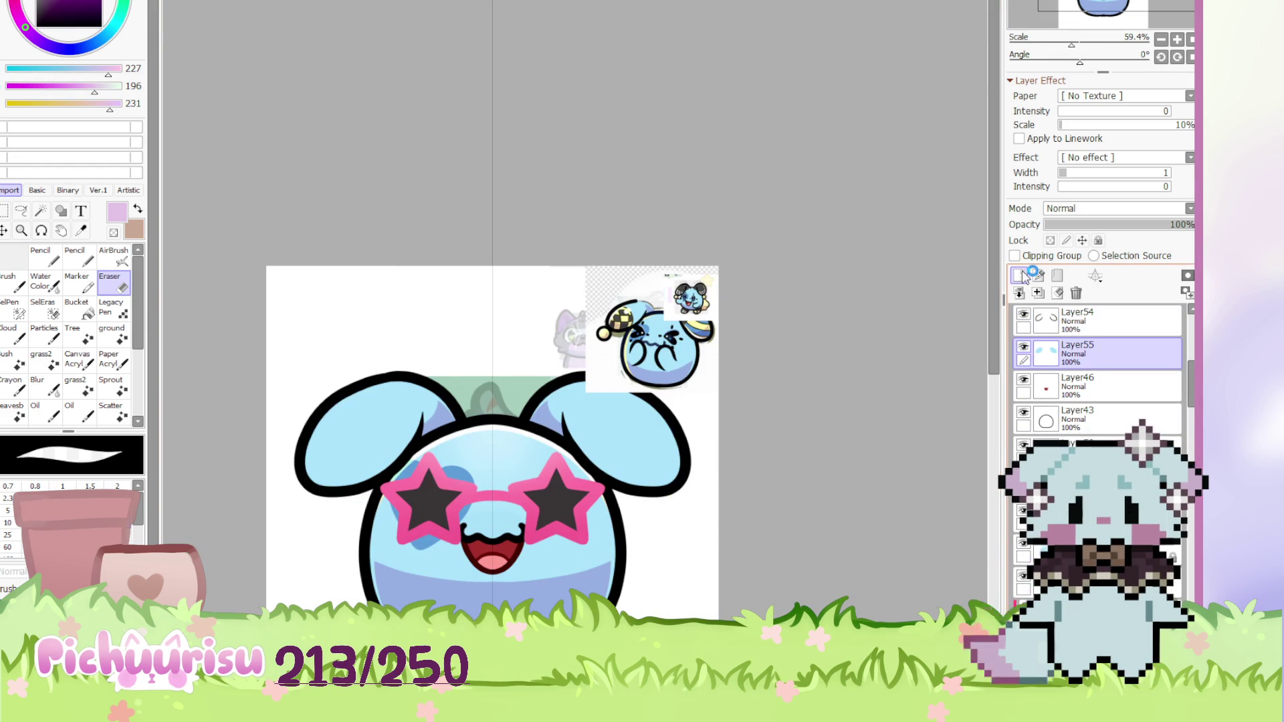
pyautogui.click(1040, 261)
pyautogui.keyDown('alt'); pyautogui.click(605, 333); pyautogui.keyUp('alt')
pyautogui.scroll(3, 643, 323)
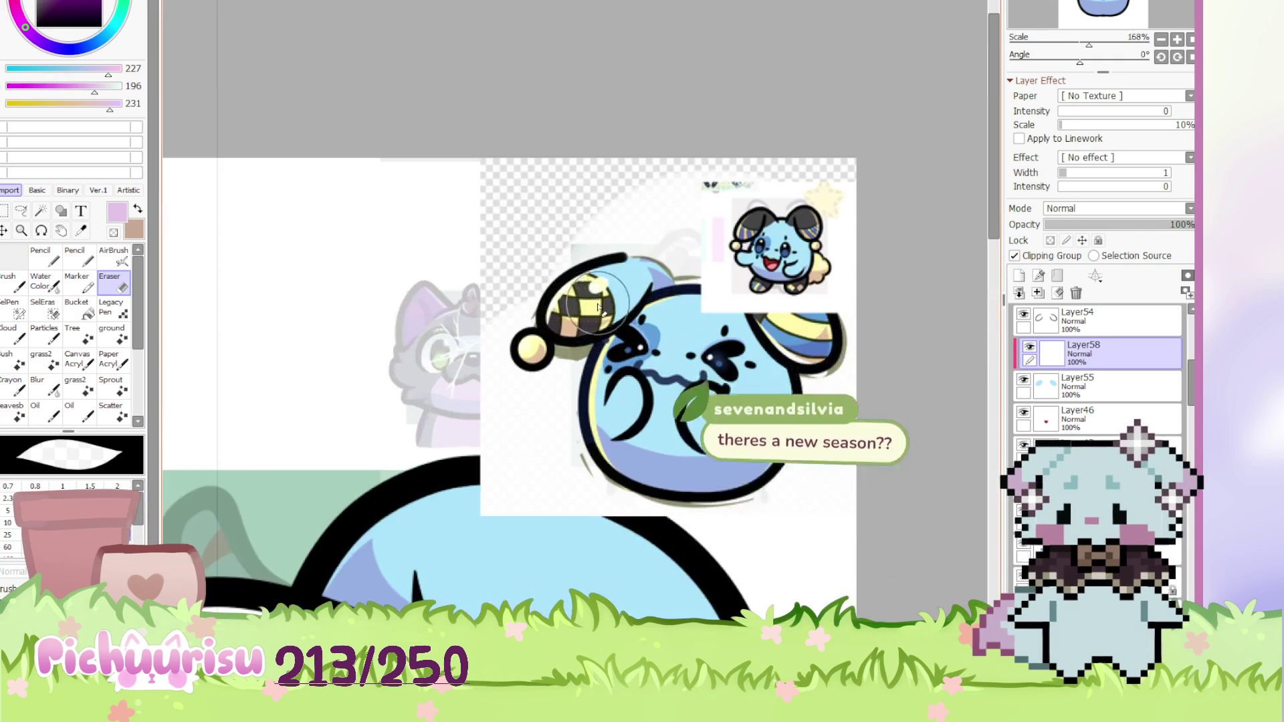
# Paint pale yellow inside both ears with the Pencil, then erase the excess yellow
pyautogui.scroll(-5, 615, 261)
pyautogui.press('n')
pyautogui.scroll(4, 414, 446)
pyautogui.moveTo(324, 331)
pyautogui.mouseDown()
pyautogui.moveTo(414, 447)
pyautogui.moveTo(345, 383)
pyautogui.moveTo(267, 461)
pyautogui.moveTo(377, 400)
pyautogui.mouseUp()
pyautogui.scroll(-2, 361, 401)
pyautogui.press('e')
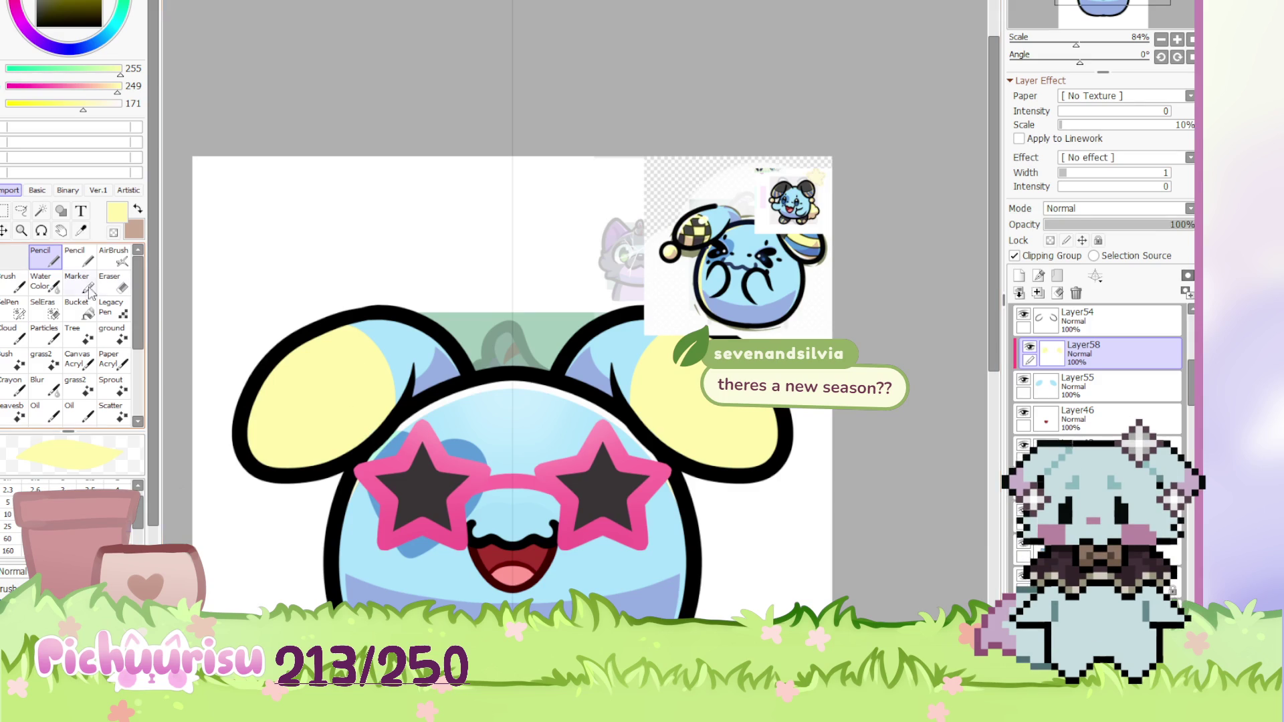
pyautogui.scroll(4, 361, 352)
pyautogui.scroll(-5, 321, 289)
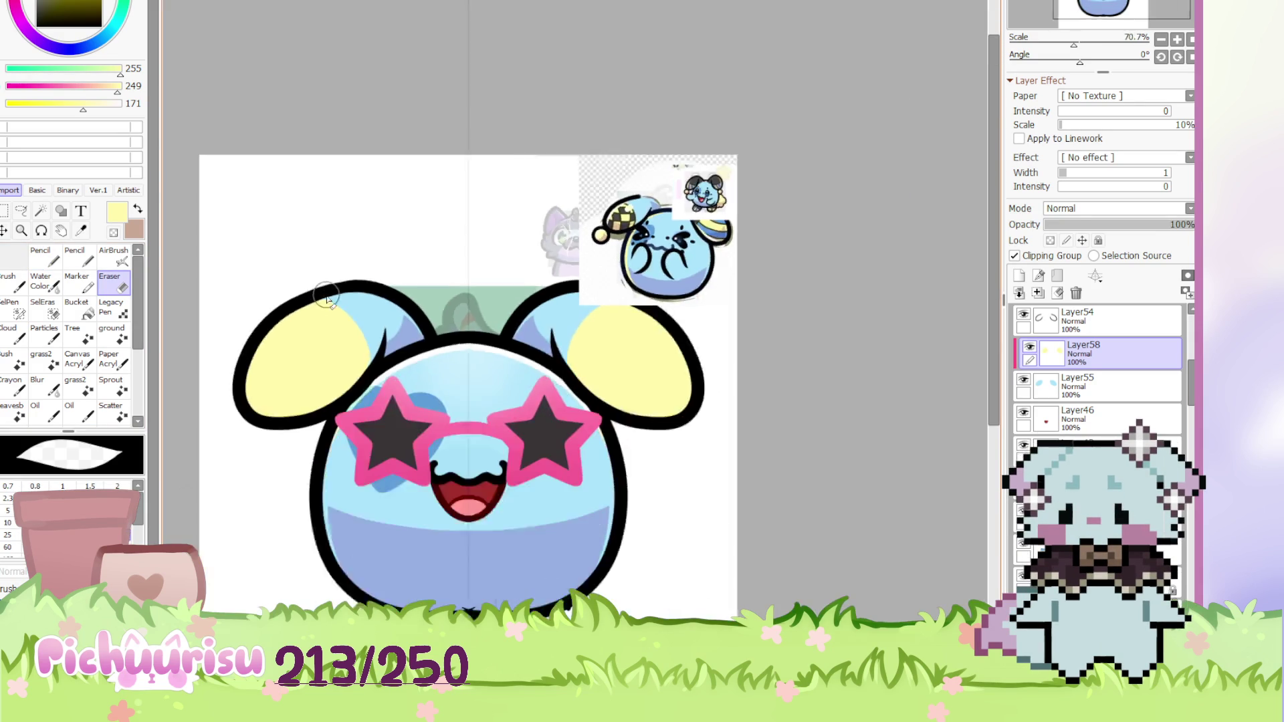
pyautogui.scroll(5, 279, 300)
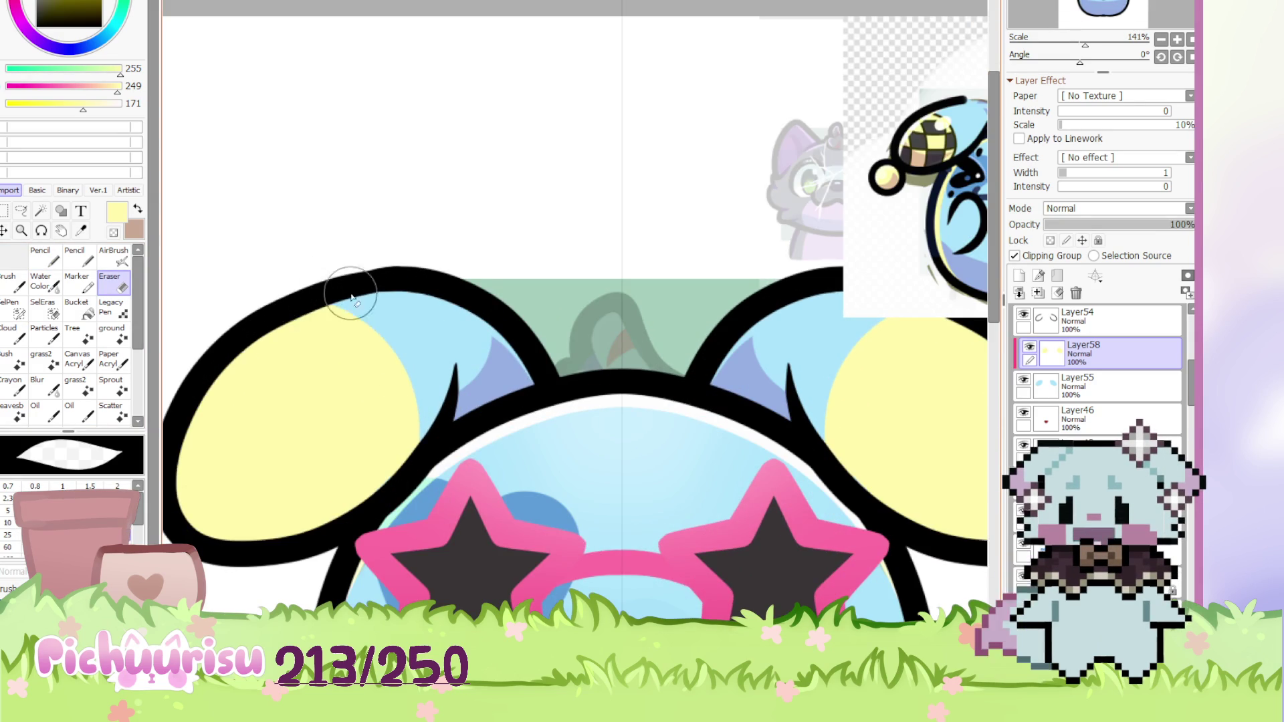
pyautogui.scroll(-4, 321, 289)
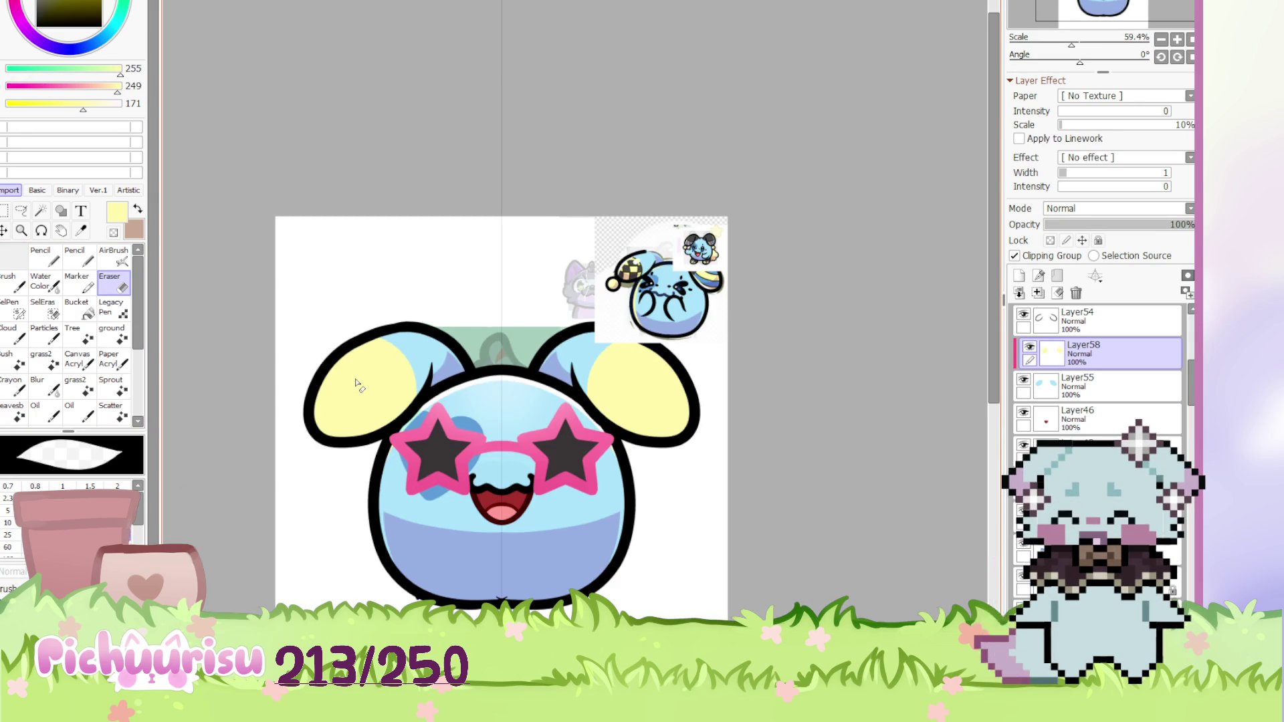
pyautogui.scroll(1, 357, 383)
pyautogui.scroll(-2, 1097, 368)
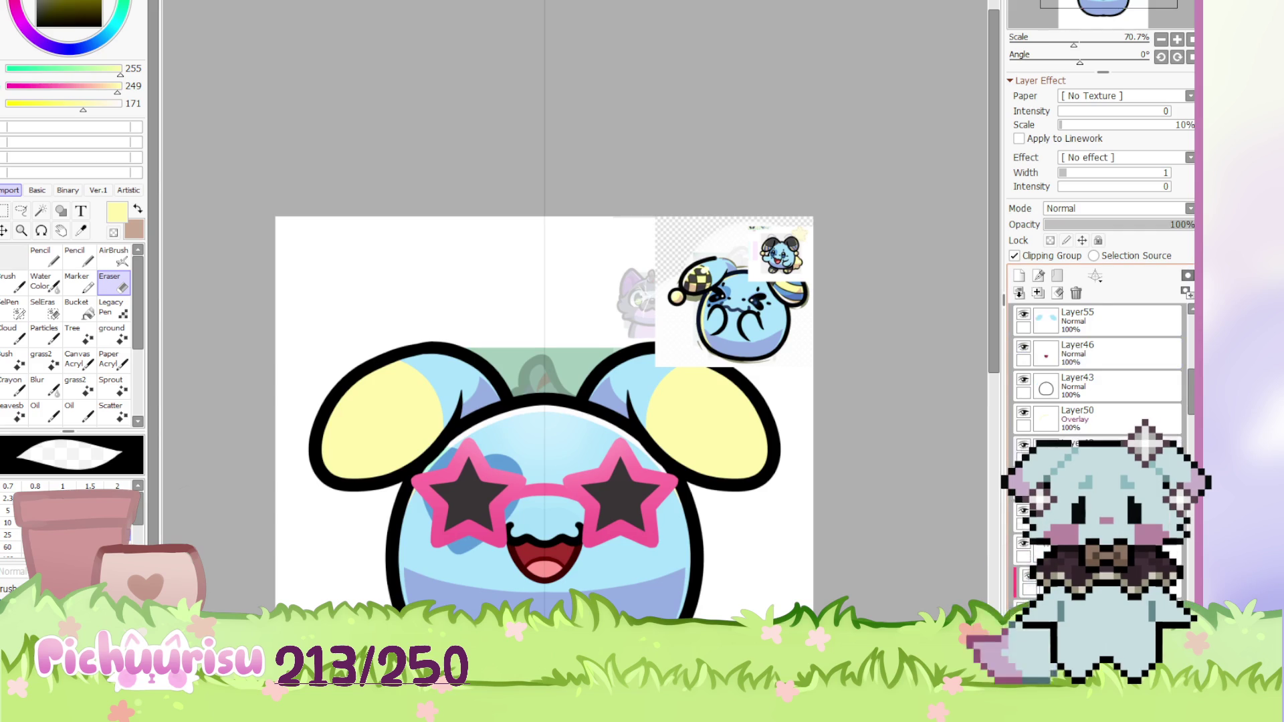
pyautogui.scroll(-3, 1097, 368)
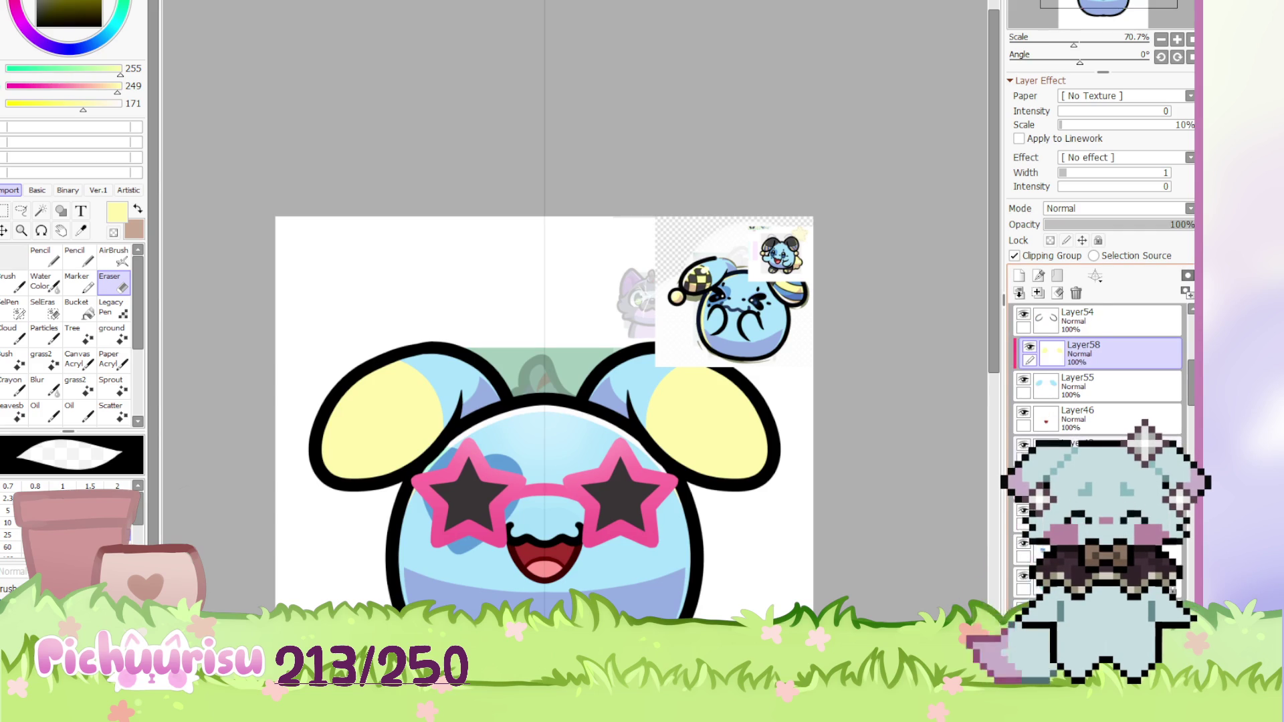
# Select a lower layer and compare the ears against the reference puppy document
pyautogui.click(1097, 515)
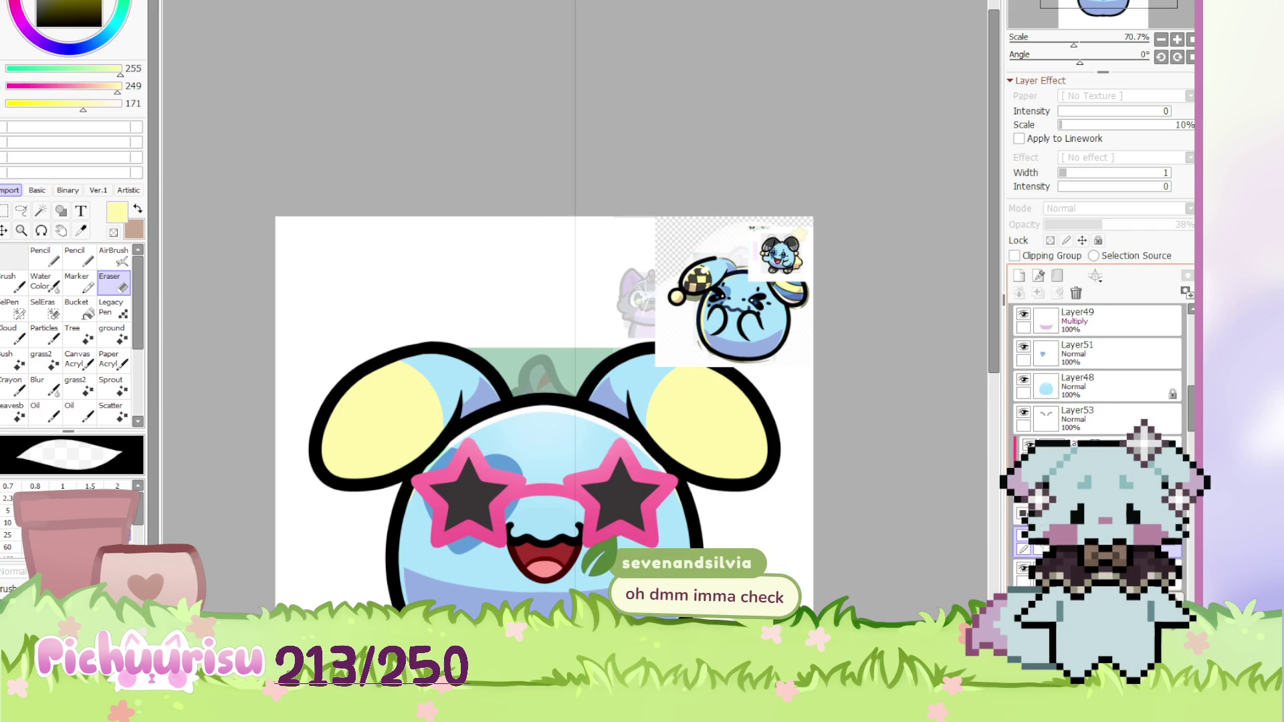
pyautogui.scroll(4, 814, 343)
pyautogui.scroll(-4, 832, 239)
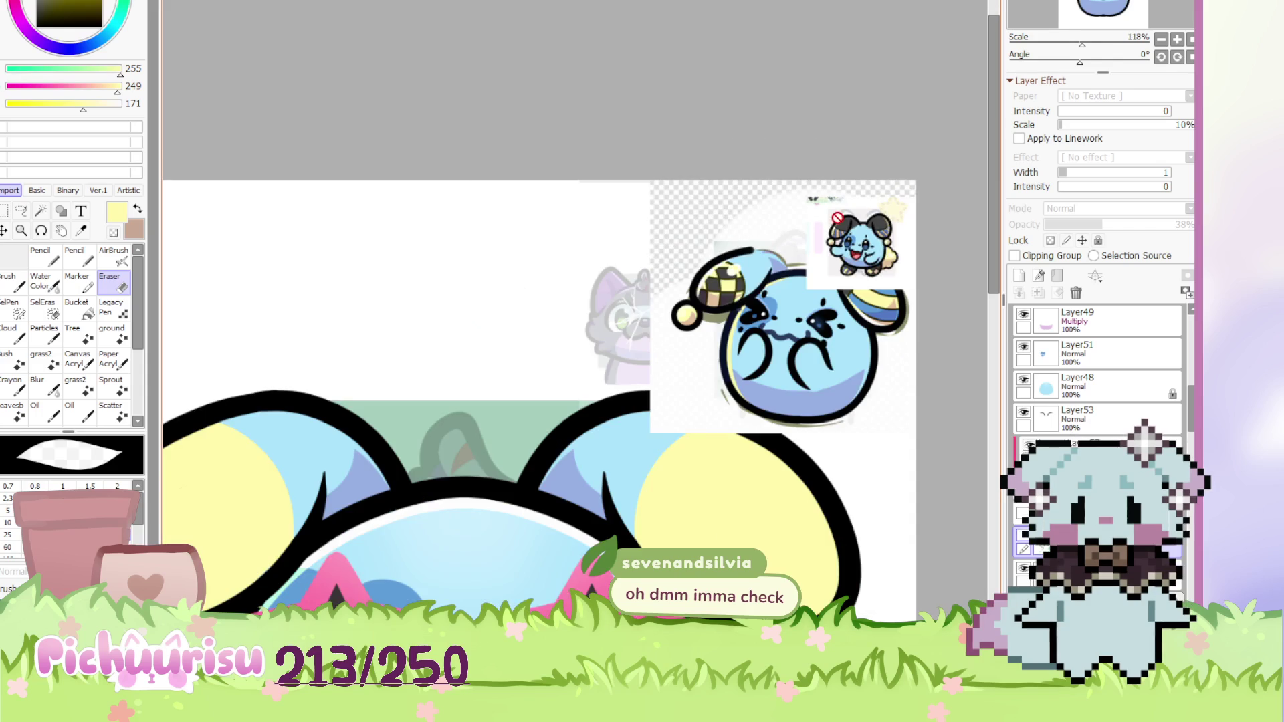
pyautogui.hotkey('ctrl', 'Tab')
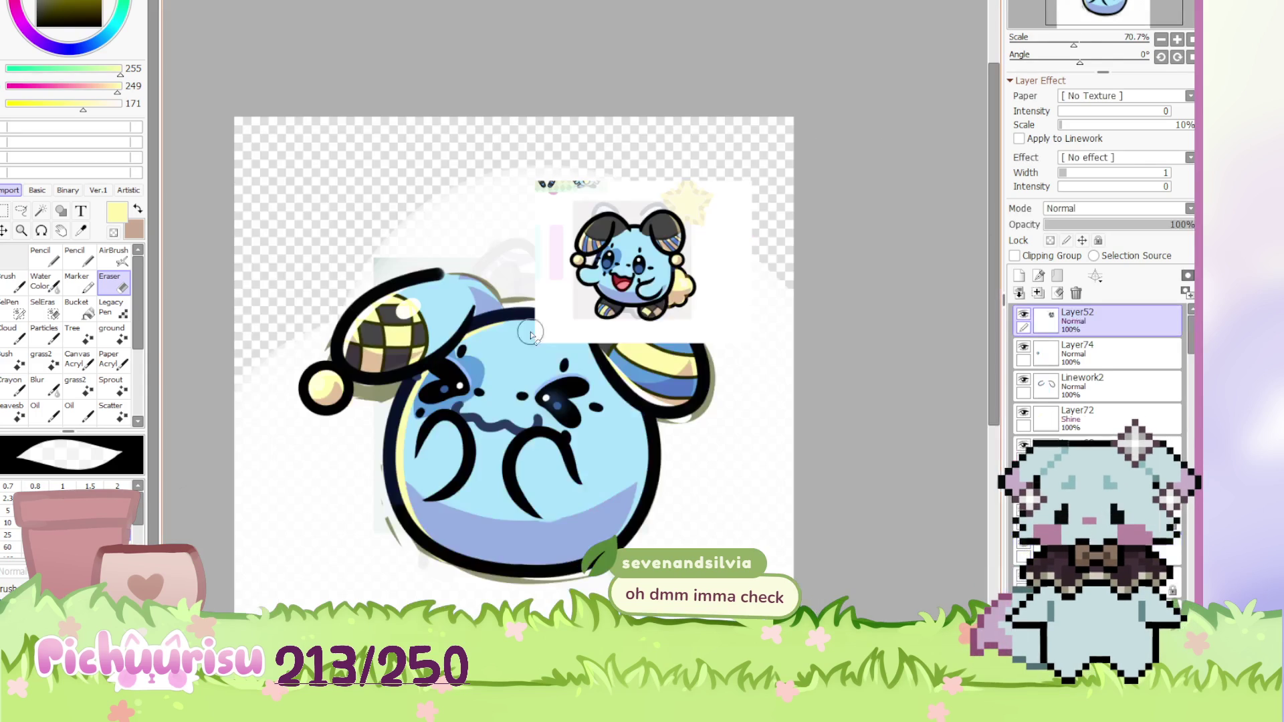
pyautogui.scroll(1, 495, 348)
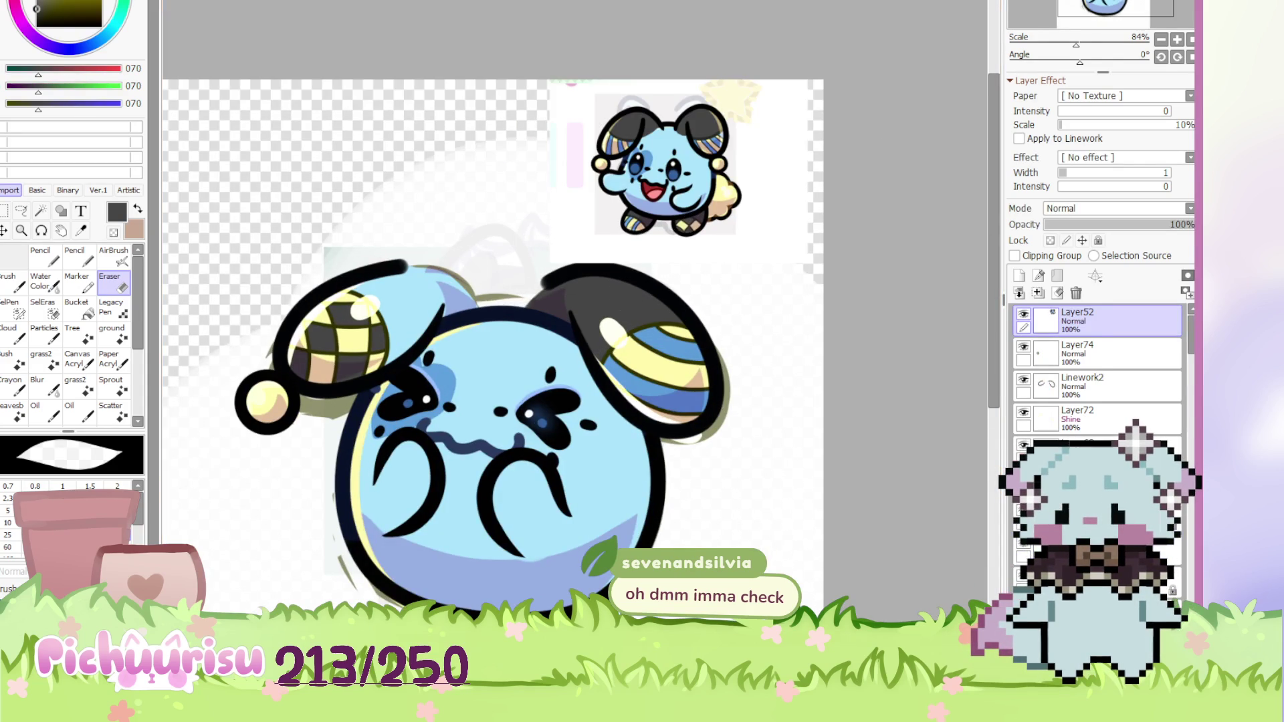
pyautogui.hotkey('ctrl', 'Tab')
pyautogui.scroll(3, 575, 294)
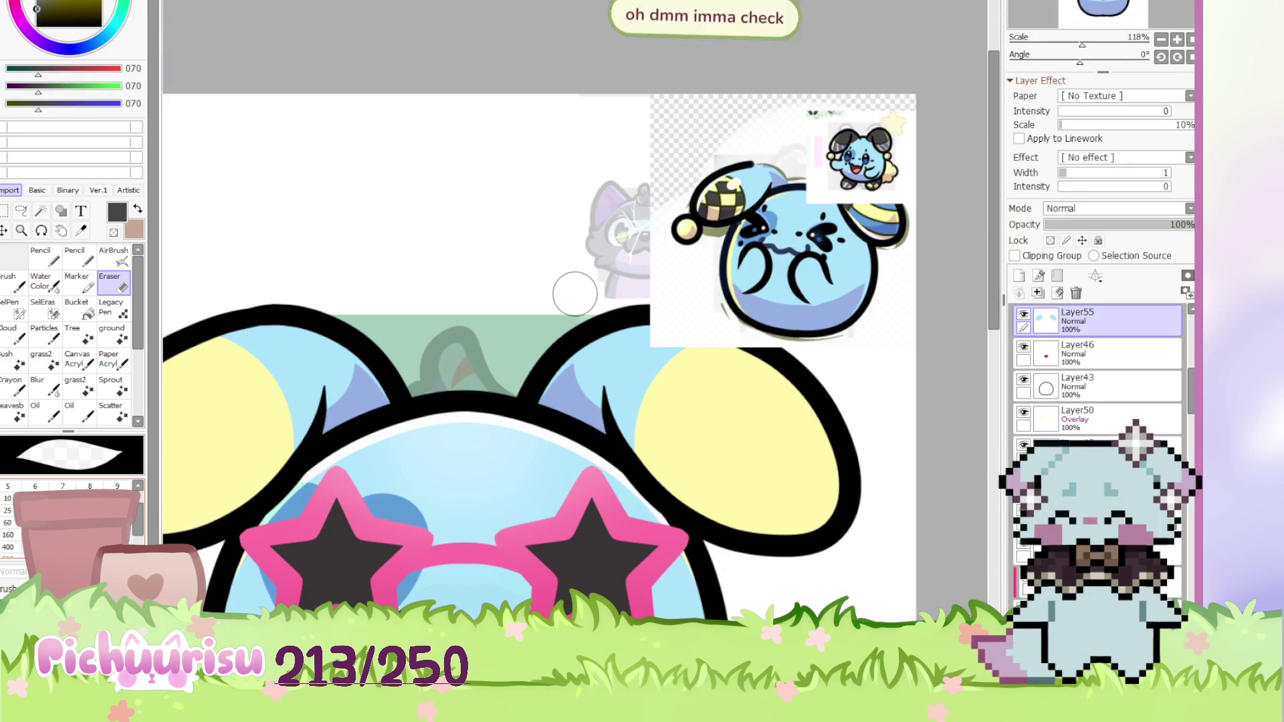
# Undo the accidental ear erasure and lock transparency so dark shading stays inside the ear
pyautogui.moveTo(602, 358)
pyautogui.mouseDown()
pyautogui.moveTo(659, 330)
pyautogui.moveTo(1001, 321)
pyautogui.mouseUp()
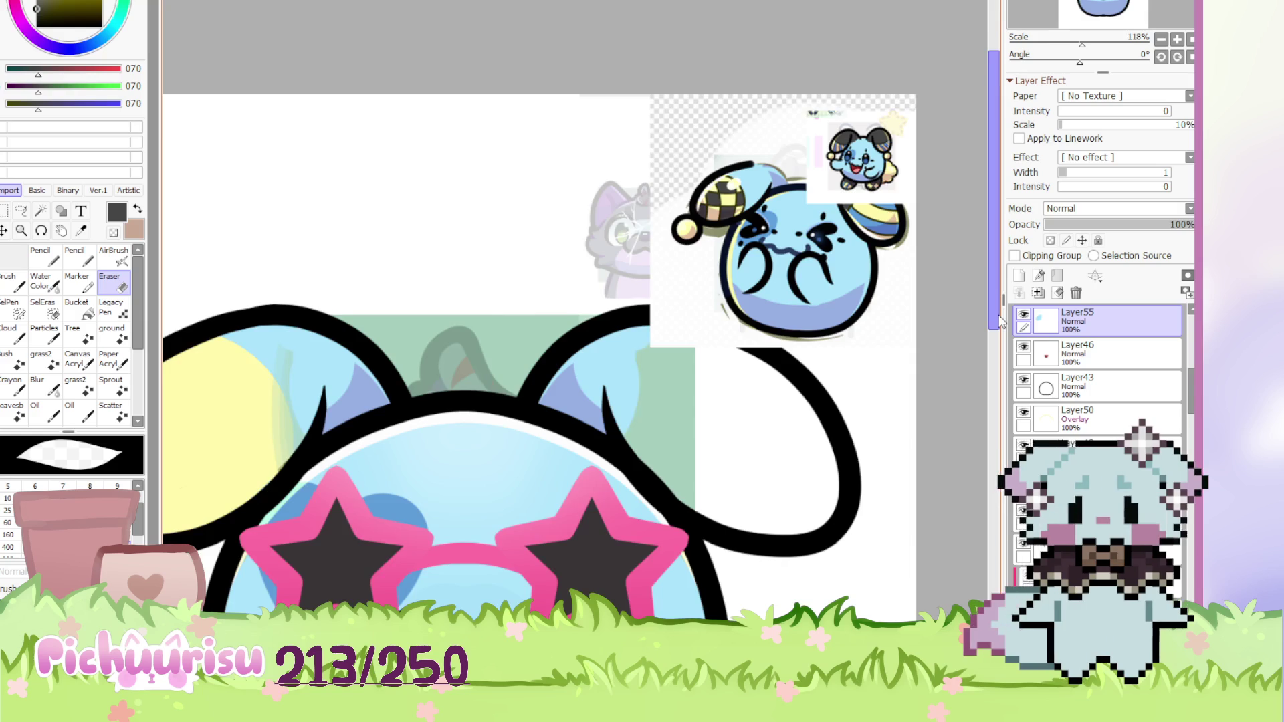
pyautogui.hotkey('ctrl', 'z')
pyautogui.scroll(2, 488, 545)
pyautogui.press('n')
pyautogui.moveTo(395, 428)
pyautogui.mouseDown()
pyautogui.moveTo(408, 414)
pyautogui.moveTo(418, 438)
pyautogui.moveTo(375, 348)
pyautogui.mouseUp()
pyautogui.hotkey('ctrl', 'z')
pyautogui.click(1050, 240)
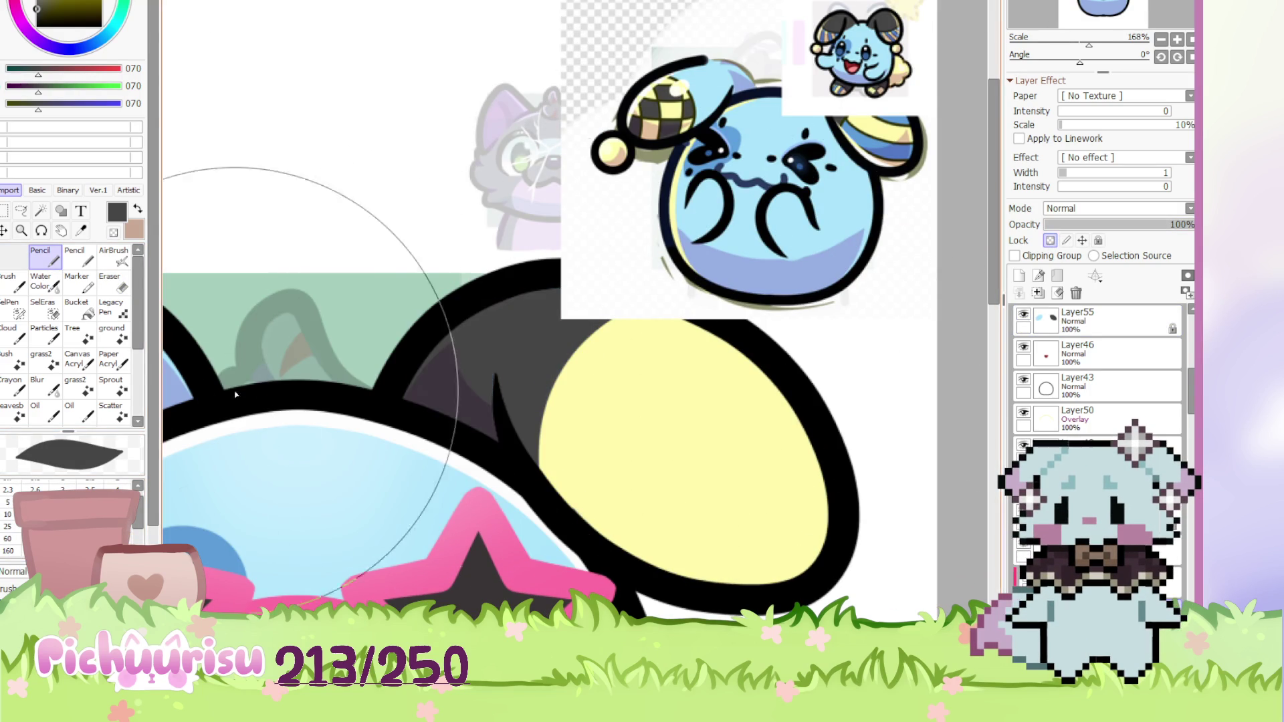
# Make Layer40 active and clip it to the layer beneath
pyautogui.scroll(-4, 263, 391)
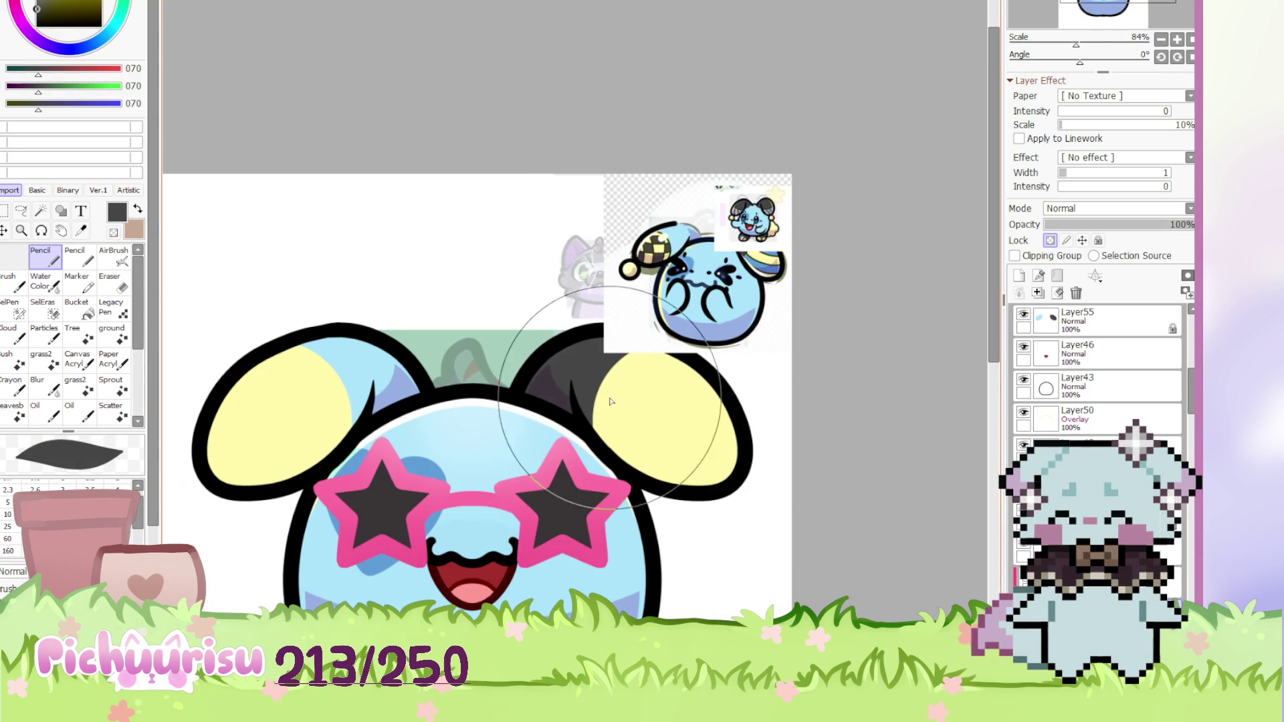
pyautogui.keyDown('ctrl'); pyautogui.click(715, 220); pyautogui.keyUp('ctrl')
pyautogui.scroll(3, 722, 214)
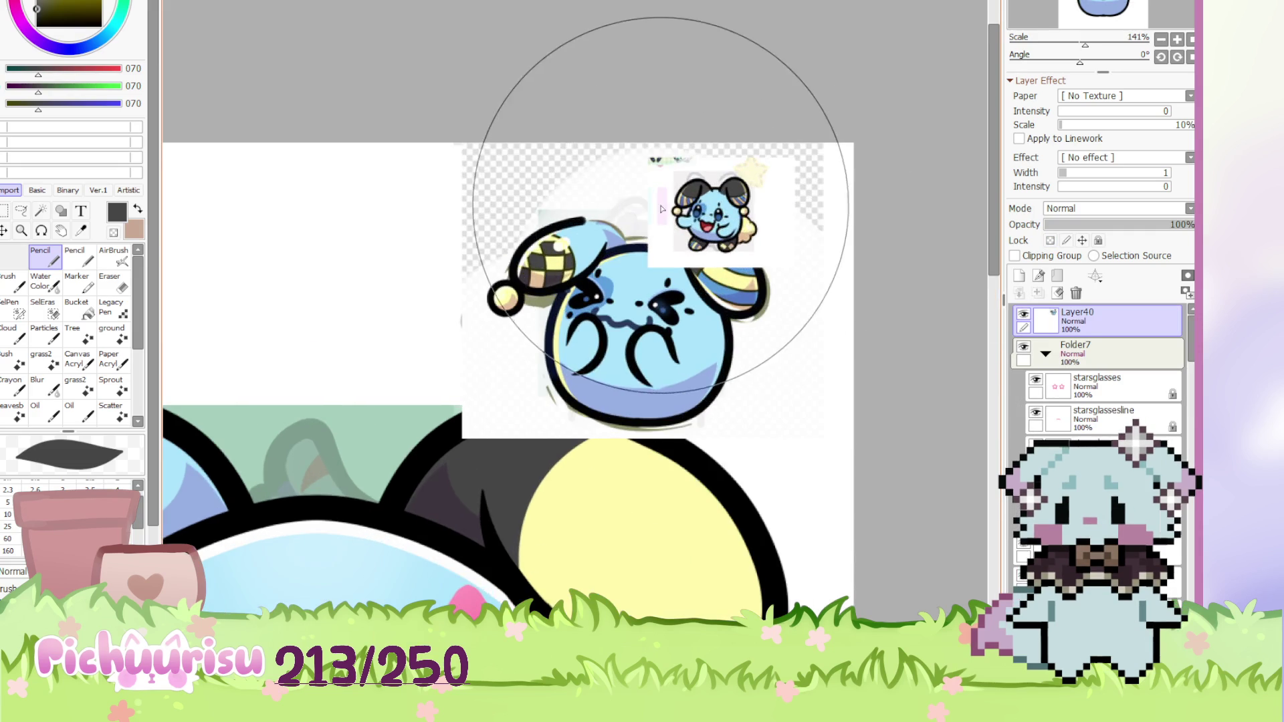
pyautogui.scroll(-2, 649, 268)
pyautogui.keyDown('ctrl'); pyautogui.click(610, 305); pyautogui.keyUp('ctrl')
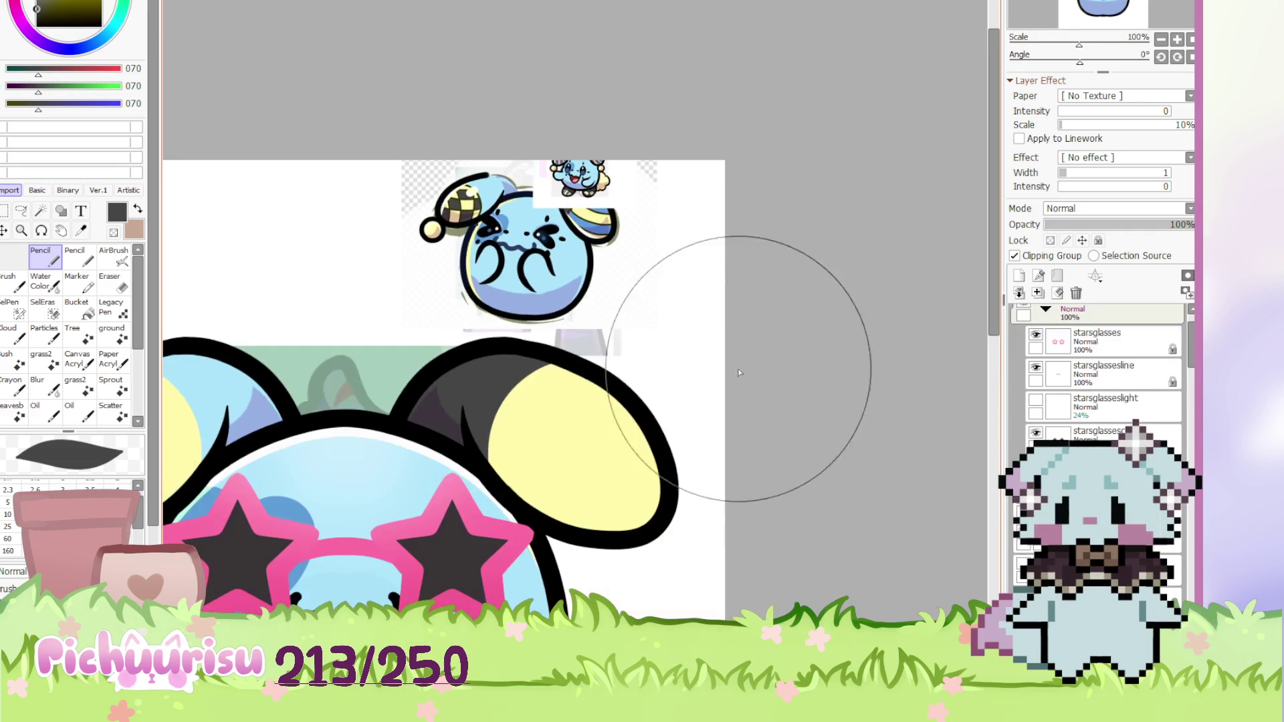
pyautogui.scroll(8, 644, 251)
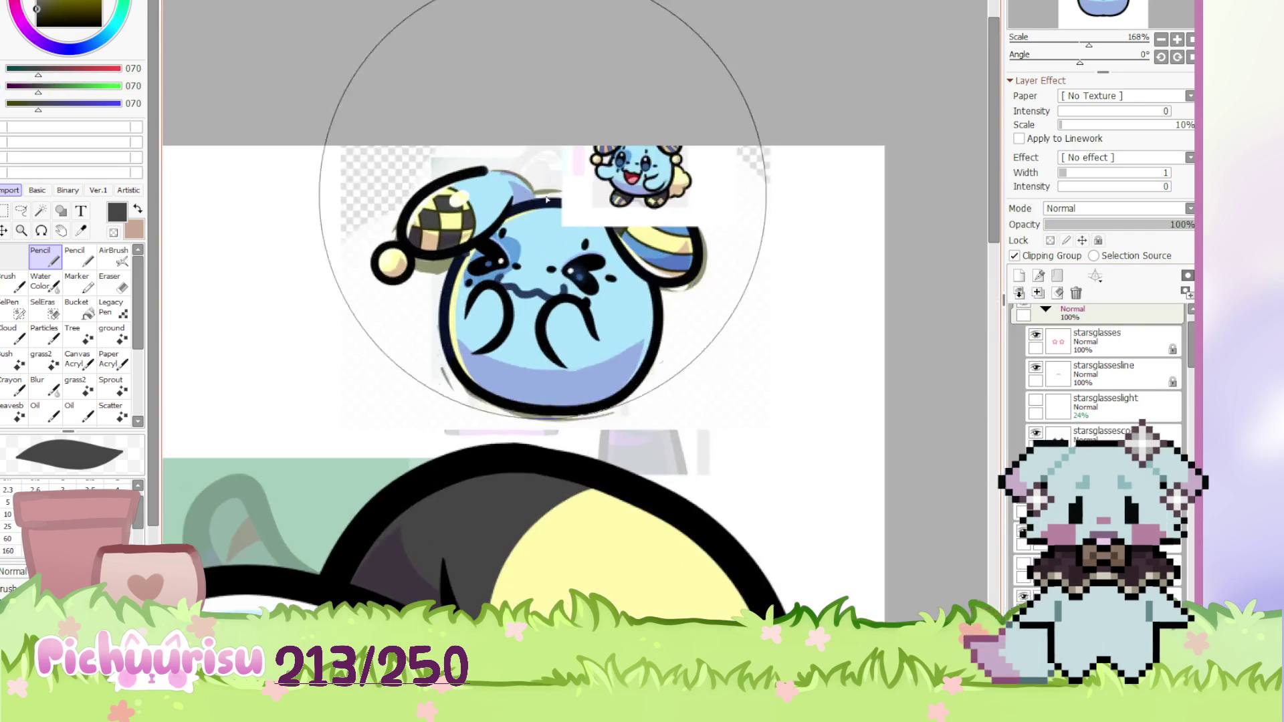
pyautogui.scroll(-3, 644, 251)
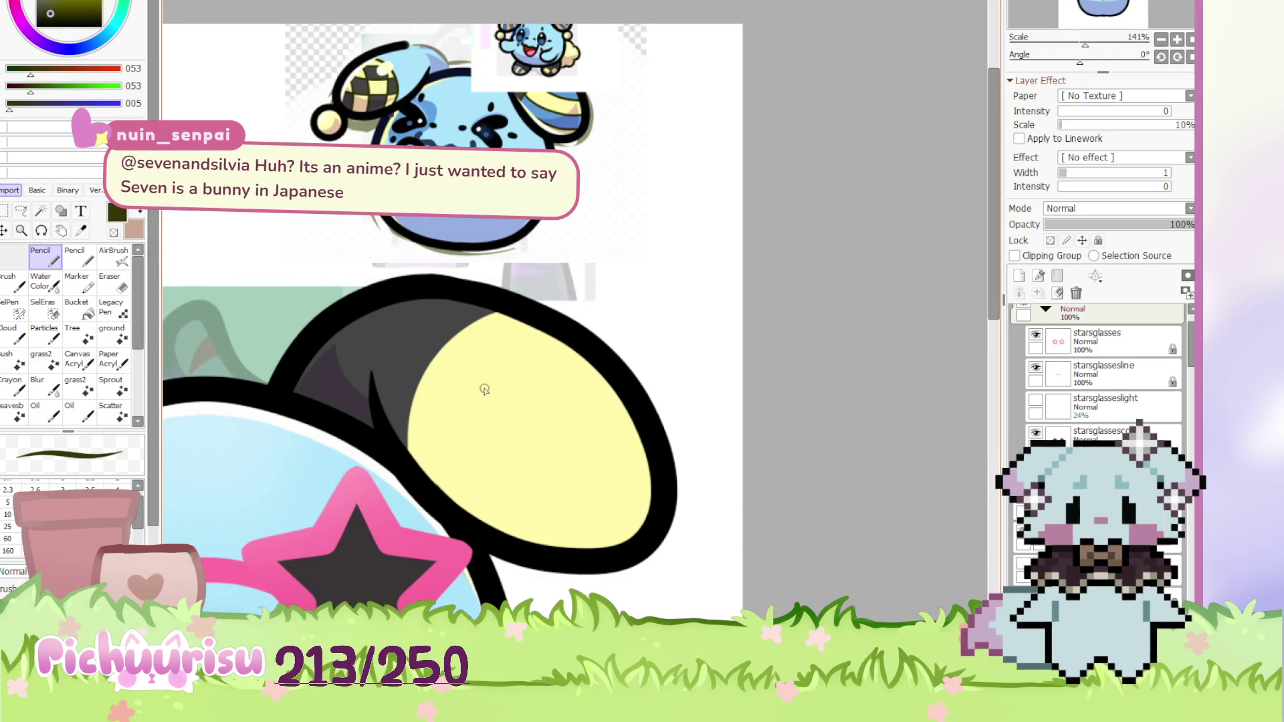
pyautogui.scroll(5, 488, 392)
# Try olive lines along the yellow patch's edge, undoing both attempts
pyautogui.moveTo(400, 522)
pyautogui.mouseDown()
pyautogui.moveTo(436, 338)
pyautogui.moveTo(616, 158)
pyautogui.mouseUp()
pyautogui.hotkey('ctrl', 'z')
pyautogui.hotkey('ctrl', 'z')
pyautogui.moveTo(409, 515)
pyautogui.mouseDown()
pyautogui.moveTo(398, 424)
pyautogui.moveTo(587, 182)
pyautogui.mouseUp()
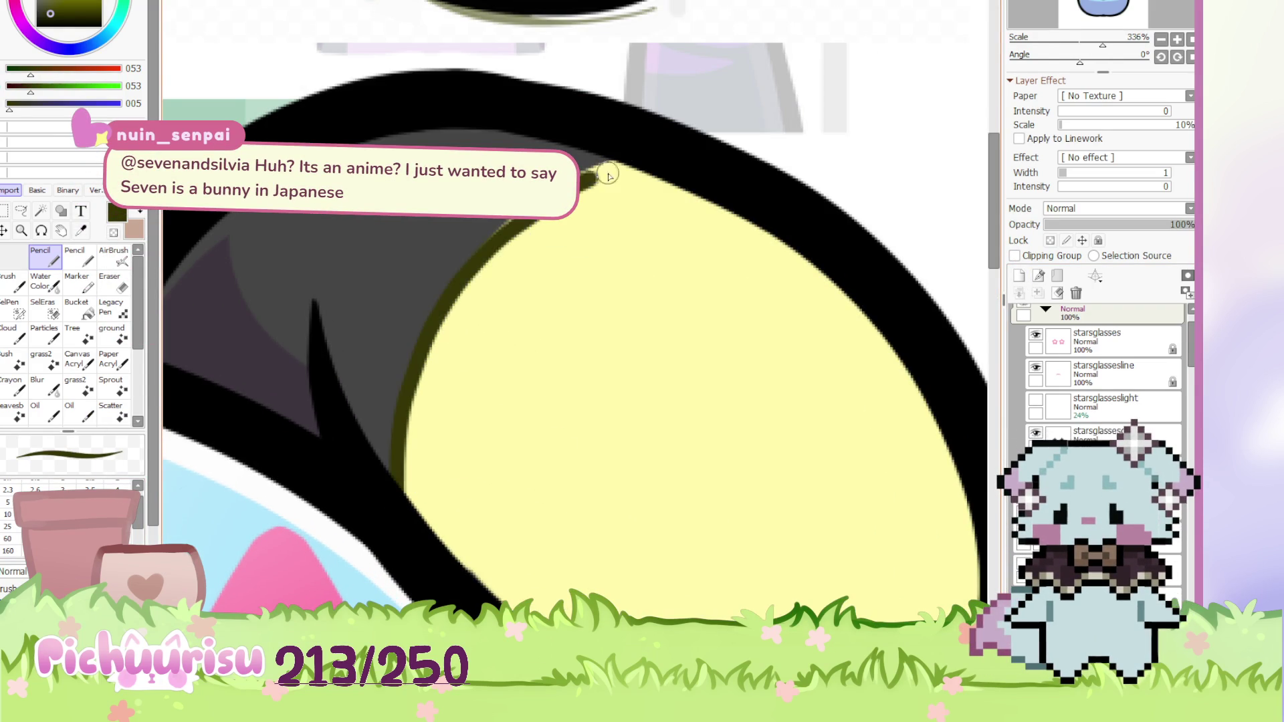
pyautogui.hotkey('ctrl', 'z')
pyautogui.scroll(-3, 888, 309)
pyautogui.scroll(2, 1116, 406)
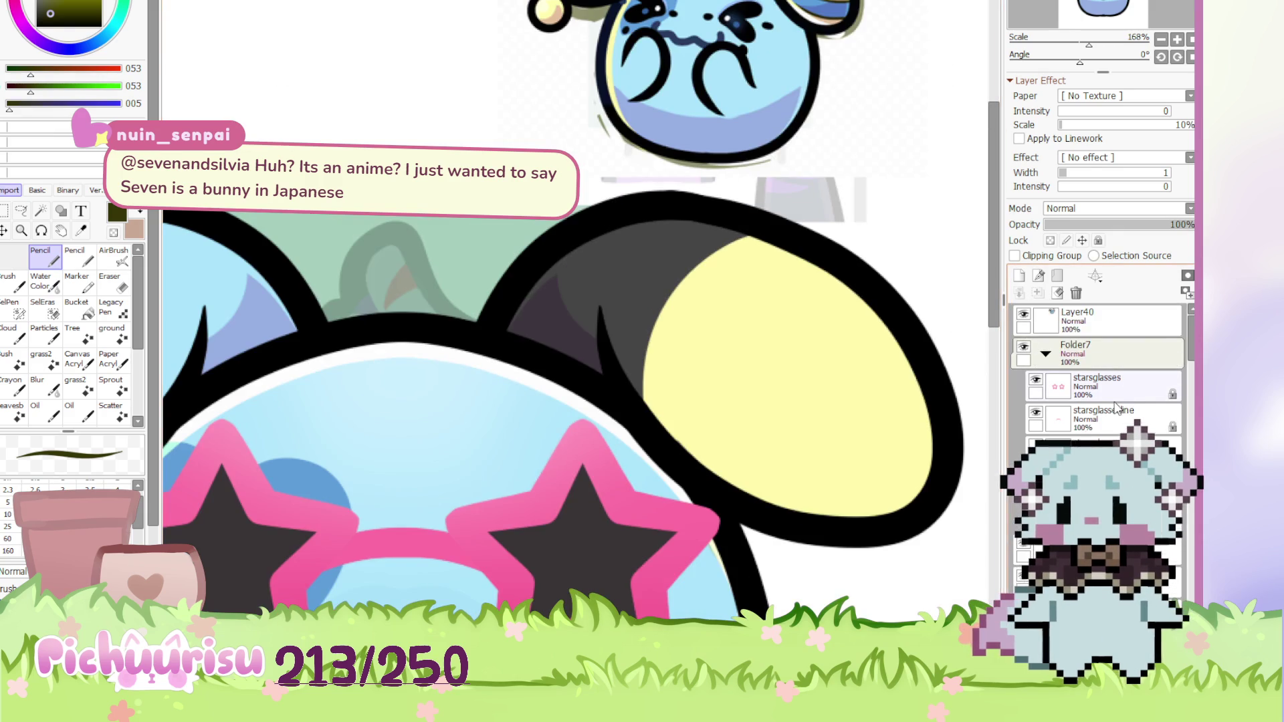
pyautogui.scroll(-3, 1116, 405)
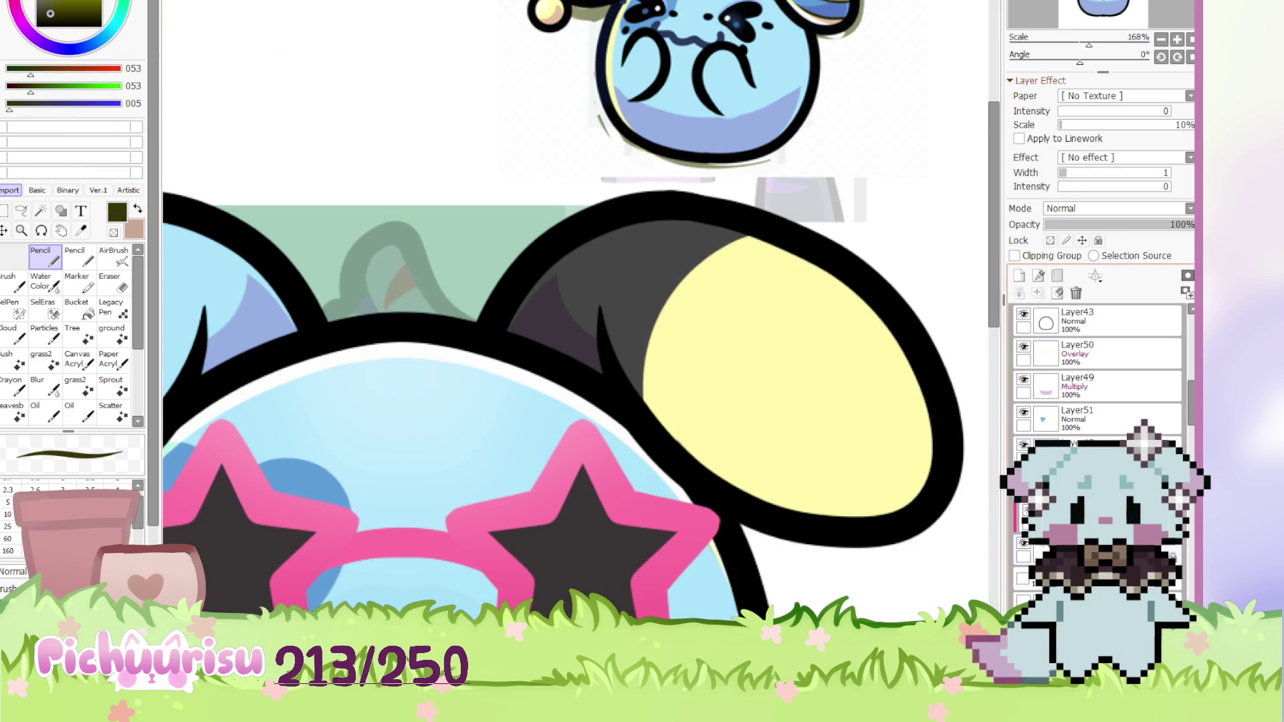
pyautogui.scroll(2, 1116, 405)
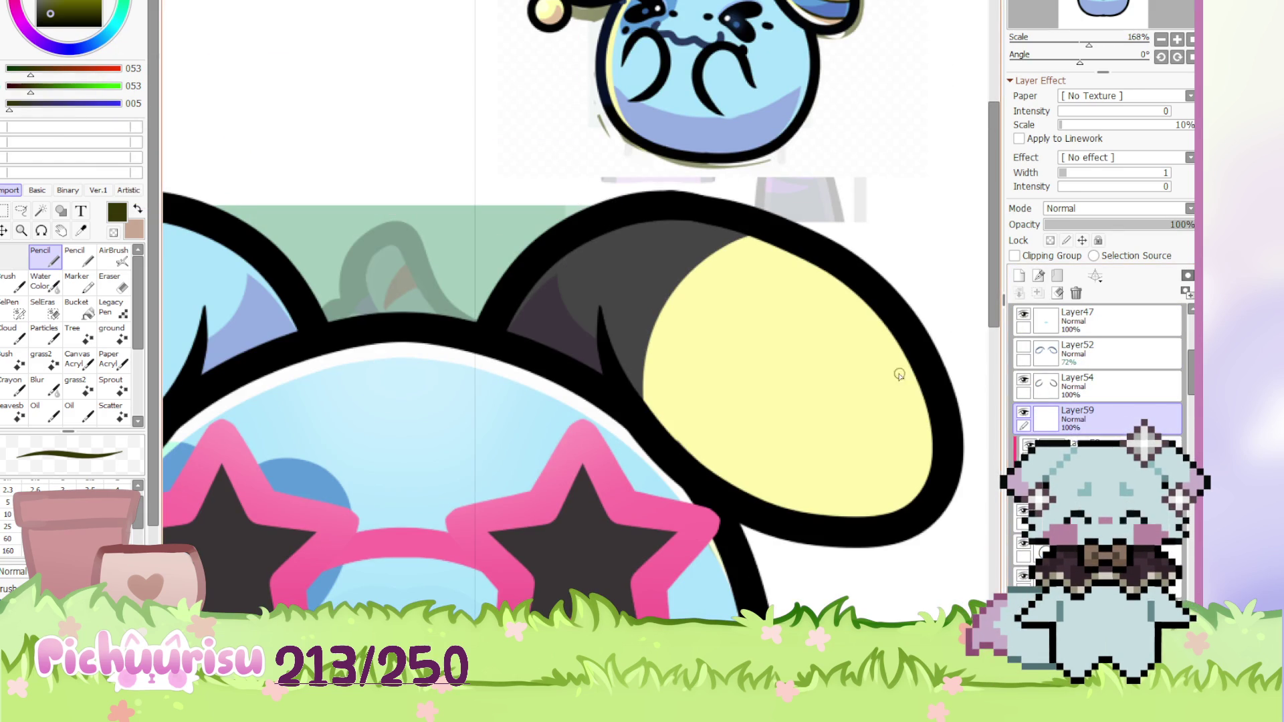
pyautogui.scroll(3, 642, 321)
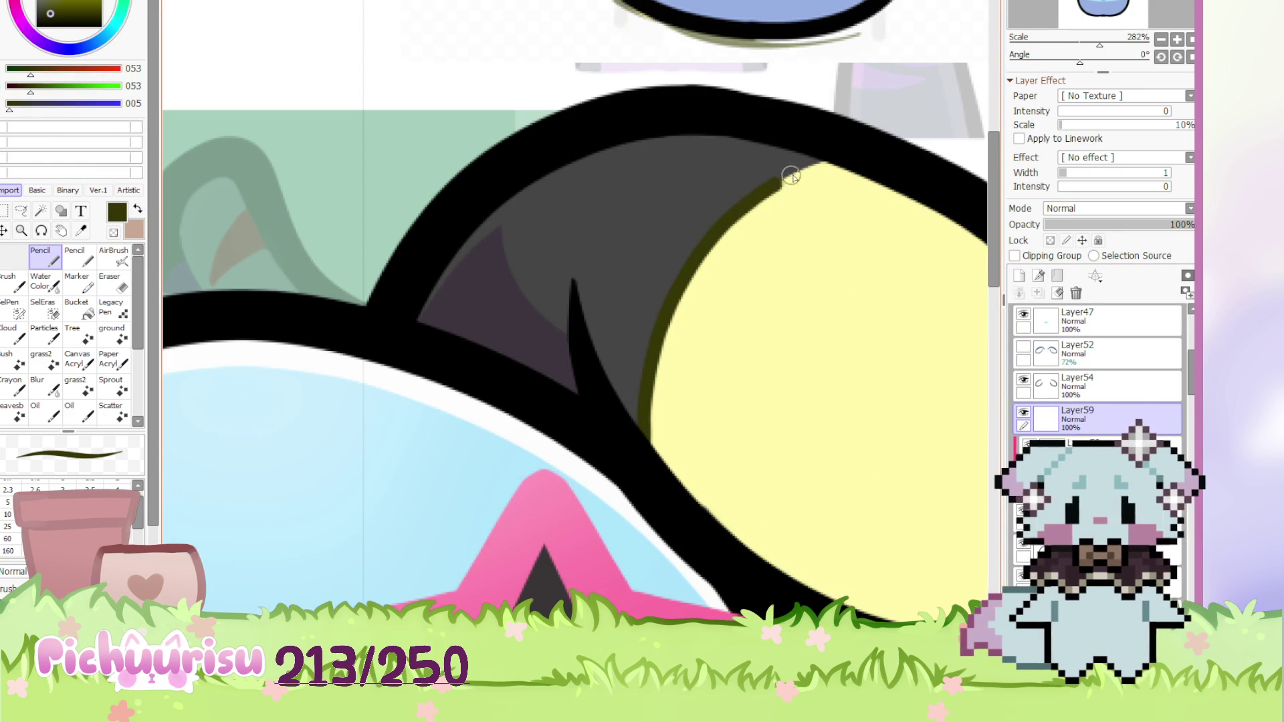
# Draw a thin dark olive line up the right ear's inner edge, redrawing until one fits
pyautogui.scroll(-4, 776, 184)
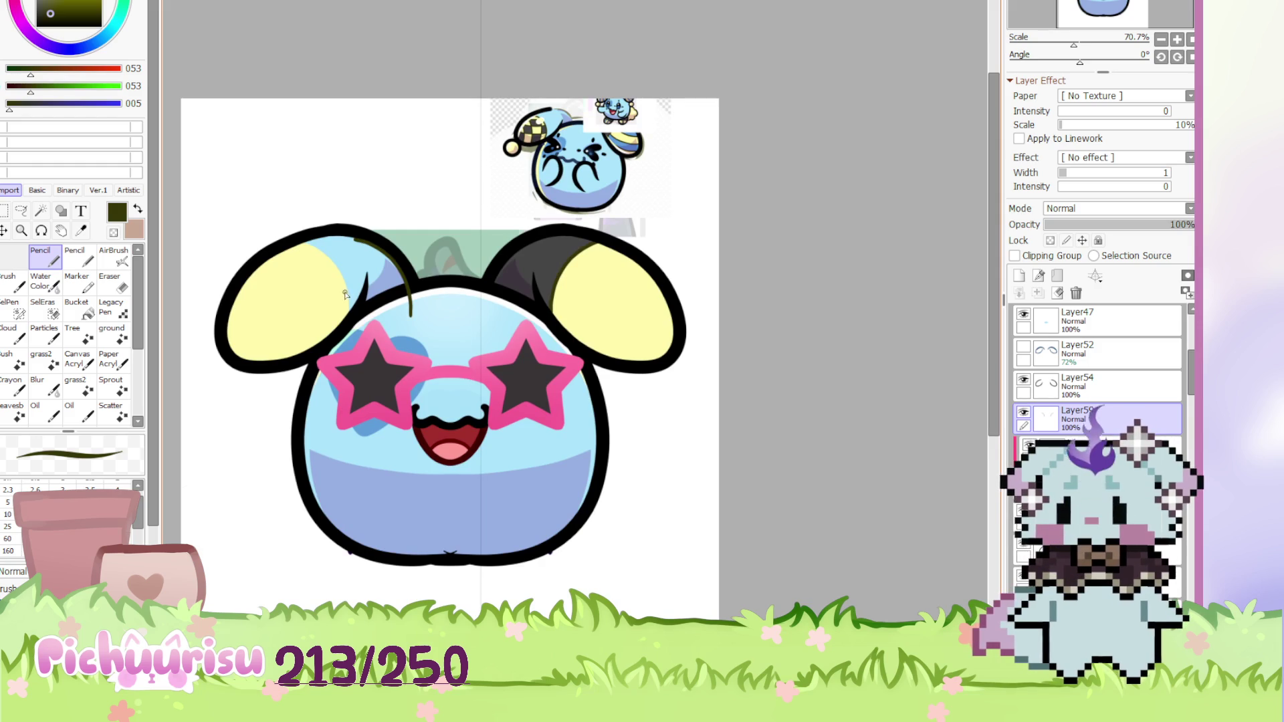
pyautogui.scroll(-5, 1097, 374)
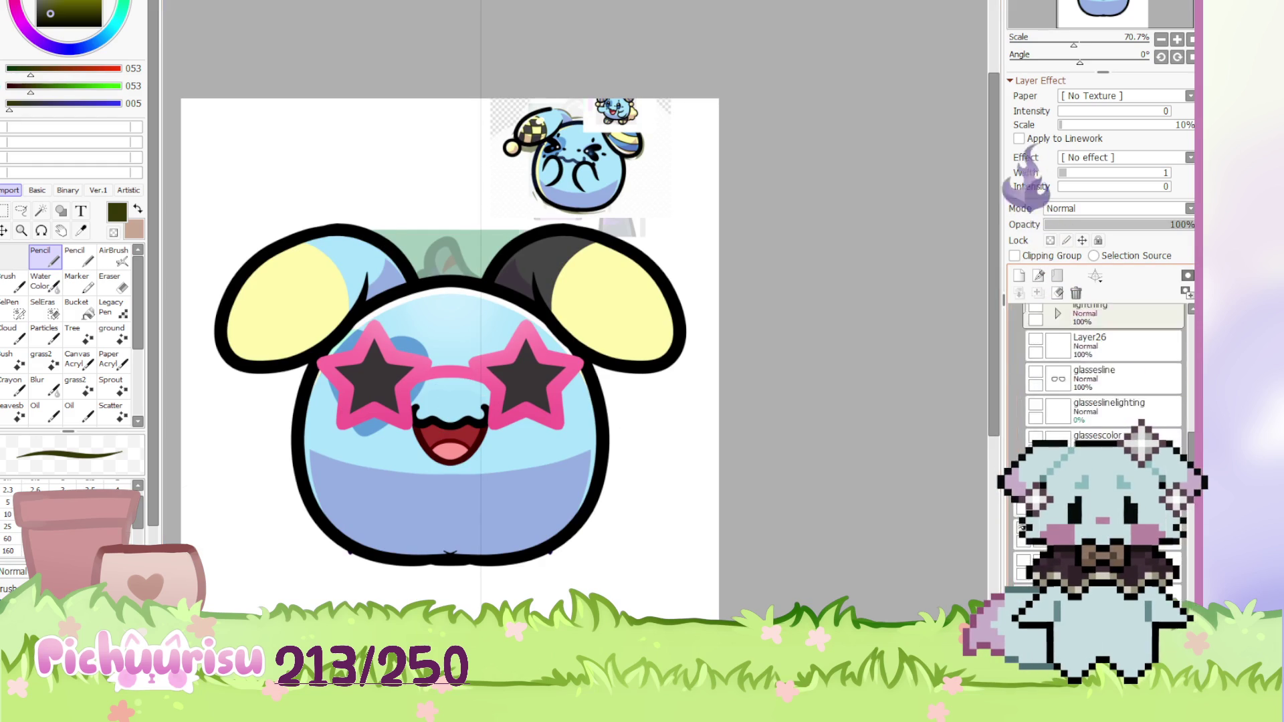
pyautogui.scroll(-3, 1097, 375)
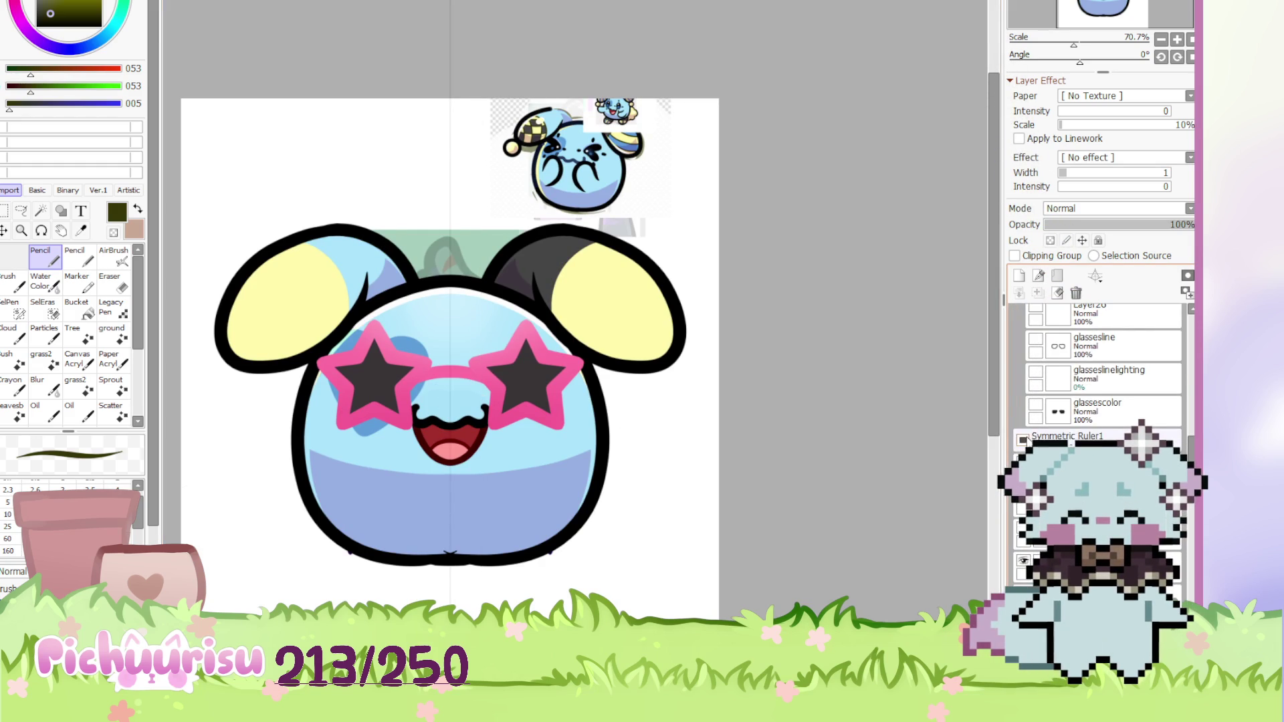
pyautogui.scroll(8, 1026, 439)
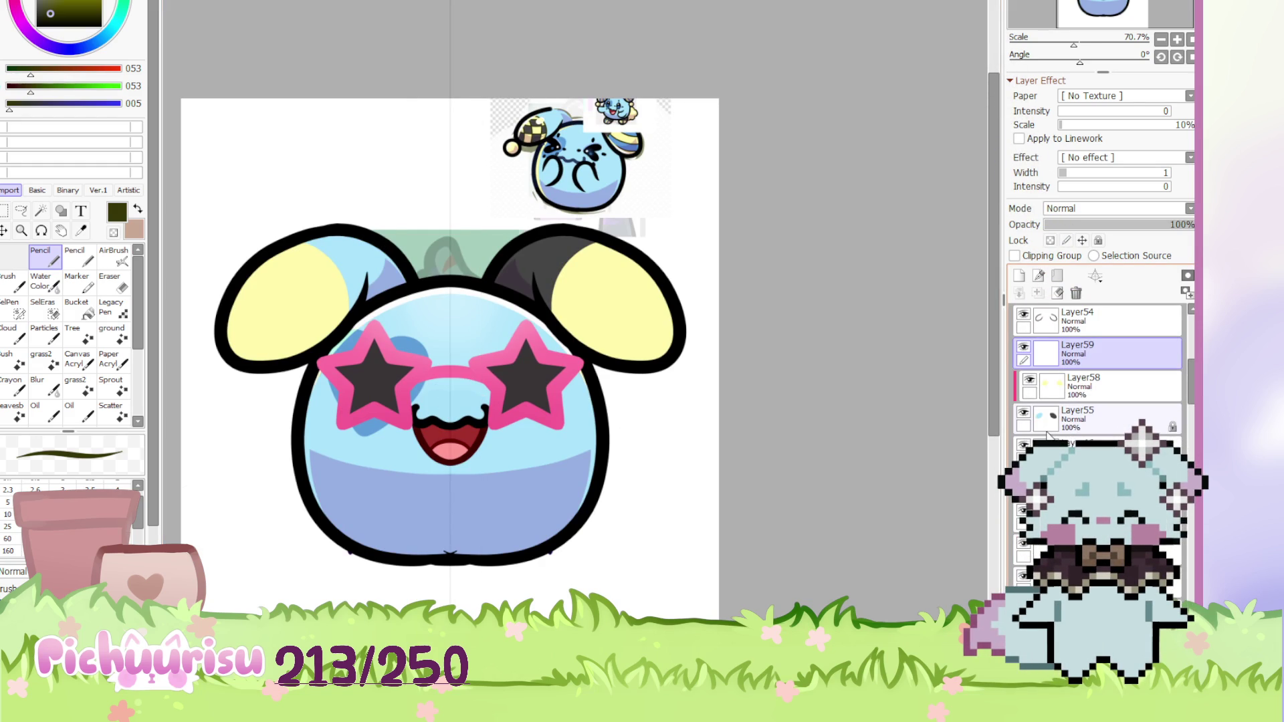
pyautogui.scroll(8, 361, 515)
pyautogui.moveTo(364, 569)
pyautogui.mouseDown()
pyautogui.moveTo(388, 388)
pyautogui.moveTo(545, 214)
pyautogui.moveTo(575, 206)
pyautogui.mouseUp()
pyautogui.hotkey('ctrl', 'z')
pyautogui.moveTo(364, 562)
pyautogui.mouseDown()
pyautogui.moveTo(372, 428)
pyautogui.moveTo(558, 222)
pyautogui.moveTo(612, 206)
pyautogui.mouseUp()
pyautogui.hotkey('ctrl', 'z')
pyautogui.moveTo(365, 561)
pyautogui.mouseDown()
pyautogui.moveTo(415, 315)
pyautogui.moveTo(581, 204)
pyautogui.mouseUp()
pyautogui.hotkey('ctrl', 'z')
pyautogui.moveTo(363, 575); pyautogui.dragTo(381, 402)
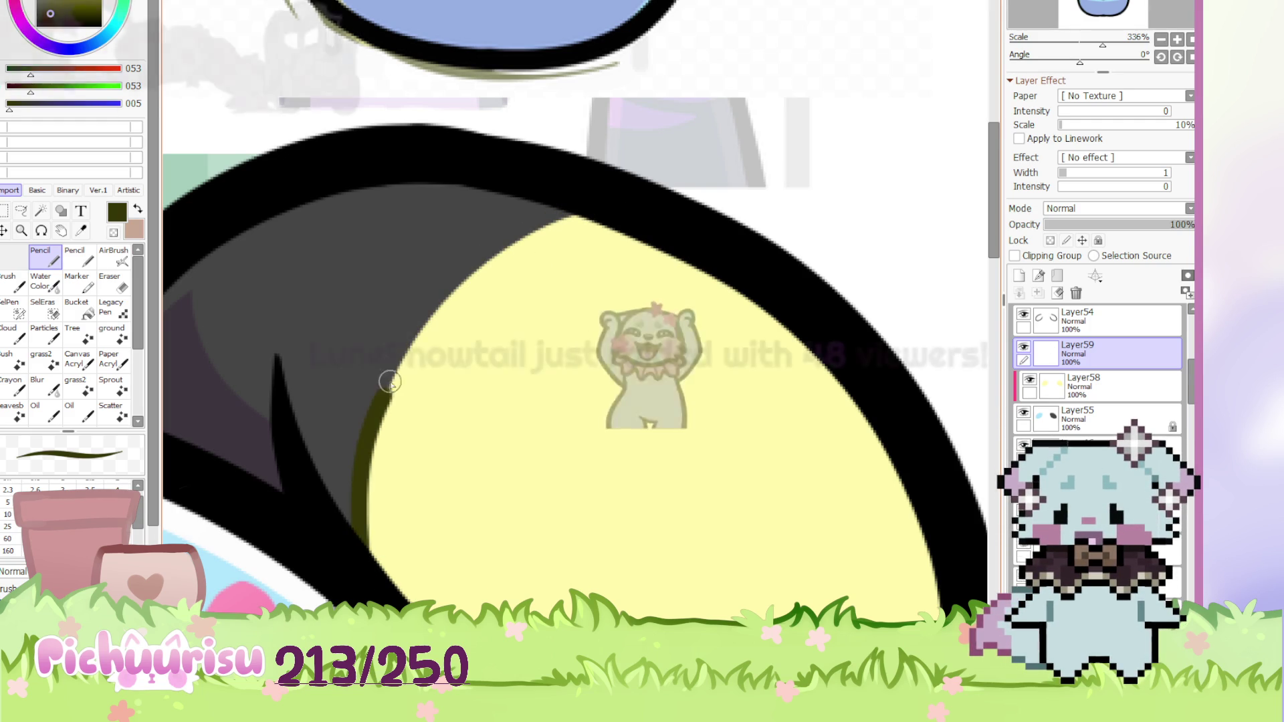
# Mark a rectangular selection around the right ear
pyautogui.scroll(-5, 462, 316)
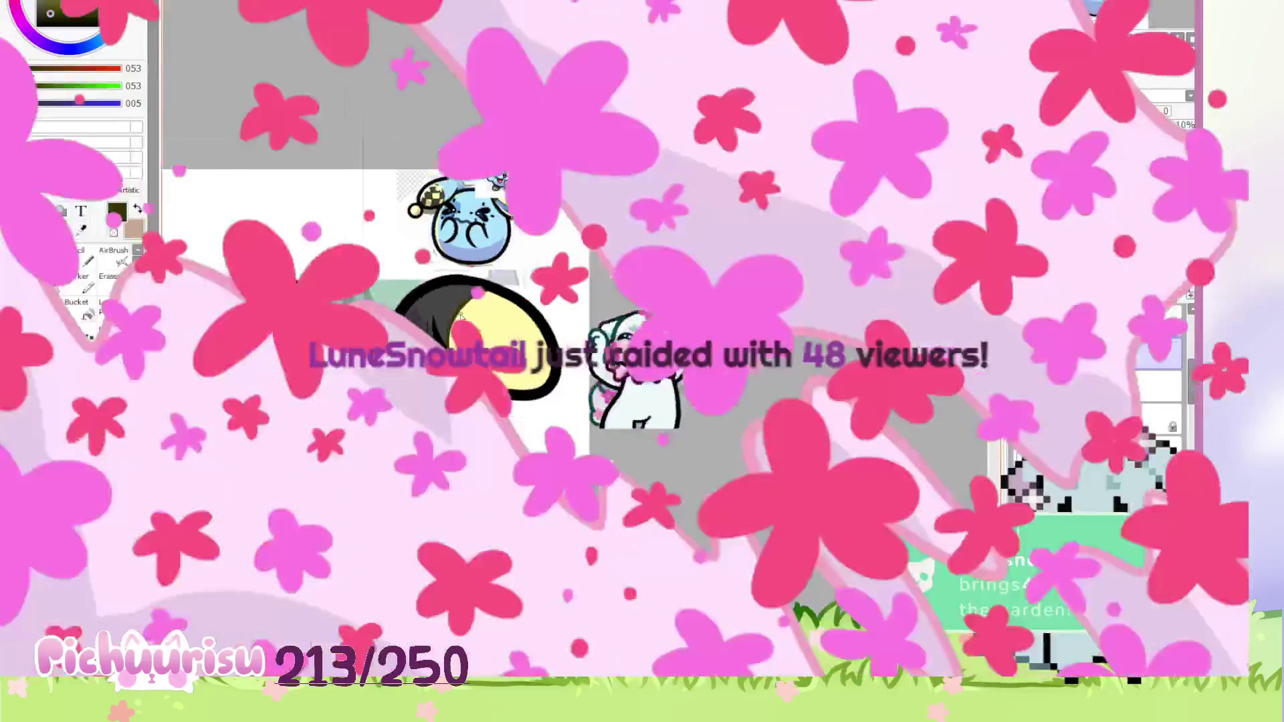
pyautogui.scroll(2, 535, 274)
pyautogui.moveTo(596, 431); pyautogui.dragTo(236, 164)
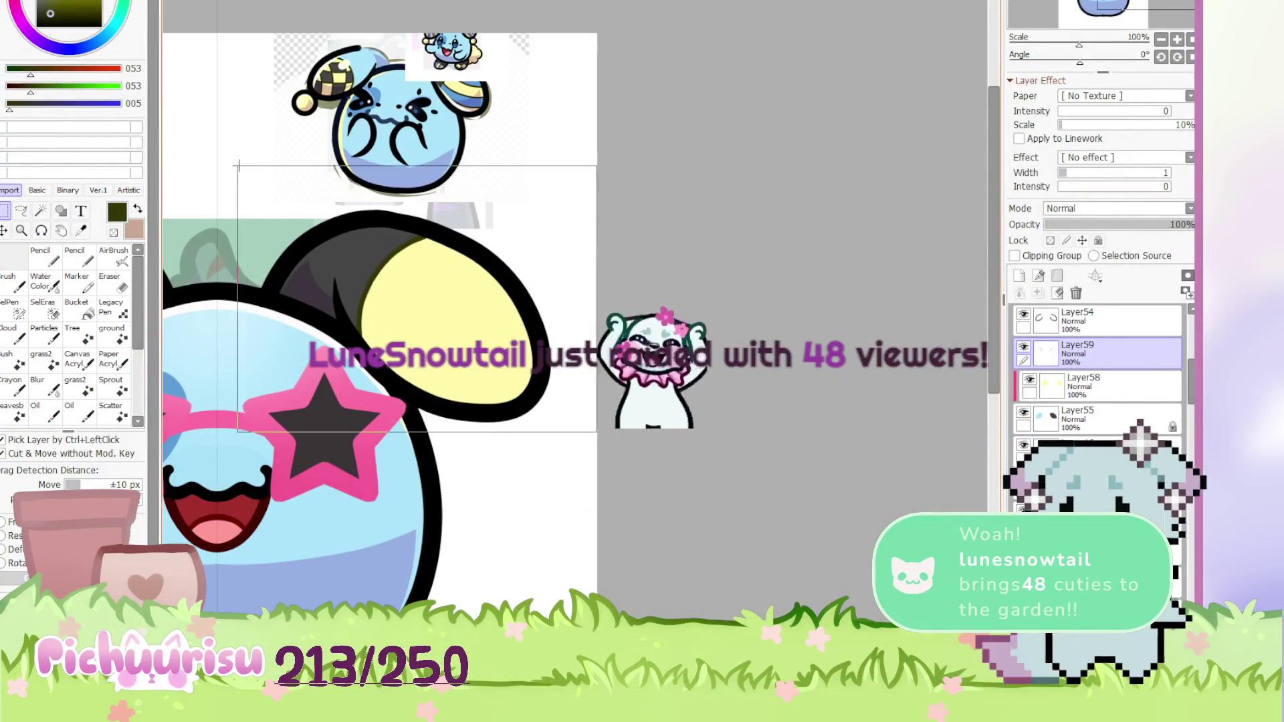
# Rotate the canvas view clockwise to 34° and zoom back in on the right ear
pyautogui.click(1177, 58)
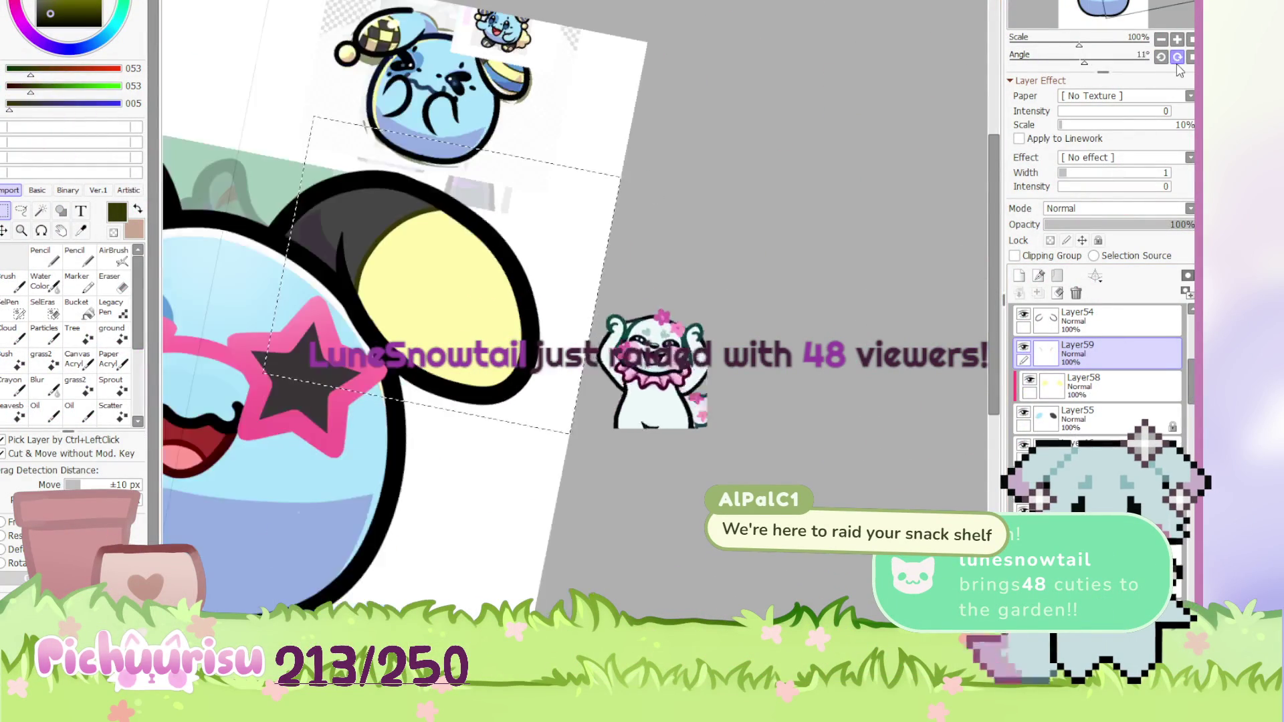
pyautogui.click(1177, 58)
pyautogui.press('End')
pyautogui.press('End')
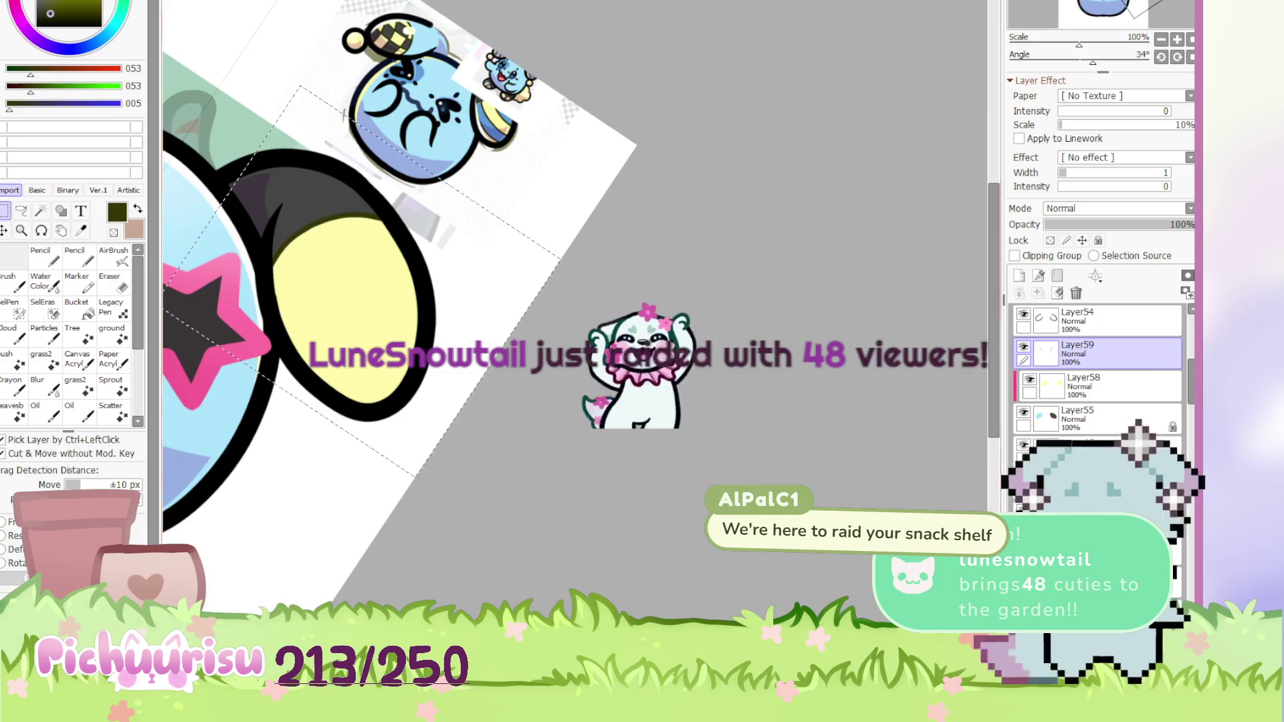
pyautogui.scroll(-3, 575, 314)
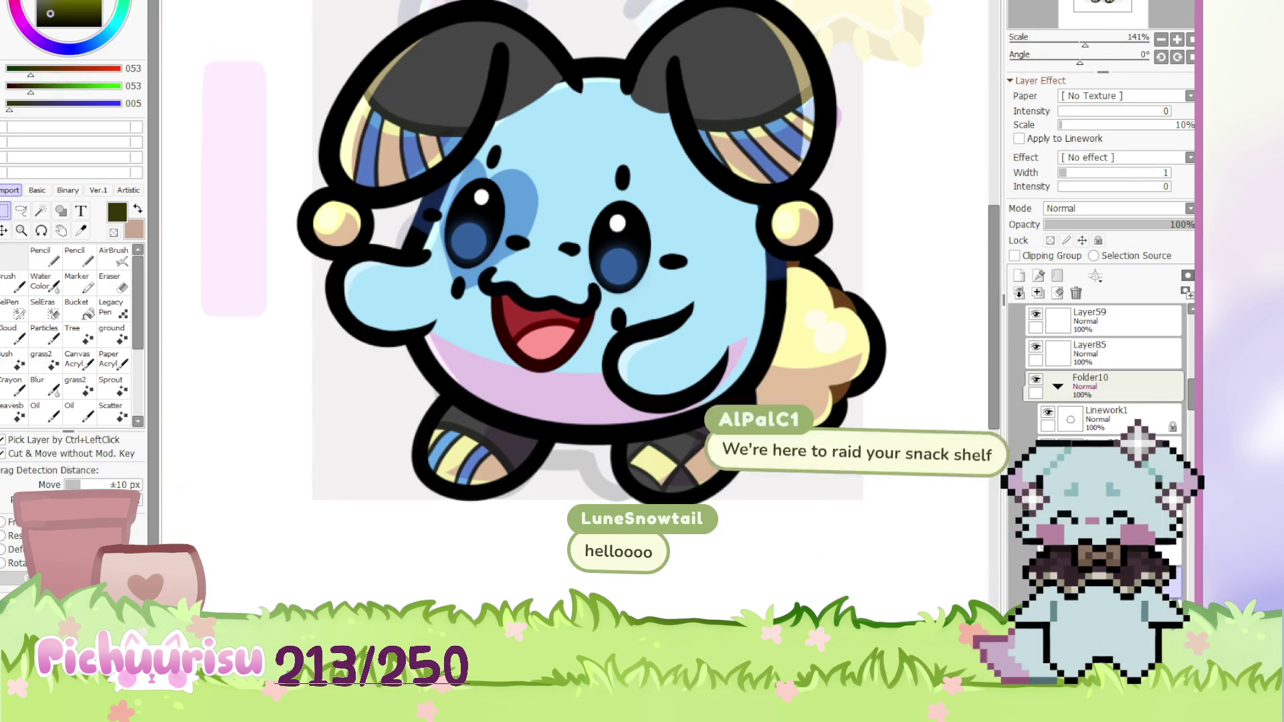
pyautogui.scroll(5, 593, 416)
# Draw five dark diagonal Pencil stripes across the right ear's yellow patch
pyautogui.scroll(1, 592, 416)
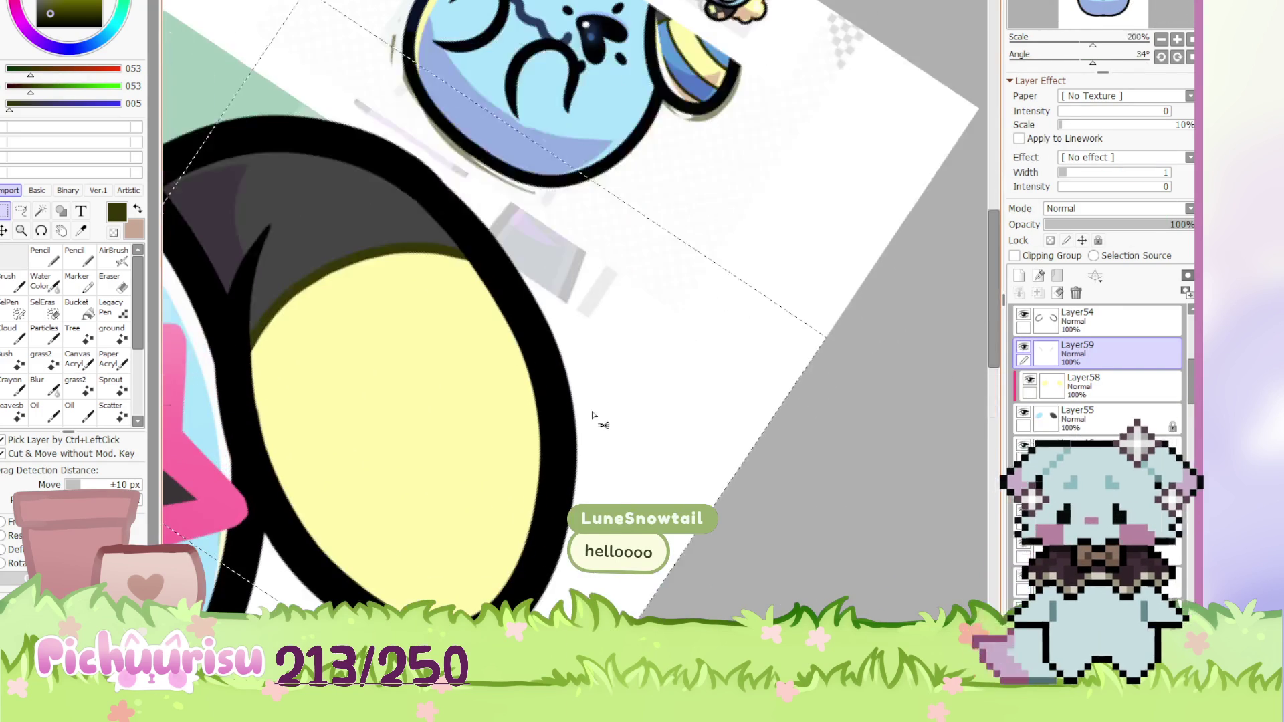
pyautogui.press('n')
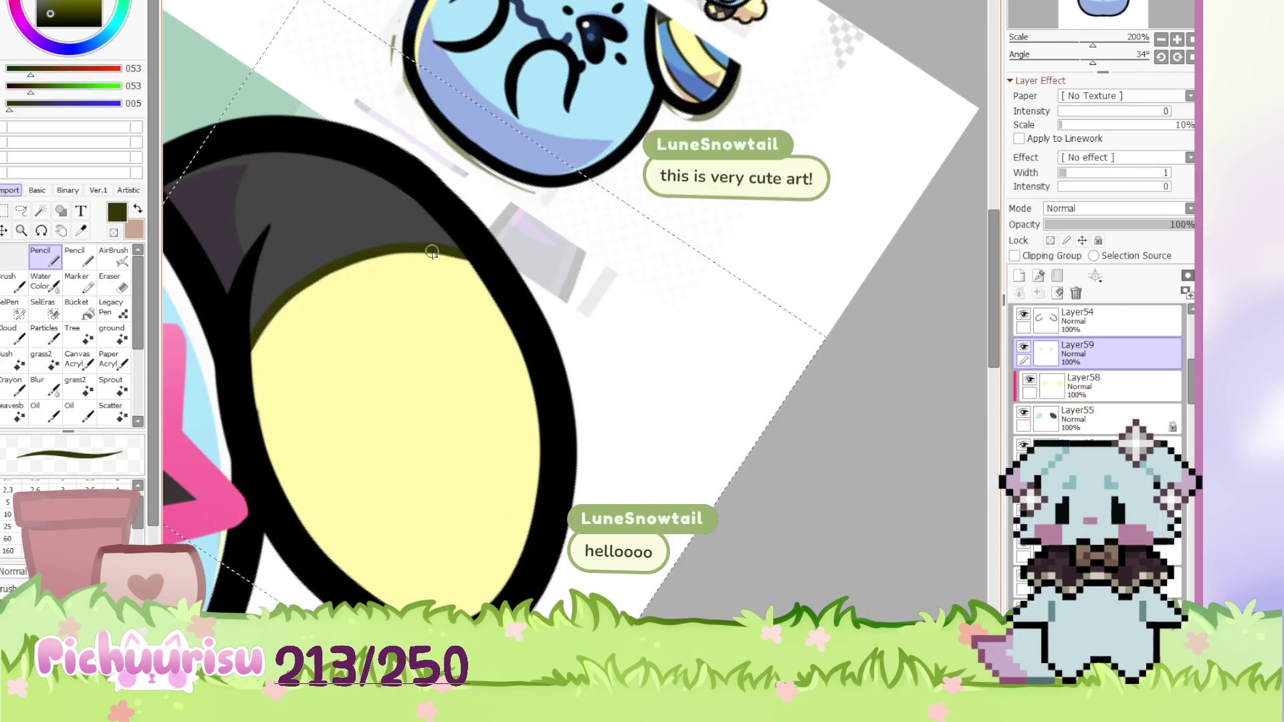
pyautogui.moveTo(432, 253); pyautogui.dragTo(538, 428)
pyautogui.moveTo(388, 258); pyautogui.dragTo(529, 455)
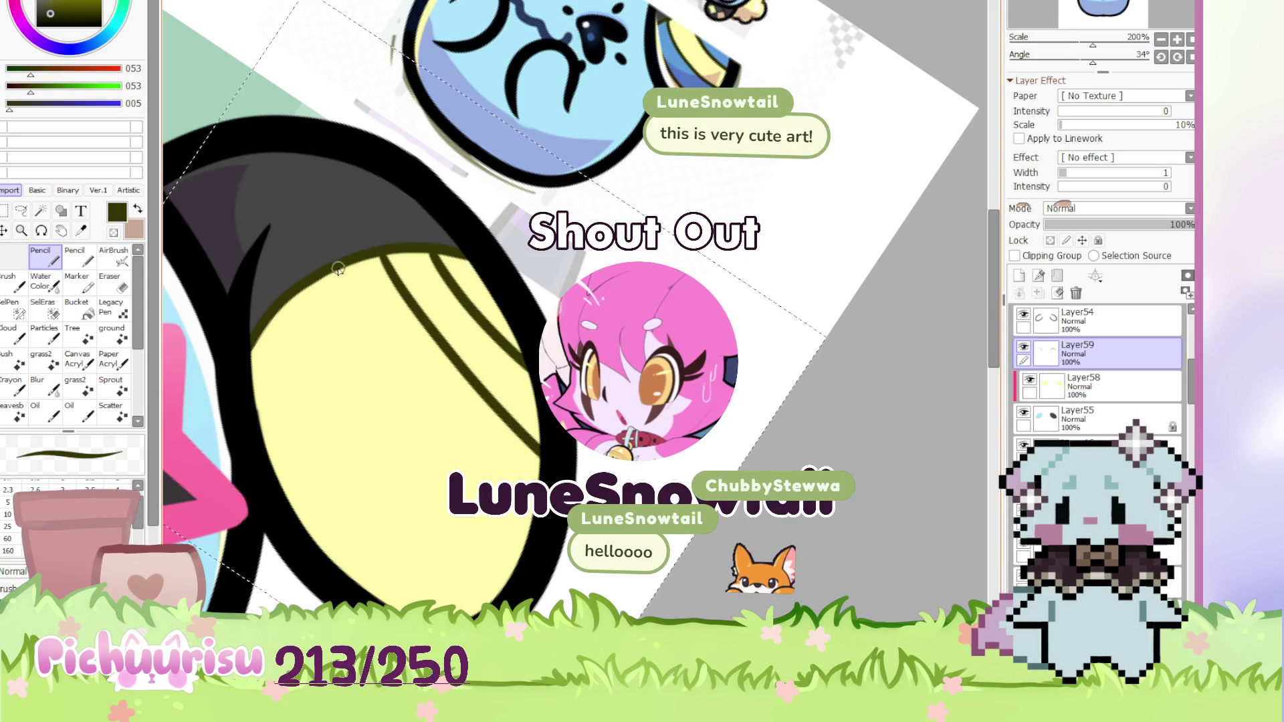
pyautogui.scroll(-4, 353, 300)
pyautogui.scroll(1, 354, 300)
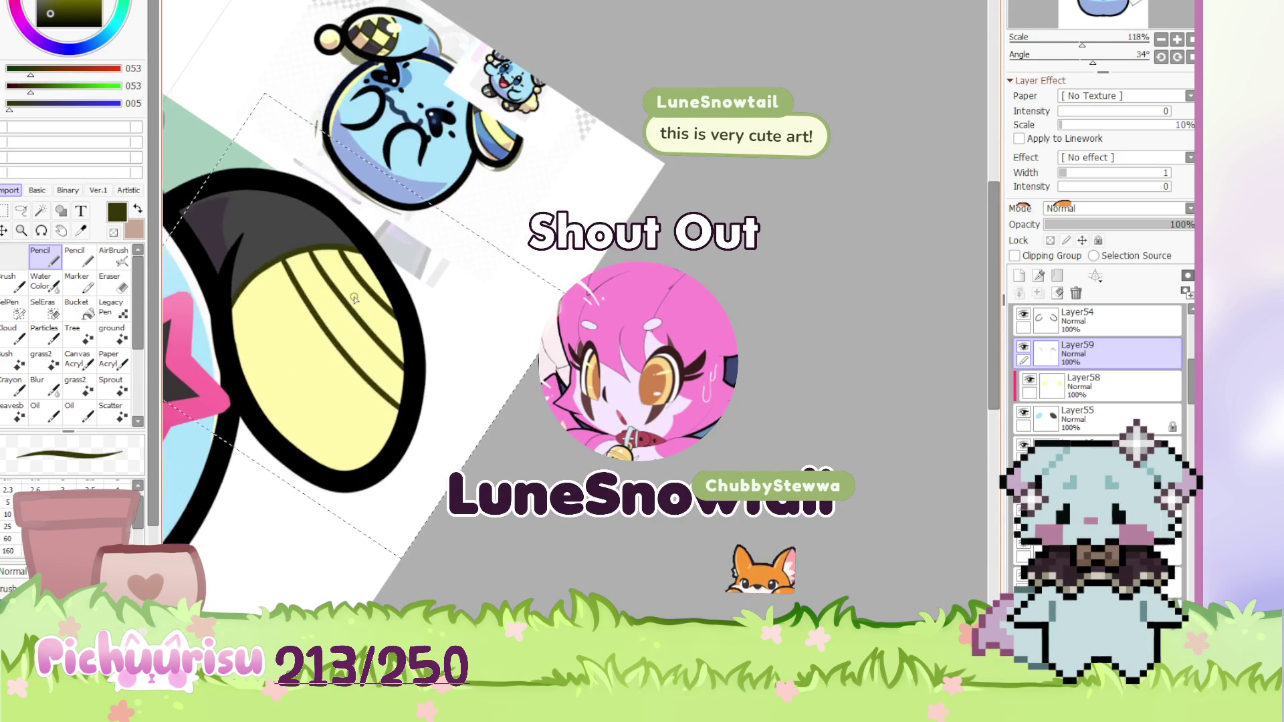
pyautogui.scroll(5, 271, 268)
pyautogui.scroll(-2, 222, 238)
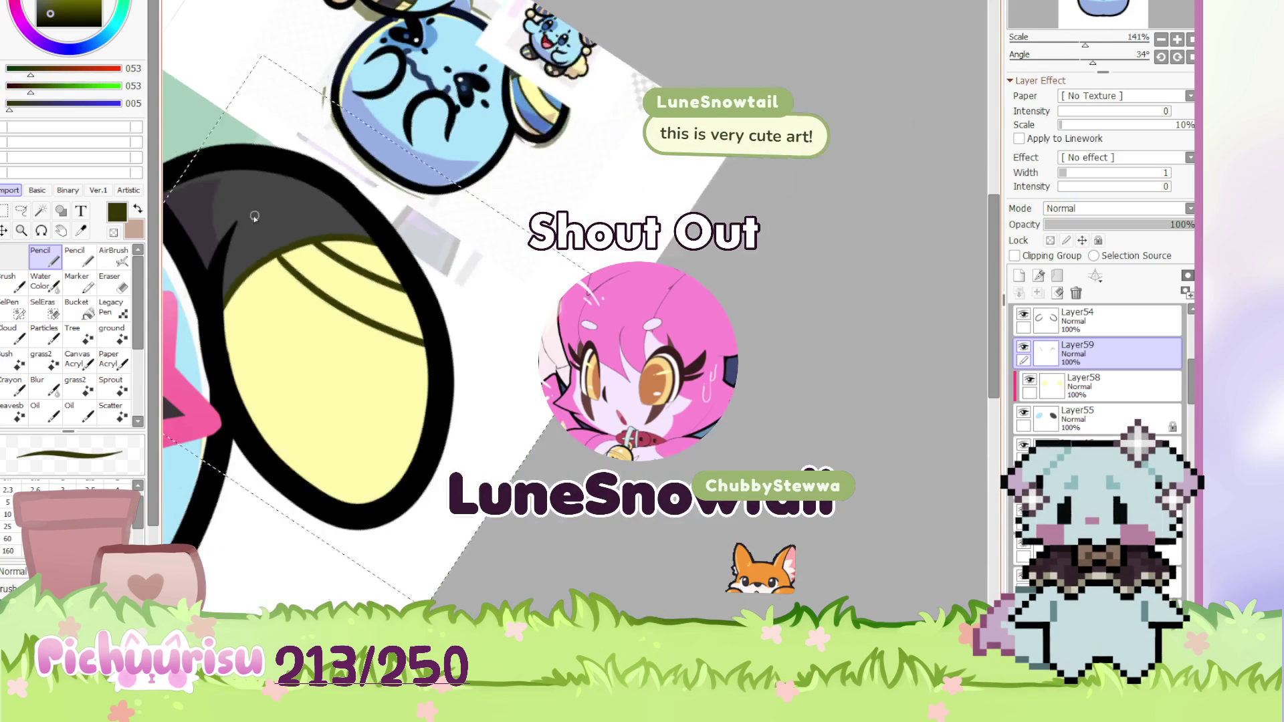
pyautogui.scroll(2, 267, 219)
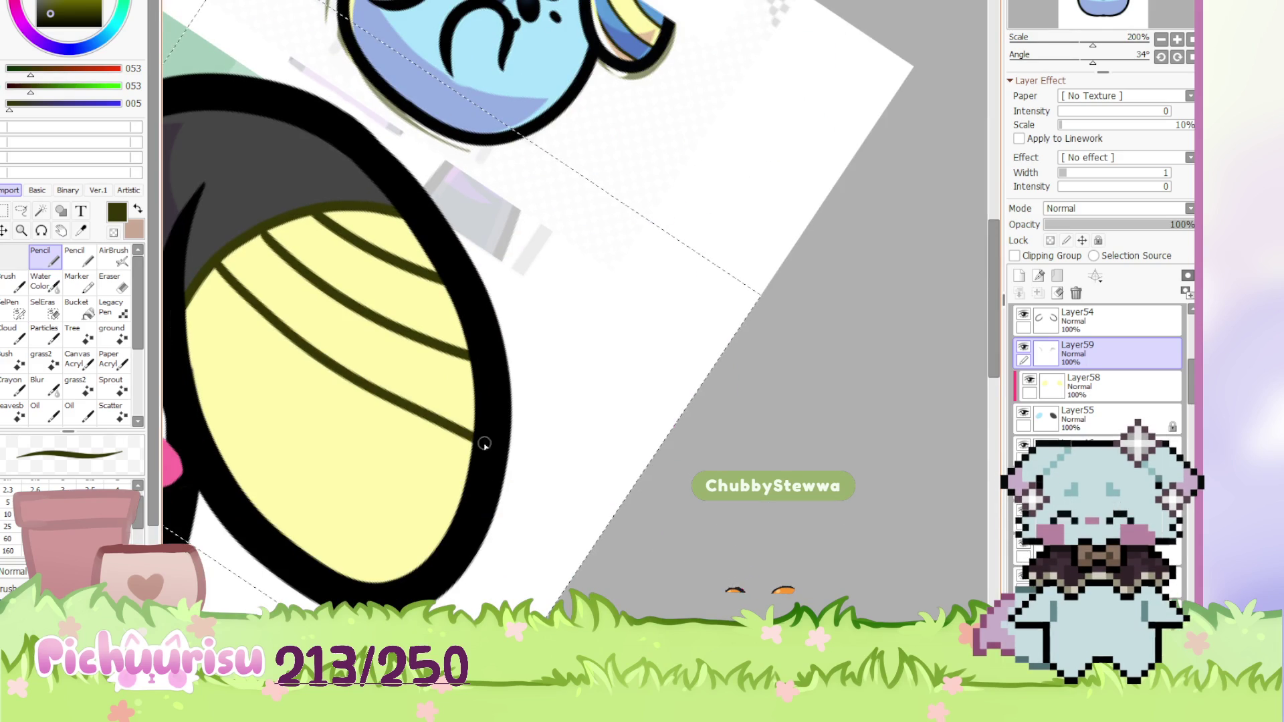
pyautogui.moveTo(194, 302)
pyautogui.mouseDown()
pyautogui.moveTo(241, 355)
pyautogui.moveTo(462, 498)
pyautogui.mouseUp()
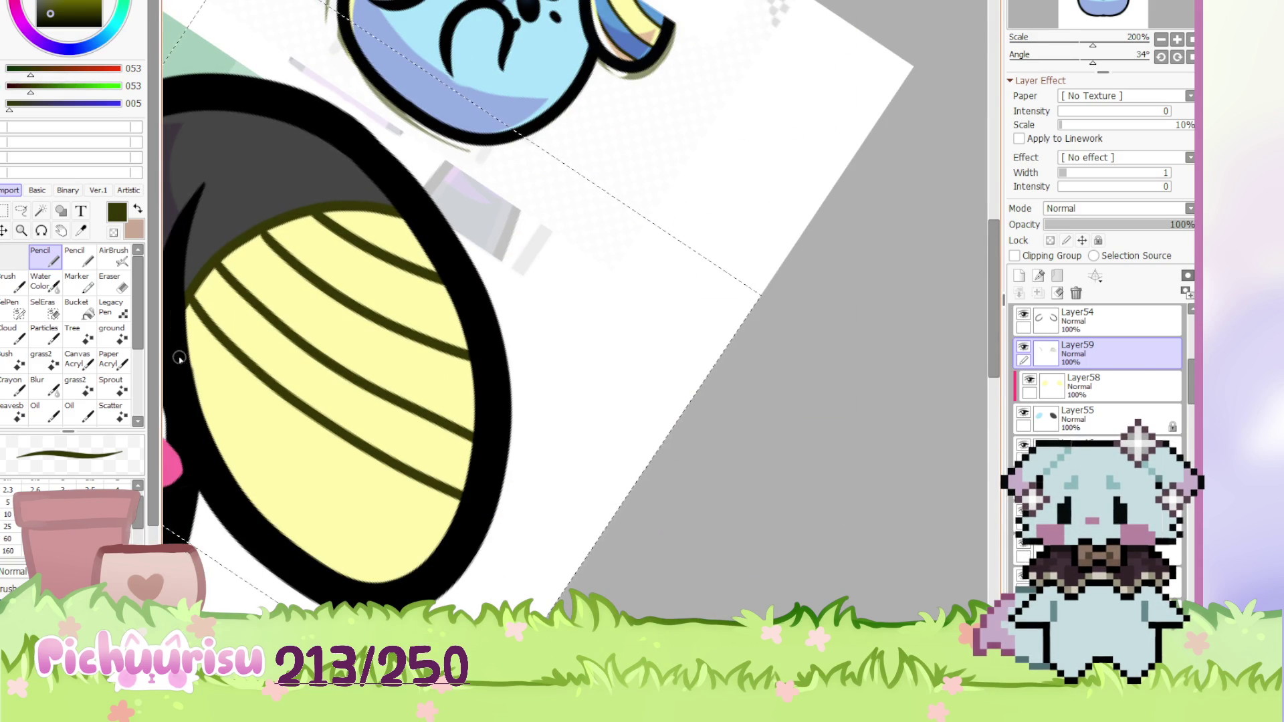
pyautogui.moveTo(181, 363); pyautogui.dragTo(338, 495)
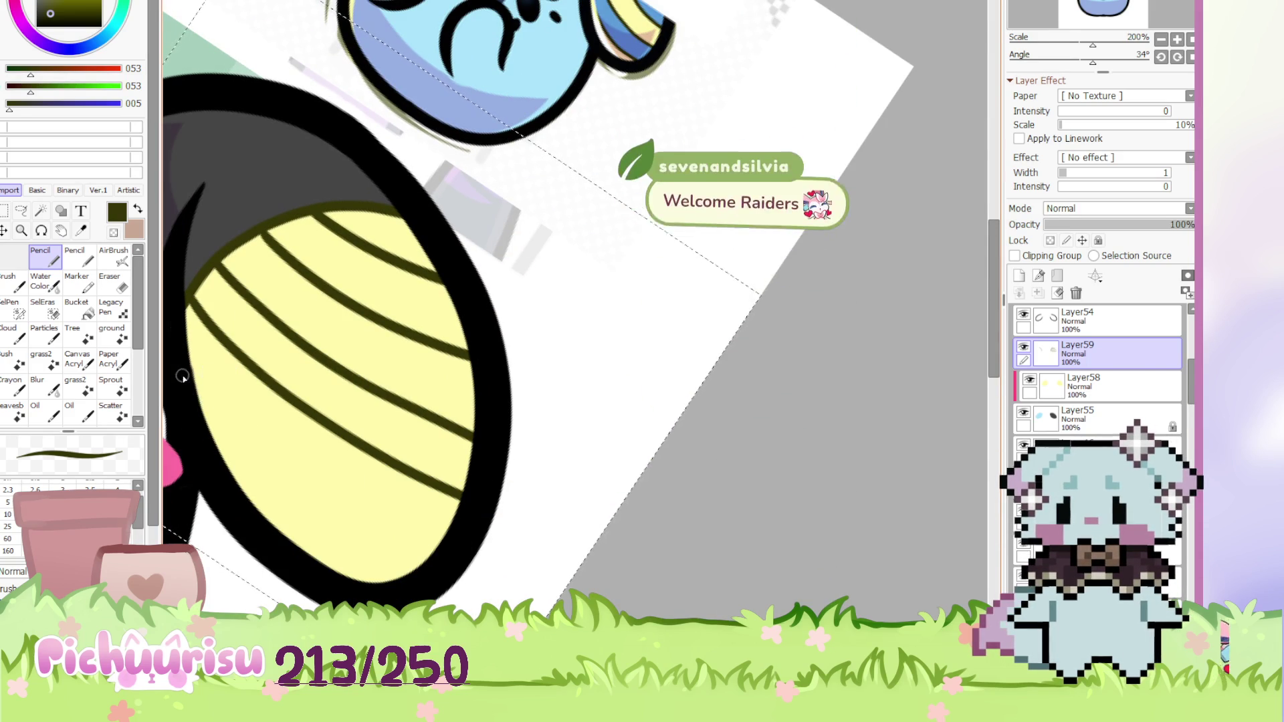
pyautogui.moveTo(190, 390); pyautogui.dragTo(331, 515)
pyautogui.scroll(-5, 600, 439)
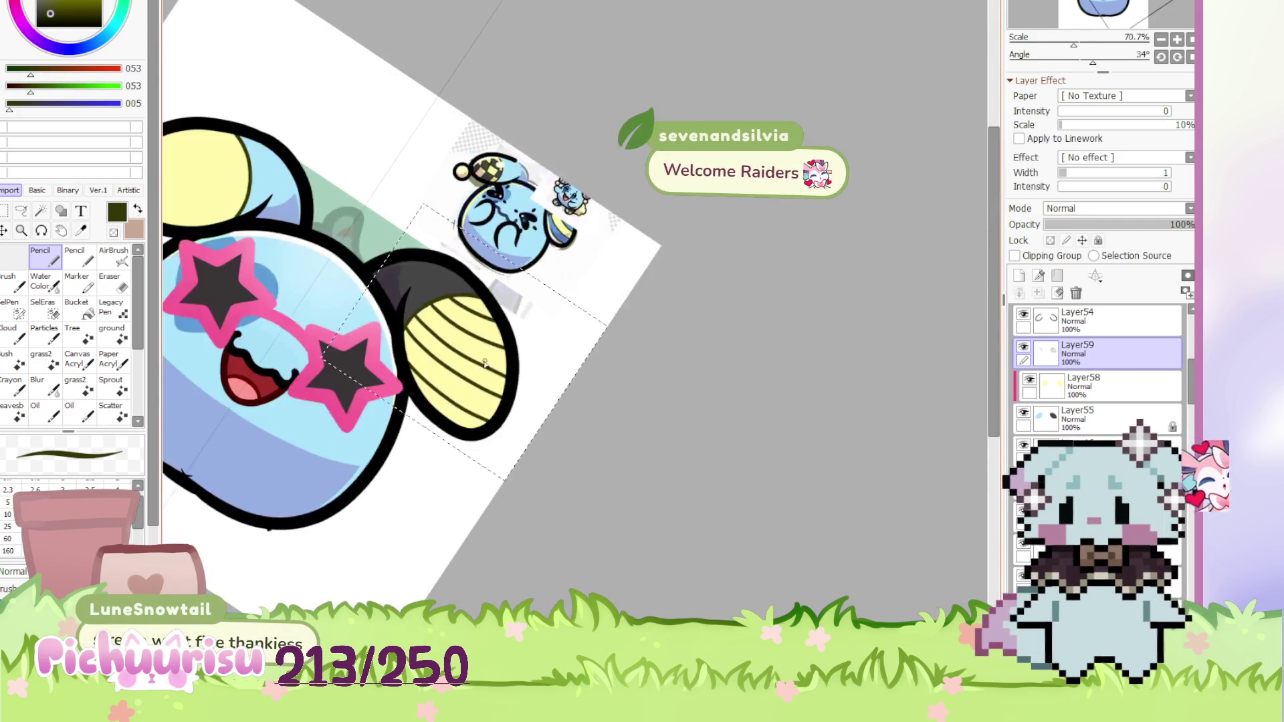
# Check the reference document, then pick a blue for colouring the stripes
pyautogui.hotkey('ctrl', 'Tab')
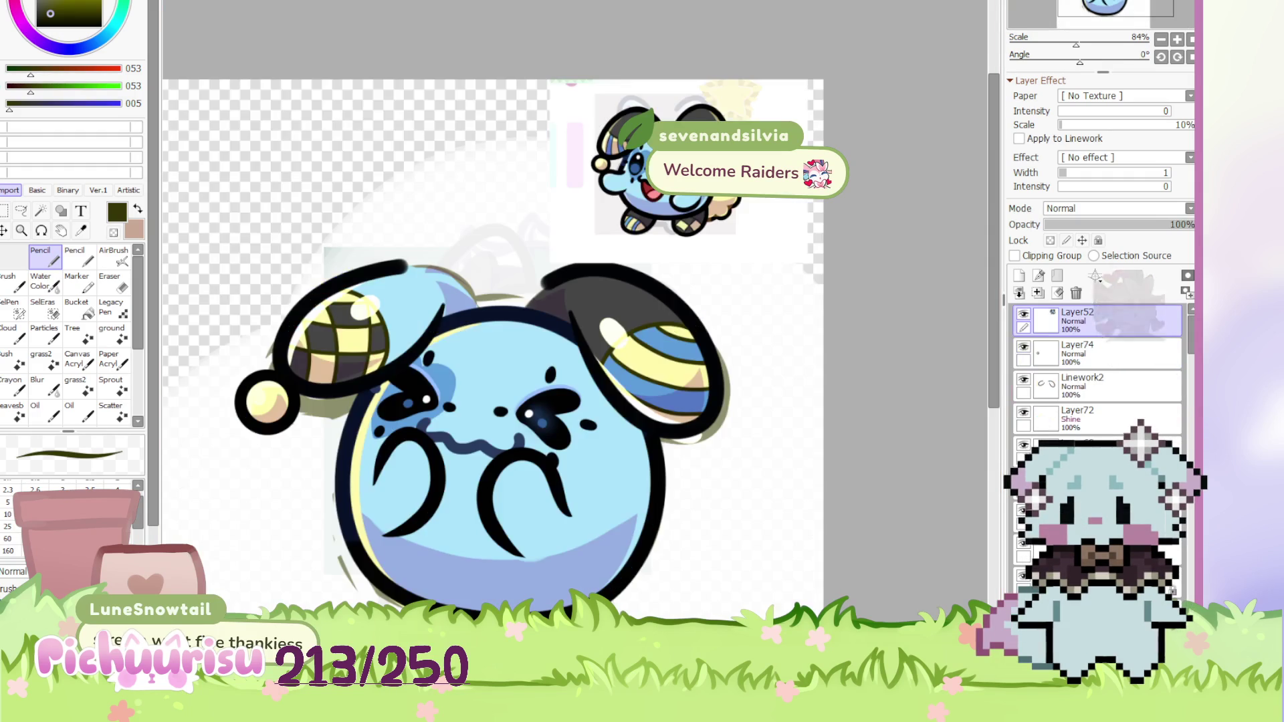
pyautogui.hotkey('ctrl', 'Tab')
pyautogui.hotkey('ctrl', 'Tab')
pyautogui.hotkey('ctrl', 'Tab')
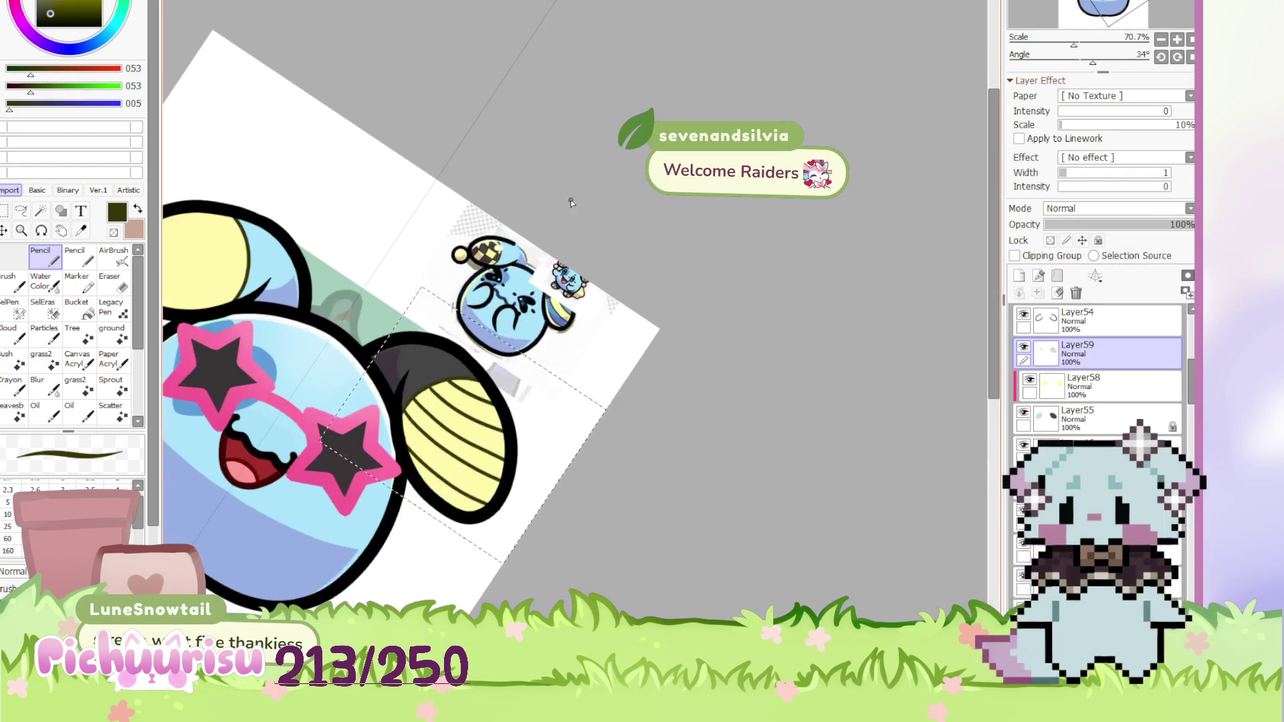
pyautogui.keyDown('alt'); pyautogui.click(550, 314); pyautogui.keyUp('alt')
pyautogui.scroll(-4, 550, 314)
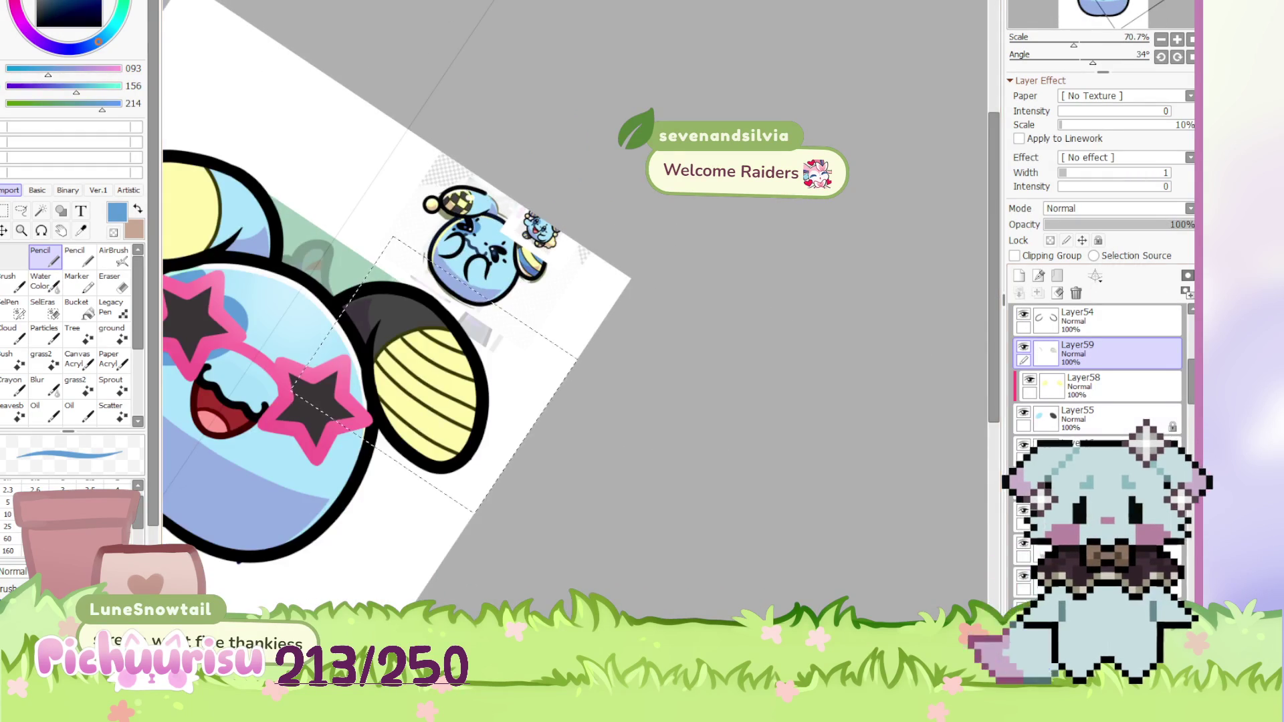
# On clipped Layer58, dab blue into the first band of the right ear
pyautogui.click(1141, 398)
pyautogui.scroll(-1, 368, 529)
pyautogui.scroll(2, 368, 529)
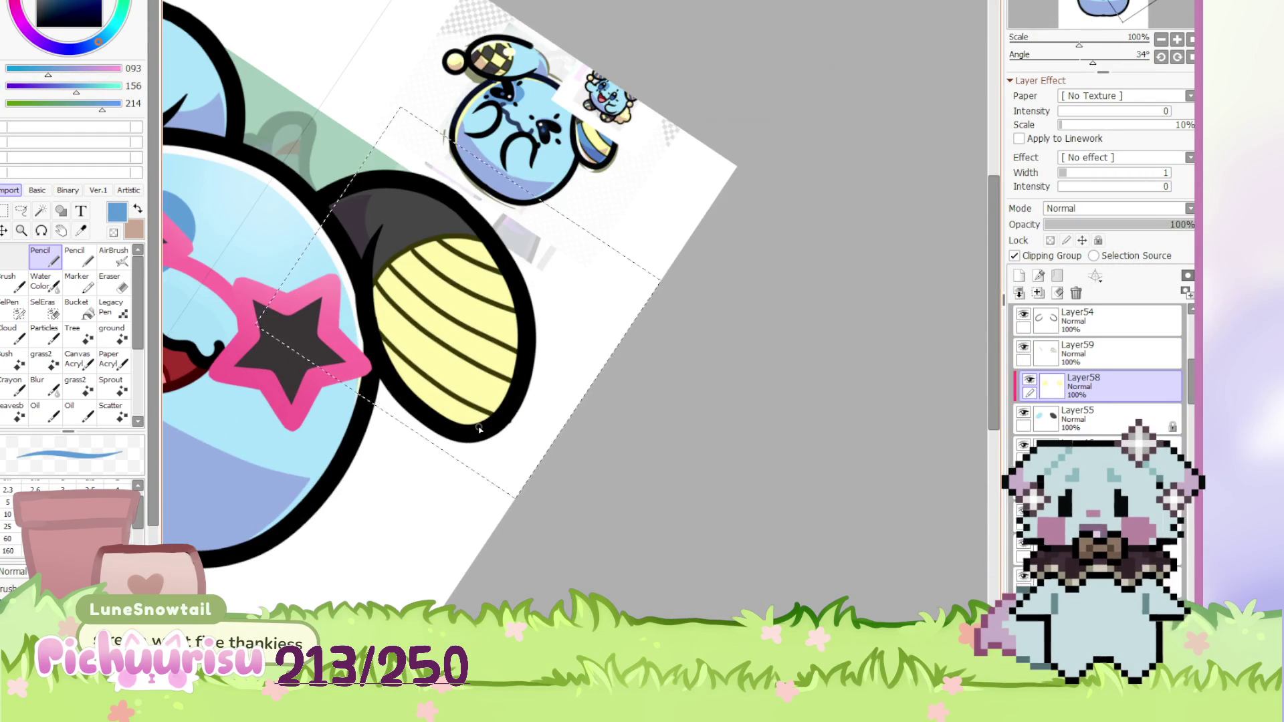
pyautogui.scroll(1, 448, 249)
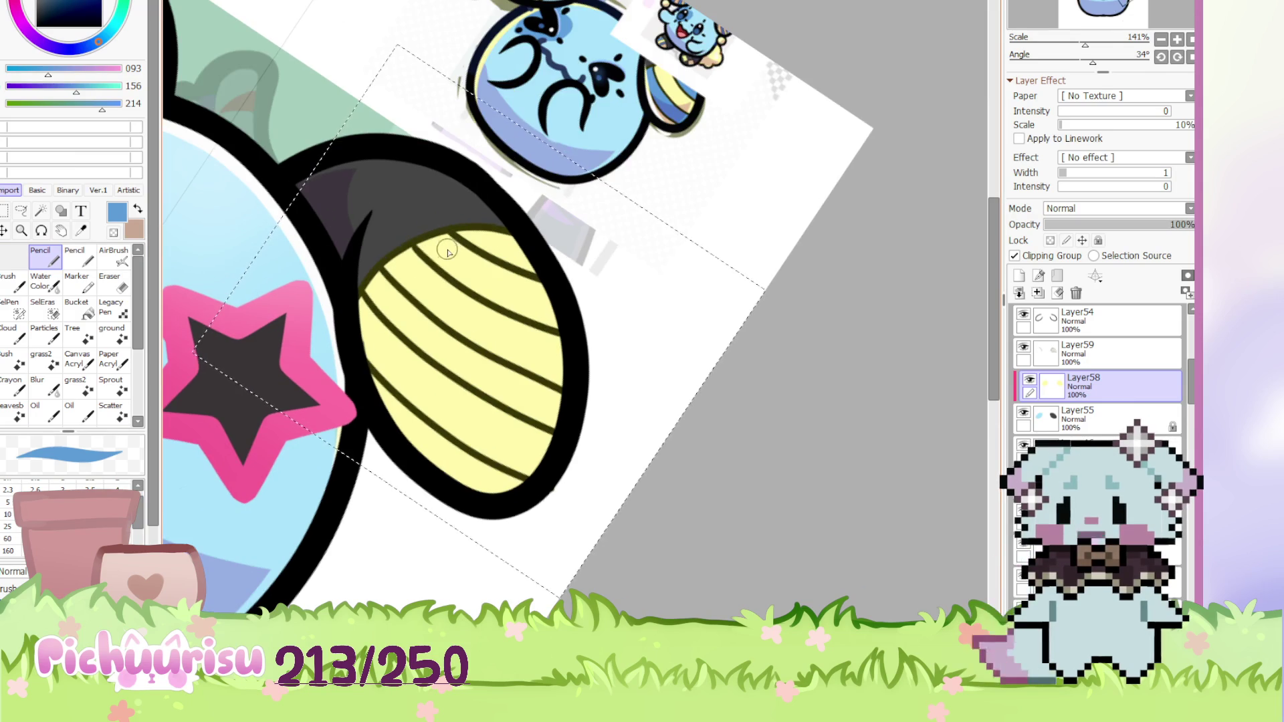
pyautogui.scroll(1, 441, 275)
pyautogui.click(422, 274)
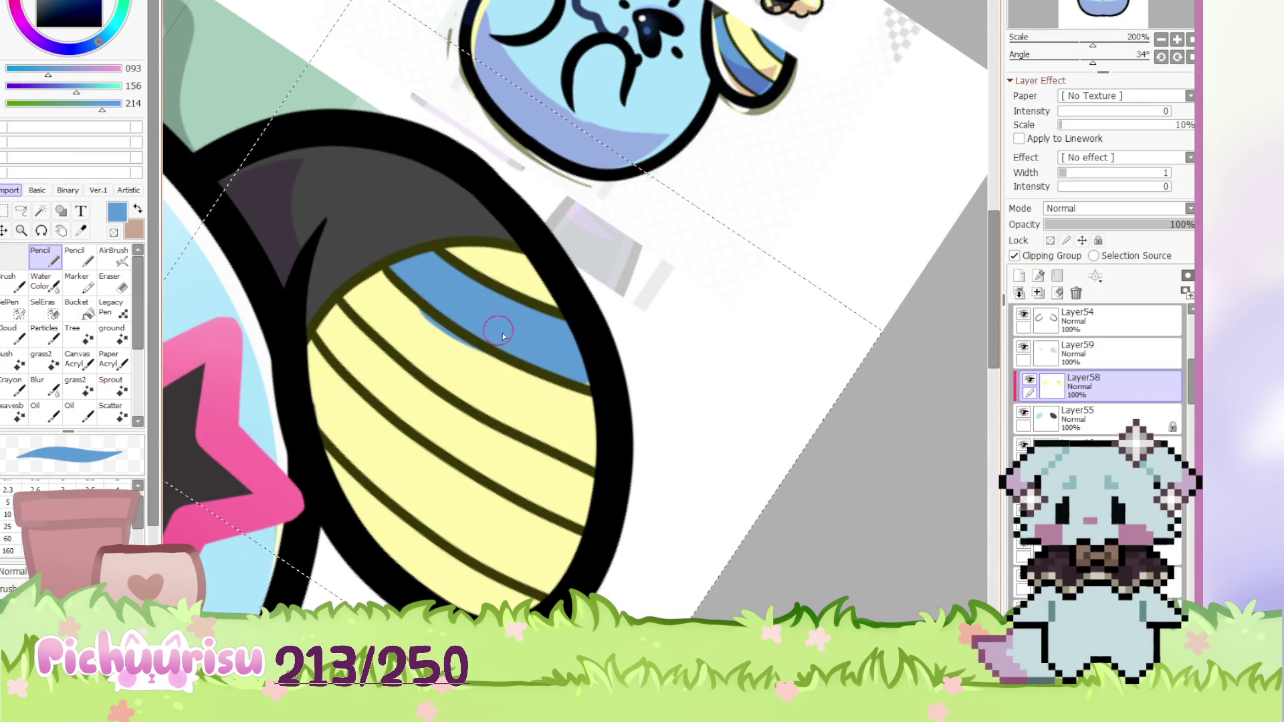
# Fill another blue band, sampling yellow or blue to touch up the band edges
pyautogui.rightClick(426, 347)
pyautogui.moveTo(426, 347); pyautogui.dragTo(482, 361)
pyautogui.rightClick(468, 299)
pyautogui.click(332, 334)
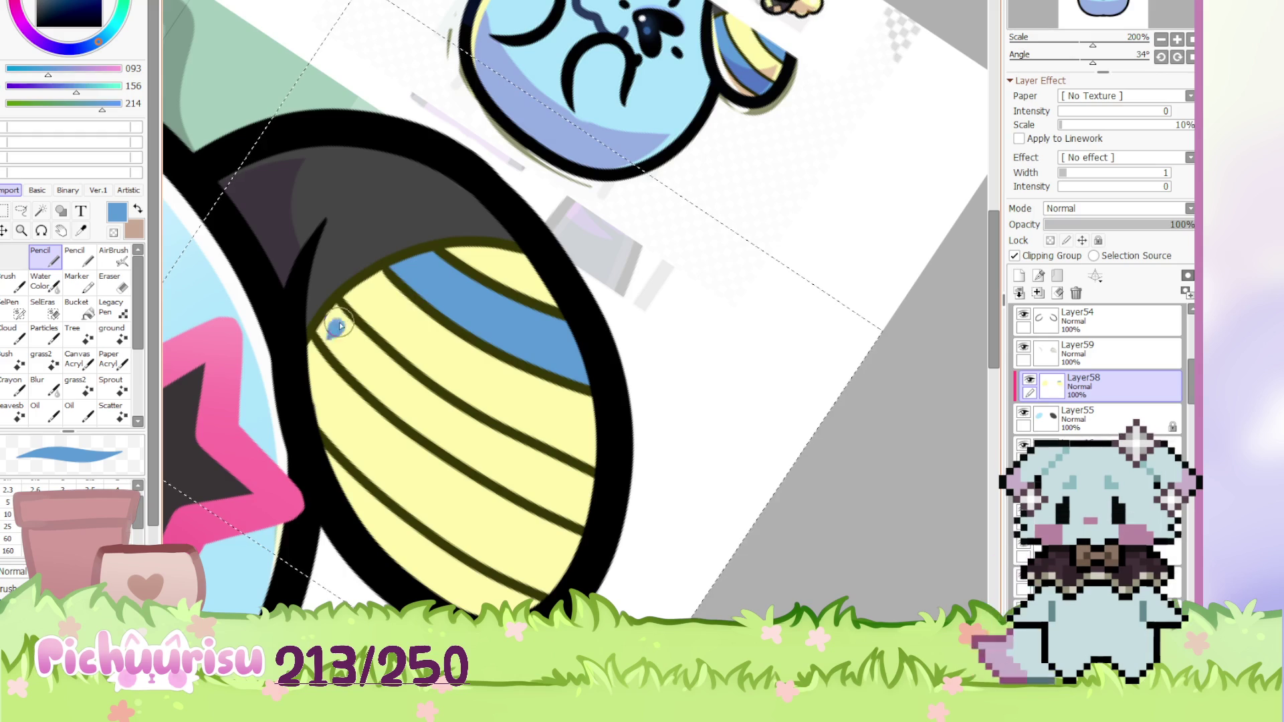
pyautogui.moveTo(331, 326)
pyautogui.mouseDown()
pyautogui.moveTo(585, 478)
pyautogui.moveTo(369, 396)
pyautogui.mouseUp()
pyautogui.rightClick(406, 349)
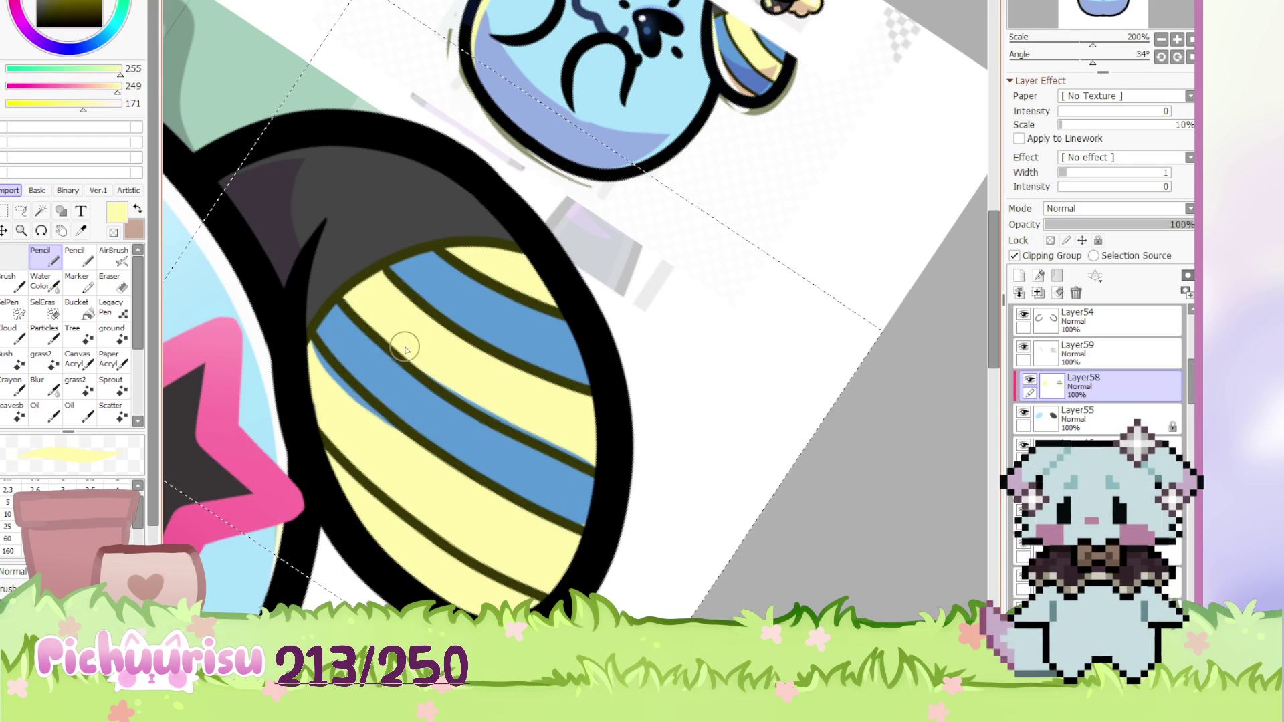
pyautogui.rightClick(541, 490)
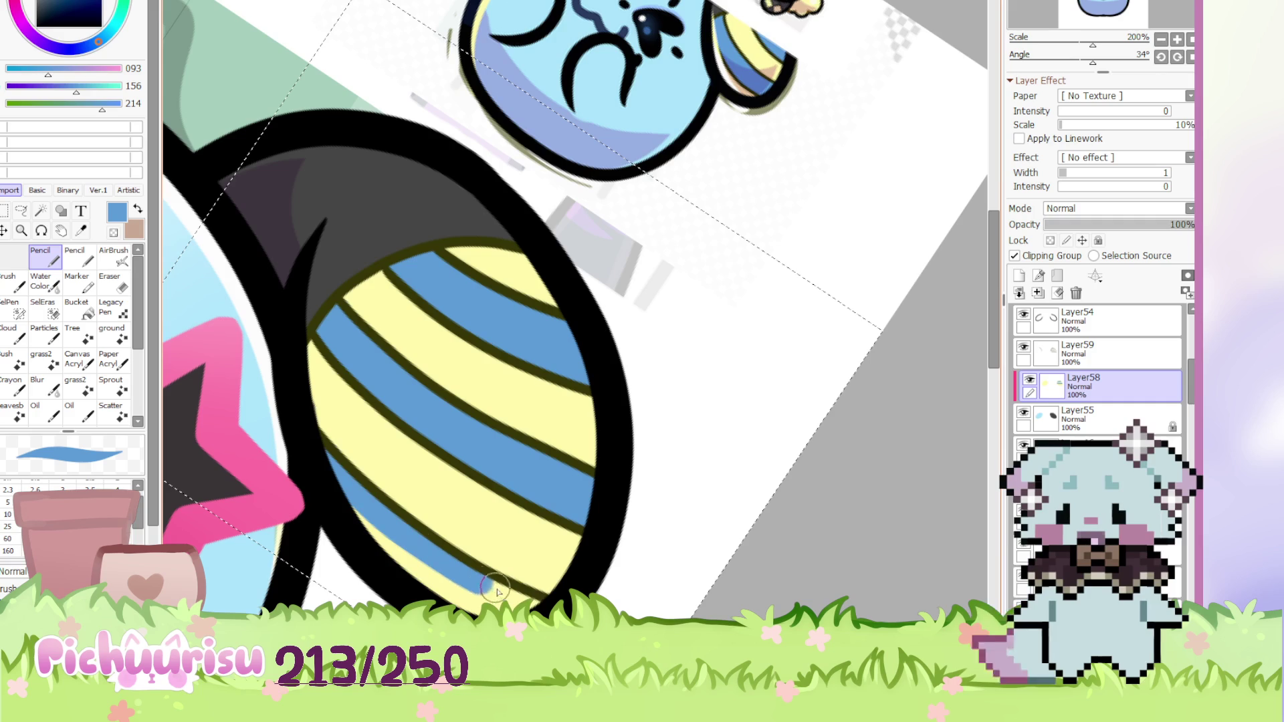
pyautogui.scroll(-5, 531, 384)
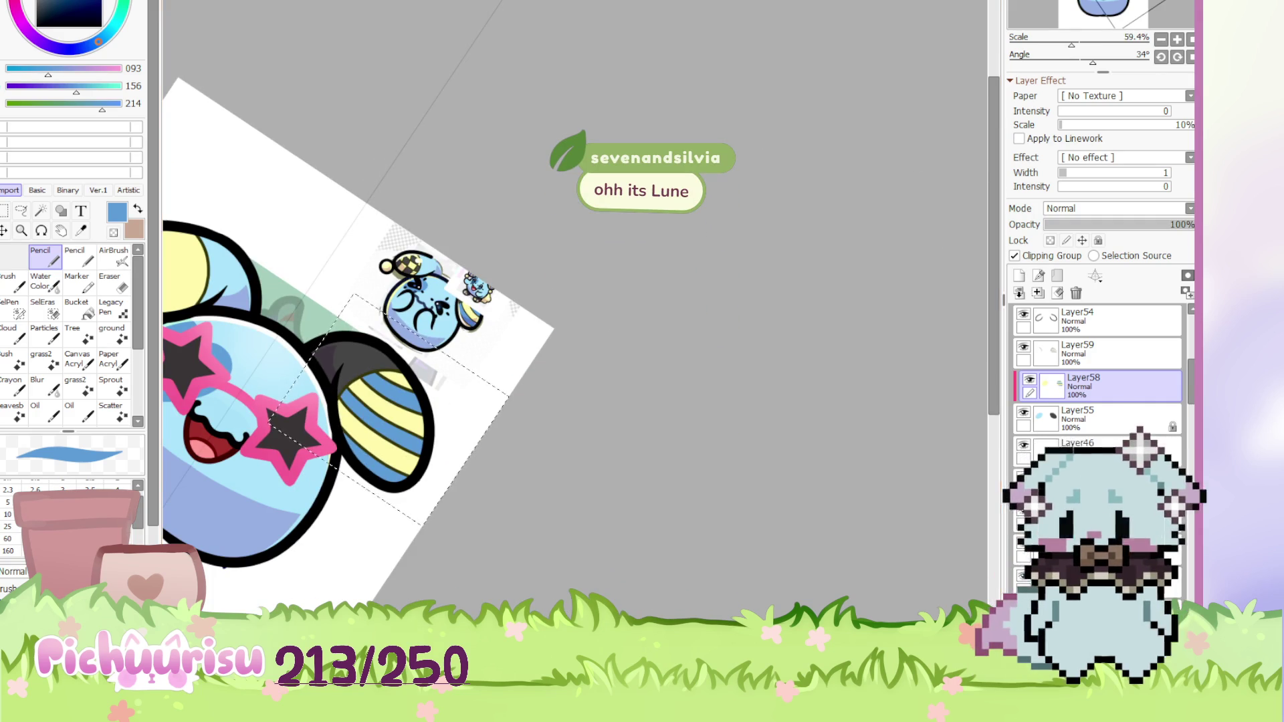
# Reset the canvas rotation upright and make stripe line Layer59 active
pyautogui.click(1190, 40)
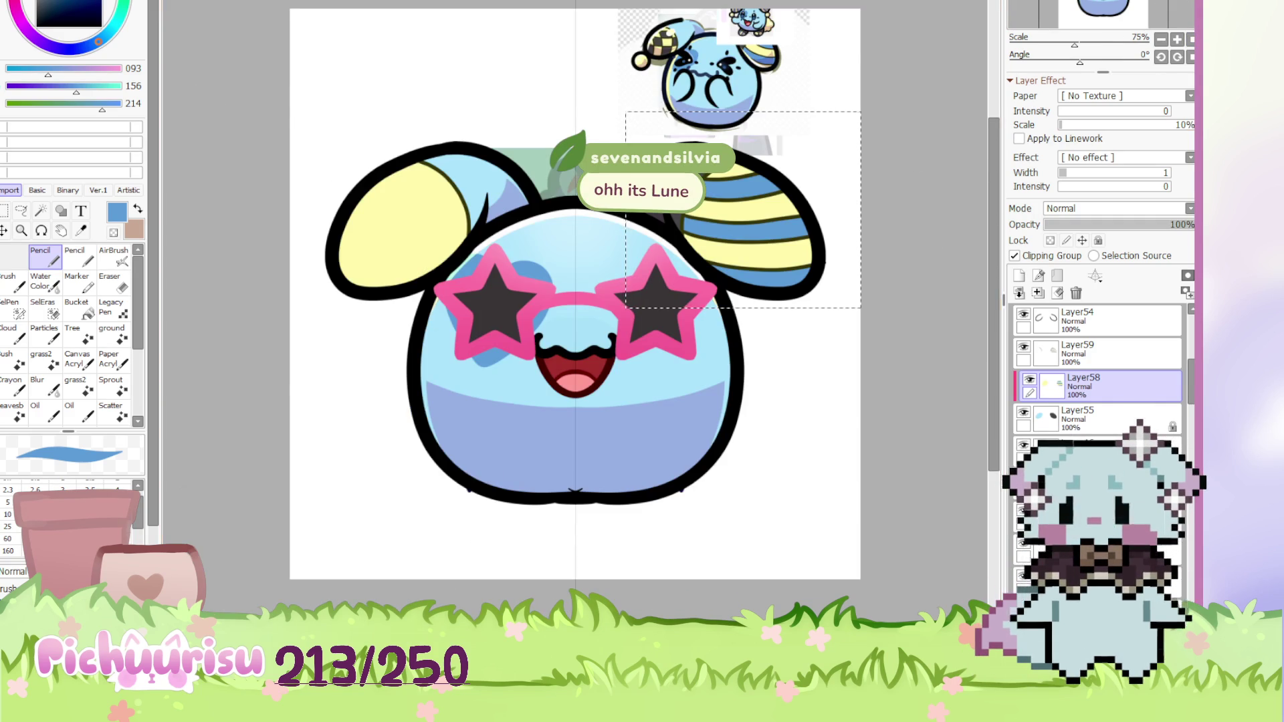
pyautogui.hotkey('ctrl', 'Tab')
pyautogui.hotkey('ctrl', 'Tab')
pyautogui.hotkey('ctrl', 'Tab')
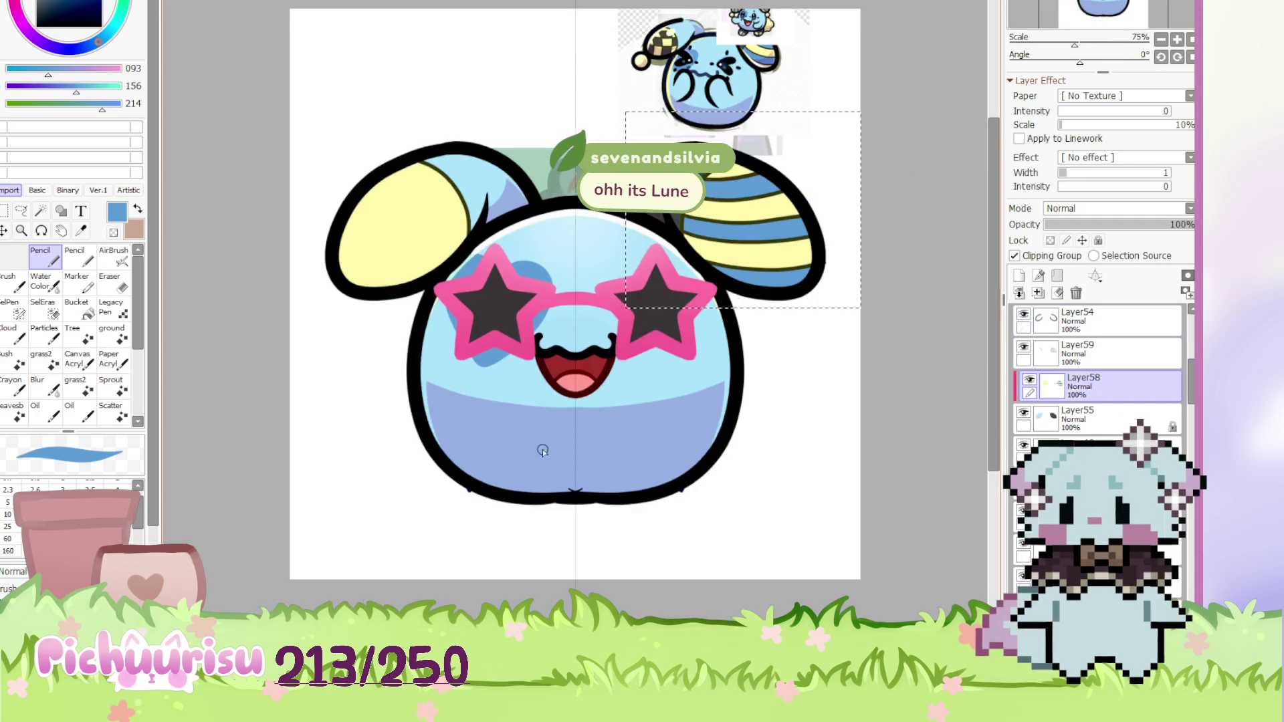
pyautogui.click(3, 228)
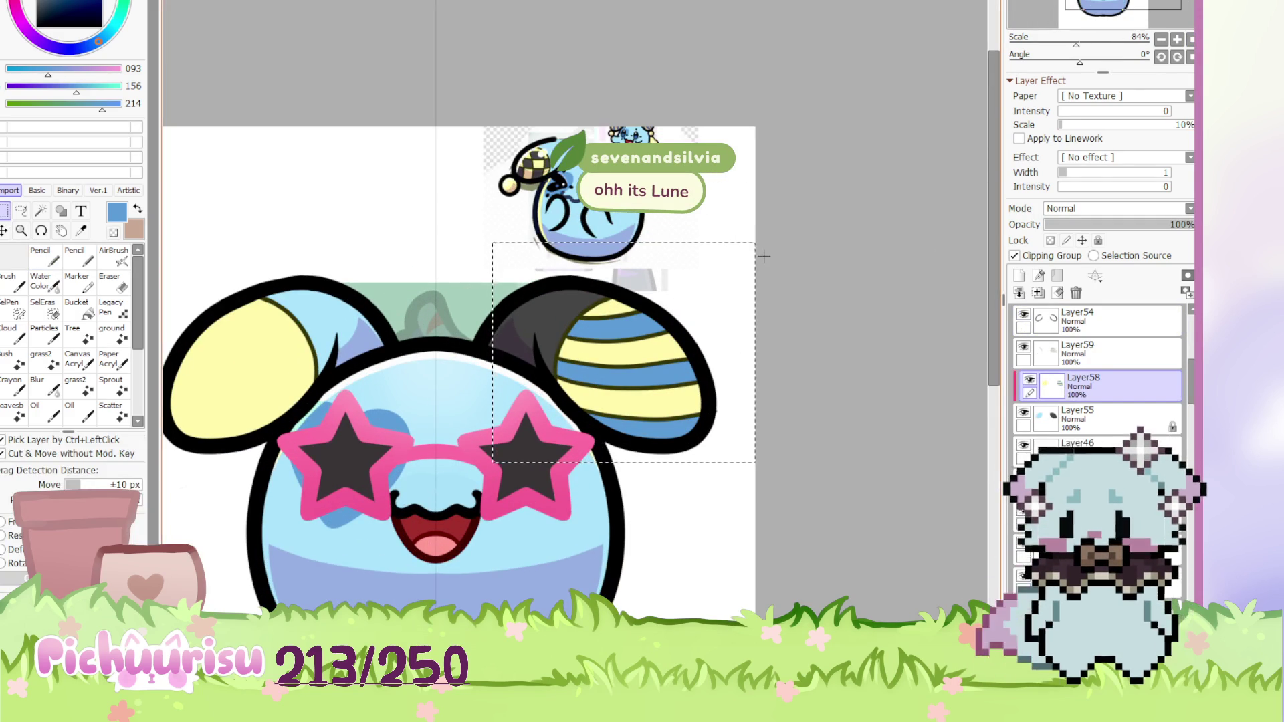
pyautogui.scroll(2, 747, 405)
pyautogui.click(1099, 352)
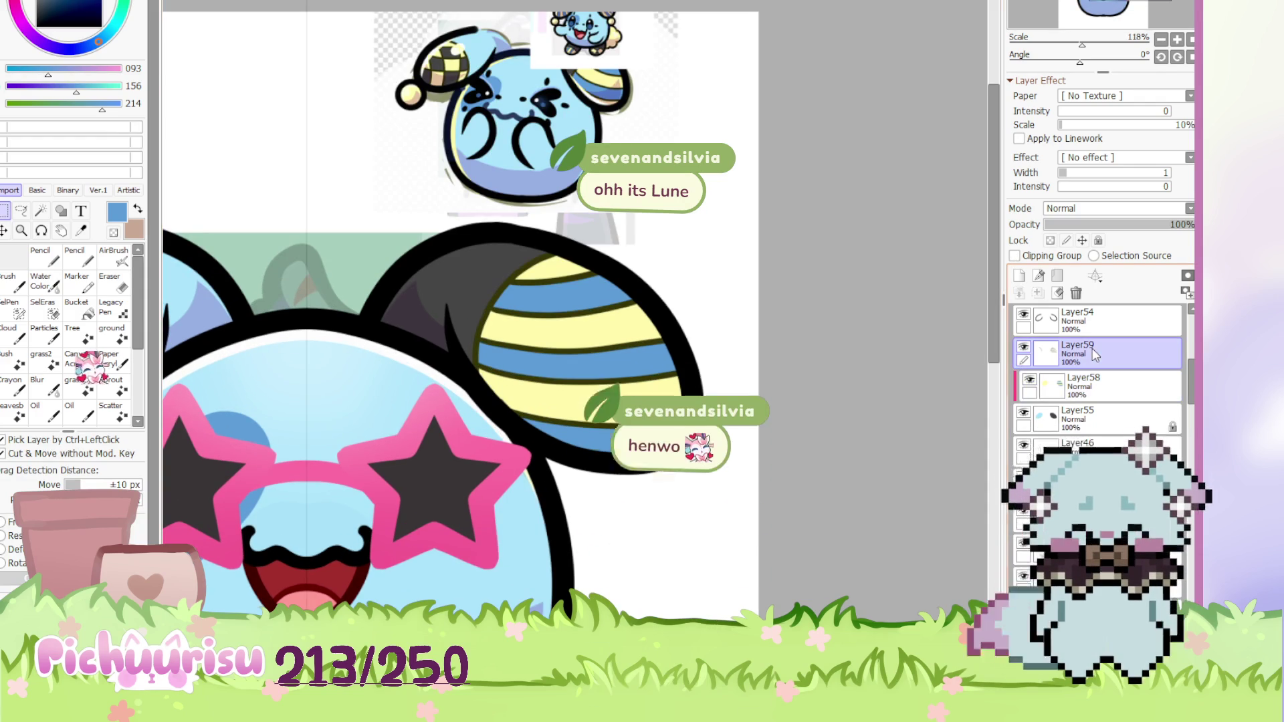
# With the Pencil, sample the dark outline colour and draw a first curved stripe on the left ear
pyautogui.press('e')
pyautogui.scroll(3, 713, 411)
pyautogui.scroll(-3, 724, 420)
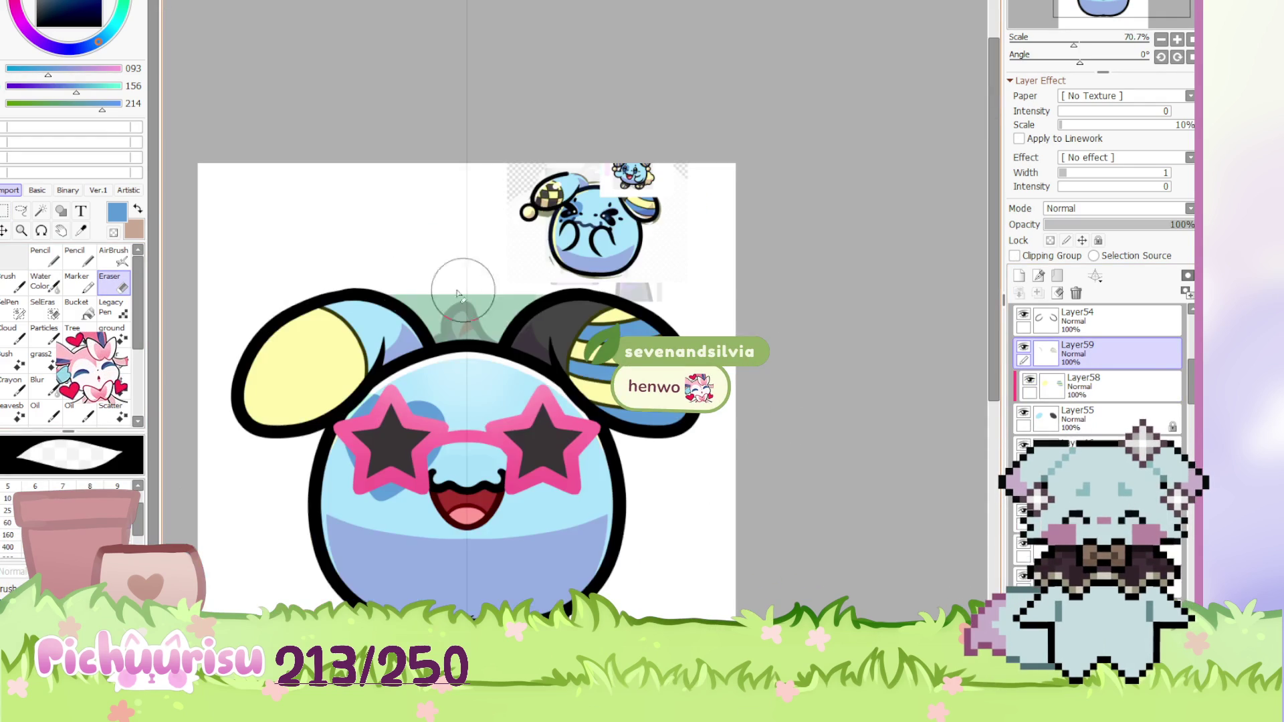
pyautogui.press('m')
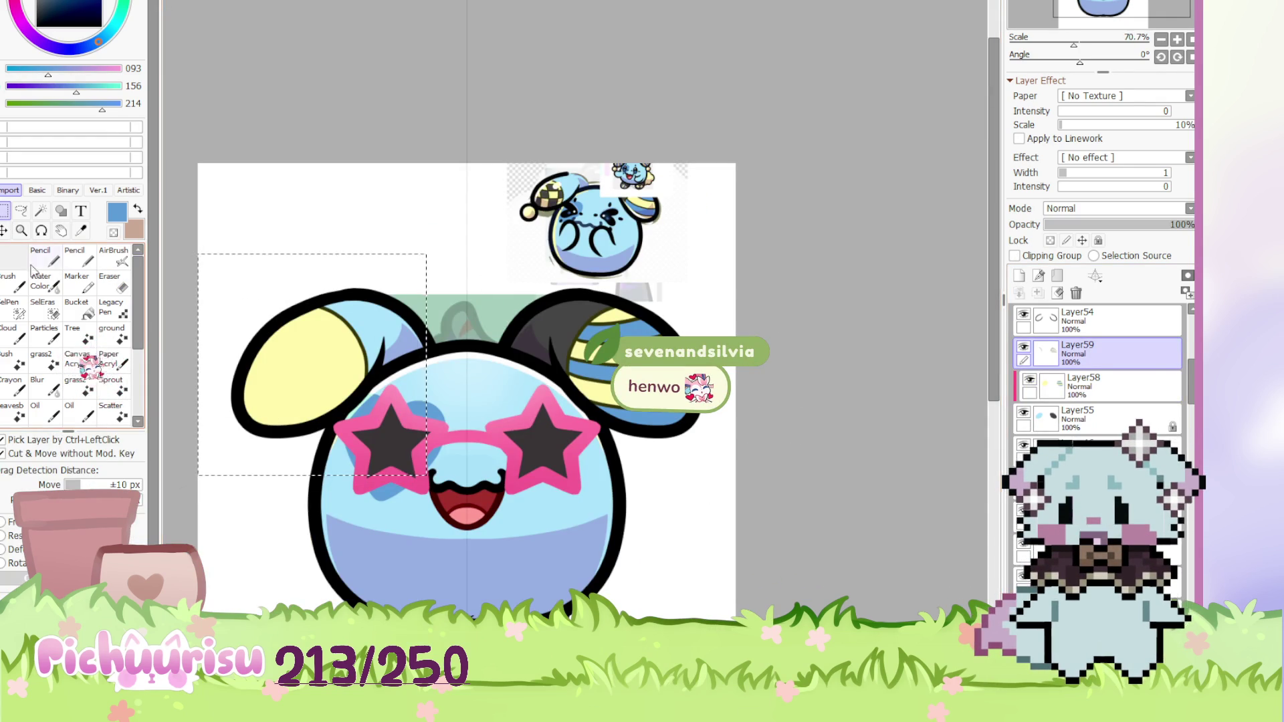
pyautogui.press('n')
pyautogui.scroll(3, 336, 317)
pyautogui.keyDown('alt'); pyautogui.click(336, 316); pyautogui.keyUp('alt')
pyautogui.scroll(-2, 336, 316)
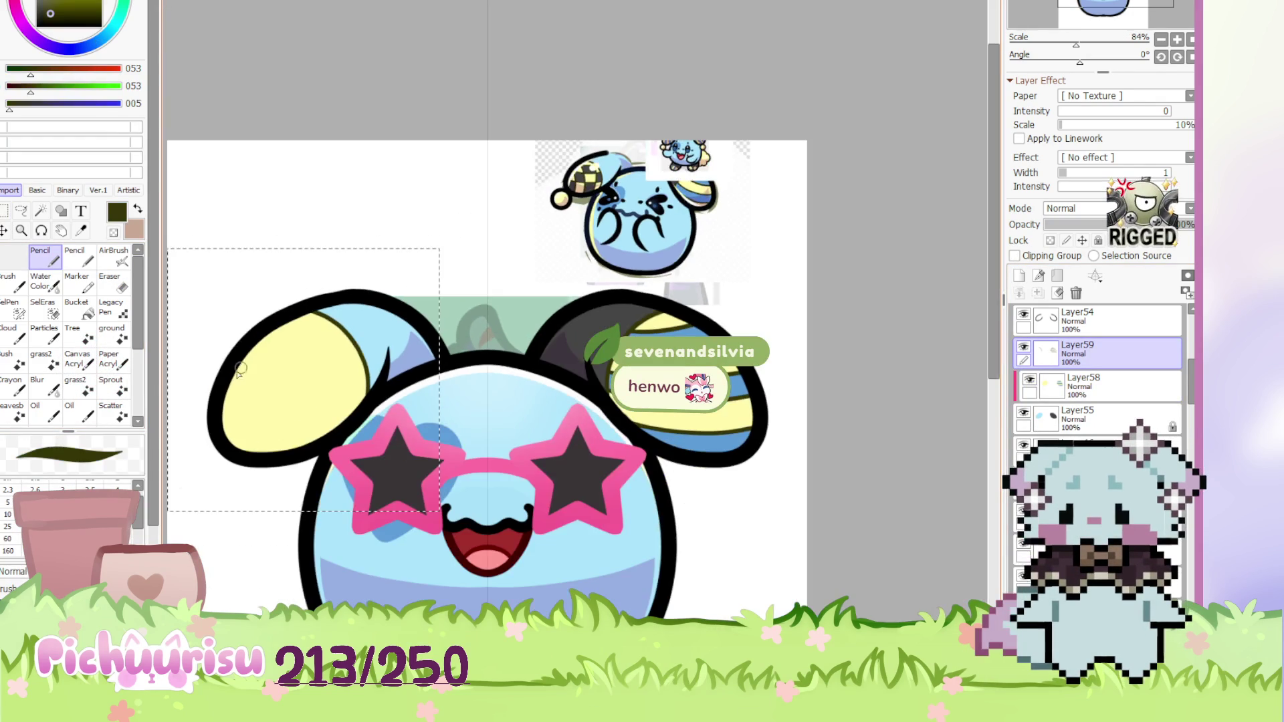
pyautogui.scroll(3, 308, 334)
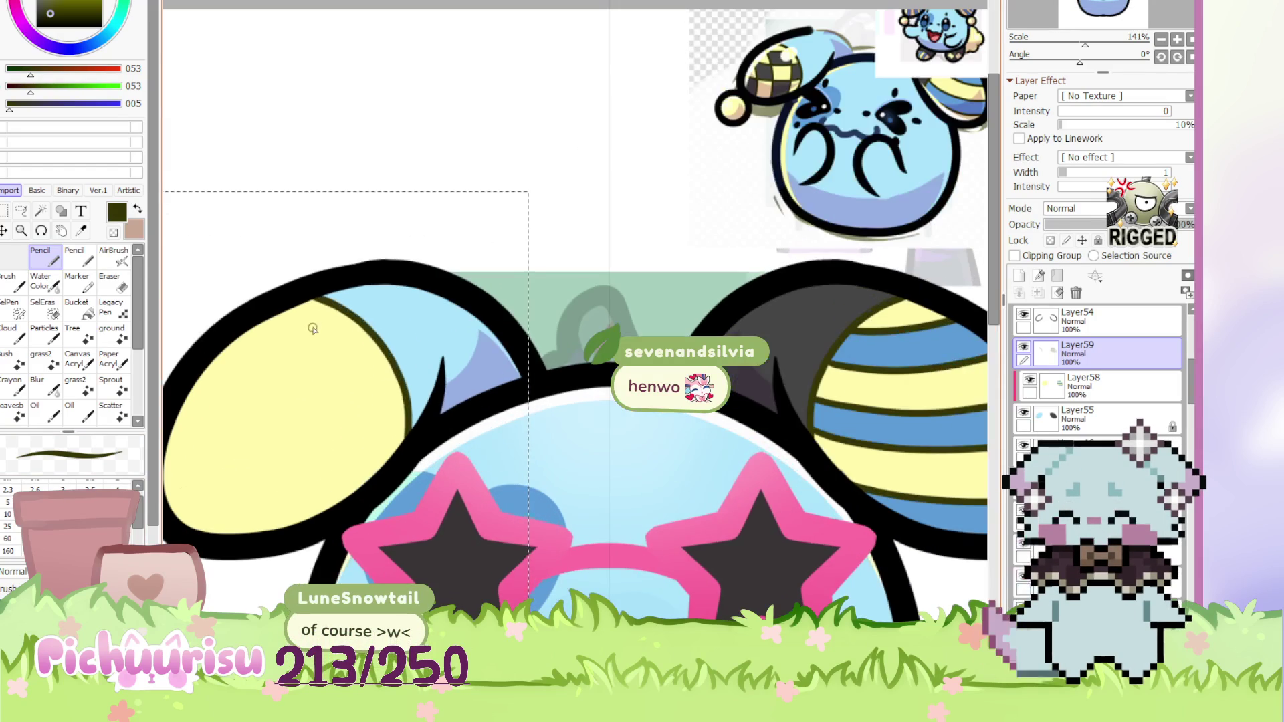
pyautogui.moveTo(257, 321); pyautogui.dragTo(284, 535)
# Add curved stripes across the left ear, undoing and redrawing misplaced ones
pyautogui.moveTo(201, 346); pyautogui.dragTo(215, 538)
pyautogui.moveTo(191, 412); pyautogui.dragTo(183, 491)
pyautogui.scroll(-5, 173, 512)
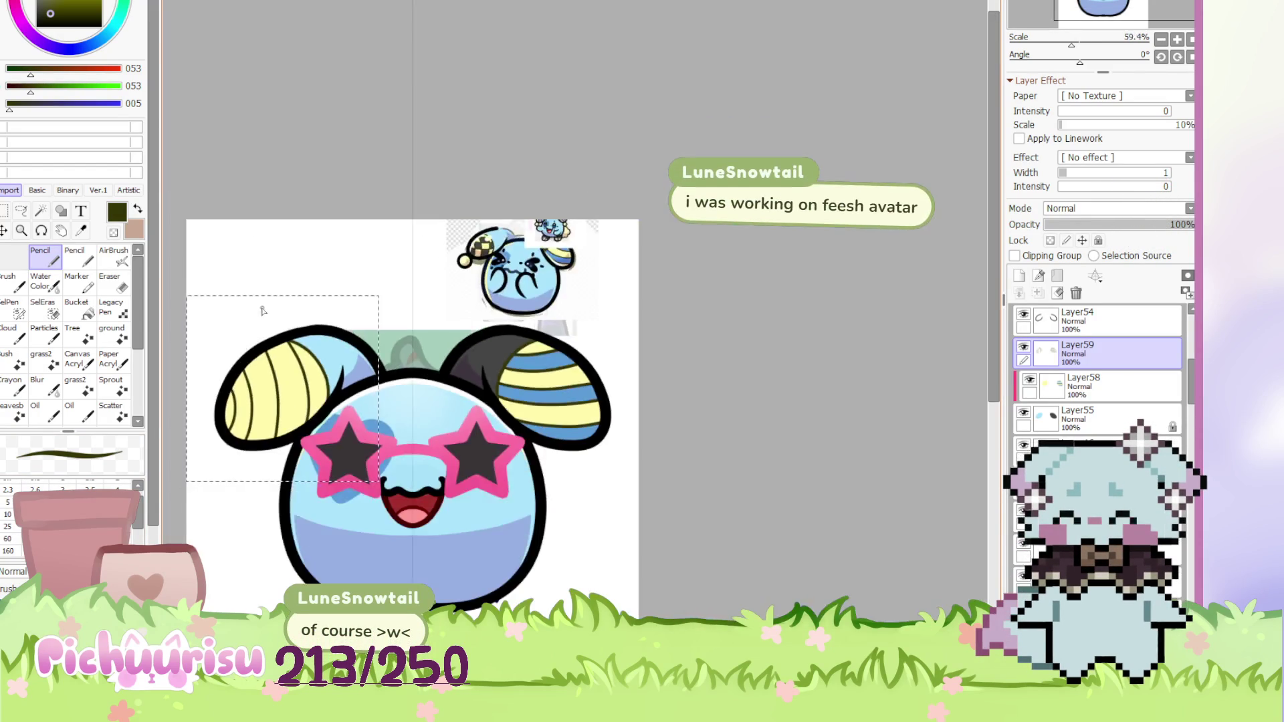
pyautogui.scroll(5, 301, 336)
pyautogui.hotkey('ctrl', 'z')
pyautogui.hotkey('ctrl', 'z')
pyautogui.moveTo(270, 324); pyautogui.dragTo(294, 493)
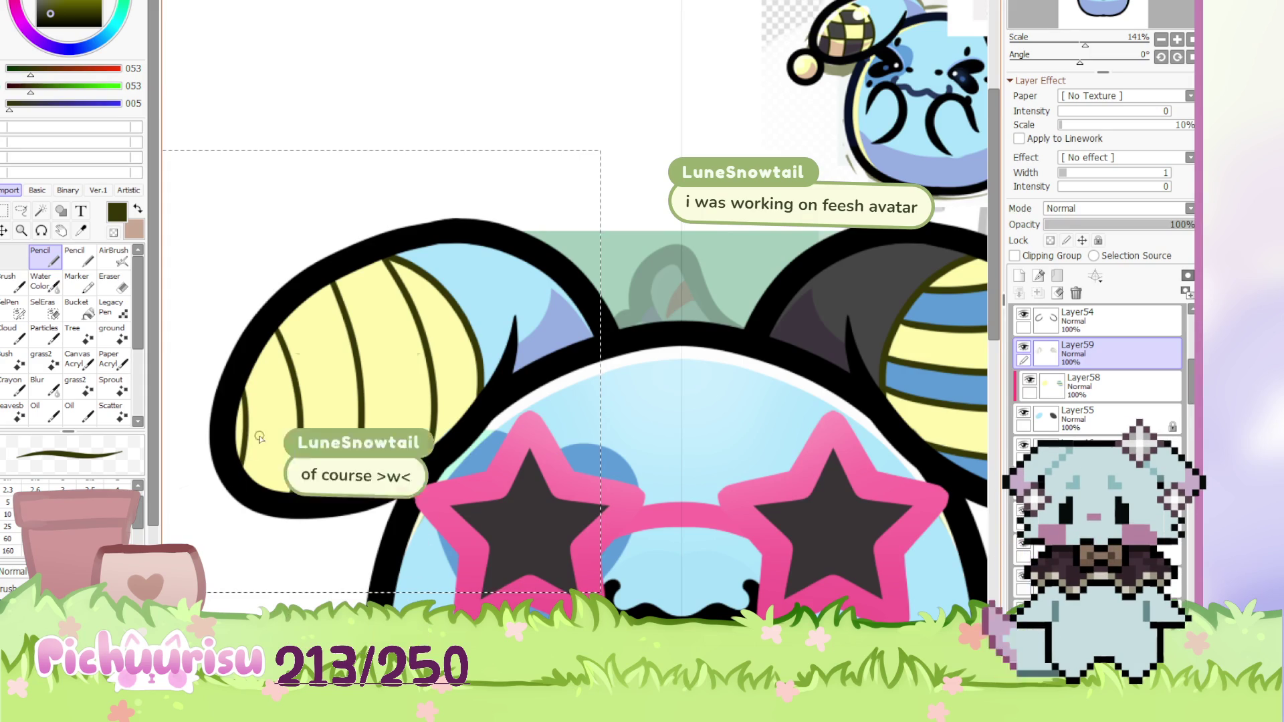
pyautogui.scroll(3, 357, 290)
# Draw horizontal crossing lines over the left ear, undoing the unwanted lower one
pyautogui.moveTo(555, 361); pyautogui.dragTo(251, 321)
pyautogui.scroll(-4, 251, 381)
pyautogui.scroll(3, 252, 381)
pyautogui.moveTo(252, 381)
pyautogui.mouseDown()
pyautogui.moveTo(585, 401)
pyautogui.moveTo(231, 393)
pyautogui.mouseUp()
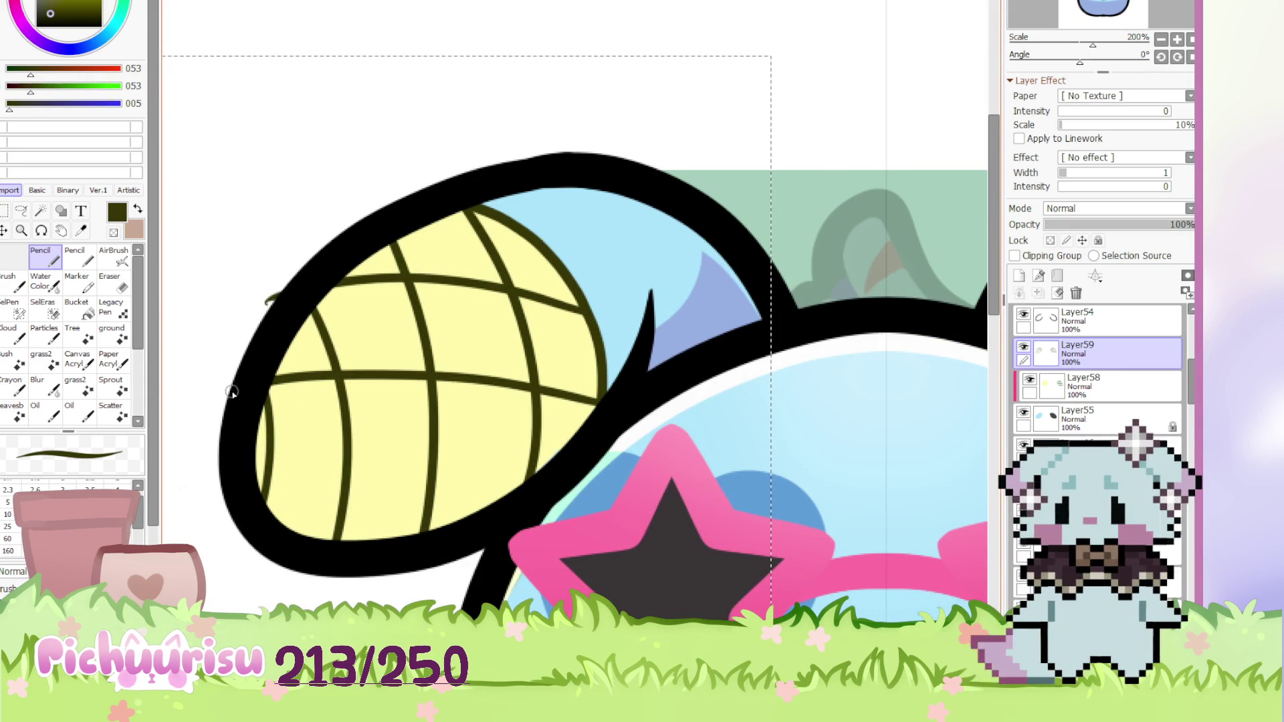
pyautogui.moveTo(538, 488)
pyautogui.mouseDown()
pyautogui.moveTo(284, 476)
pyautogui.moveTo(221, 489)
pyautogui.mouseUp()
pyautogui.hotkey('ctrl', 'z')
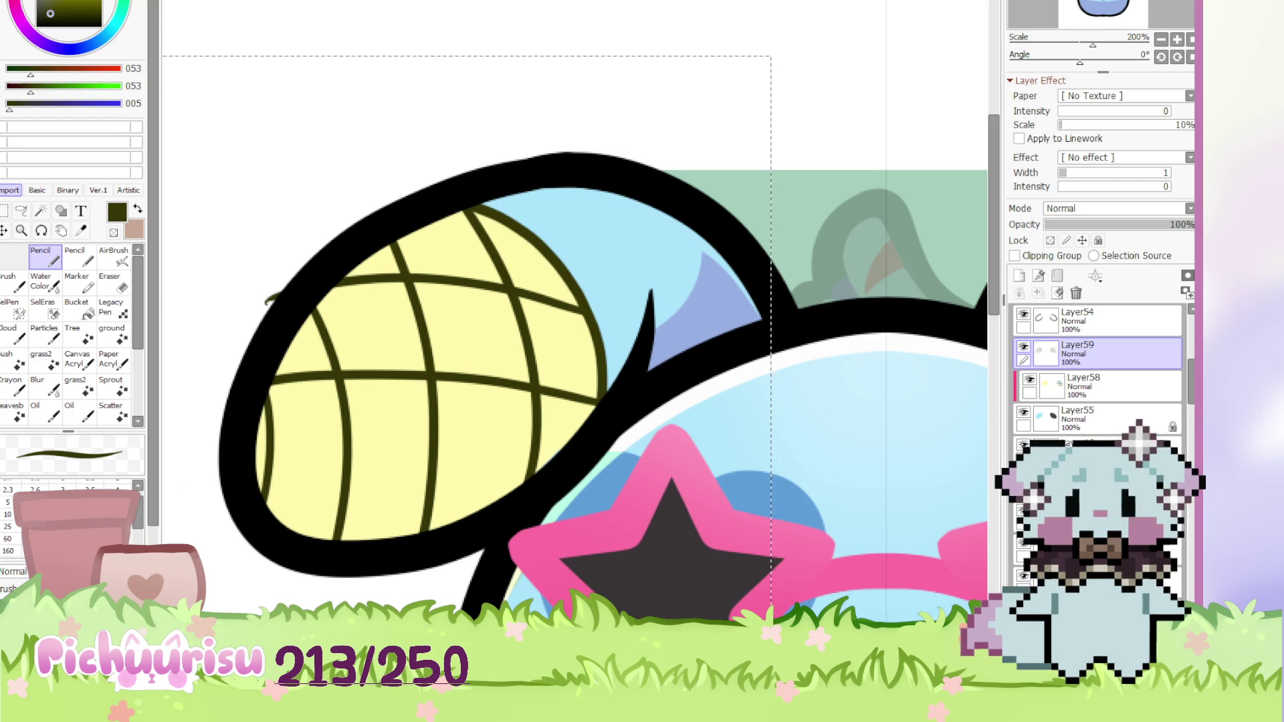
pyautogui.scroll(-2, 497, 379)
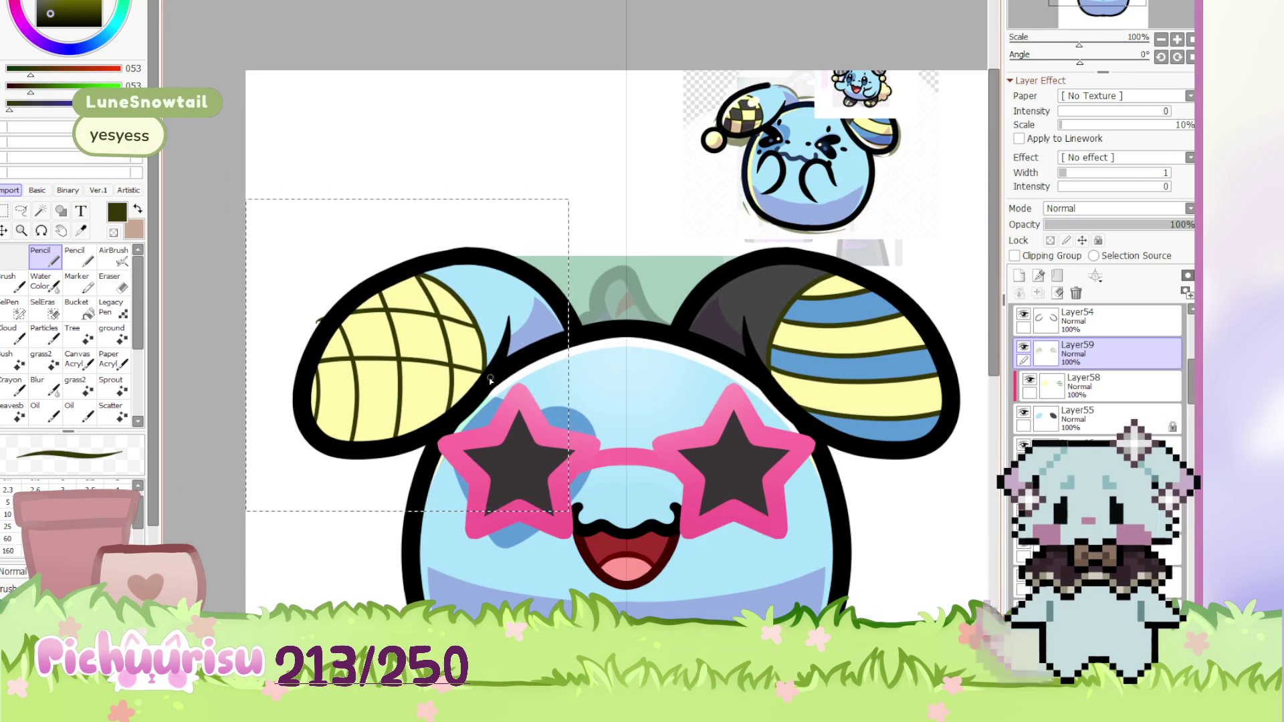
# Zoom into the left ear and draw a curved crossing line across it
pyautogui.scroll(4, 383, 369)
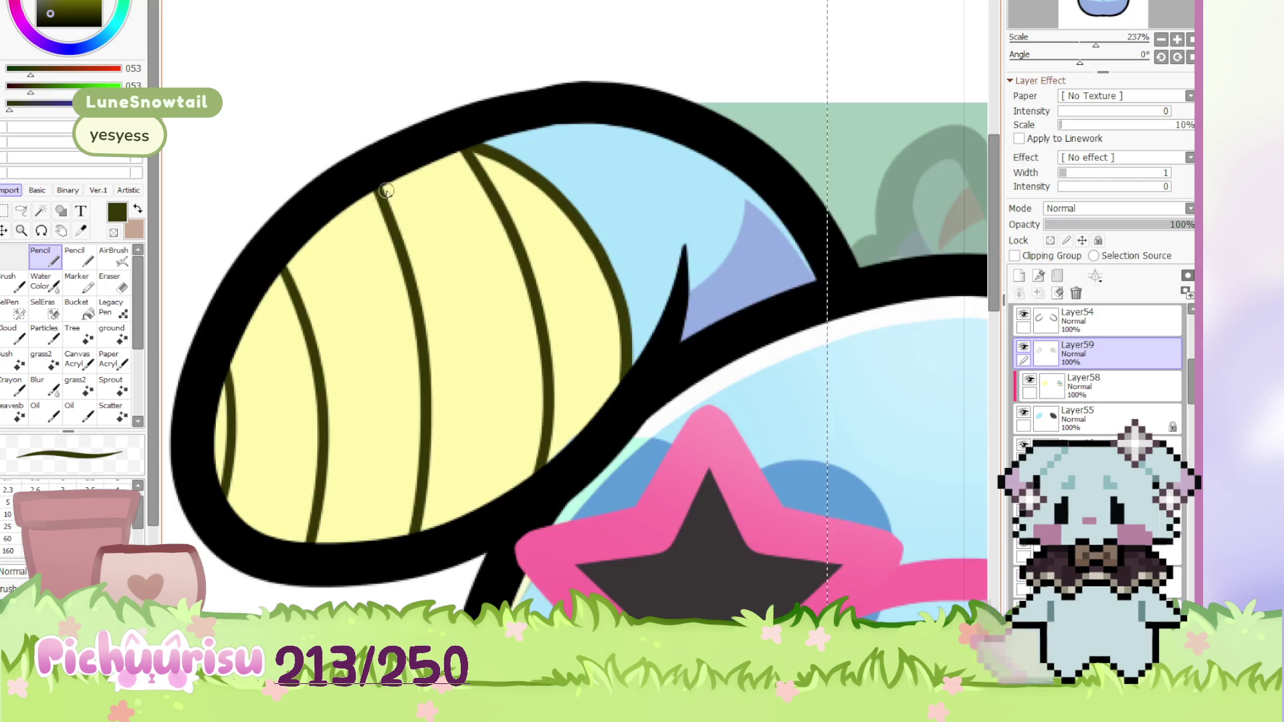
pyautogui.scroll(2, 379, 196)
pyautogui.scroll(-4, 693, 242)
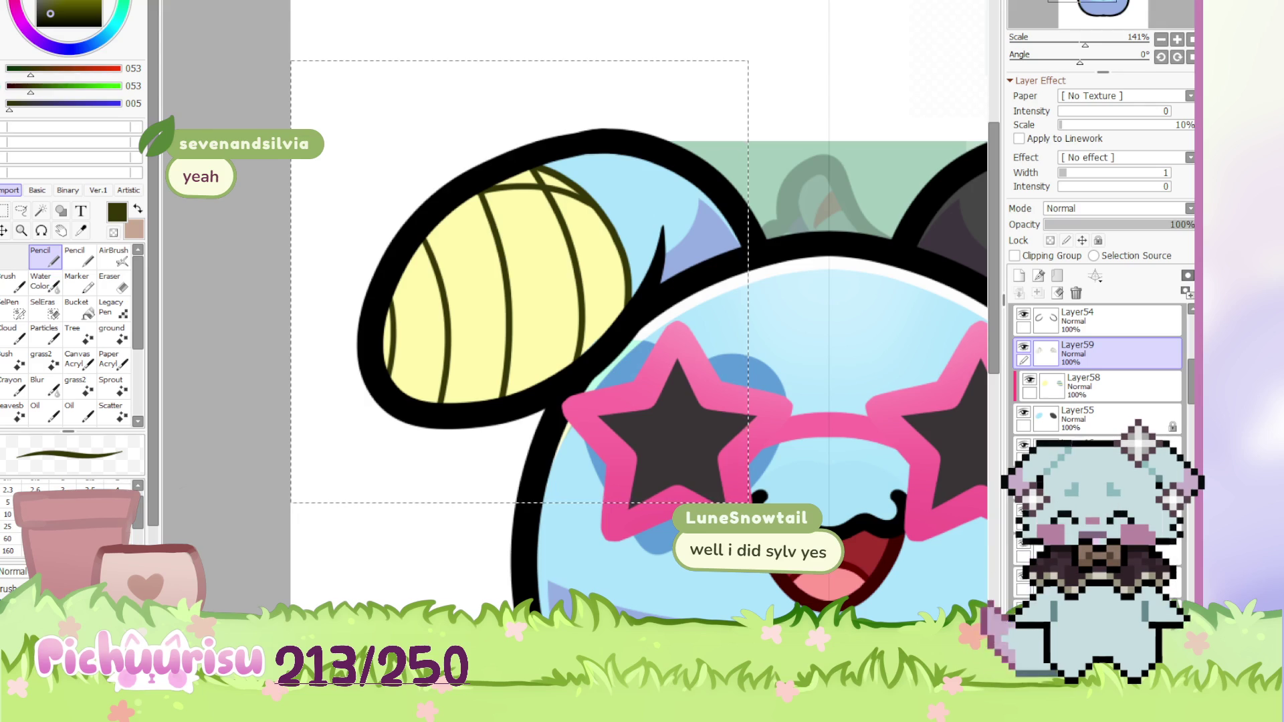
pyautogui.scroll(1, 495, 266)
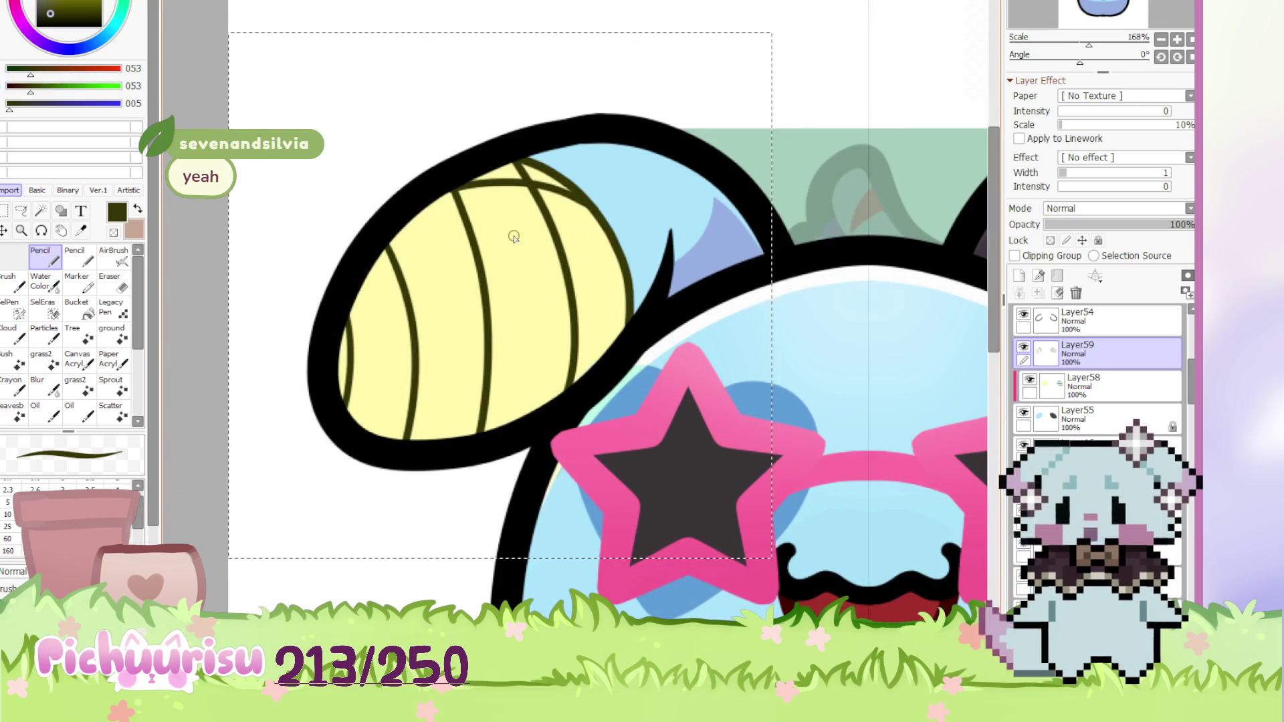
pyautogui.scroll(1, 412, 224)
pyautogui.scroll(1, 413, 224)
pyautogui.moveTo(395, 262)
pyautogui.mouseDown()
pyautogui.moveTo(604, 255)
pyautogui.moveTo(731, 278)
pyautogui.mouseUp()
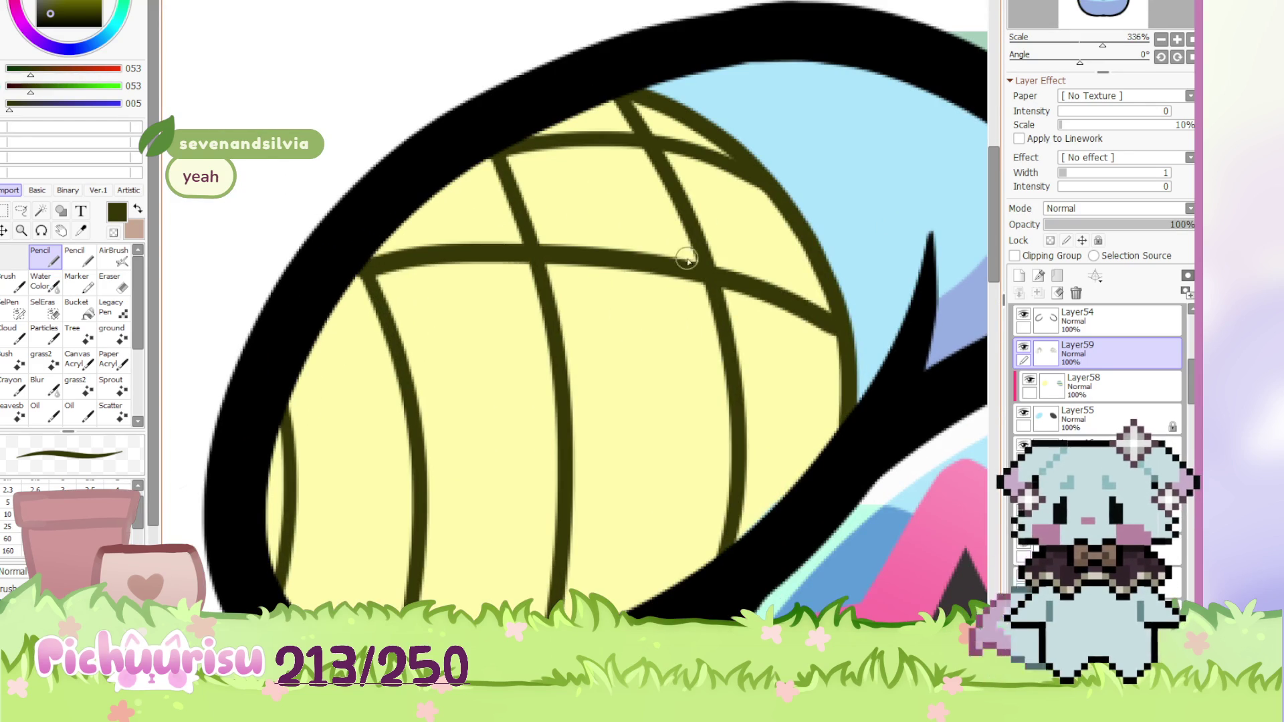
pyautogui.scroll(-2, 431, 251)
pyautogui.scroll(3, 655, 348)
# Redraw the horizontal crosshatch lines, undoing misplaced ones, then zoom back out
pyautogui.moveTo(654, 345)
pyautogui.mouseDown()
pyautogui.moveTo(196, 350)
pyautogui.moveTo(582, 314)
pyautogui.moveTo(689, 346)
pyautogui.mouseUp()
pyautogui.hotkey('ctrl', 'z')
pyautogui.moveTo(583, 439)
pyautogui.mouseDown()
pyautogui.moveTo(206, 471)
pyautogui.moveTo(422, 438)
pyautogui.moveTo(592, 435)
pyautogui.mouseUp()
pyautogui.hotkey('ctrl', 'z')
pyautogui.scroll(-5, 287, 330)
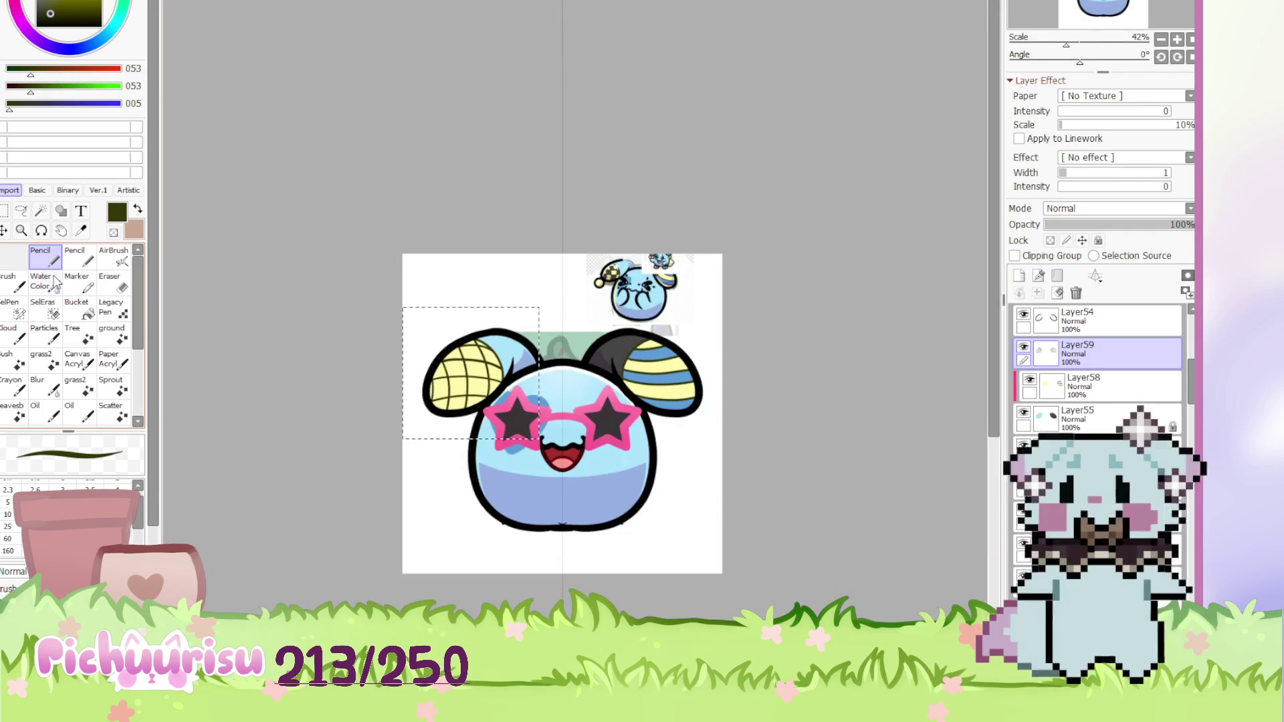
pyautogui.click(5, 231)
# Sample the dark grey from the reference hat and ready the Pencil on Layer58
pyautogui.scroll(5, 562, 252)
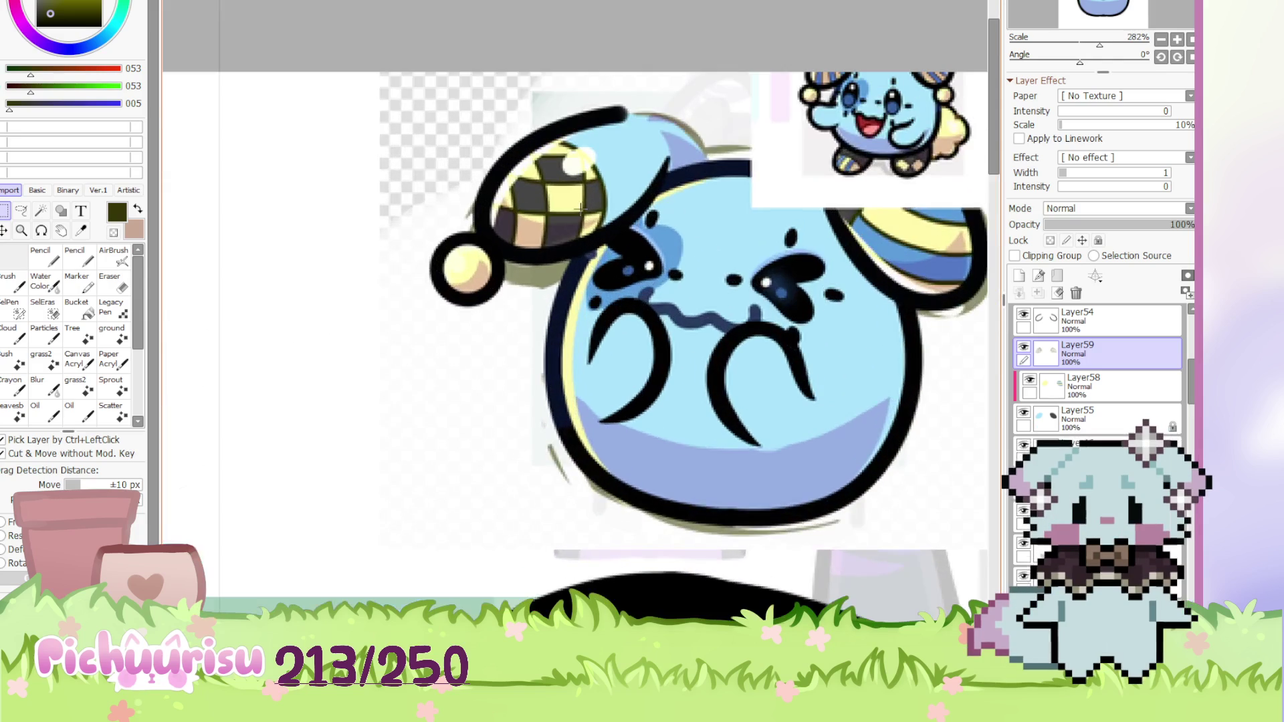
pyautogui.keyDown('alt'); pyautogui.click(591, 198); pyautogui.keyUp('alt')
pyautogui.scroll(-4, 632, 196)
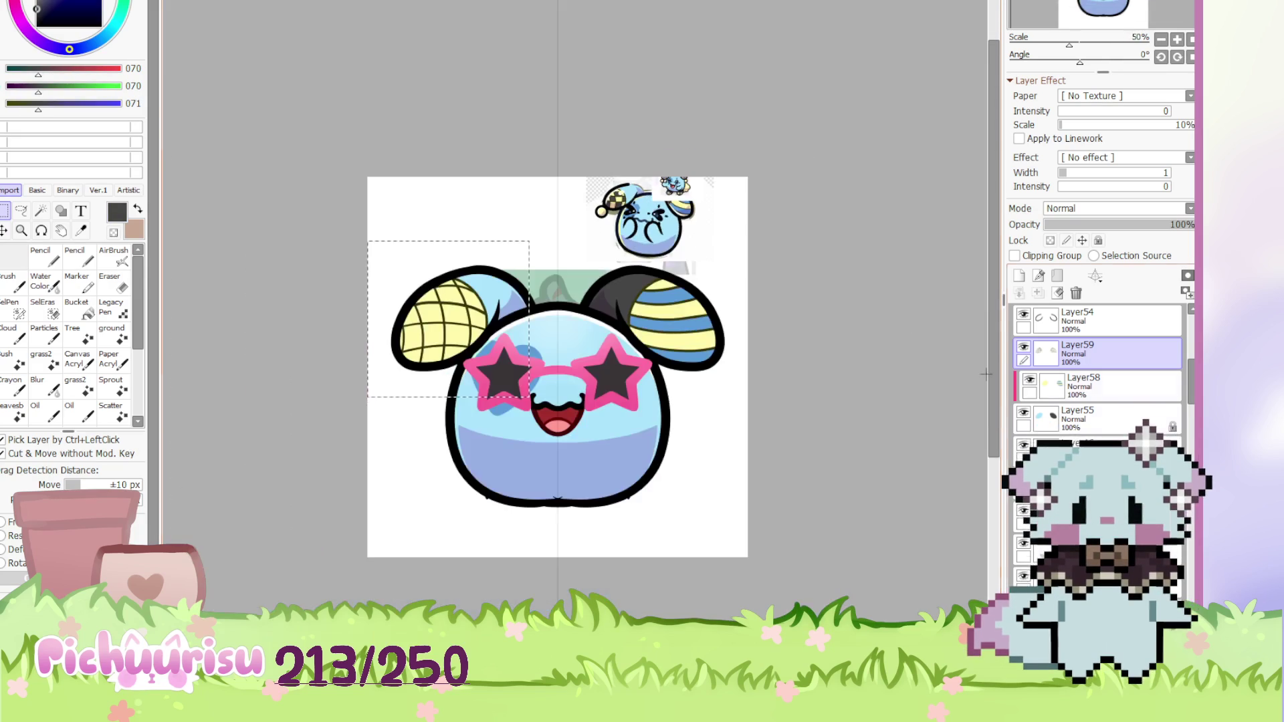
pyautogui.click(1068, 391)
pyautogui.scroll(2, 613, 323)
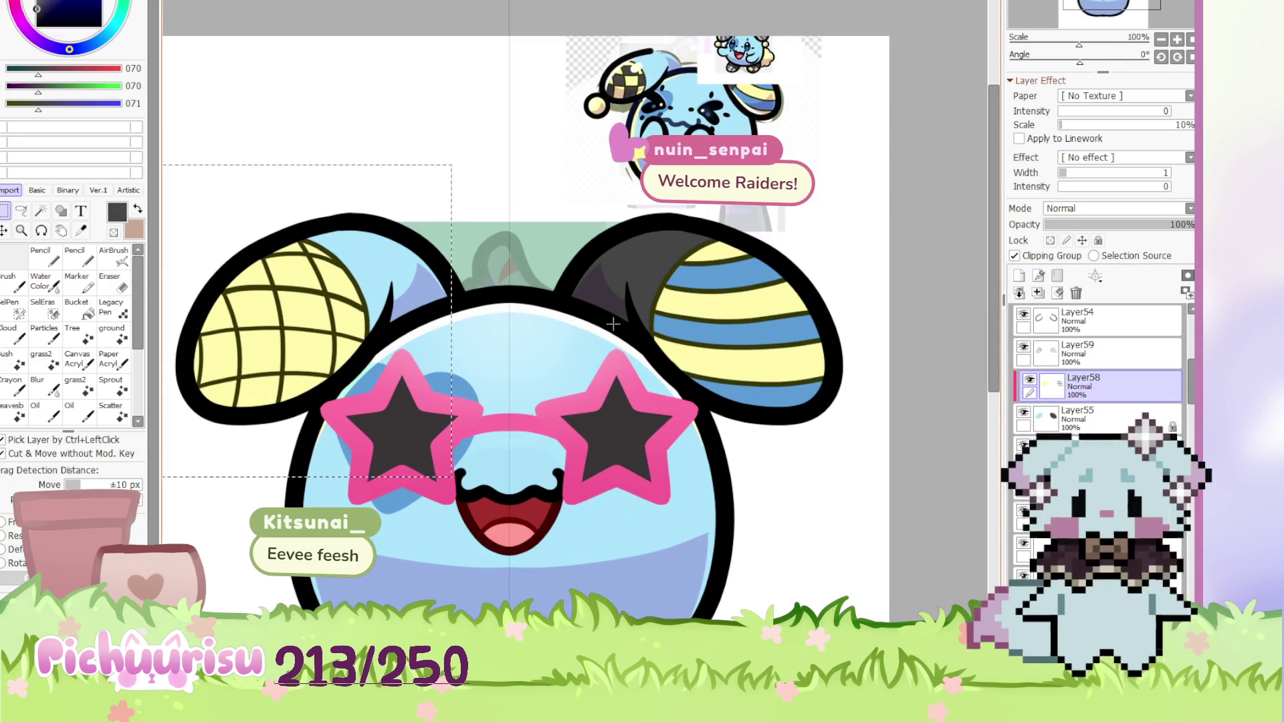
pyautogui.press('n')
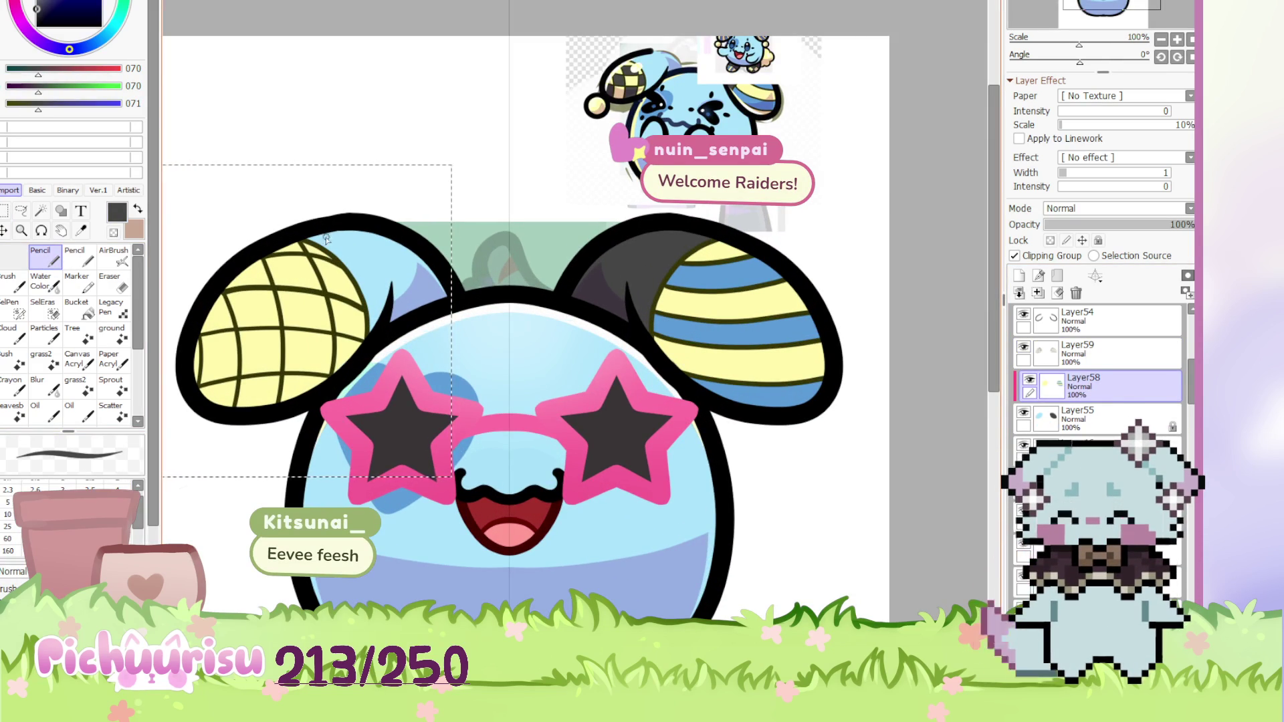
pyautogui.scroll(3, 320, 255)
pyautogui.scroll(-2, 308, 309)
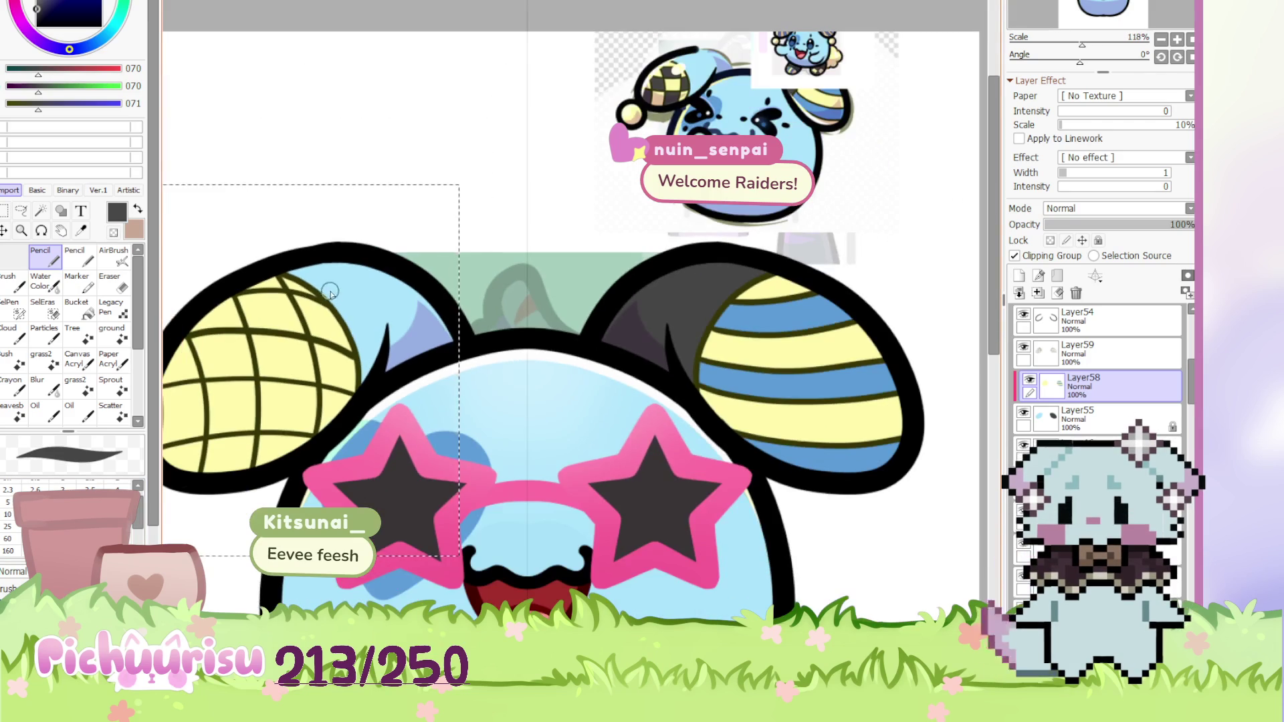
pyautogui.scroll(3, 308, 309)
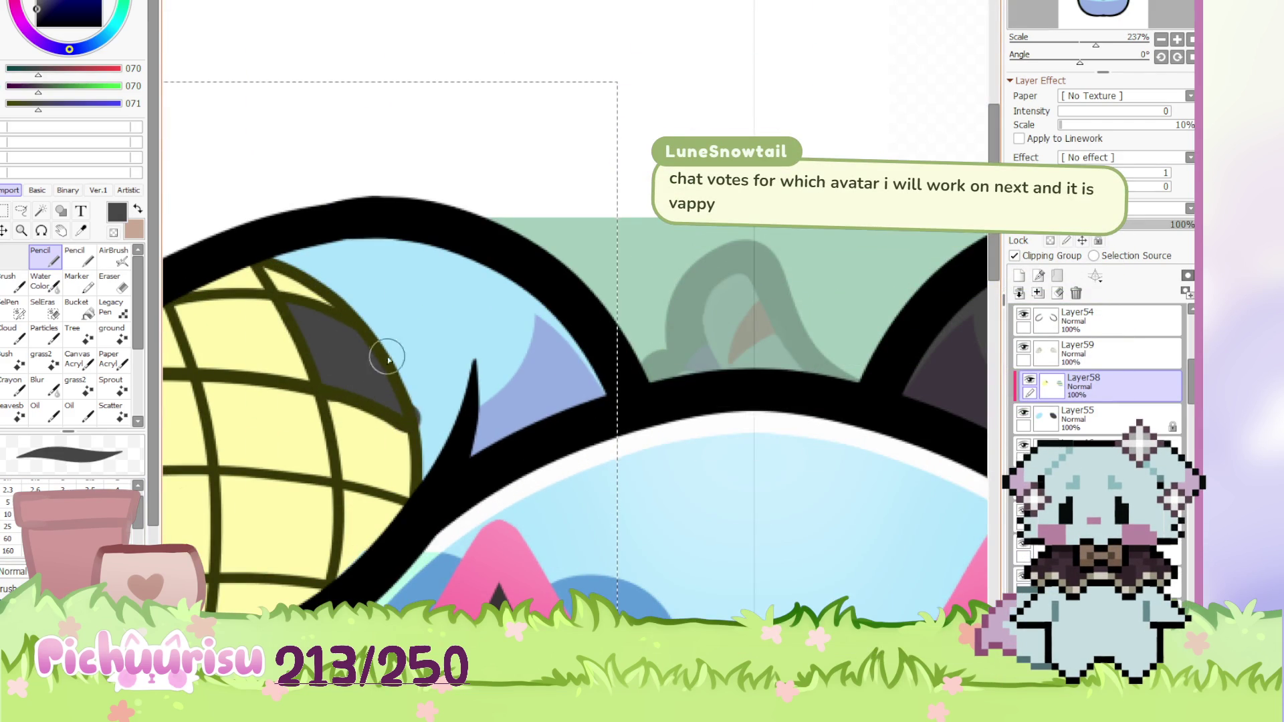
pyautogui.scroll(-4, 378, 373)
pyautogui.scroll(3, 386, 348)
pyautogui.scroll(-3, 410, 327)
pyautogui.scroll(2, 405, 321)
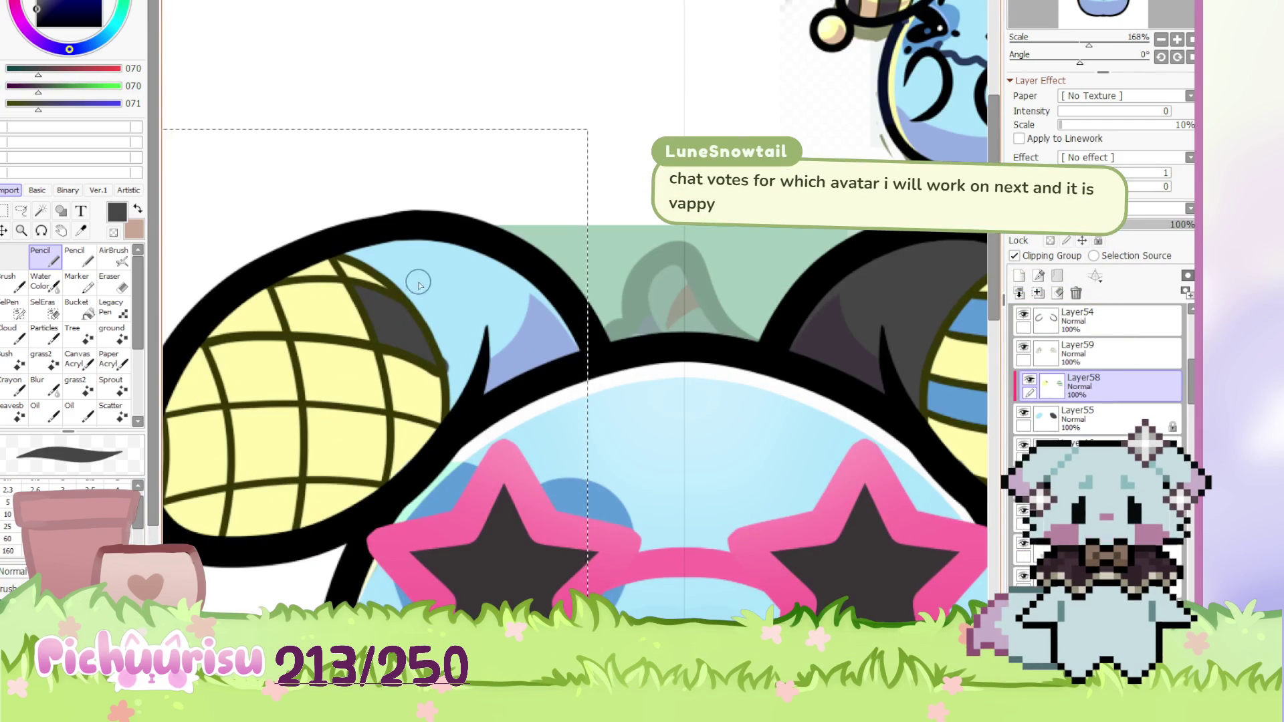
# Paint dark grey (070,070,071) into alternating cells of the left ear's grid
pyautogui.keyDown('alt'); pyautogui.click(446, 328); pyautogui.keyUp('alt')
pyautogui.keyDown('alt'); pyautogui.click(414, 331); pyautogui.keyUp('alt')
pyautogui.scroll(2, 301, 358)
pyautogui.moveTo(321, 358)
pyautogui.mouseDown()
pyautogui.moveTo(328, 415)
pyautogui.moveTo(385, 365)
pyautogui.moveTo(413, 410)
pyautogui.moveTo(330, 410)
pyautogui.moveTo(350, 359)
pyautogui.moveTo(387, 372)
pyautogui.mouseUp()
pyautogui.scroll(-1, 288, 306)
pyautogui.moveTo(287, 306)
pyautogui.mouseDown()
pyautogui.moveTo(299, 324)
pyautogui.moveTo(248, 314)
pyautogui.moveTo(290, 299)
pyautogui.mouseUp()
pyautogui.scroll(3, 290, 298)
pyautogui.moveTo(393, 274); pyautogui.dragTo(287, 272)
pyautogui.scroll(-1, 287, 272)
pyautogui.moveTo(428, 402)
pyautogui.mouseDown()
pyautogui.moveTo(415, 468)
pyautogui.moveTo(450, 413)
pyautogui.moveTo(425, 436)
pyautogui.moveTo(359, 425)
pyautogui.moveTo(401, 423)
pyautogui.moveTo(410, 450)
pyautogui.moveTo(381, 455)
pyautogui.mouseUp()
pyautogui.scroll(-5, 424, 436)
pyautogui.scroll(5, 359, 425)
pyautogui.scroll(-3, 350, 358)
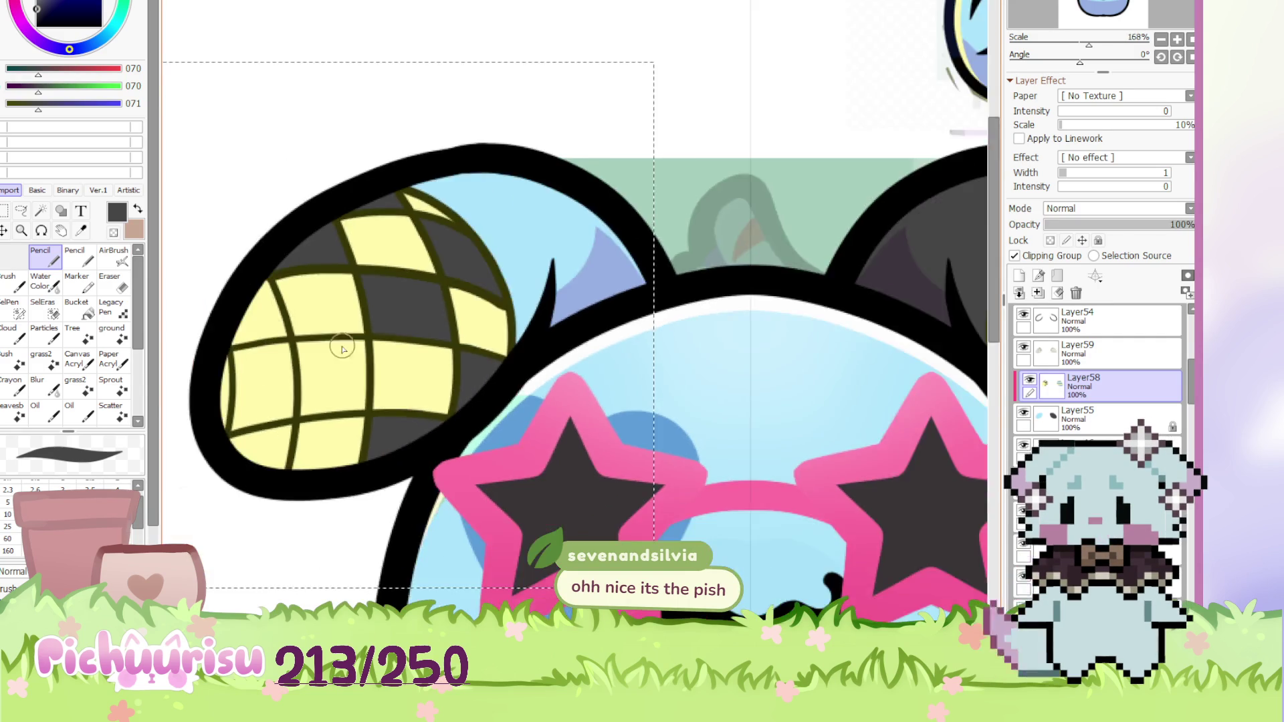
pyautogui.scroll(3, 295, 335)
pyautogui.moveTo(295, 335)
pyautogui.mouseDown()
pyautogui.moveTo(390, 332)
pyautogui.moveTo(317, 337)
pyautogui.moveTo(324, 430)
pyautogui.moveTo(387, 337)
pyautogui.moveTo(356, 348)
pyautogui.moveTo(295, 292)
pyautogui.moveTo(247, 368)
pyautogui.moveTo(281, 322)
pyautogui.moveTo(330, 487)
pyautogui.moveTo(274, 346)
pyautogui.mouseUp()
pyautogui.scroll(-3, 355, 347)
pyautogui.scroll(3, 320, 303)
# Fix the lower-left ear cells: restore pale yellow and paint leftover slivers dark grey
pyautogui.keyDown('alt'); pyautogui.click(346, 342); pyautogui.keyUp('alt')
pyautogui.scroll(-1, 346, 344)
pyautogui.moveTo(270, 394)
pyautogui.mouseDown()
pyautogui.moveTo(338, 395)
pyautogui.moveTo(315, 481)
pyautogui.moveTo(281, 450)
pyautogui.mouseUp()
pyautogui.keyDown('alt'); pyautogui.click(375, 448); pyautogui.keyUp('alt')
pyautogui.moveTo(327, 497)
pyautogui.mouseDown()
pyautogui.moveTo(246, 524)
pyautogui.moveTo(322, 523)
pyautogui.mouseUp()
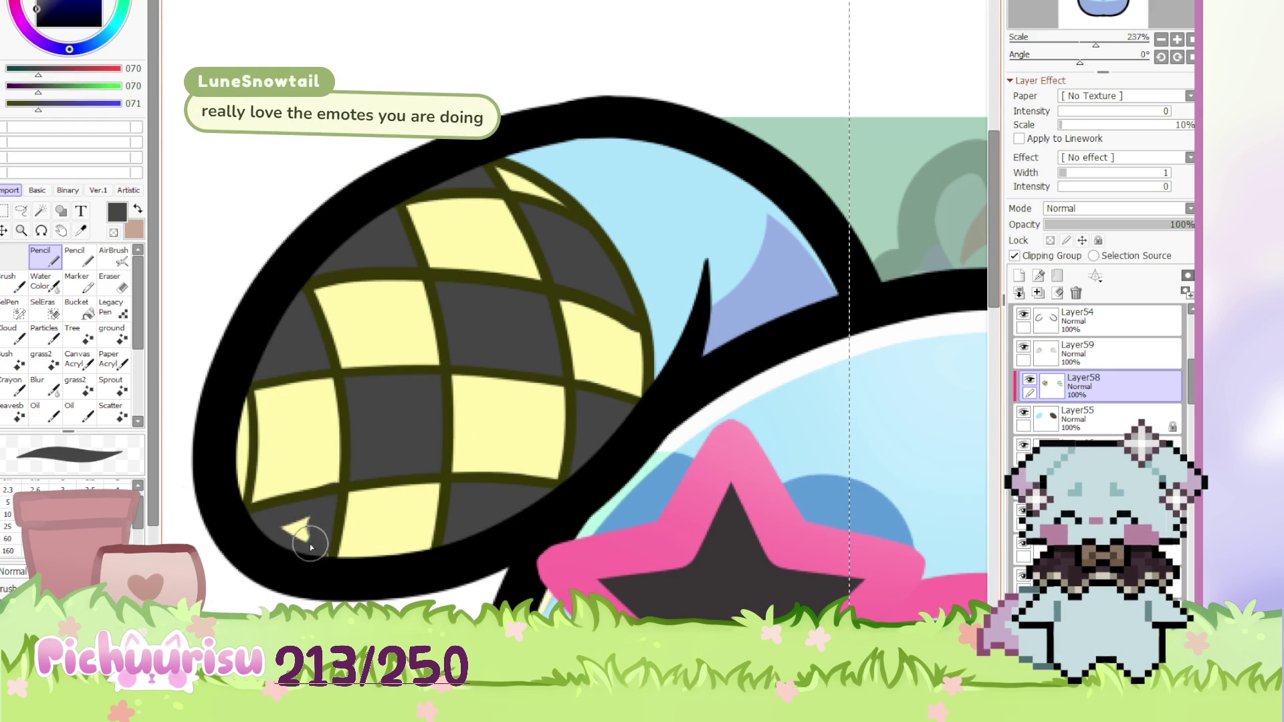
pyautogui.keyDown('alt'); pyautogui.click(335, 479); pyautogui.keyUp('alt')
pyautogui.keyDown('alt'); pyautogui.click(369, 447); pyautogui.keyUp('alt')
pyautogui.moveTo(241, 404); pyautogui.dragTo(254, 400)
pyautogui.scroll(-5, 255, 400)
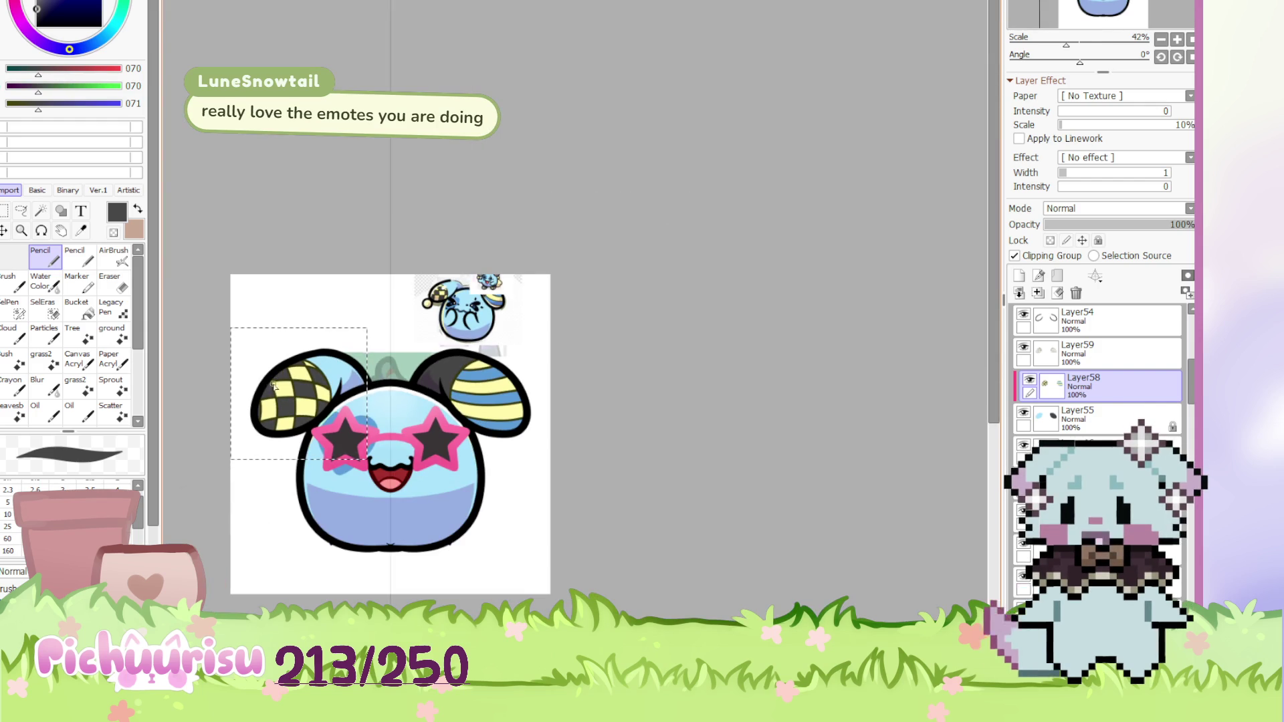
# Merge Layer58 and Layer55 into Layer59
pyautogui.click(1085, 365)
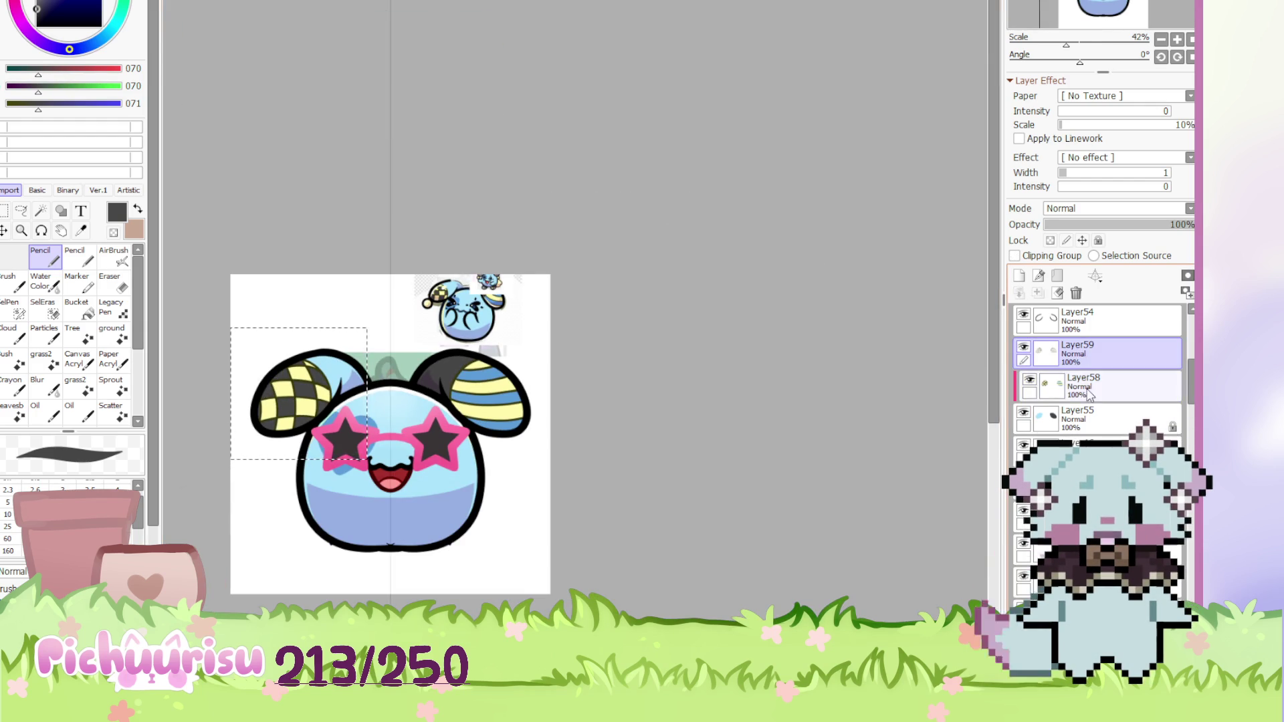
pyautogui.keyDown('shift'); pyautogui.click(1079, 428); pyautogui.keyUp('shift')
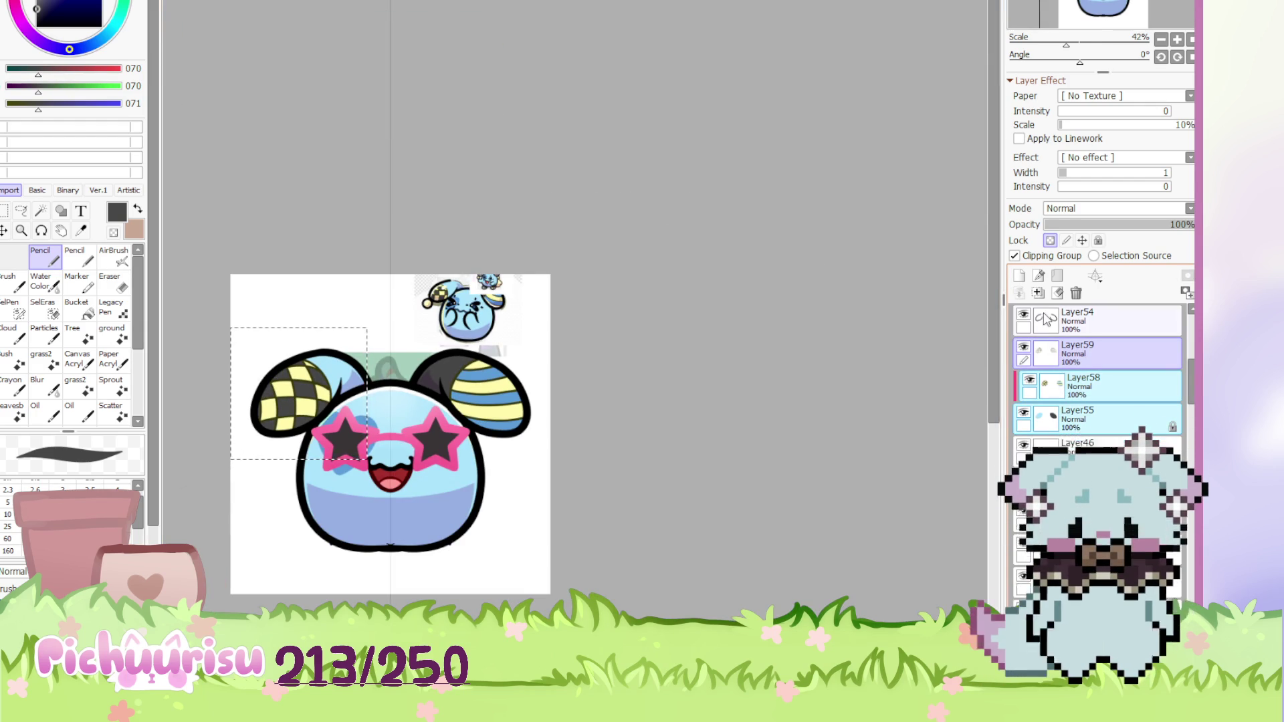
pyautogui.click(1038, 292)
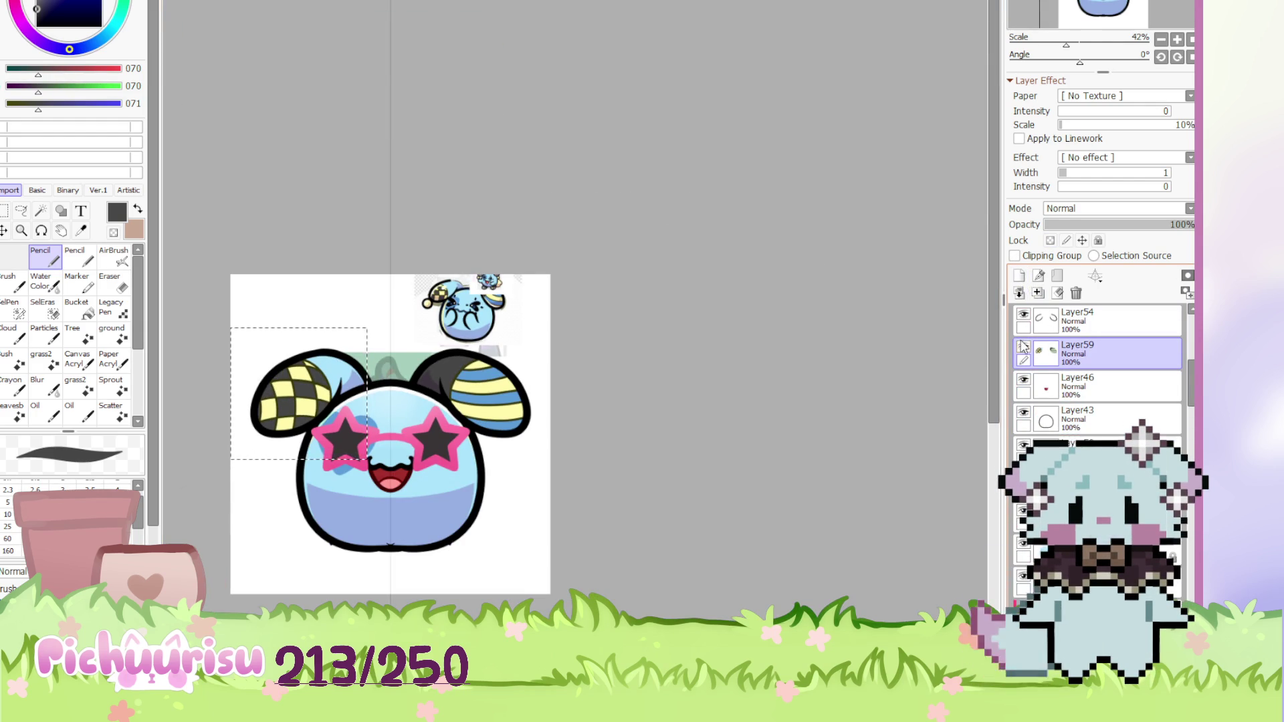
pyautogui.scroll(-2, 536, 361)
pyautogui.scroll(2, 479, 468)
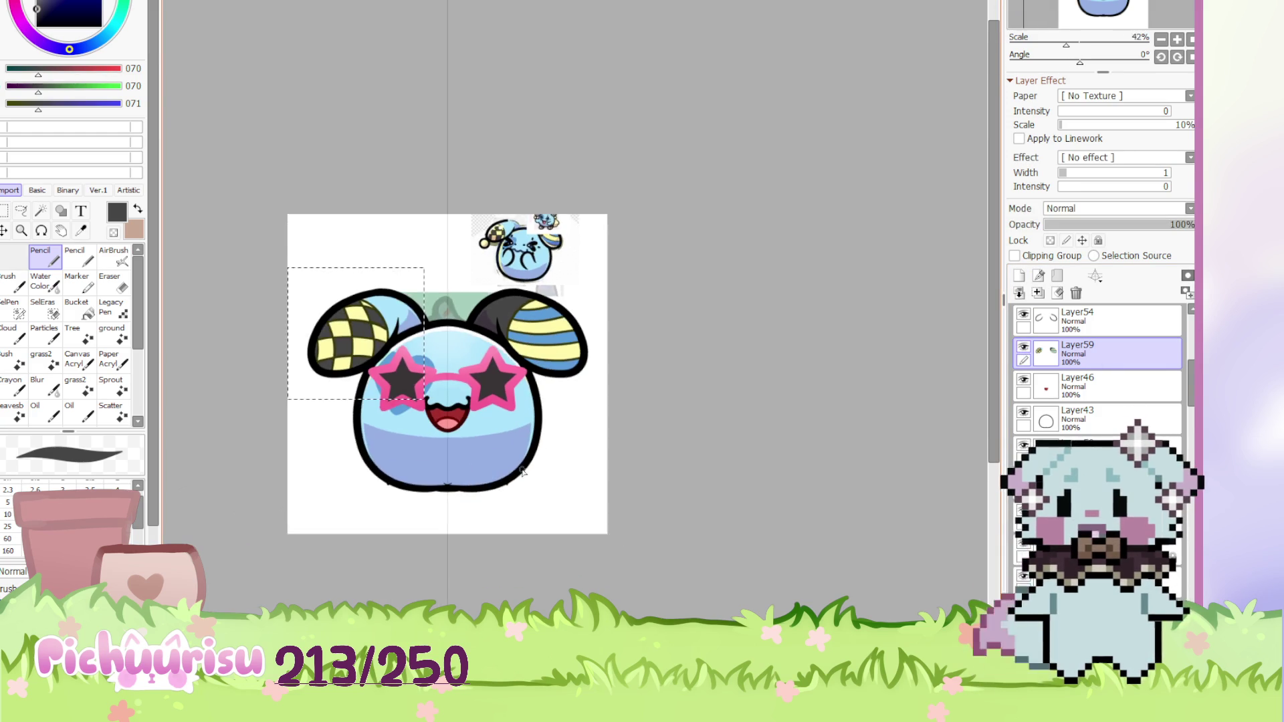
pyautogui.scroll(1, 503, 448)
# Add a new empty Multiply layer, Layer60, above Layer59
pyautogui.click(1018, 276)
pyautogui.scroll(-1, 1083, 208)
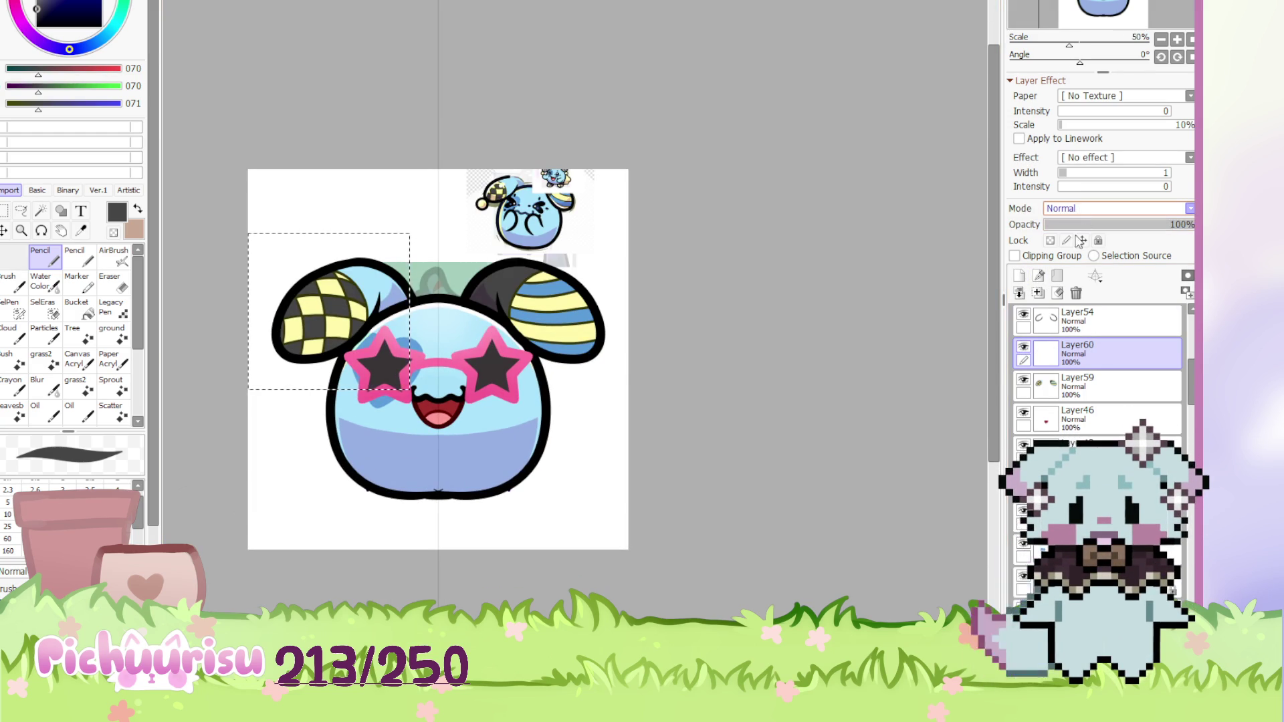
pyautogui.scroll(1, 336, 129)
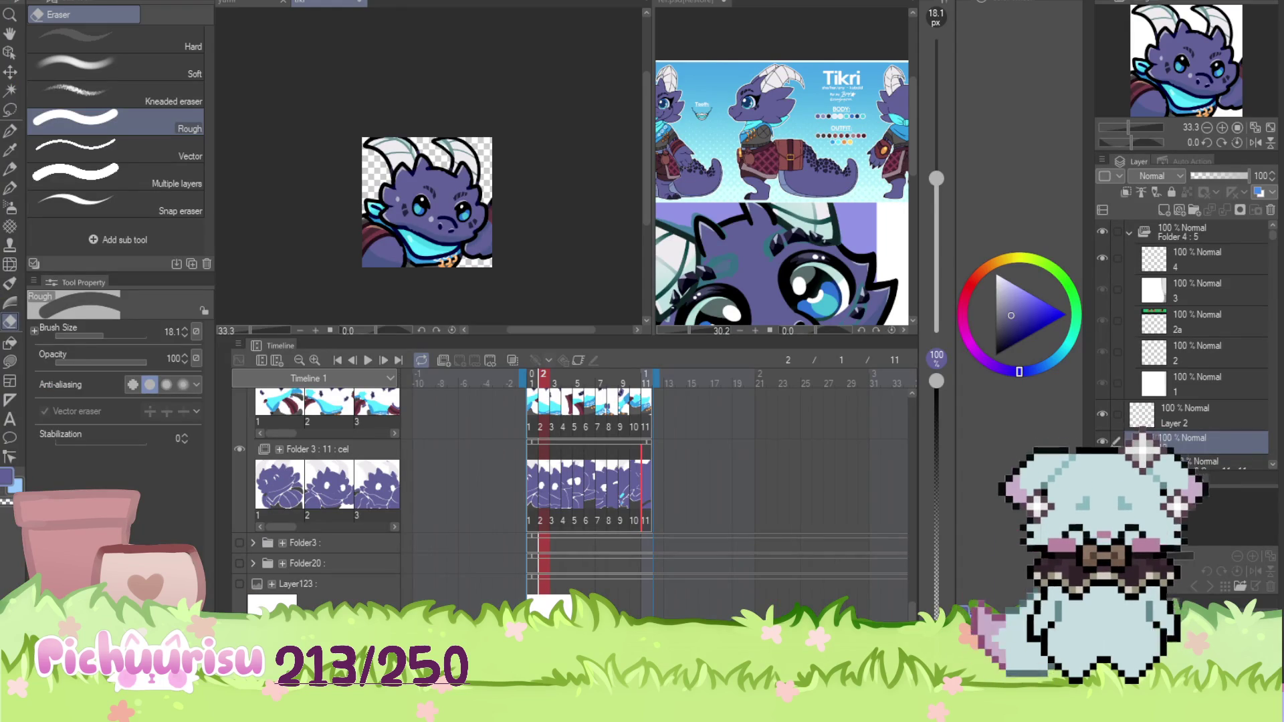
pyautogui.click(368, 361)
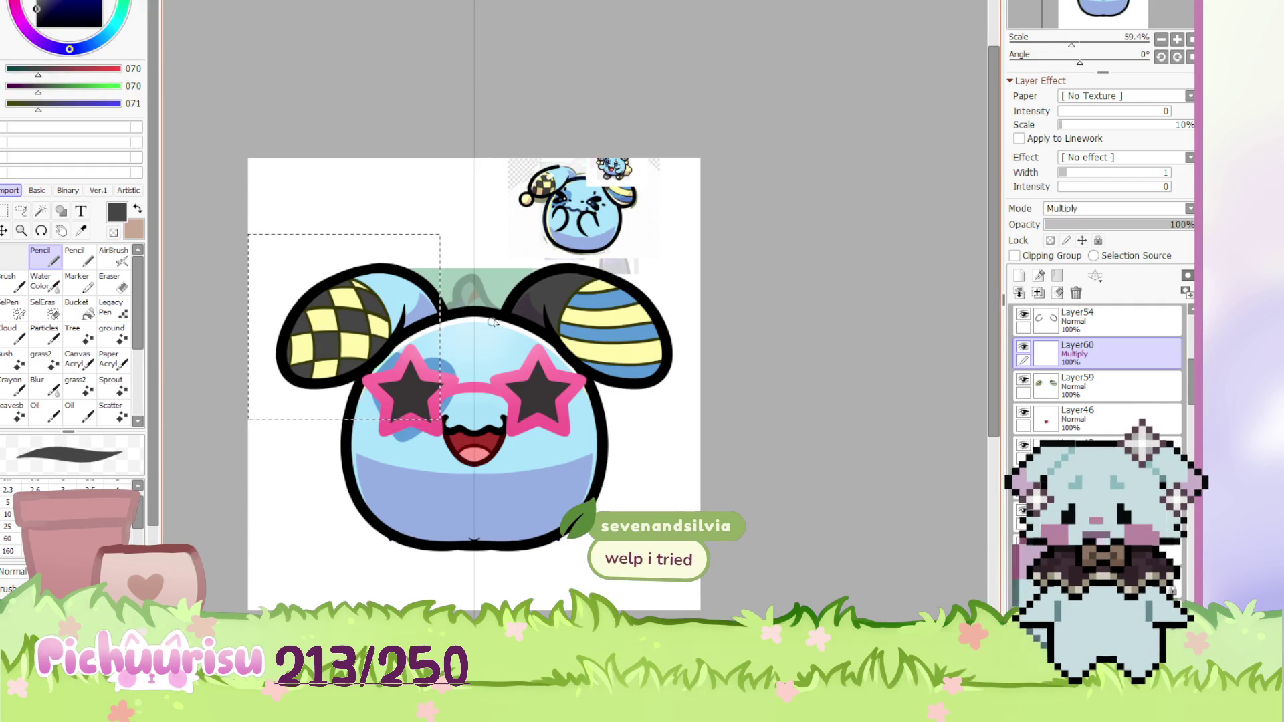
# Select the body-outline layer and turn on its Lock Opacity
pyautogui.scroll(-2, 507, 310)
pyautogui.scroll(2, 525, 417)
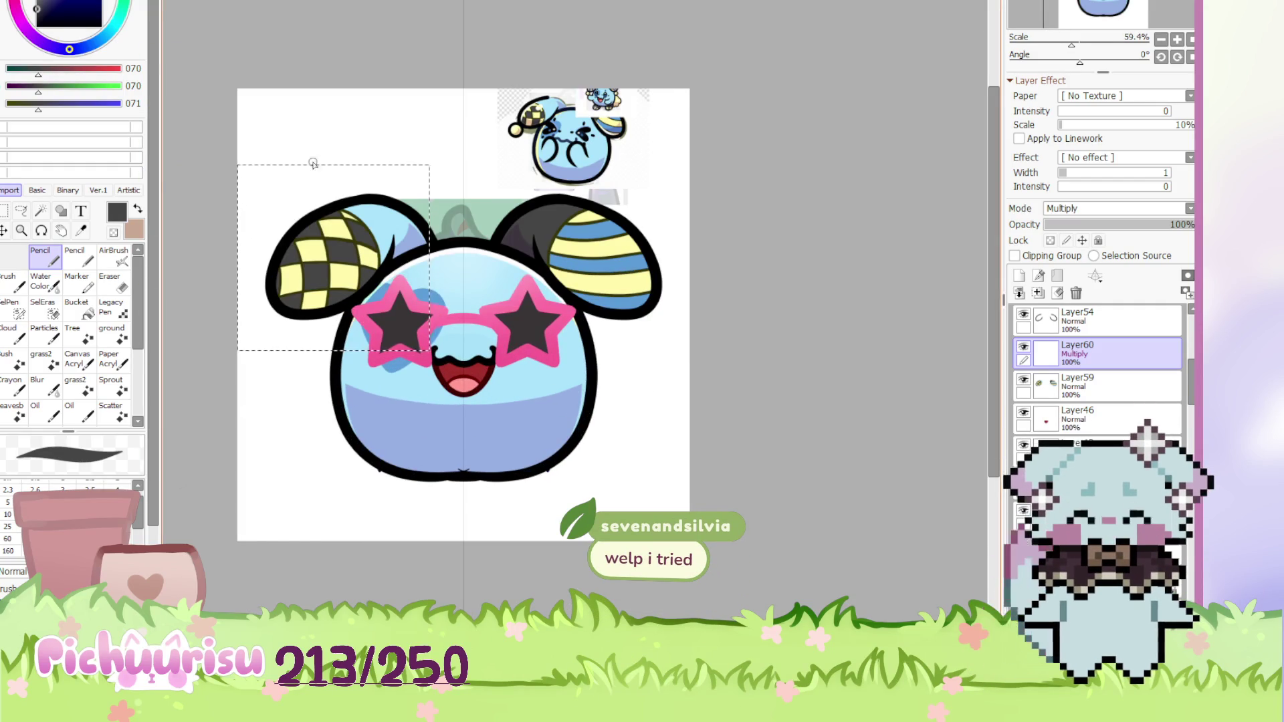
pyautogui.scroll(3, 307, 184)
pyautogui.click(4, 212)
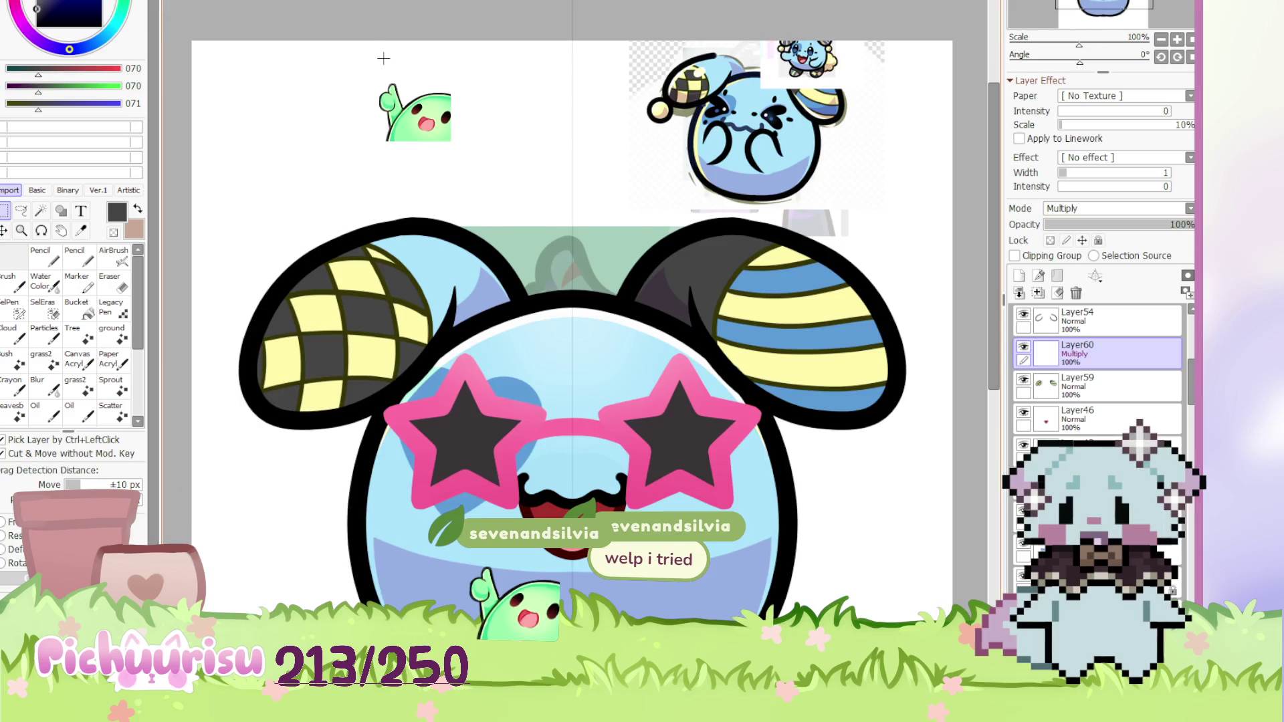
pyautogui.scroll(-1, 401, 141)
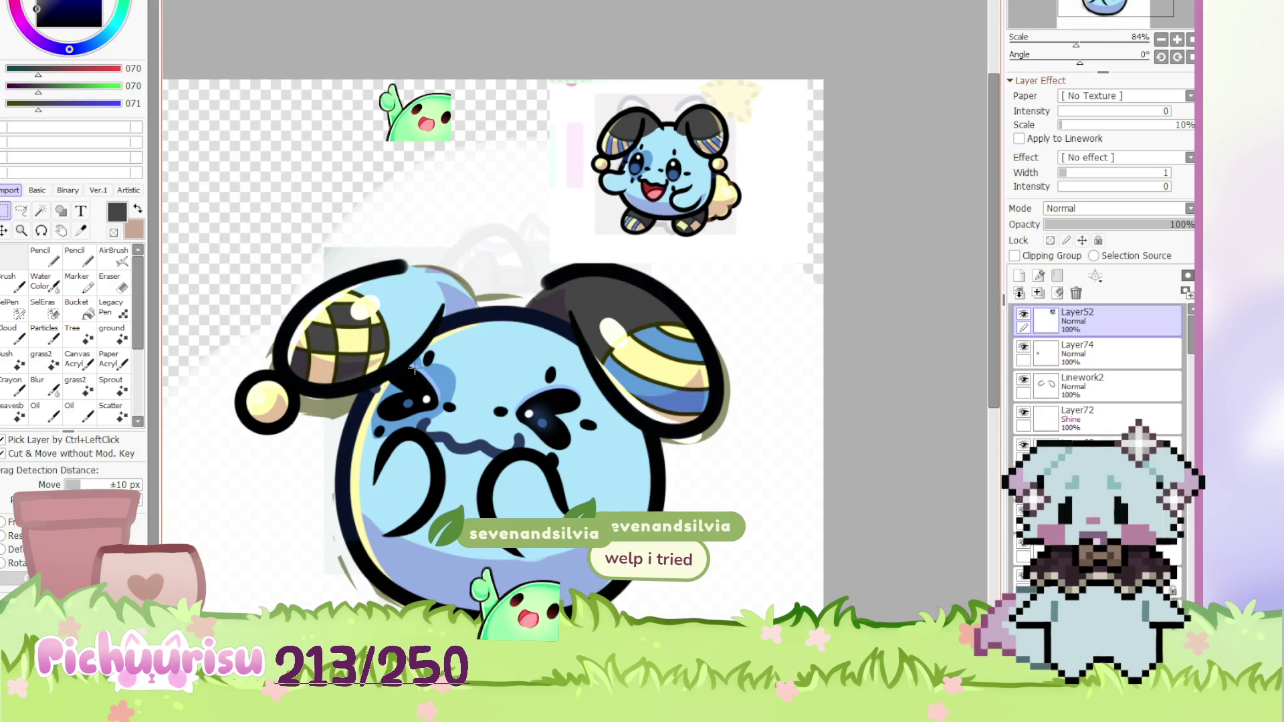
pyautogui.scroll(2, 546, 311)
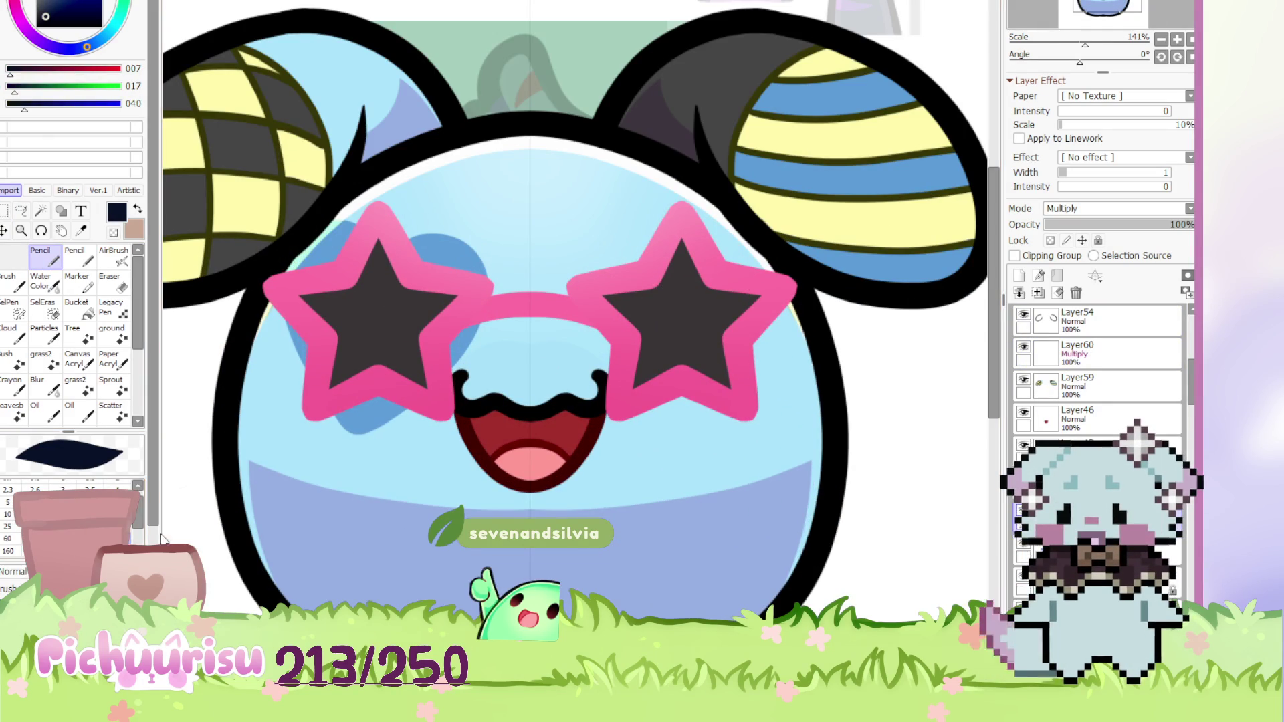
pyautogui.click(1036, 293)
pyautogui.click(1050, 240)
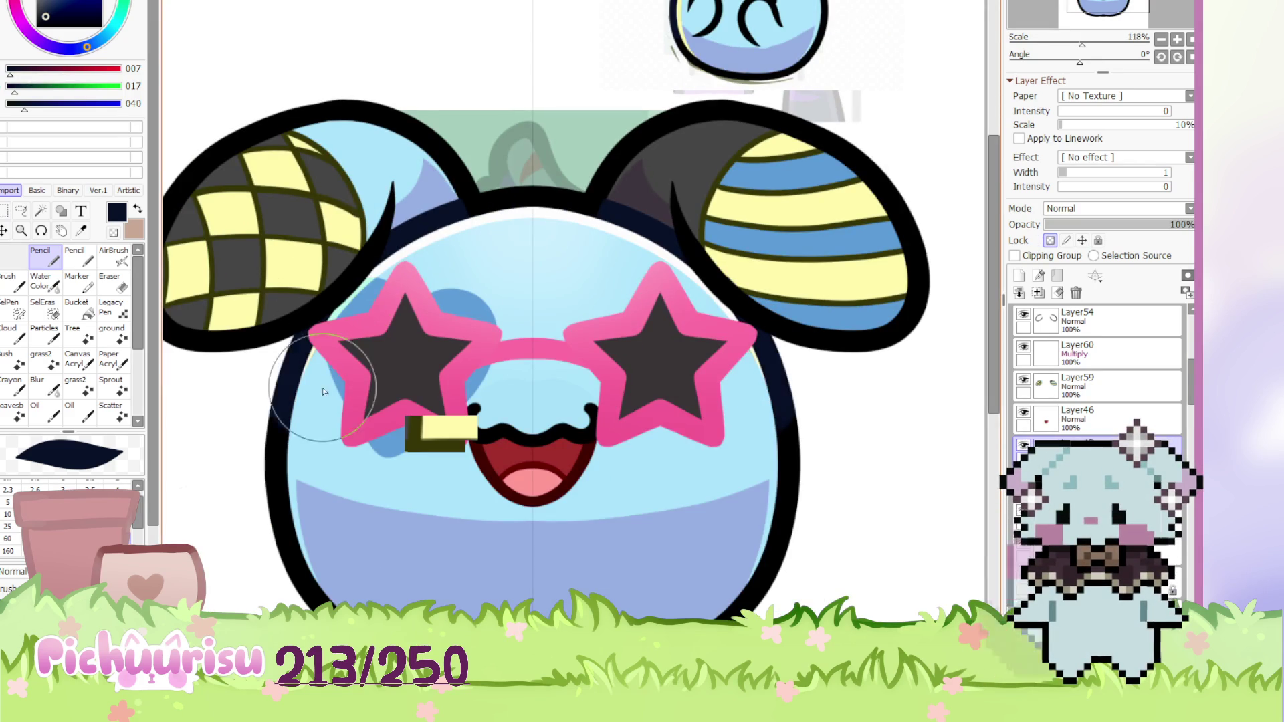
# Eyedrop the dark navy blue from the mouth line as the drawing colour
pyautogui.scroll(3, 377, 378)
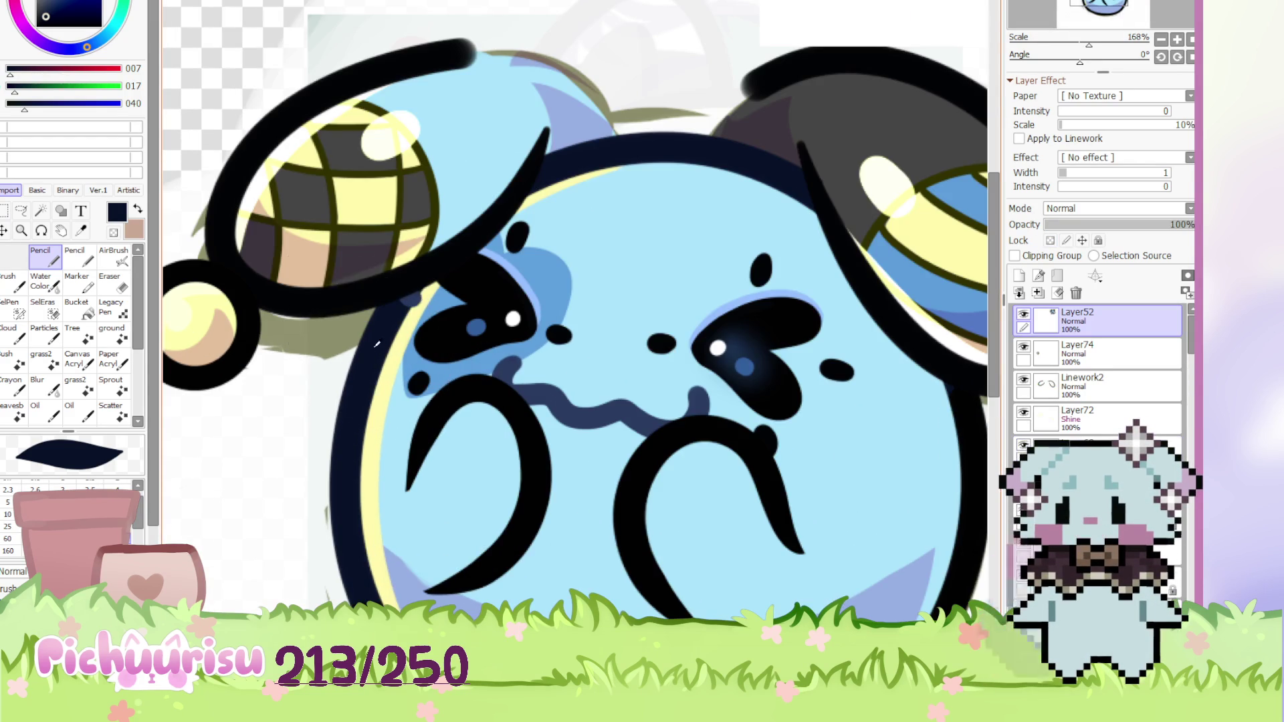
pyautogui.keyDown('alt'); pyautogui.click(535, 410); pyautogui.keyUp('alt')
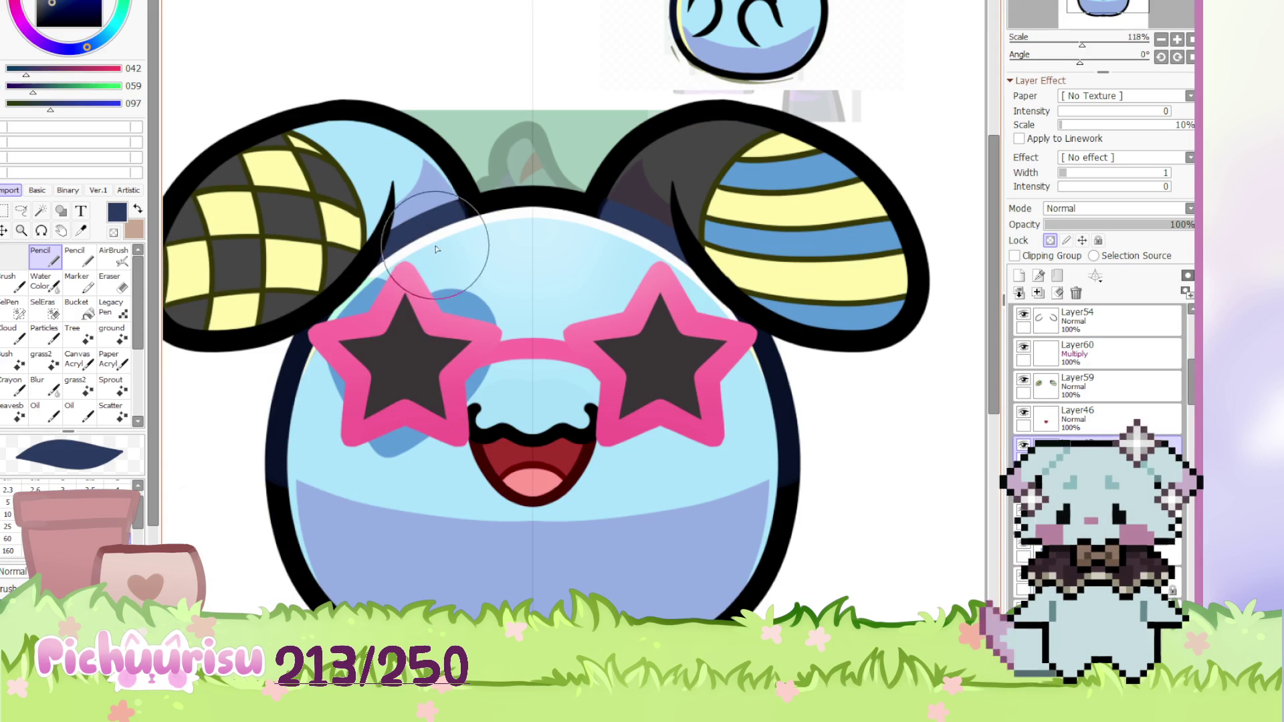
pyautogui.scroll(-3, 298, 355)
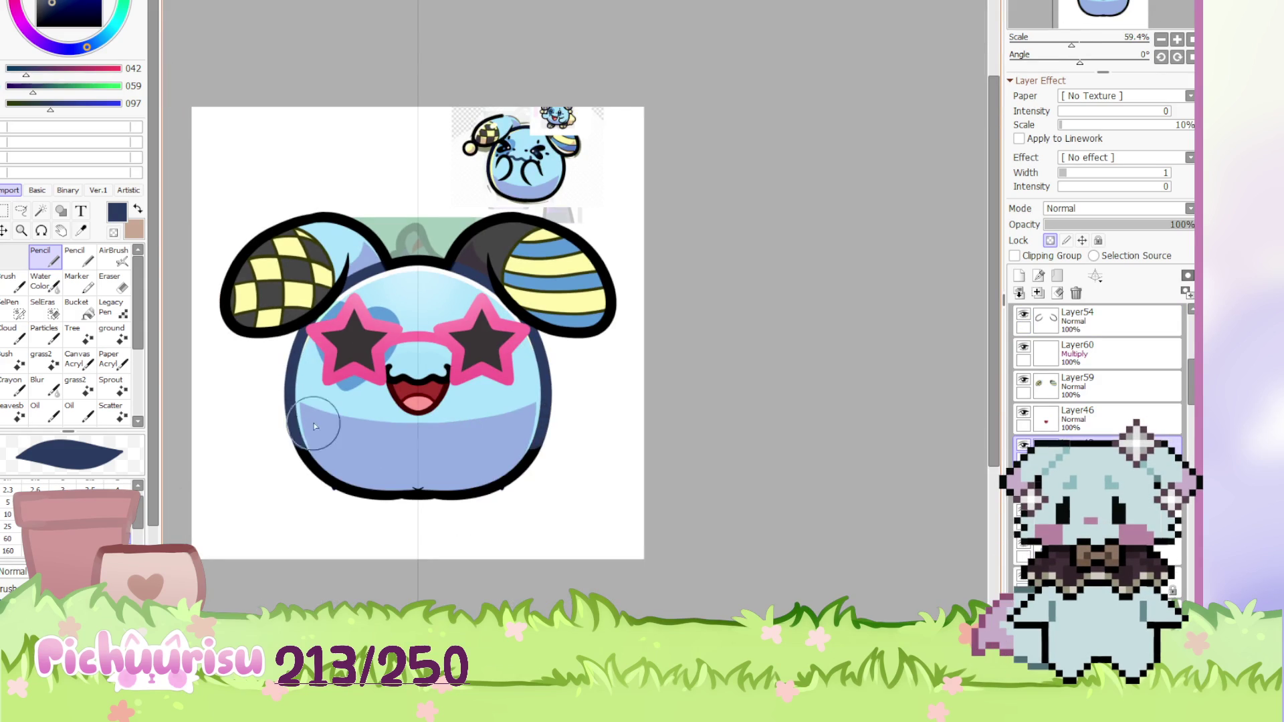
pyautogui.scroll(3, 375, 251)
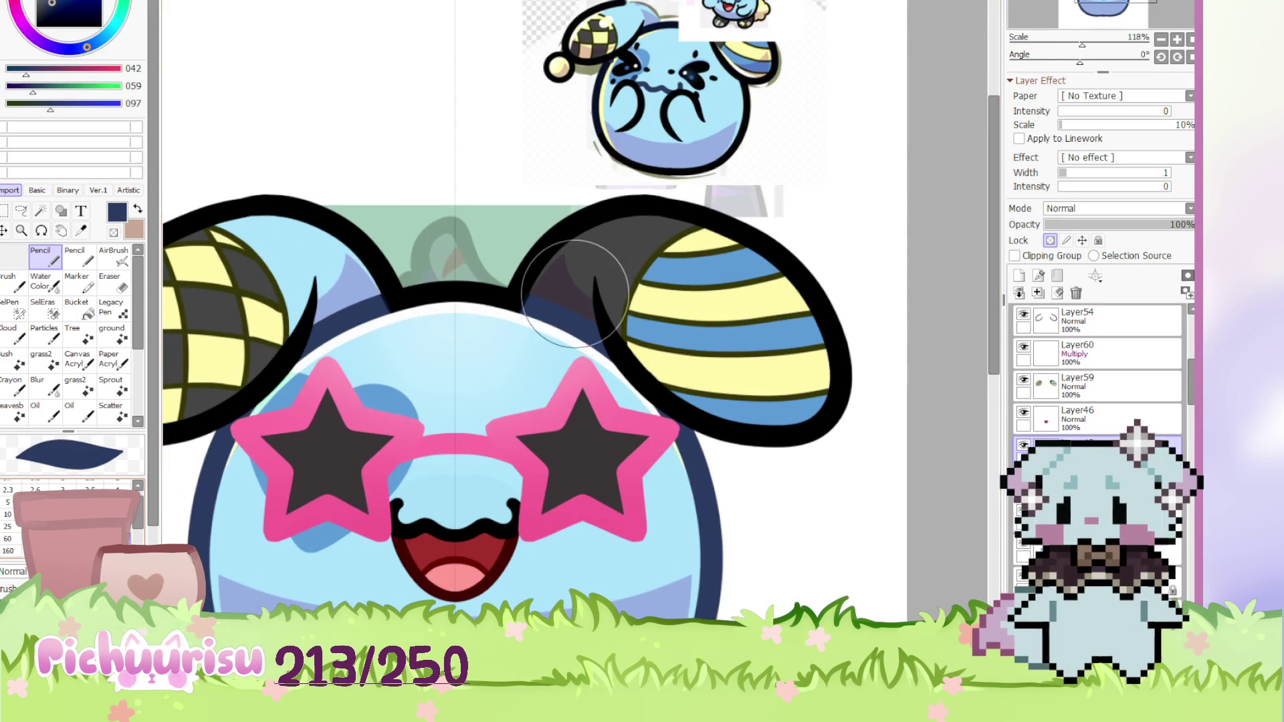
pyautogui.scroll(2, 378, 314)
pyautogui.keyDown('alt'); pyautogui.click(386, 281); pyautogui.keyUp('alt')
pyautogui.keyDown('alt'); pyautogui.click(370, 309); pyautogui.keyUp('alt')
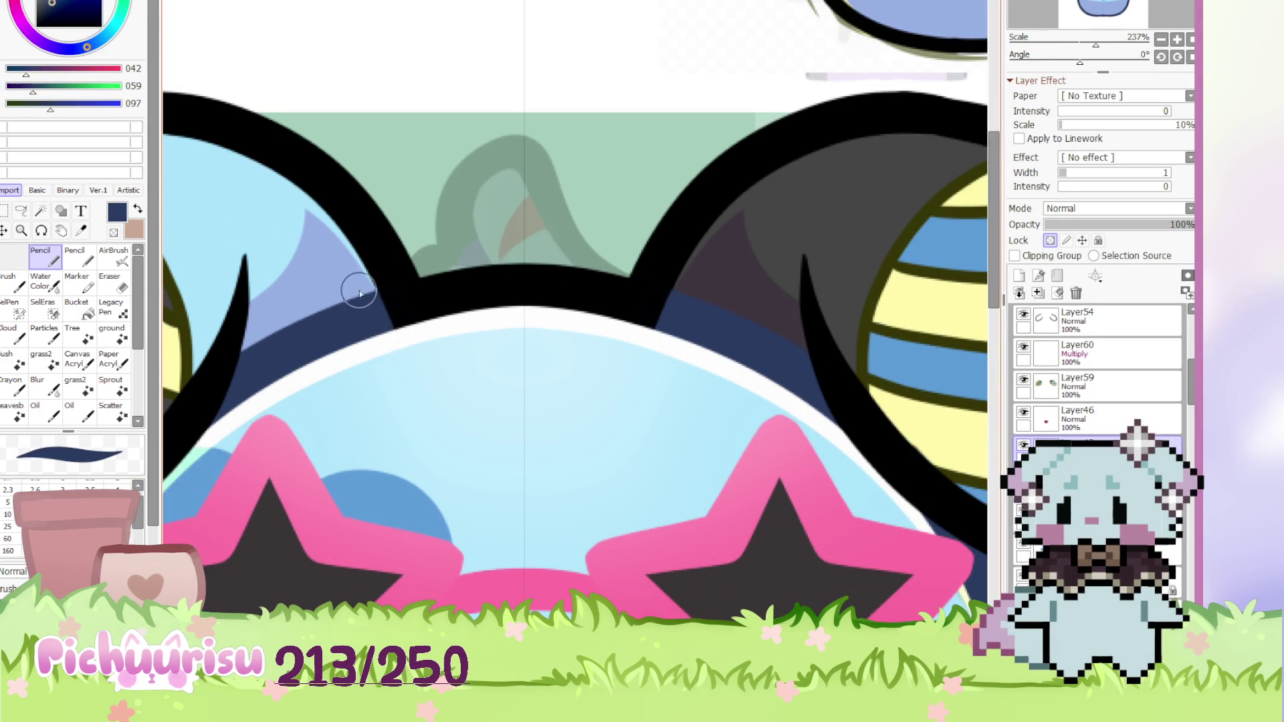
pyautogui.scroll(-5, 375, 314)
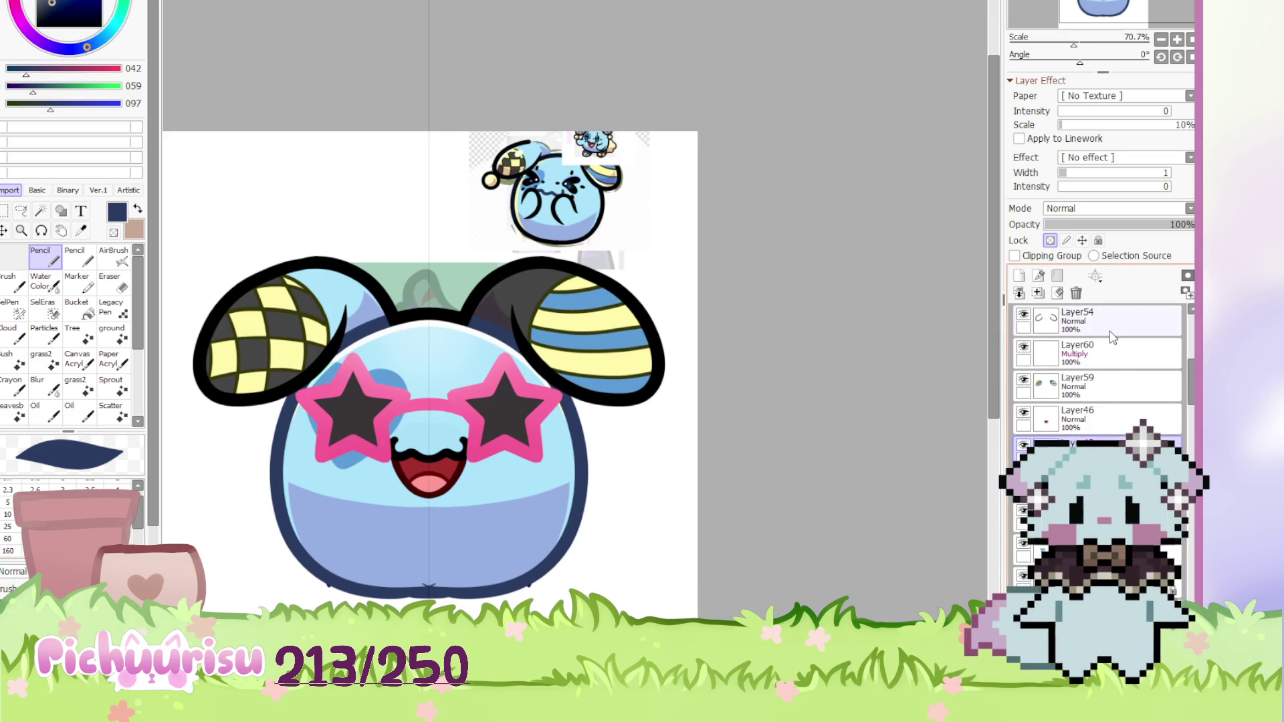
# Reselect Multiply Layer60 and sample pink from the other emote document
pyautogui.click(1097, 352)
pyautogui.scroll(-2, 616, 370)
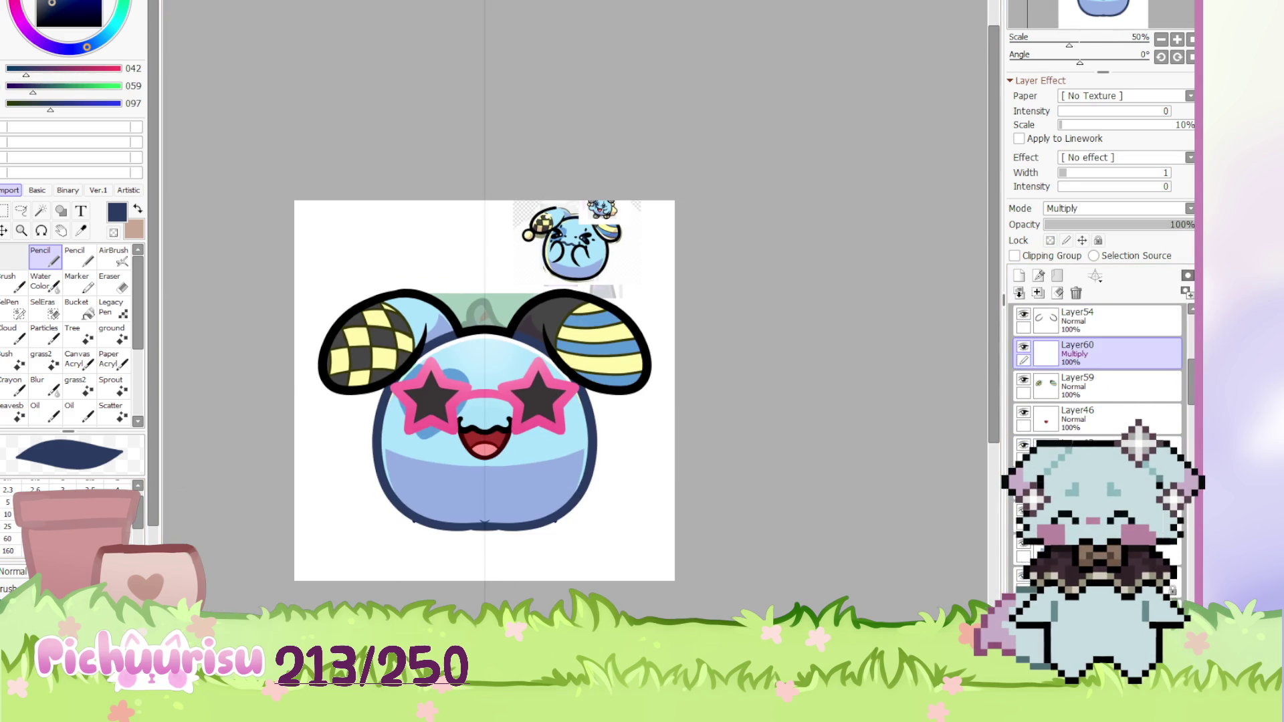
pyautogui.hotkey('ctrl', 'Tab')
pyautogui.scroll(1, 1117, 208)
pyautogui.keyDown('alt'); pyautogui.click(636, 508); pyautogui.keyUp('alt')
pyautogui.hotkey('ctrl', 'Tab')
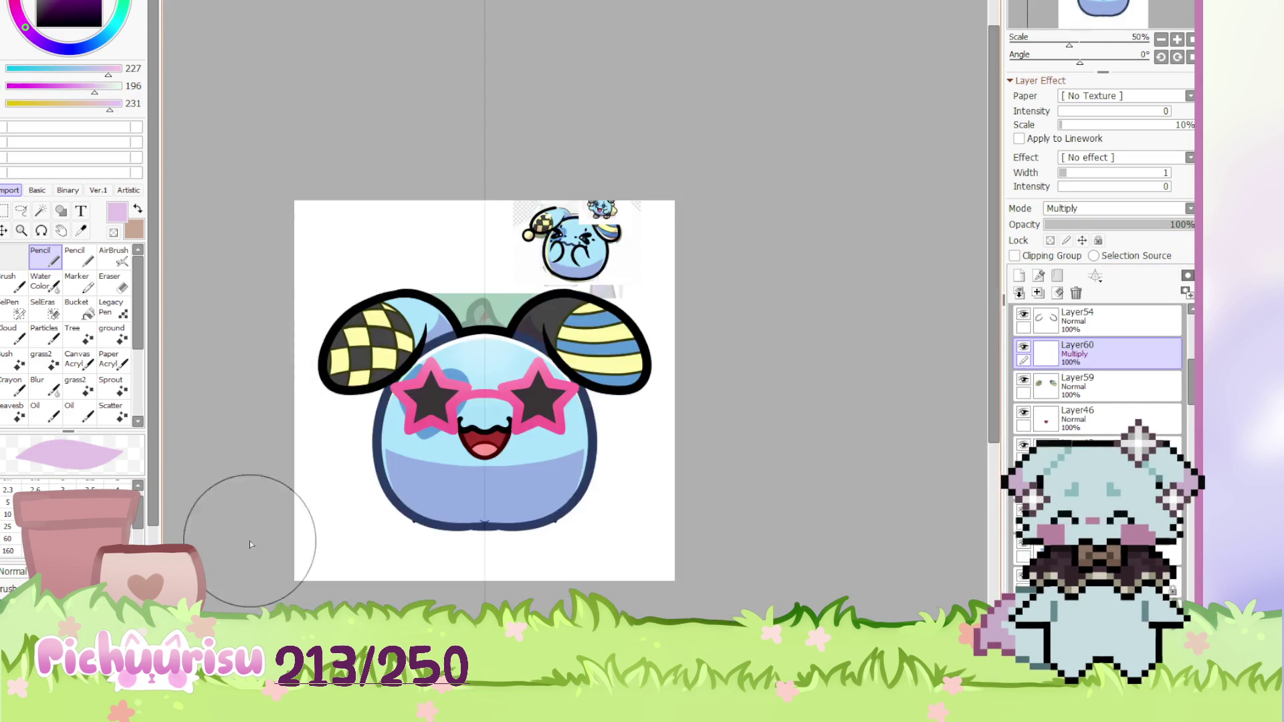
# Try pink and erased strokes on the lens, then undo them
pyautogui.scroll(4, 575, 294)
pyautogui.moveTo(569, 293)
pyautogui.mouseDown()
pyautogui.moveTo(510, 338)
pyautogui.moveTo(216, 394)
pyautogui.moveTo(253, 483)
pyautogui.moveTo(539, 383)
pyautogui.moveTo(575, 295)
pyautogui.mouseUp()
pyautogui.moveTo(224, 430)
pyautogui.mouseDown()
pyautogui.moveTo(430, 430)
pyautogui.moveTo(207, 421)
pyautogui.mouseUp()
pyautogui.press('e')
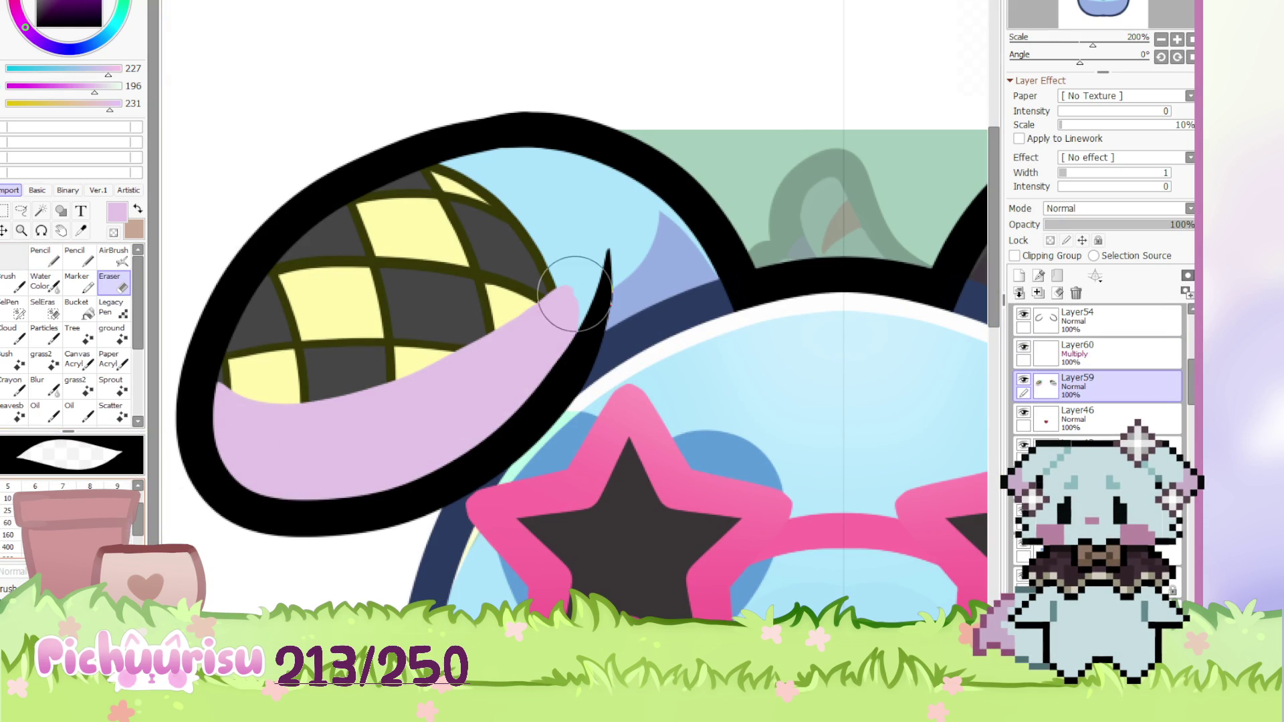
pyautogui.moveTo(244, 367)
pyautogui.mouseDown()
pyautogui.moveTo(344, 395)
pyautogui.moveTo(443, 296)
pyautogui.mouseUp()
pyautogui.scroll(-1, 443, 296)
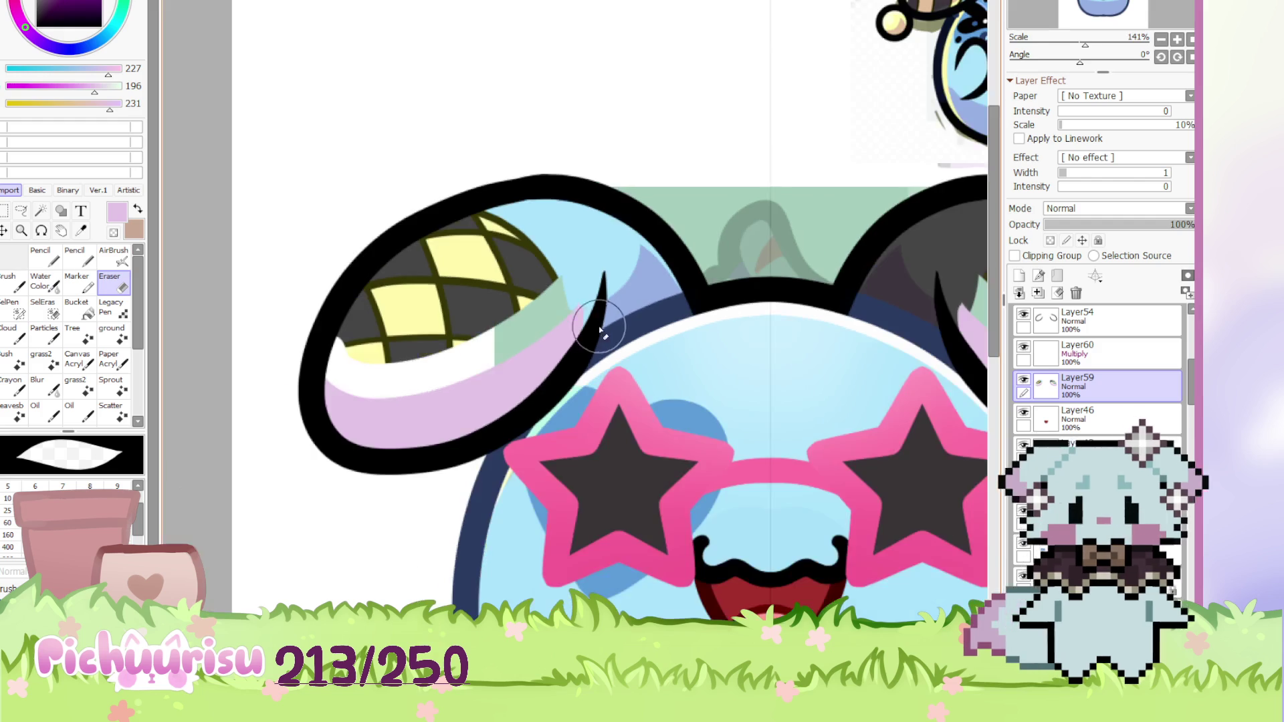
pyautogui.hotkey('ctrl', 'z')
pyautogui.hotkey('ctrl', 'z')
pyautogui.hotkey('ctrl', 'z')
# Paint peach shading over the lower ear cells on Multiply Layer60
pyautogui.click(1110, 353)
pyautogui.press('n')
pyautogui.scroll(3, 278, 359)
pyautogui.moveTo(258, 387)
pyautogui.mouseDown()
pyautogui.moveTo(676, 298)
pyautogui.moveTo(573, 430)
pyautogui.moveTo(275, 462)
pyautogui.mouseUp()
pyautogui.press('e')
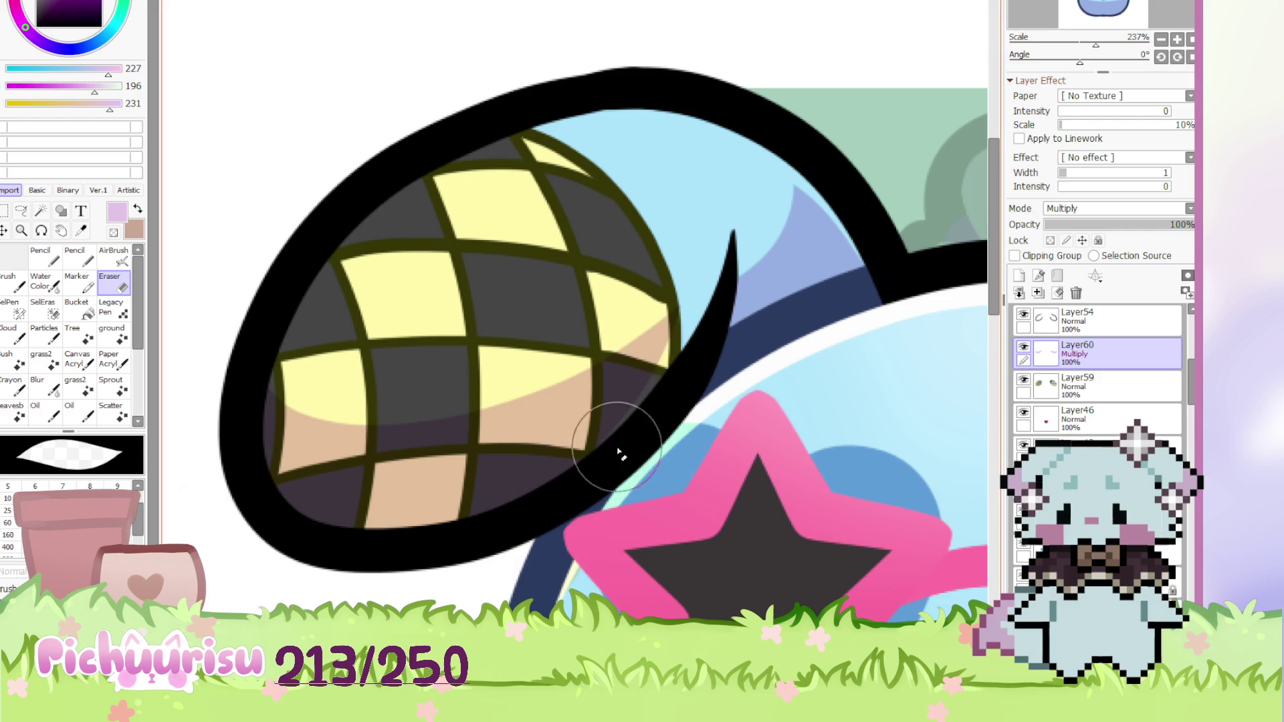
pyautogui.scroll(-5, 355, 396)
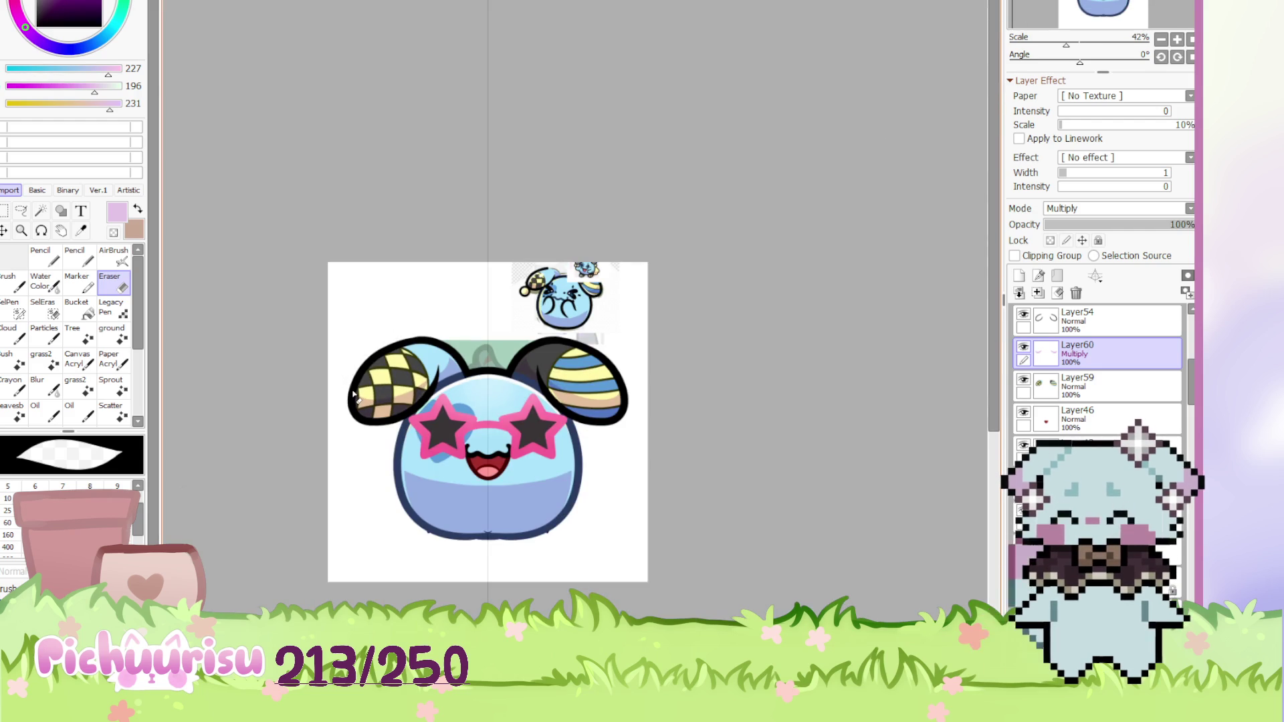
pyautogui.press('n')
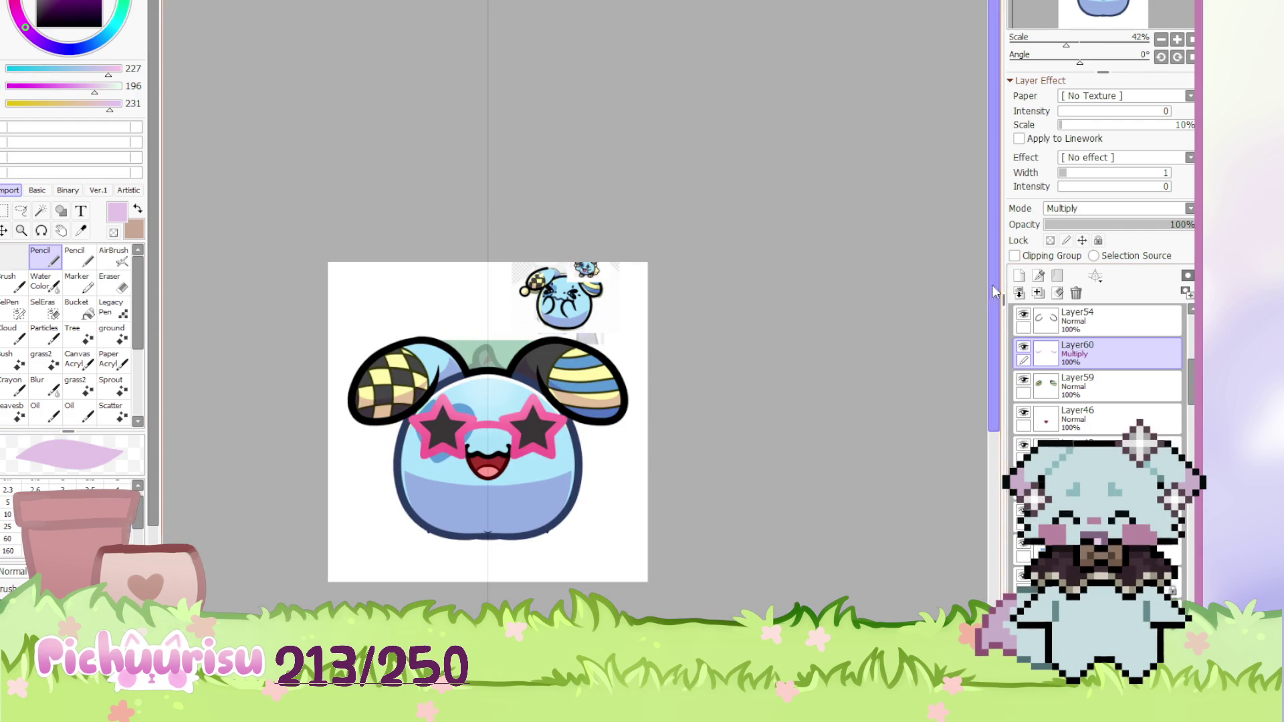
pyautogui.keyDown('alt'); pyautogui.click(575, 294); pyautogui.keyUp('alt')
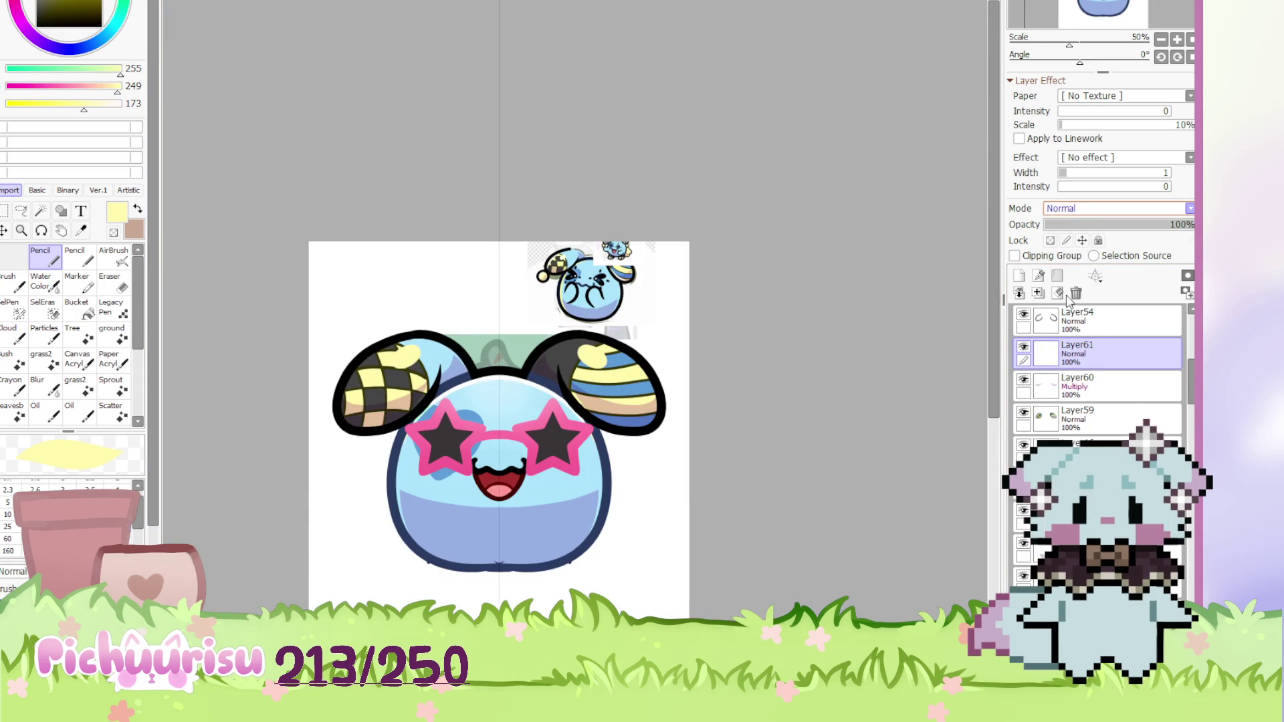
# Lower Layer61's opacity to 26%
pyautogui.moveTo(1048, 222); pyautogui.dragTo(1083, 225)
pyautogui.scroll(-4, 475, 392)
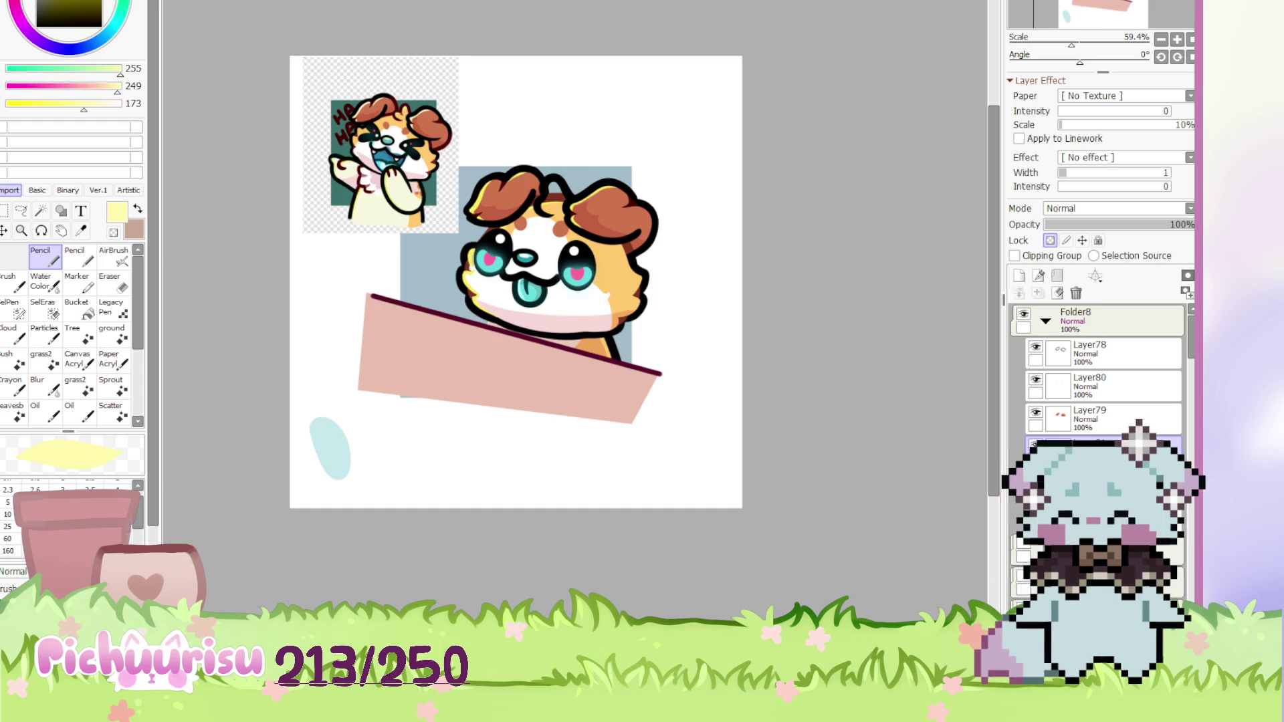
# Move the reference sticker into the top-left corner
pyautogui.scroll(-3, 653, 430)
pyautogui.scroll(4, 653, 430)
pyautogui.scroll(-2, 653, 430)
pyautogui.scroll(2, 282, 237)
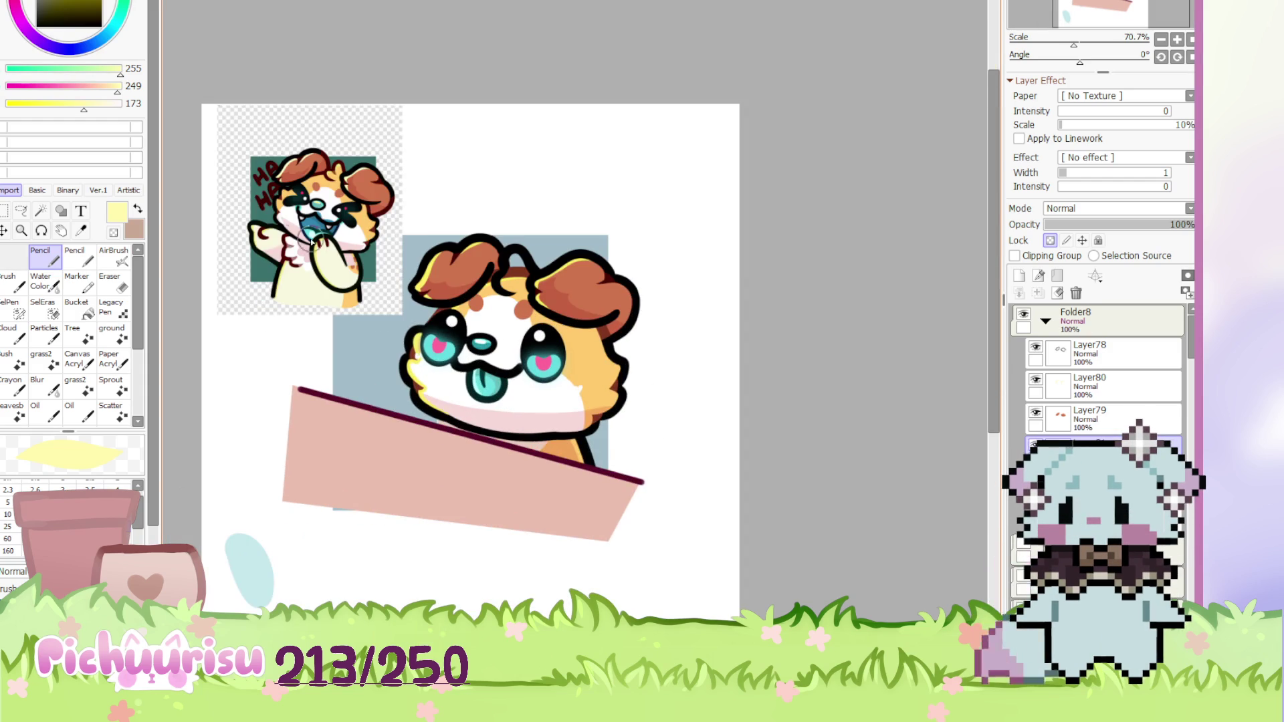
pyautogui.moveTo(283, 238); pyautogui.dragTo(222, 192)
# Select Shape5 and make Folder2(2) visible to show the raised paws
pyautogui.click(1074, 407)
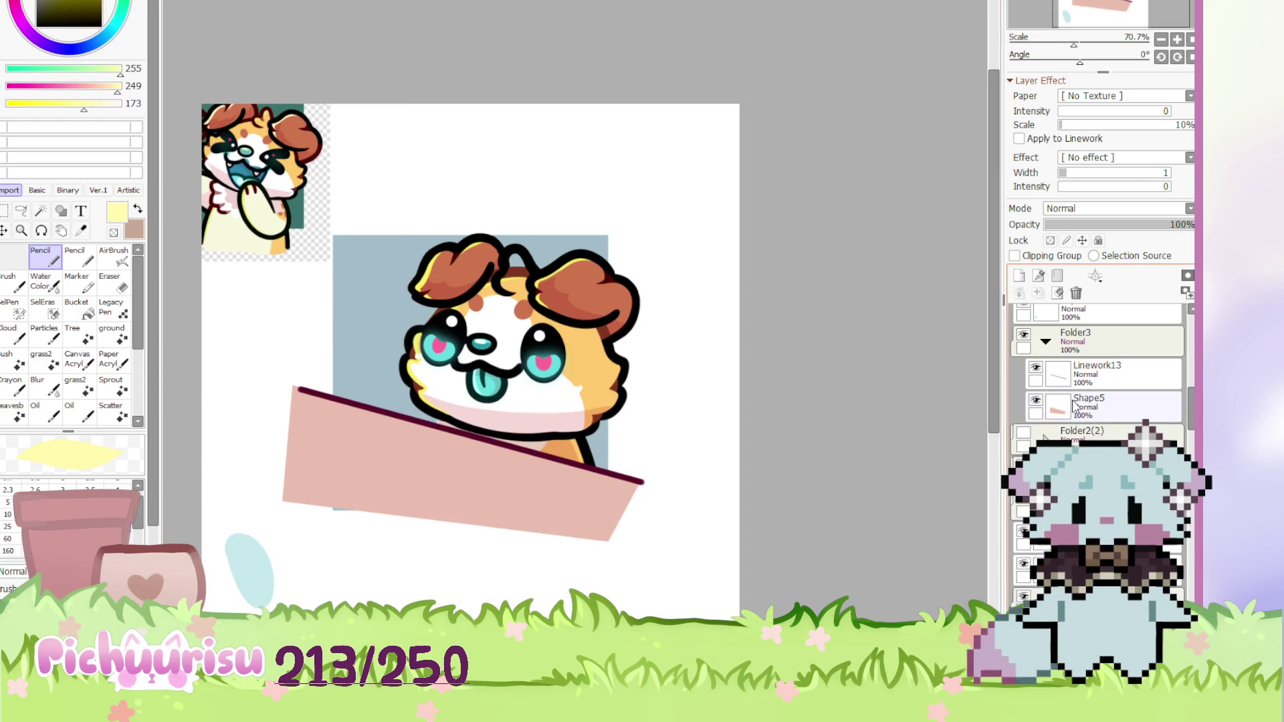
pyautogui.click(1022, 436)
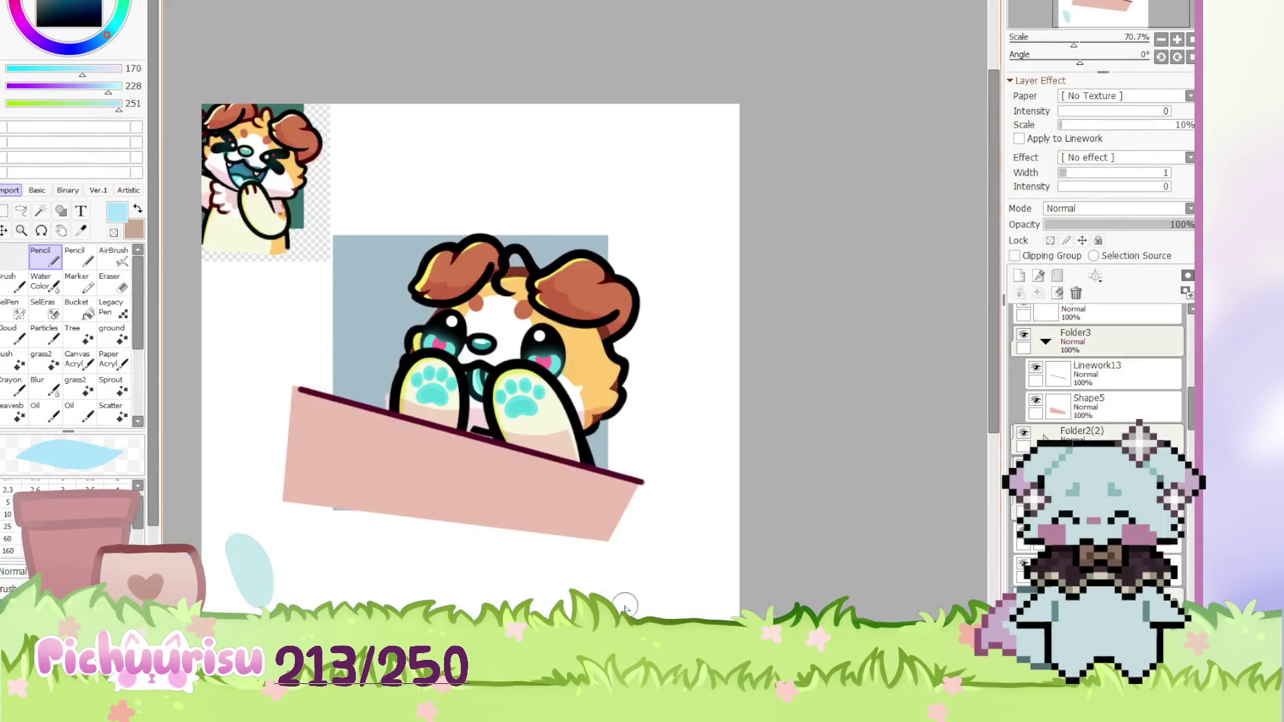
pyautogui.scroll(2, 541, 417)
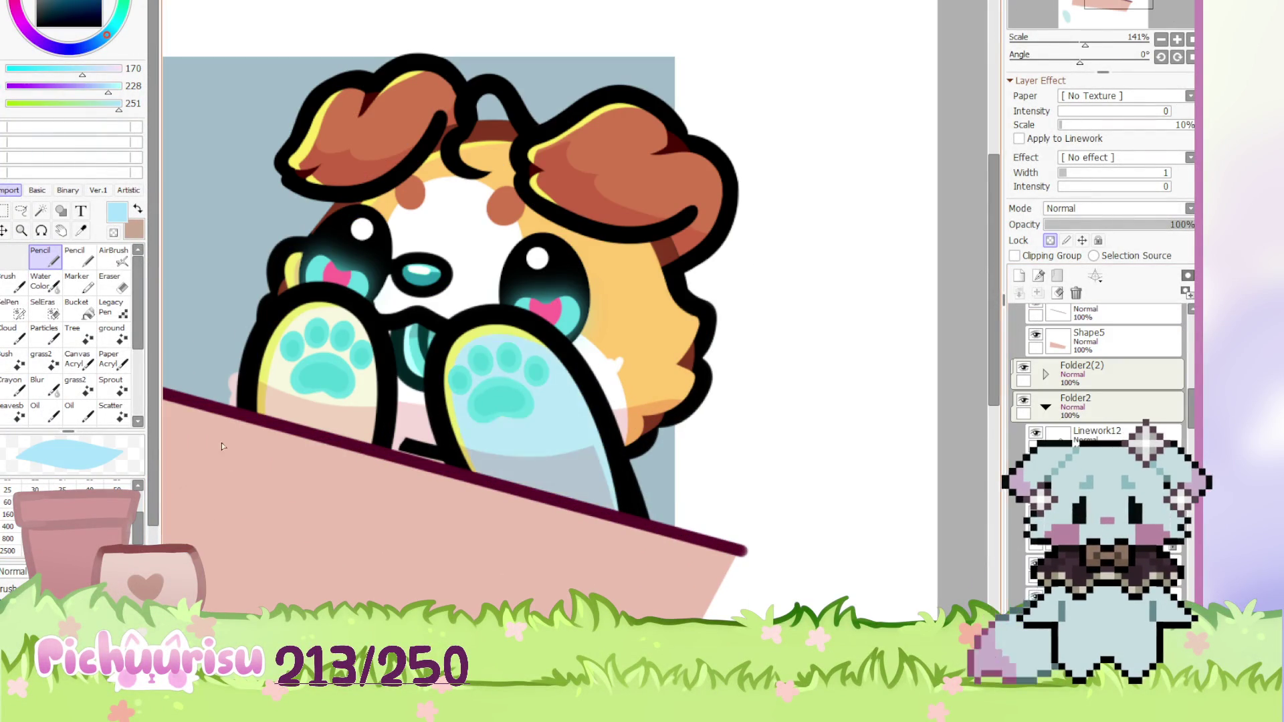
# Airbrush a soft darker blue blob on the right paw, then select Layer37
pyautogui.scroll(-1, 644, 417)
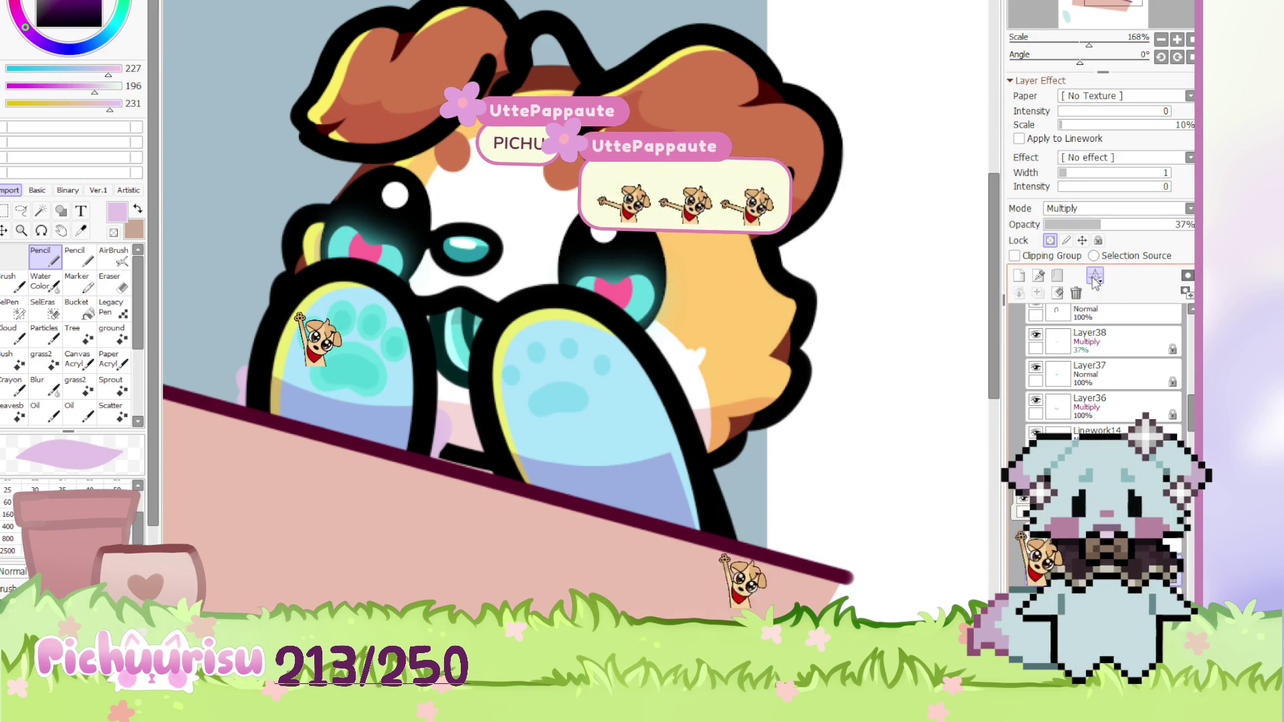
pyautogui.scroll(3, 639, 440)
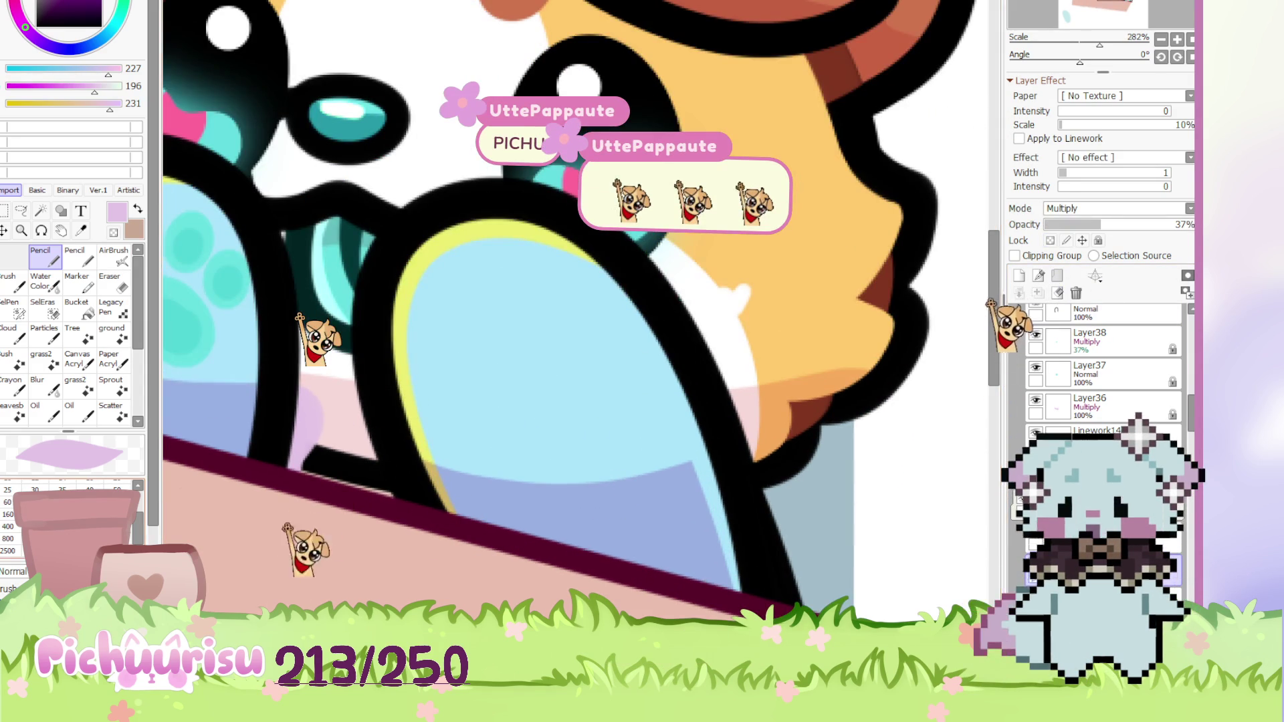
pyautogui.moveTo(497, 332); pyautogui.dragTo(497, 332)
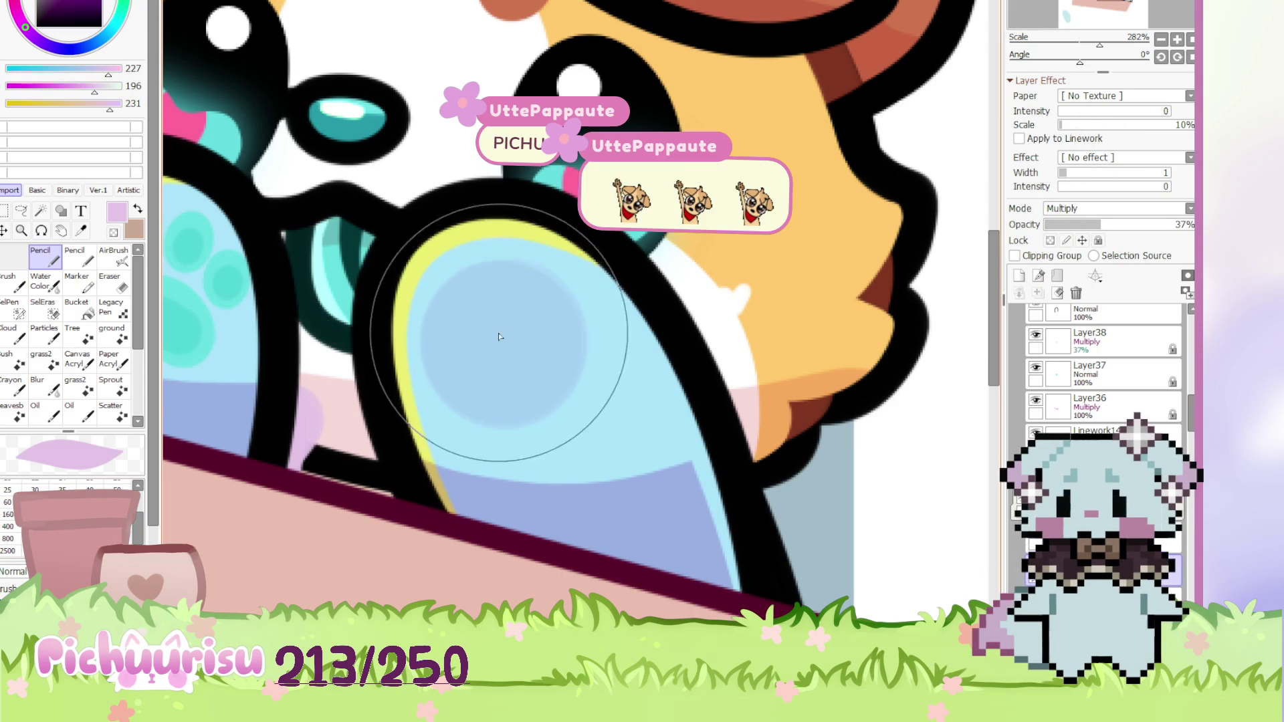
pyautogui.scroll(-3, 608, 370)
pyautogui.scroll(1, 609, 369)
pyautogui.click(1030, 377)
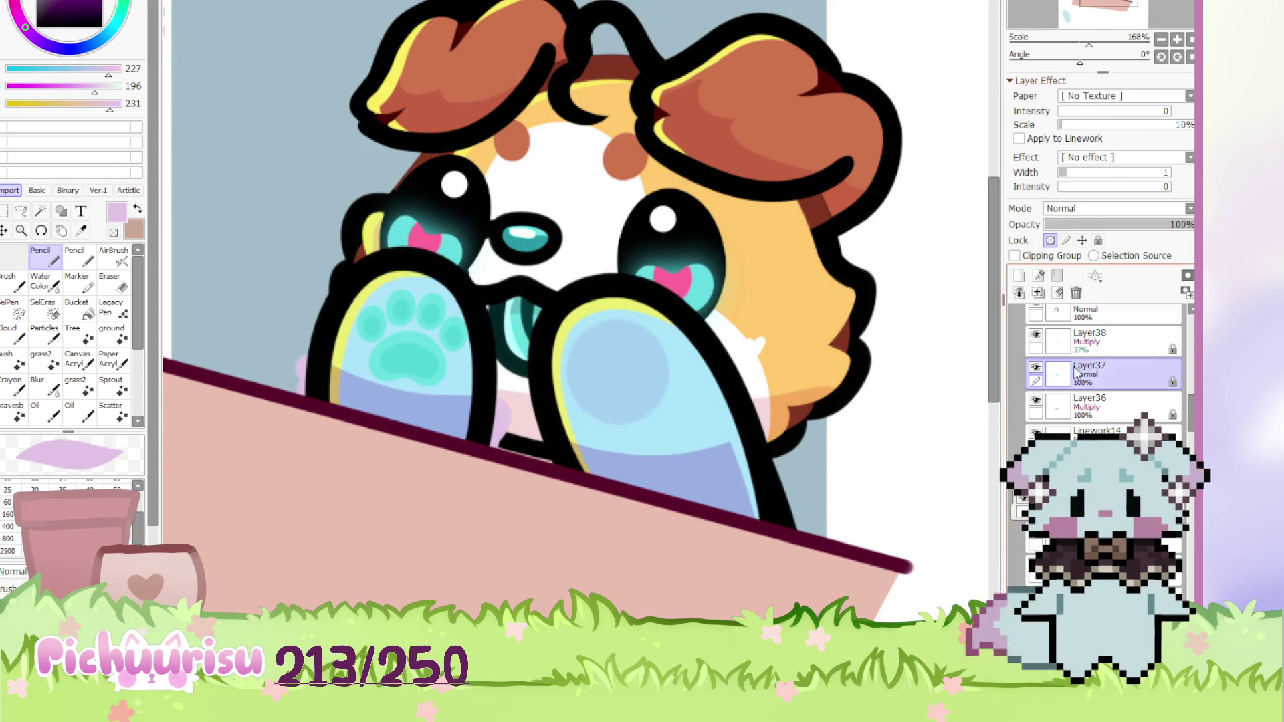
# Hide the Layer37 paw pads and paint soft shading on the left paw in Layer38
pyautogui.click(1051, 241)
pyautogui.click(1035, 368)
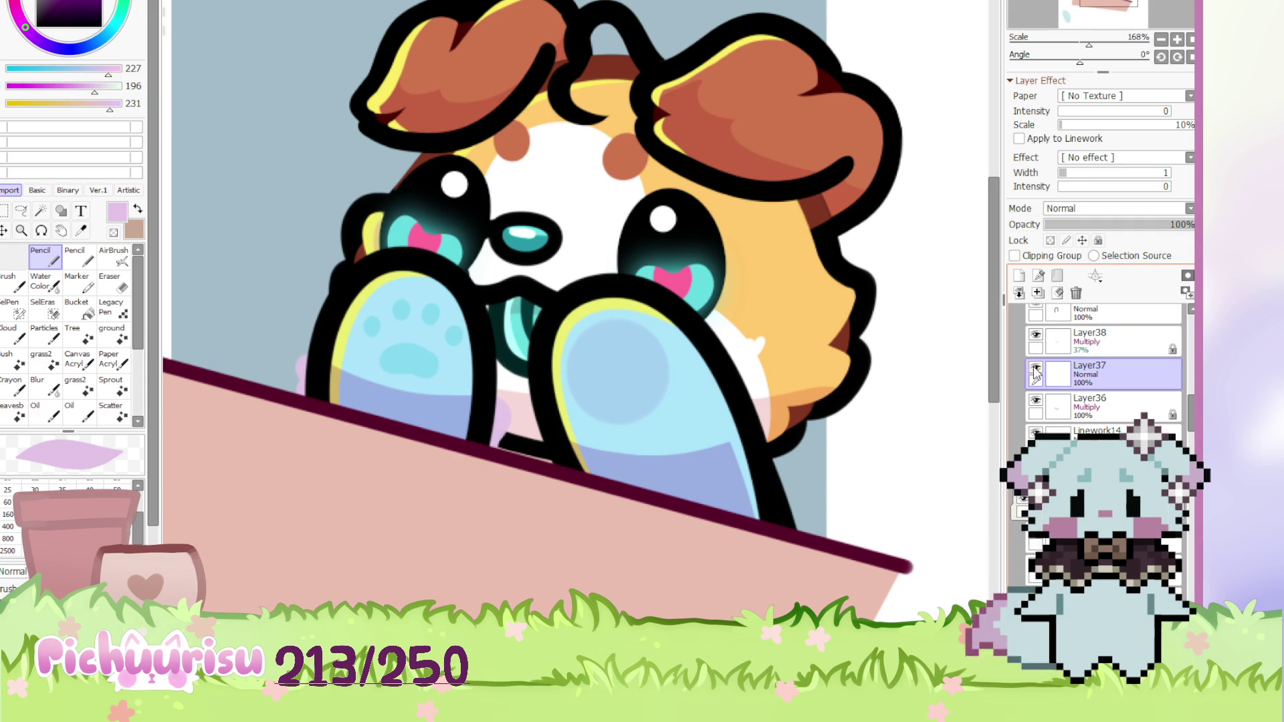
pyautogui.click(1097, 341)
pyautogui.click(1050, 240)
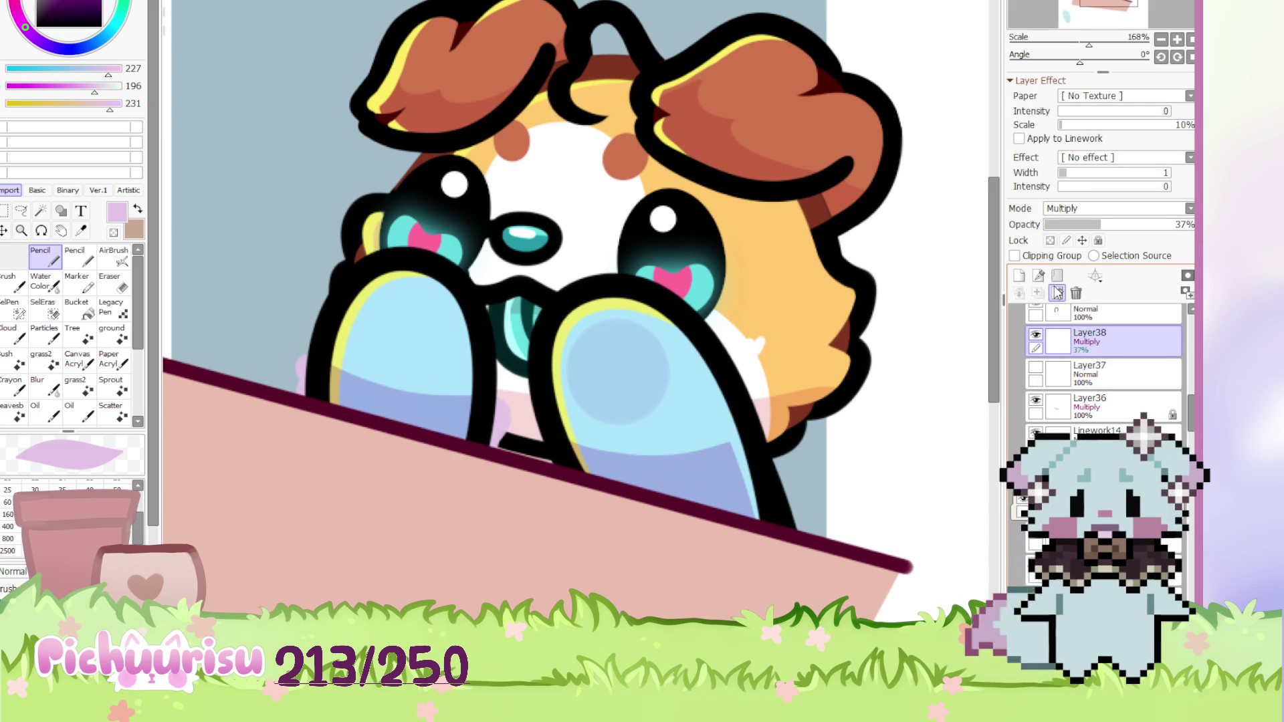
pyautogui.click(409, 338)
pyautogui.moveTo(415, 336); pyautogui.dragTo(411, 336)
pyautogui.scroll(-6, 410, 331)
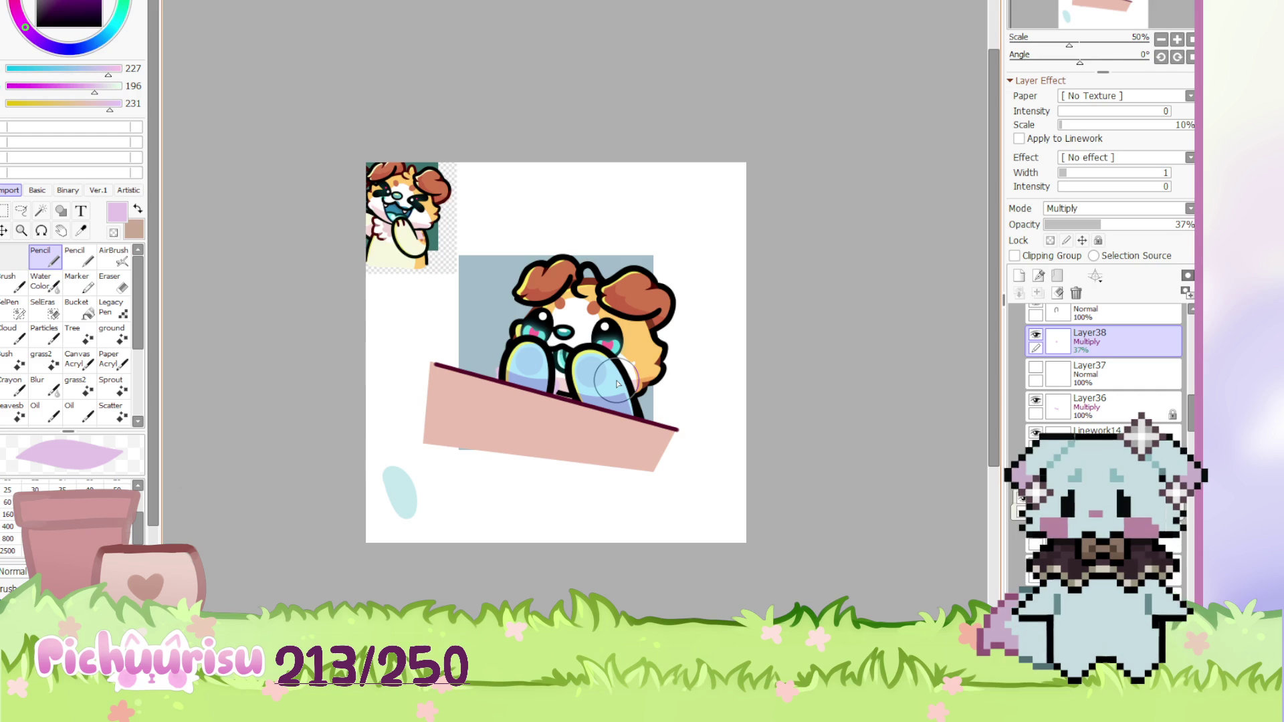
pyautogui.scroll(1, 608, 390)
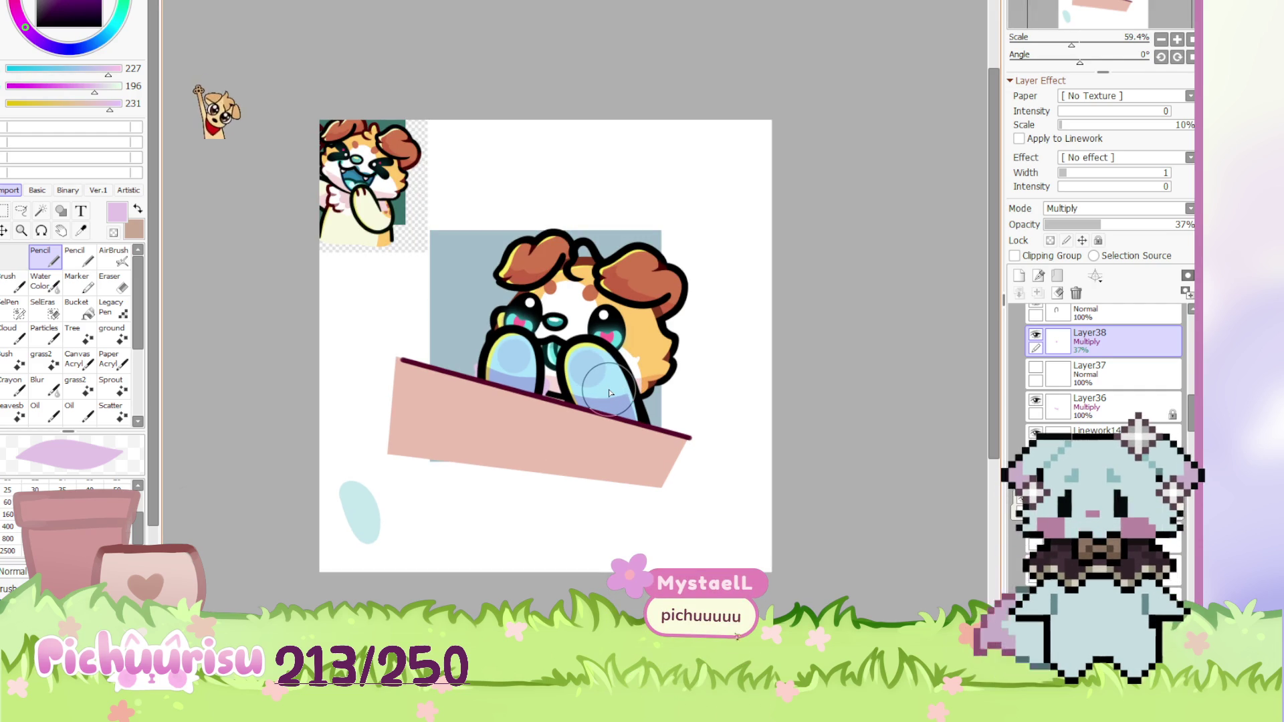
pyautogui.scroll(1, 716, 349)
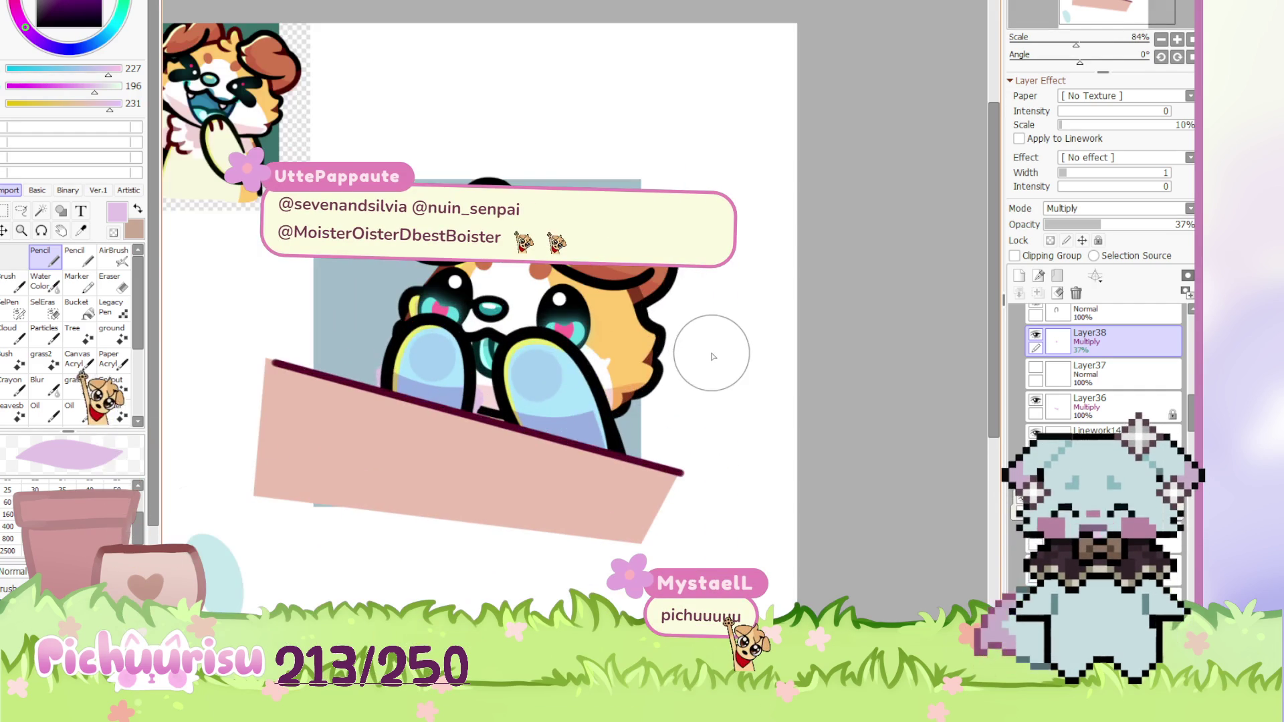
# Show the blue-tinted face layer, turning the puppy's face light cyan-blue
pyautogui.keyDown('ctrl'); pyautogui.keyDown('shift'); pyautogui.click(694, 364); pyautogui.keyUp('shift'); pyautogui.keyUp('ctrl')
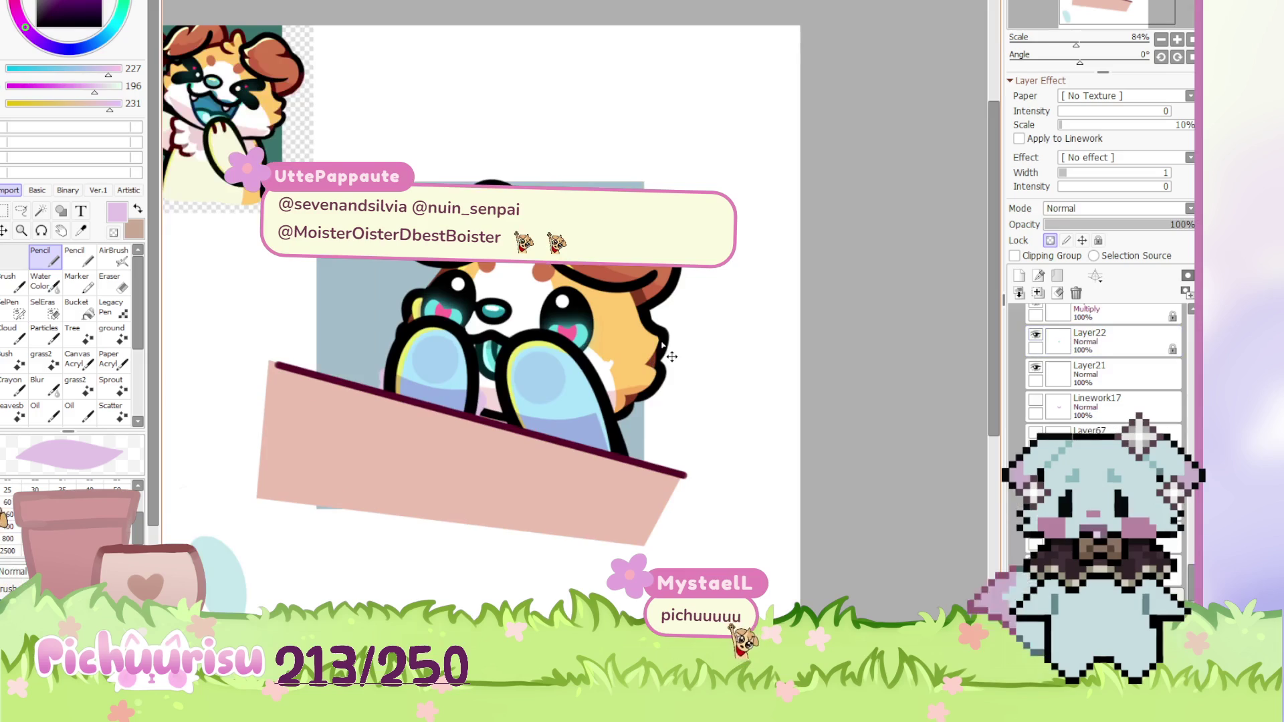
pyautogui.scroll(-3, 829, 536)
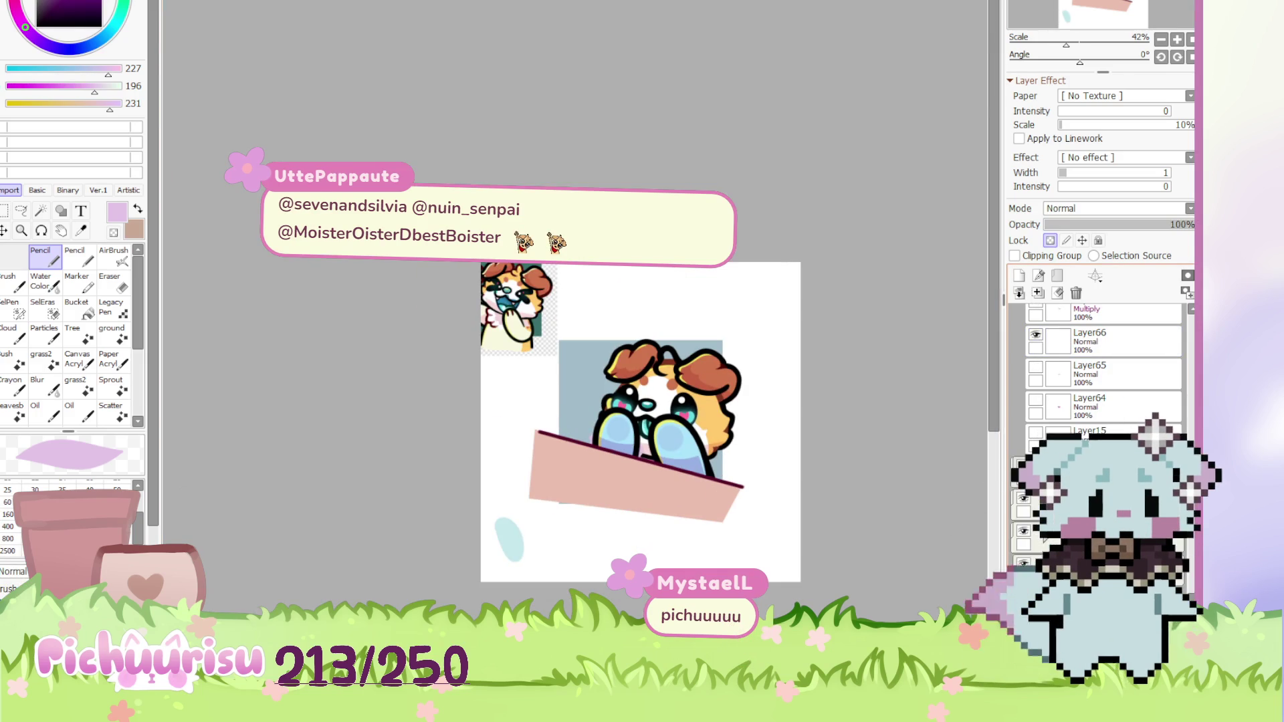
pyautogui.click(1024, 531)
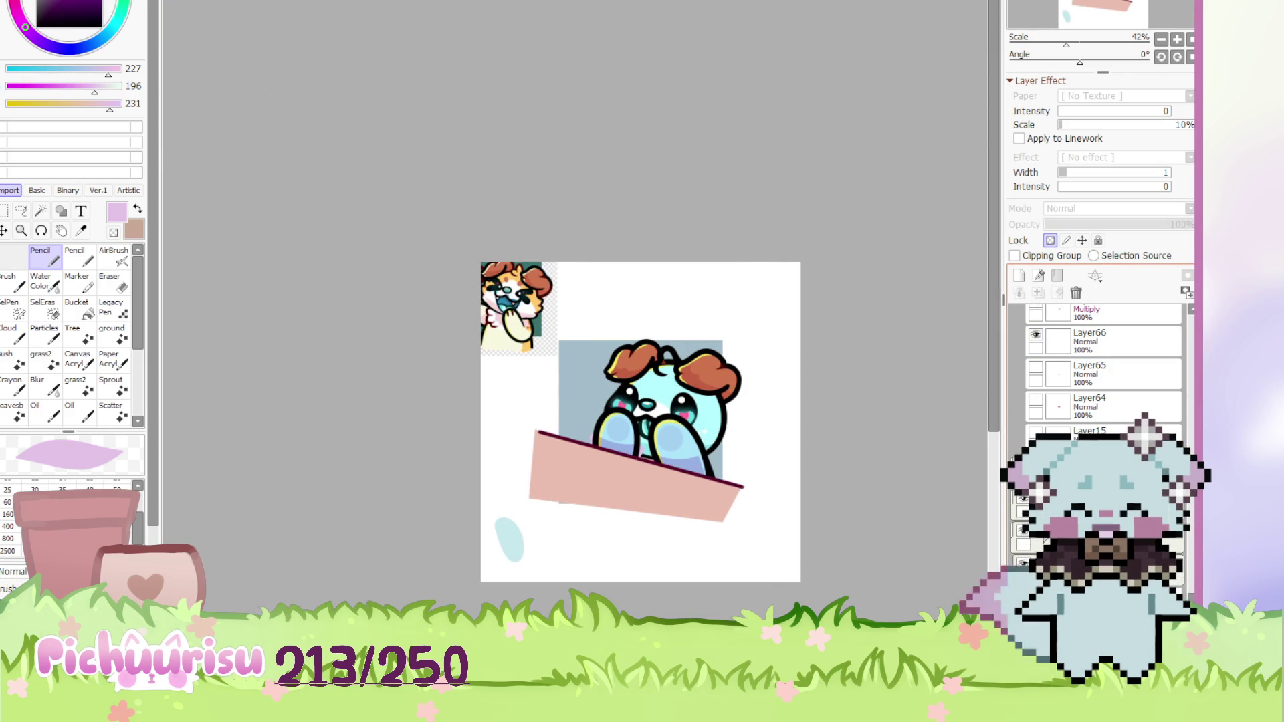
pyautogui.scroll(2, 705, 450)
pyautogui.scroll(-3, 1139, 418)
pyautogui.scroll(5, 1139, 418)
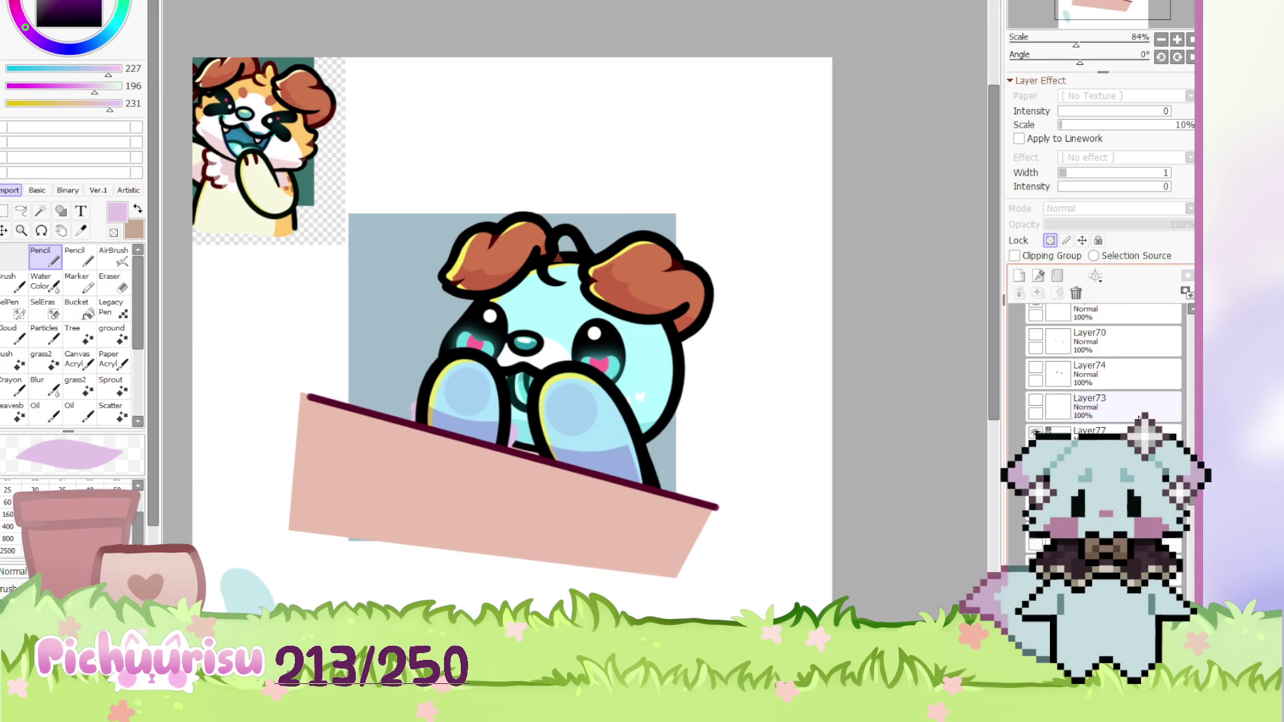
pyautogui.keyDown('alt'); pyautogui.click(605, 430); pyautogui.keyUp('alt')
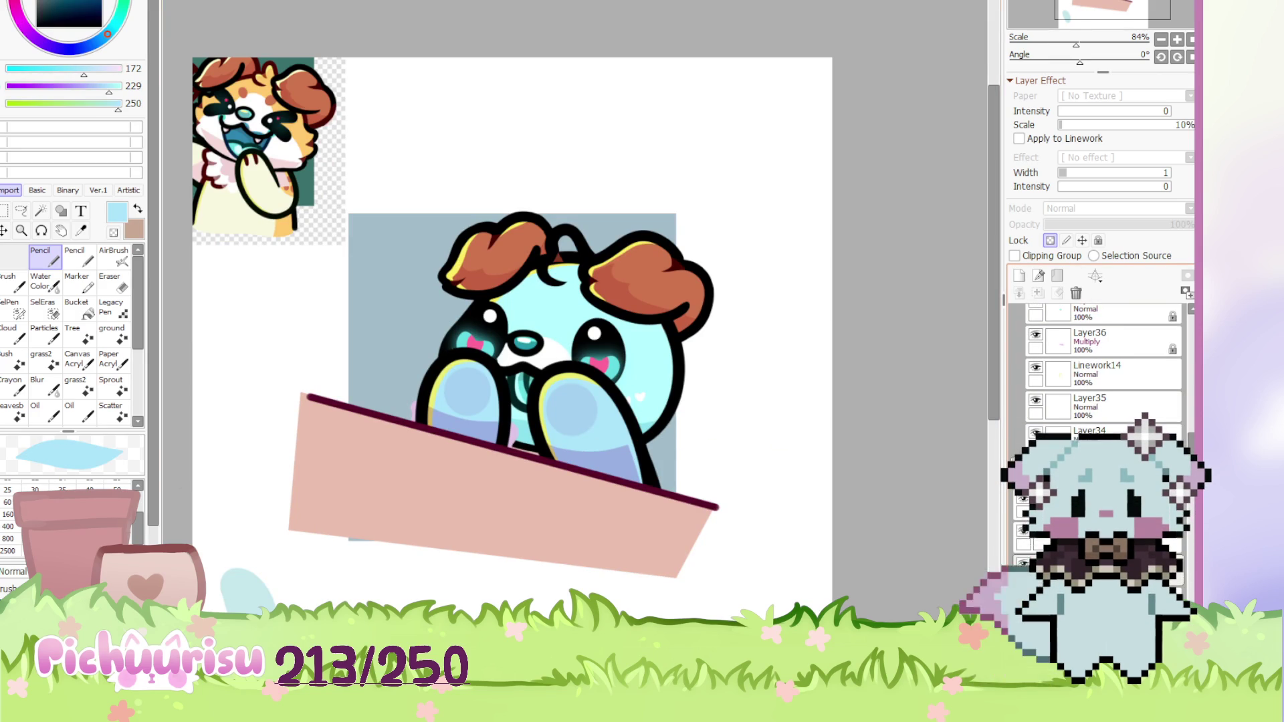
pyautogui.scroll(-5, 1096, 375)
pyautogui.scroll(-3, 1096, 375)
pyautogui.click(1035, 469)
pyautogui.click(1035, 468)
pyautogui.click(1036, 502)
pyautogui.click(1035, 502)
pyautogui.click(1021, 530)
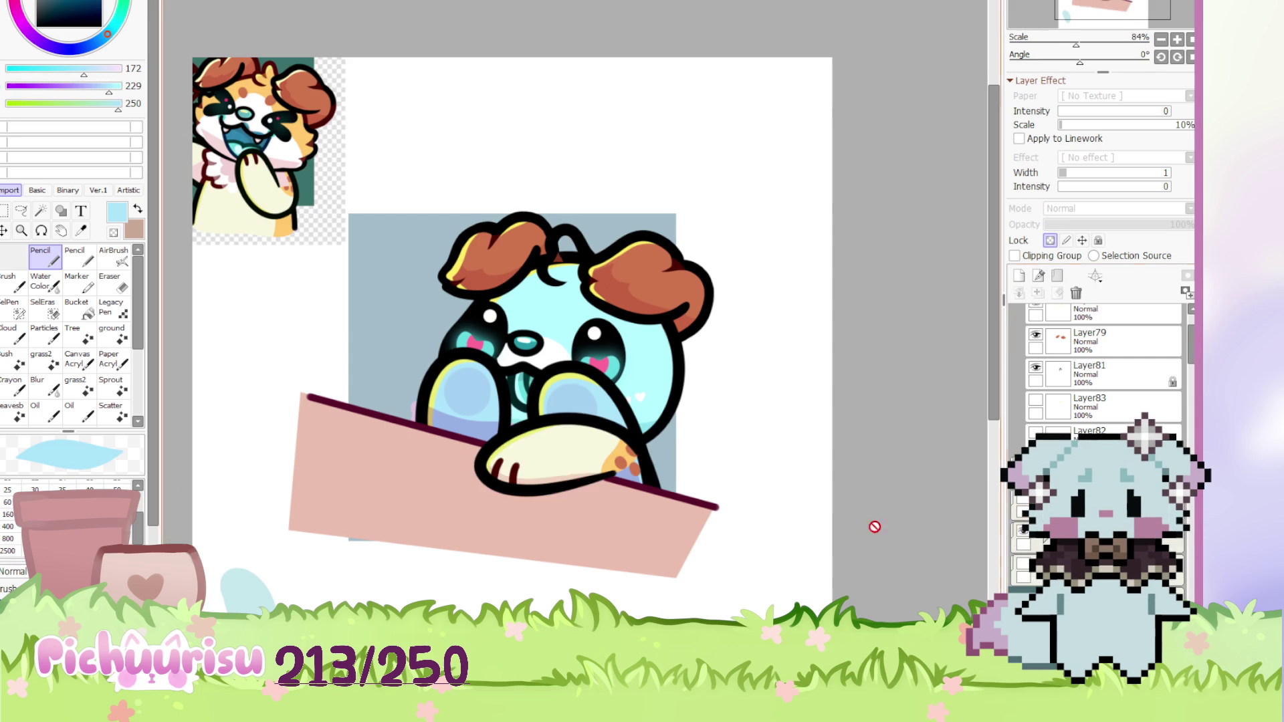
pyautogui.scroll(1, 978, 533)
pyautogui.scroll(-2, 1097, 402)
pyautogui.click(1070, 407)
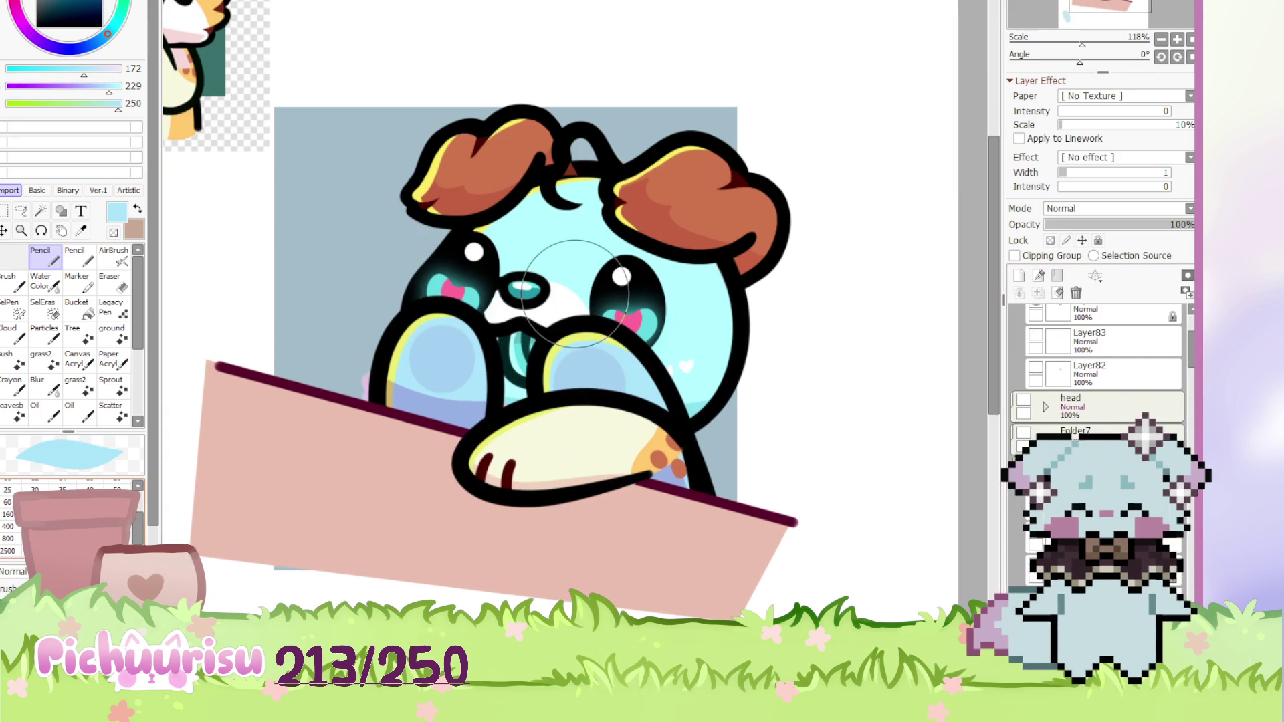
pyautogui.click(1051, 240)
pyautogui.moveTo(602, 415); pyautogui.dragTo(535, 462)
pyautogui.scroll(2, 529, 462)
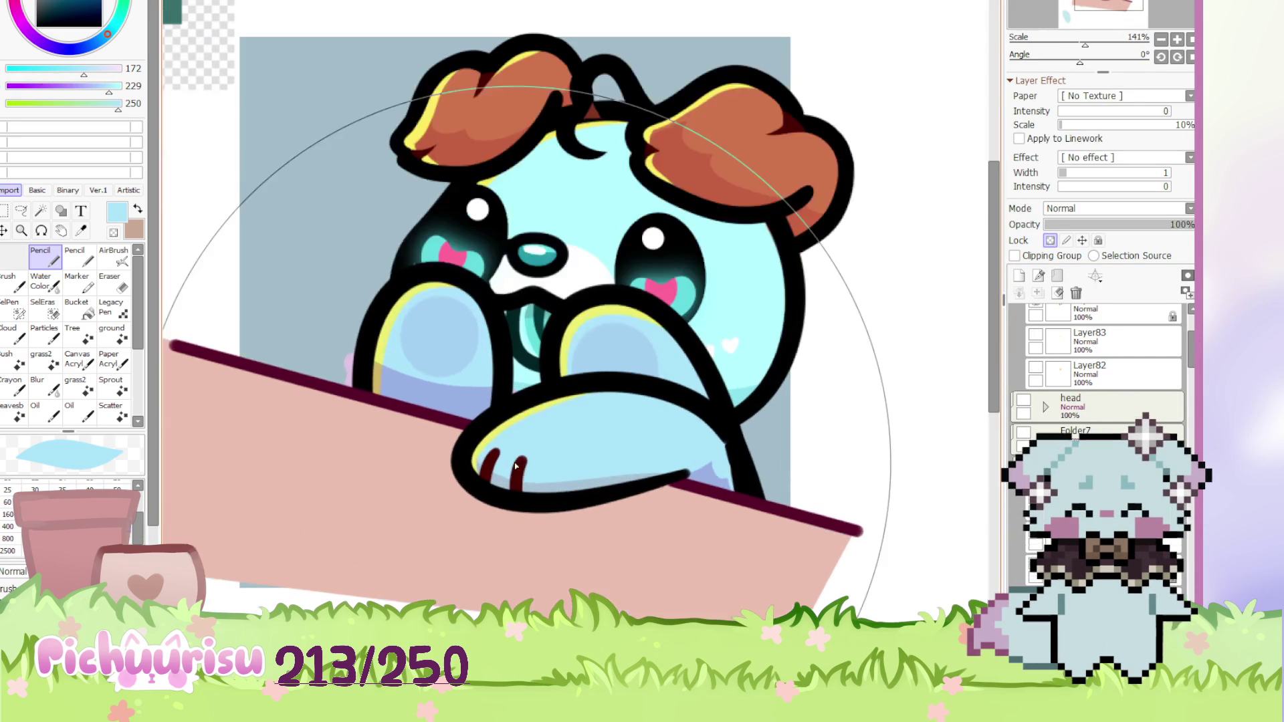
pyautogui.click(1070, 568)
pyautogui.click(1023, 444)
pyautogui.click(1023, 444)
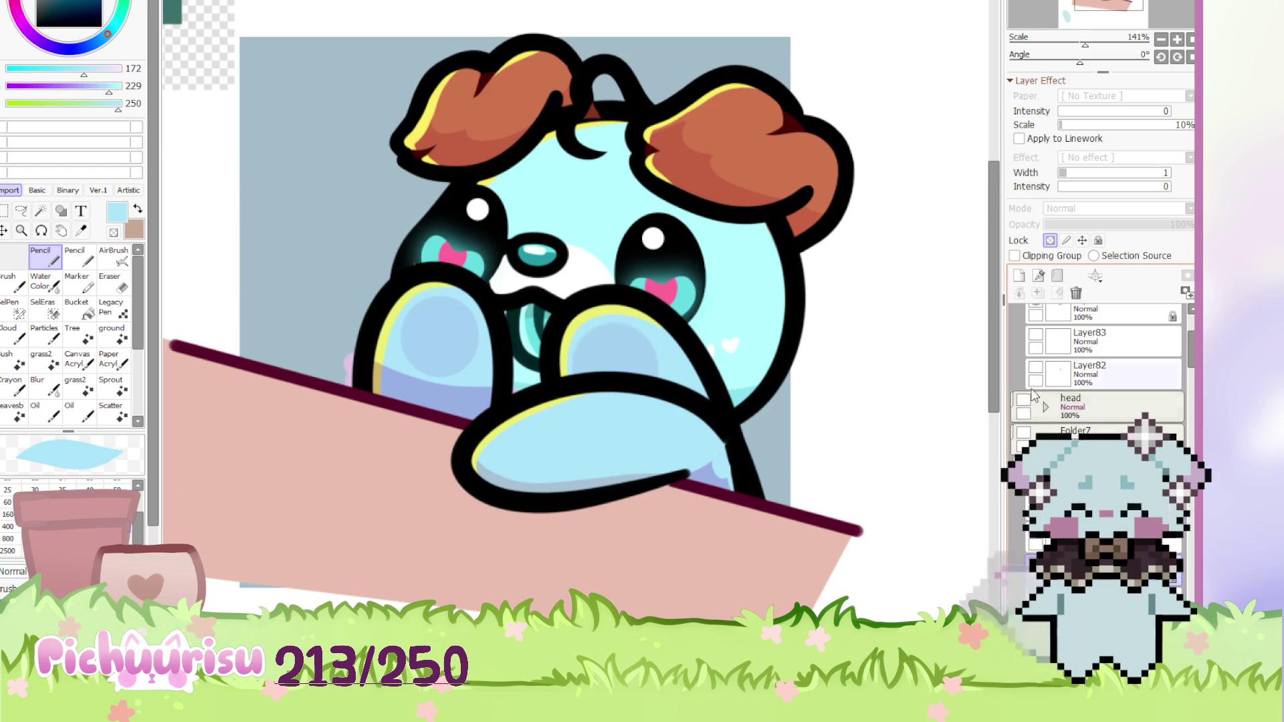
pyautogui.click(1023, 436)
pyautogui.click(1023, 436)
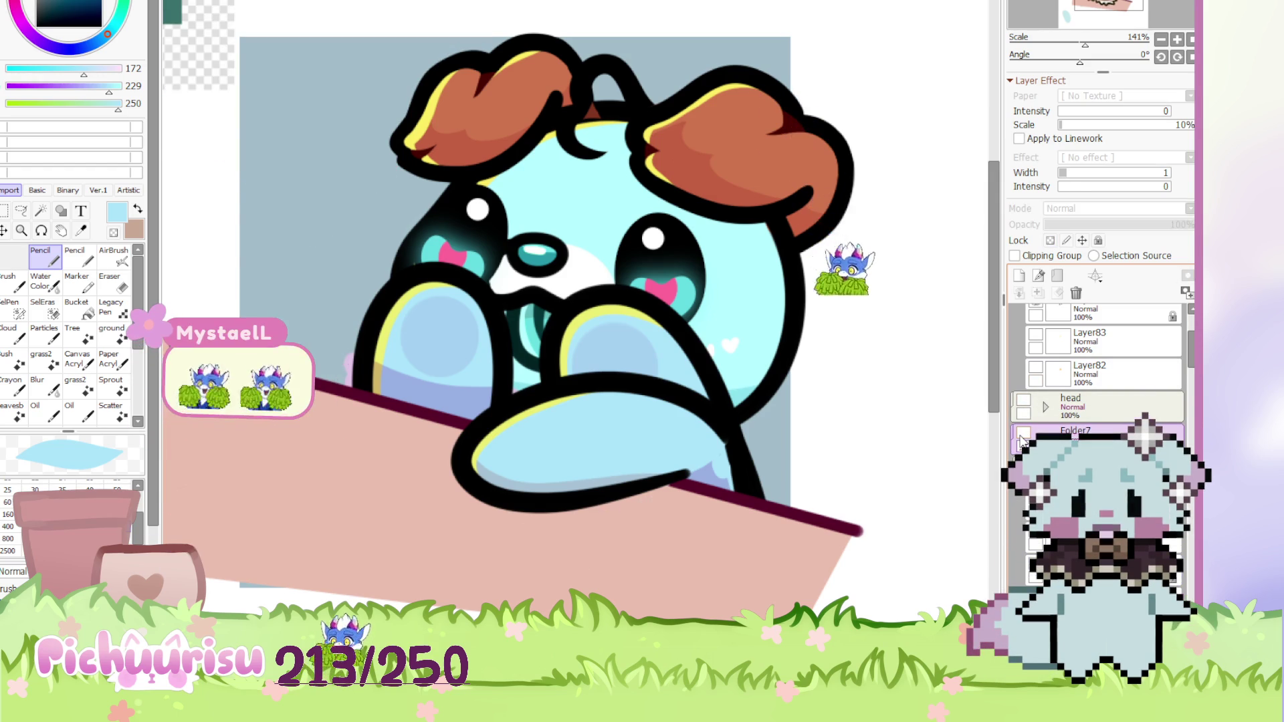
pyautogui.hotkey('ctrl', '-')
pyautogui.scroll(-3, 1043, 414)
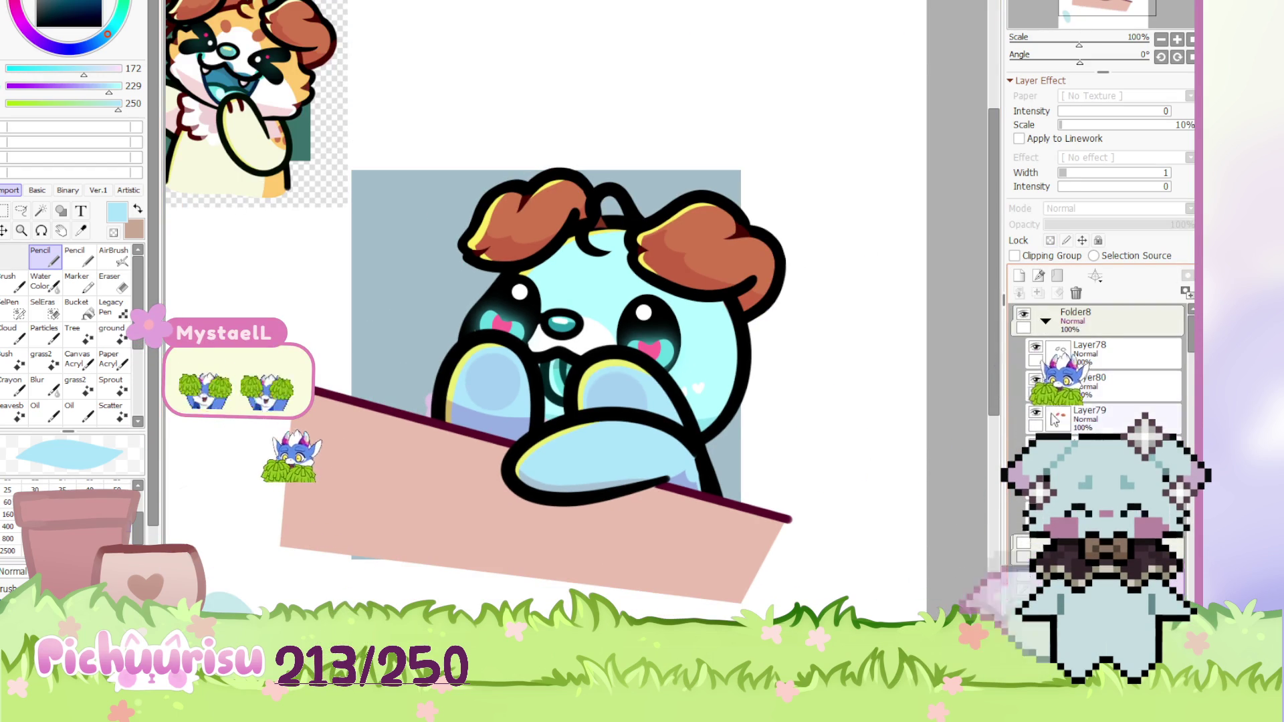
pyautogui.scroll(3, 1055, 408)
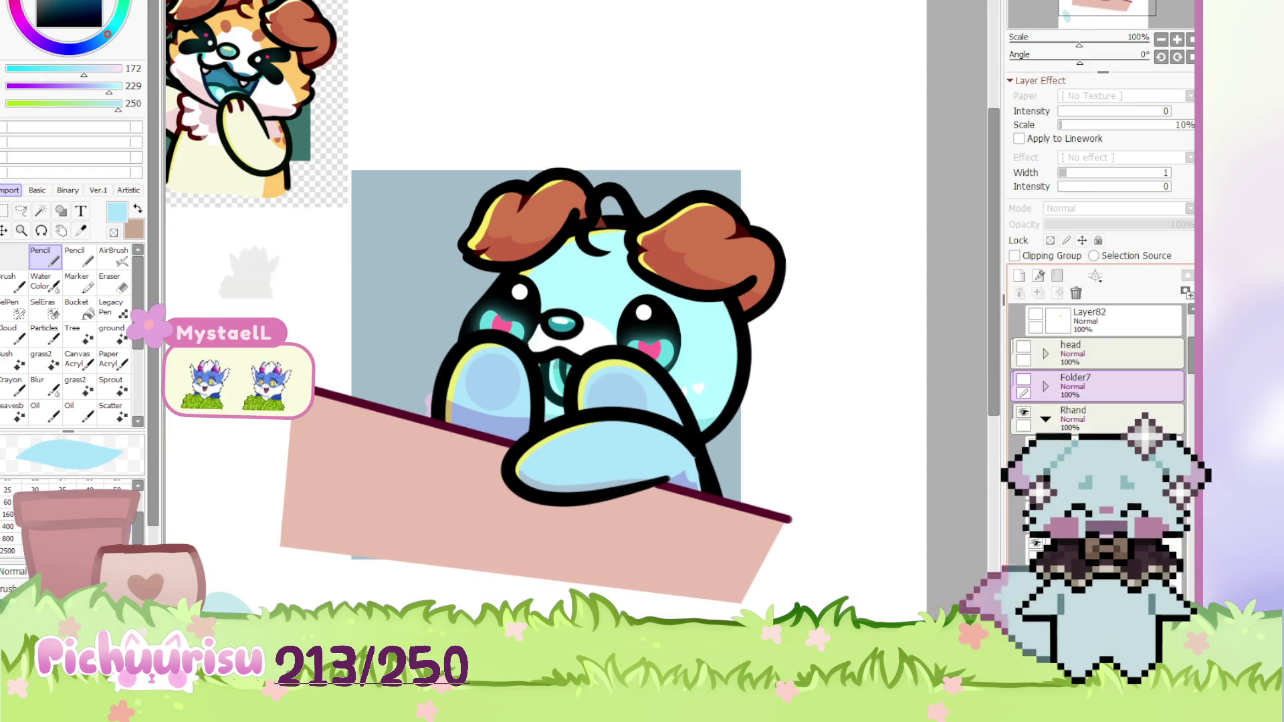
pyautogui.scroll(-3, 1097, 368)
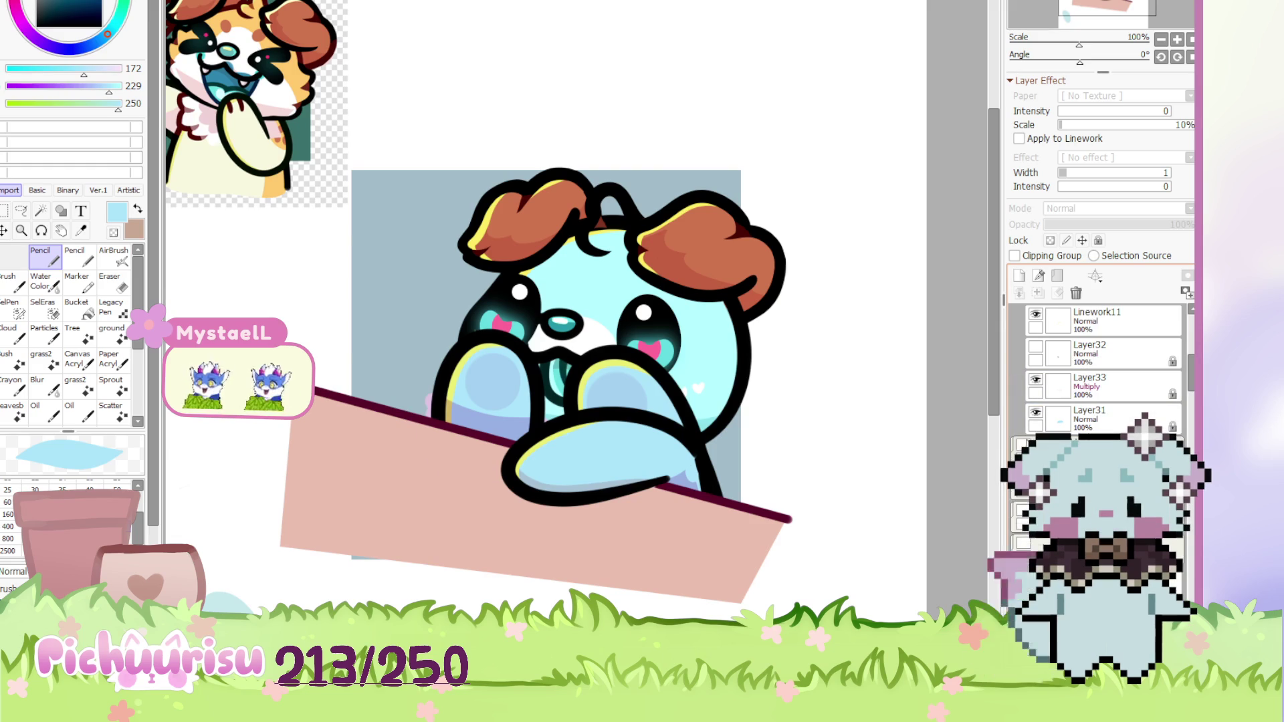
pyautogui.scroll(3, 522, 428)
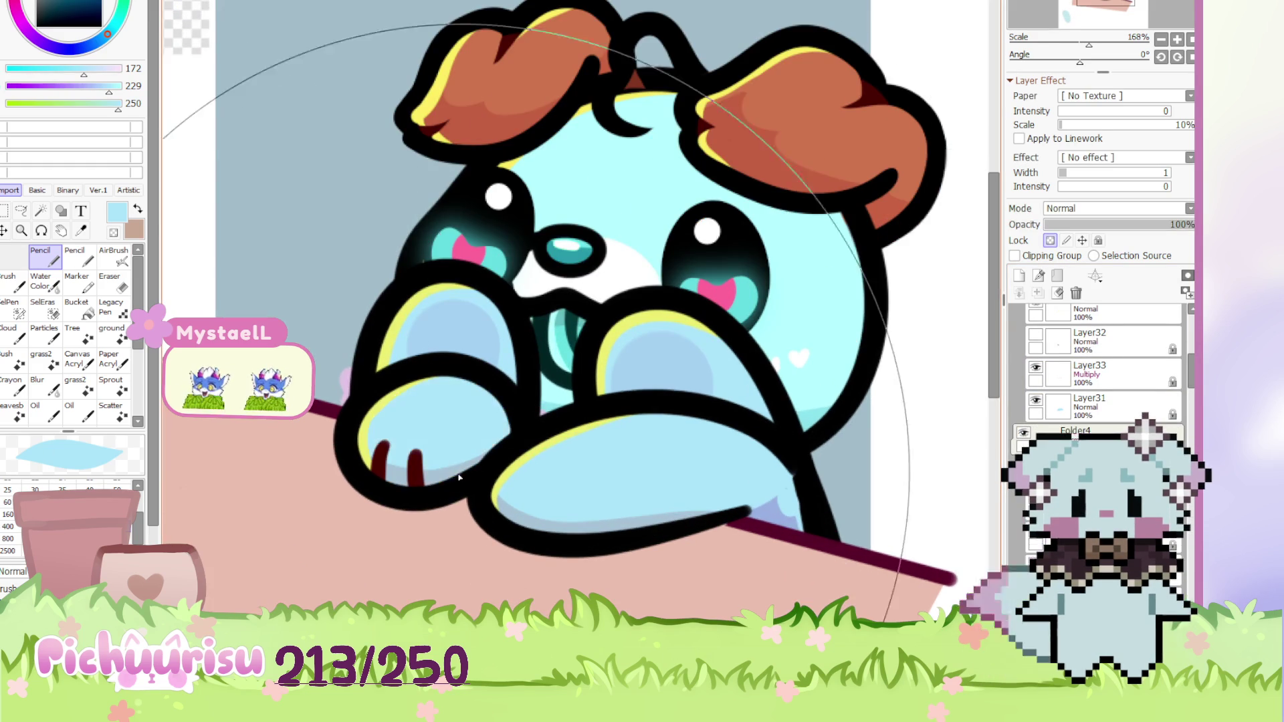
pyautogui.scroll(-5, 497, 454)
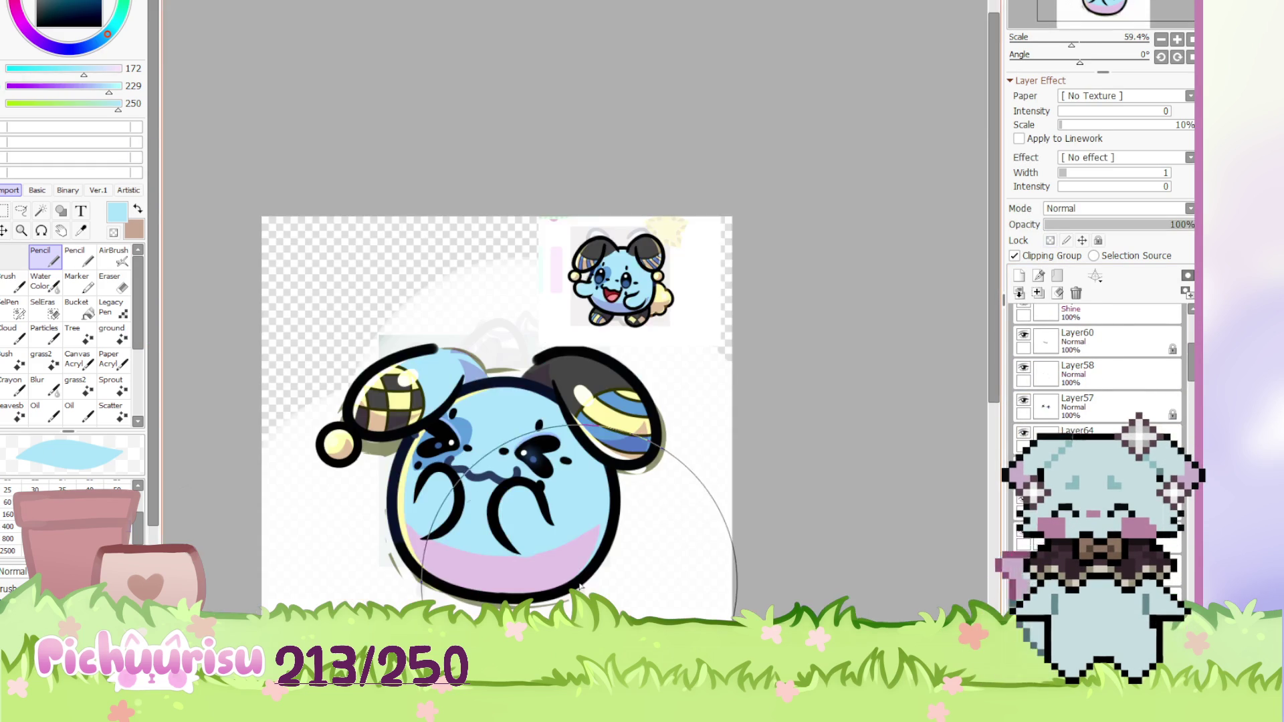
pyautogui.hotkey('ctrl', 'Tab')
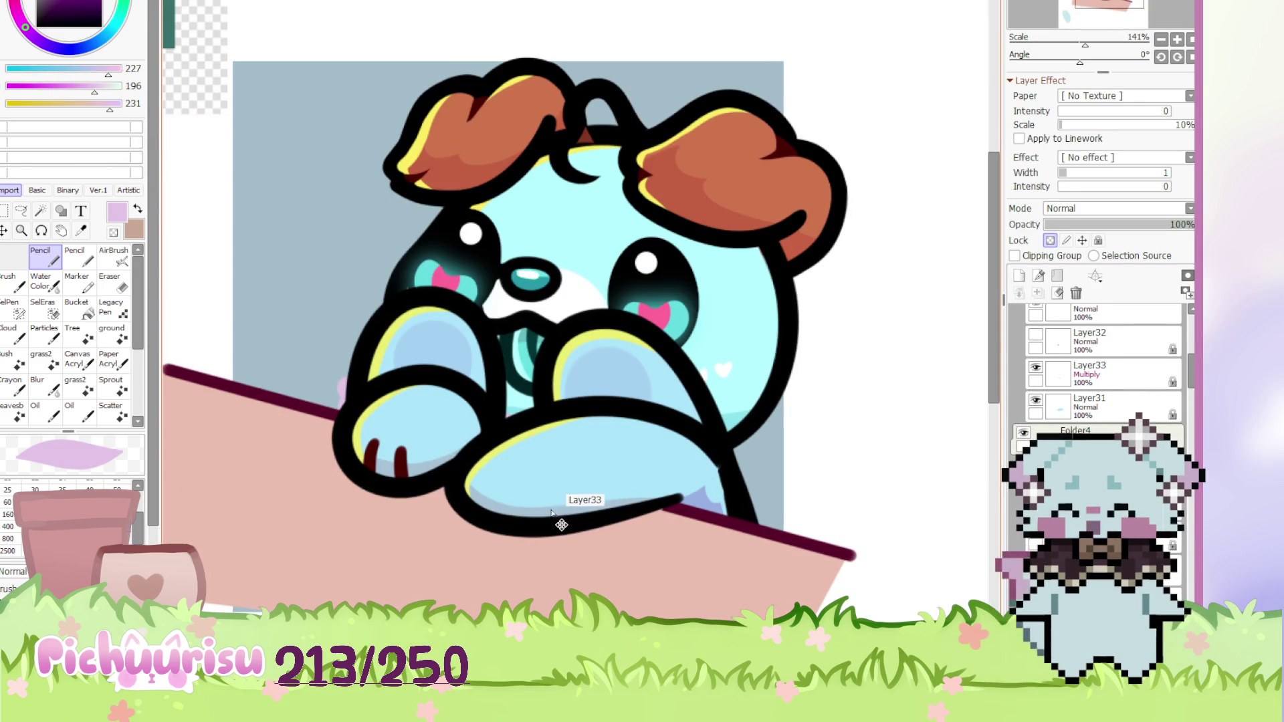
pyautogui.keyDown('ctrl'); pyautogui.click(561, 525); pyautogui.keyUp('ctrl')
pyautogui.scroll(3, 404, 472)
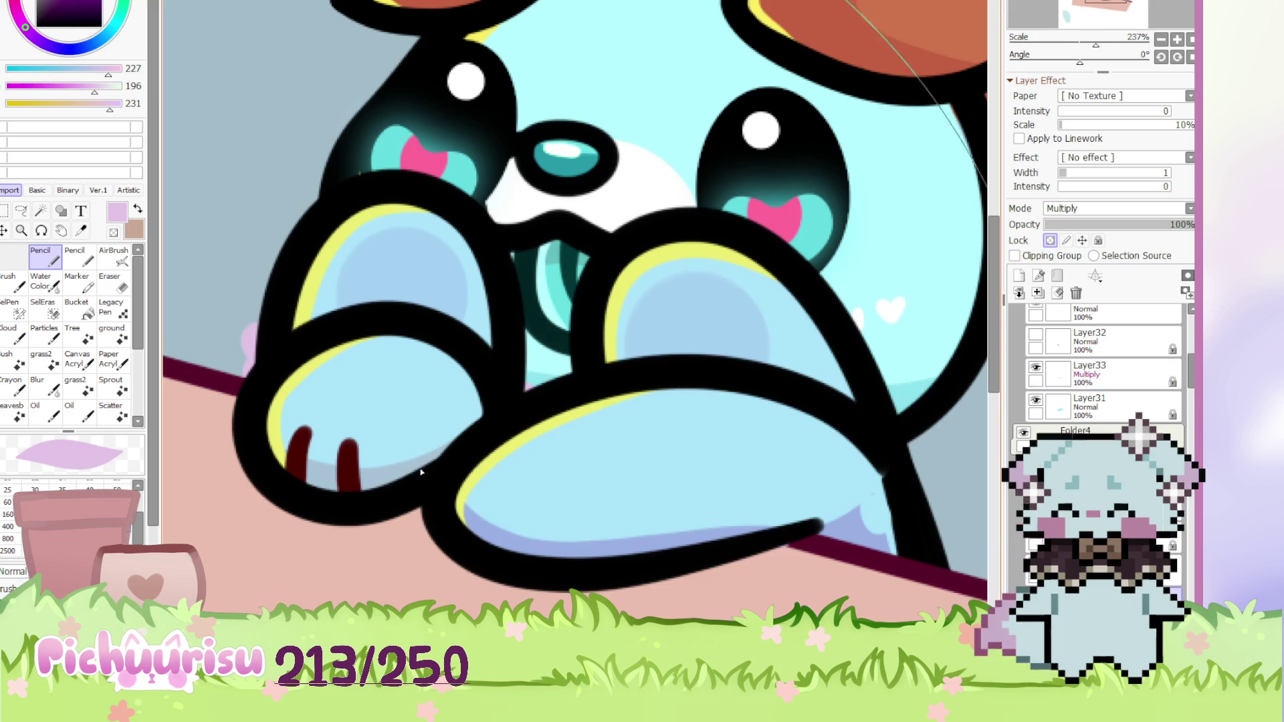
pyautogui.scroll(-5, 404, 473)
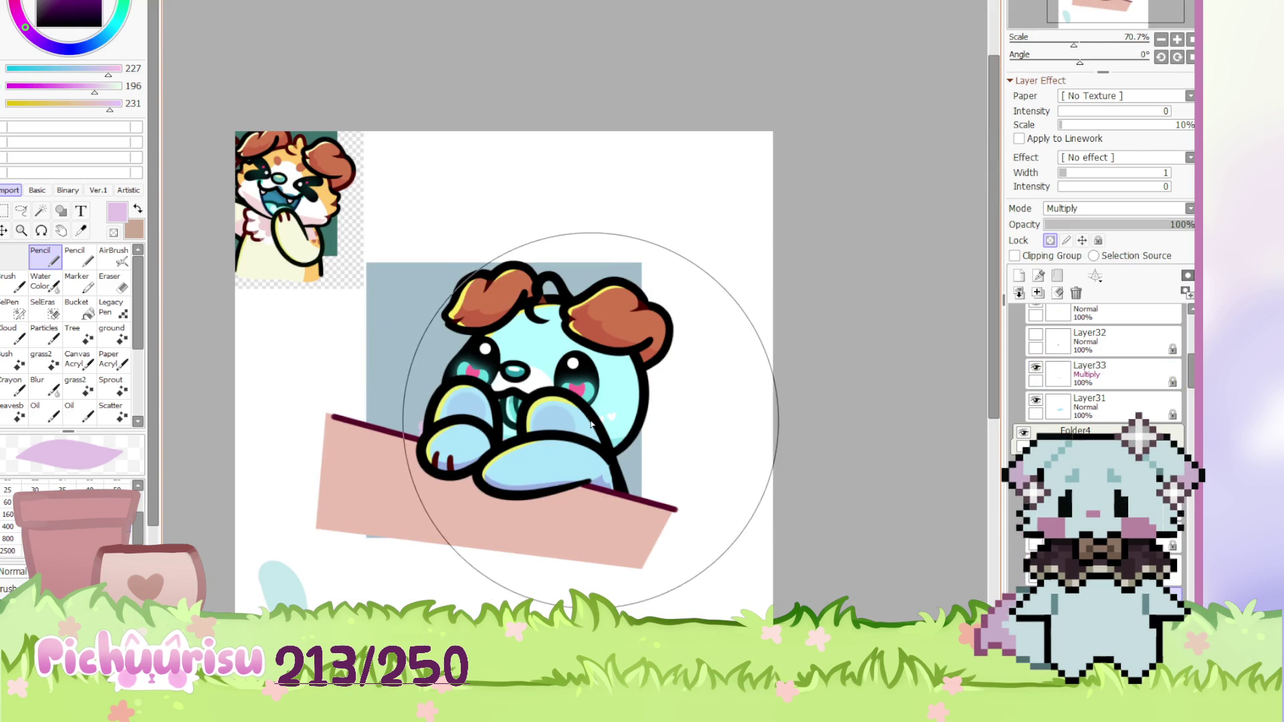
pyautogui.scroll(2, 616, 480)
pyautogui.scroll(1, 615, 480)
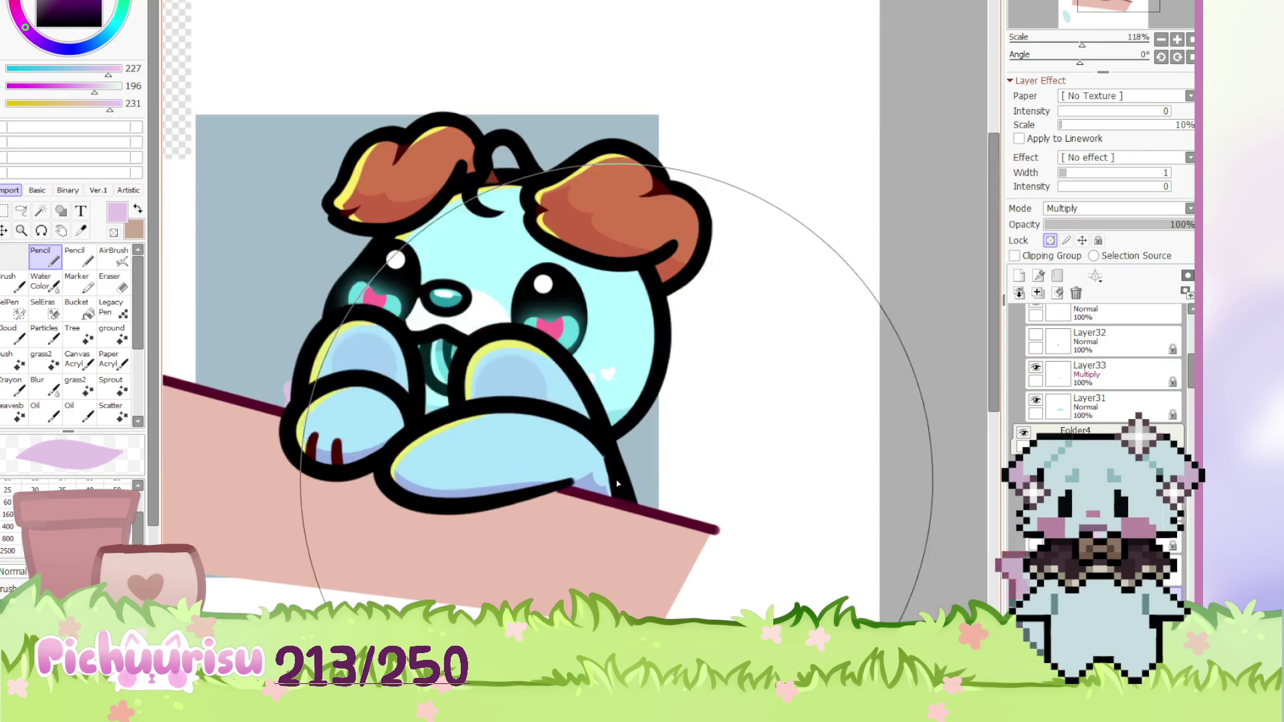
pyautogui.keyDown('ctrl'); pyautogui.click(615, 481); pyautogui.keyUp('ctrl')
pyautogui.scroll(-10, 1104, 375)
pyautogui.scroll(3, 1104, 361)
pyautogui.scroll(-5, 1103, 368)
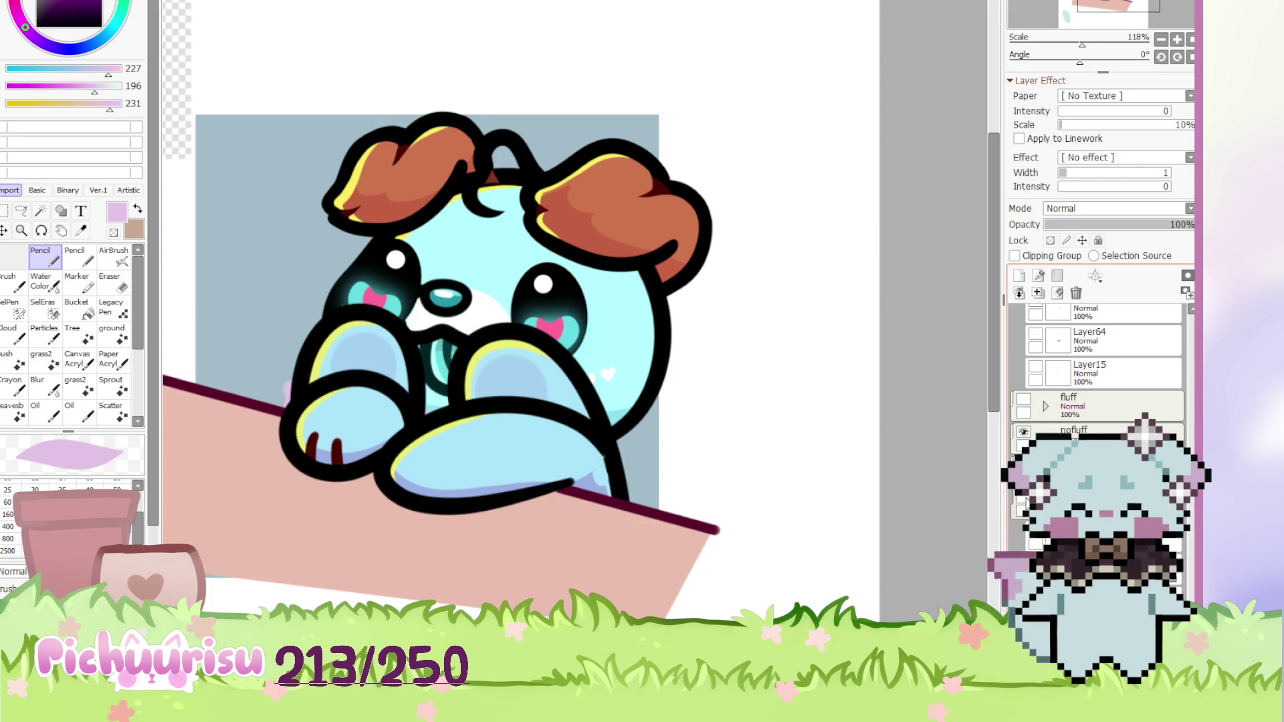
pyautogui.keyDown('ctrl'); pyautogui.click(629, 473); pyautogui.keyUp('ctrl')
# Hide the Rhand right paw folder and the arm resting on the box
pyautogui.moveTo(632, 475); pyautogui.dragTo(666, 484)
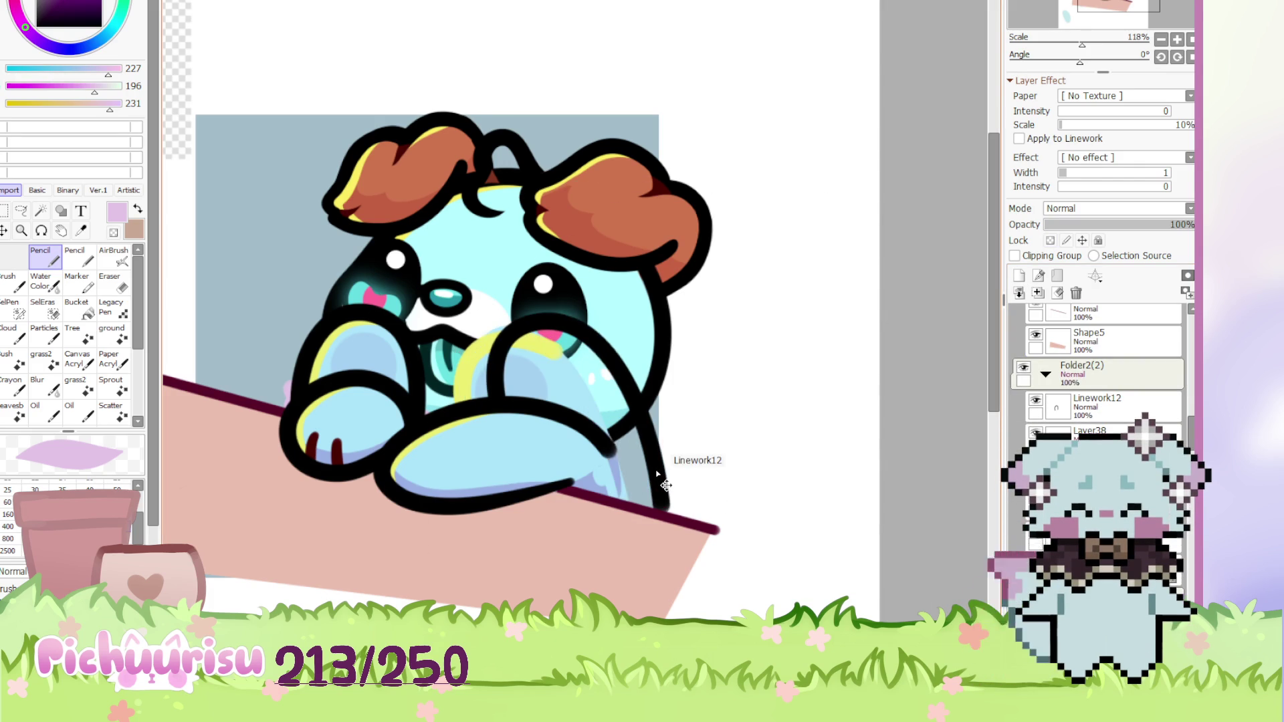
pyautogui.hotkey('ctrl', 'z')
pyautogui.scroll(-3, 656, 473)
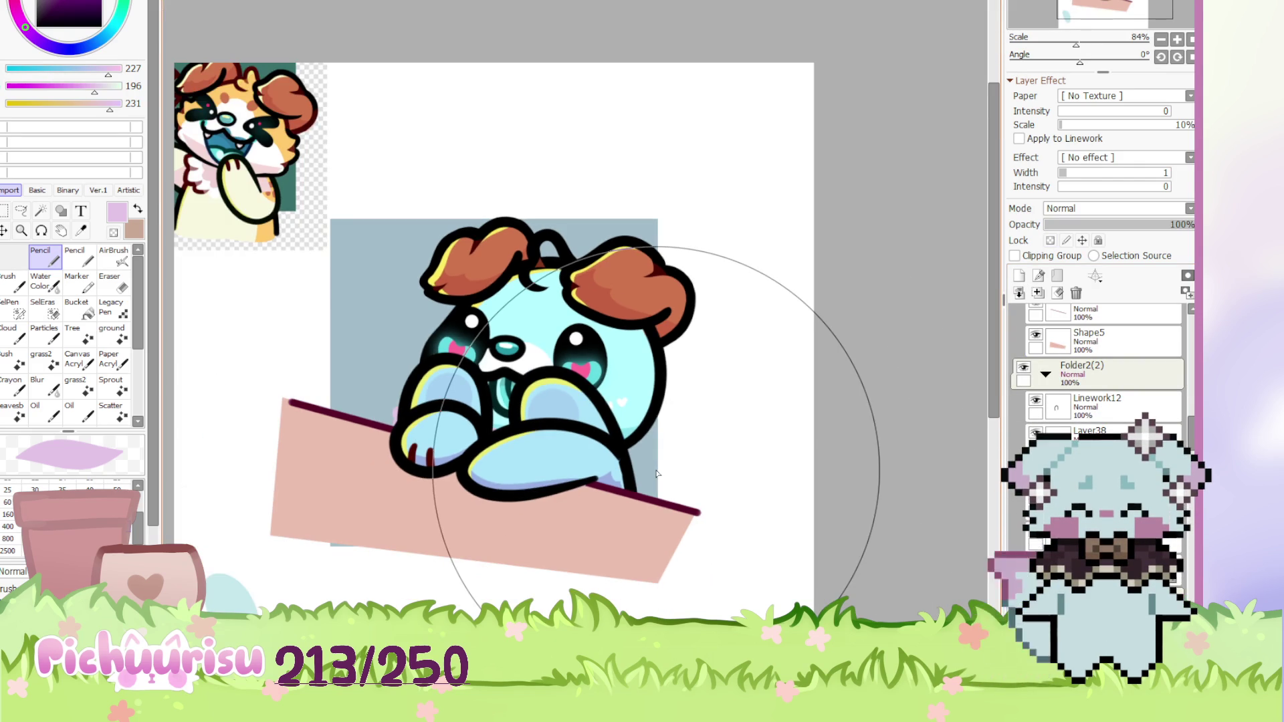
pyautogui.scroll(3, 1097, 374)
pyautogui.click(1024, 412)
pyautogui.keyDown('ctrl'); pyautogui.click(492, 400); pyautogui.keyUp('ctrl')
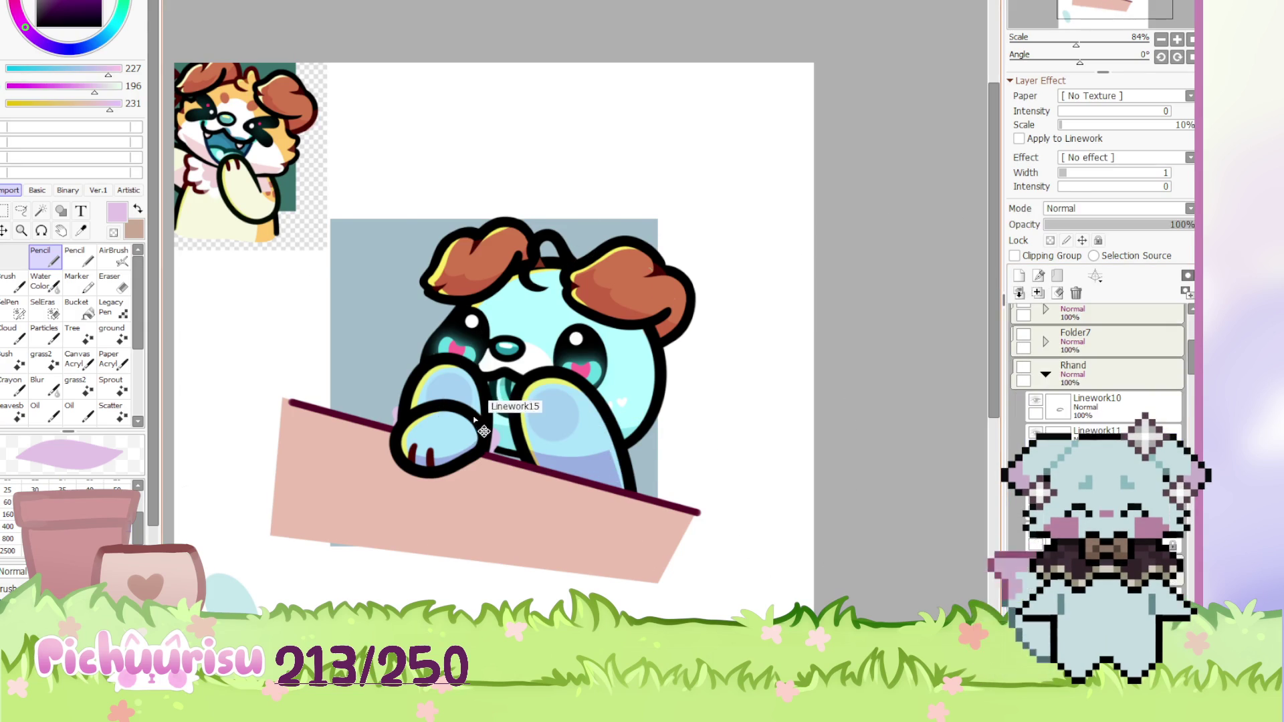
pyautogui.hotkey('ctrl', 'z')
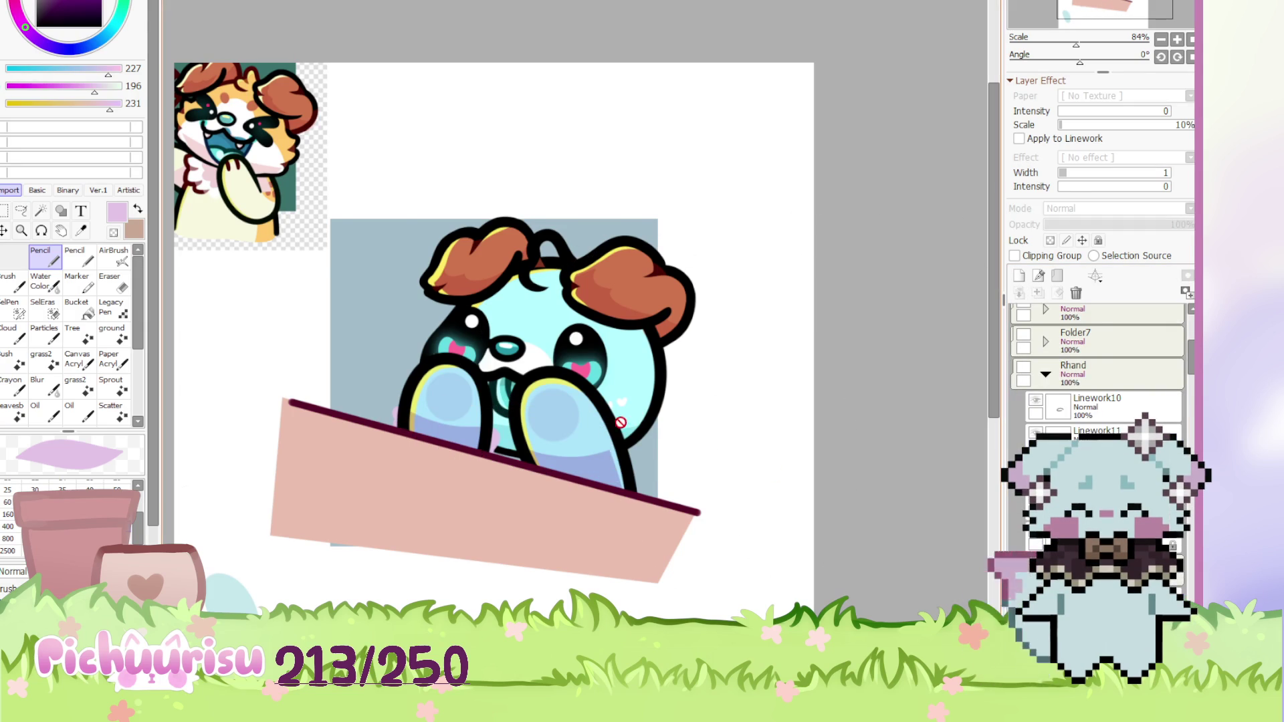
# Hide the Folder8 ears, including their black outline tips and orange pieces
pyautogui.keyDown('ctrl'); pyautogui.click(622, 439); pyautogui.keyUp('ctrl')
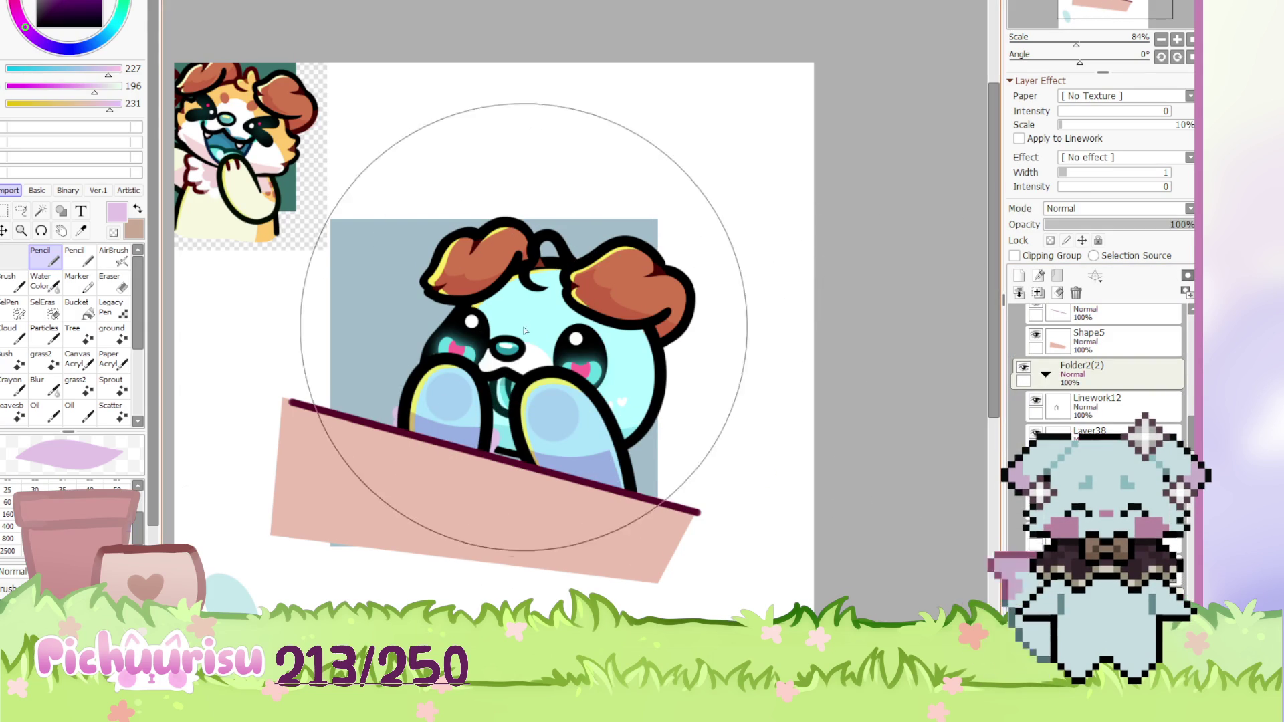
pyautogui.keyDown('ctrl'); pyautogui.click(689, 356); pyautogui.keyUp('ctrl')
pyautogui.keyDown('ctrl'); pyautogui.click(573, 292); pyautogui.keyUp('ctrl')
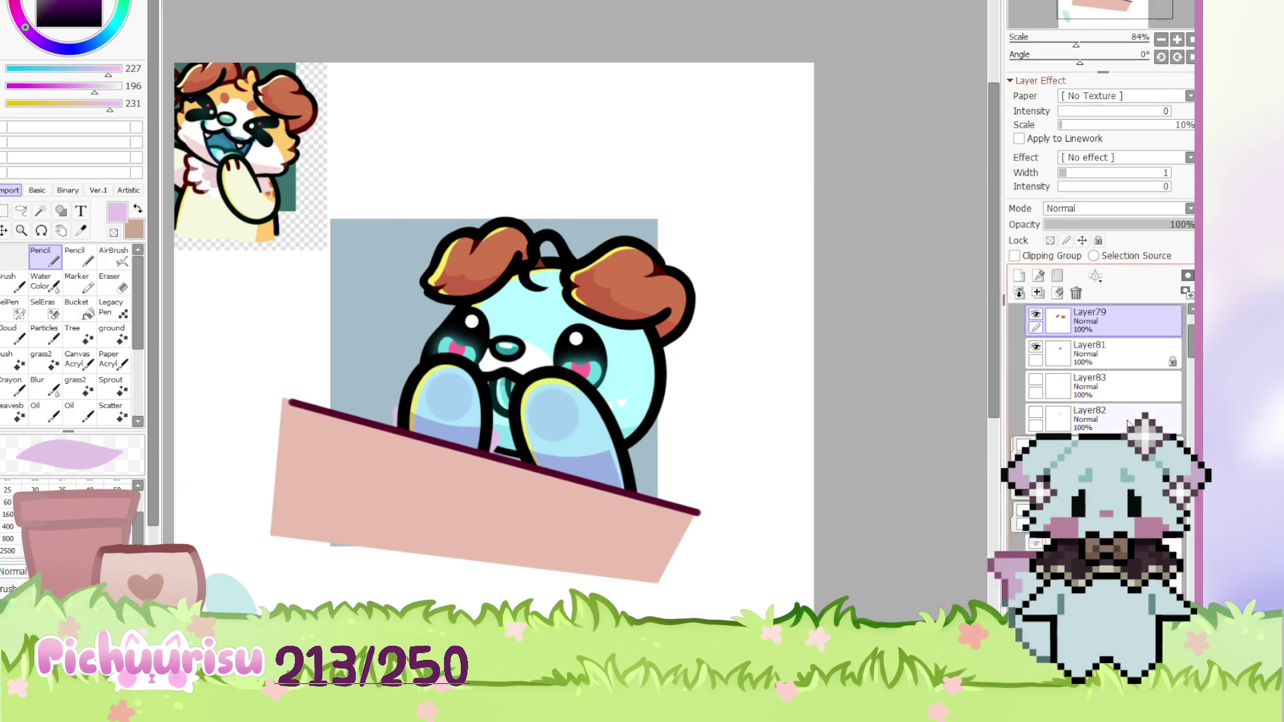
pyautogui.click(1024, 314)
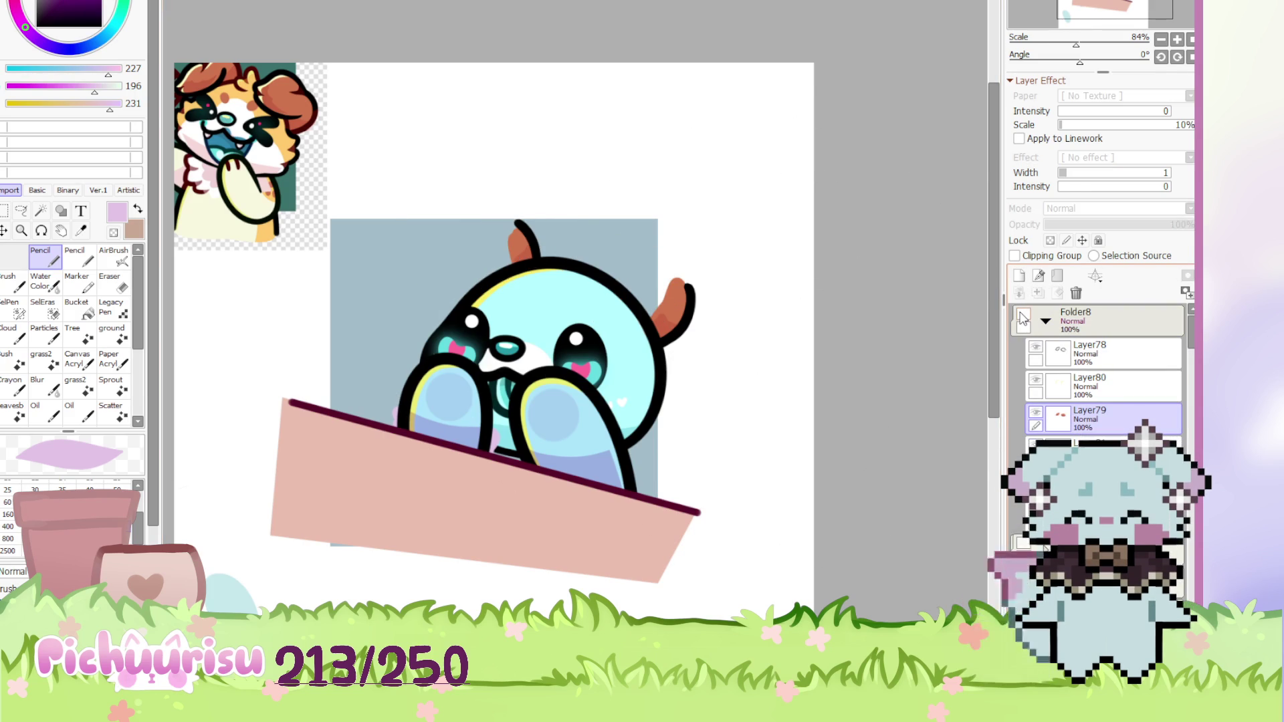
pyautogui.keyDown('ctrl'); pyautogui.click(731, 281); pyautogui.keyUp('ctrl')
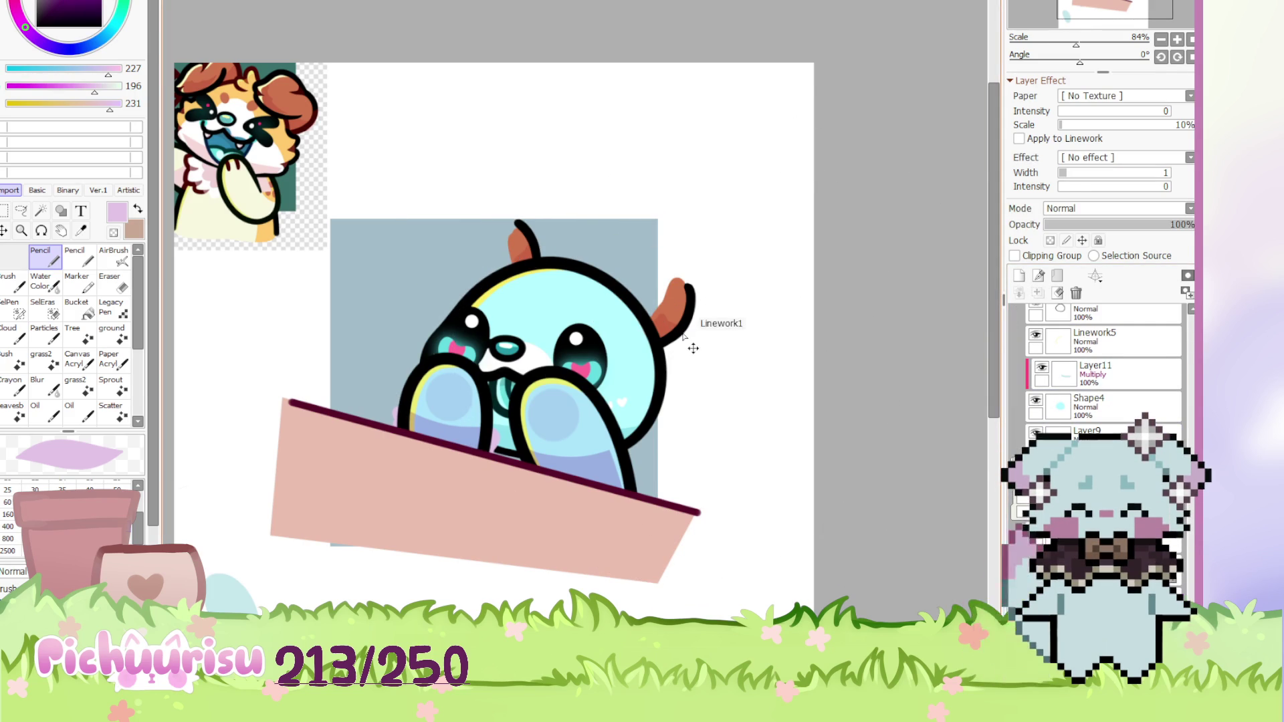
pyautogui.keyDown('ctrl'); pyautogui.click(702, 289); pyautogui.keyUp('ctrl')
pyautogui.press('Delete')
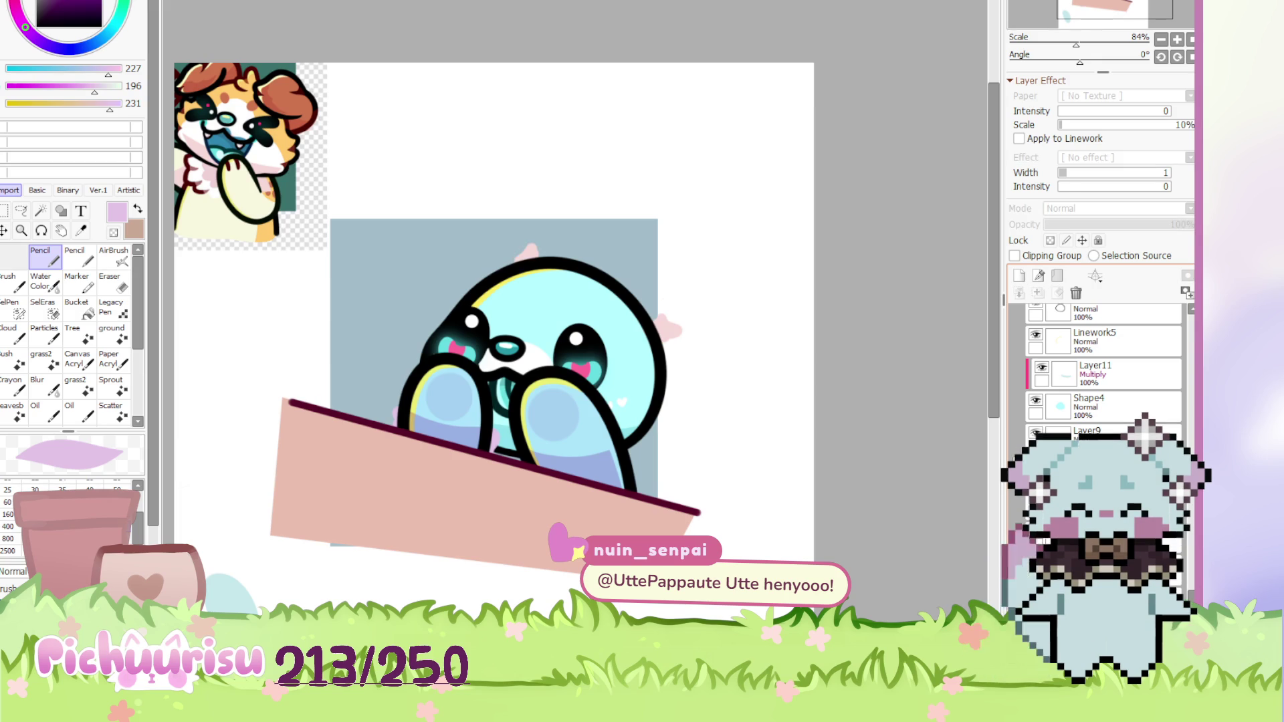
# Hide the right hand in Folder2 and the left paw, leaving the round tongue-out blob
pyautogui.keyDown('ctrl'); pyautogui.click(535, 384); pyautogui.keyUp('ctrl')
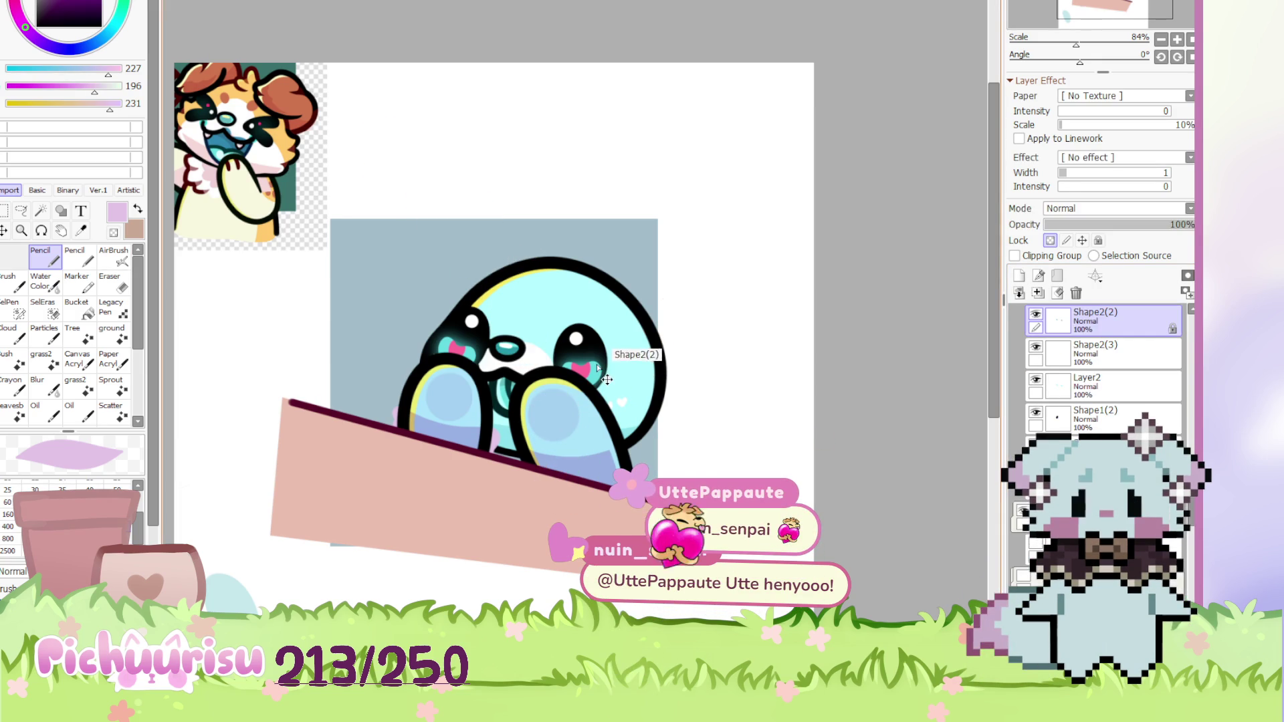
pyautogui.scroll(-3, 1023, 420)
pyautogui.click(1023, 412)
pyautogui.click(1023, 413)
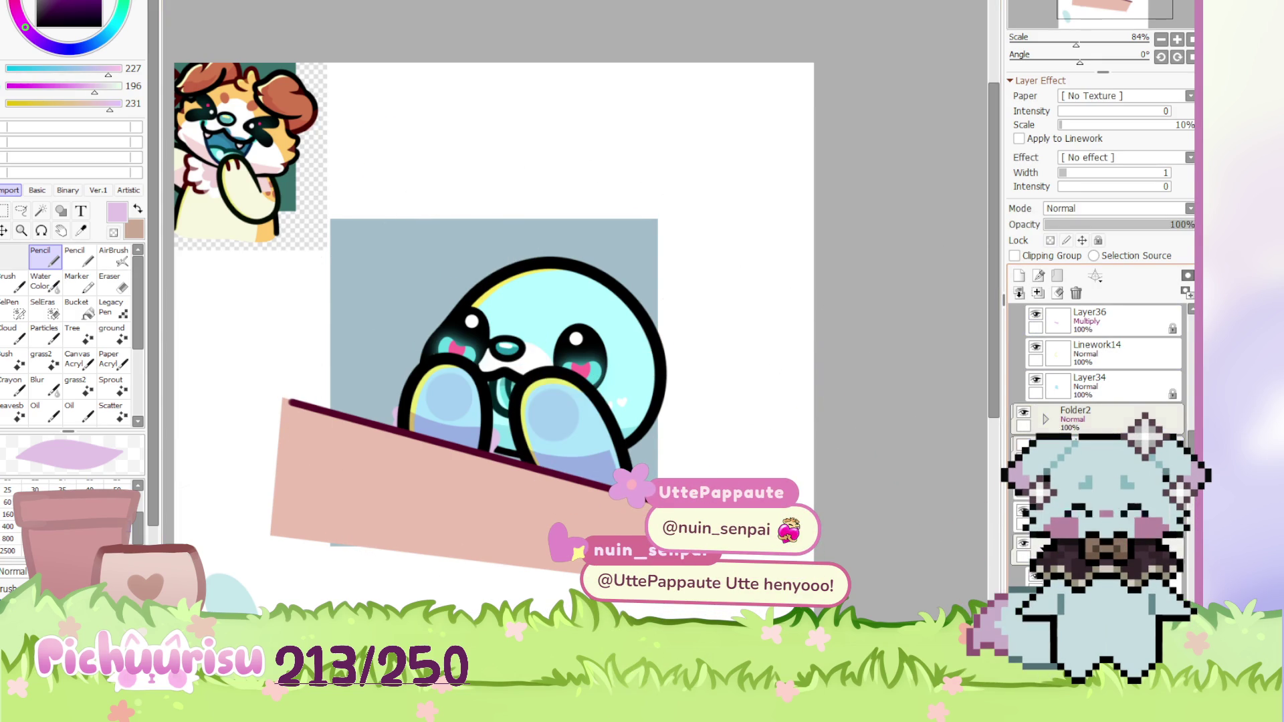
pyautogui.click(1024, 413)
pyautogui.scroll(-3, 1022, 420)
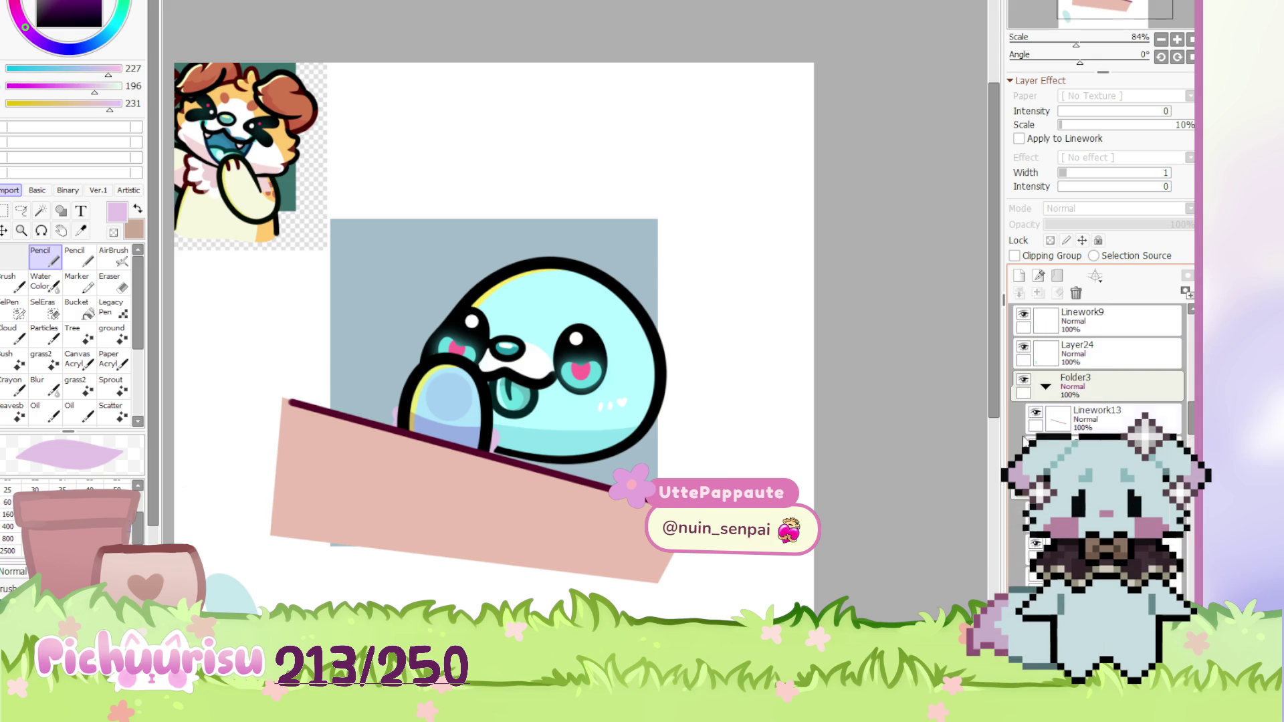
pyautogui.click(1024, 443)
# Switch to the blue puppy drawing and move the small reference sticker to the lower right
pyautogui.hotkey('ctrl', 'Tab')
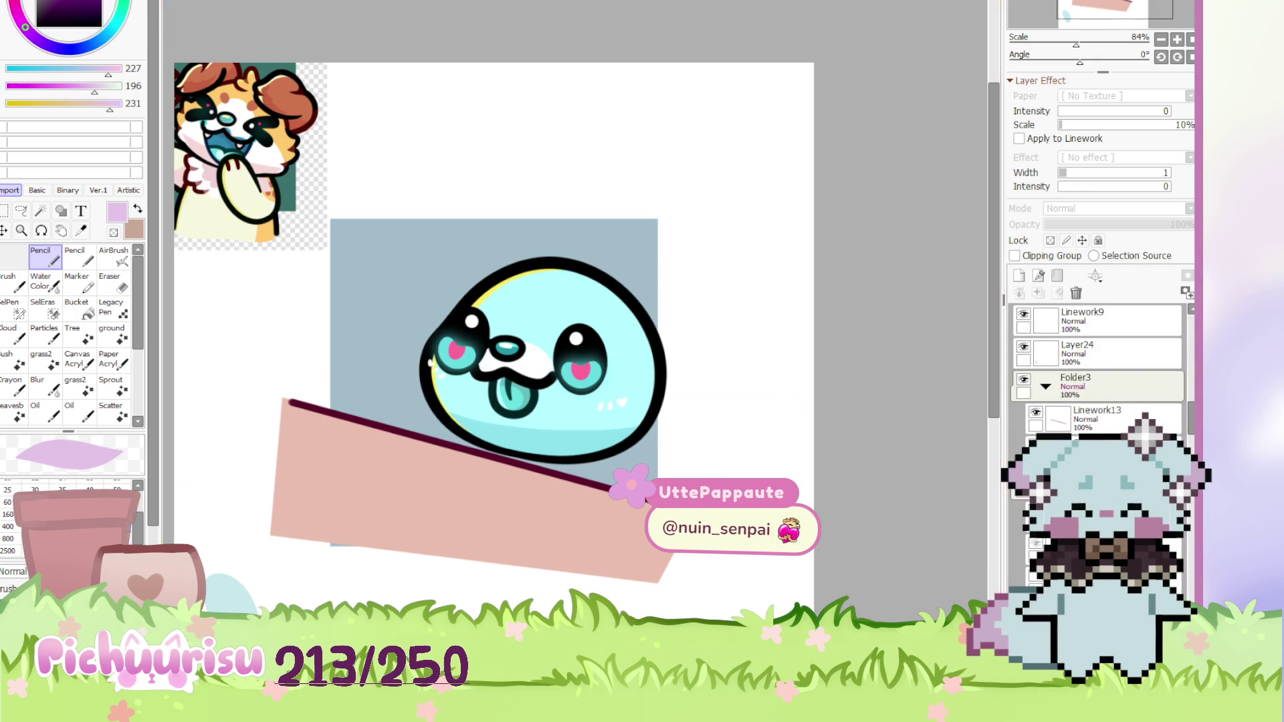
pyautogui.moveTo(622, 281)
pyautogui.mouseDown()
pyautogui.moveTo(671, 460)
pyautogui.moveTo(648, 480)
pyautogui.mouseUp()
pyautogui.scroll(-3, 710, 479)
pyautogui.scroll(3, 710, 479)
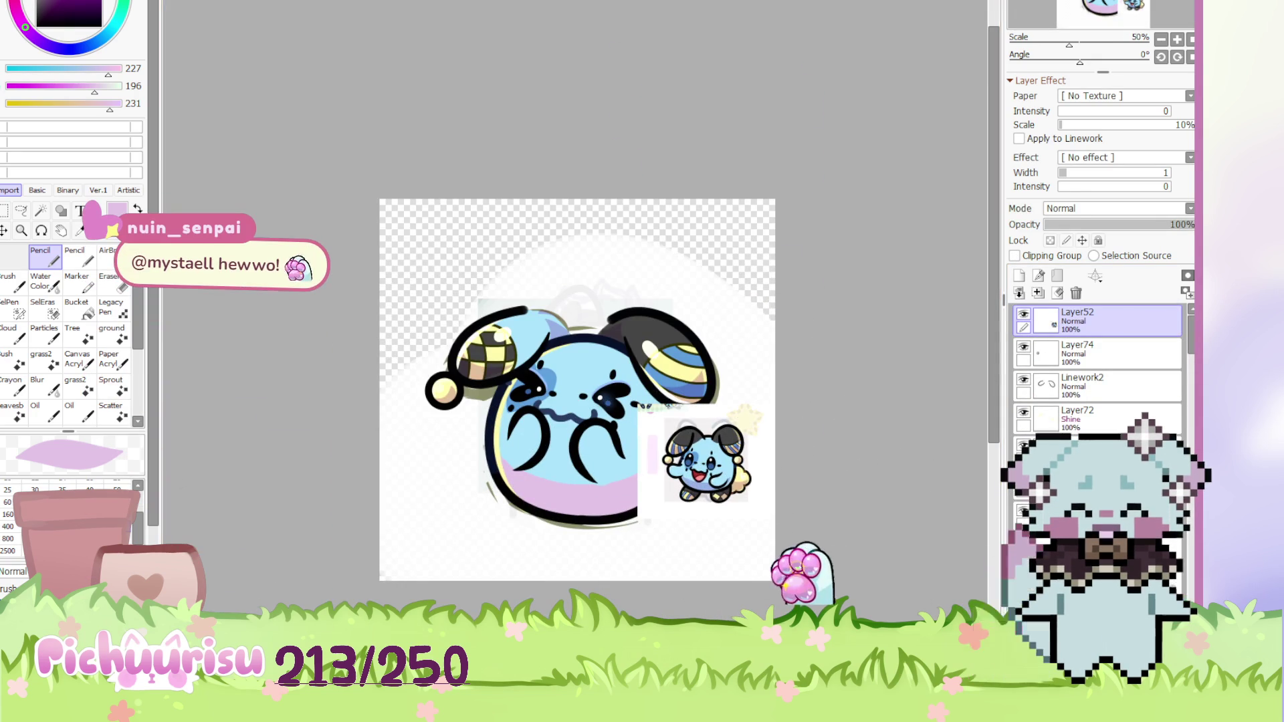
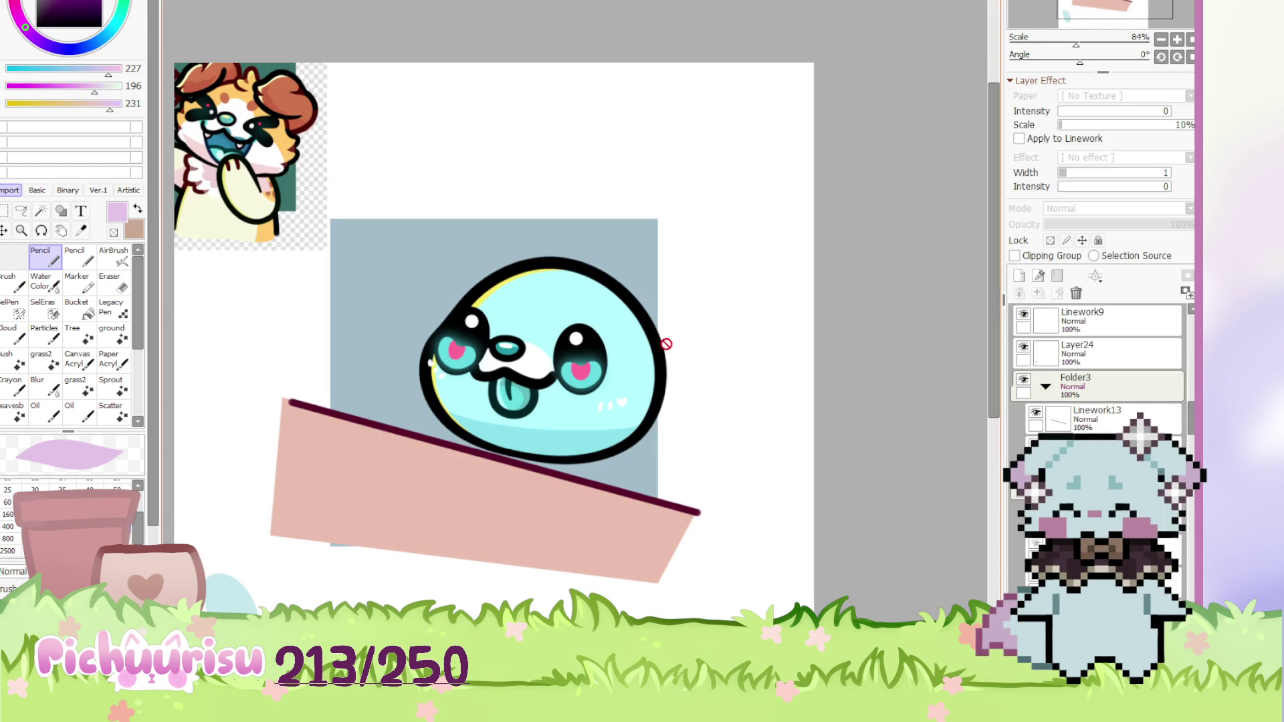
# Toggle the head lineart's visibility off and on to compare the blob
pyautogui.scroll(-5, 1097, 374)
pyautogui.click(1043, 438)
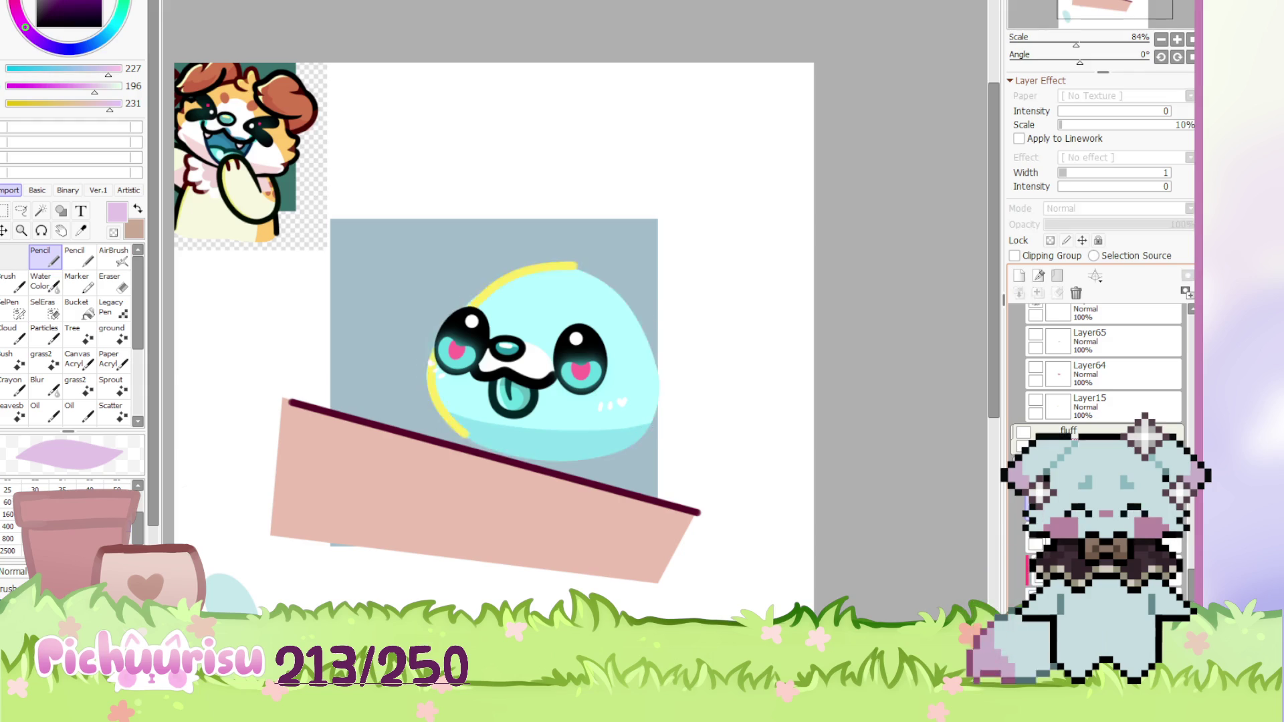
pyautogui.click(1043, 438)
pyautogui.click(1044, 439)
pyautogui.click(1043, 439)
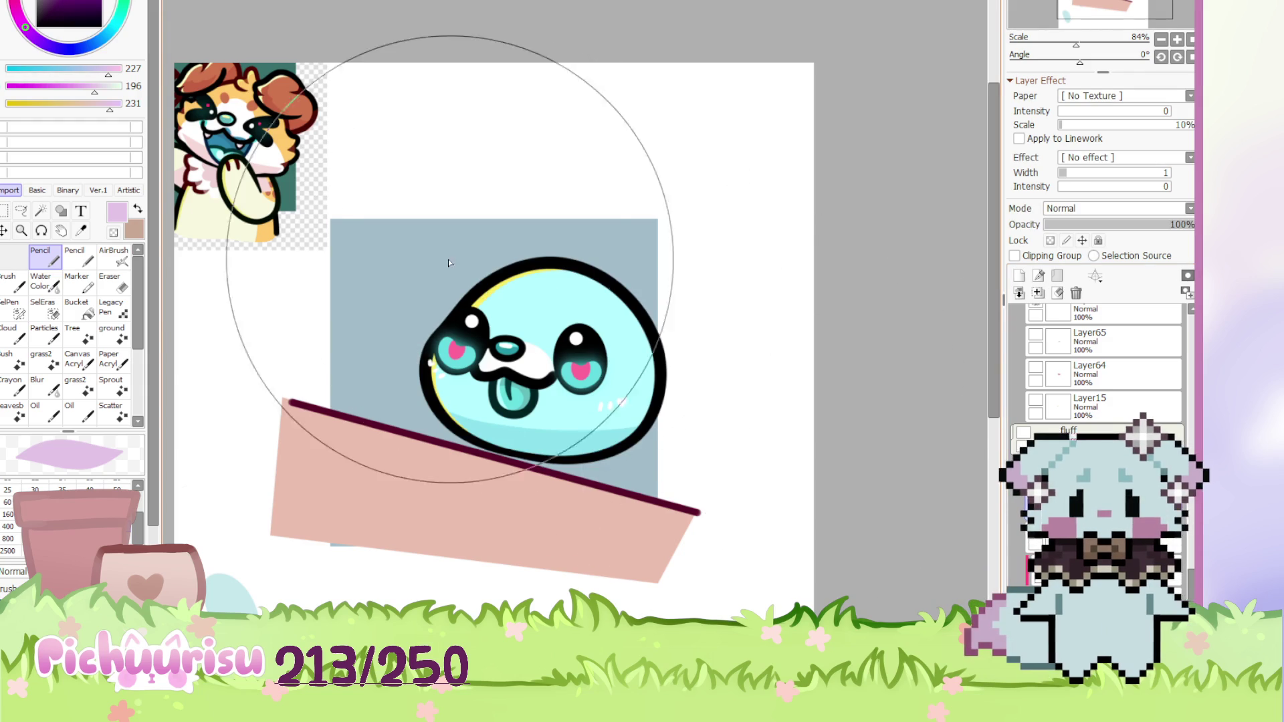
pyautogui.scroll(-1, 375, 263)
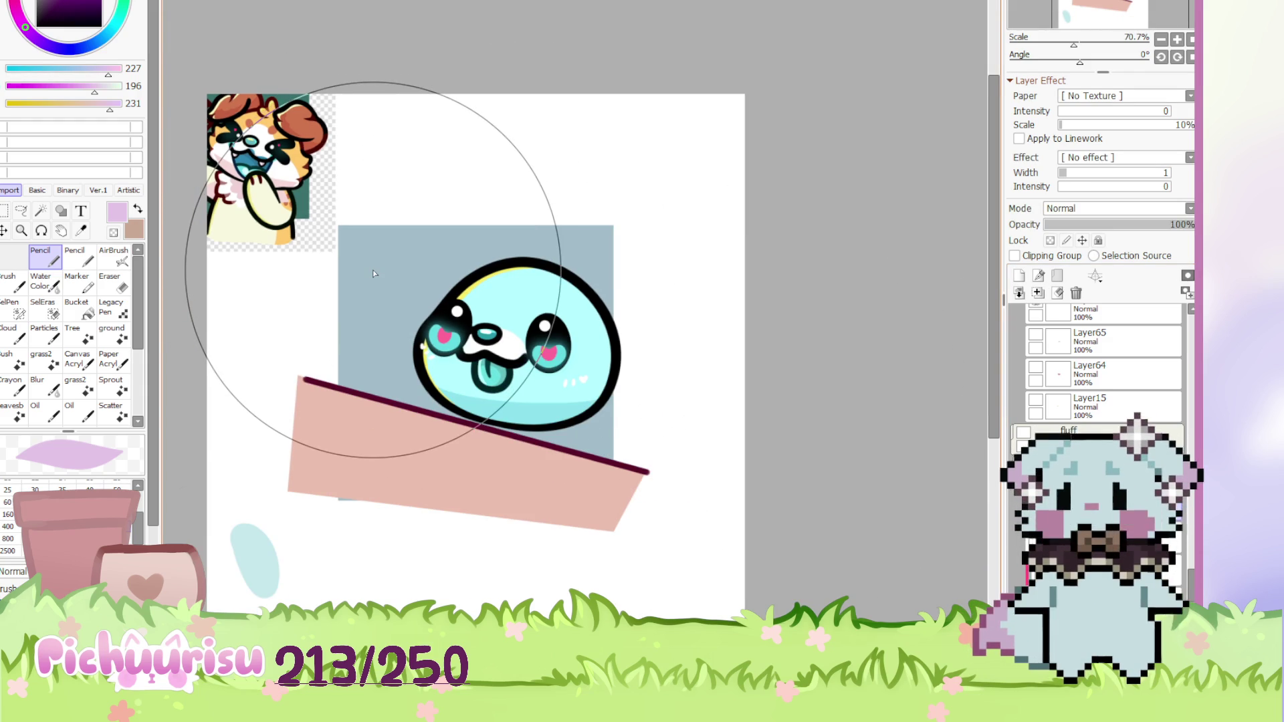
pyautogui.scroll(1, 571, 501)
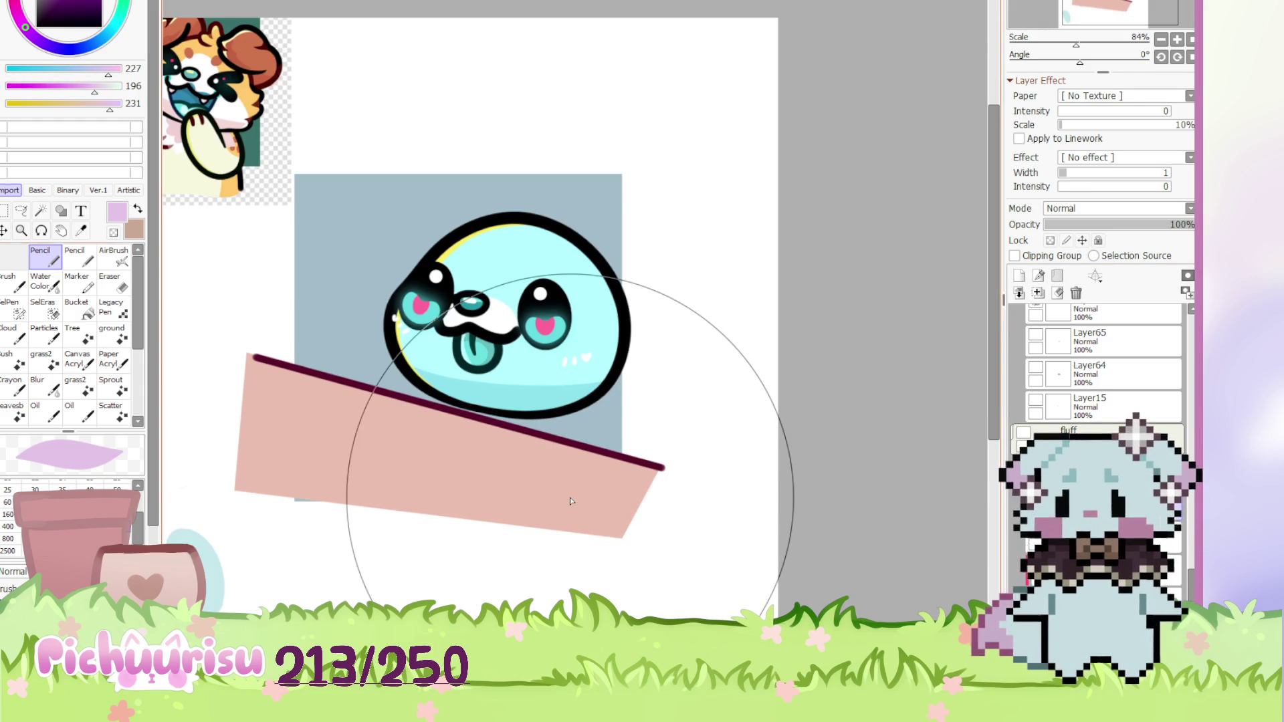
# Erase the blob's bottom outline, lower-left yellow rim and part of its right outline, then ready a black pencil
pyautogui.press('e')
pyautogui.scroll(4, 401, 358)
pyautogui.scroll(-3, 305, 338)
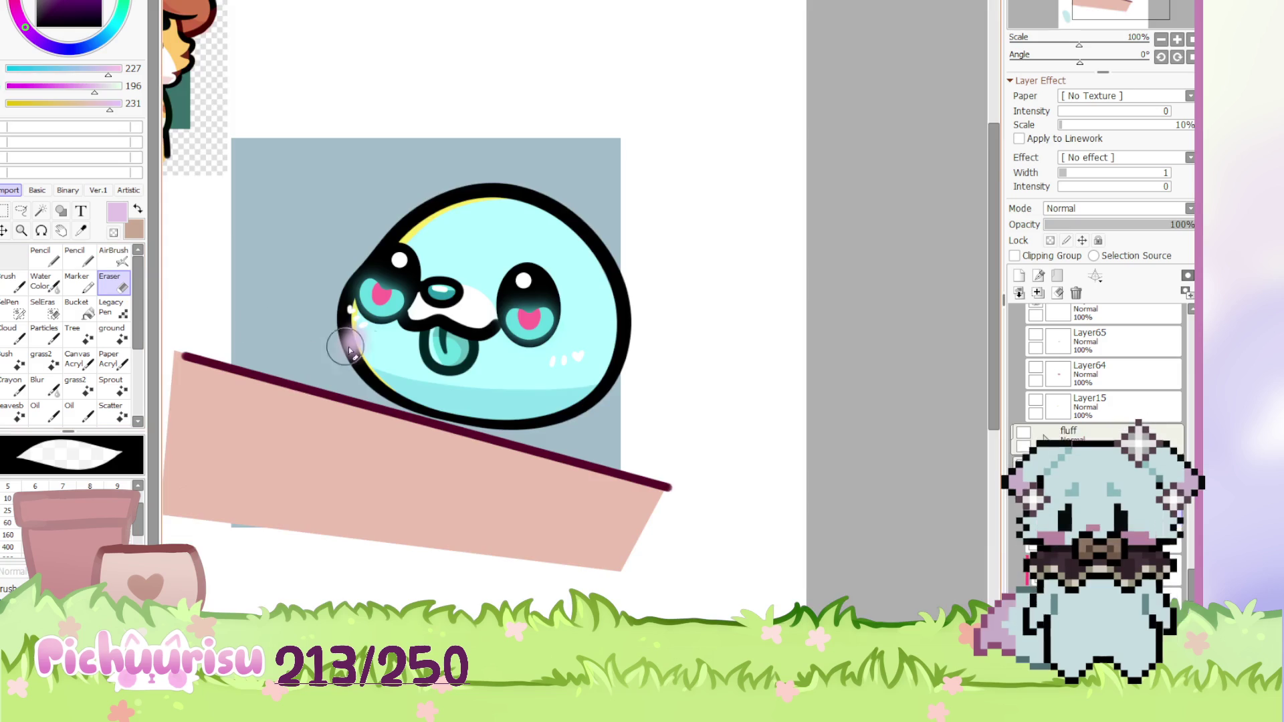
pyautogui.scroll(3, 305, 338)
pyautogui.moveTo(358, 321)
pyautogui.mouseDown()
pyautogui.moveTo(350, 388)
pyautogui.moveTo(375, 429)
pyautogui.mouseUp()
pyautogui.scroll(-3, 327, 373)
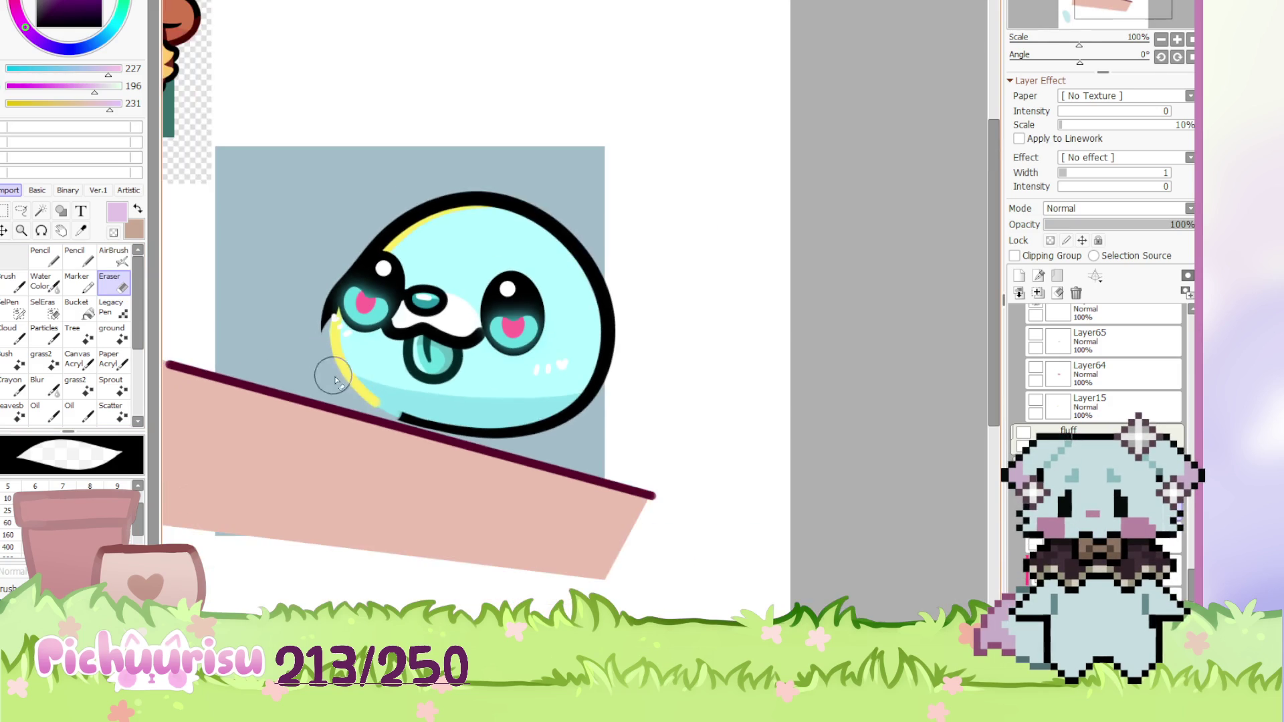
pyautogui.scroll(2, 568, 381)
pyautogui.moveTo(573, 349)
pyautogui.mouseDown()
pyautogui.moveTo(596, 416)
pyautogui.moveTo(587, 280)
pyautogui.mouseUp()
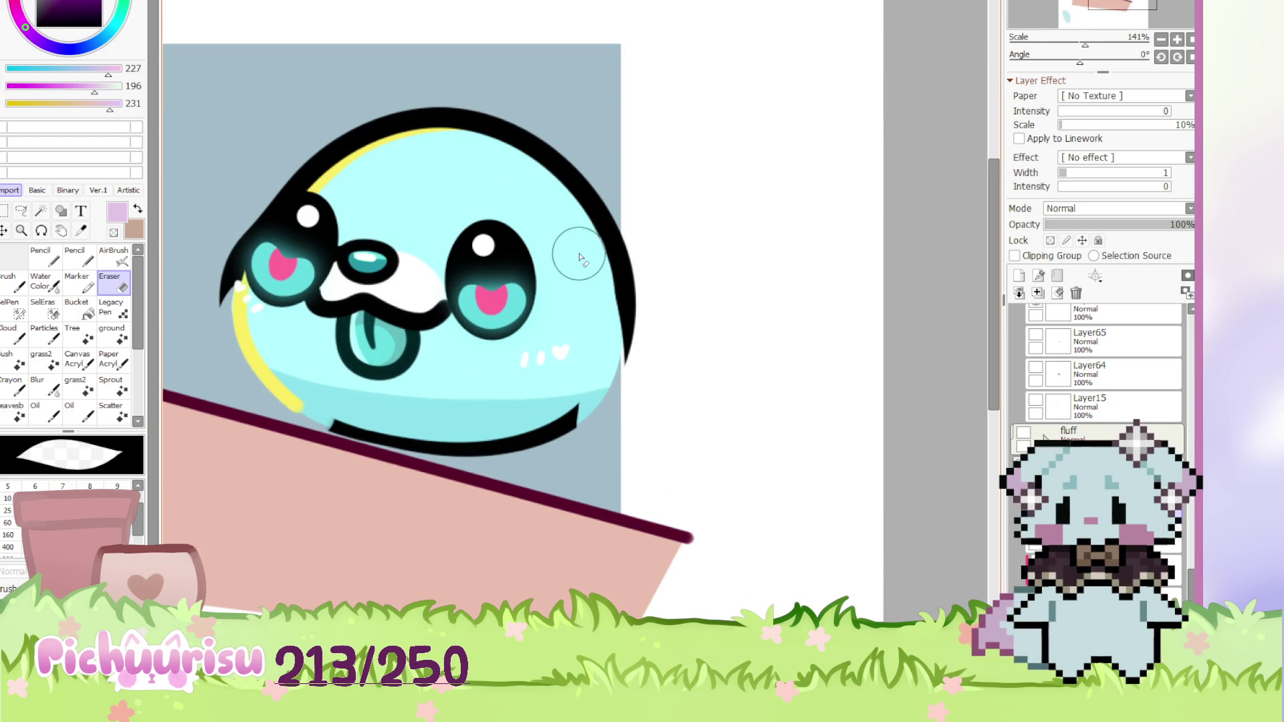
pyautogui.moveTo(550, 446); pyautogui.dragTo(299, 412)
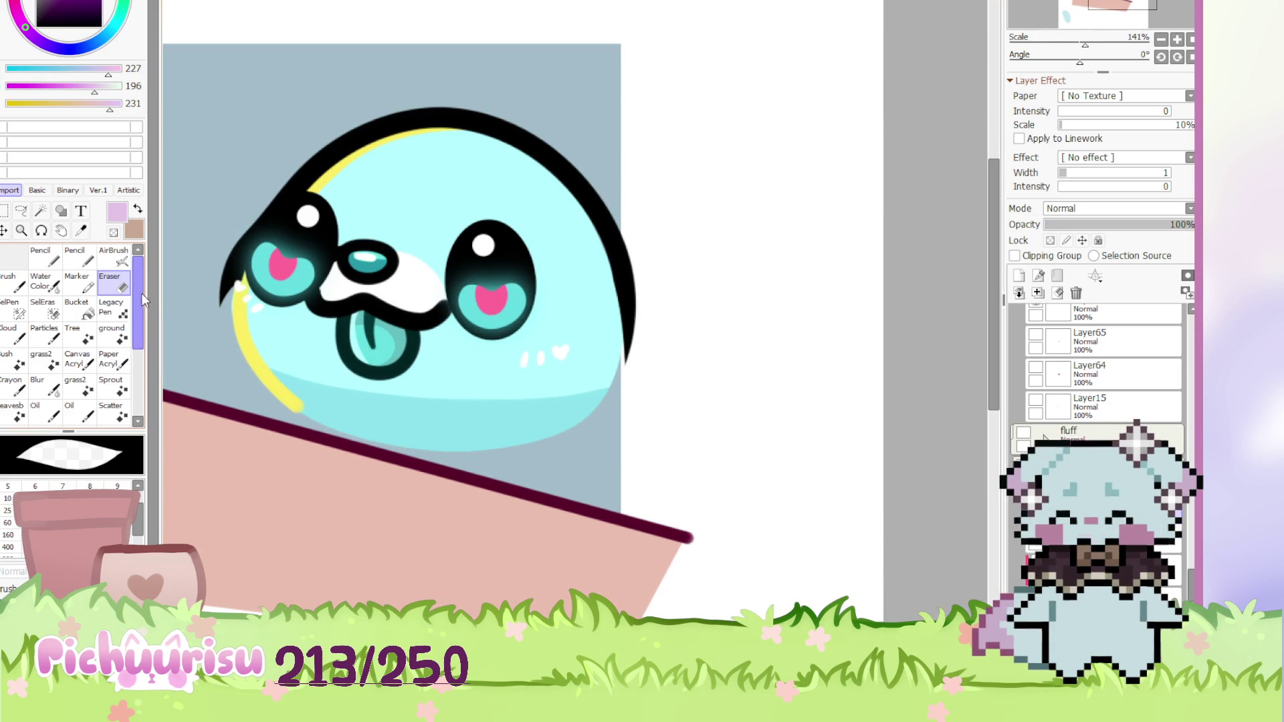
pyautogui.moveTo(259, 279)
pyautogui.mouseDown()
pyautogui.moveTo(242, 304)
pyautogui.moveTo(252, 367)
pyautogui.moveTo(301, 409)
pyautogui.mouseUp()
pyautogui.click(40, 259)
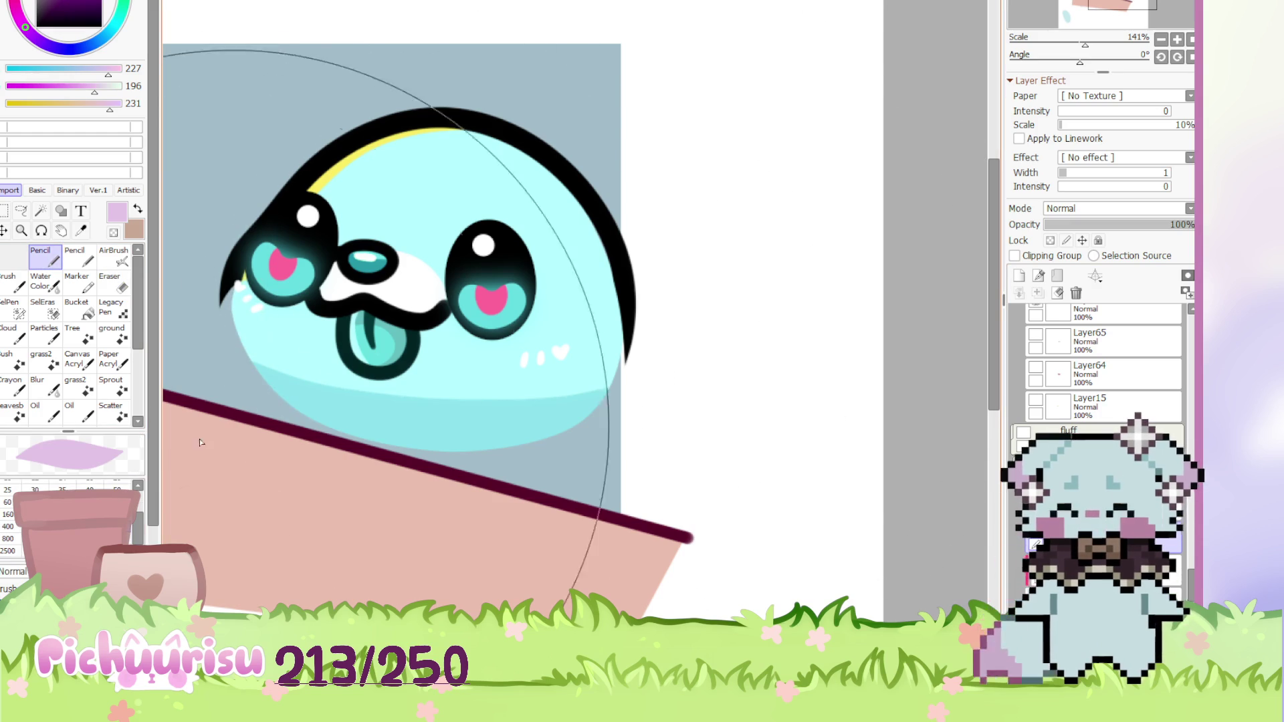
pyautogui.keyDown('alt'); pyautogui.click(634, 288); pyautogui.keyUp('alt')
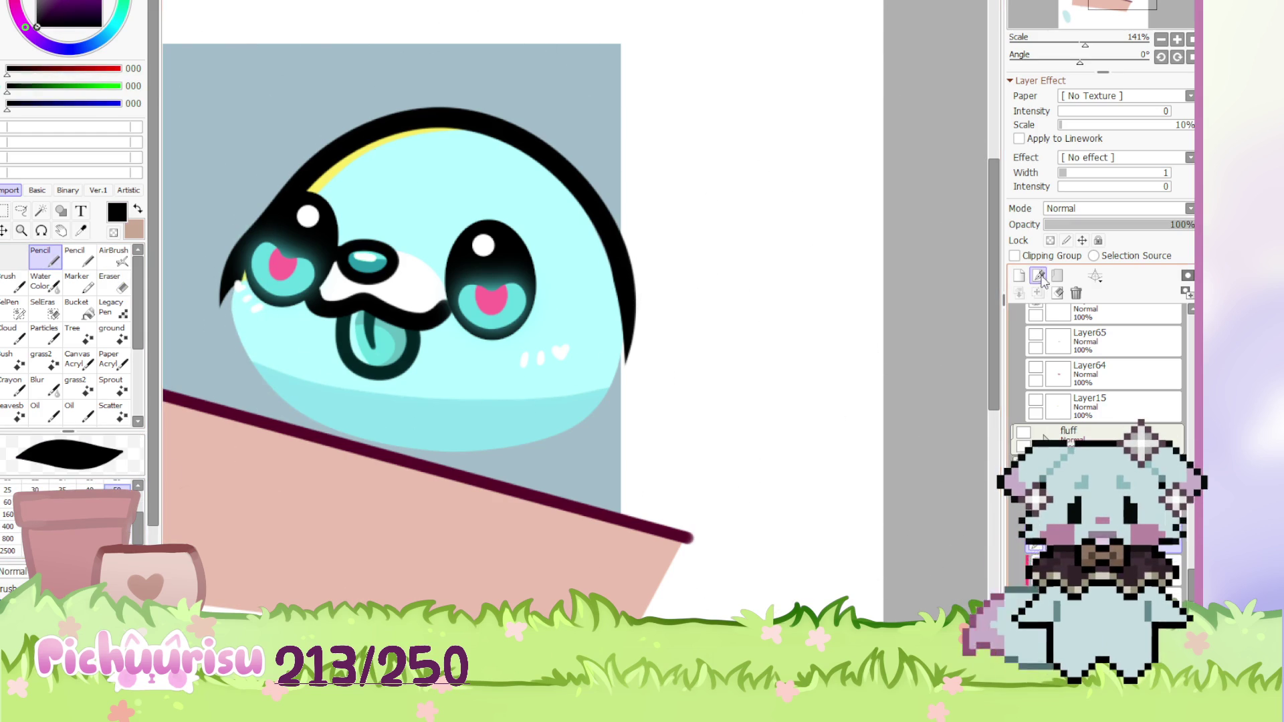
# Draw the blob's right black outline down to the box and bulge it into a smooth curve
pyautogui.moveTo(618, 262)
pyautogui.mouseDown()
pyautogui.moveTo(639, 382)
pyautogui.moveTo(624, 542)
pyautogui.mouseUp()
pyautogui.scroll(-3, 570, 462)
pyautogui.scroll(3, 582, 281)
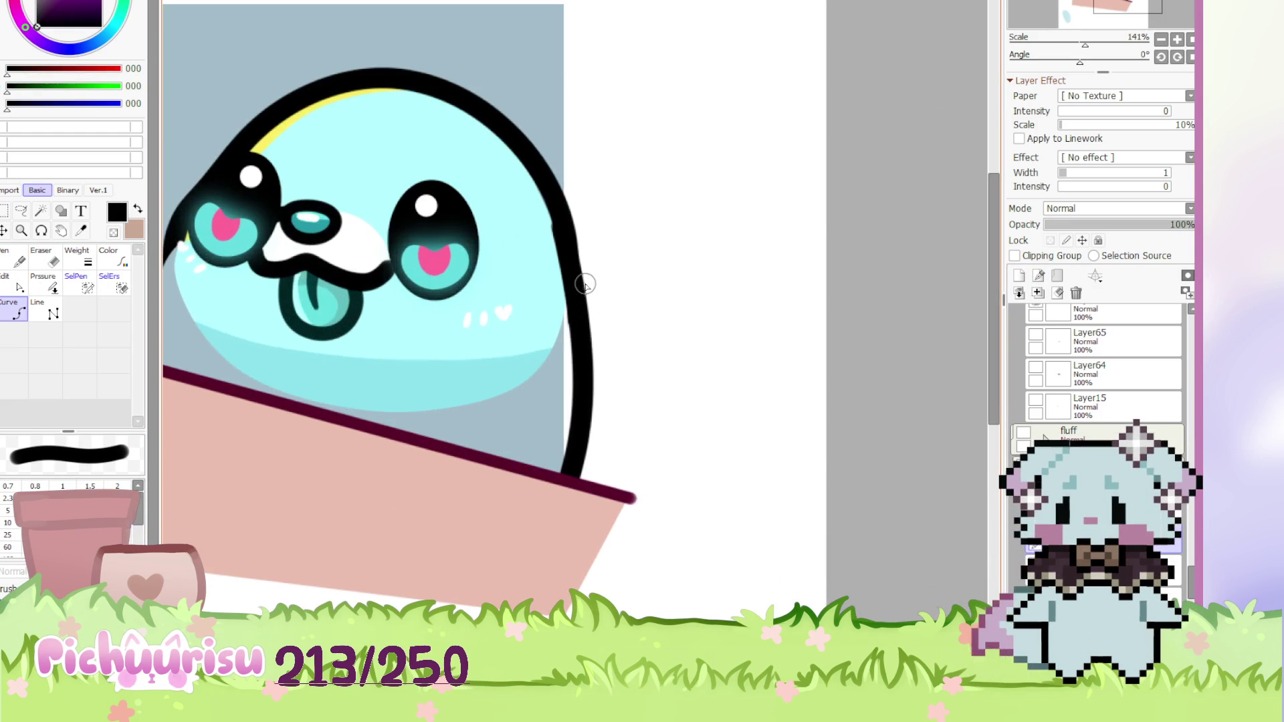
pyautogui.moveTo(563, 229); pyautogui.dragTo(567, 230)
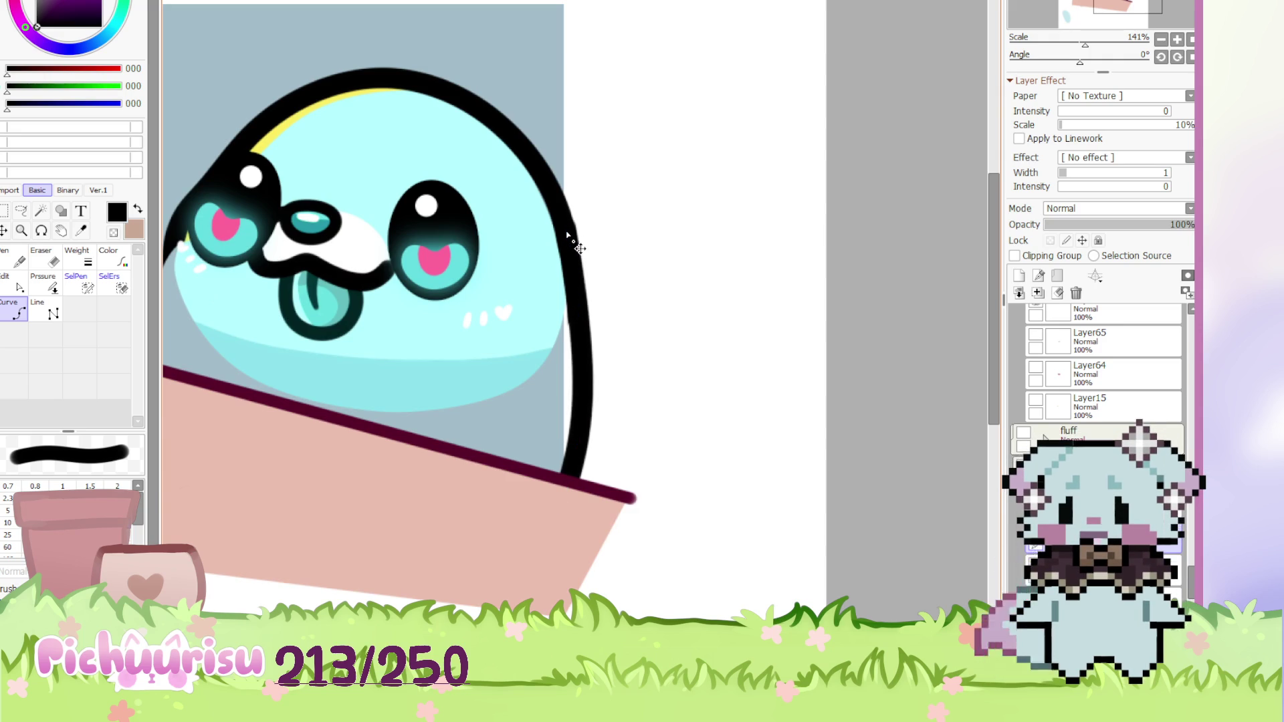
pyautogui.moveTo(581, 327); pyautogui.dragTo(587, 329)
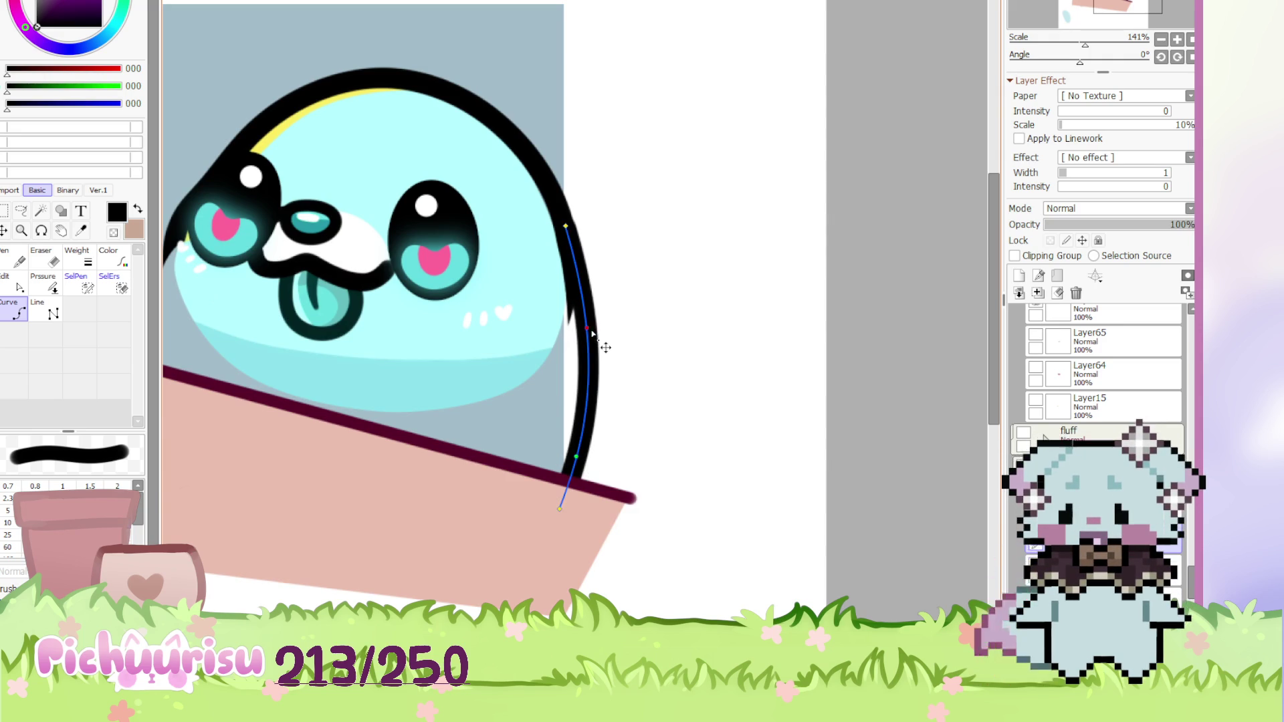
pyautogui.scroll(2, 550, 198)
pyautogui.moveTo(573, 236); pyautogui.dragTo(566, 220)
pyautogui.click(566, 219)
pyautogui.moveTo(608, 382)
pyautogui.mouseDown()
pyautogui.moveTo(595, 402)
pyautogui.moveTo(609, 371)
pyautogui.moveTo(610, 402)
pyautogui.moveTo(611, 281)
pyautogui.mouseUp()
pyautogui.press('e')
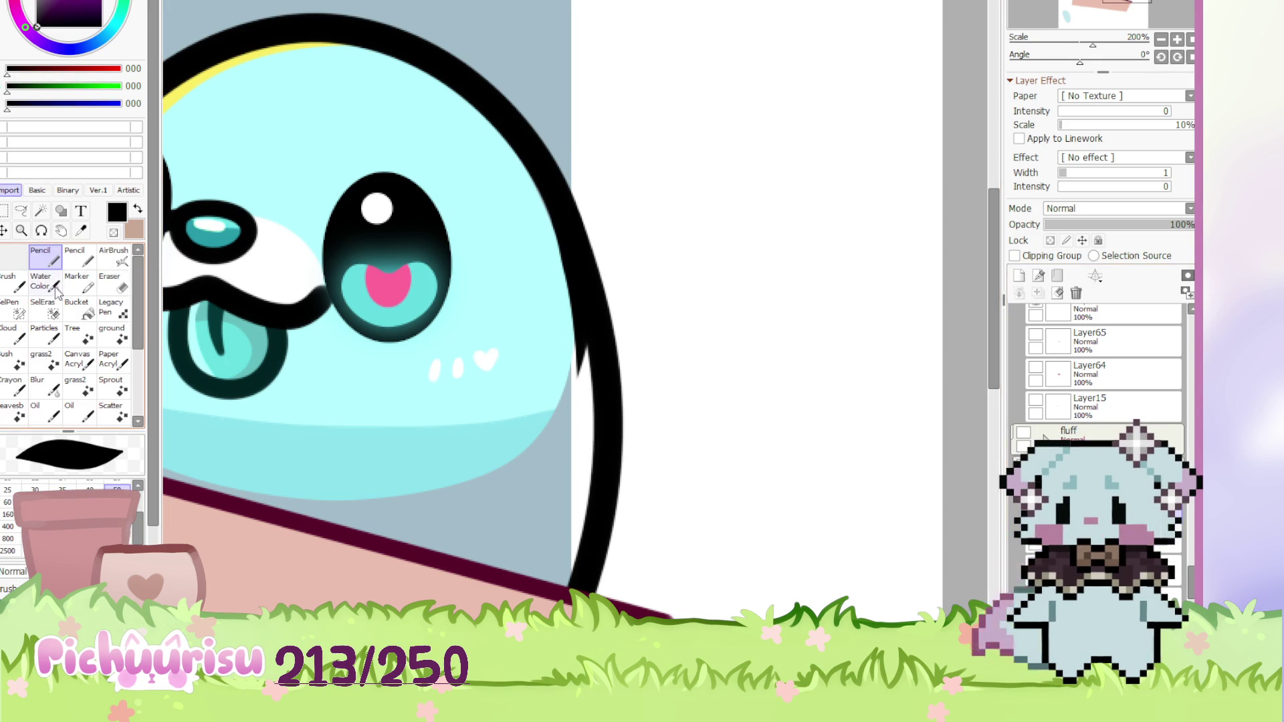
pyautogui.scroll(1, 513, 220)
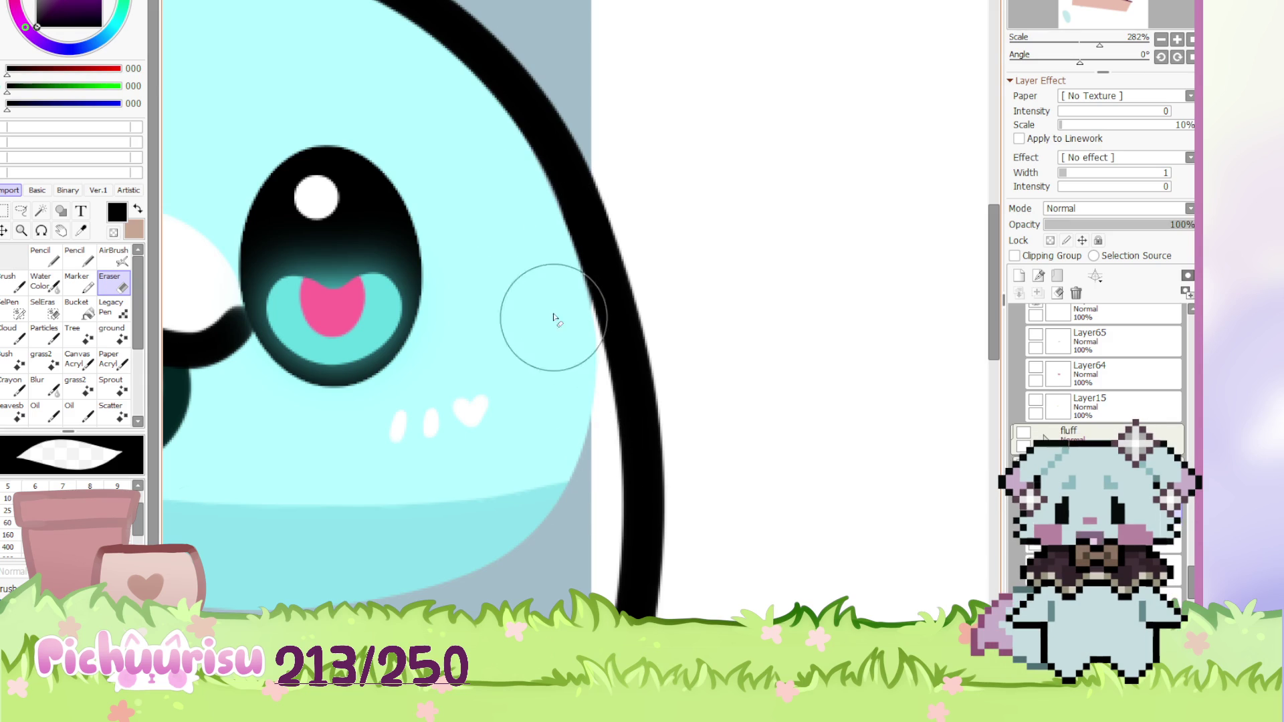
pyautogui.scroll(-4, 570, 375)
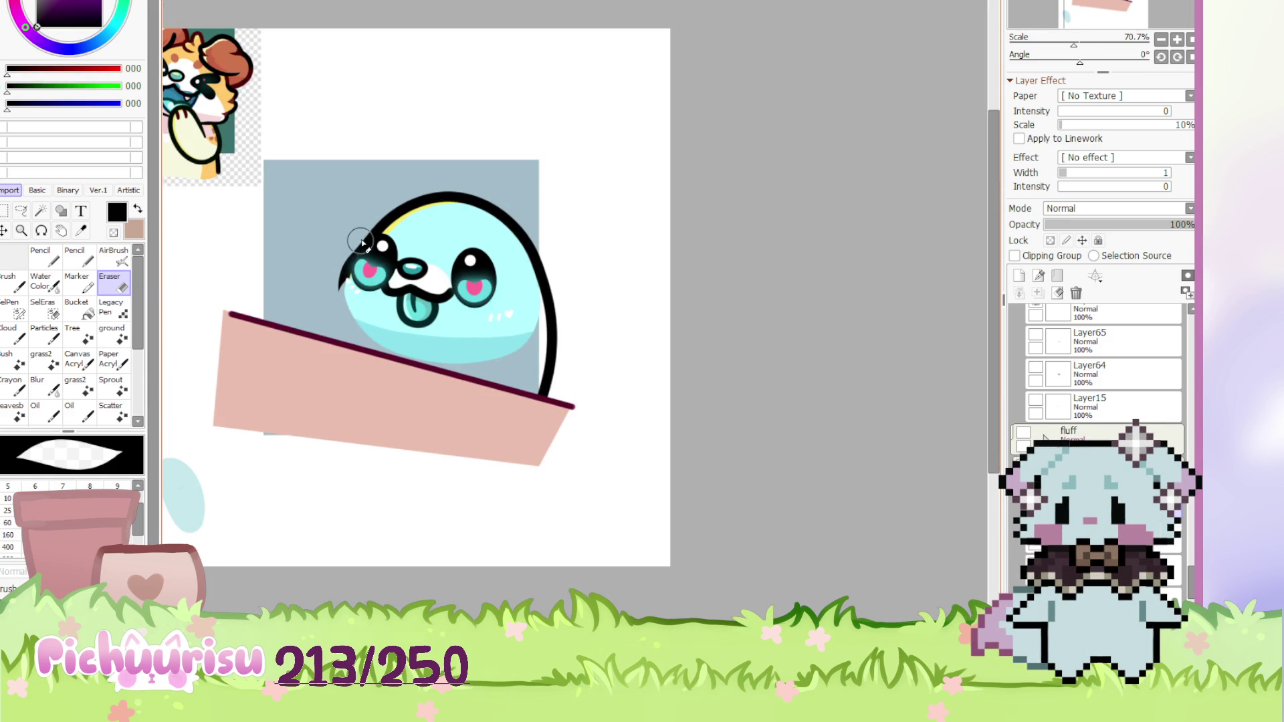
pyautogui.scroll(1, 349, 201)
pyautogui.click(42, 256)
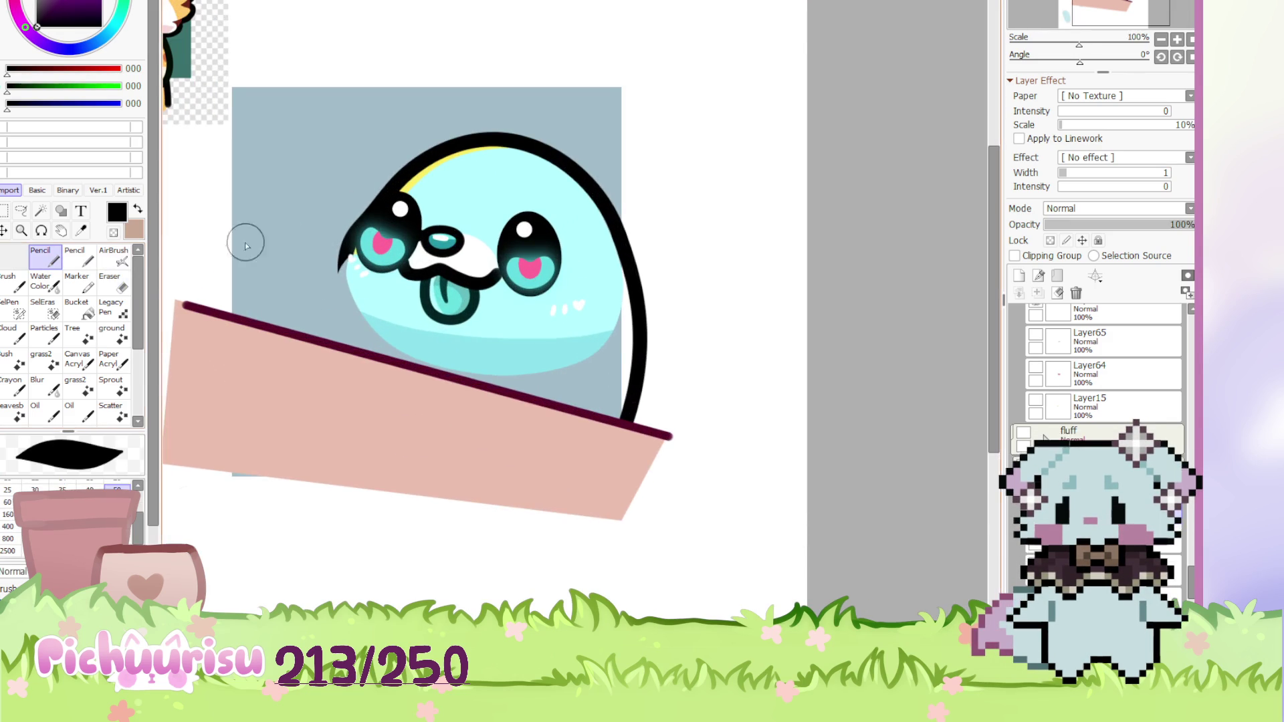
pyautogui.scroll(1, 357, 244)
# Draw the blob's left outline as a black Curve-tool stroke ending on the box edge
pyautogui.press('c')
pyautogui.click(351, 226)
pyautogui.doubleClick(286, 358)
pyautogui.scroll(-3, 333, 352)
pyautogui.scroll(6, 362, 338)
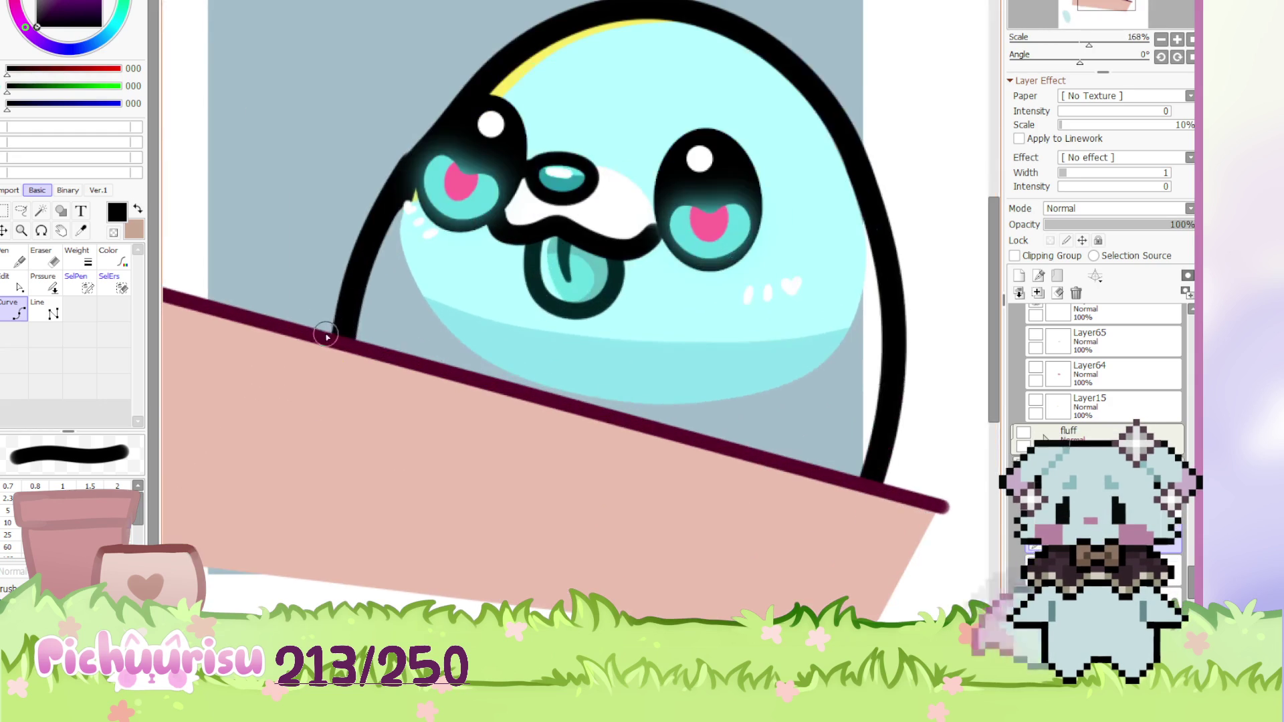
pyautogui.click(363, 371)
pyautogui.click(370, 267)
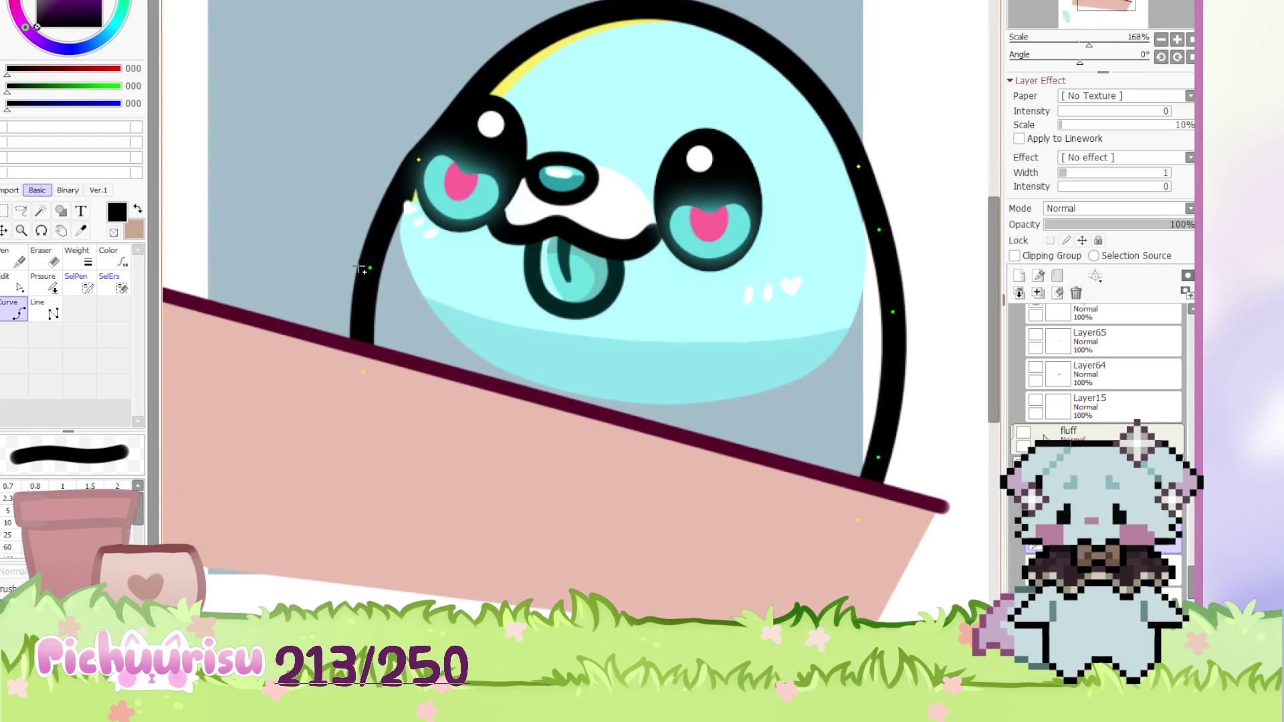
pyautogui.doubleClick(417, 158)
pyautogui.scroll(1, 416, 148)
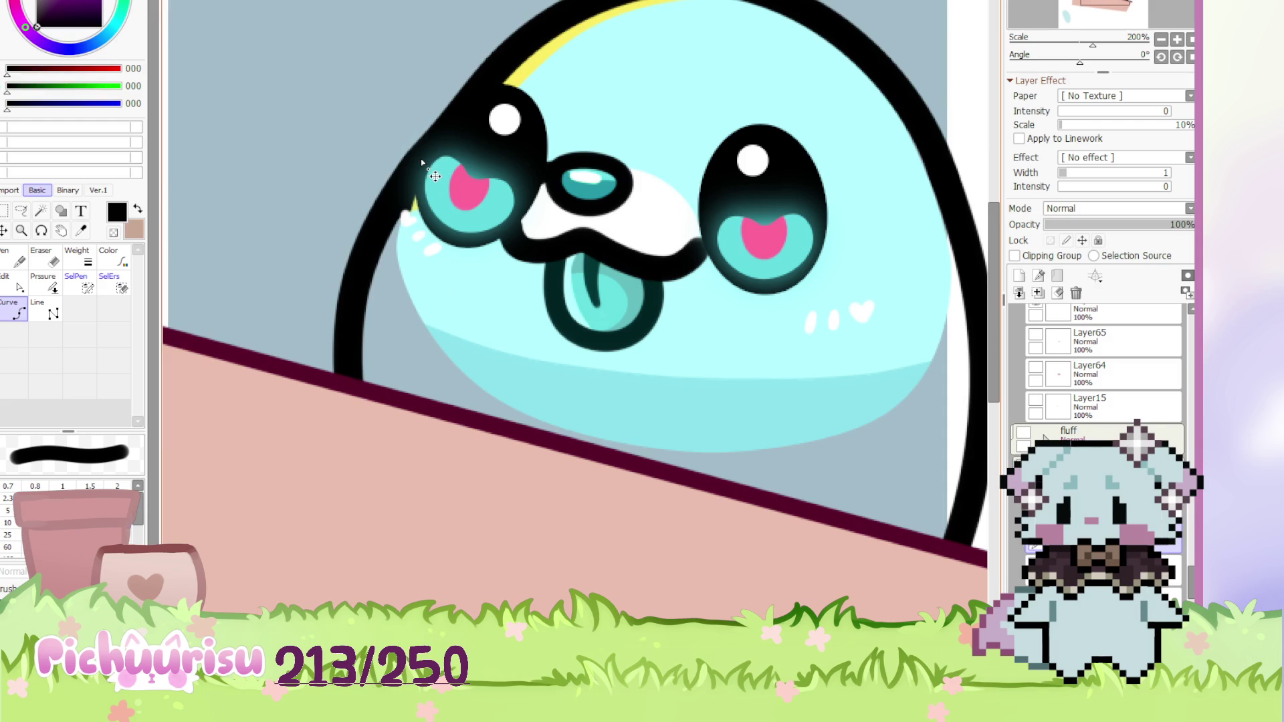
pyautogui.scroll(-8, 420, 158)
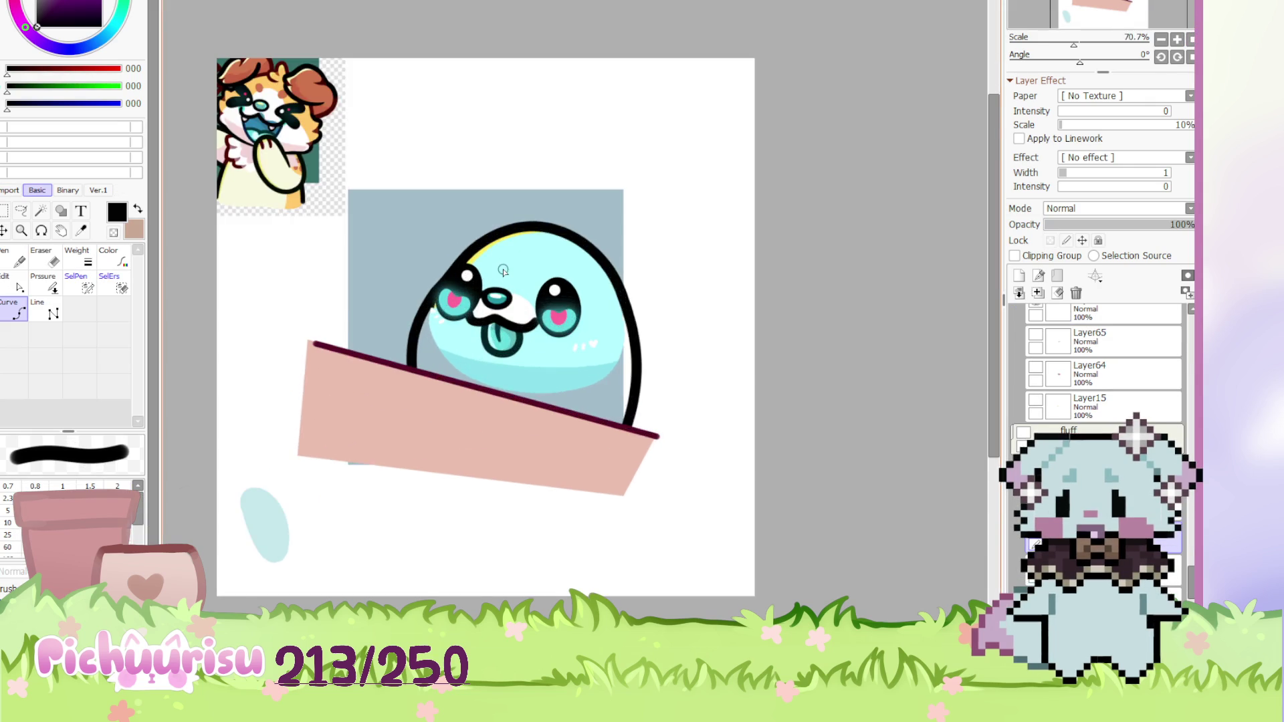
pyautogui.scroll(3, 503, 270)
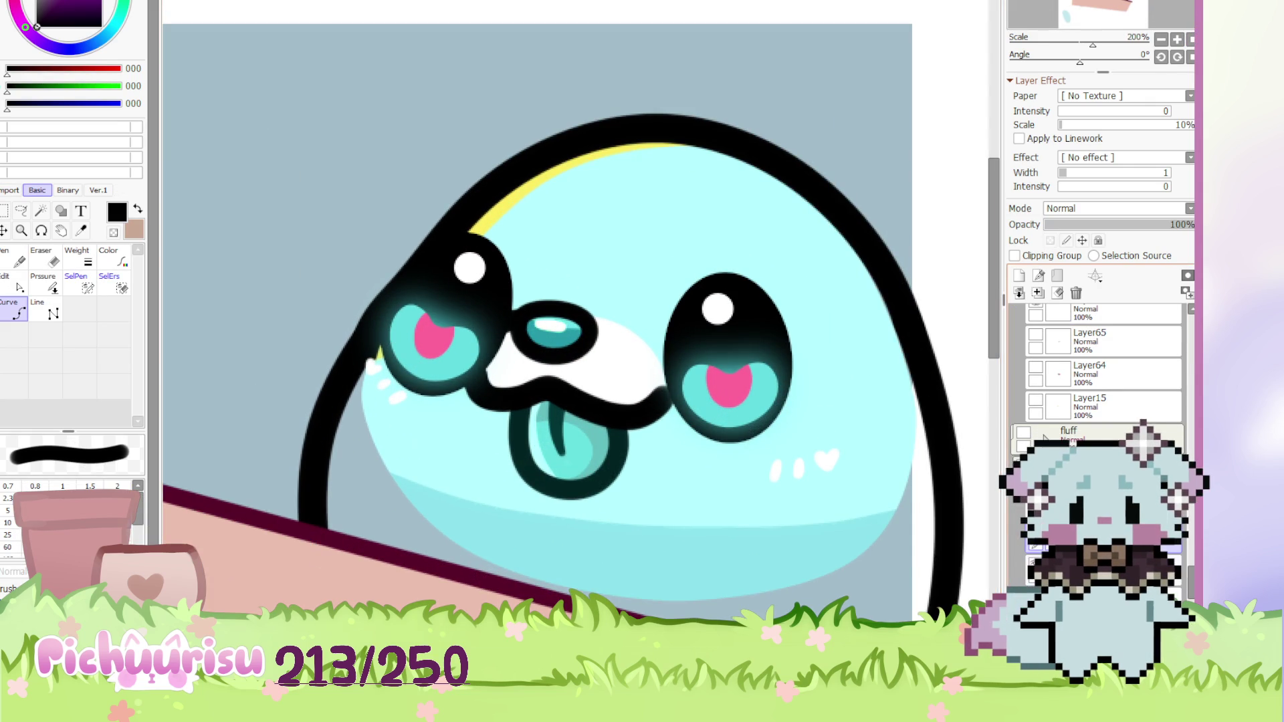
# Switch to the eraser and apply a quick transform to the blob's layer
pyautogui.click(9, 190)
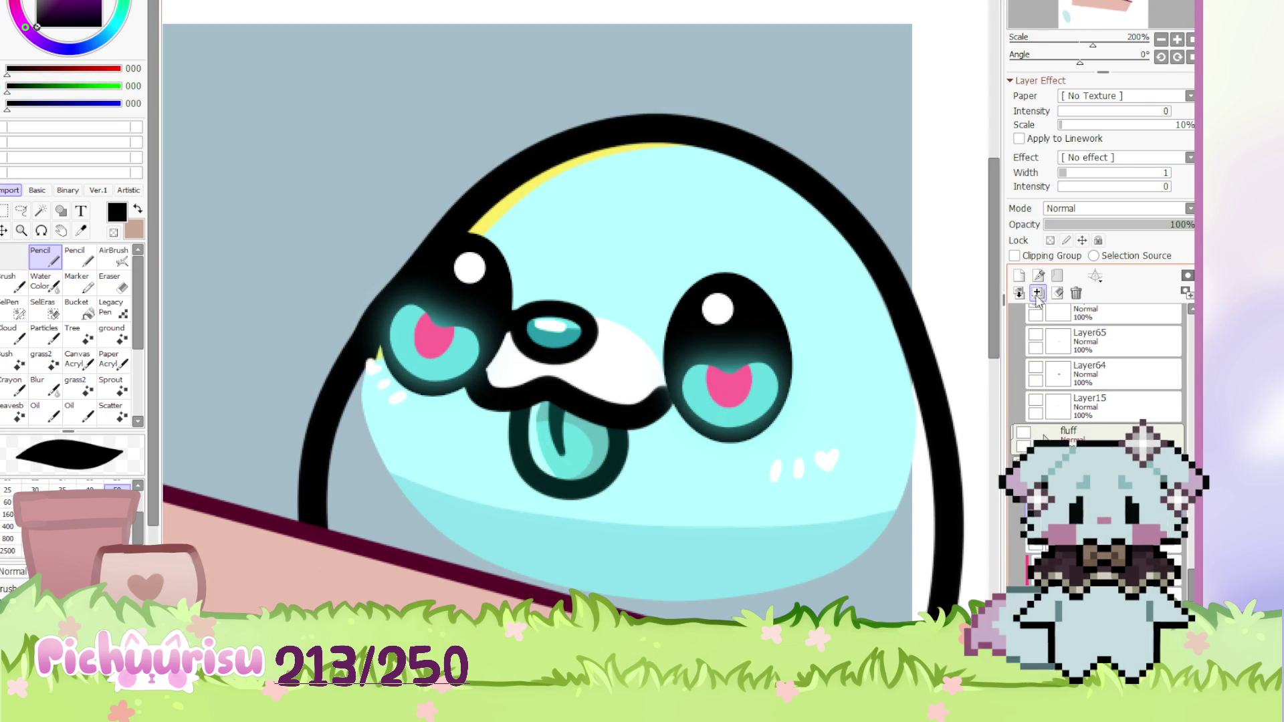
pyautogui.click(104, 289)
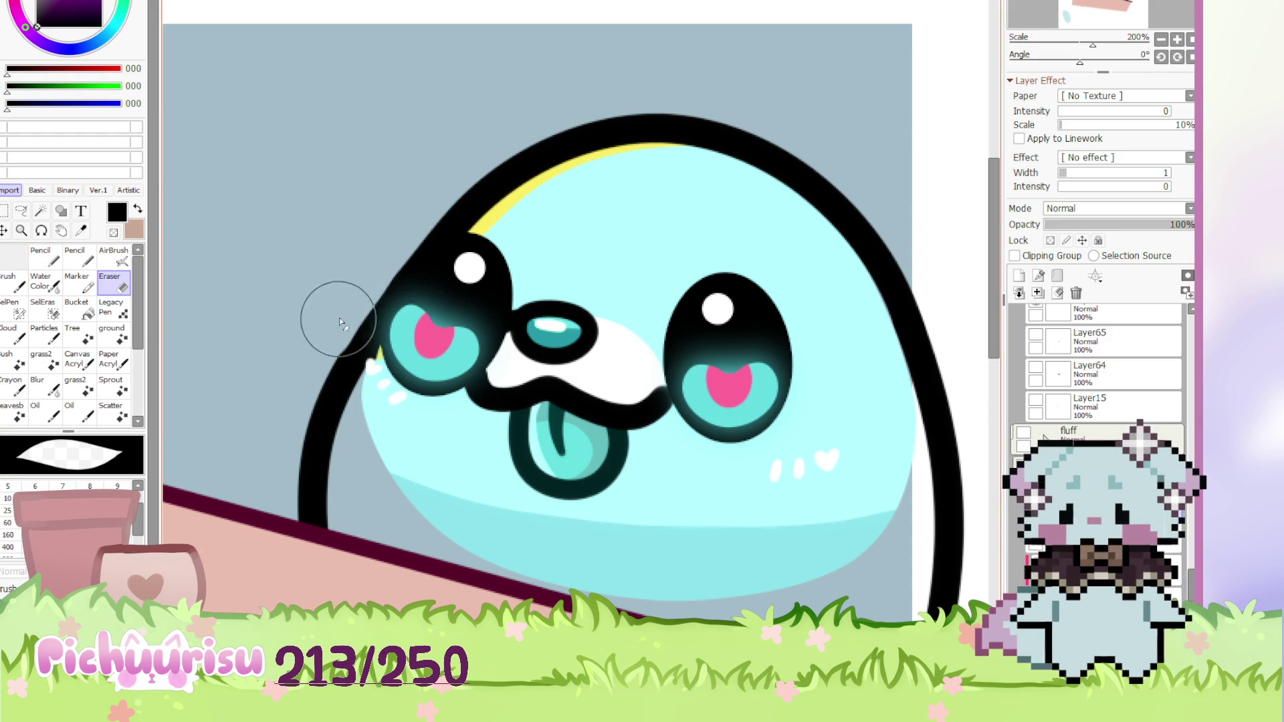
pyautogui.scroll(-3, 329, 278)
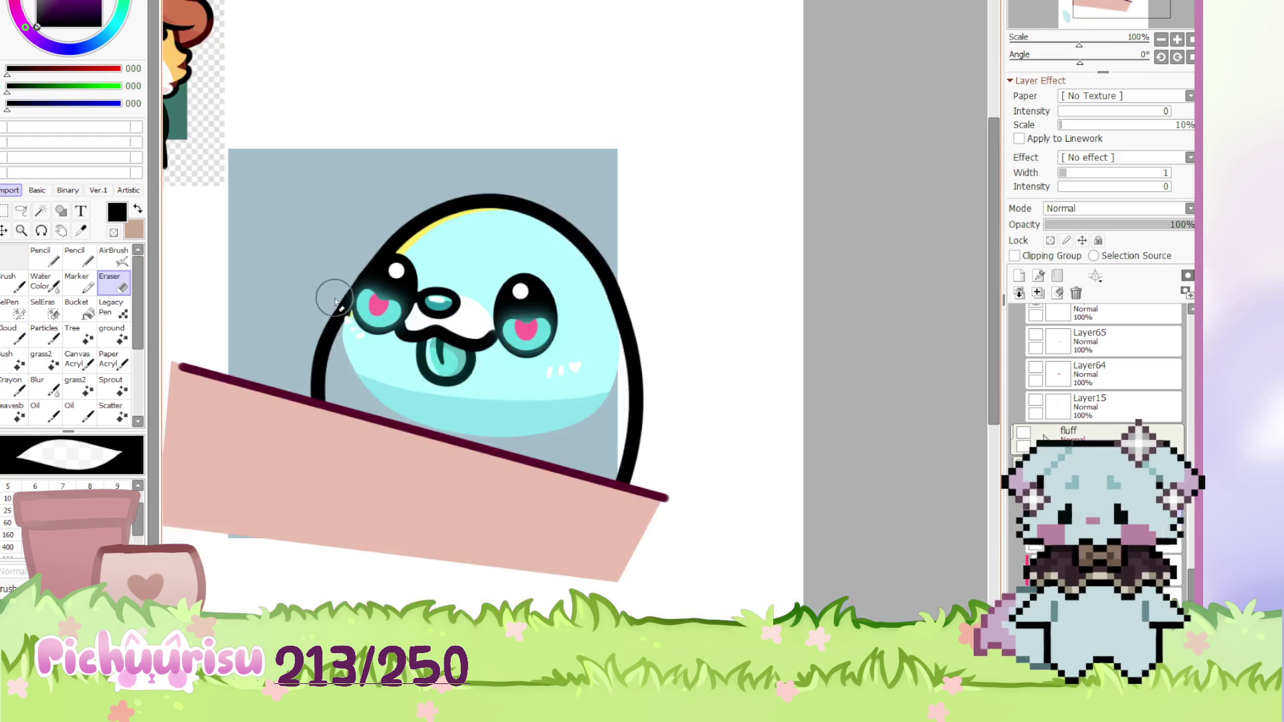
pyautogui.scroll(3, 388, 286)
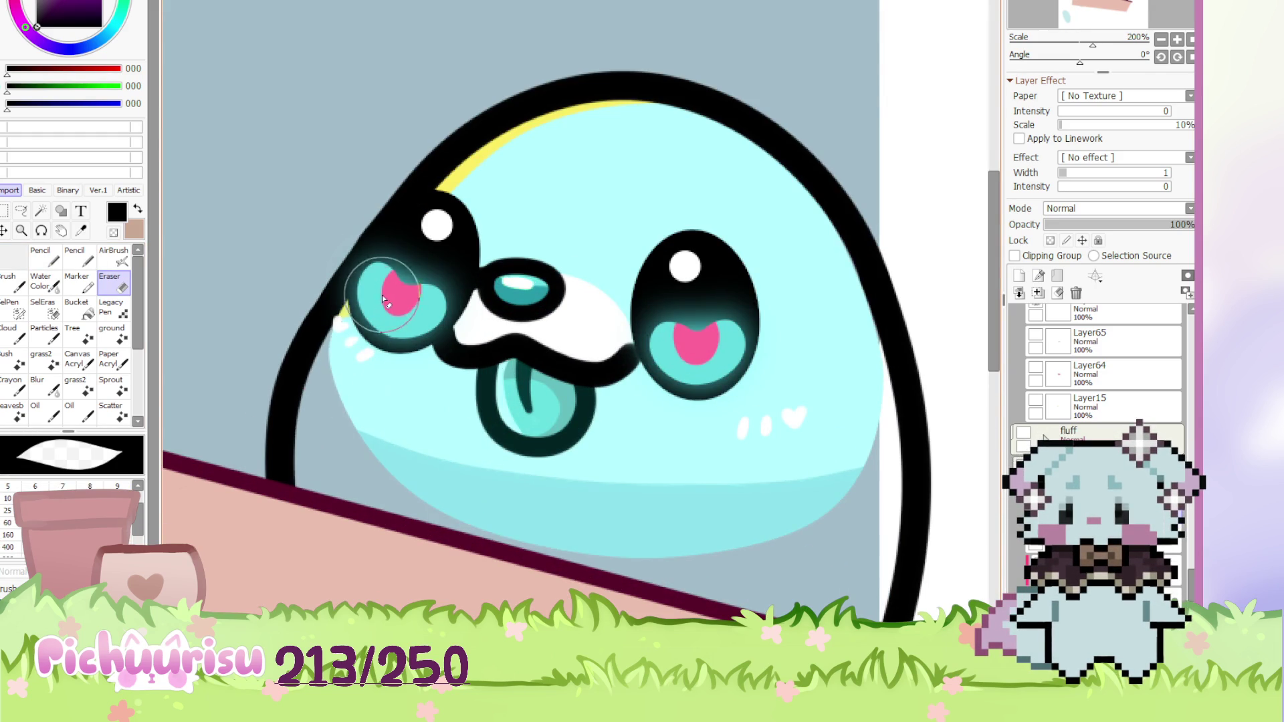
pyautogui.scroll(-4, 344, 372)
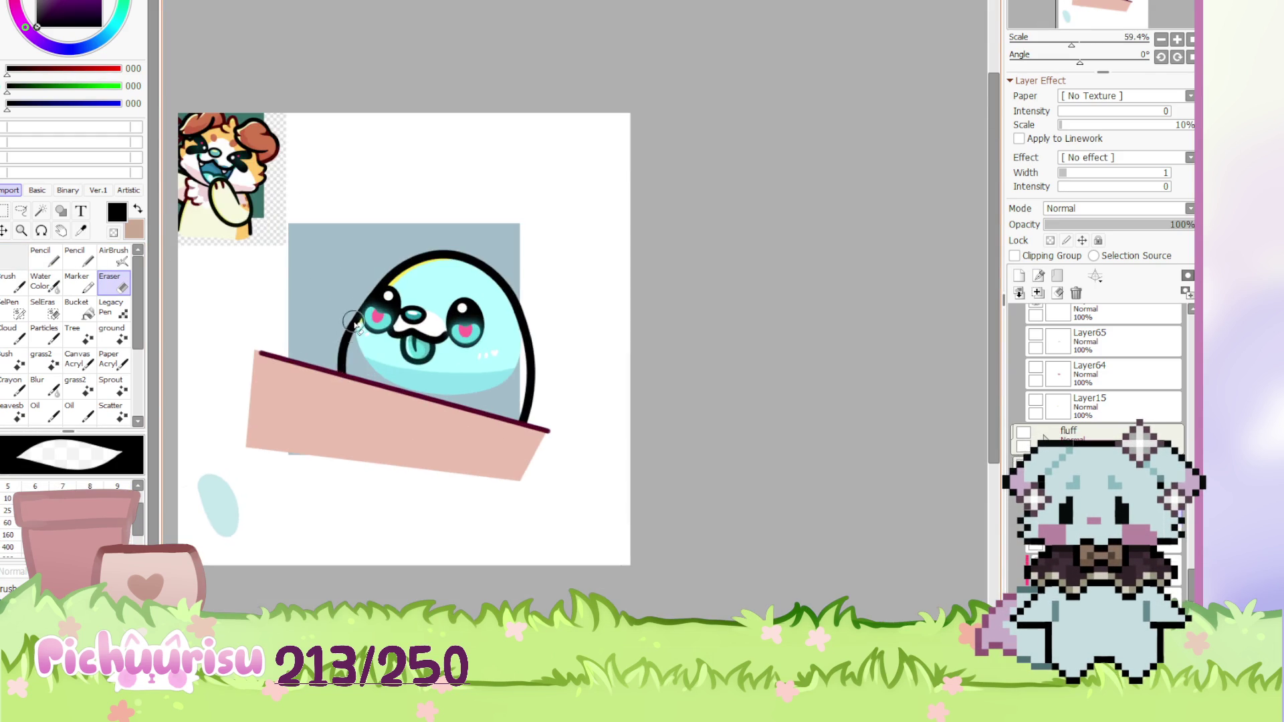
pyautogui.scroll(1, 376, 288)
pyautogui.scroll(-2, 555, 289)
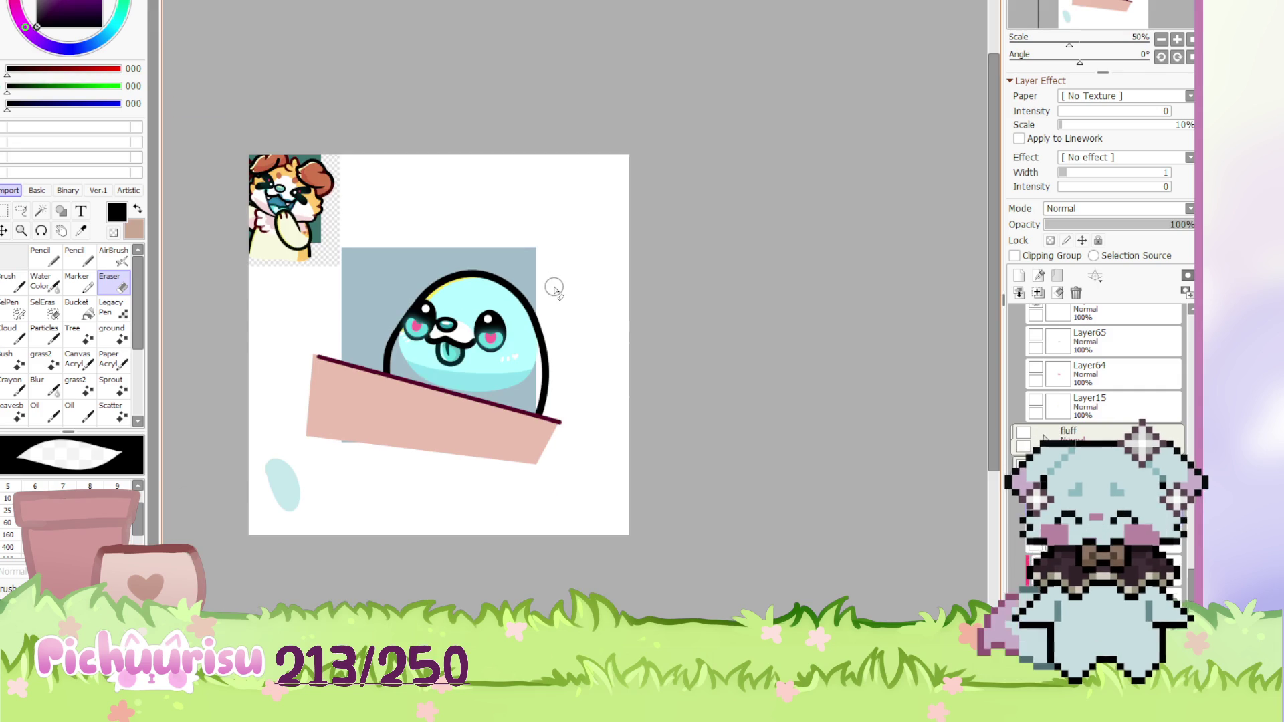
pyautogui.hotkey('ctrl', 't')
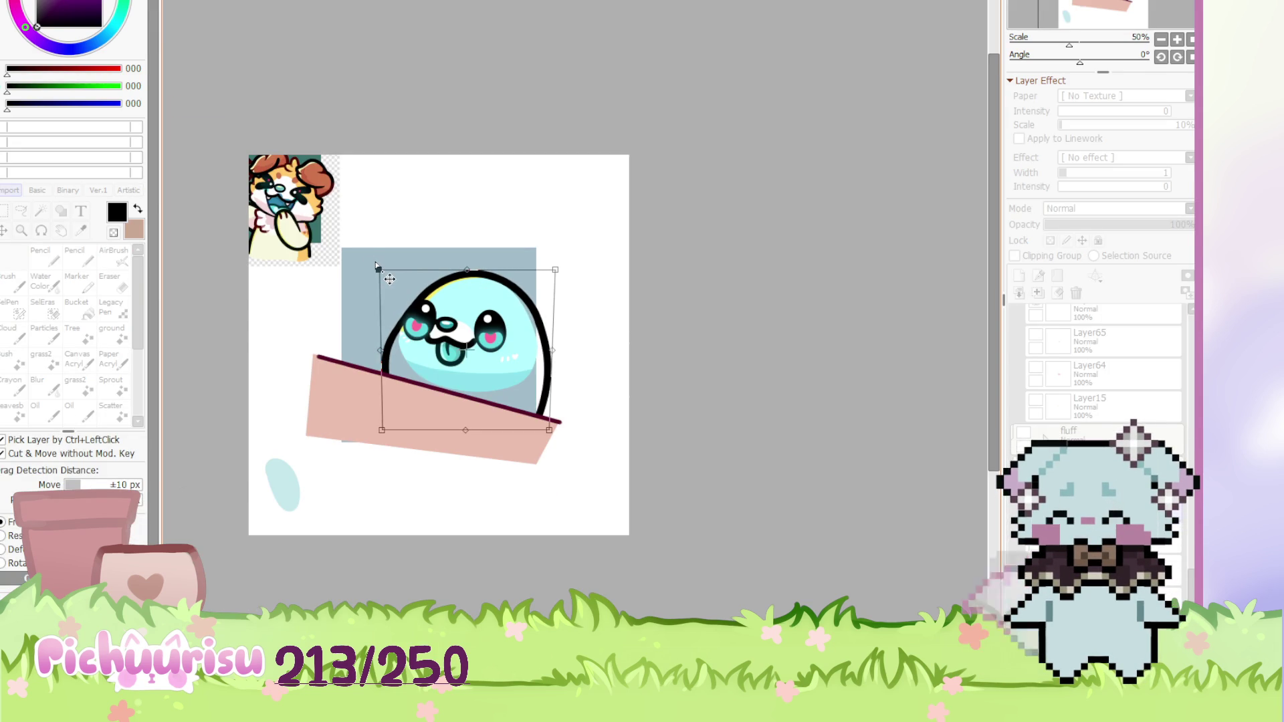
pyautogui.press('Return')
pyautogui.scroll(3, 401, 311)
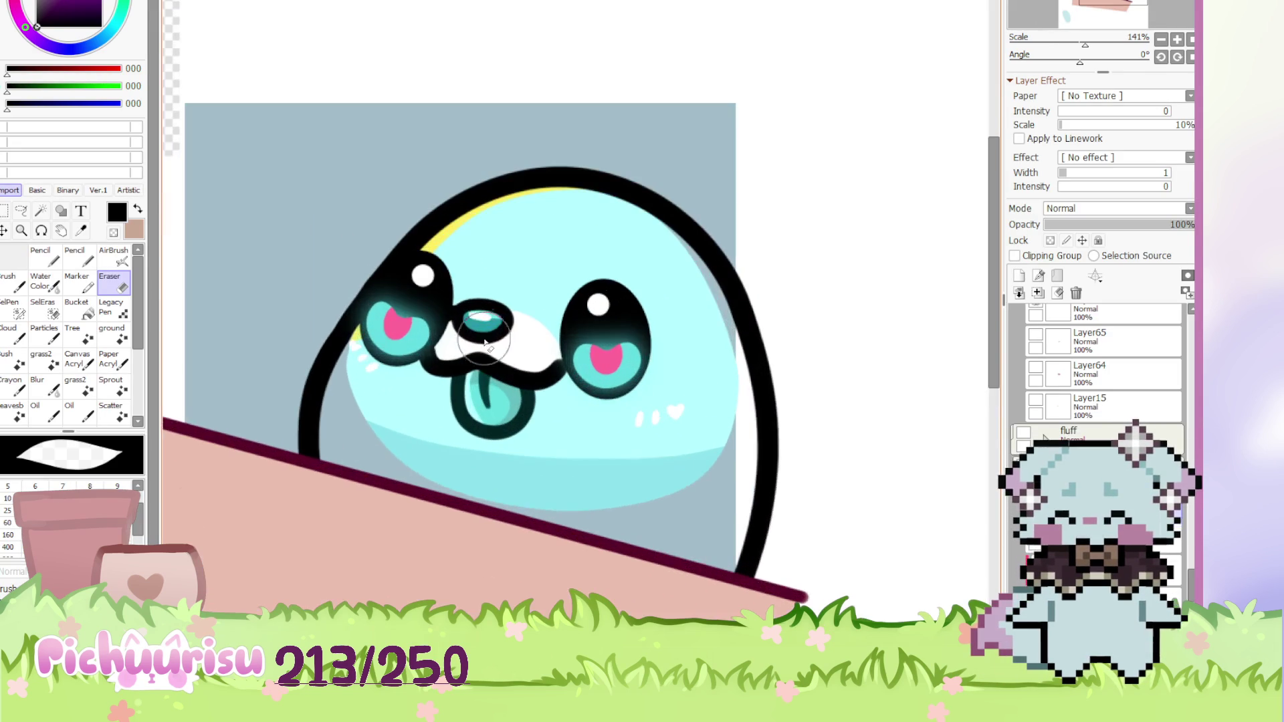
# Go to the snout layer folder and hide the Linework6 layer
pyautogui.keyDown('ctrl'); pyautogui.keyDown('shift'); pyautogui.click(458, 310); pyautogui.keyUp('shift'); pyautogui.keyUp('ctrl')
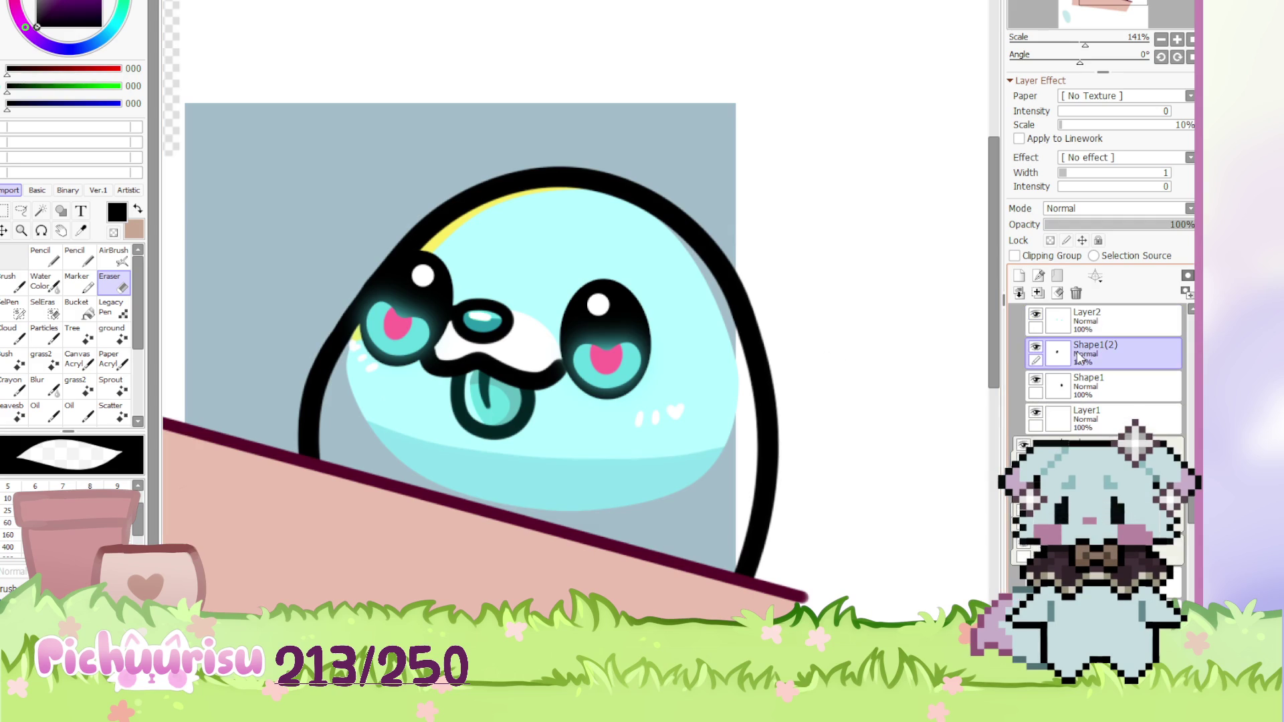
pyautogui.click(1037, 380)
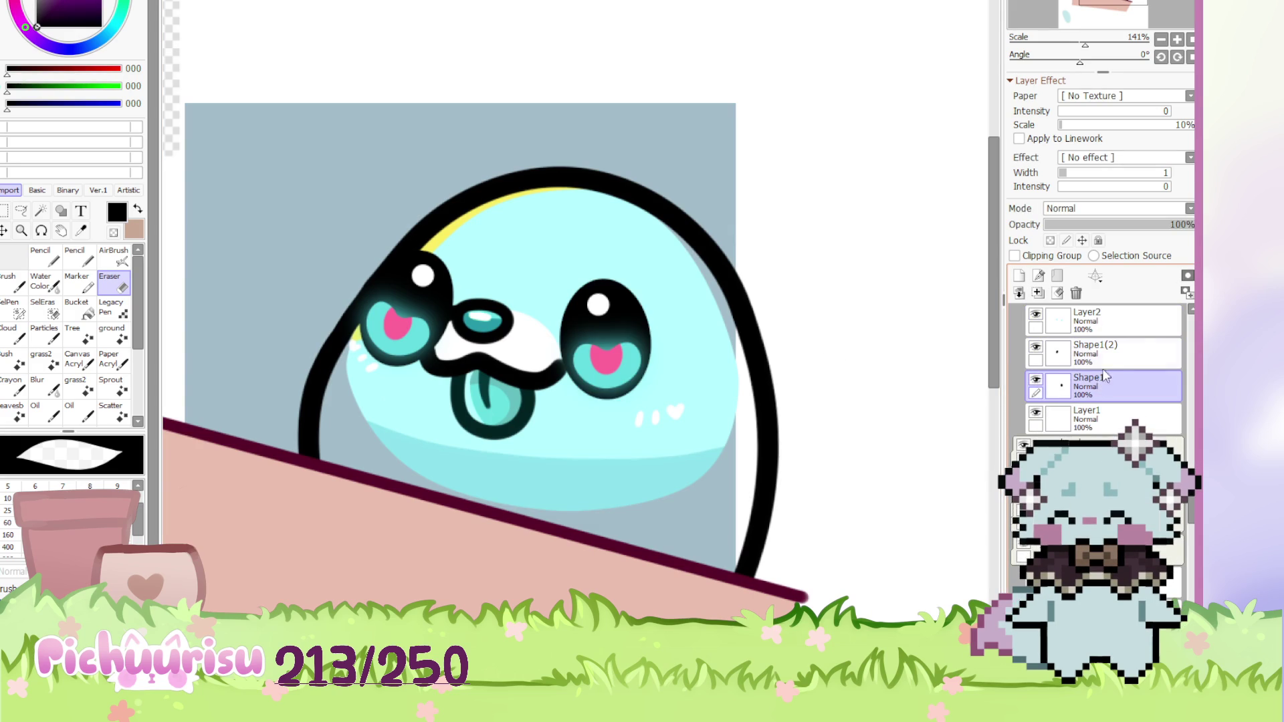
pyautogui.scroll(-3, 553, 386)
pyautogui.scroll(2, 553, 387)
pyautogui.keyDown('ctrl'); pyautogui.keyDown('shift'); pyautogui.click(552, 386); pyautogui.keyUp('shift'); pyautogui.keyUp('ctrl')
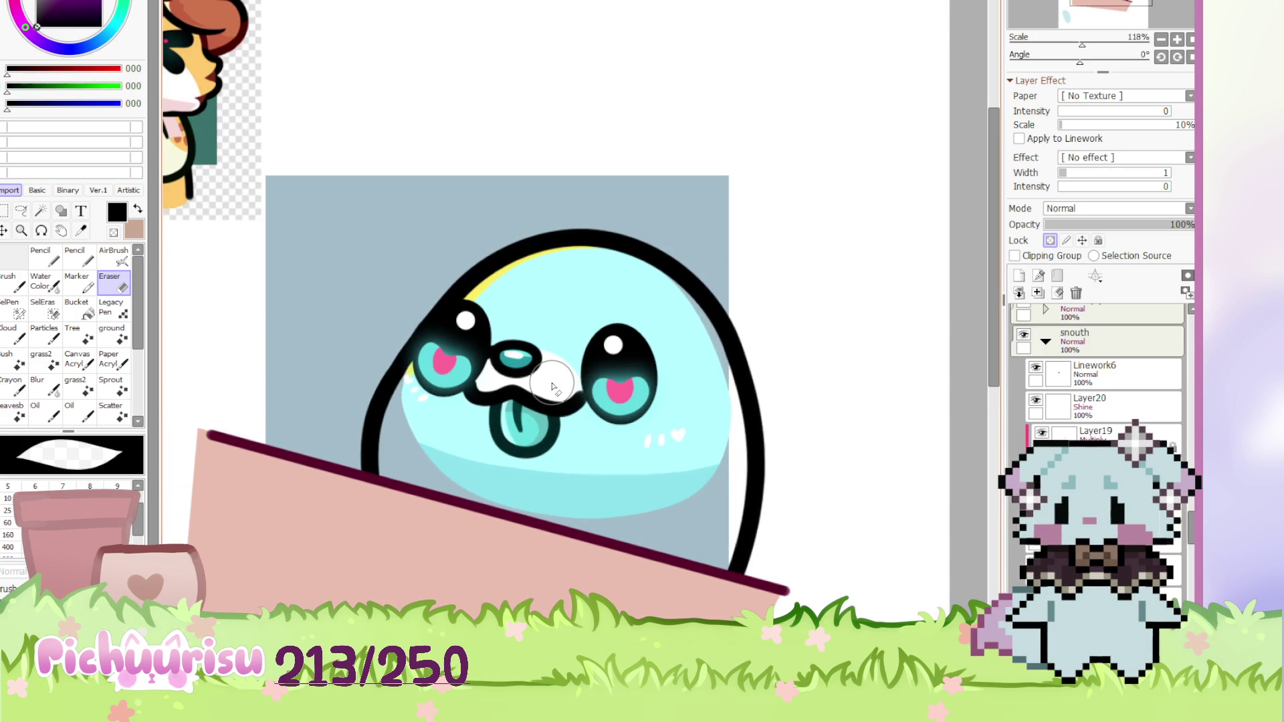
pyautogui.scroll(-1, 552, 387)
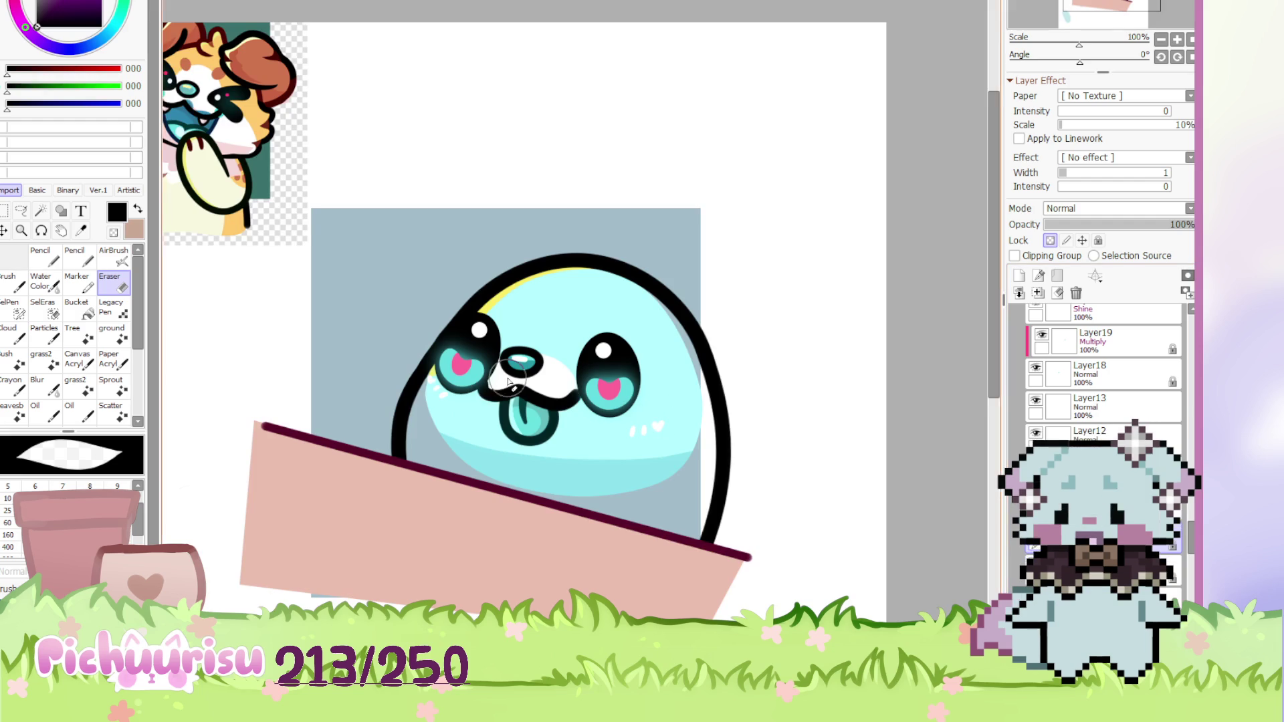
pyautogui.scroll(1, 508, 381)
pyautogui.keyDown('ctrl'); pyautogui.keyDown('shift'); pyautogui.click(544, 367); pyautogui.keyUp('shift'); pyautogui.keyUp('ctrl')
pyautogui.click(1034, 317)
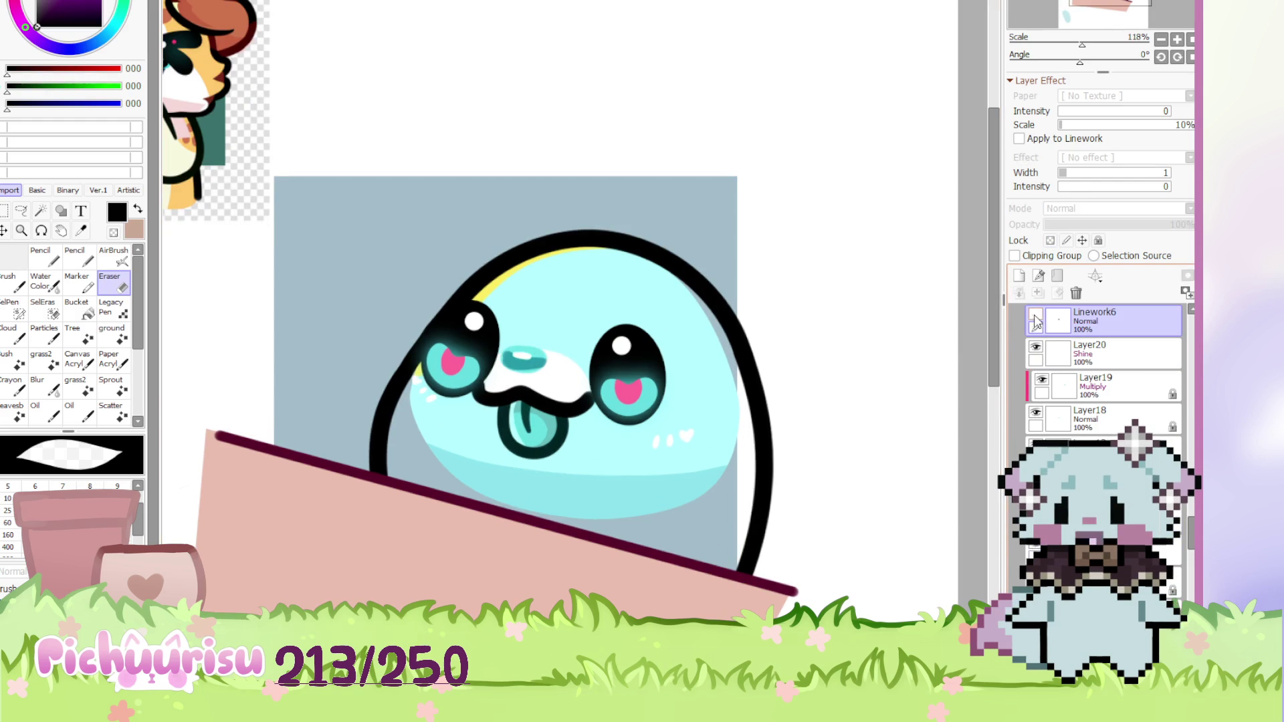
# Hide the nose's white shine on Layer20 and its shading on Layer19
pyautogui.scroll(2, 522, 344)
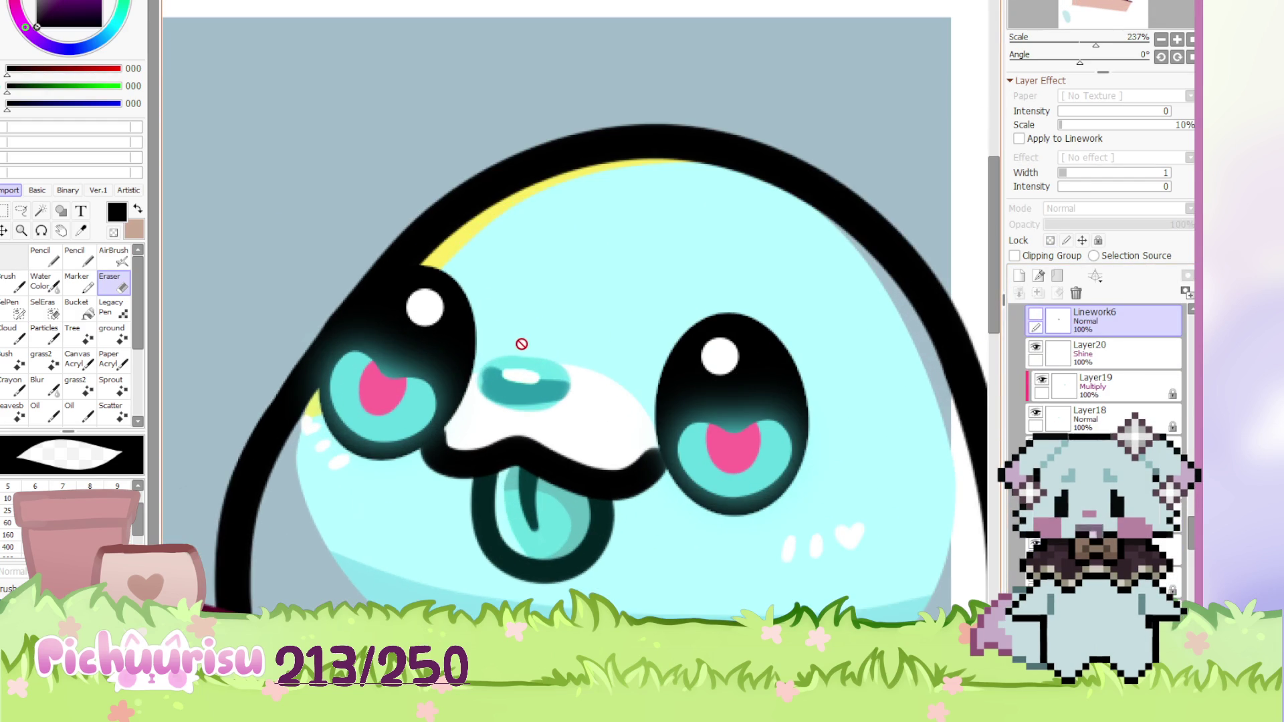
pyautogui.keyDown('ctrl'); pyautogui.keyDown('shift'); pyautogui.click(522, 344); pyautogui.keyUp('shift'); pyautogui.keyUp('ctrl')
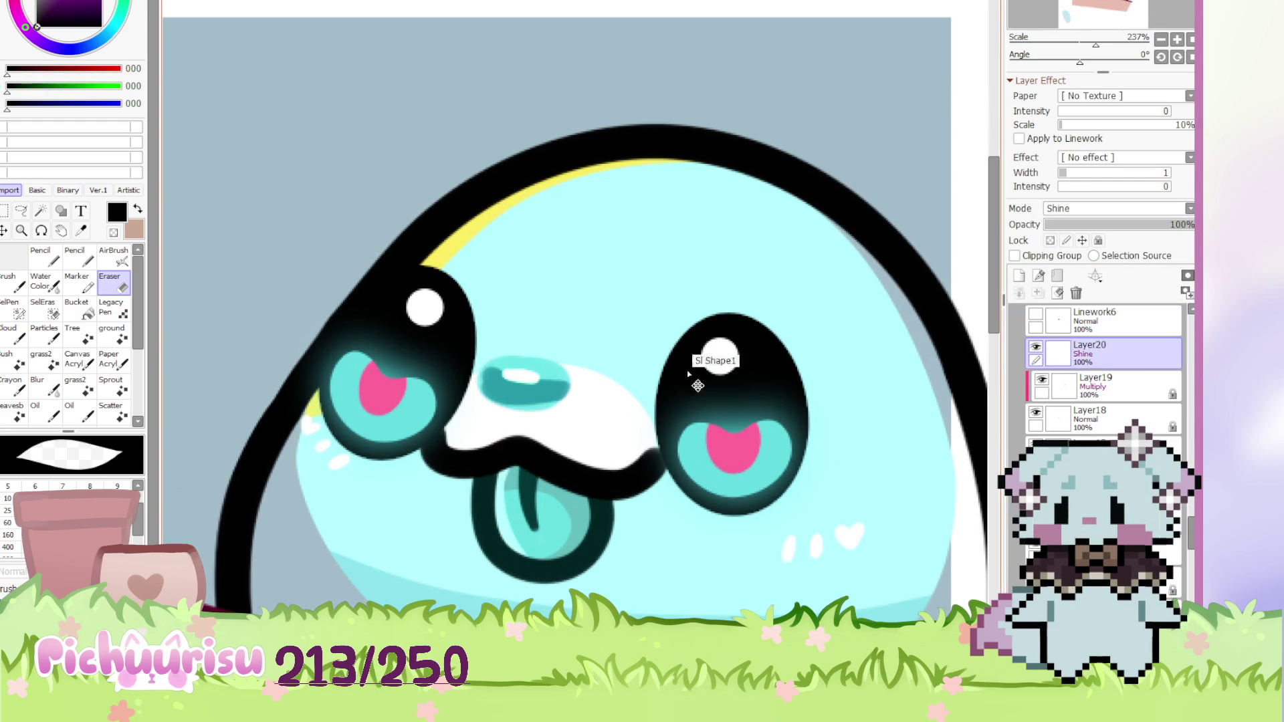
pyautogui.click(1035, 381)
pyautogui.click(1042, 416)
pyautogui.keyDown('ctrl'); pyautogui.keyDown('shift'); pyautogui.click(516, 373); pyautogui.keyUp('shift'); pyautogui.keyUp('ctrl')
# Hide the tongue shading on Layer25 and the tongue outline on Linework7
pyautogui.scroll(-5, 510, 390)
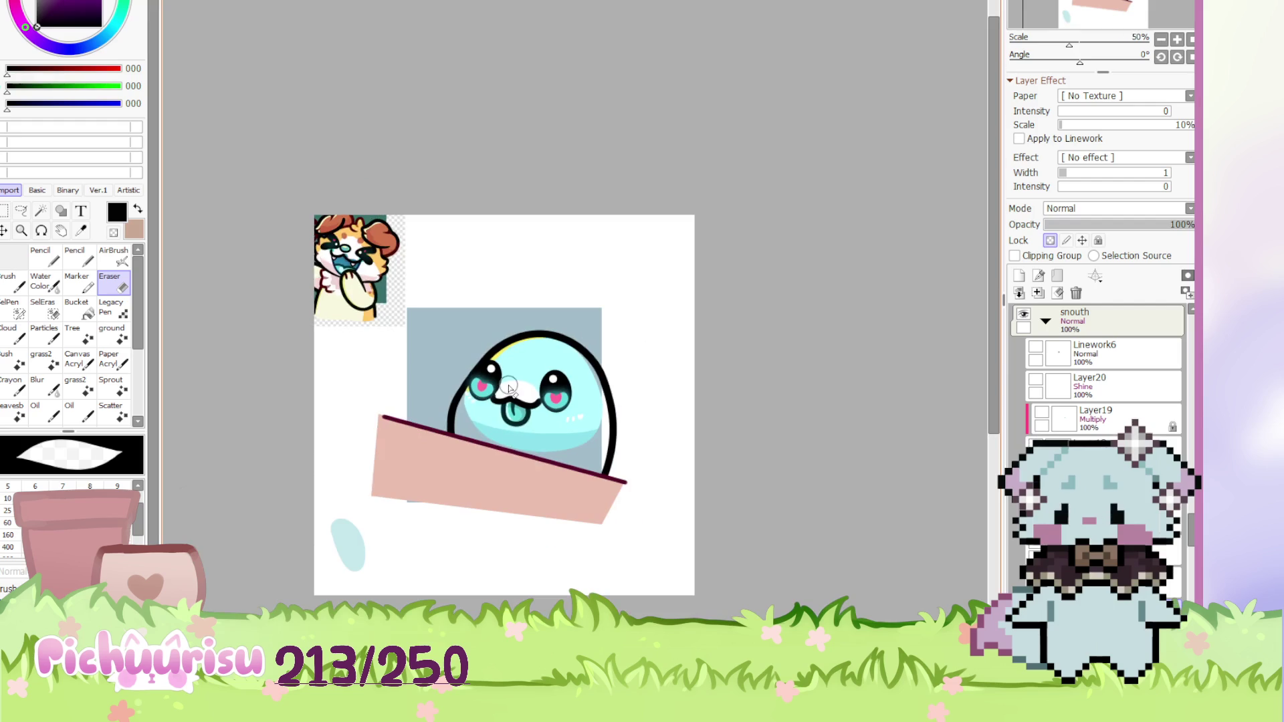
pyautogui.scroll(5, 579, 390)
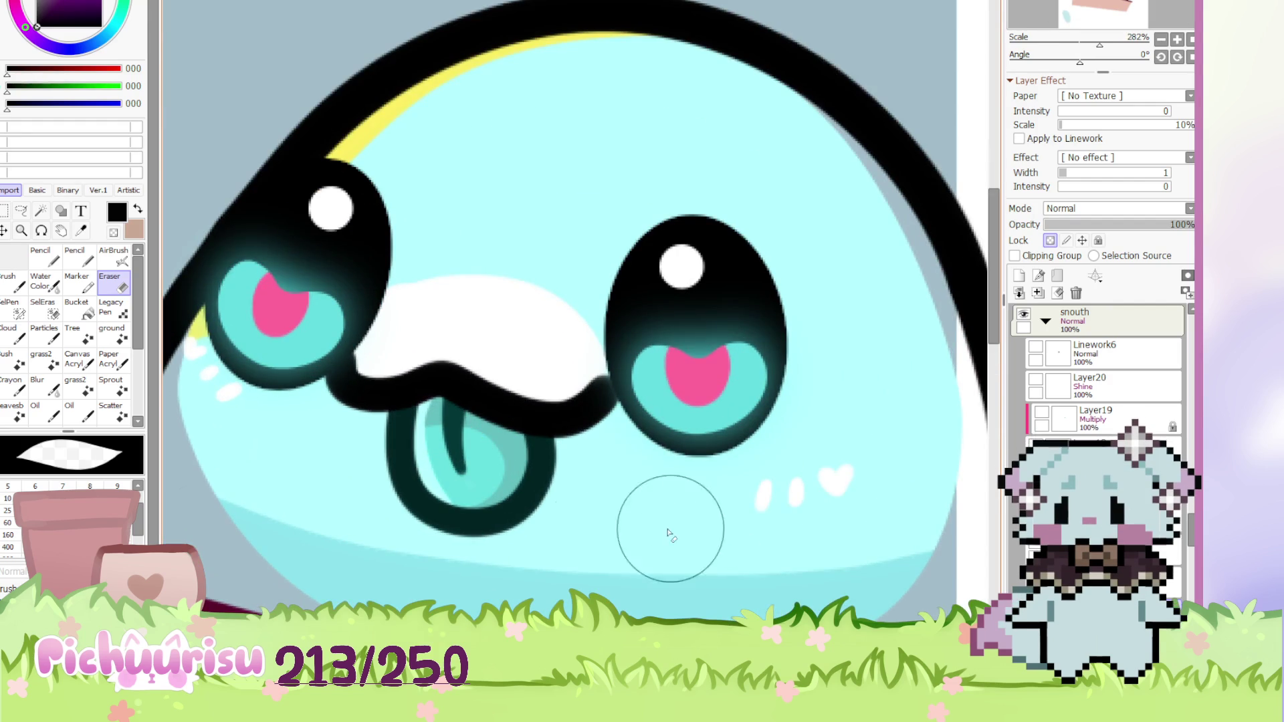
pyautogui.keyDown('ctrl'); pyautogui.keyDown('shift'); pyautogui.click(511, 462); pyautogui.keyUp('shift'); pyautogui.keyUp('ctrl')
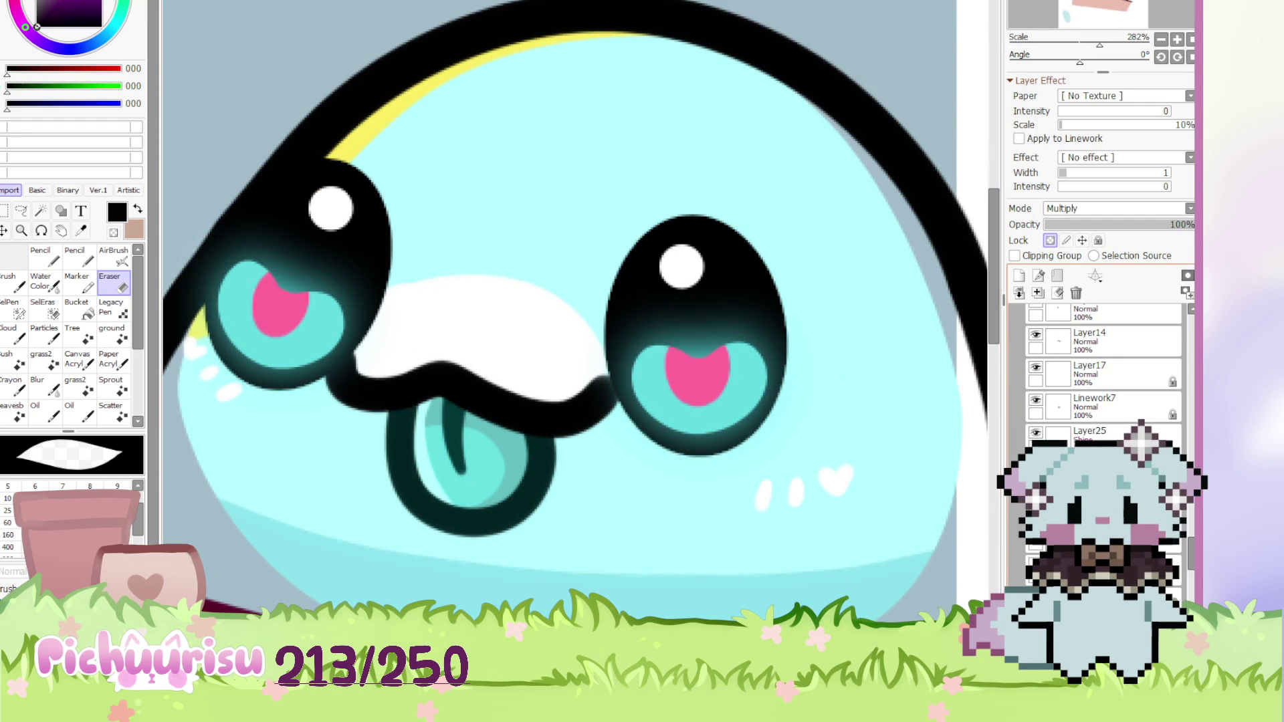
pyautogui.click(1036, 434)
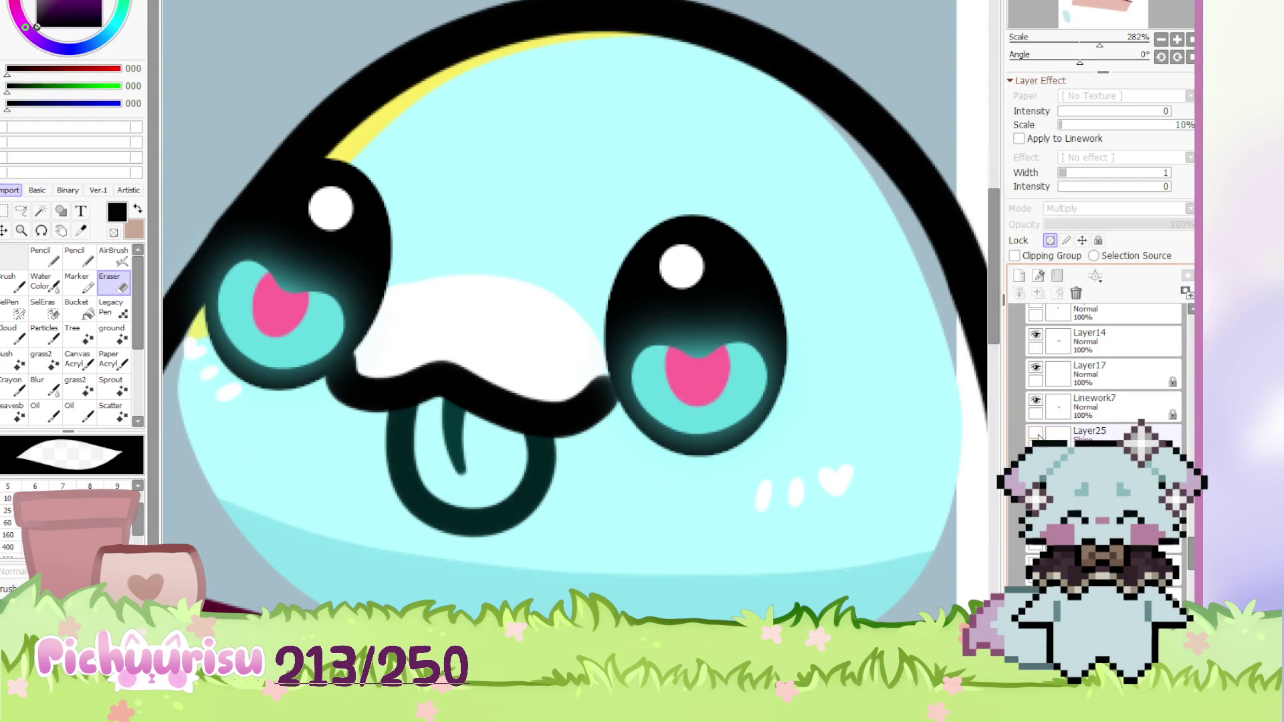
pyautogui.click(1036, 400)
# Fade the Layer14 mouth line to 73% opacity and add a new empty layer
pyautogui.keyDown('ctrl'); pyautogui.keyDown('shift'); pyautogui.click(539, 424); pyautogui.keyUp('shift'); pyautogui.keyUp('ctrl')
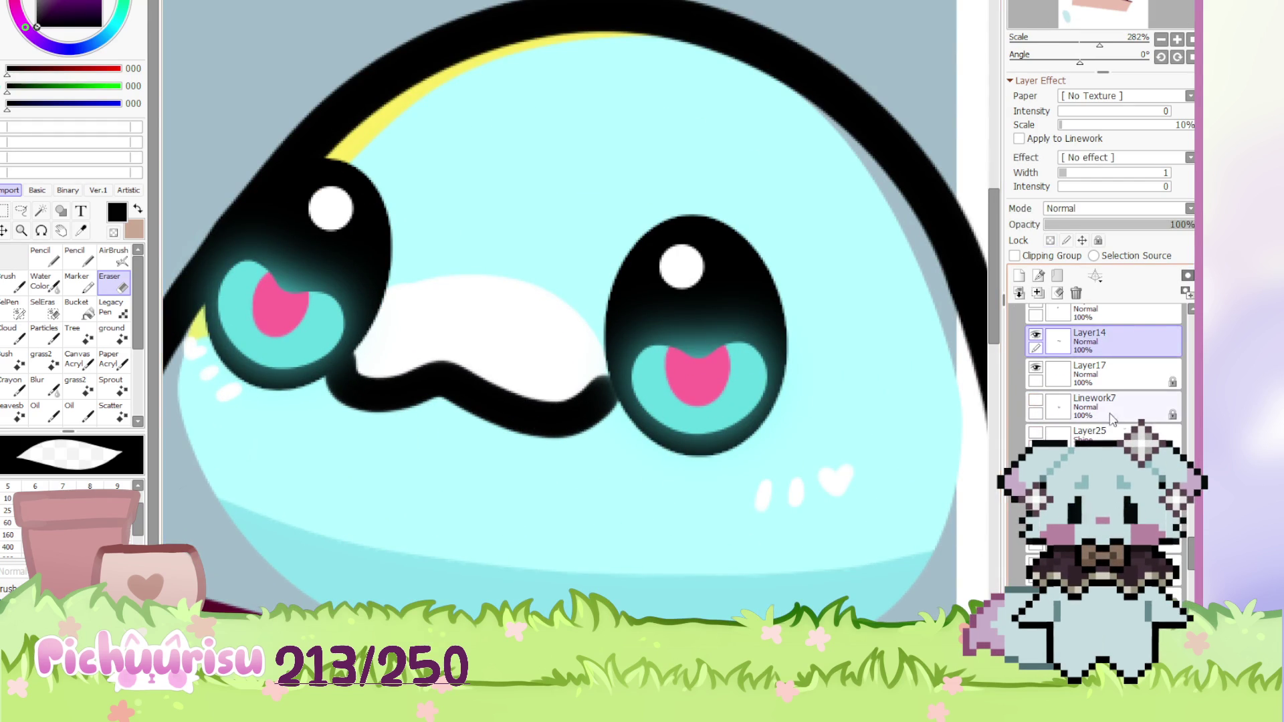
pyautogui.moveTo(1137, 224)
pyautogui.mouseDown()
pyautogui.moveTo(1110, 226)
pyautogui.moveTo(1155, 228)
pyautogui.mouseUp()
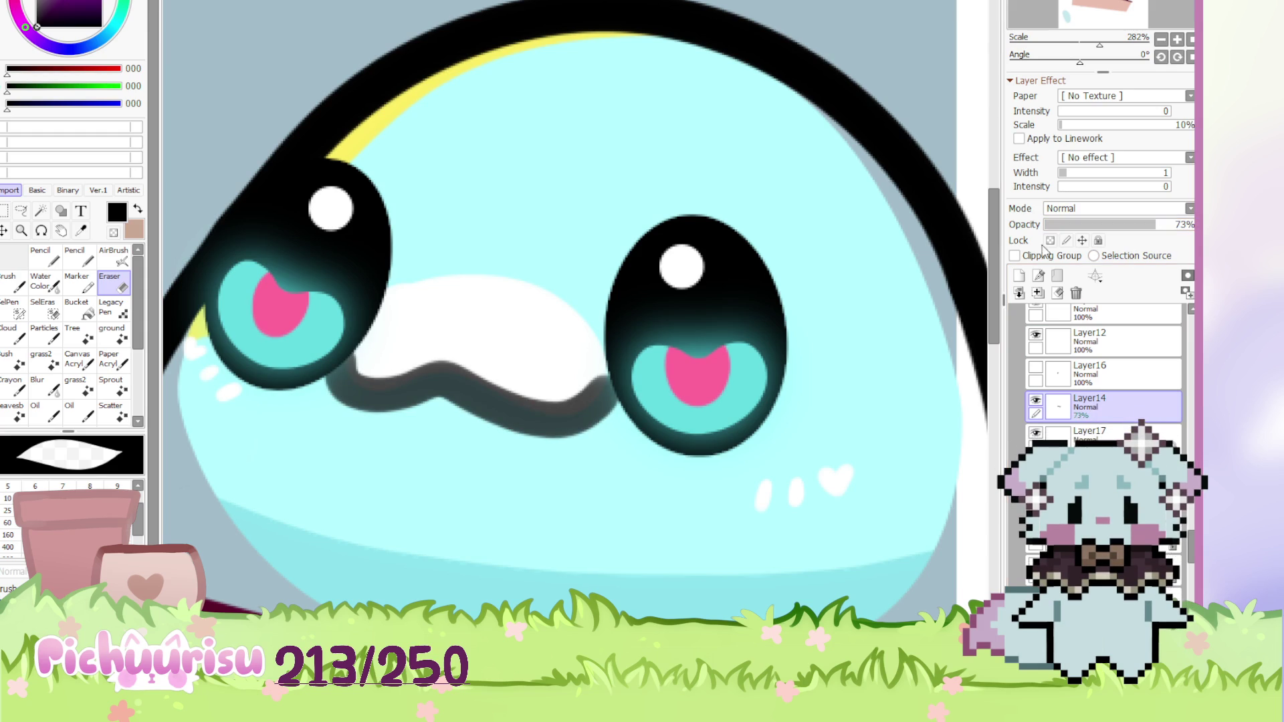
pyautogui.click(1036, 286)
pyautogui.scroll(-5, 530, 368)
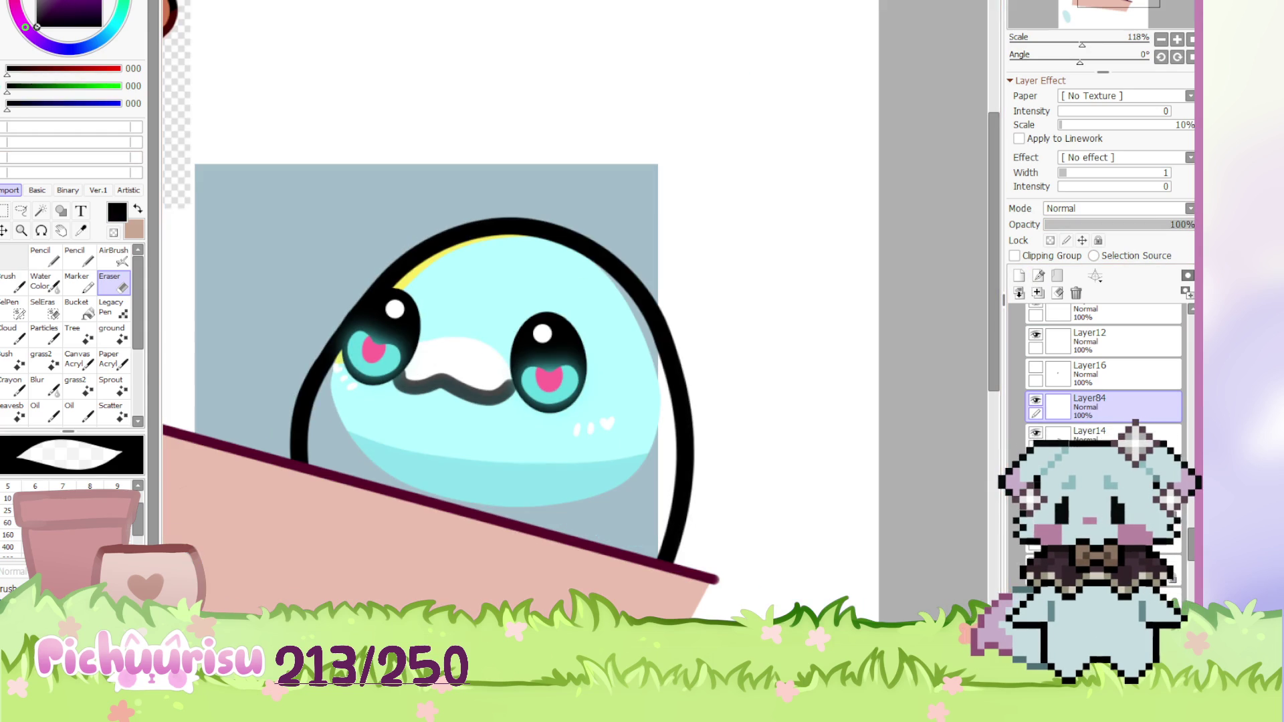
pyautogui.scroll(-4, 449, 338)
pyautogui.scroll(2, 448, 338)
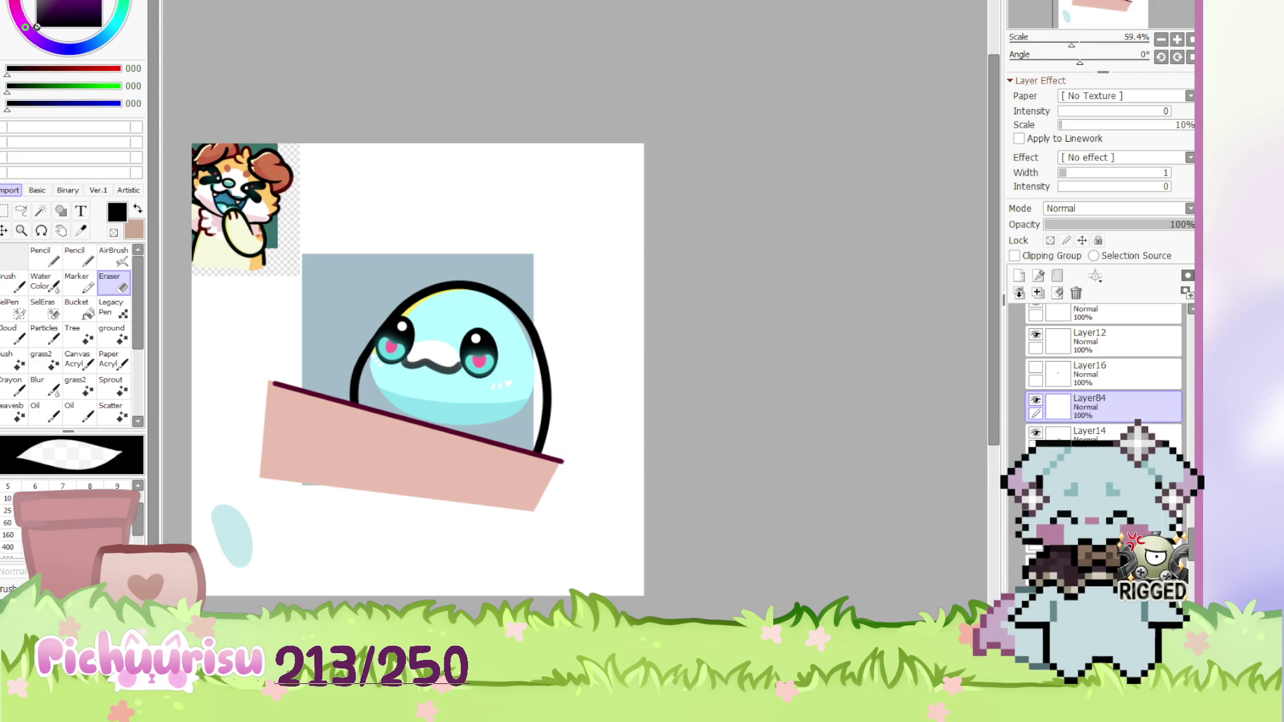
pyautogui.scroll(5, 464, 340)
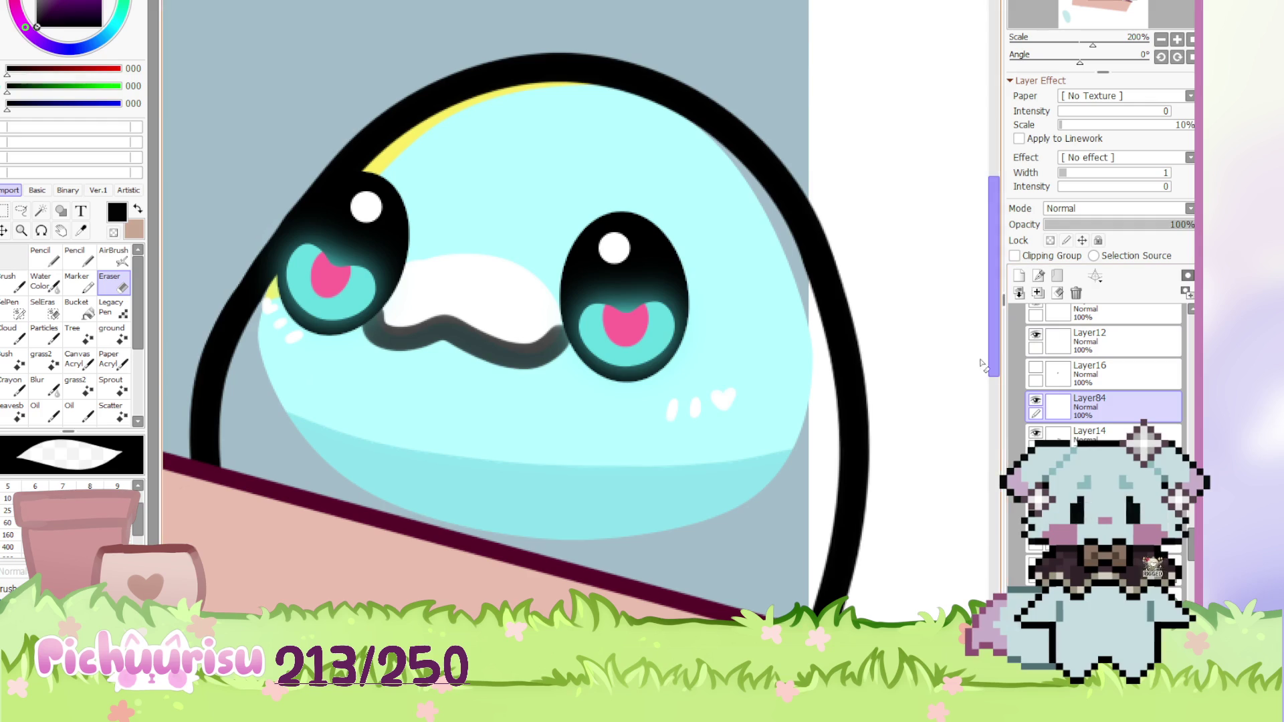
# Draw a black line under the nose with the pencil
pyautogui.press('n')
pyautogui.scroll(3, 447, 304)
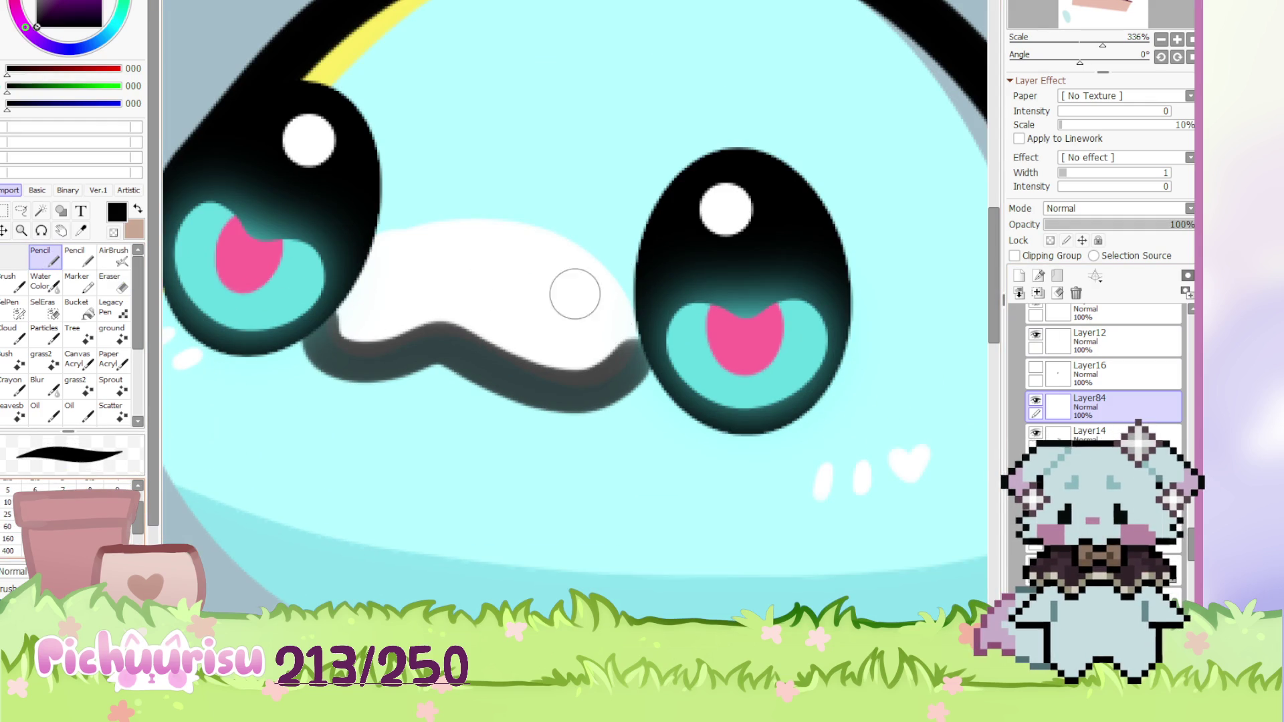
pyautogui.scroll(2, 314, 327)
pyautogui.moveTo(314, 331)
pyautogui.mouseDown()
pyautogui.moveTo(393, 361)
pyautogui.moveTo(571, 390)
pyautogui.moveTo(733, 337)
pyautogui.mouseUp()
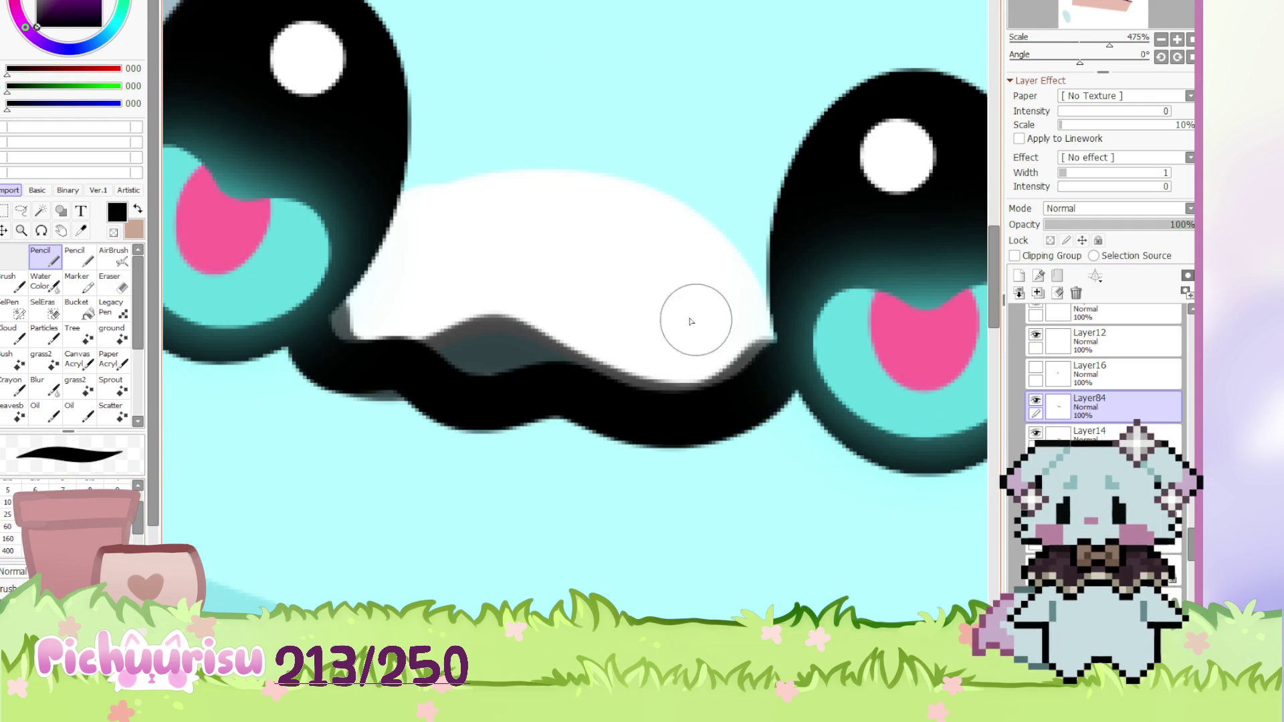
pyautogui.scroll(-4, 732, 336)
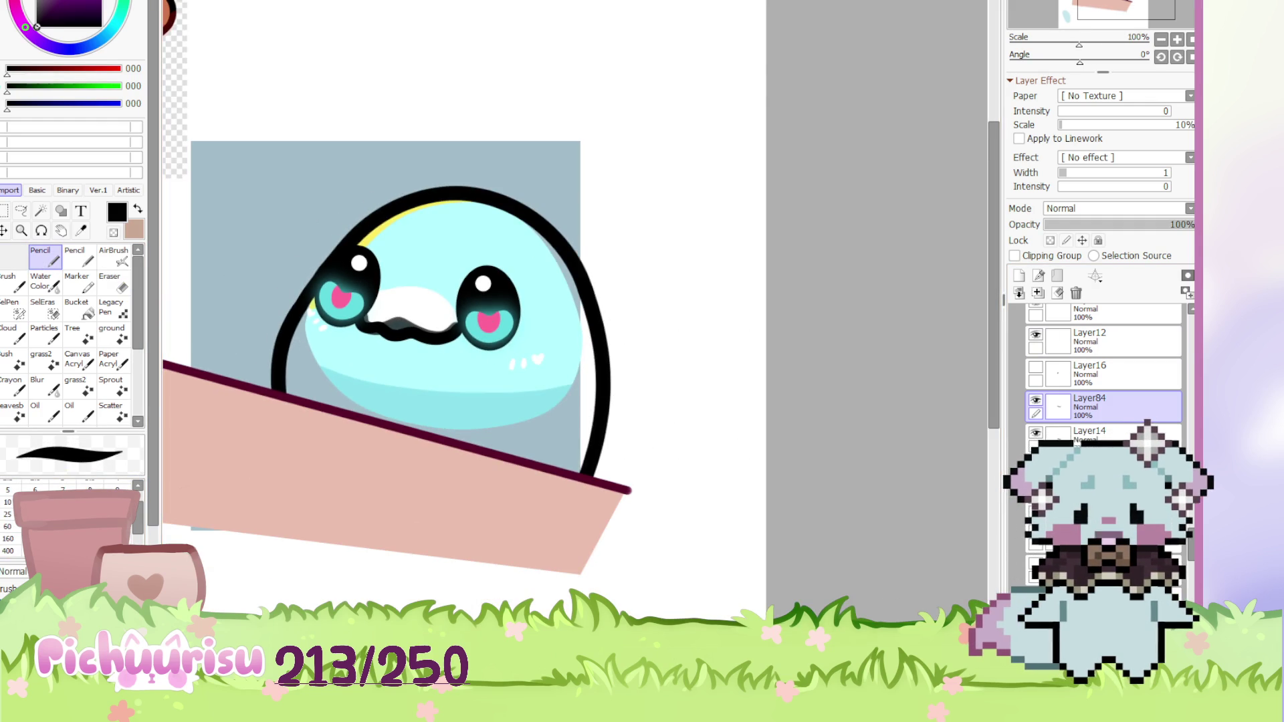
# Cycle through the other open documents and return to the blob emote
pyautogui.hotkey('ctrl', 'Tab')
pyautogui.scroll(1, 435, 257)
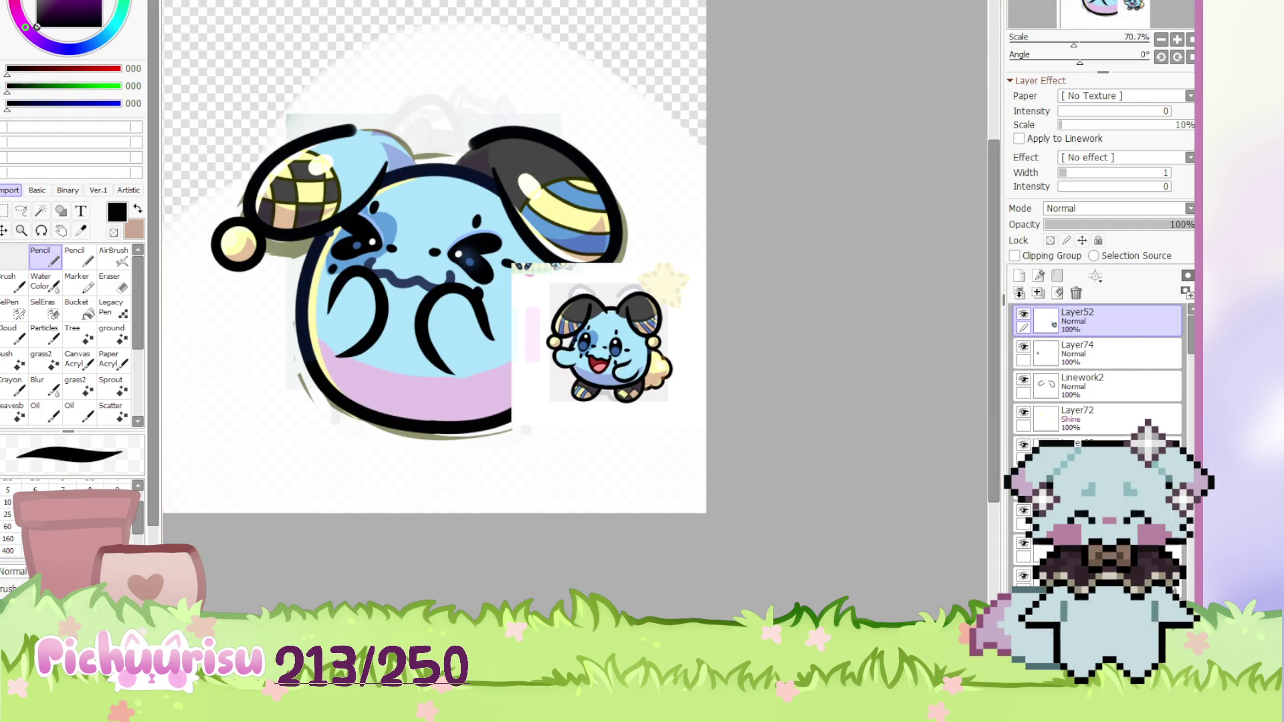
pyautogui.hotkey('ctrl', 'Tab')
pyautogui.scroll(3, 428, 301)
pyautogui.hotkey('ctrl', 'Tab')
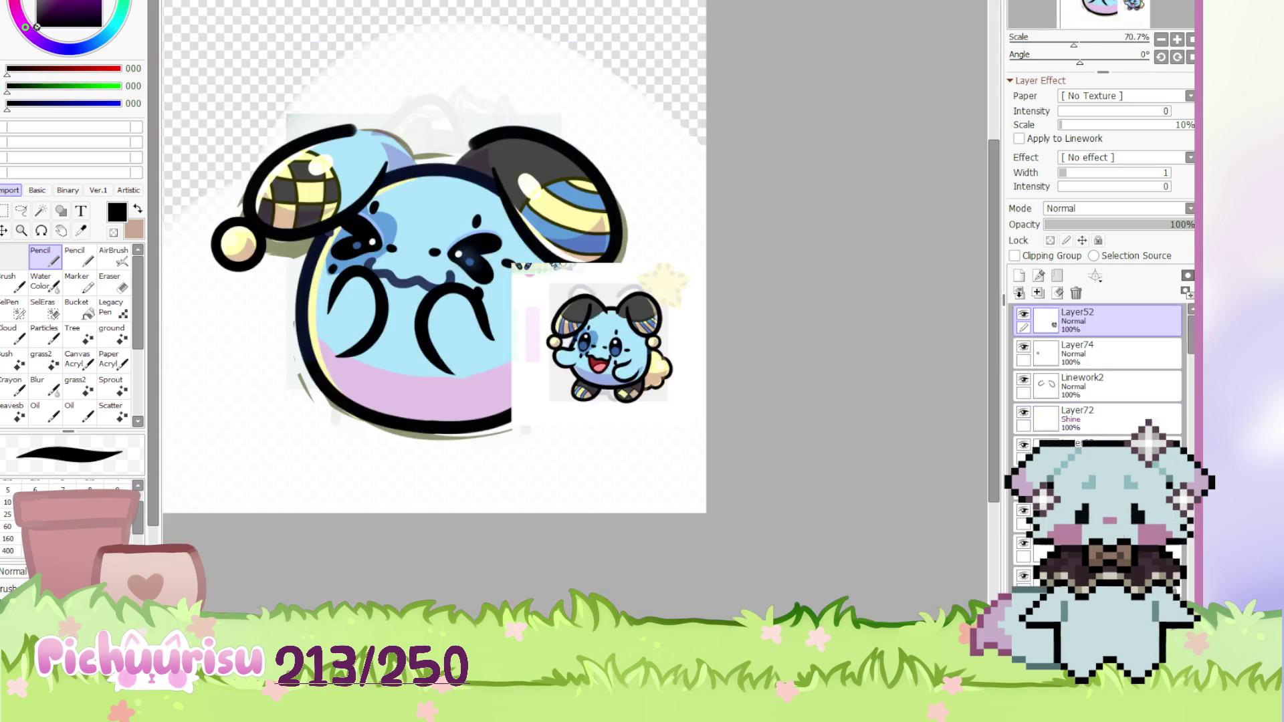
pyautogui.hotkey('ctrl', 'Tab')
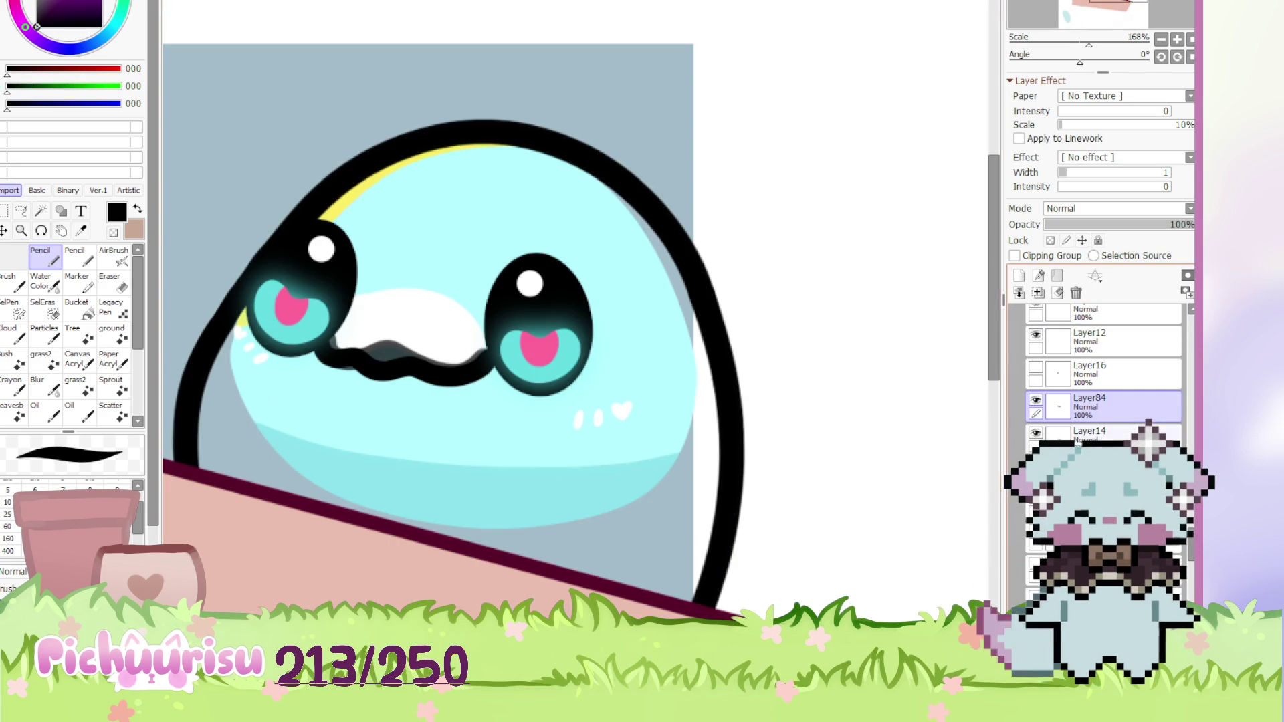
# Clear the grey shading from the mouth, remove the extra empty layer and select Layer17
pyautogui.click(1060, 296)
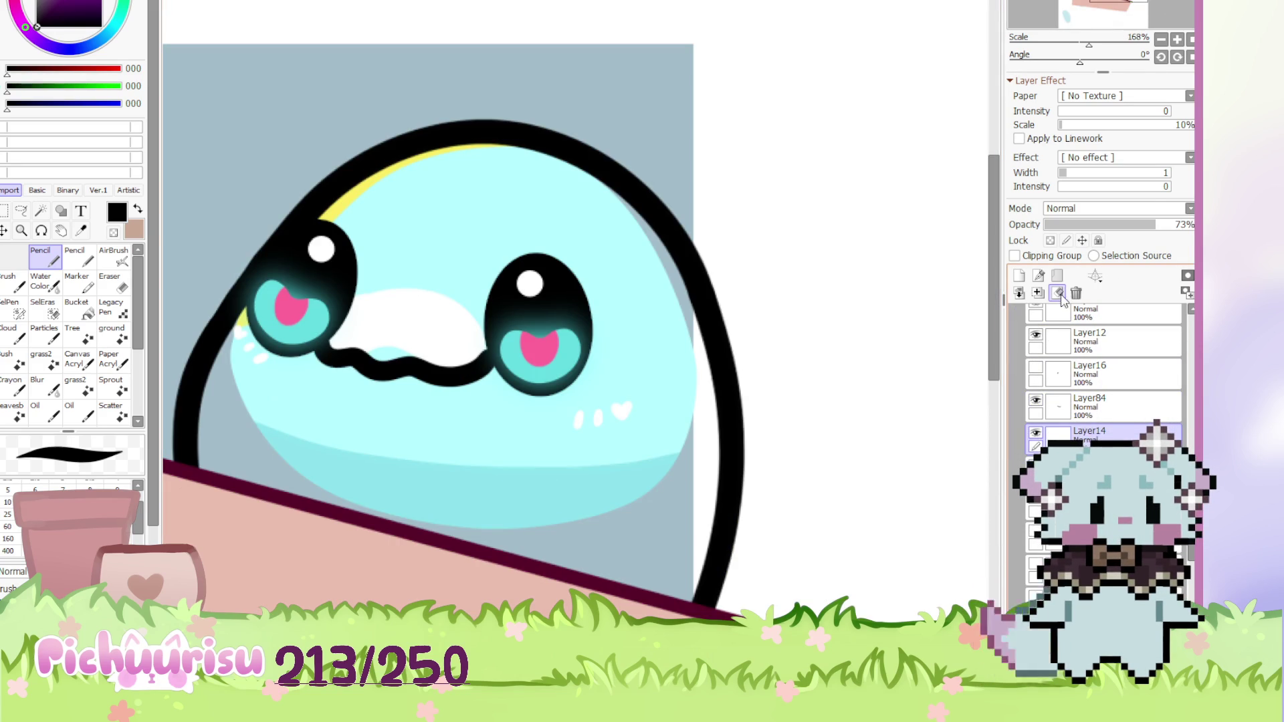
pyautogui.click(1114, 410)
pyautogui.hotkey('ctrl', 'e')
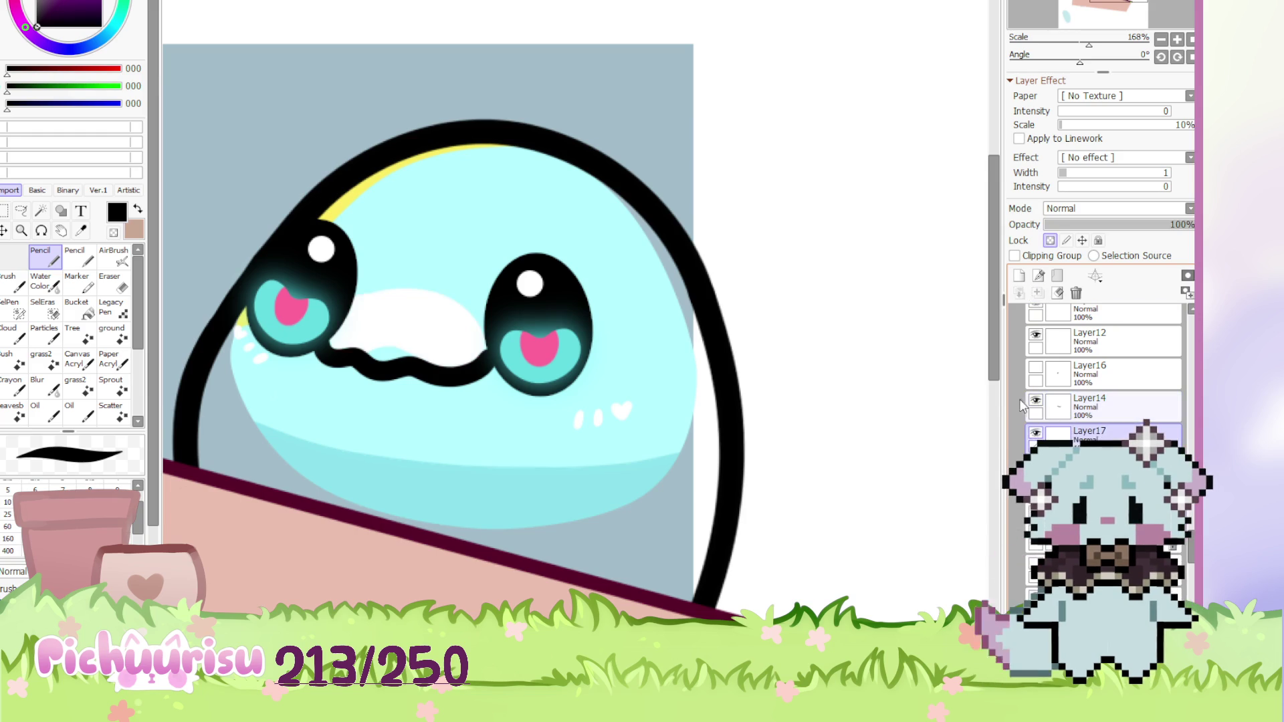
pyautogui.click(1100, 433)
pyautogui.scroll(2, 401, 322)
# Paint white over the pale cyan patch beside the mouth, then pick light cyan
pyautogui.keyDown('alt'); pyautogui.click(408, 328); pyautogui.keyUp('alt')
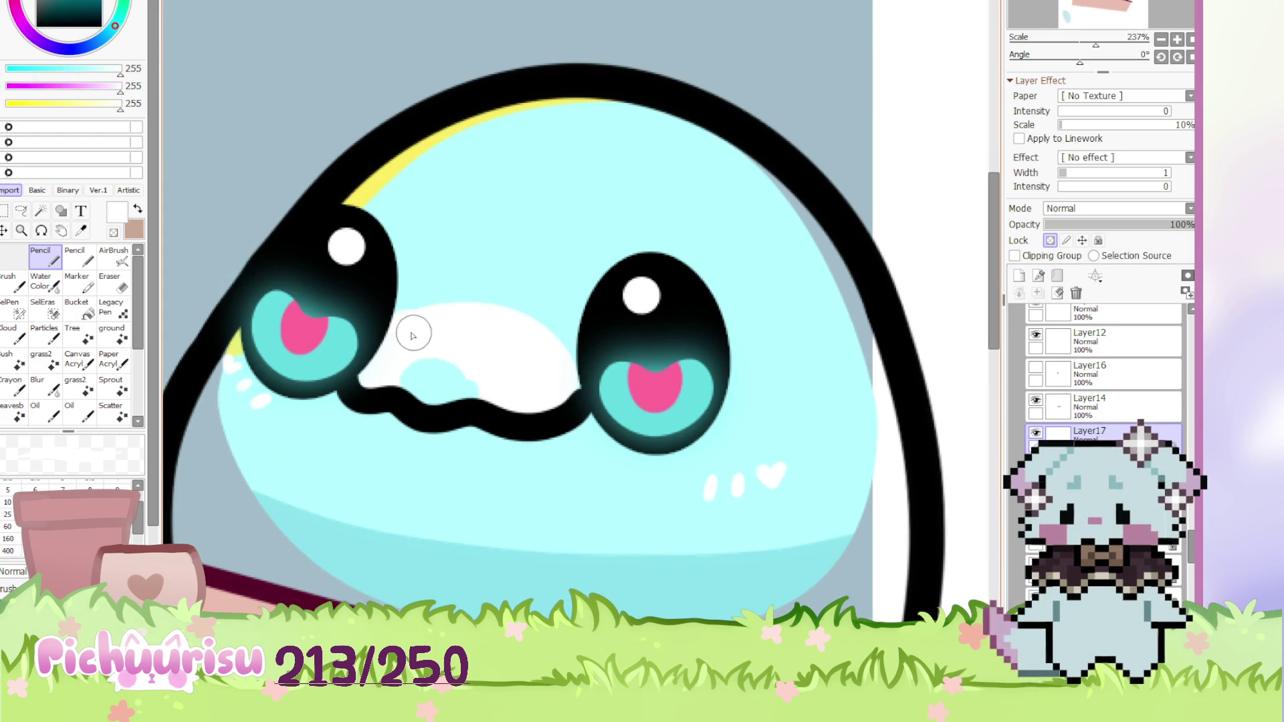
pyautogui.moveTo(402, 351); pyautogui.dragTo(448, 396)
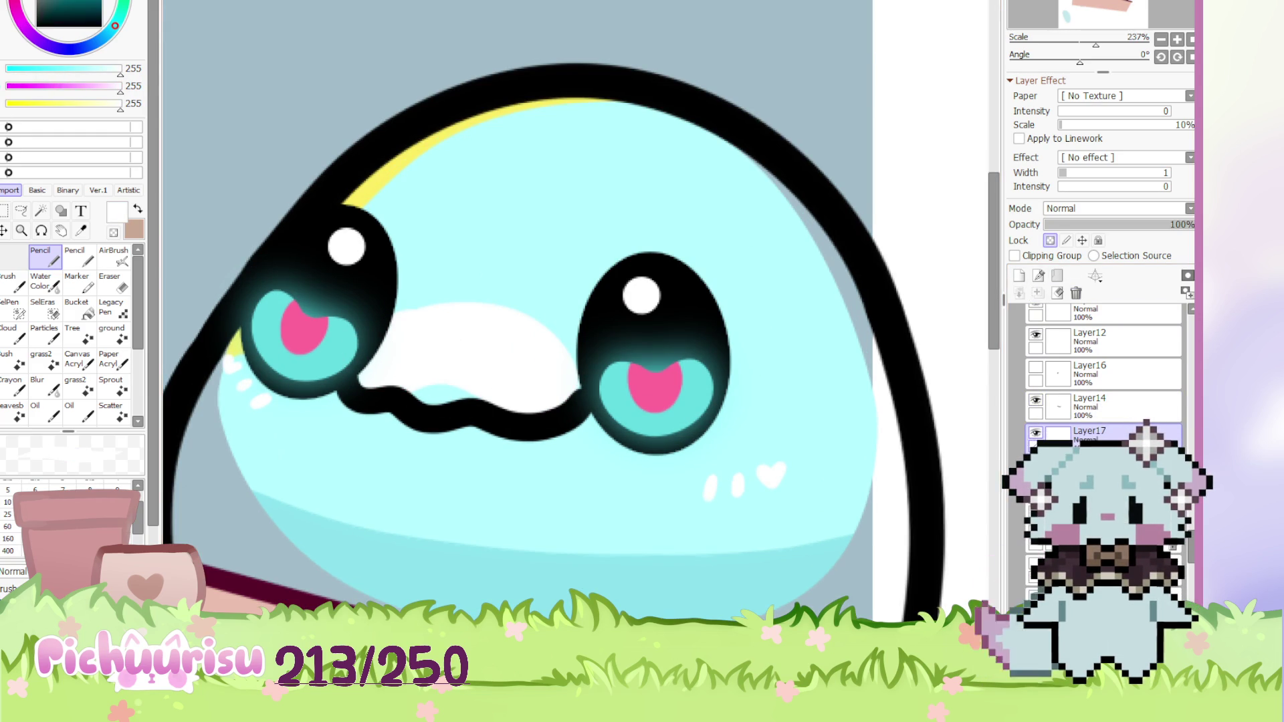
pyautogui.scroll(-6, 360, 405)
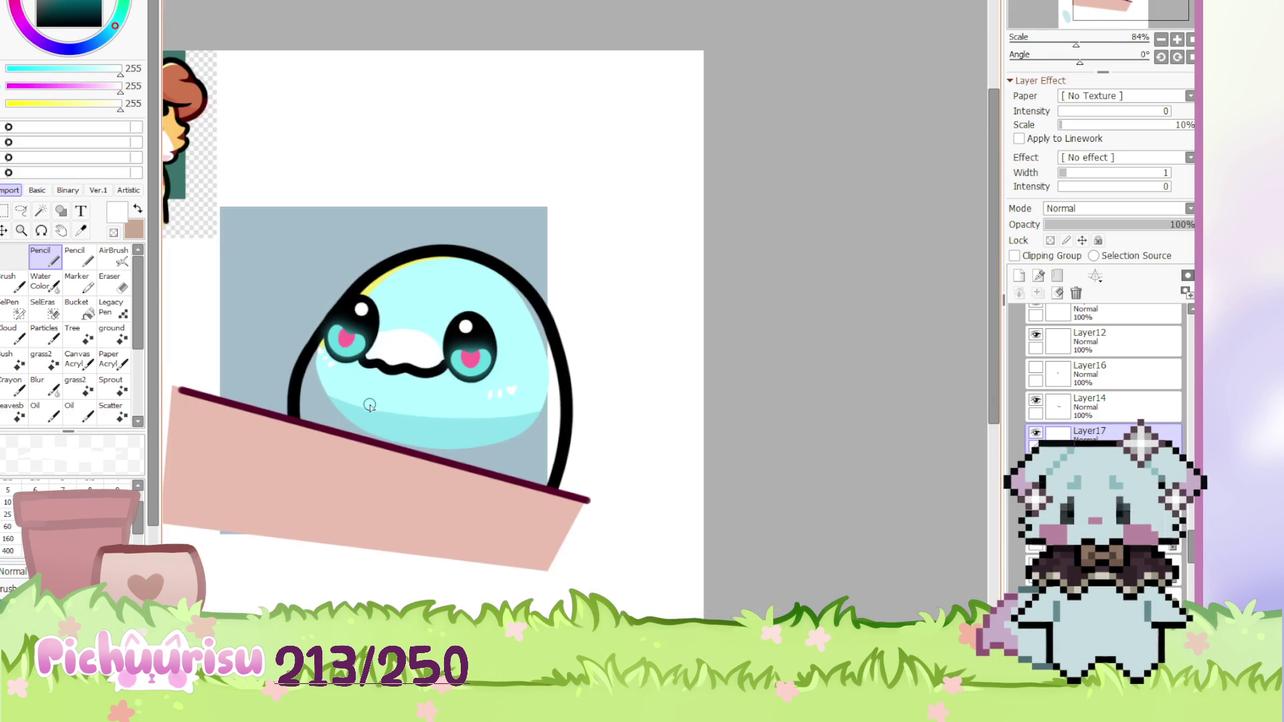
pyautogui.keyDown('alt'); pyautogui.click(360, 405); pyautogui.keyUp('alt')
pyautogui.press(']')
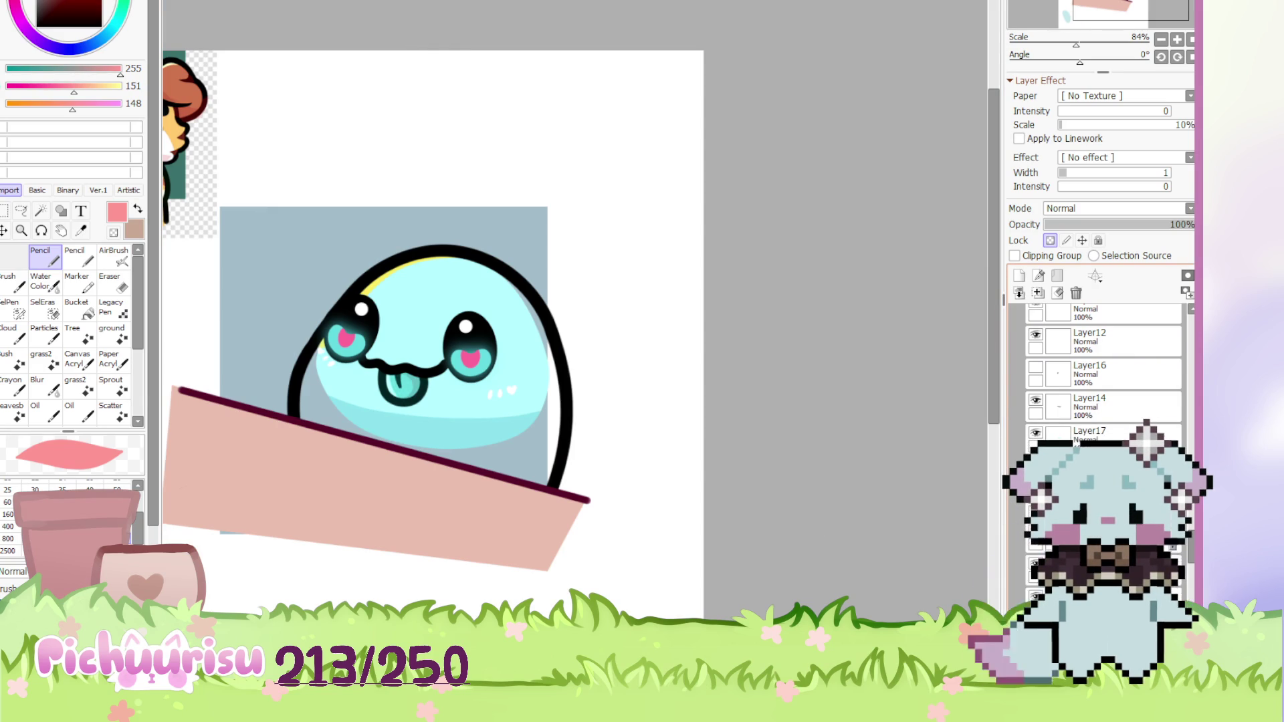
# Paint the tongue pink with a lighter highlight streak
pyautogui.scroll(1, 382, 381)
pyautogui.scroll(2, 382, 381)
pyautogui.moveTo(382, 381); pyautogui.dragTo(375, 355)
pyautogui.scroll(-2, 376, 356)
pyautogui.scroll(2, 267, 410)
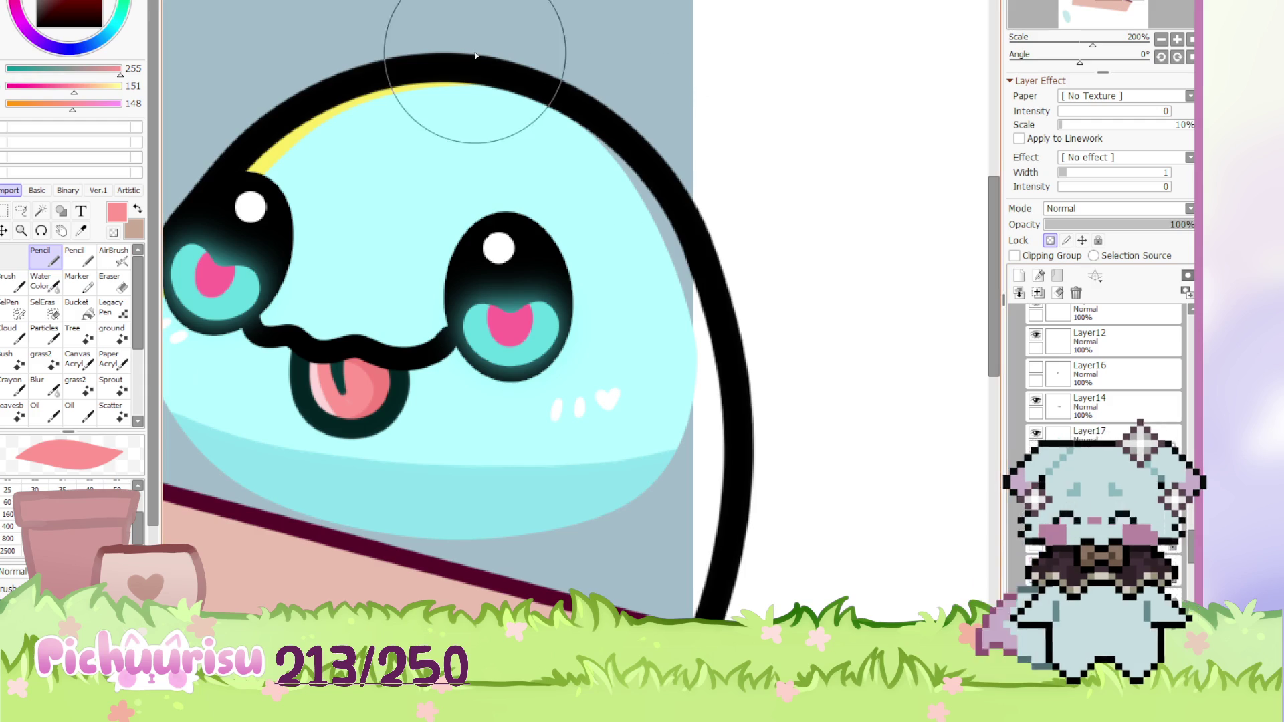
# Recolour the mouth outline dark red with Hue/Saturation
pyautogui.hotkey('ctrl', 'u')
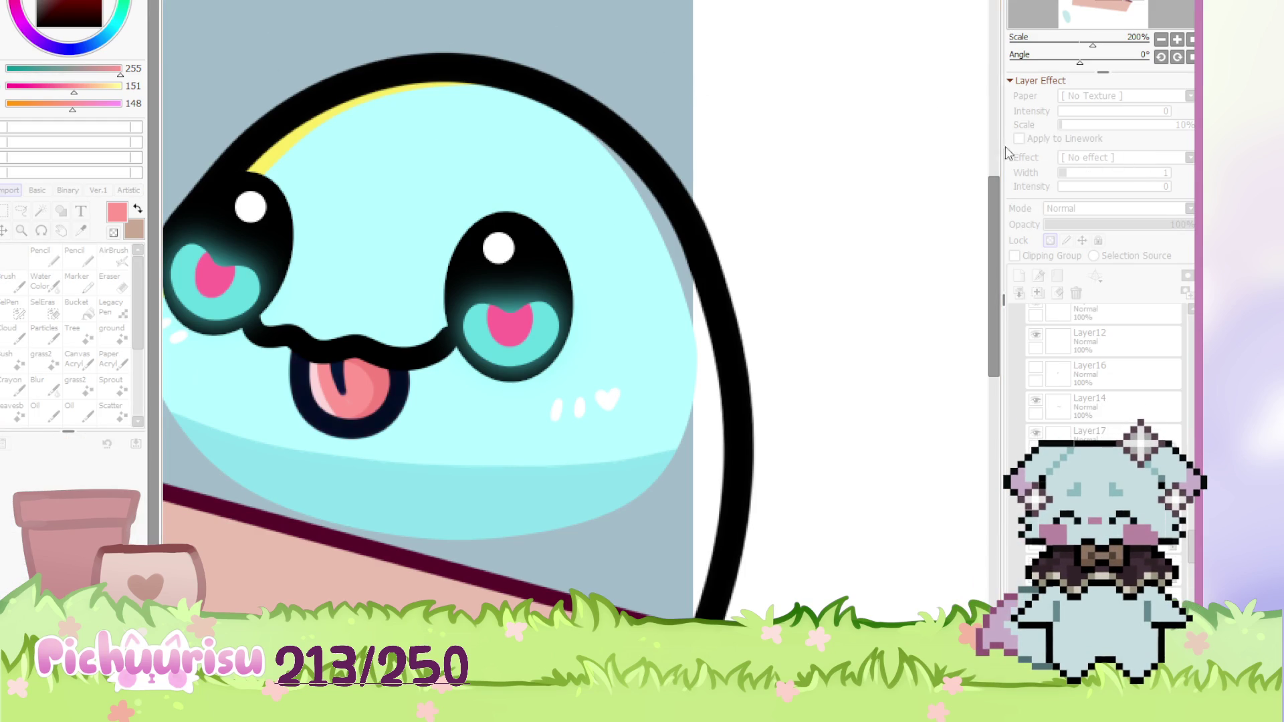
pyautogui.scroll(-4, 532, 314)
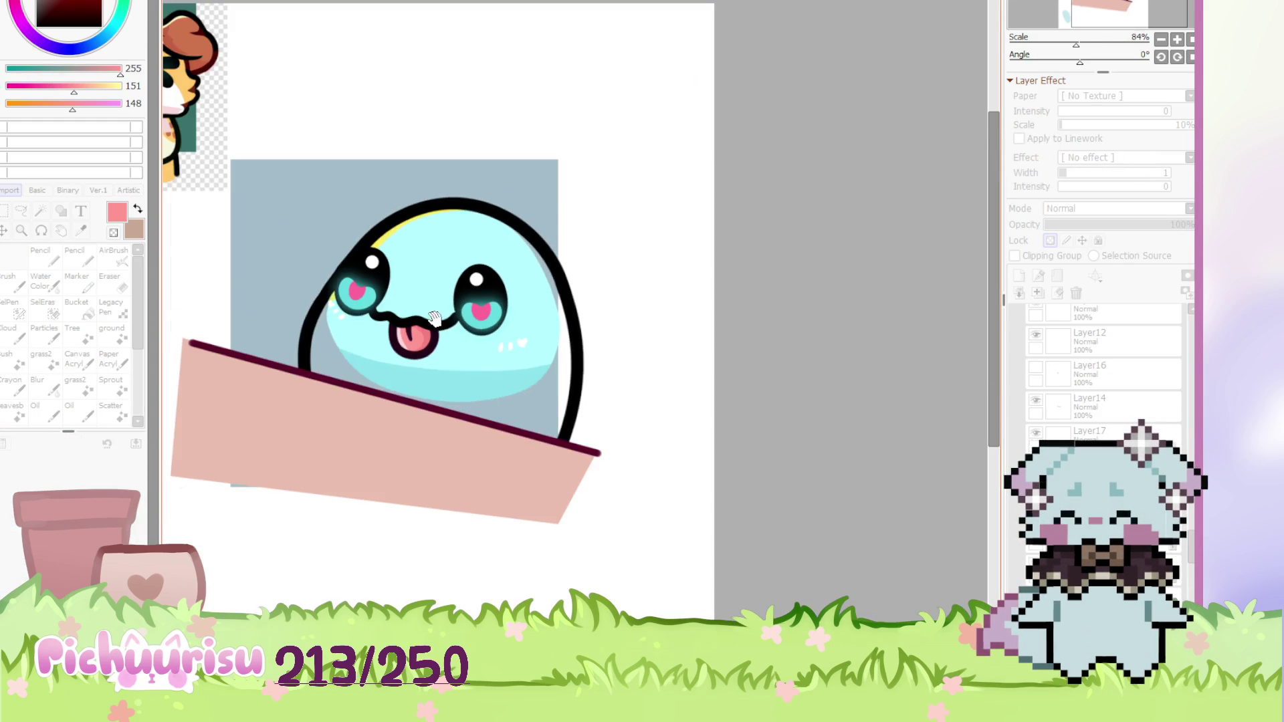
pyautogui.scroll(2, 532, 315)
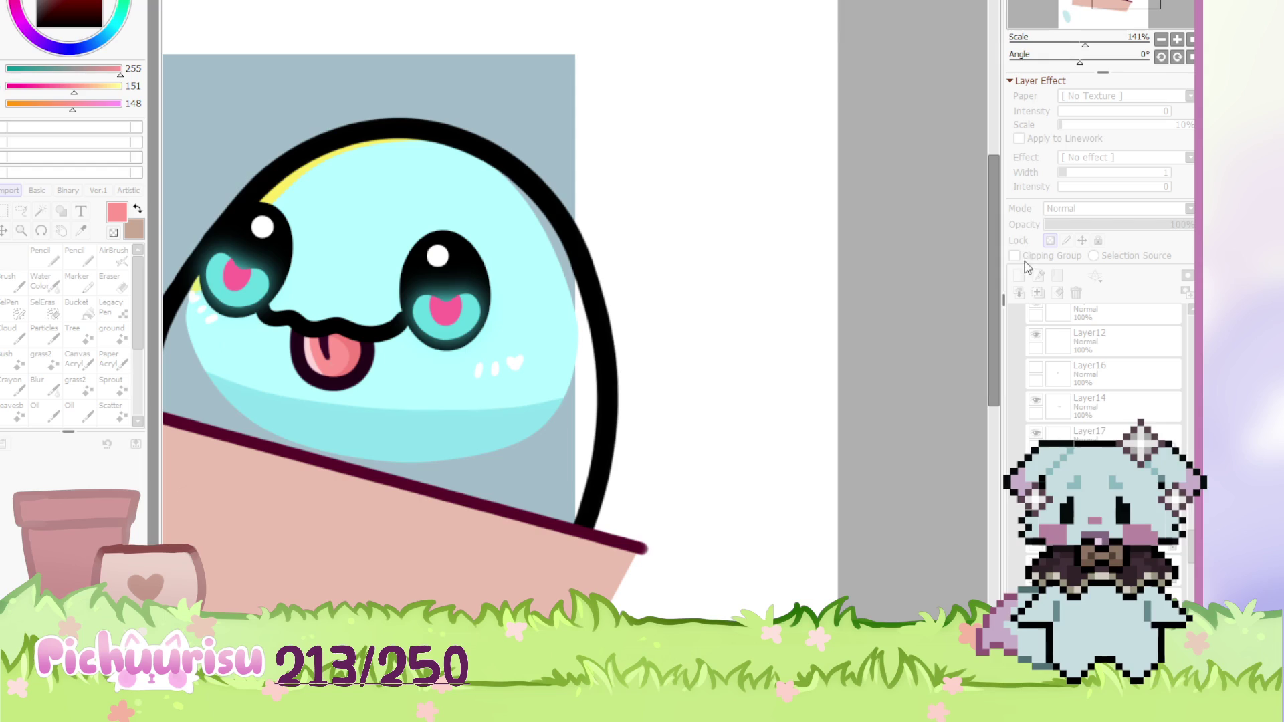
pyautogui.press('Return')
pyautogui.scroll(2, 501, 301)
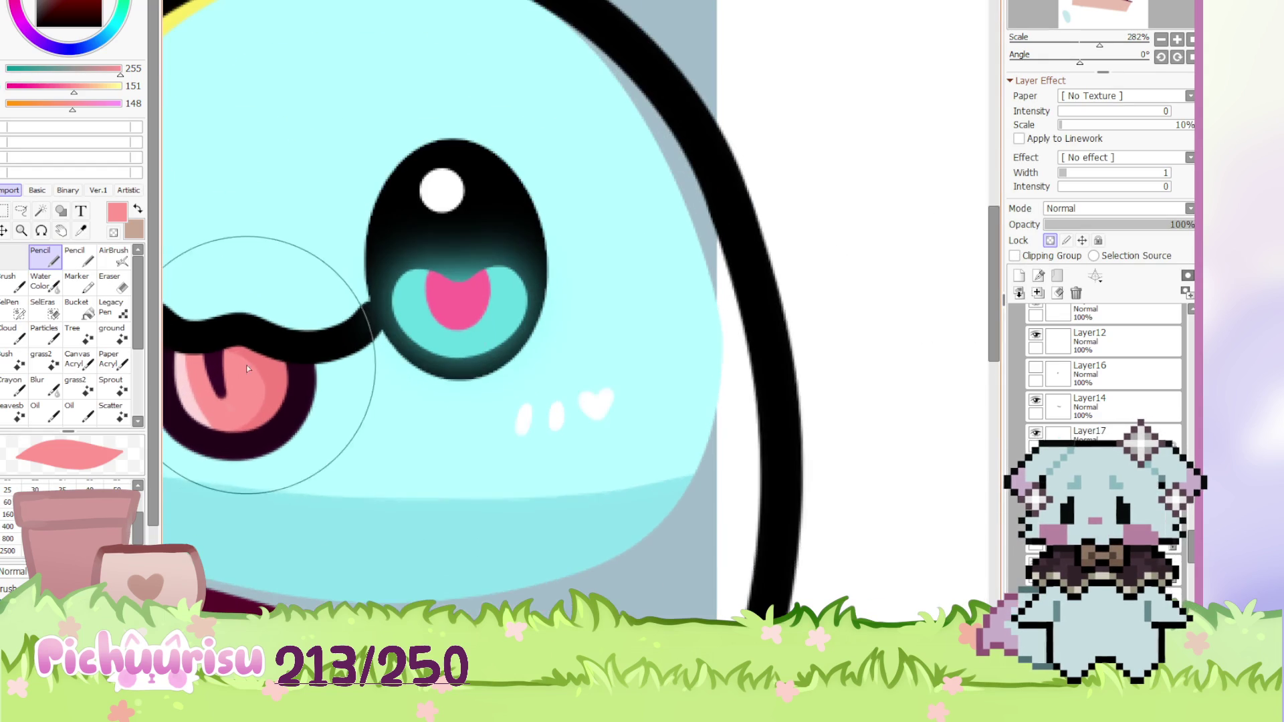
# Sample the dark maroon from the mouth outline and select the Shape2(2) layer
pyautogui.keyDown('alt'); pyautogui.click(304, 398); pyautogui.keyUp('alt')
pyautogui.scroll(-5, 349, 346)
pyautogui.scroll(-3, 350, 346)
pyautogui.scroll(2, 334, 341)
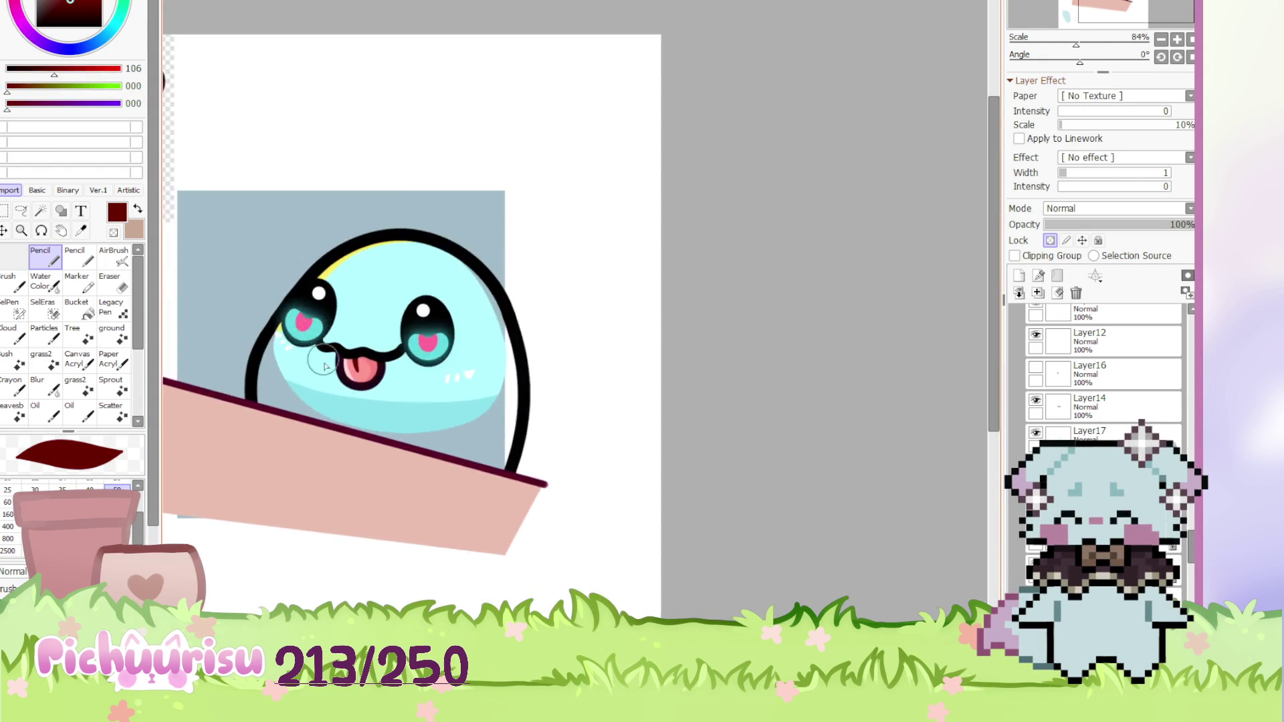
pyautogui.scroll(-1, 287, 358)
pyautogui.scroll(3, 503, 348)
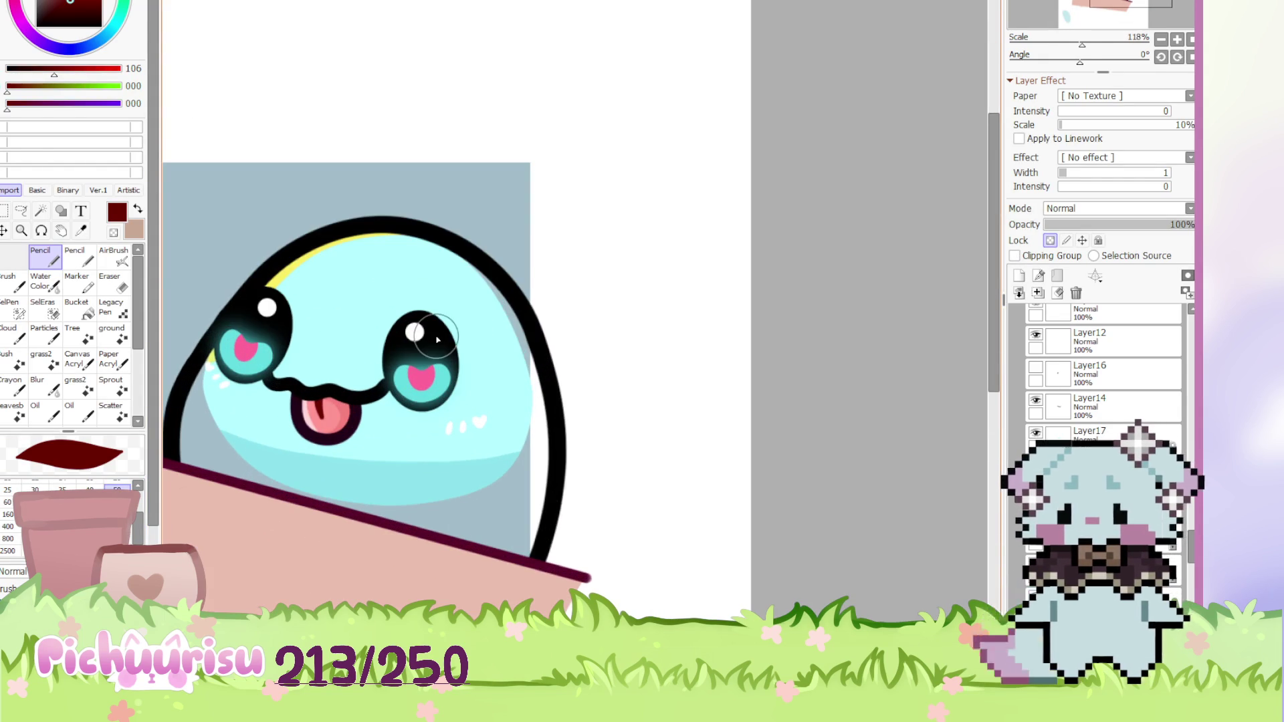
pyautogui.click(1110, 384)
pyautogui.scroll(2, 1124, 420)
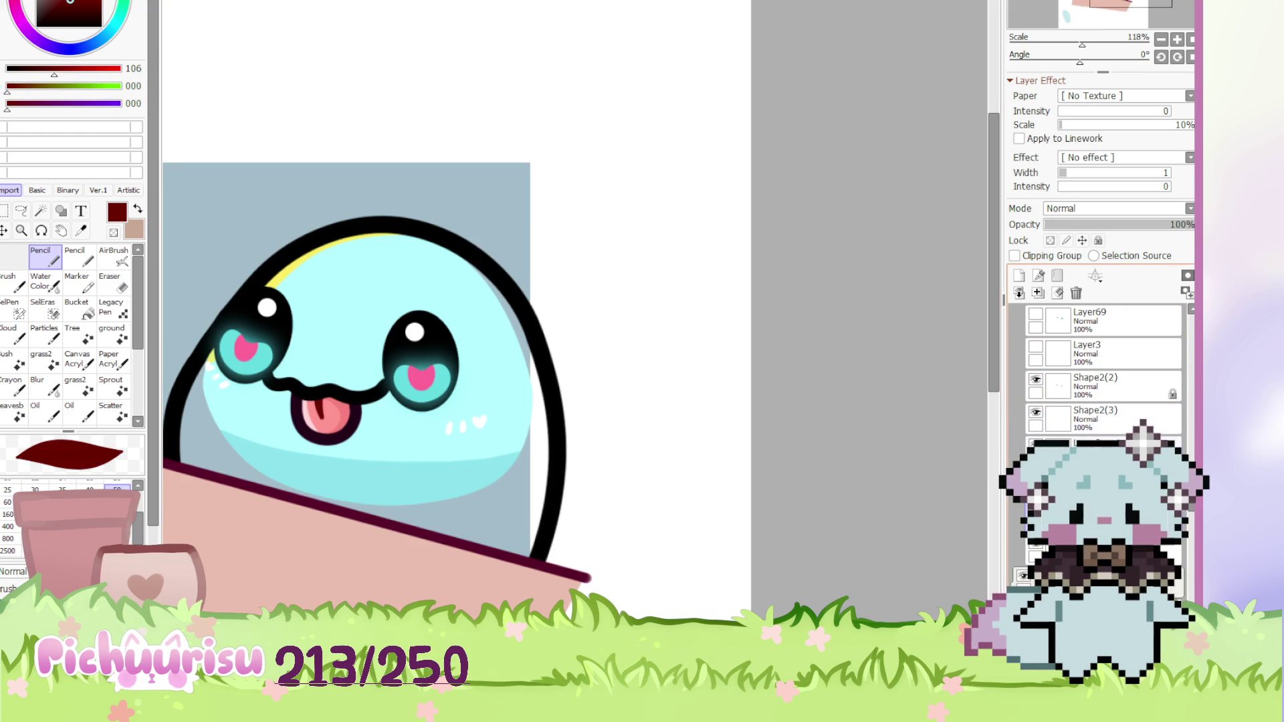
pyautogui.click(1050, 391)
# Select the face layers, then scale the eyes and mouth down slightly and nudge them up and right
pyautogui.keyDown('ctrl'); pyautogui.click(1100, 431); pyautogui.keyUp('ctrl')
pyautogui.moveTo(1100, 433)
pyautogui.mouseDown()
pyautogui.moveTo(1097, 298)
pyautogui.moveTo(692, 353)
pyautogui.mouseUp()
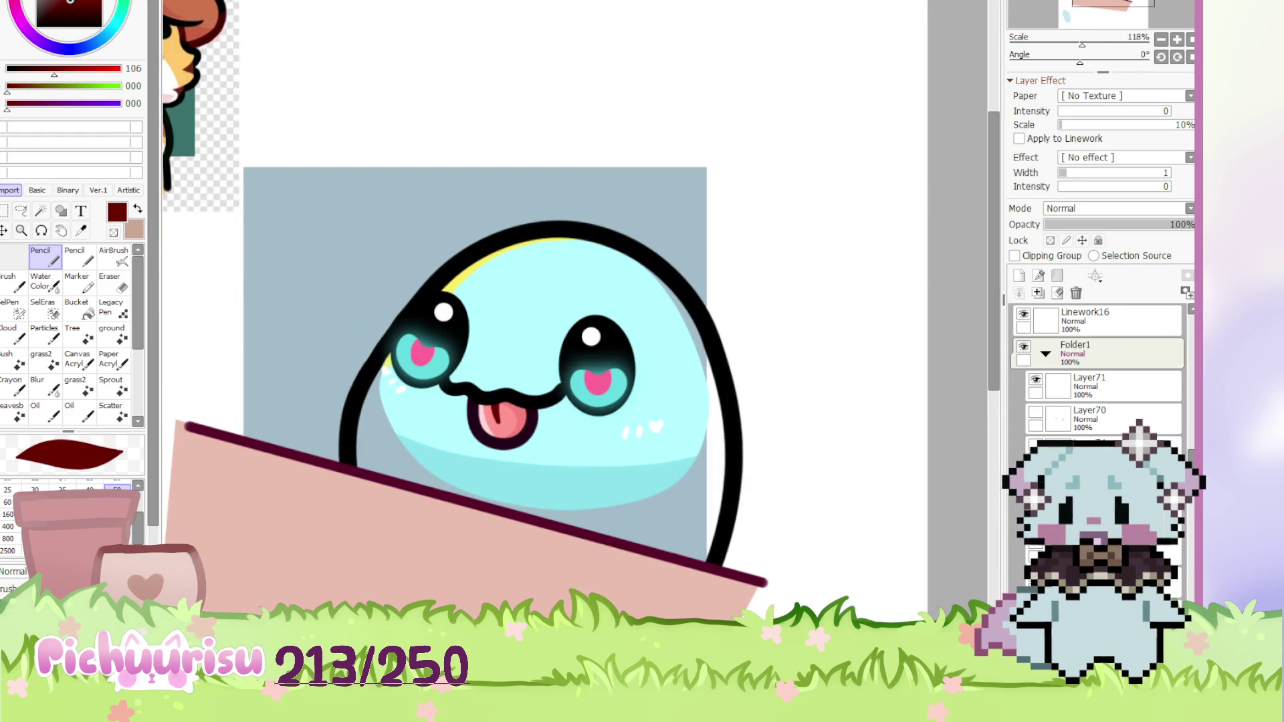
pyautogui.press('m')
pyautogui.moveTo(321, 207); pyautogui.dragTo(742, 497)
pyautogui.hotkey('ctrl', 't')
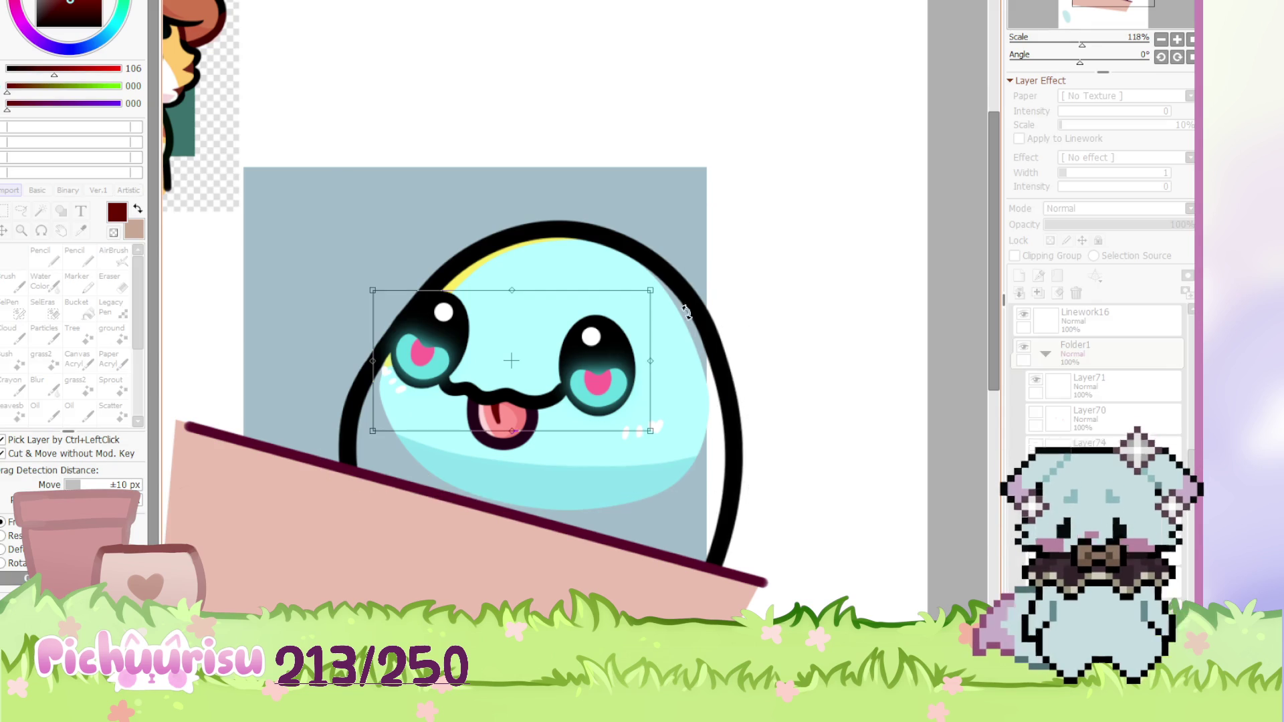
pyautogui.moveTo(650, 290); pyautogui.dragTo(624, 304)
pyautogui.moveTo(553, 386); pyautogui.dragTo(559, 382)
pyautogui.scroll(-5, 559, 382)
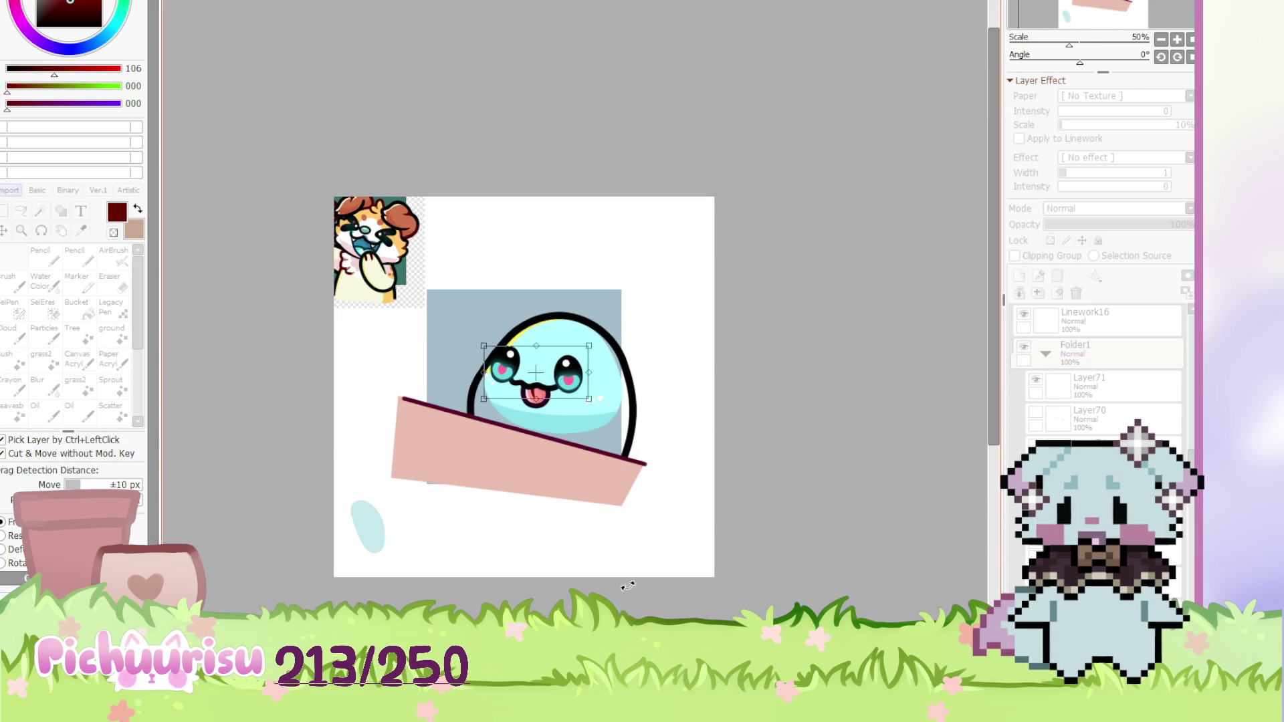
pyautogui.press('Return')
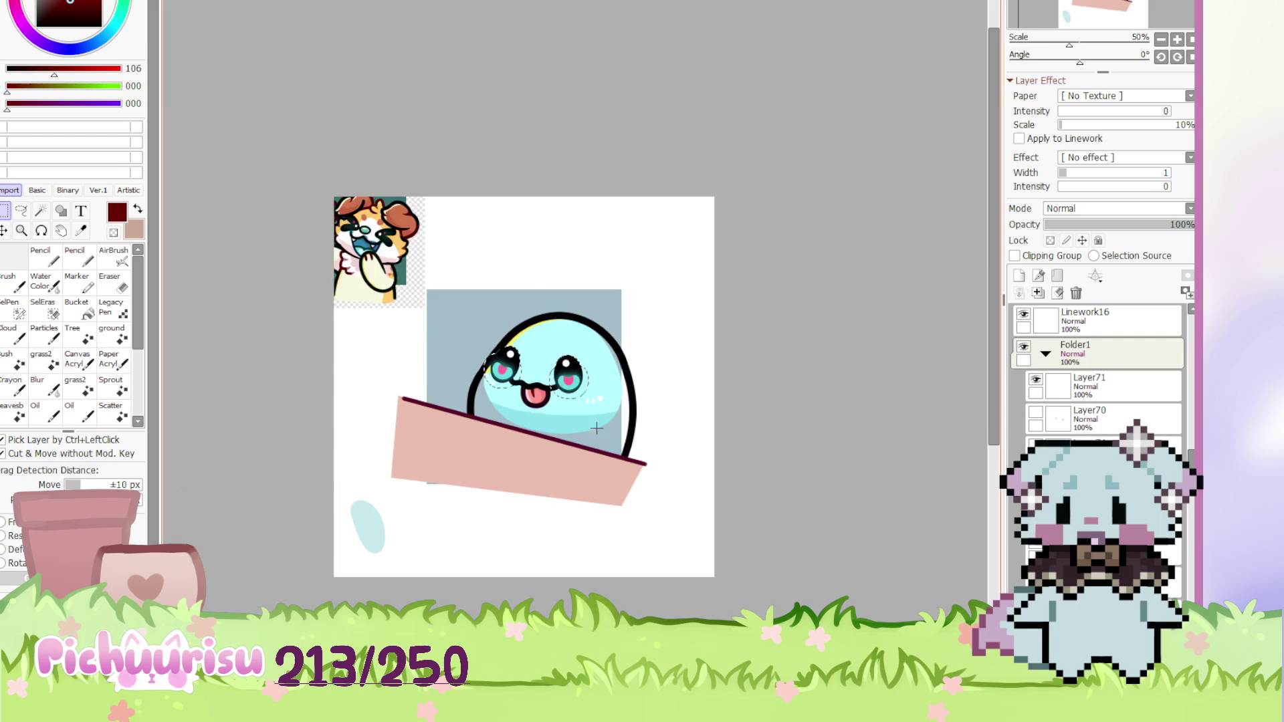
# Shift the right eye slightly to the right and down
pyautogui.scroll(5, 596, 428)
pyautogui.moveTo(711, 478); pyautogui.dragTo(483, 237)
pyautogui.scroll(2, 531, 331)
pyautogui.hotkey('ctrl', 't')
pyautogui.moveTo(514, 339); pyautogui.dragTo(530, 345)
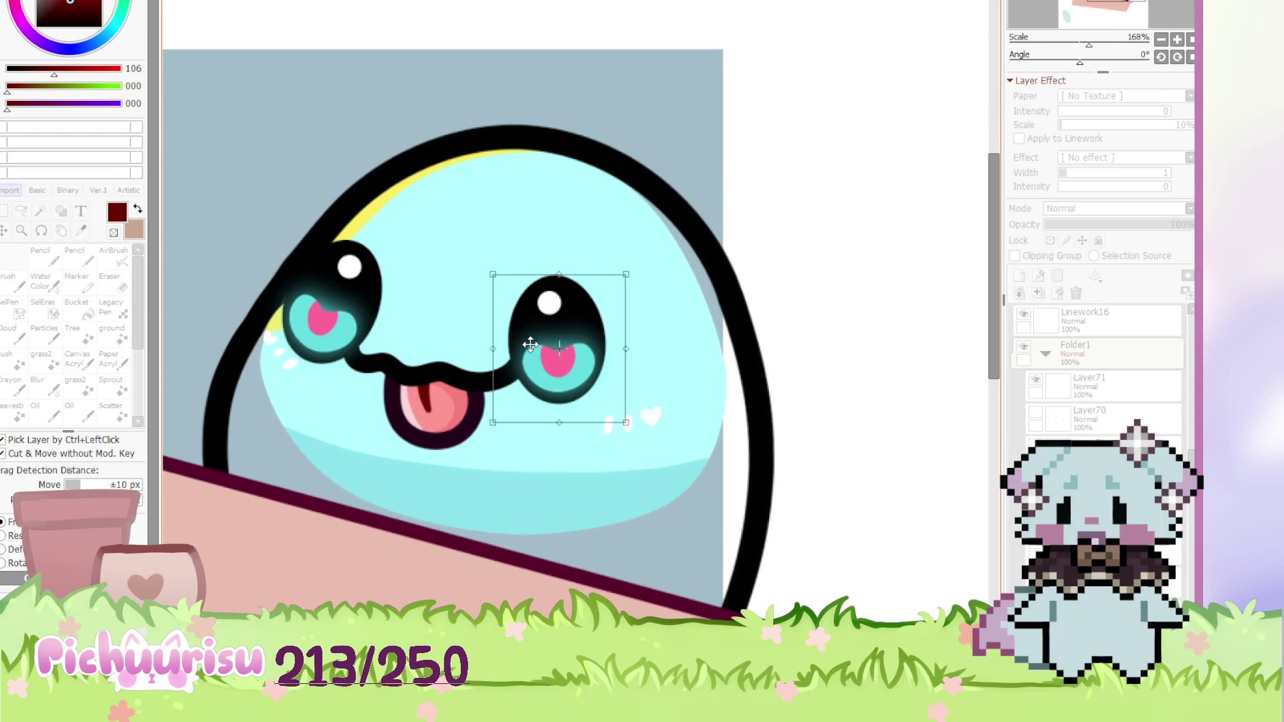
pyautogui.scroll(-4, 530, 345)
pyautogui.press('Return')
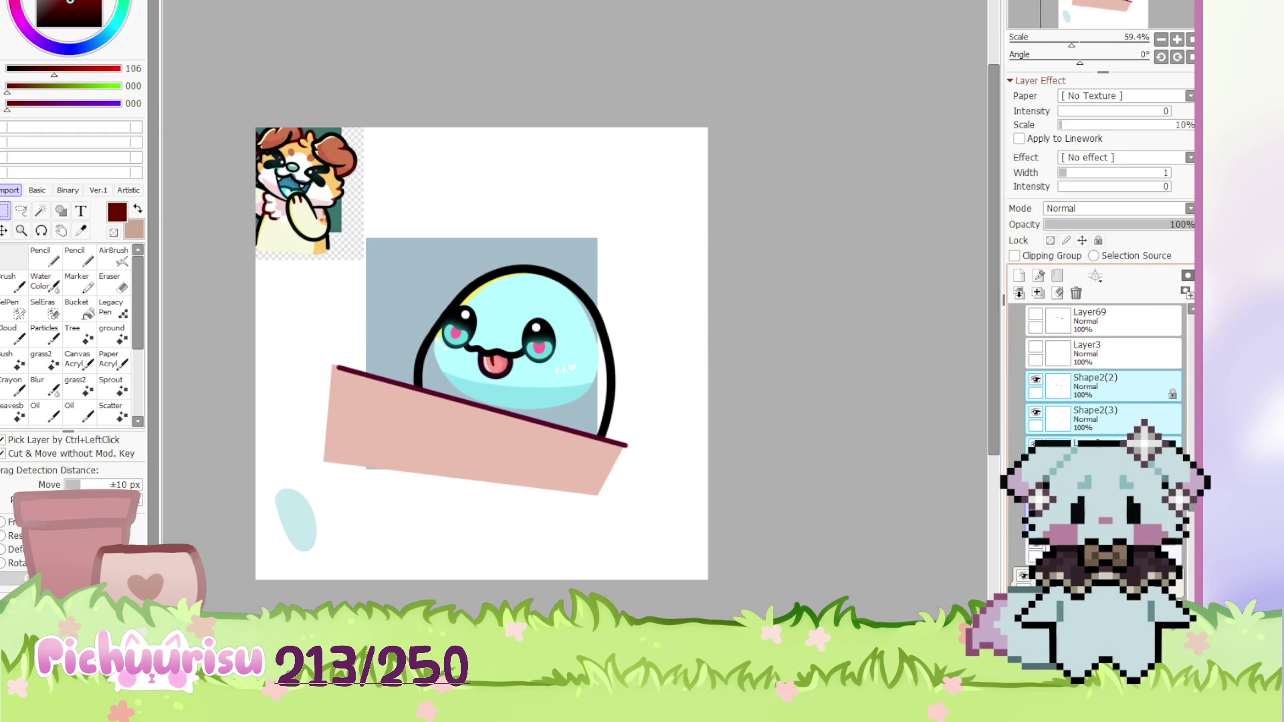
# Stretch the whole face slightly toward the lower right
pyautogui.scroll(1, 558, 281)
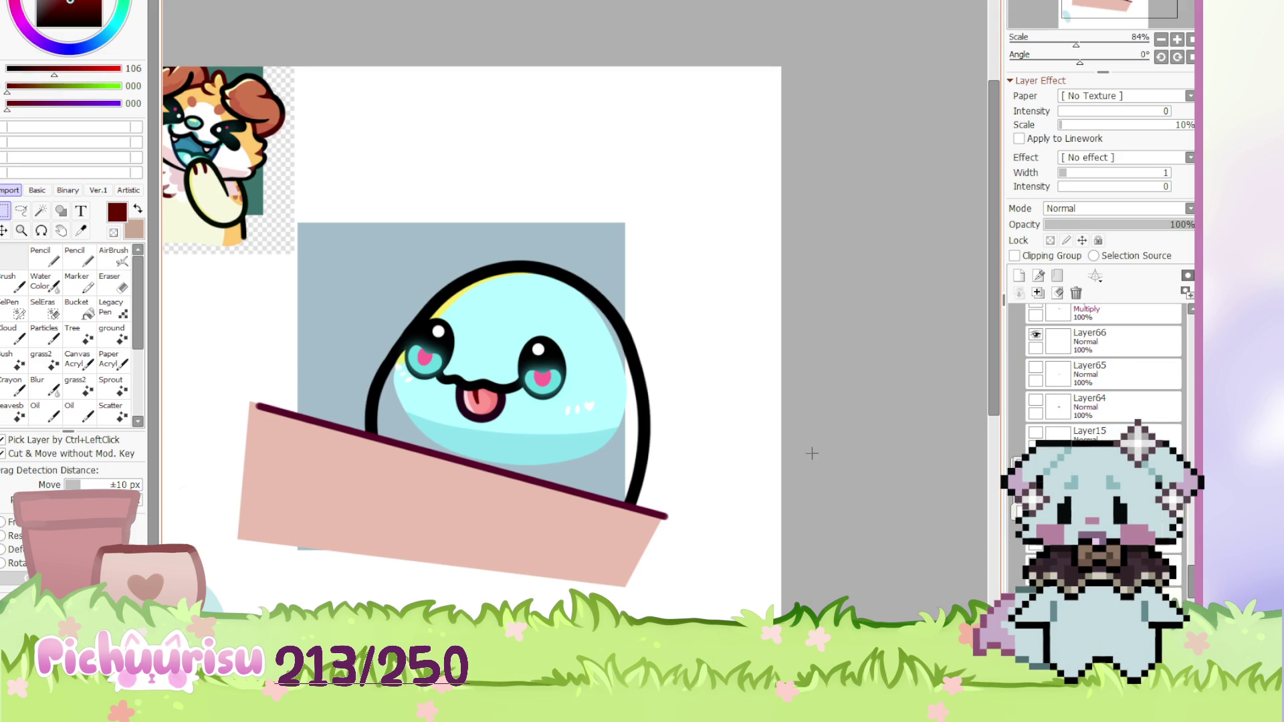
pyautogui.hotkey('ctrl', 't')
pyautogui.moveTo(627, 467); pyautogui.dragTo(641, 461)
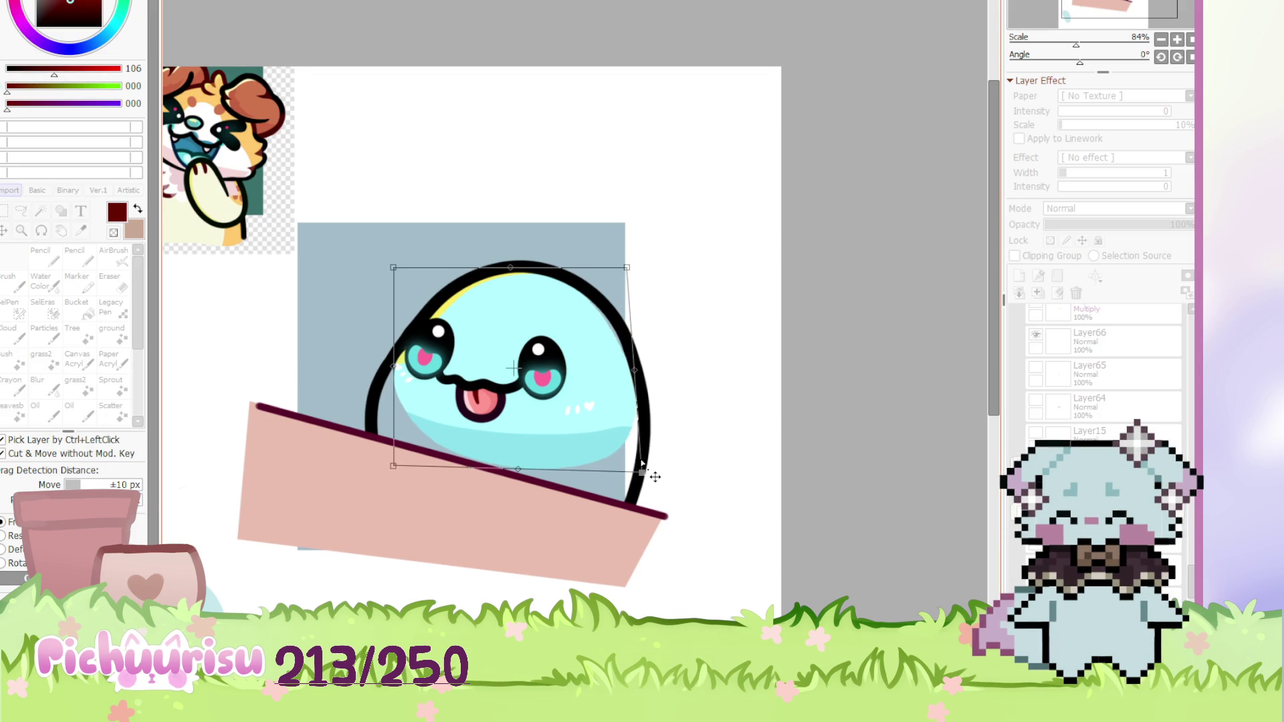
pyautogui.moveTo(638, 268); pyautogui.dragTo(653, 278)
pyautogui.press('Return')
# Add soft cyan shading along the blob's lower-left edge and touch up its lower edge in pale cyan
pyautogui.keyDown('alt'); pyautogui.click(585, 335); pyautogui.keyUp('alt')
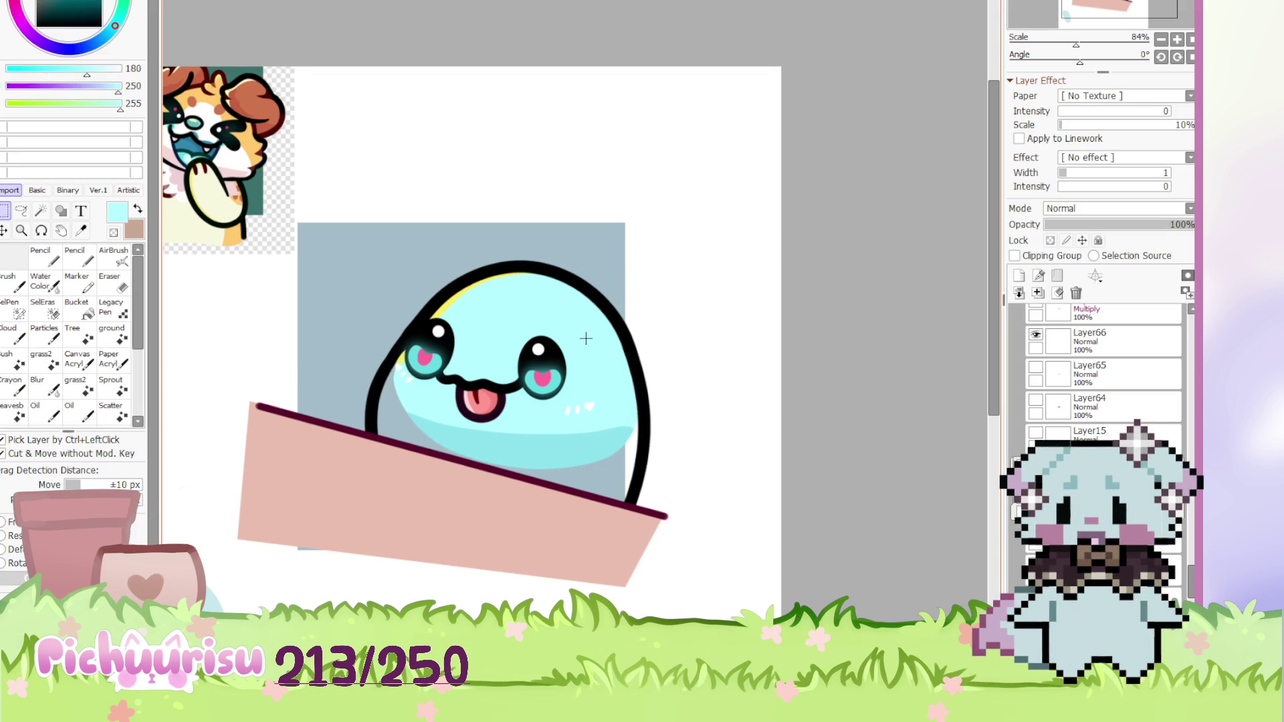
pyautogui.click(53, 279)
pyautogui.moveTo(412, 368)
pyautogui.mouseDown()
pyautogui.moveTo(381, 441)
pyautogui.moveTo(404, 372)
pyautogui.moveTo(398, 428)
pyautogui.moveTo(418, 441)
pyautogui.moveTo(614, 495)
pyautogui.moveTo(594, 465)
pyautogui.mouseUp()
pyautogui.click(41, 256)
# Clip the shading layer to the blob, lock its transparency and repaint the lower band lilac
pyautogui.scroll(-2, 396, 525)
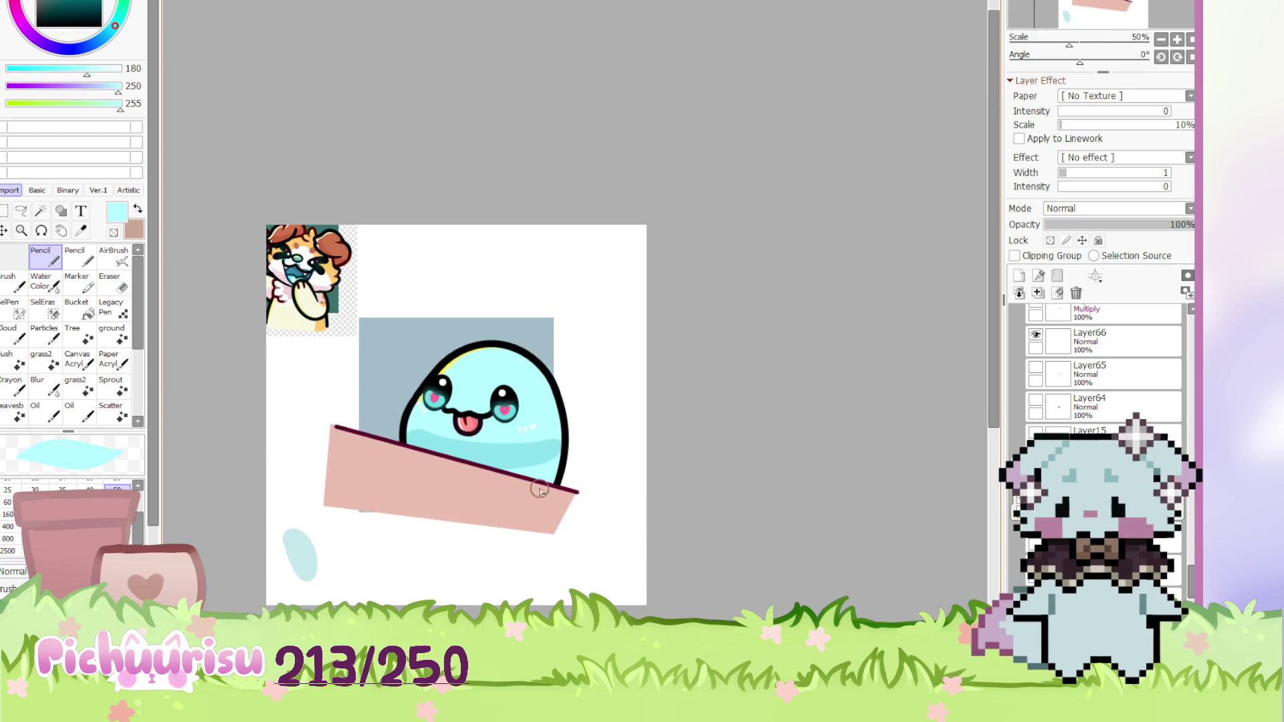
pyautogui.scroll(3, 519, 466)
pyautogui.click(1015, 256)
pyautogui.keyDown('alt'); pyautogui.click(474, 426); pyautogui.keyUp('alt')
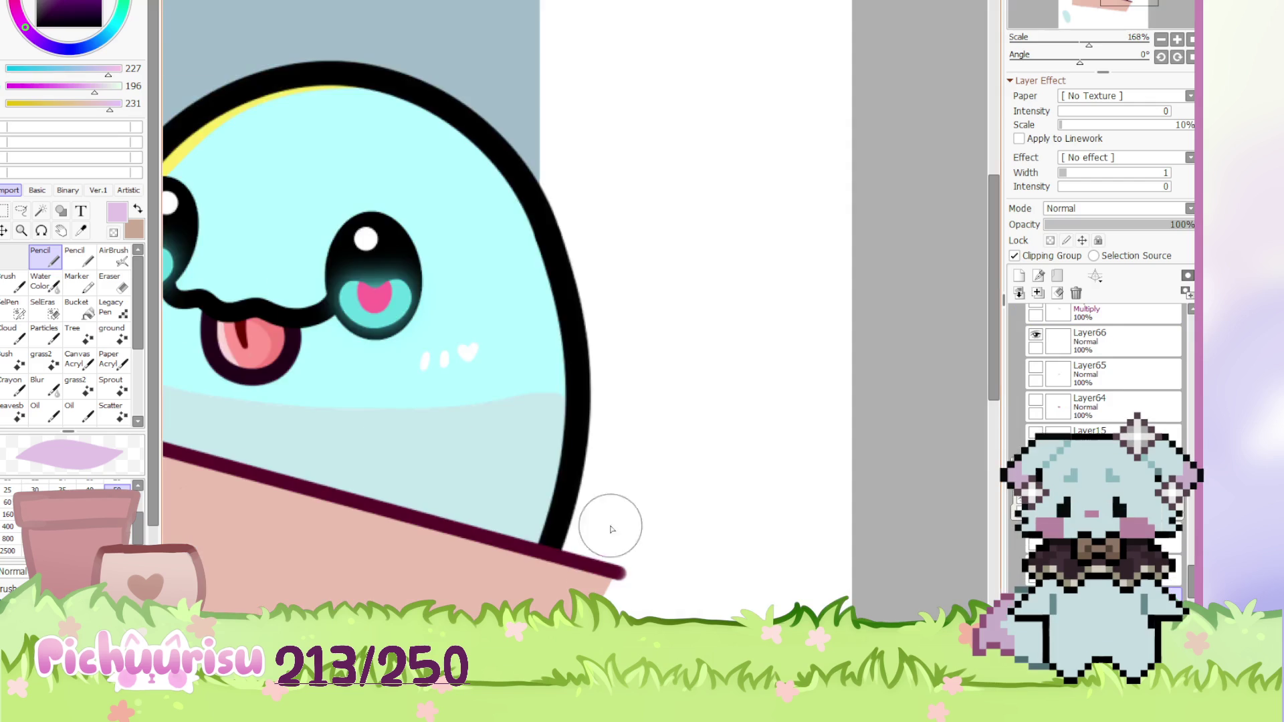
pyautogui.click(1050, 241)
pyautogui.moveTo(468, 382); pyautogui.dragTo(535, 402)
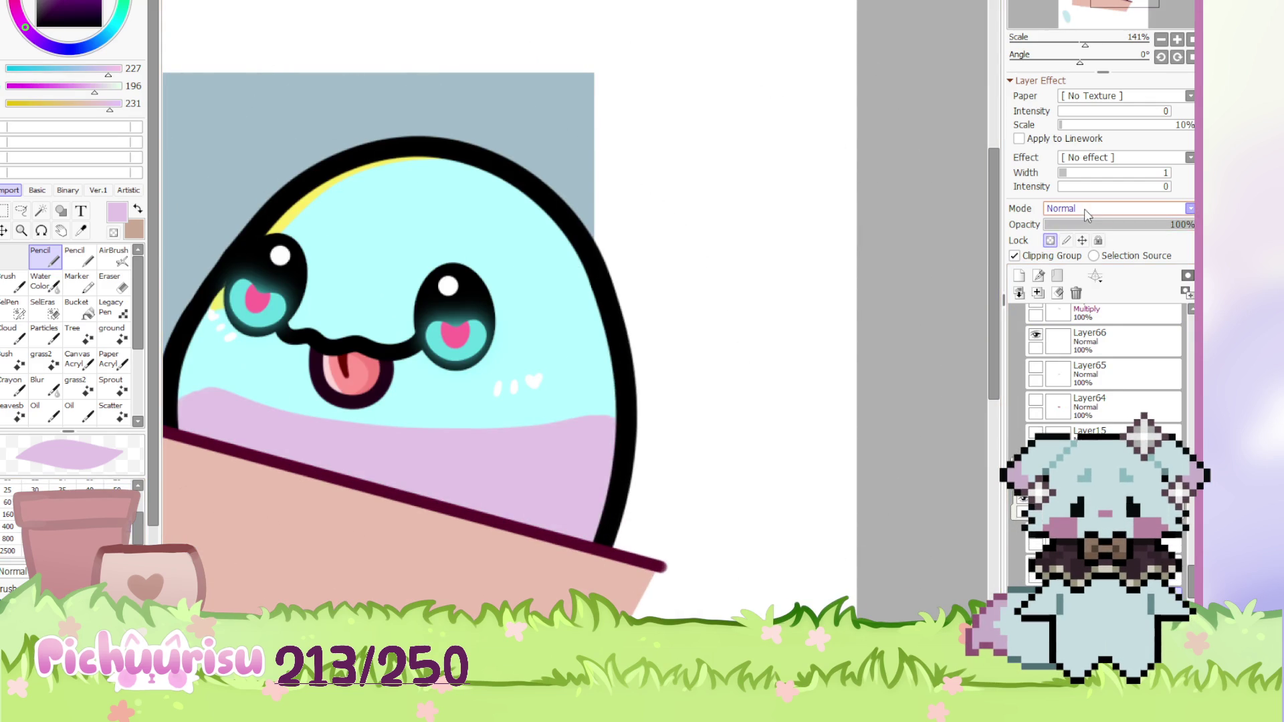
# Erase the top of the blue band and clear it along the blob's right outline
pyautogui.scroll(-1, 1116, 208)
pyautogui.scroll(-3, 903, 287)
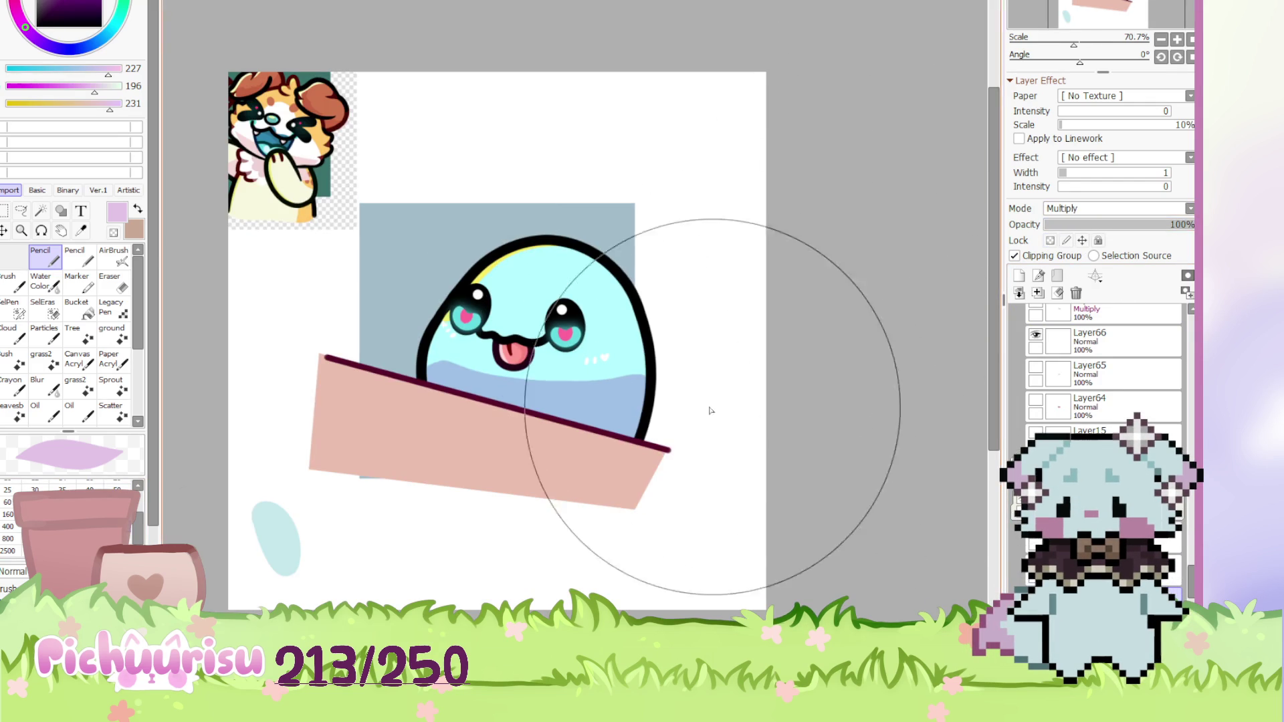
pyautogui.scroll(3, 769, 403)
pyautogui.click(110, 288)
pyautogui.scroll(2, 315, 321)
pyautogui.moveTo(224, 372)
pyautogui.mouseDown()
pyautogui.moveTo(324, 361)
pyautogui.moveTo(682, 386)
pyautogui.mouseUp()
pyautogui.moveTo(785, 338); pyautogui.dragTo(774, 544)
pyautogui.moveTo(802, 410); pyautogui.dragTo(768, 554)
pyautogui.scroll(-5, 466, 393)
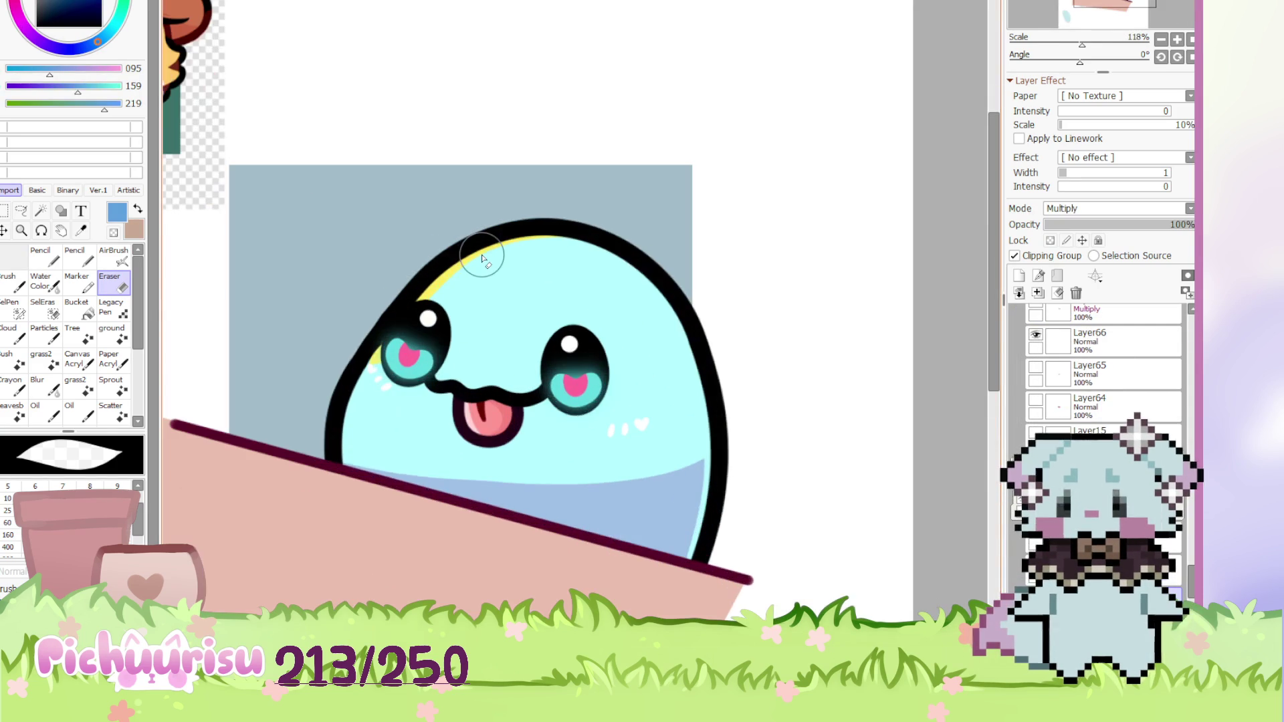
pyautogui.scroll(2, 429, 320)
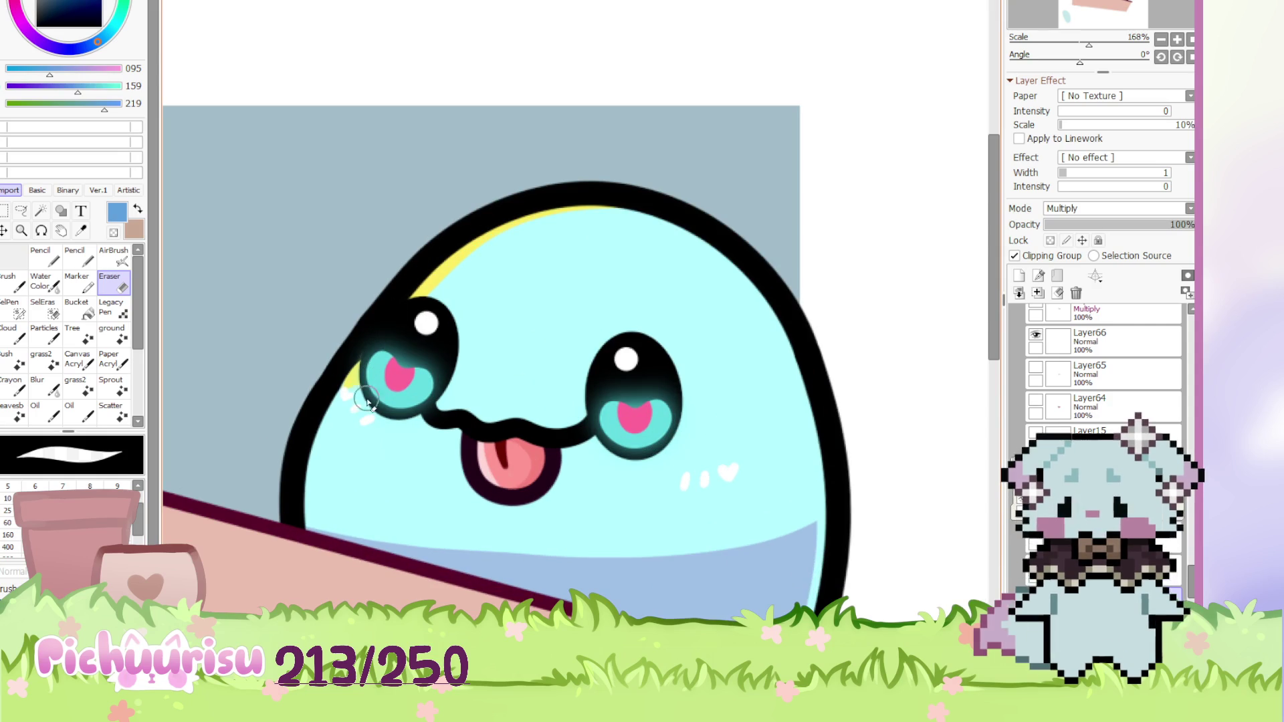